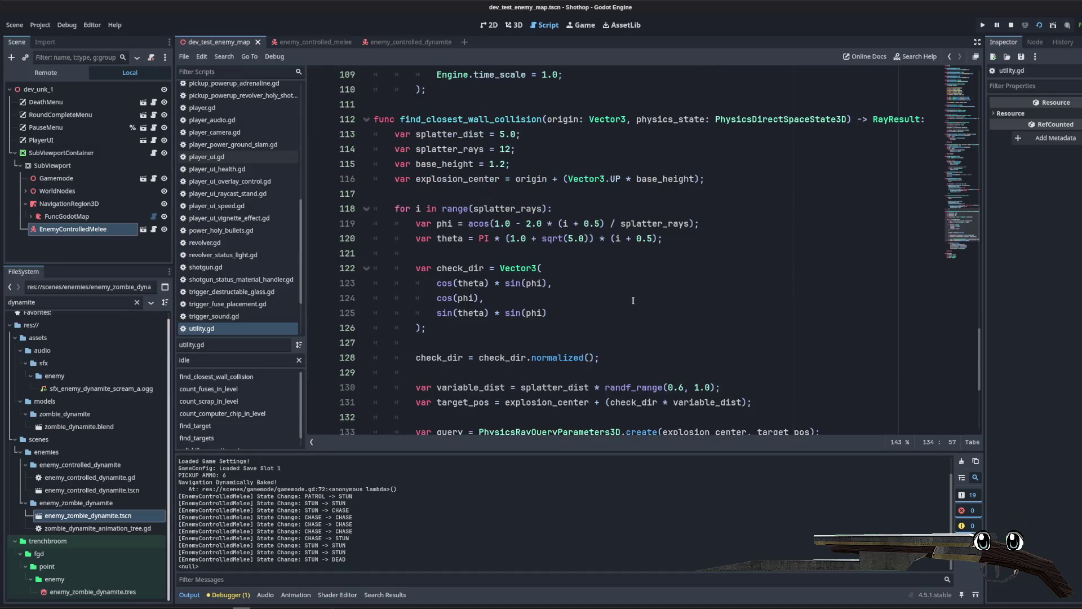
Step: Print each intersect_ray result in utility.gd, then run the game and blow up the dynamite zombie
scroll(633, 299, down, 5)
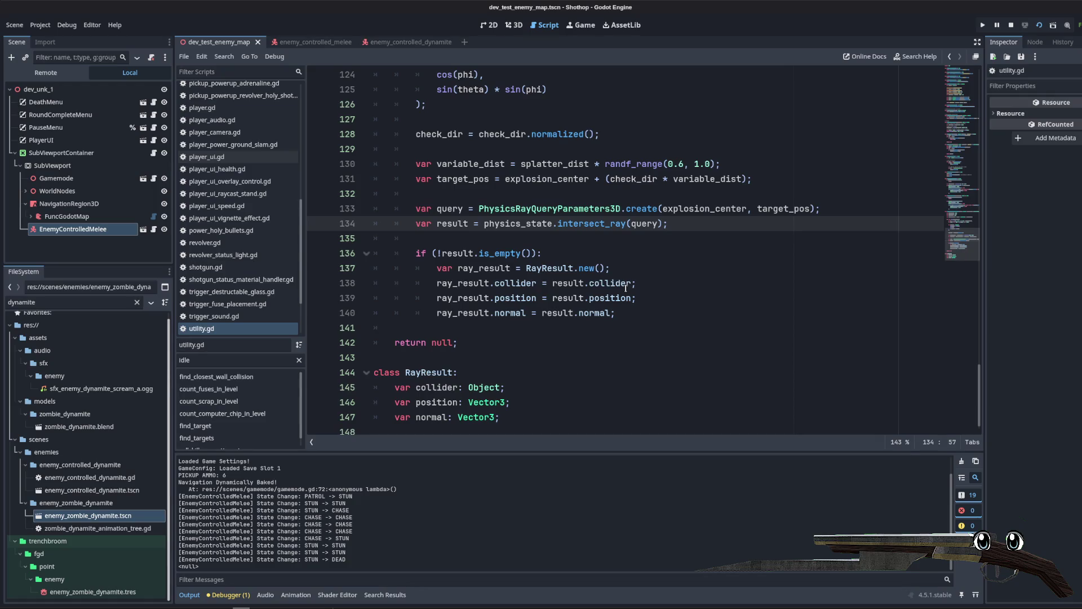
key(Return)
text(print(result);)
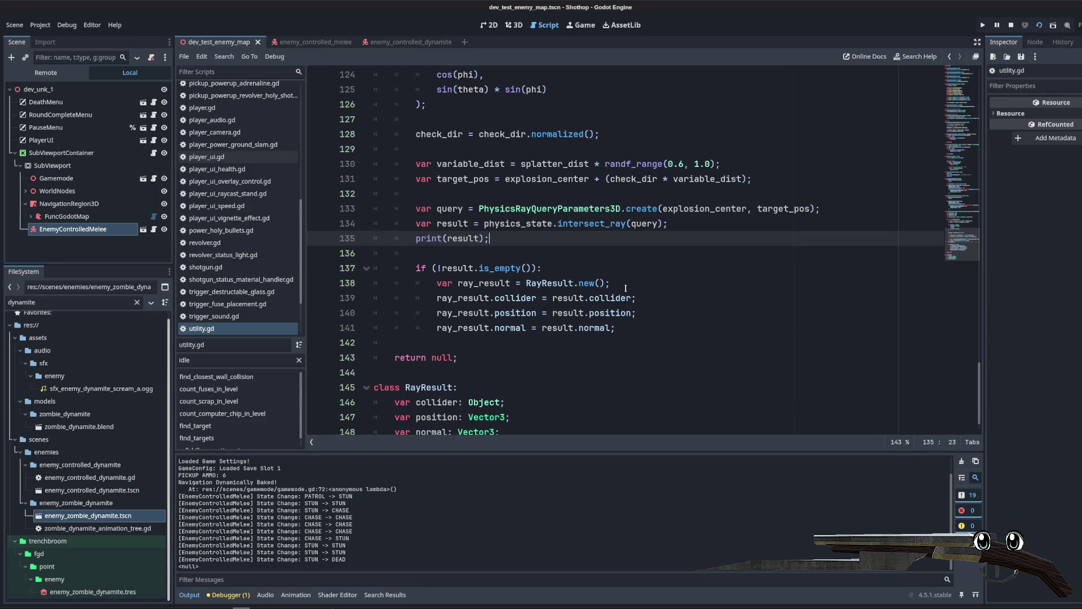
click(1013, 26)
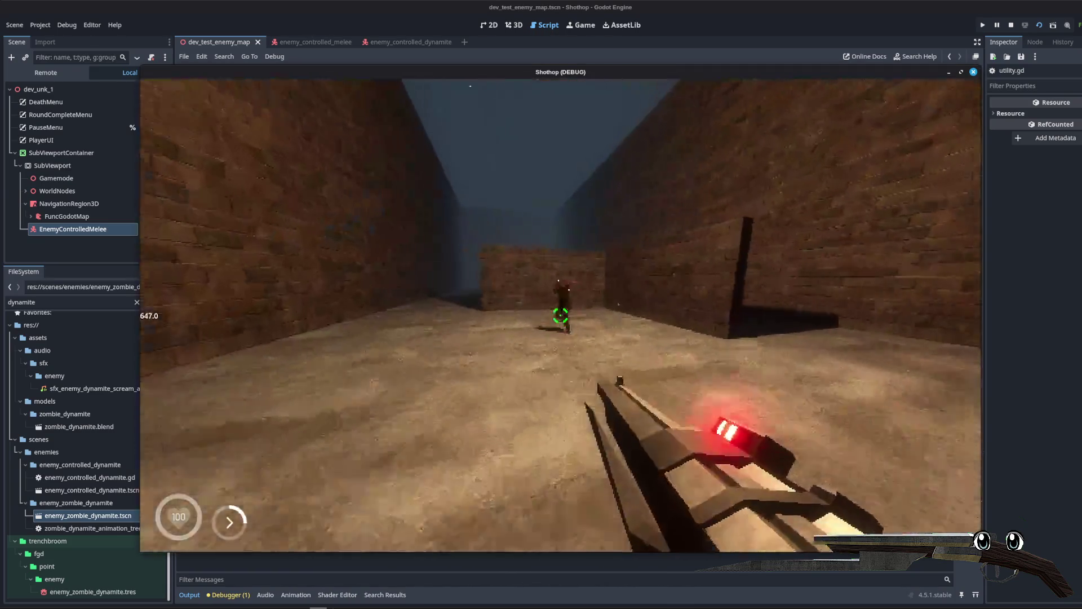
click(560, 316)
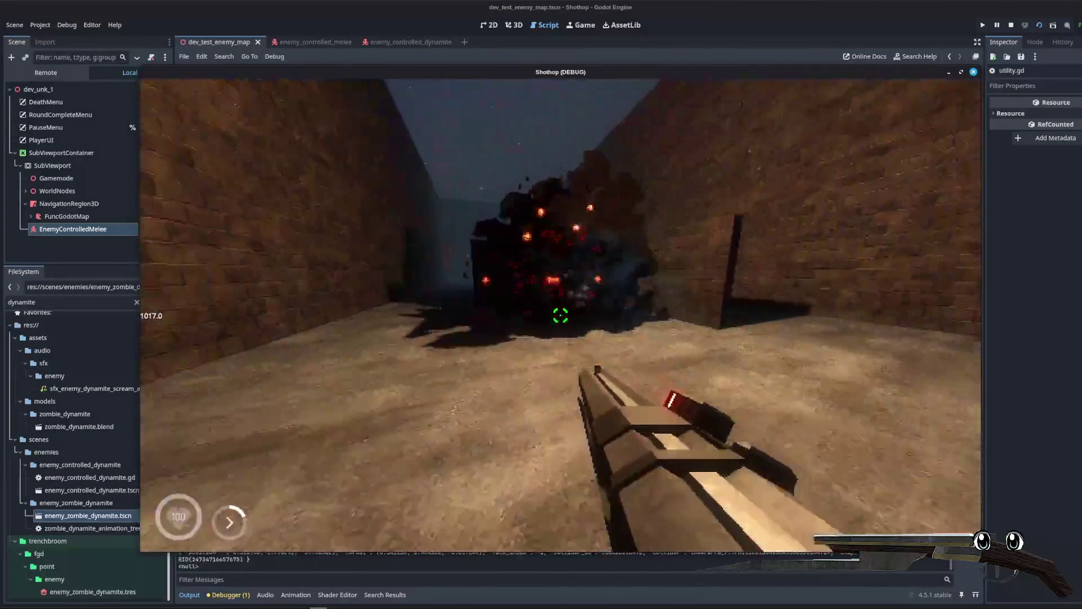
key(Escape)
click(243, 594)
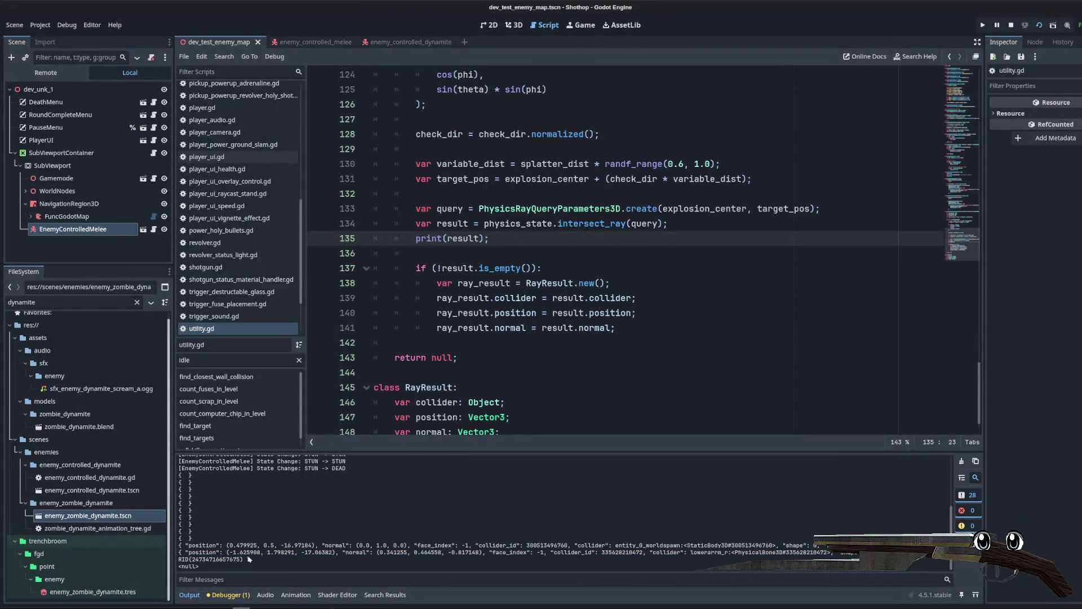
Step: Replace print(result) with 'if (result.collider && result.collider is StaticBody3D):' and save utility.gd
double_click(660, 545)
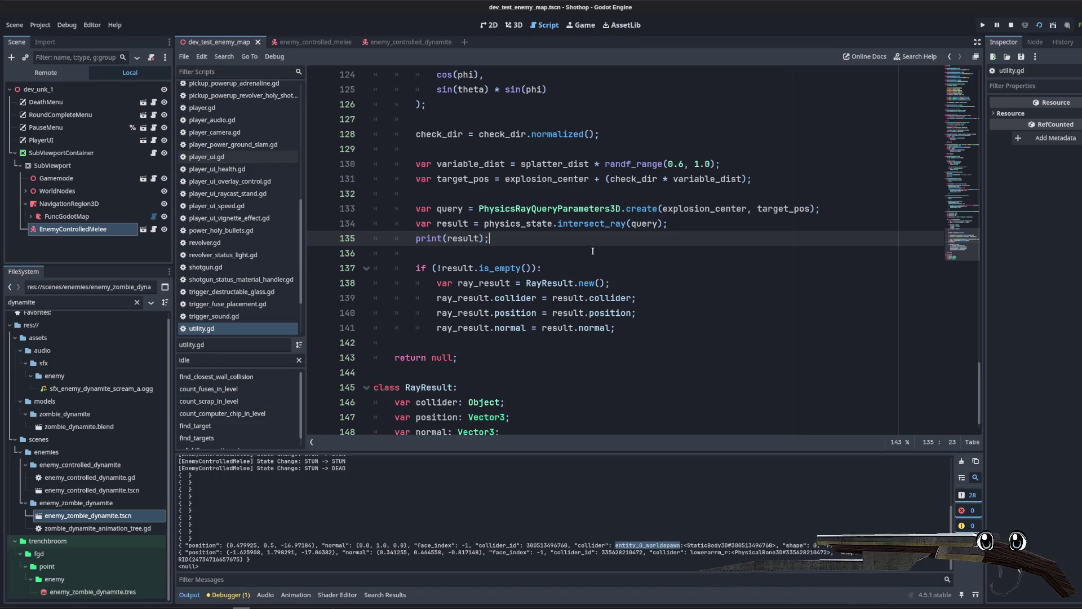
mouse_move(540, 244)
mouse_down()
mouse_move(437, 225)
mouse_move(416, 238)
mouse_up()
key(Return)
key(Return)
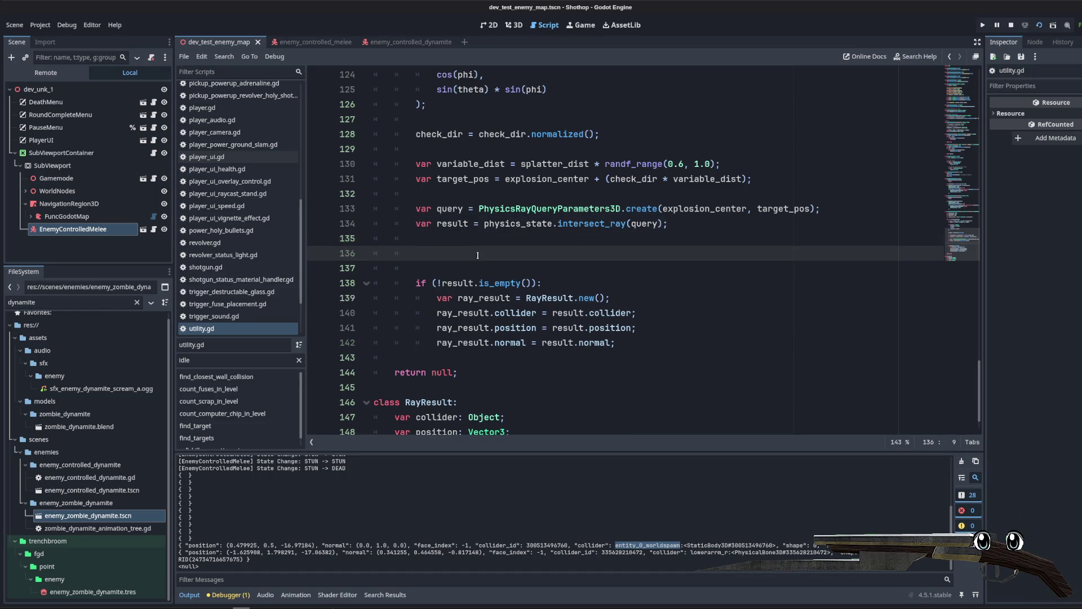
key(Up)
text(lt.collider && res)
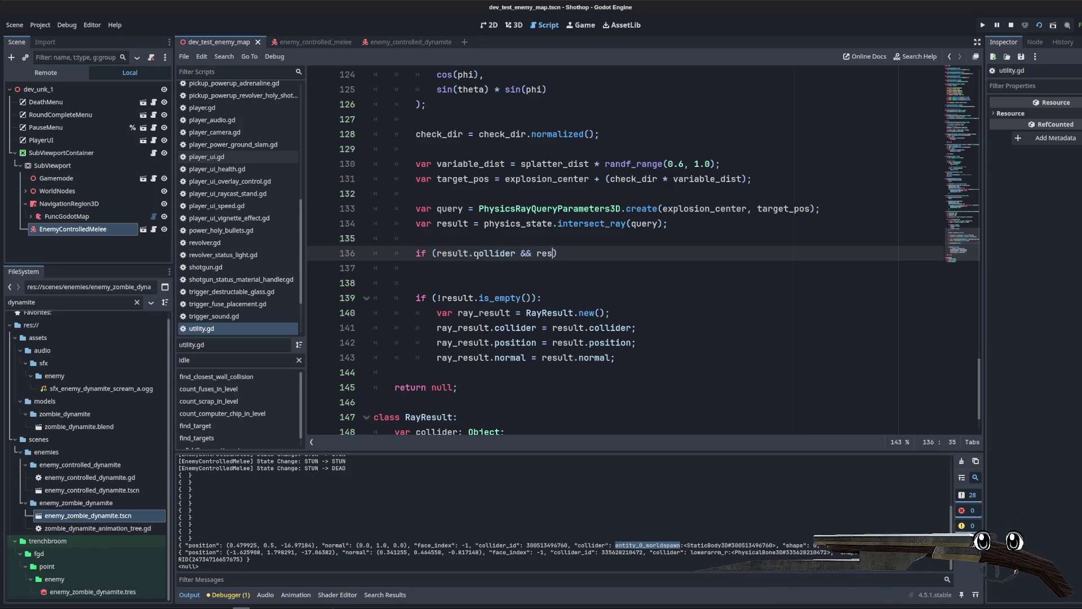
text(ult.collider is S)
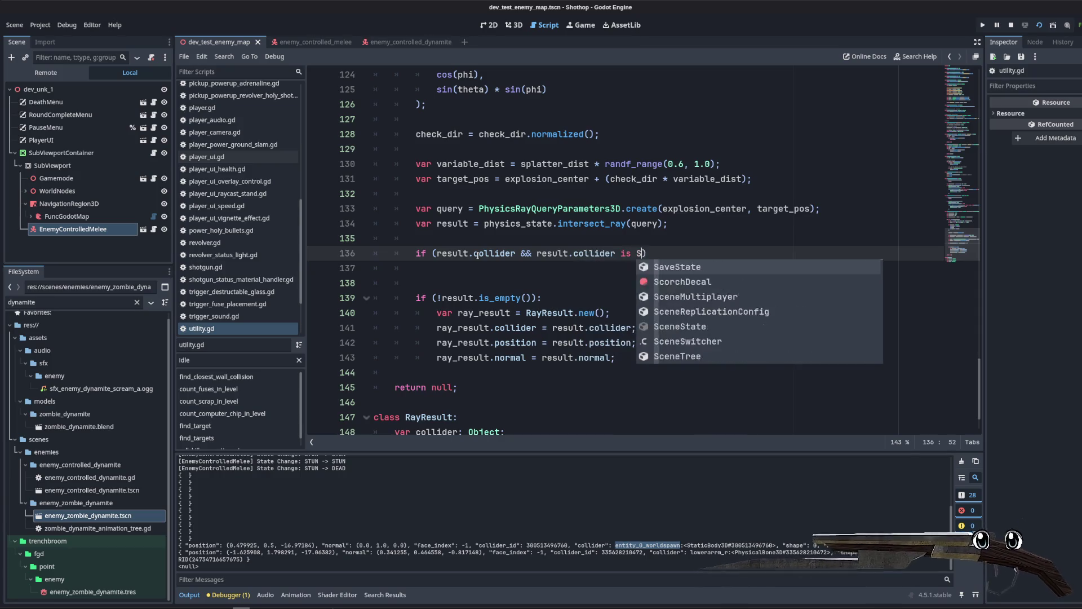
text(tat)
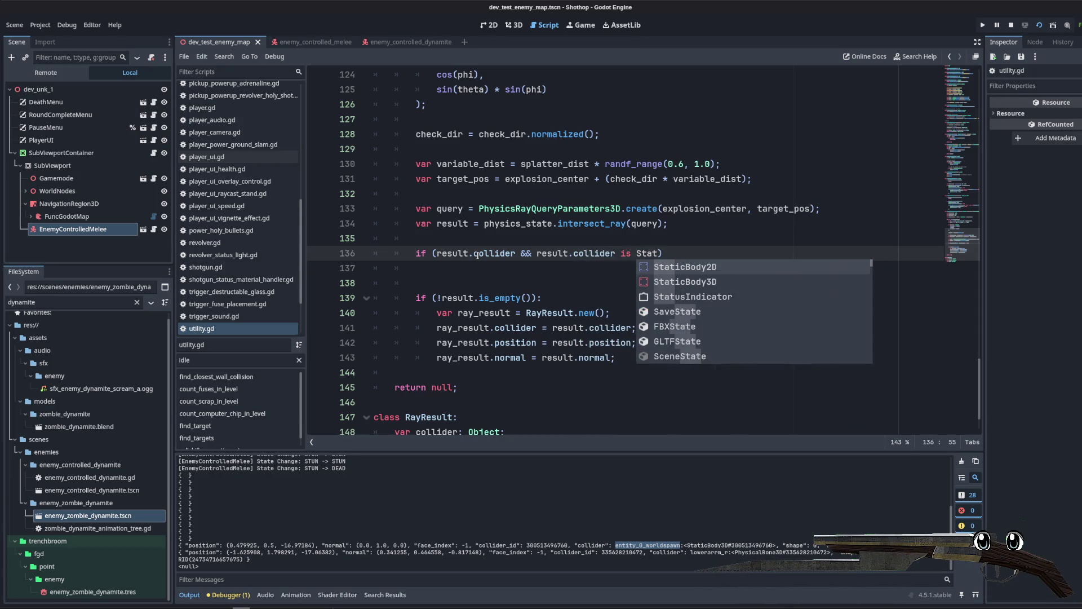
key(Down)
key(Return)
text():)
key(Delete)
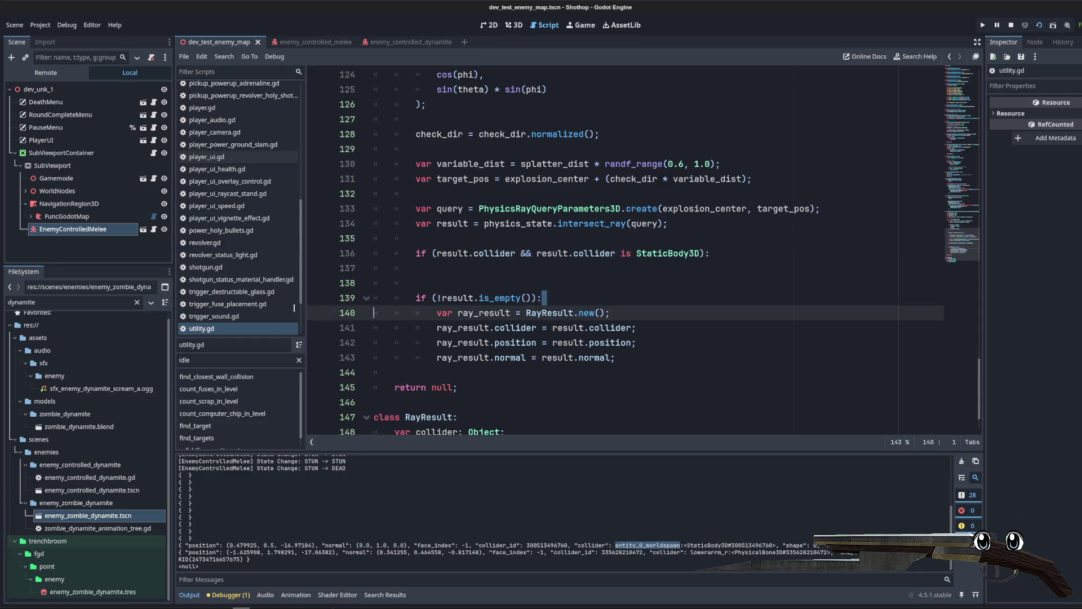
key(shift+Down)
key(shift+Down)
key(Delete)
click(567, 237)
key(ctrl+s)
Step: Add return ray_result inside the StaticBody3D check and stop the running game
click(636, 313)
scroll(640, 312, up, 3)
scroll(641, 312, down, 3)
key(Return)
text(return ray_result;)
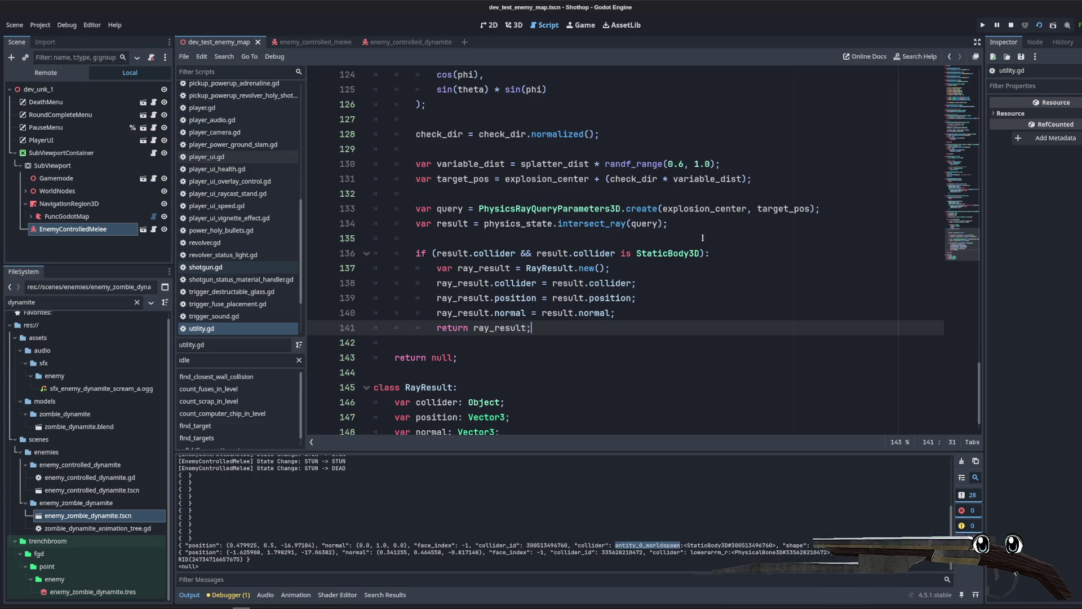
click(1010, 25)
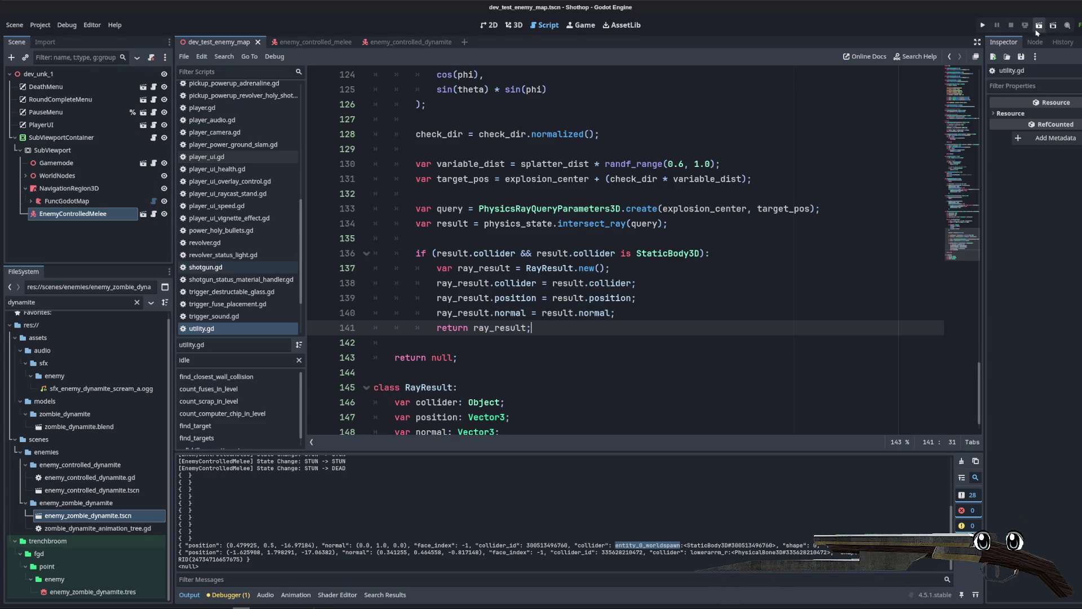
Step: Run the game, then prepend '!result.is_empty() &&' to the StaticBody3D check on line 136
click(1038, 27)
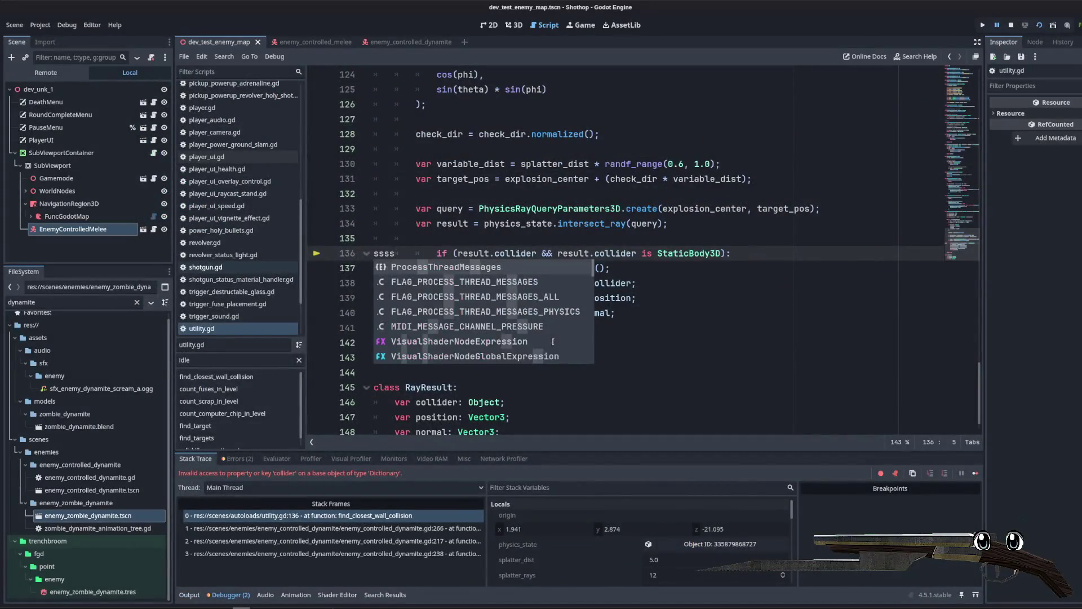
click(595, 239)
click(434, 253)
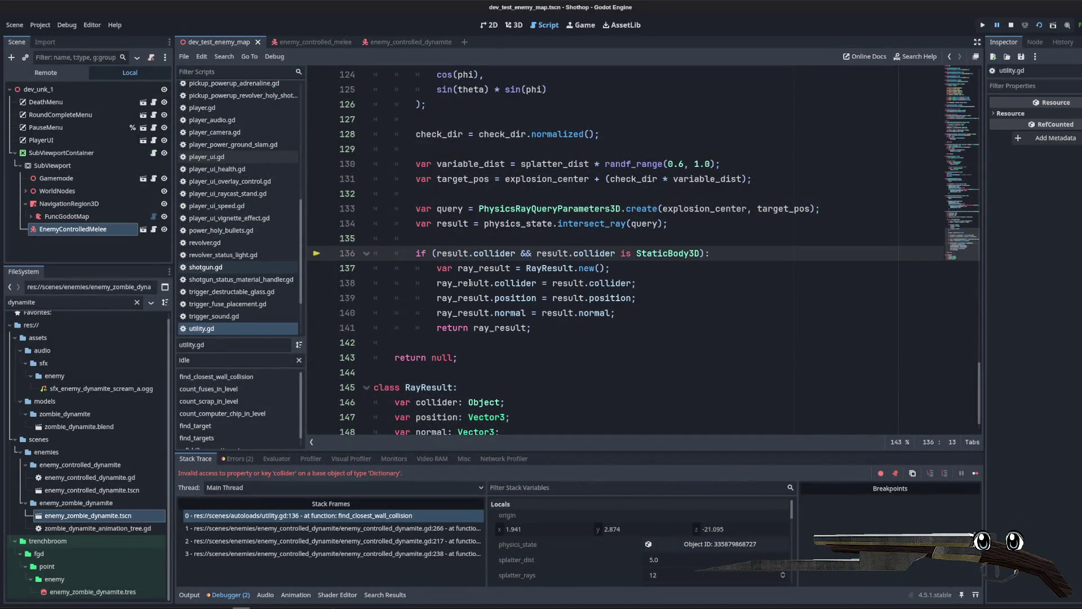
text(result.is_empty() &&)
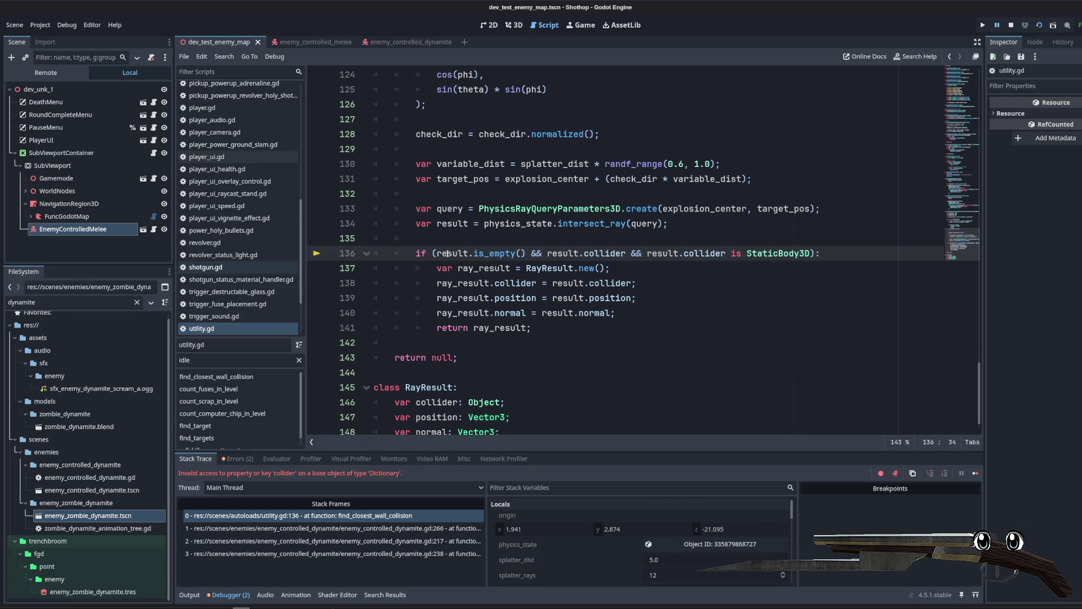
click(439, 253)
text(!)
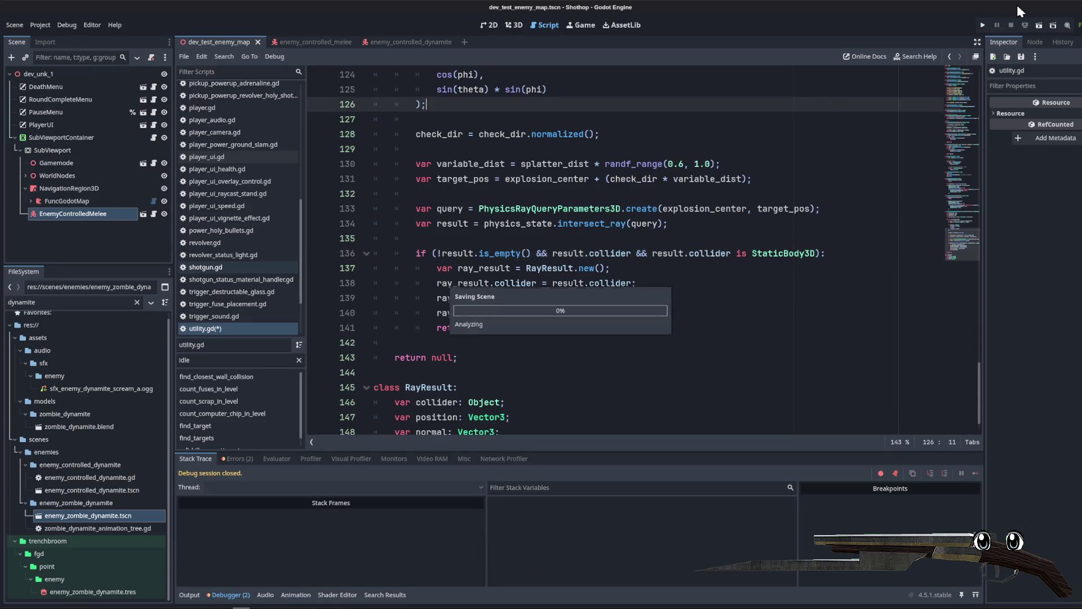
Step: Rerun the game, shoot the dynamite zombie to trigger the explosion, then close the game
click(1038, 24)
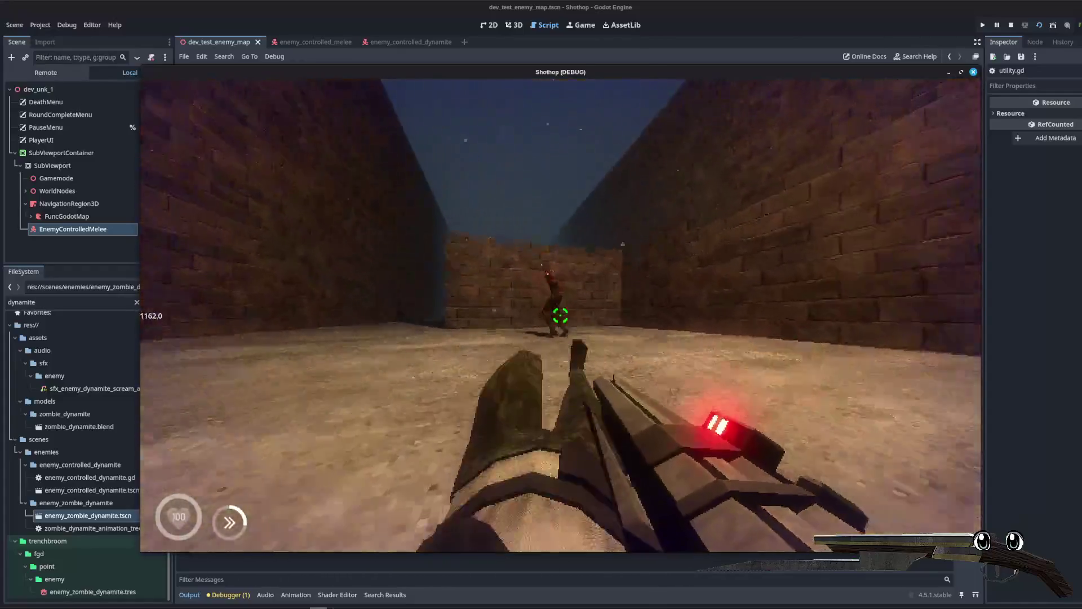
click(560, 316)
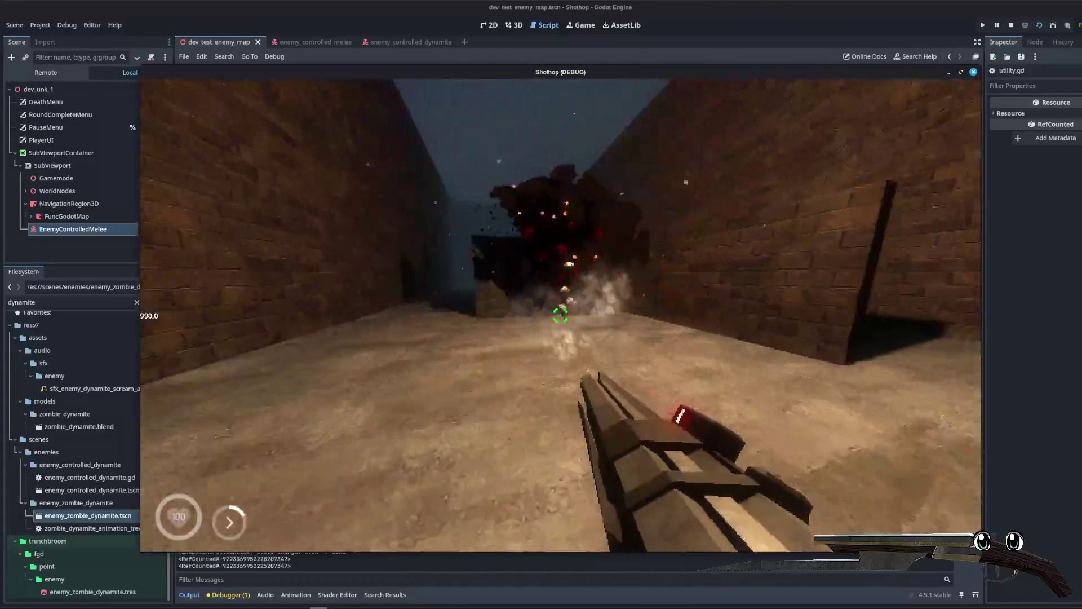
key(Escape)
key(F8)
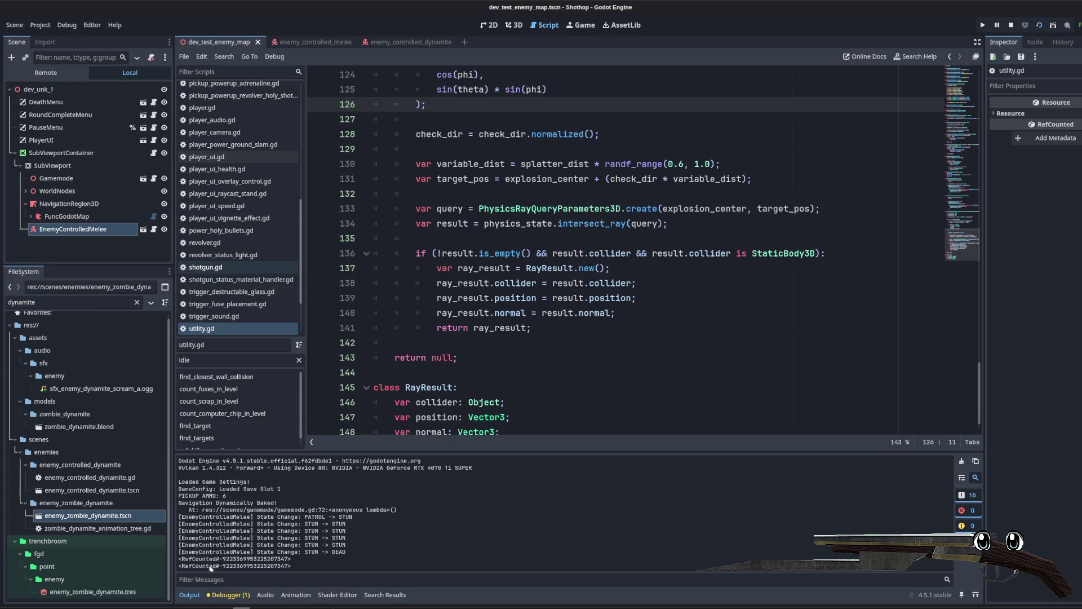
click(512, 342)
Step: Open the enemy_controlled_dynamite script and delete the first print(ray_result) line
click(467, 283)
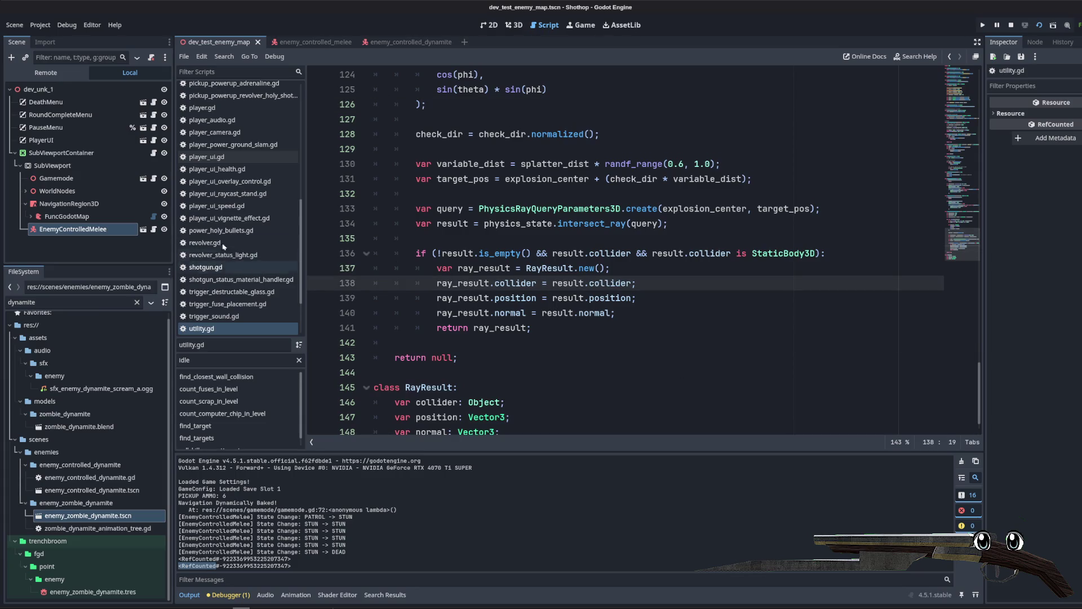
scroll(225, 225, up, 10)
click(242, 171)
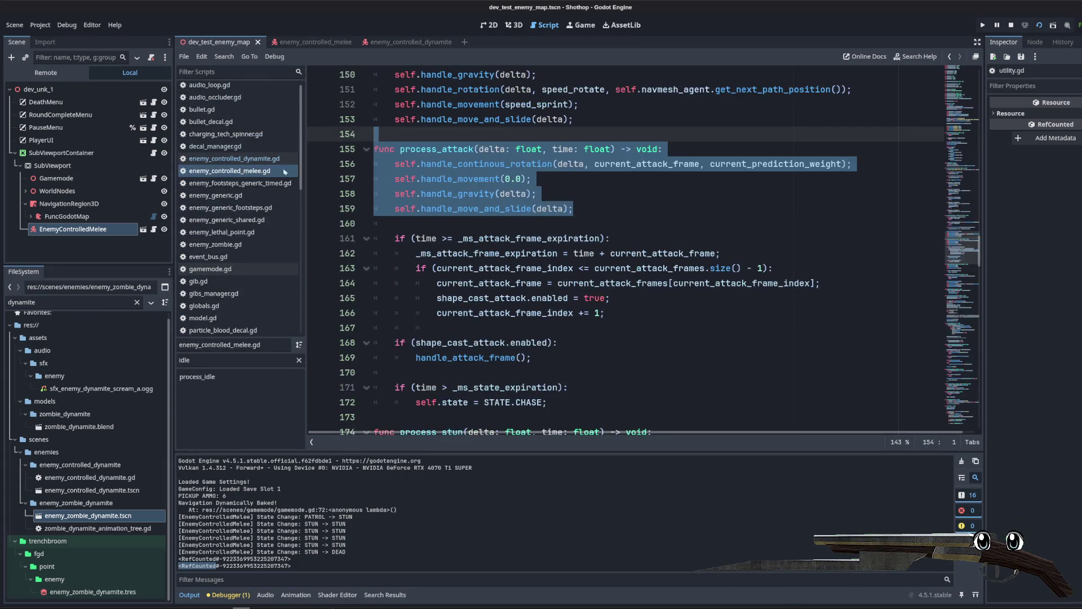
click(234, 158)
click(556, 210)
scroll(496, 231, down, 2)
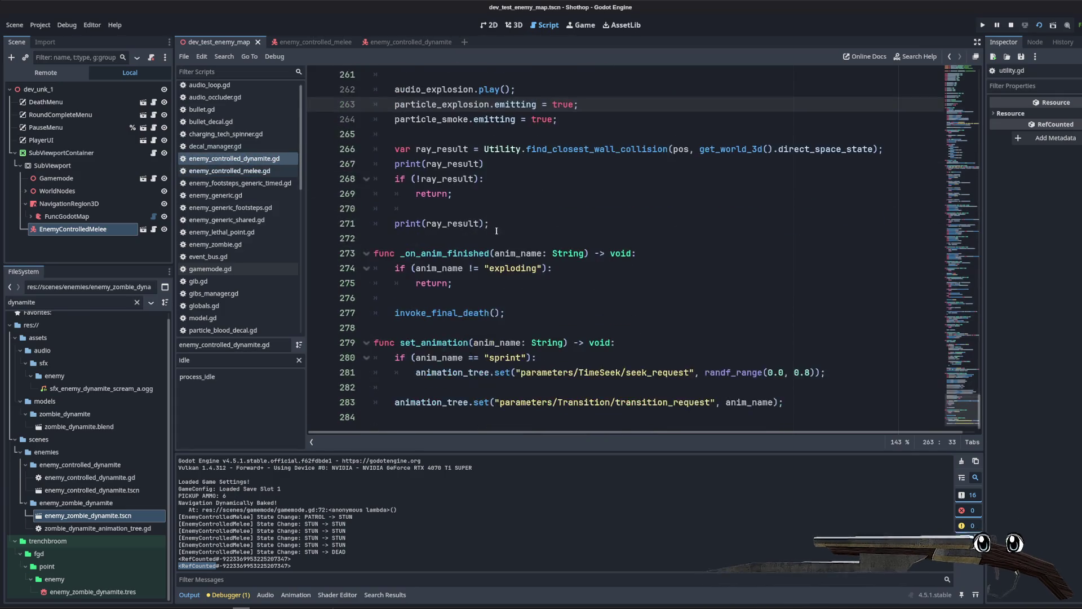
scroll(496, 230, up, 1)
drag(484, 208, 327, 208)
key(ctrl+shift+k)
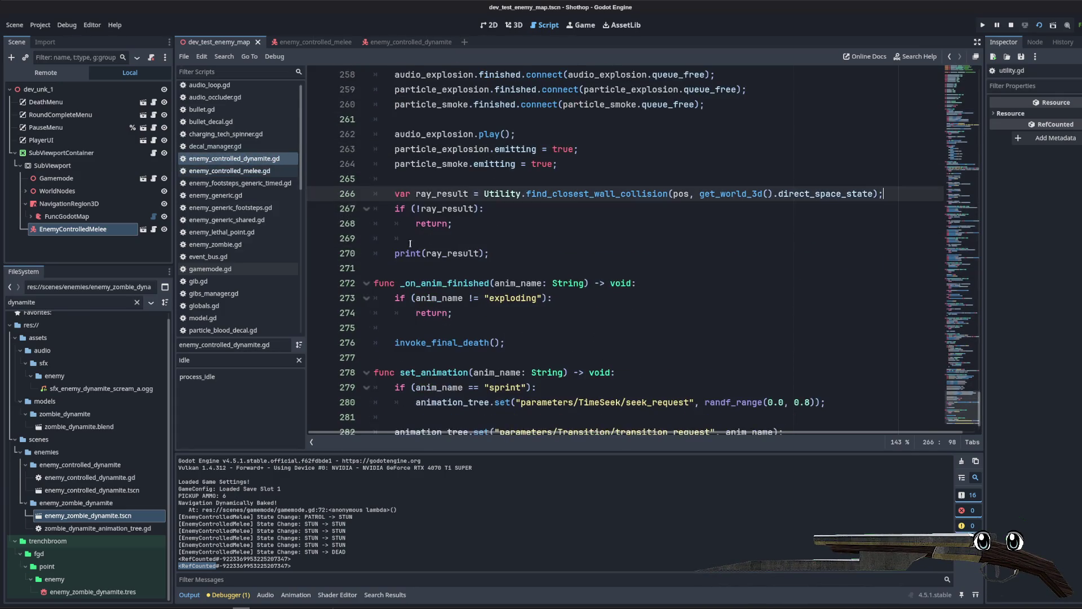
Step: Replace the remaining print with EventBus.emit_show_scorch_mark_decal(ray_result.position, ray_result.normal, false, true) and run the game
click(496, 253)
key(BackSpace)
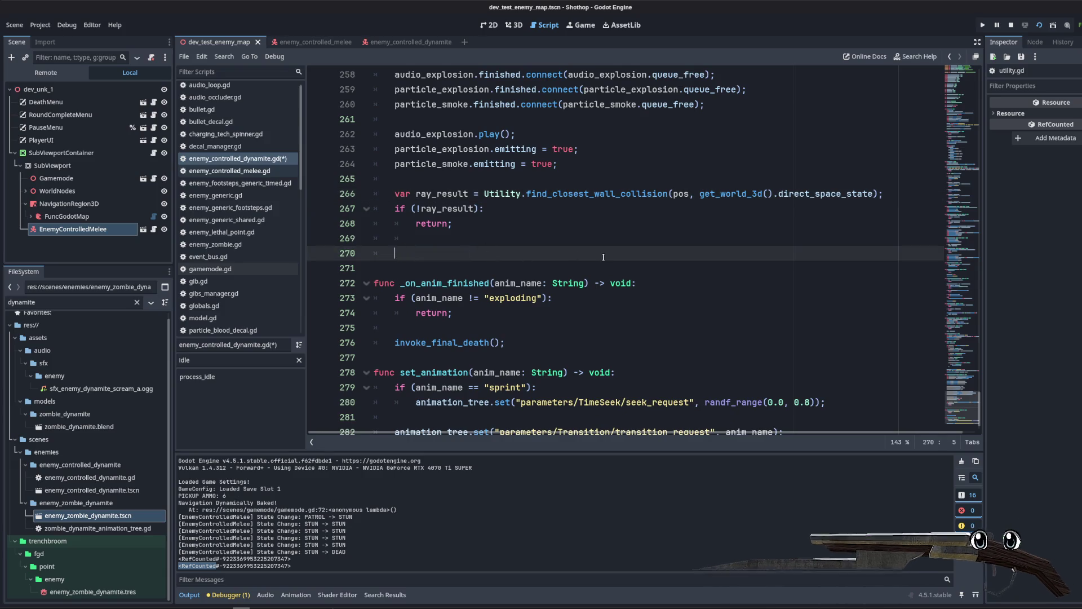
text(EventBus.em)
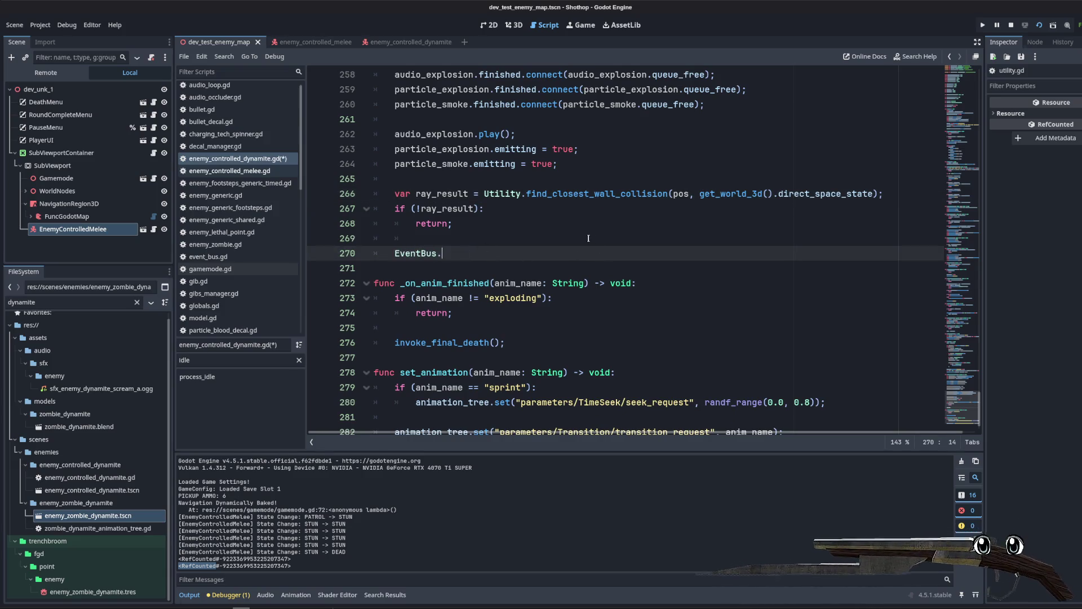
text(it_d)
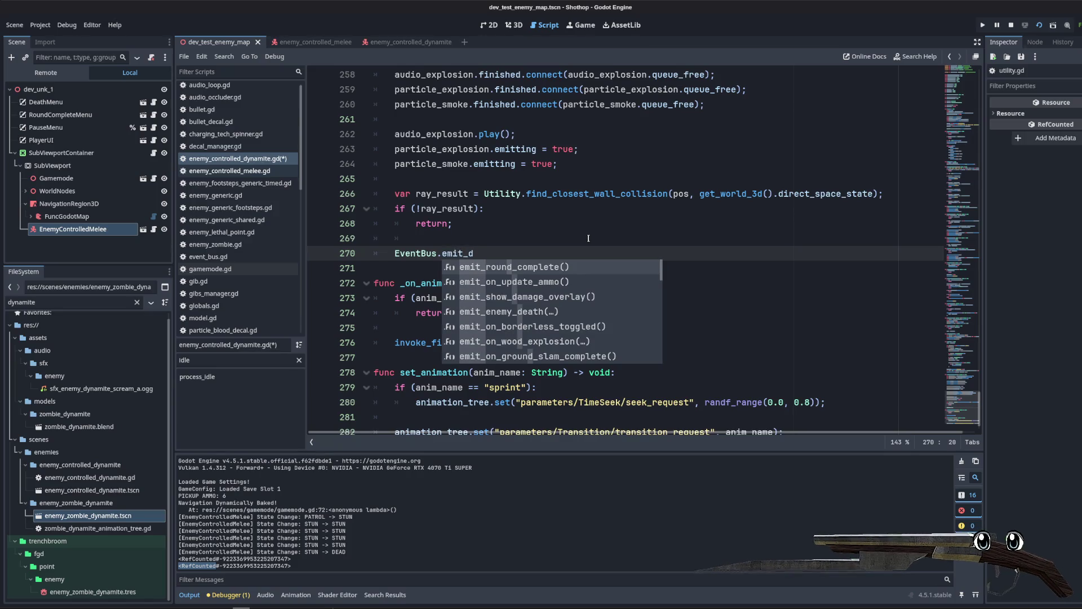
text(ecal)
key(Return)
text(ray_result.po)
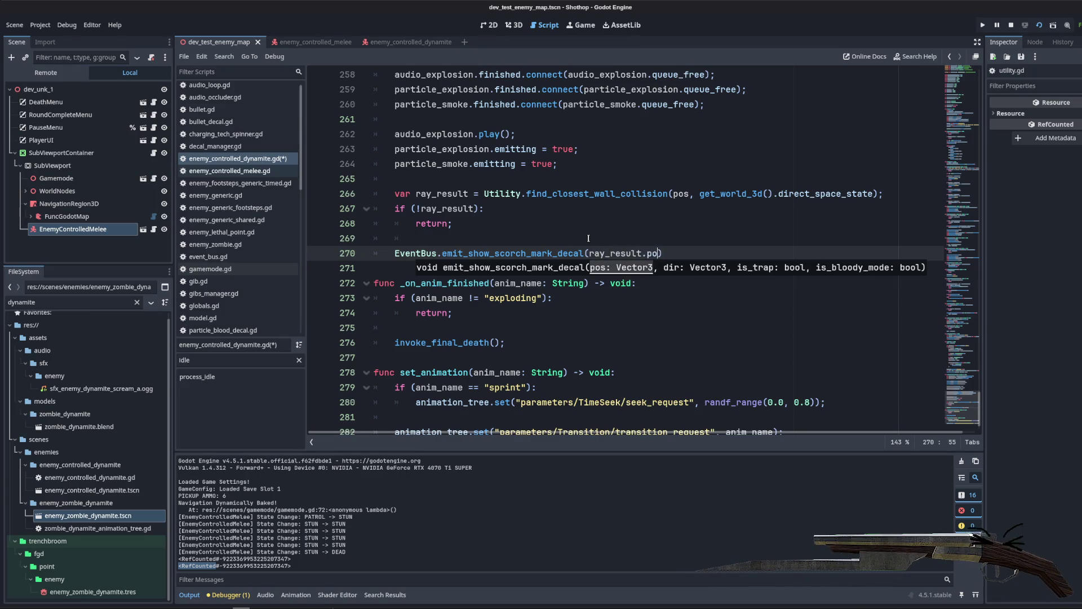
text(siti)
key(Return)
text(, ray)
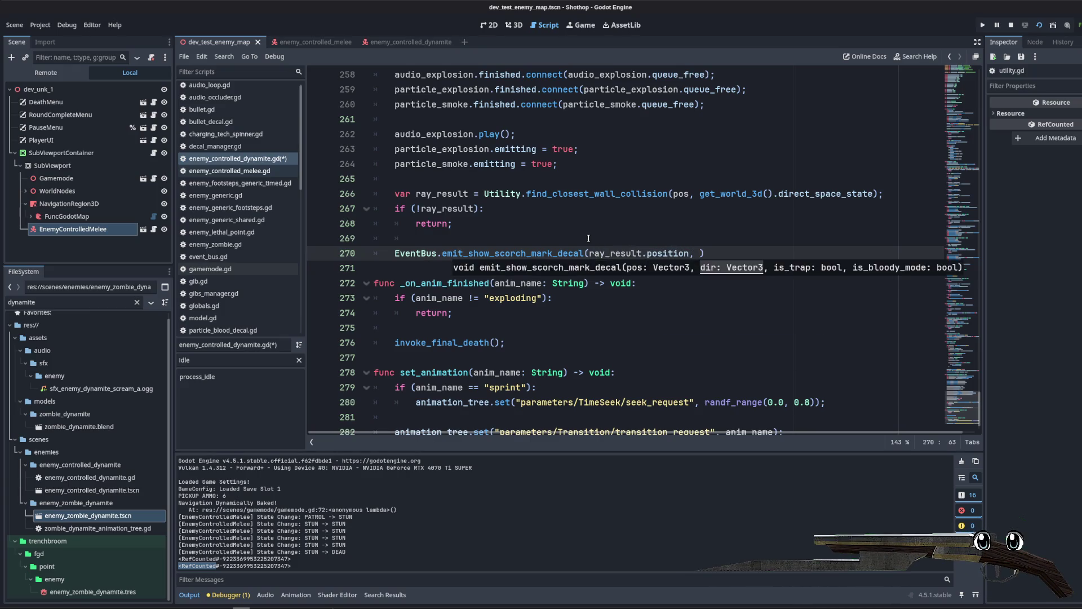
text(_result.)
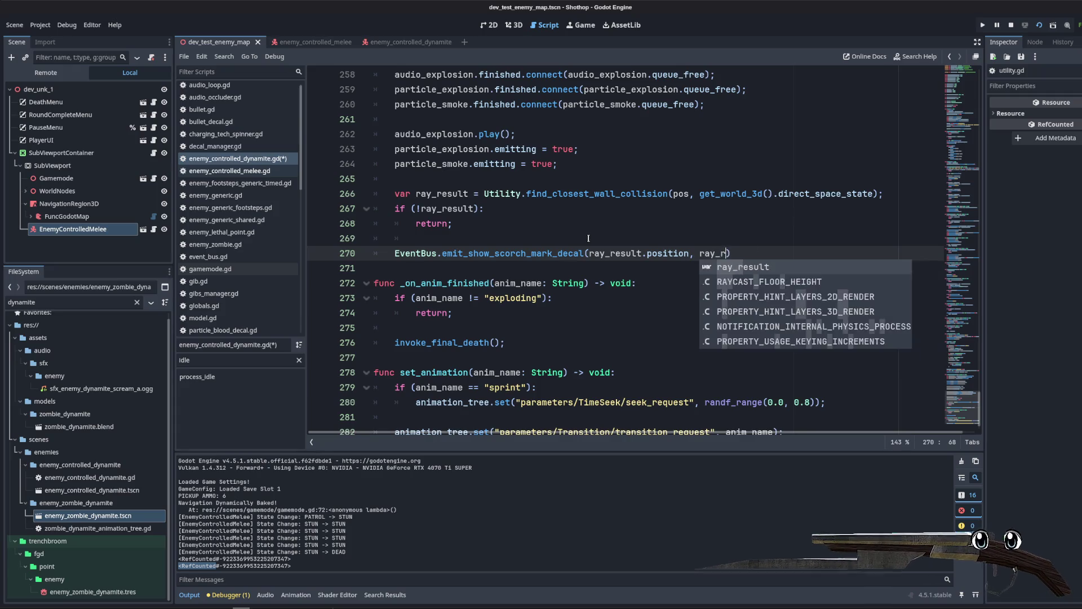
text(no)
key(Return)
text(, false, fal)
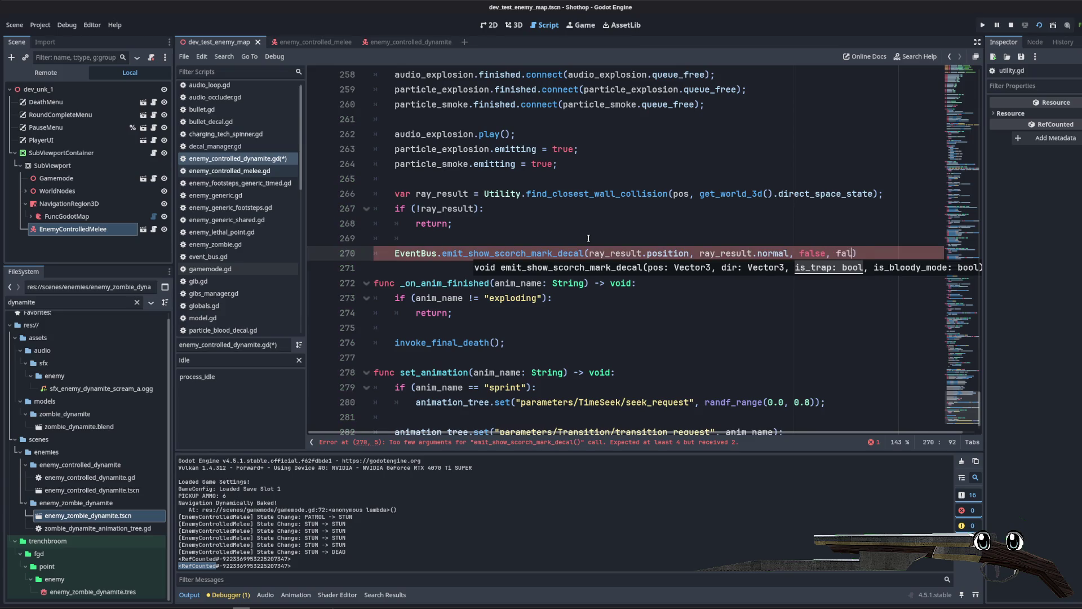
key(BackSpace)
text(;)
key(Up)
key(Up)
key(Up)
key(F5)
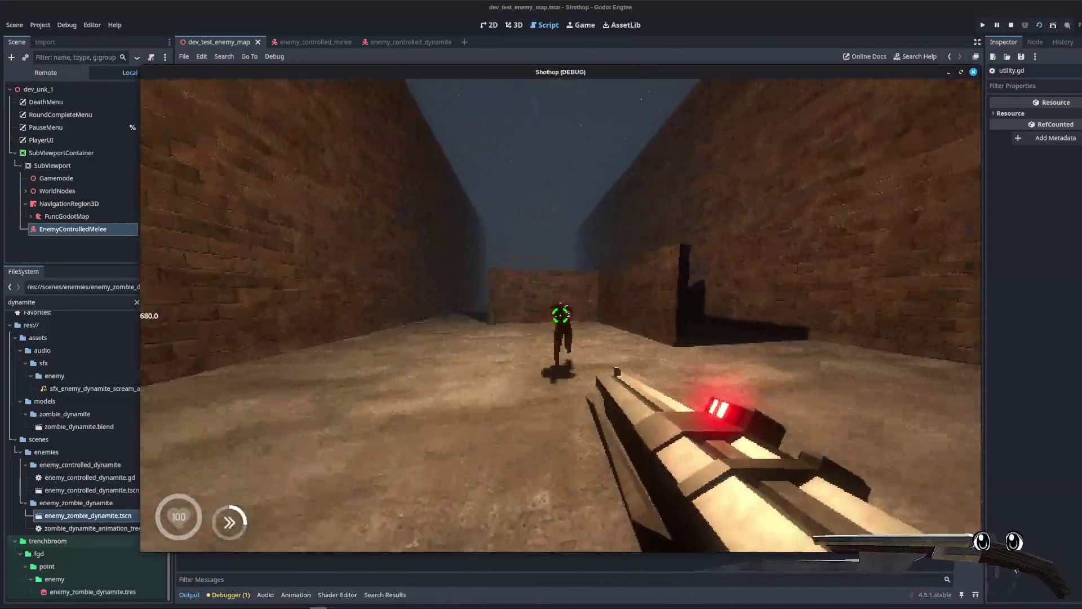
Step: Shoot dynamite zombies near the wall, resetting the level from the pause menu between attempts
click(561, 314)
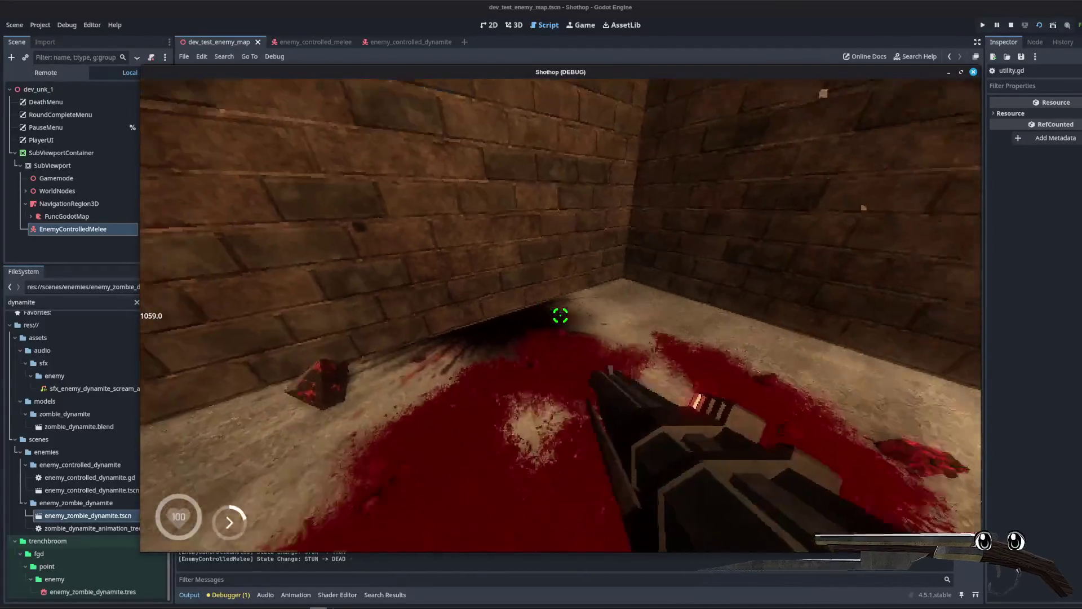
key(Escape)
click(560, 317)
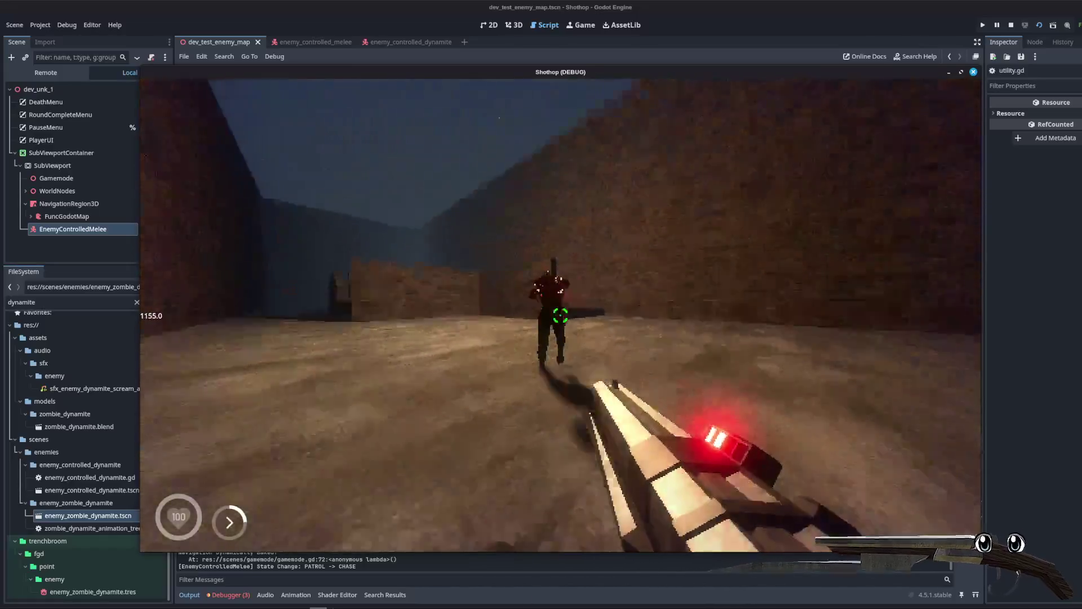
click(560, 315)
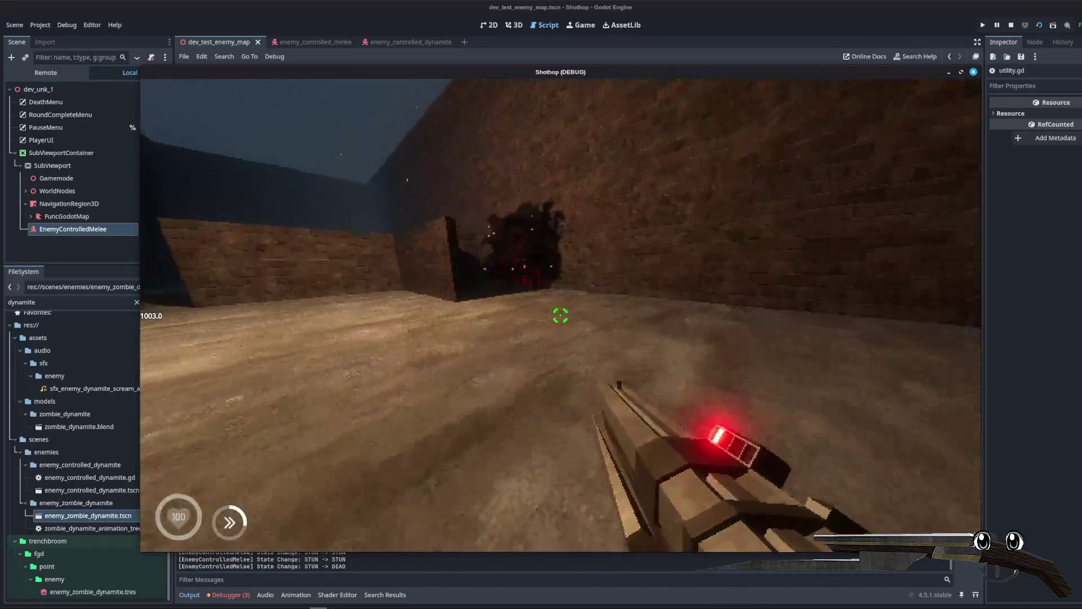
key(w)
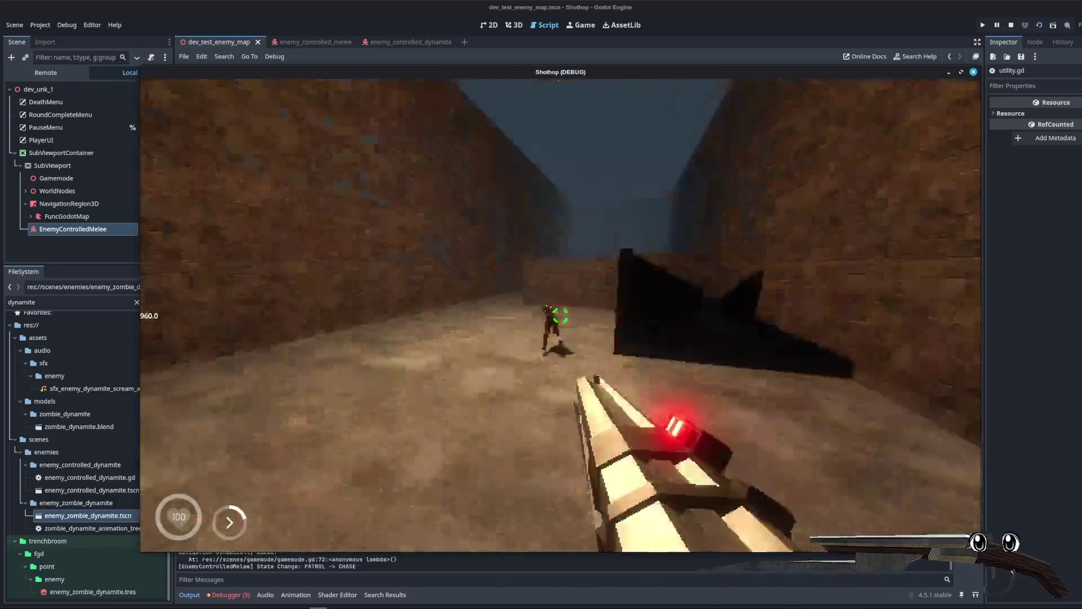
click(560, 314)
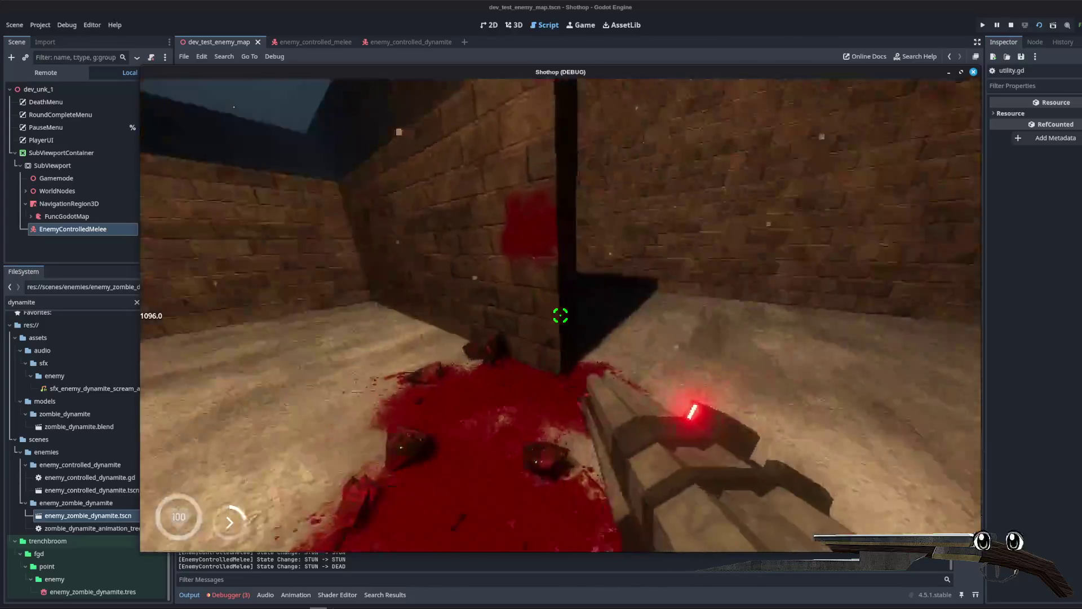
key(Escape)
click(562, 318)
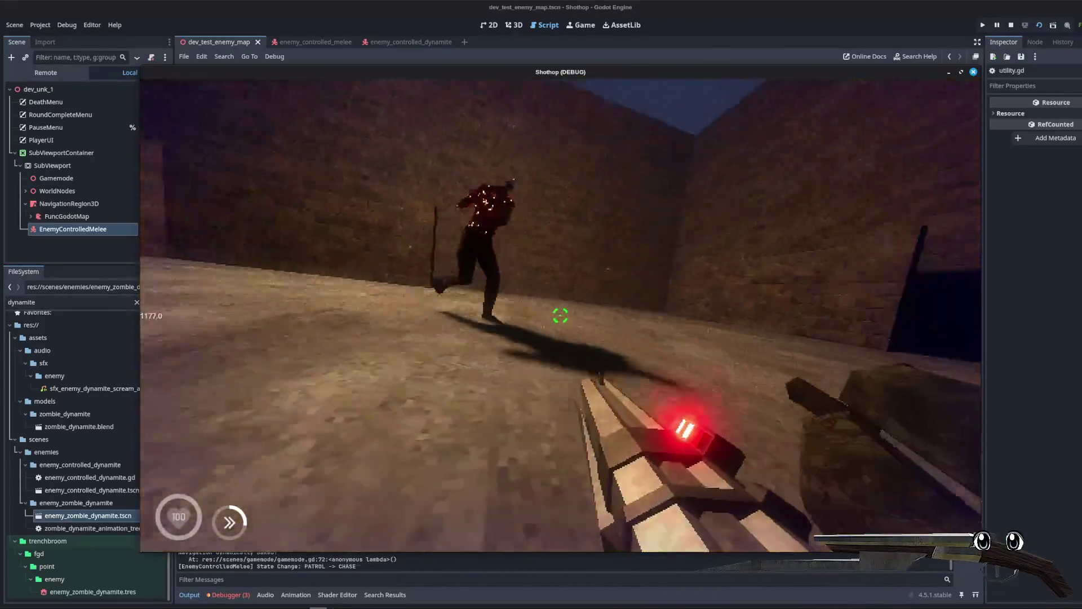
Step: Blow up one more dynamite zombie beside the wall, then pause and close the game
click(560, 315)
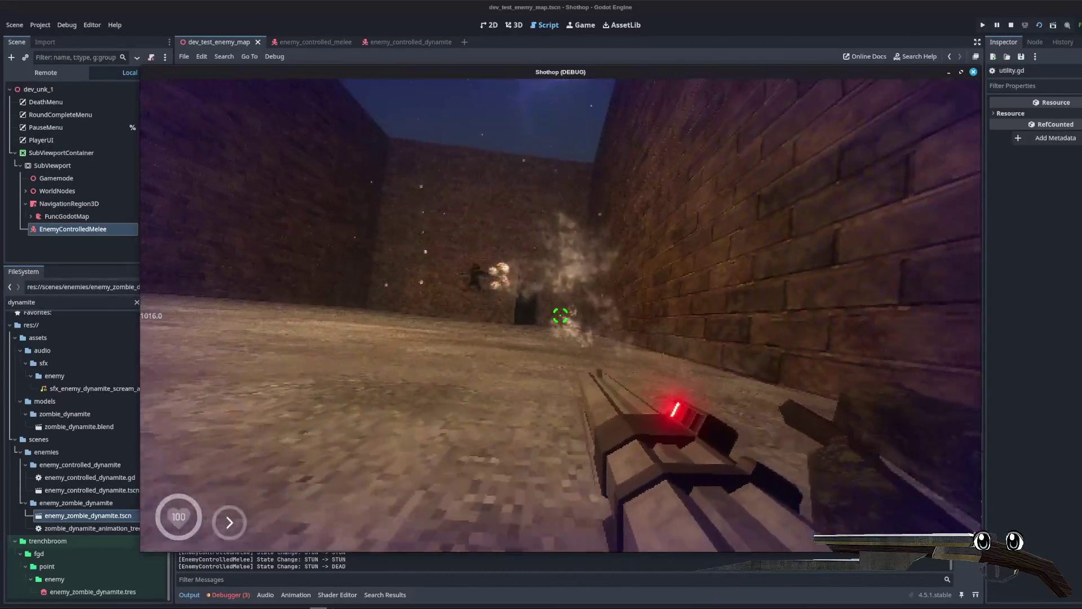
key(shift)
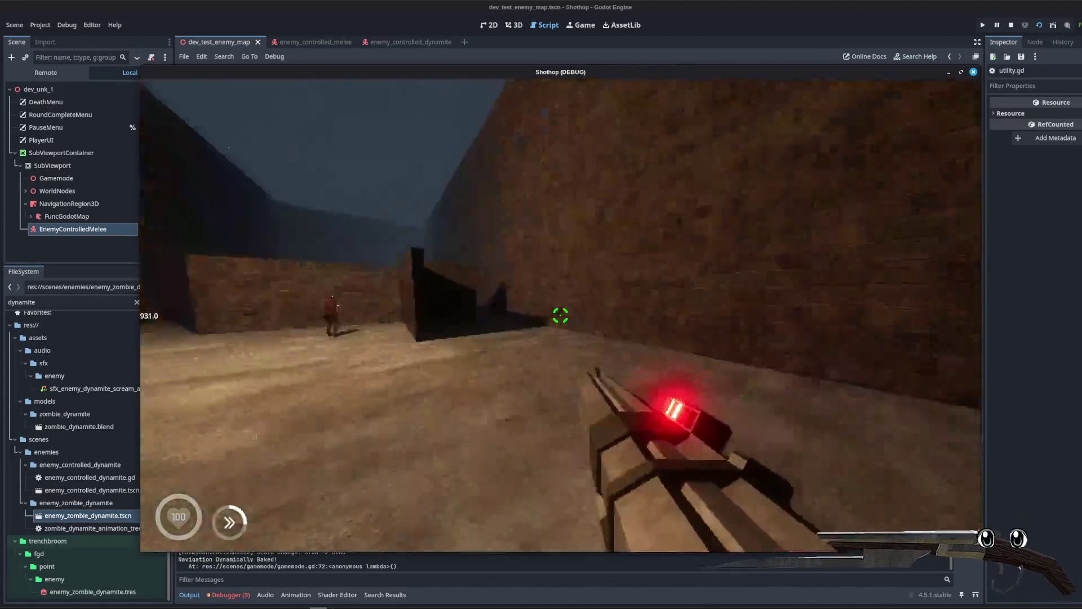
click(561, 316)
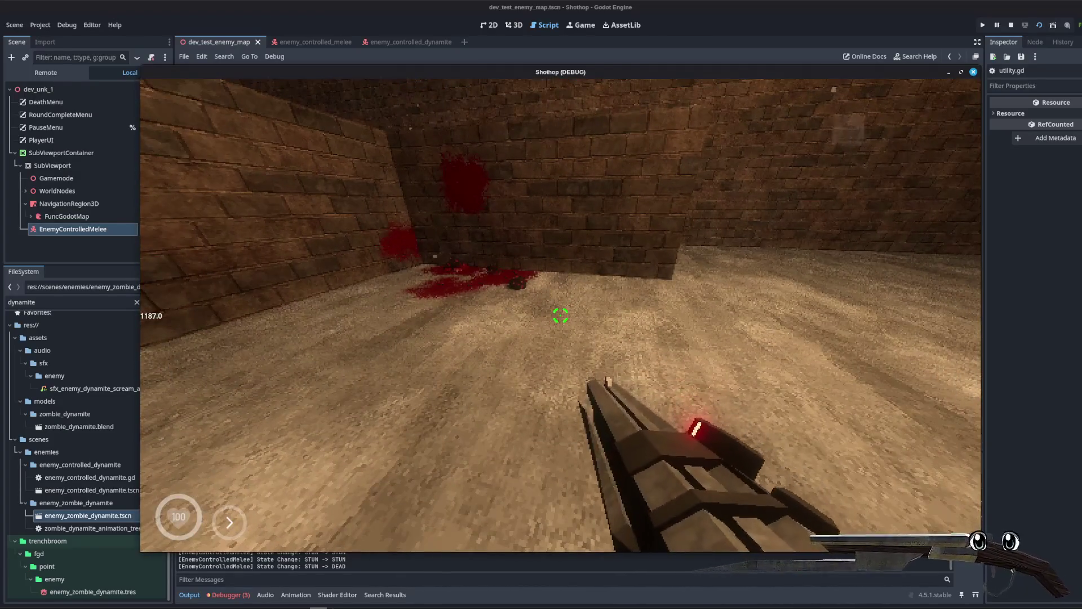
key(Escape)
key(F8)
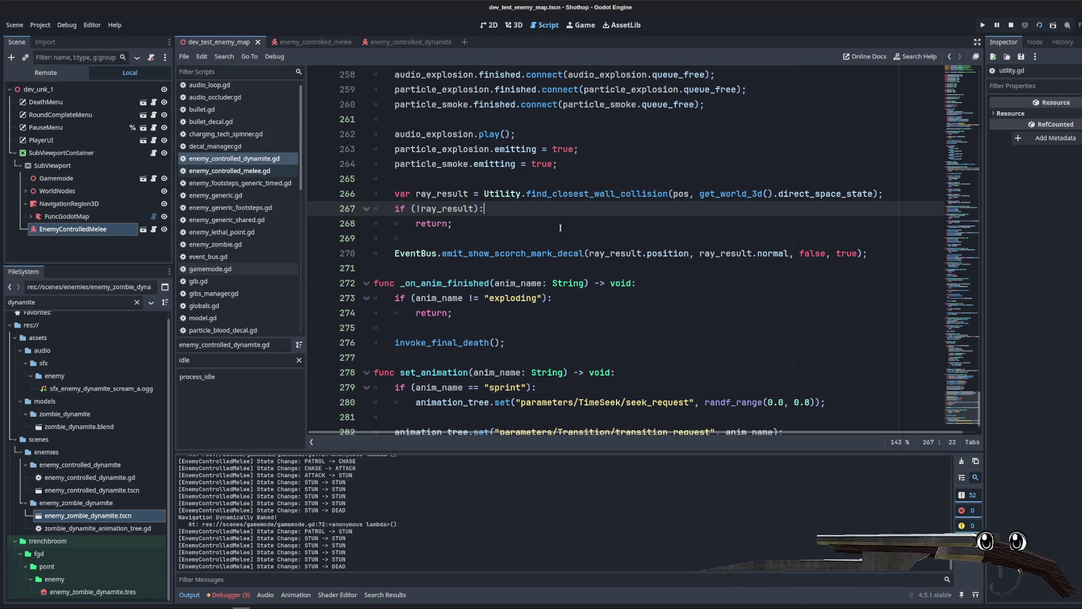
Step: Switch to utility.gd and place the caret at the top of find_closest_wall_collision
click(555, 228)
click(532, 238)
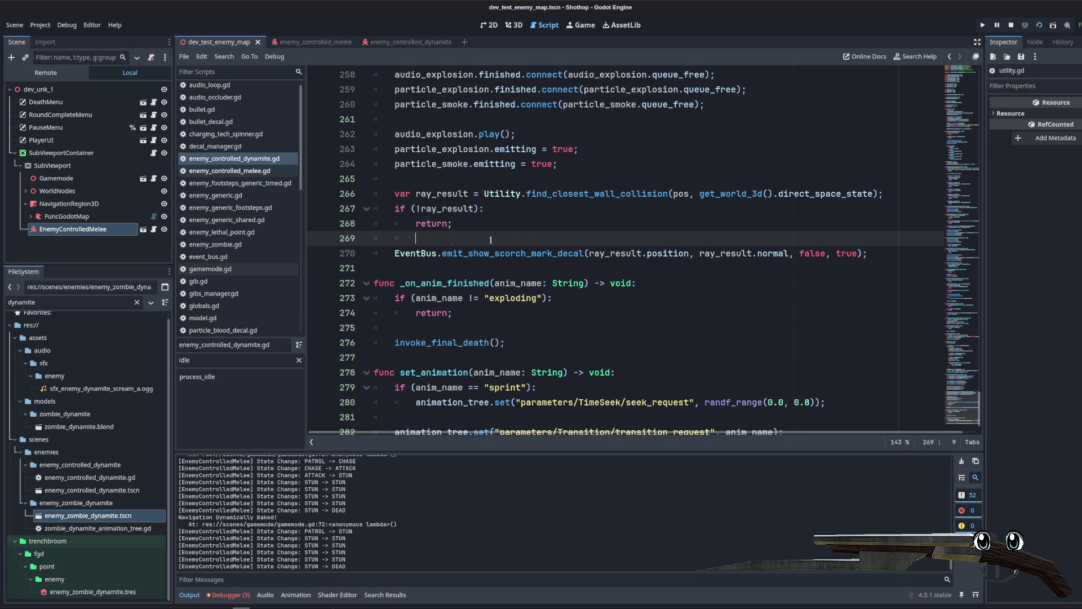
scroll(227, 243, down, 5)
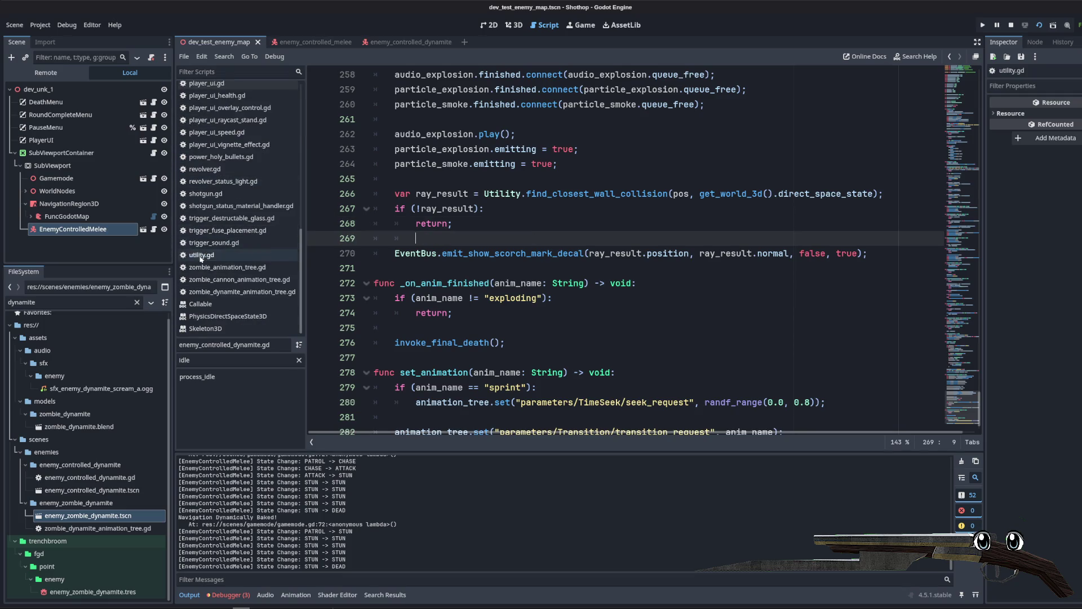
click(209, 255)
scroll(553, 397, down, 1)
key(Up)
key(Up)
key(Up)
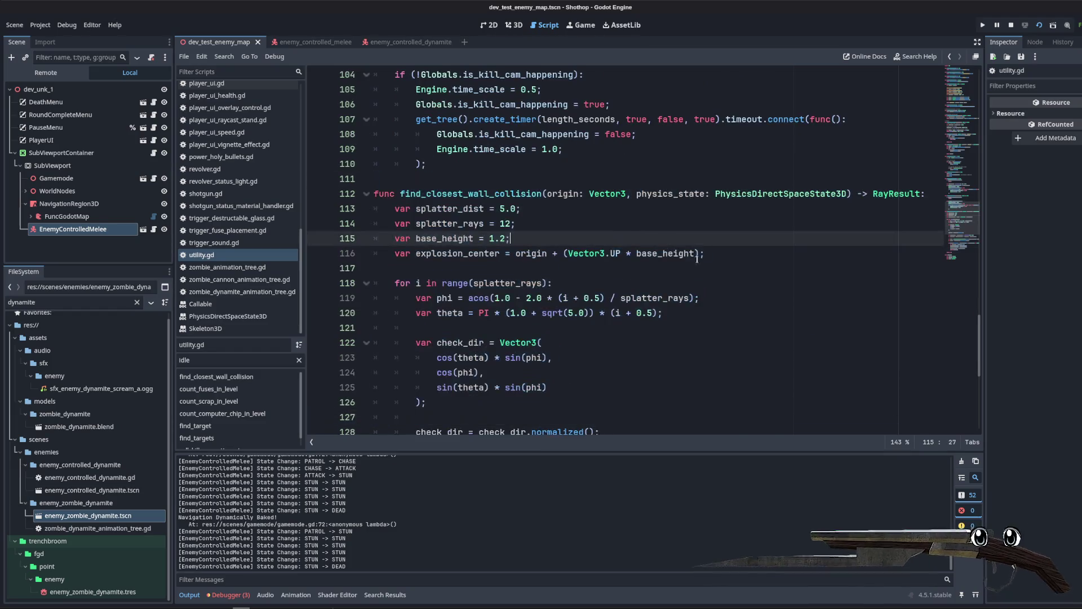
click(390, 205)
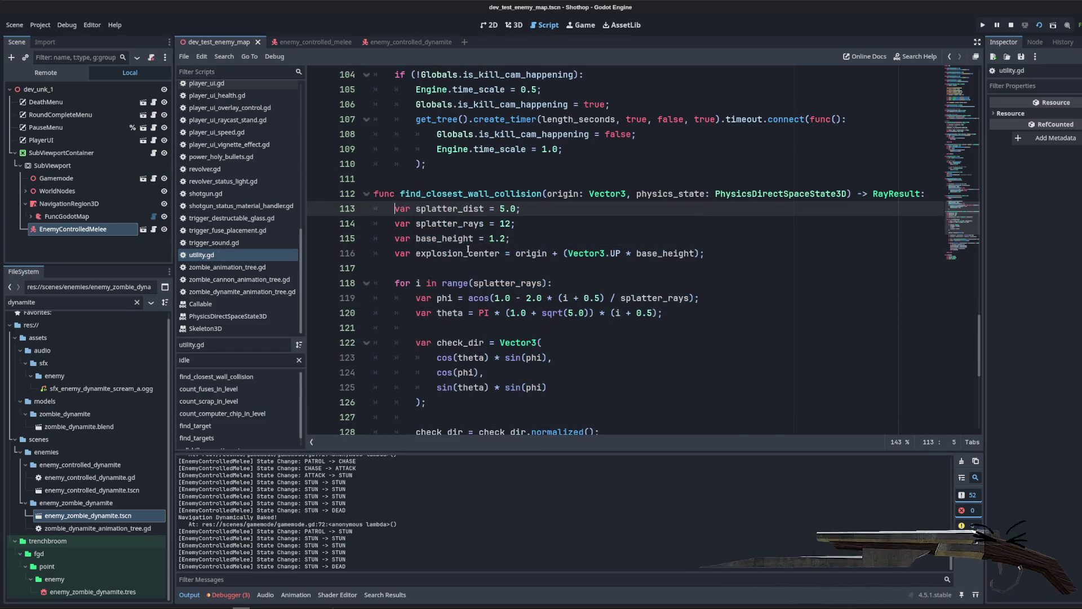
Step: Begin a const directions array on line 113 with Vector3.UP, DOWN, LEFT and RIGHT
key(Return)
key(Return)
key(Return)
key(Up)
key(Up)
key(Up)
text(c)
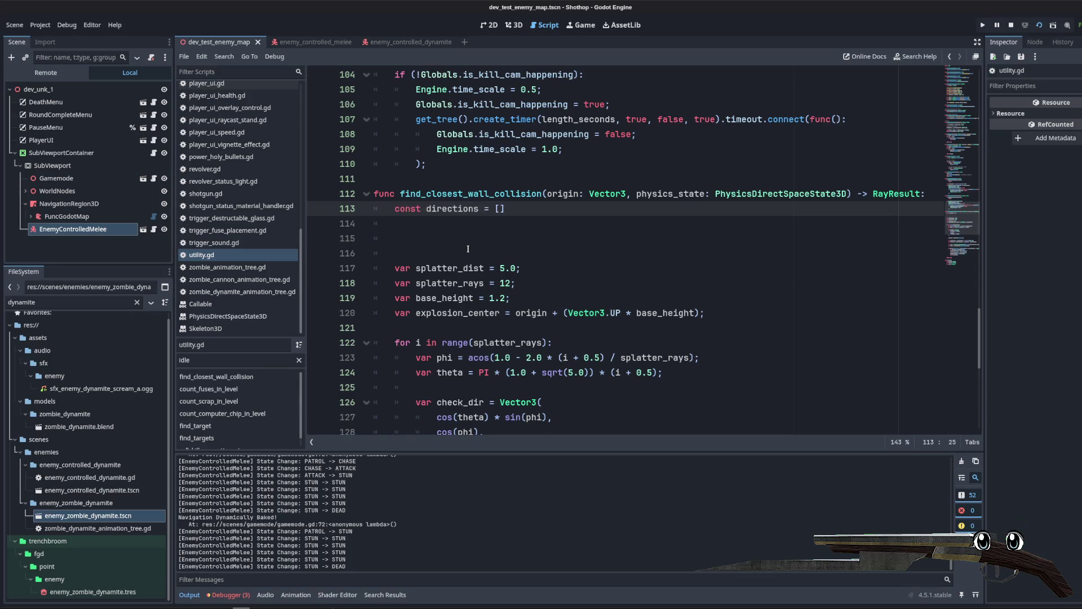
key(Return)
text(.UP, Vector)
text(3.DOWN, Vectore)
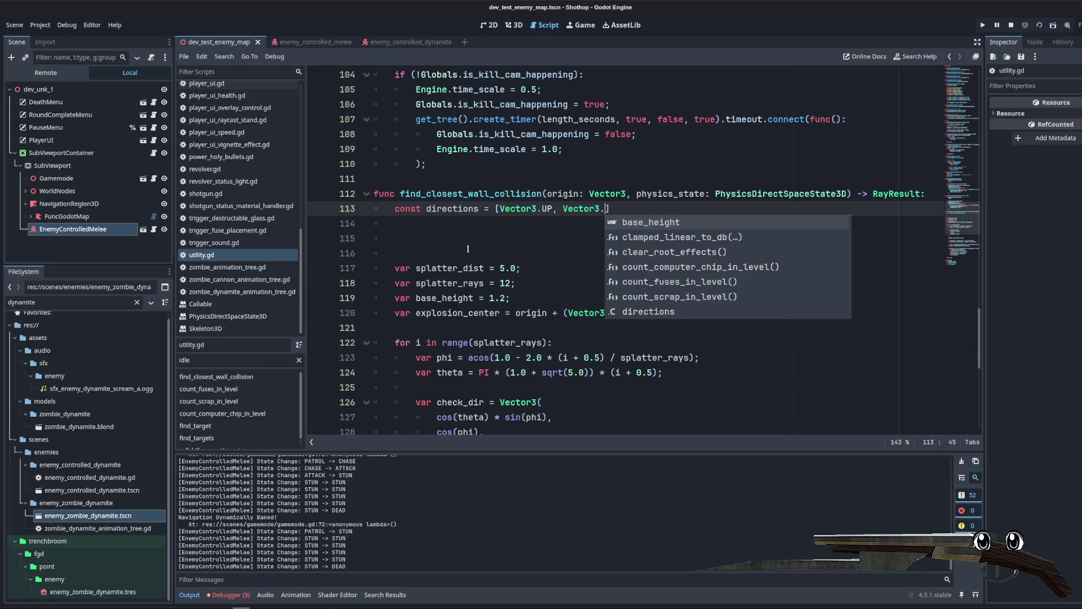
text(3.LE)
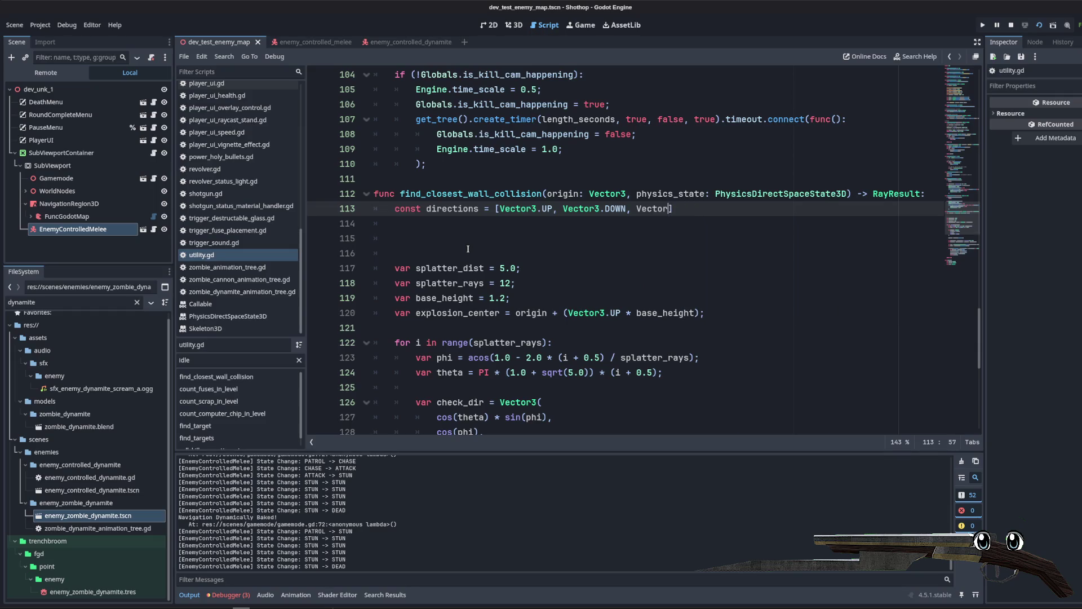
text(.L)
key(Return)
text(VEctor3.RIH)
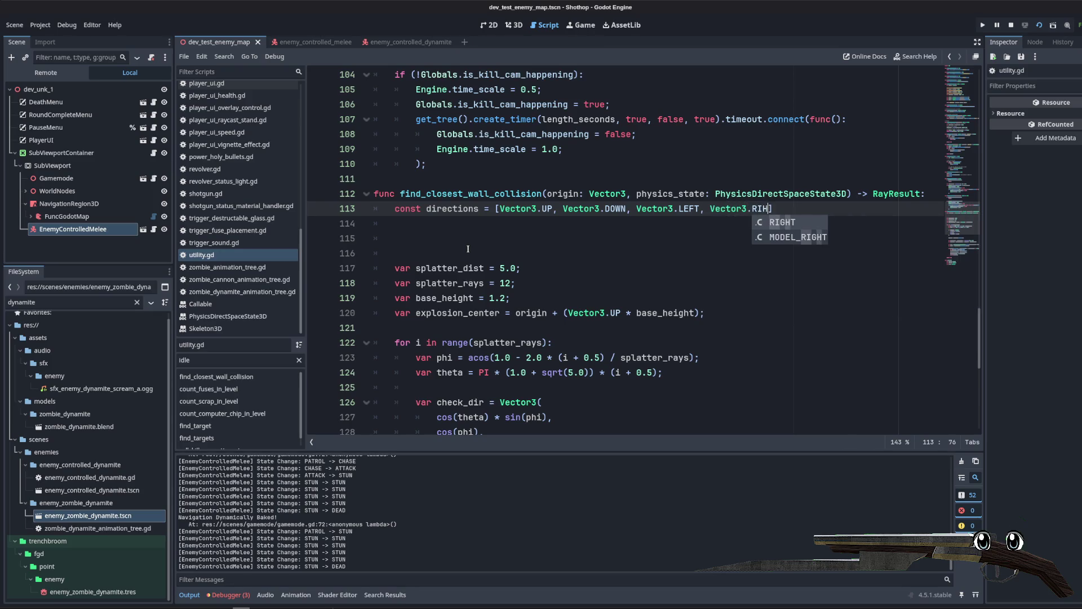
key(Return)
Step: Finish the directions array with Vector3.FORWARD and Vector3.BACK, closing it with ']'
text(])
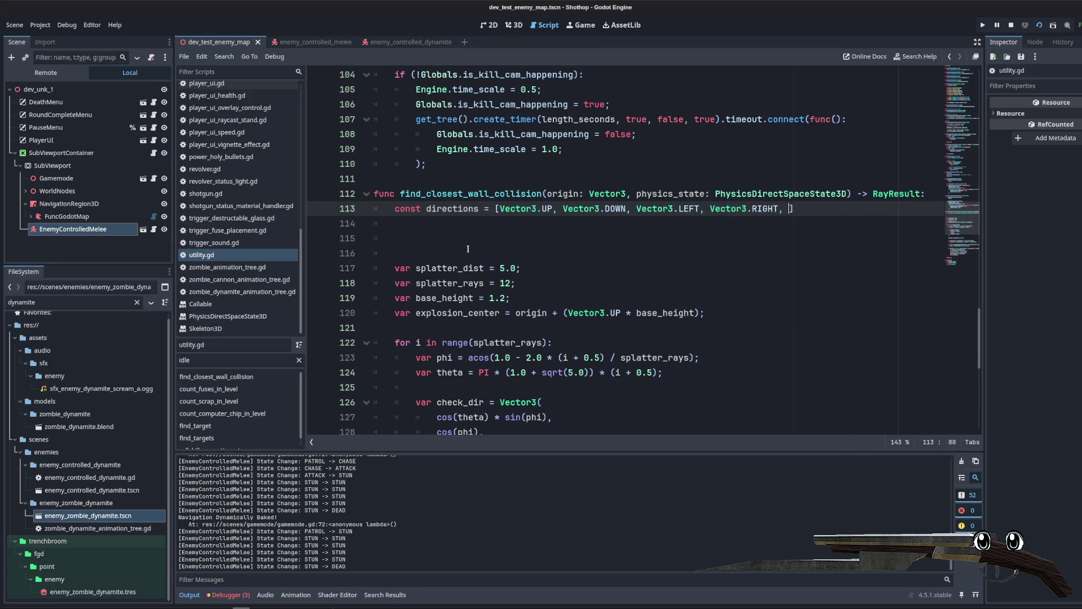
text(Vector3.)
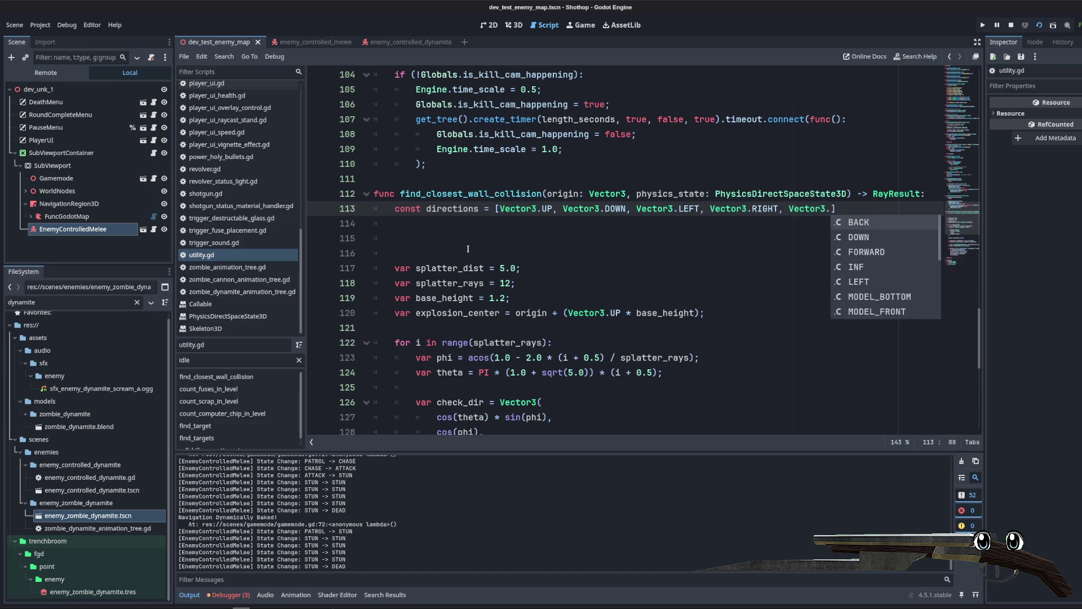
text(F)
key(Return)
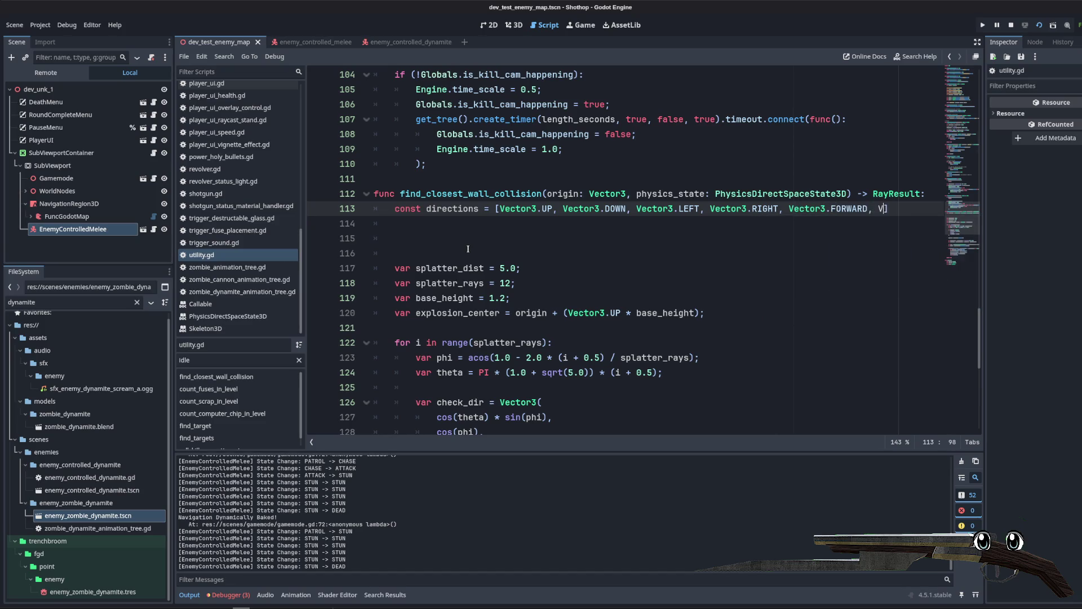
text(EC)
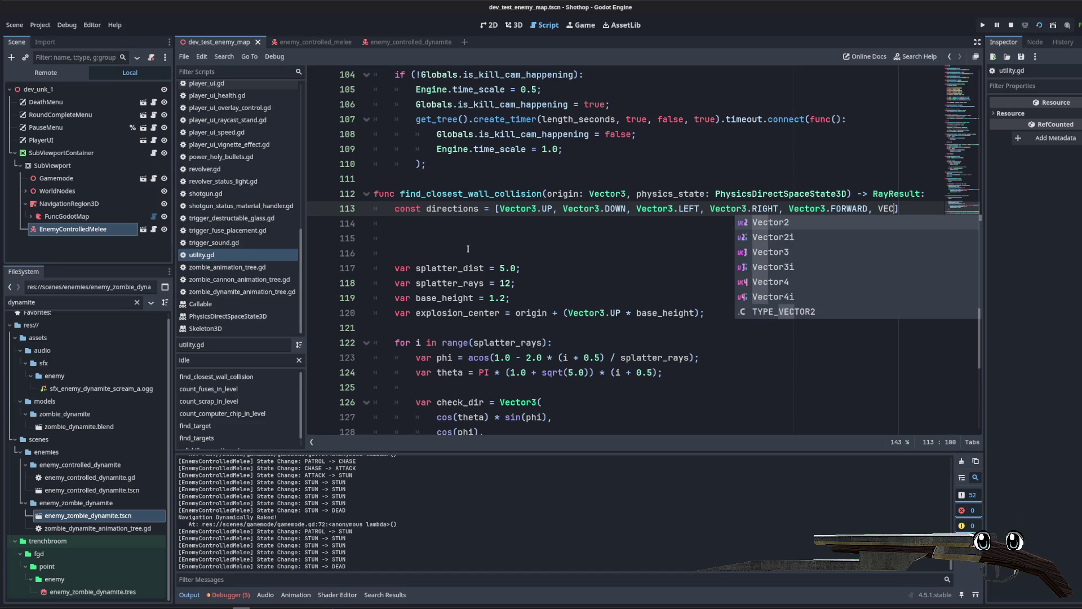
text(3)
key(Return)
text(.)
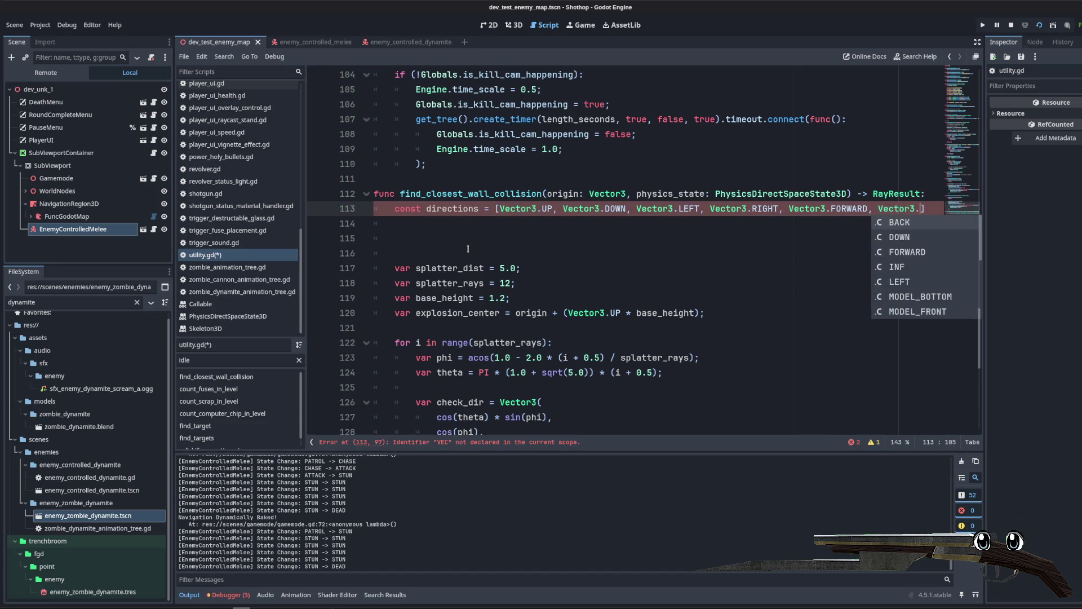
text(B)
key(Return)
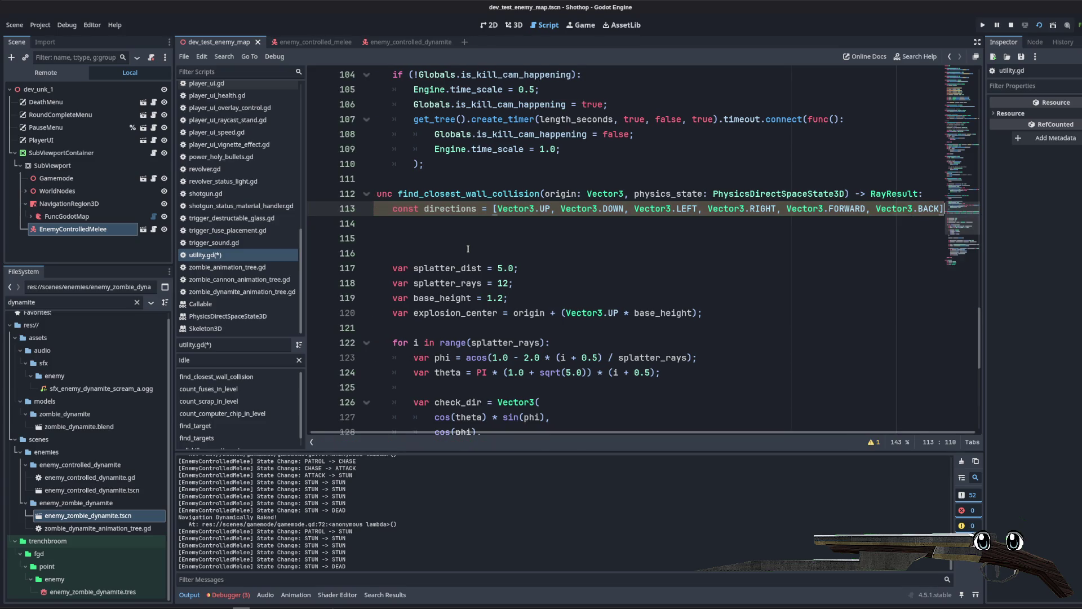
text(];)
click(467, 248)
key(shift+Home)
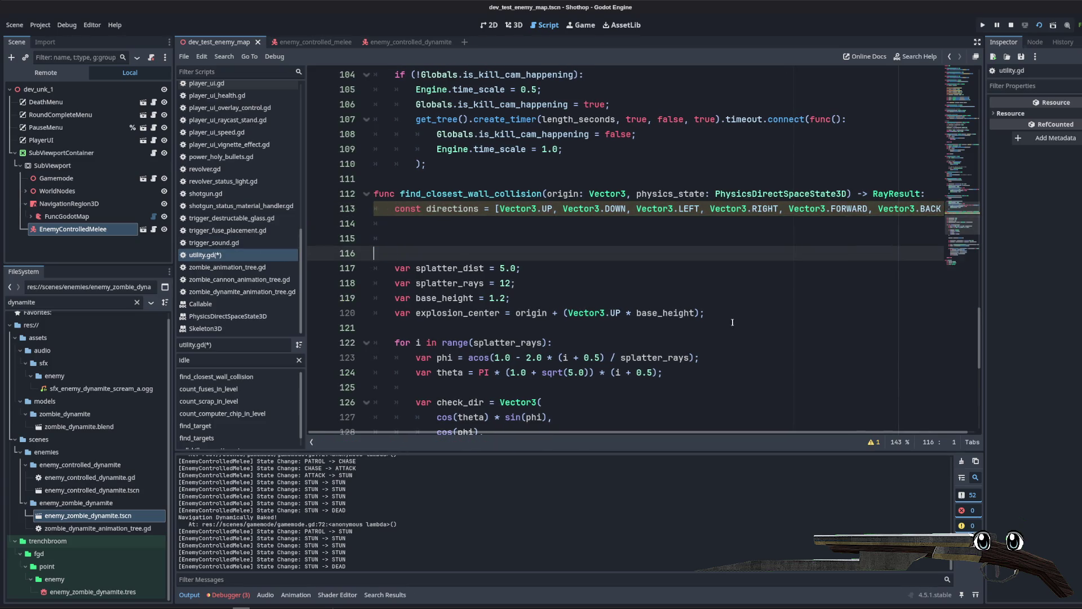
Step: Delete the old splatter variables and open blank lines above the existing loop
drag(732, 322, 374, 225)
key(Delete)
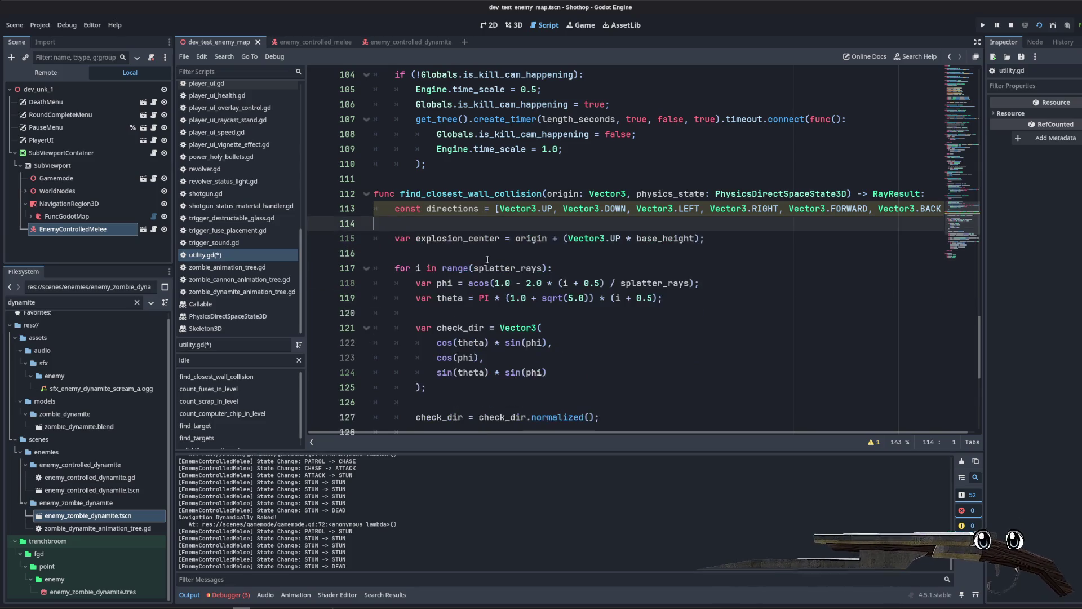
key(BackSpace)
click(479, 236)
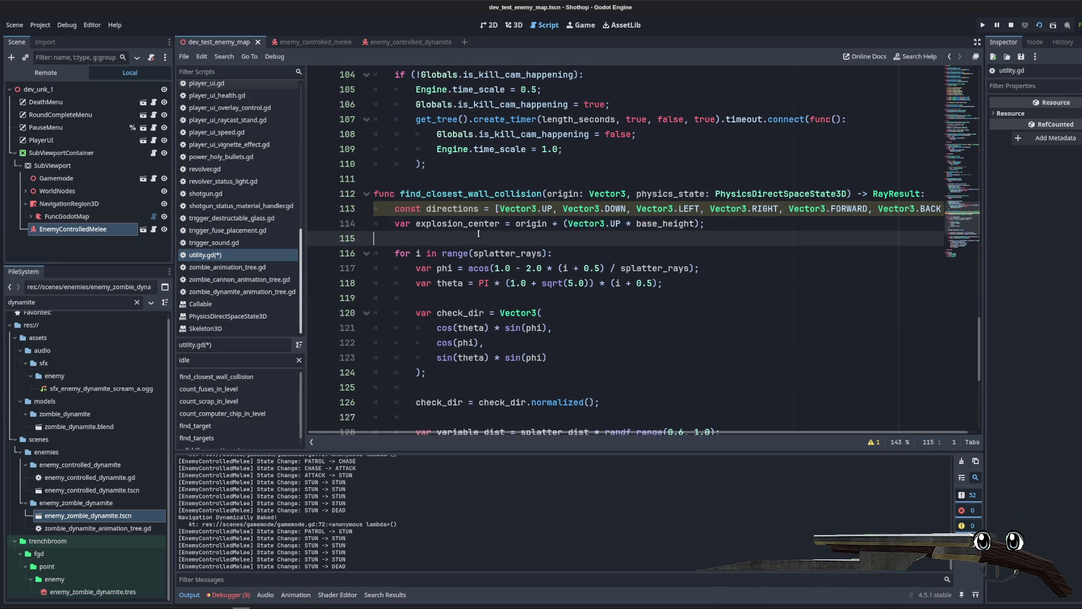
drag(408, 224, 499, 224)
scroll(653, 226, down, 2)
click(654, 223)
click(545, 148)
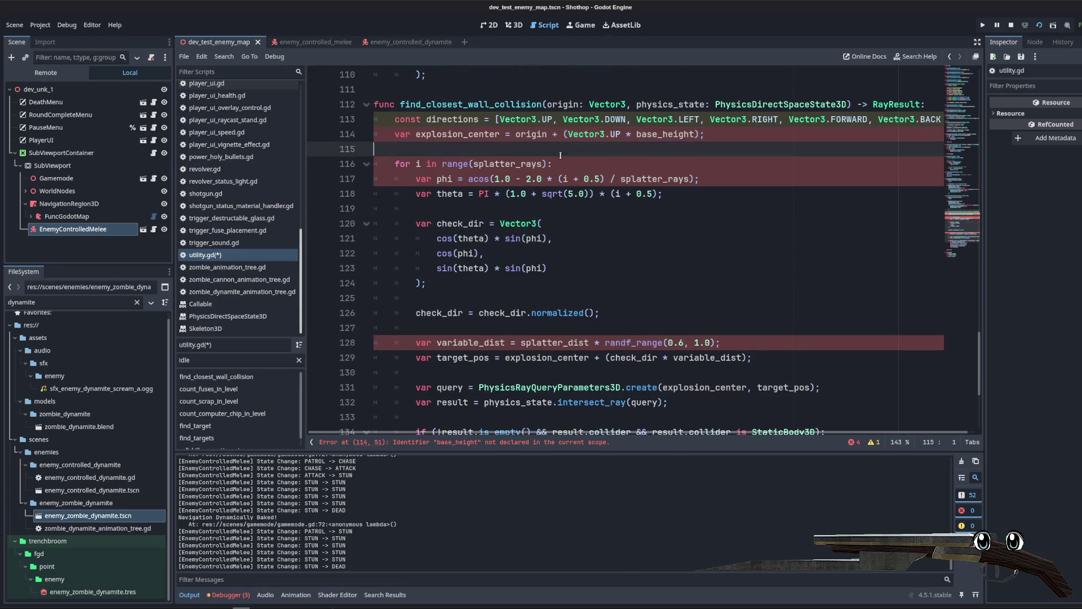
key(Return)
key(Return)
key(Return)
key(Up)
key(Up)
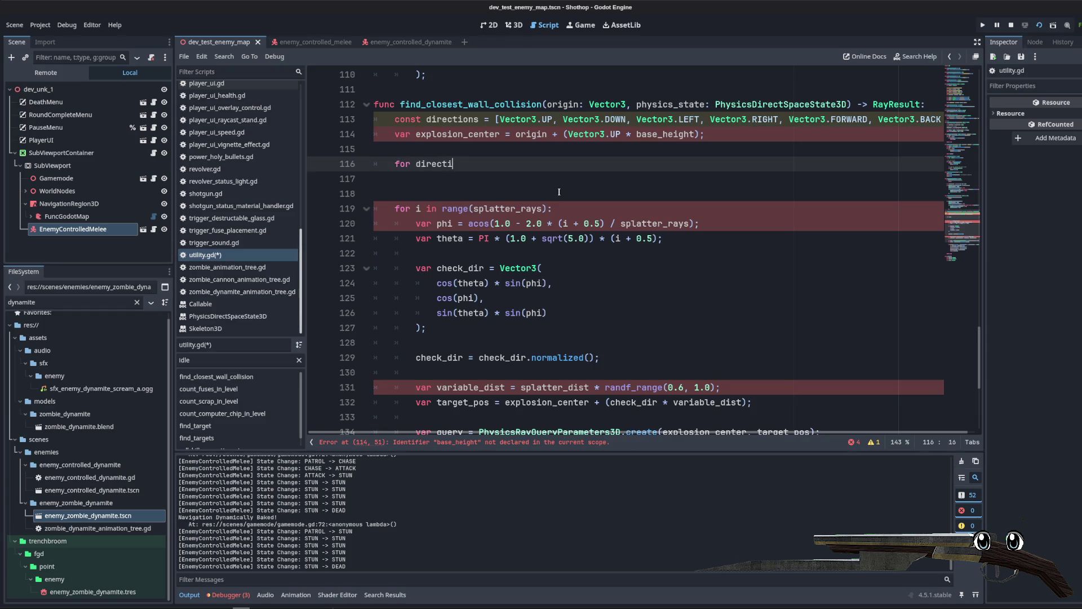
text(on in directions:)
Step: Inside the 'for direction in directions:' loop, begin a var declaration for the end position
key(Return)
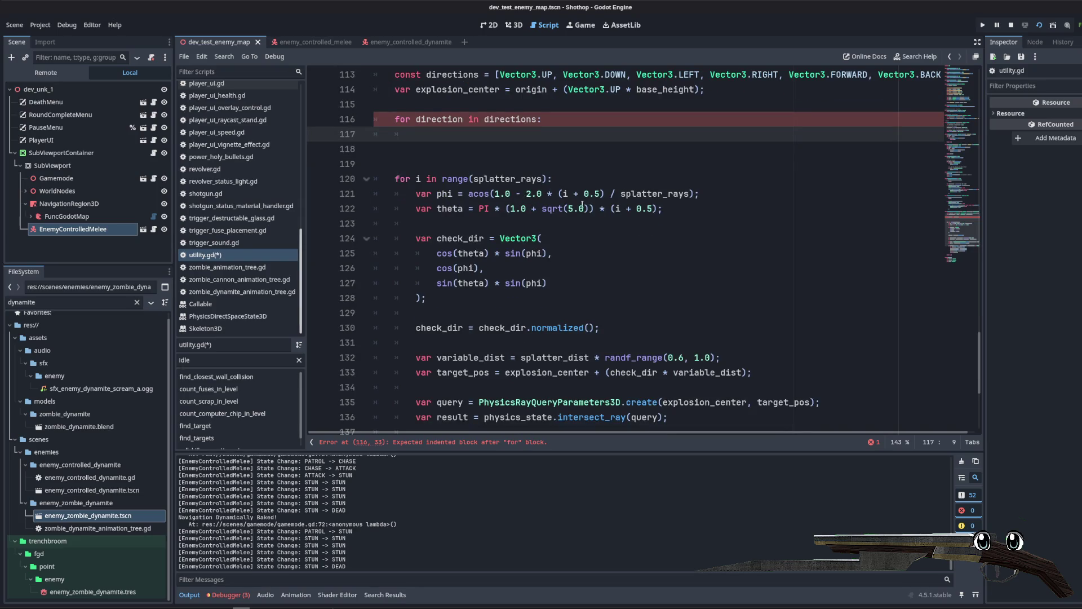
triple_click(453, 336)
scroll(446, 254, up, 3)
click(438, 192)
click(457, 184)
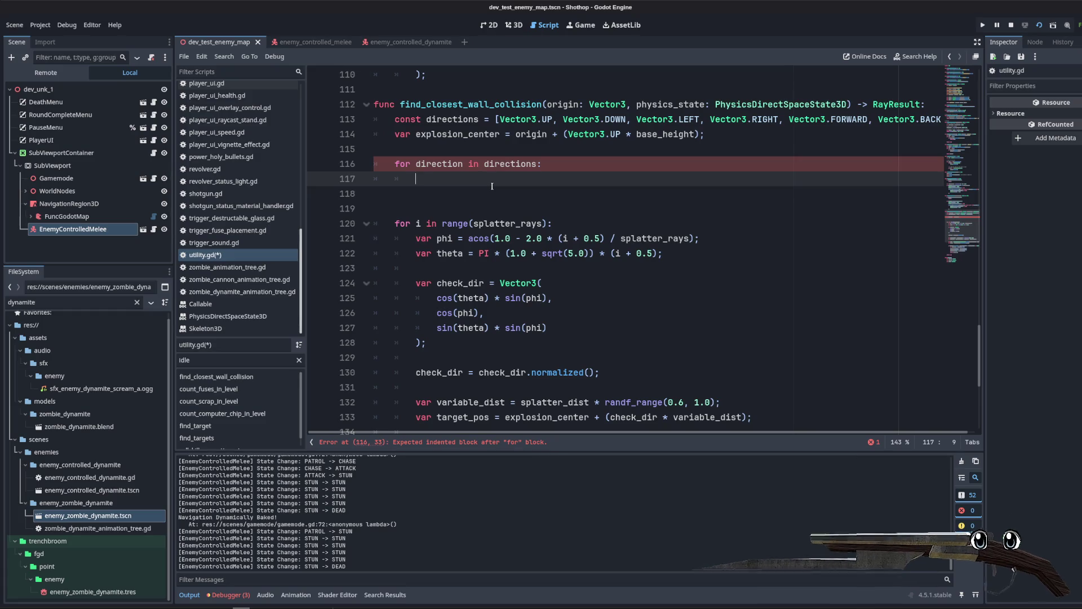
text(var end_po =)
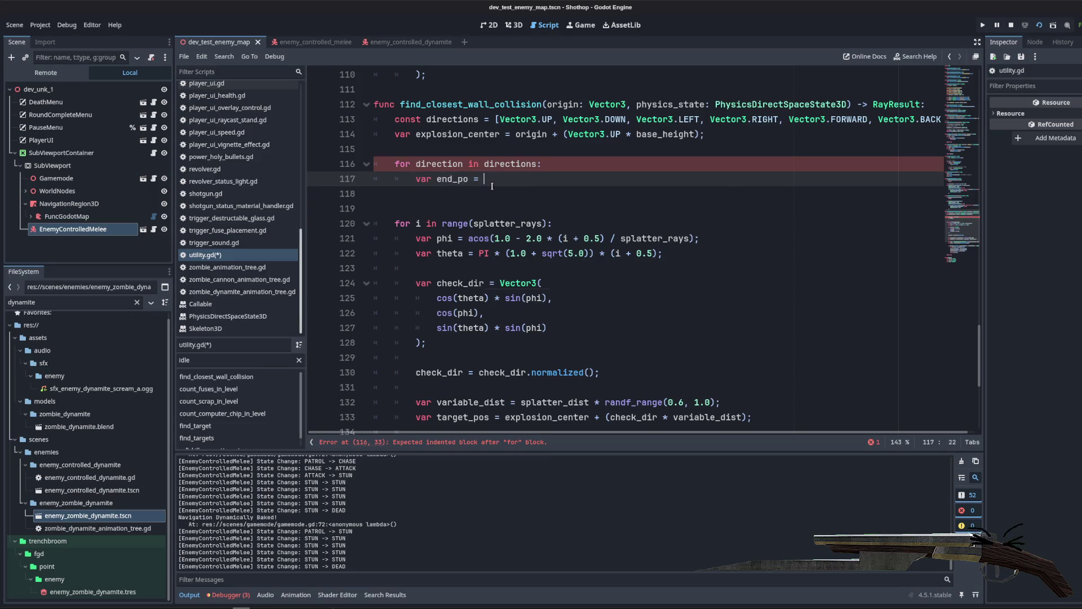
Step: Write end_pos = explosion_center + direction * 5.0 inside the directions loop
key(BackSpace)
key(BackSpace)
key(BackSpace)
text(s = )
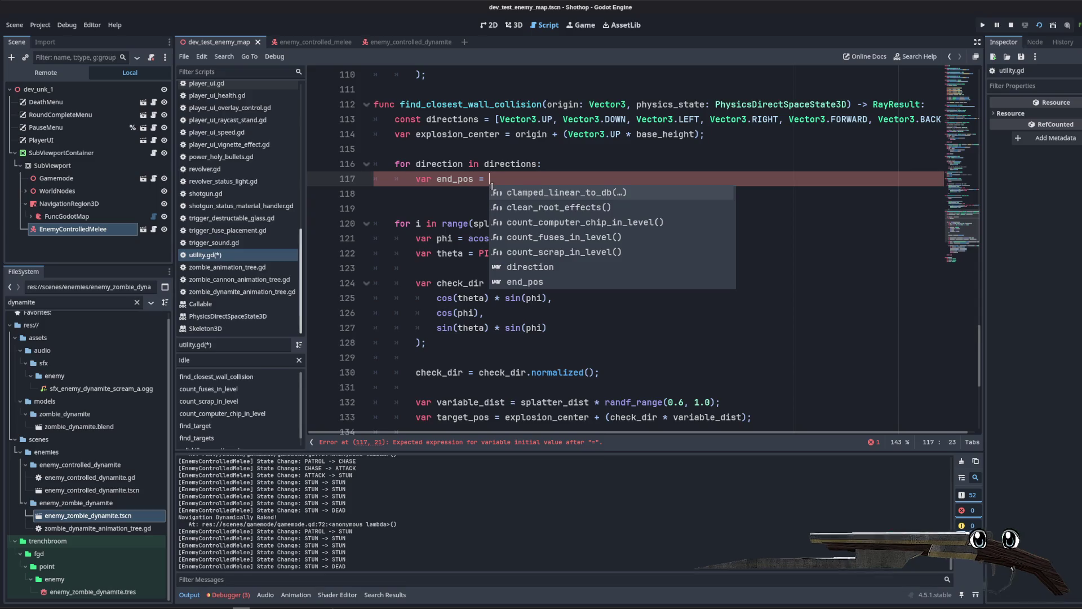
text(direction *)
key(BackSpace)
text(+ )
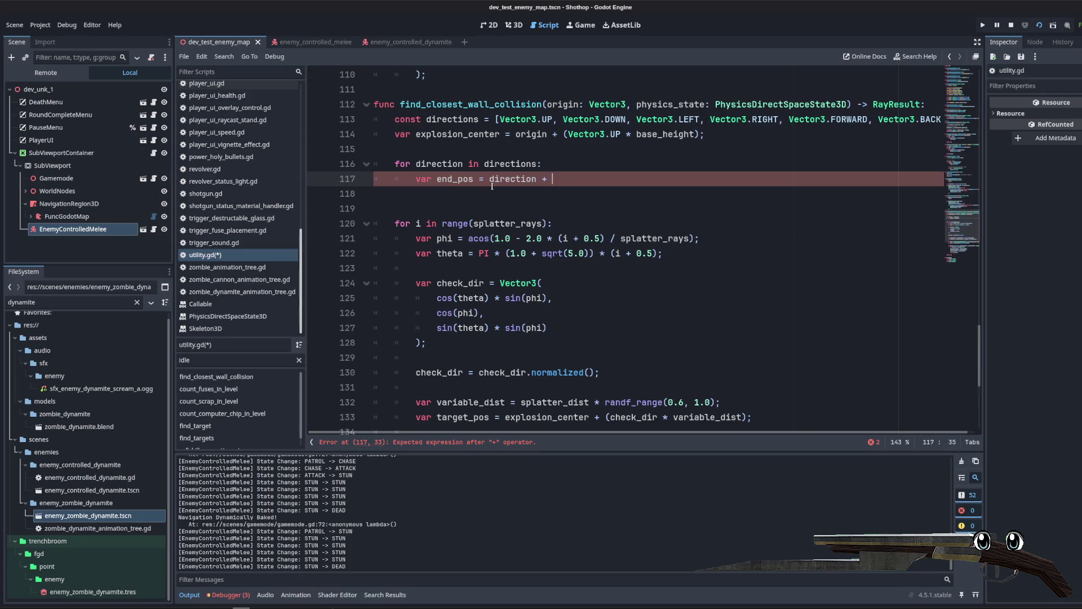
text(*direction)
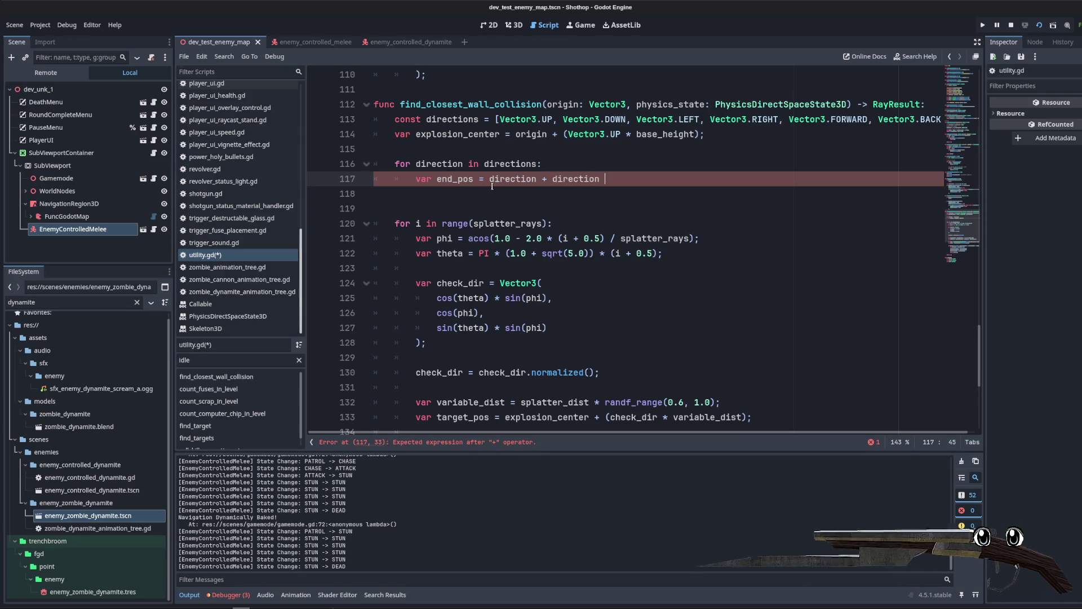
double_click(492, 179)
text(explosion_cente)
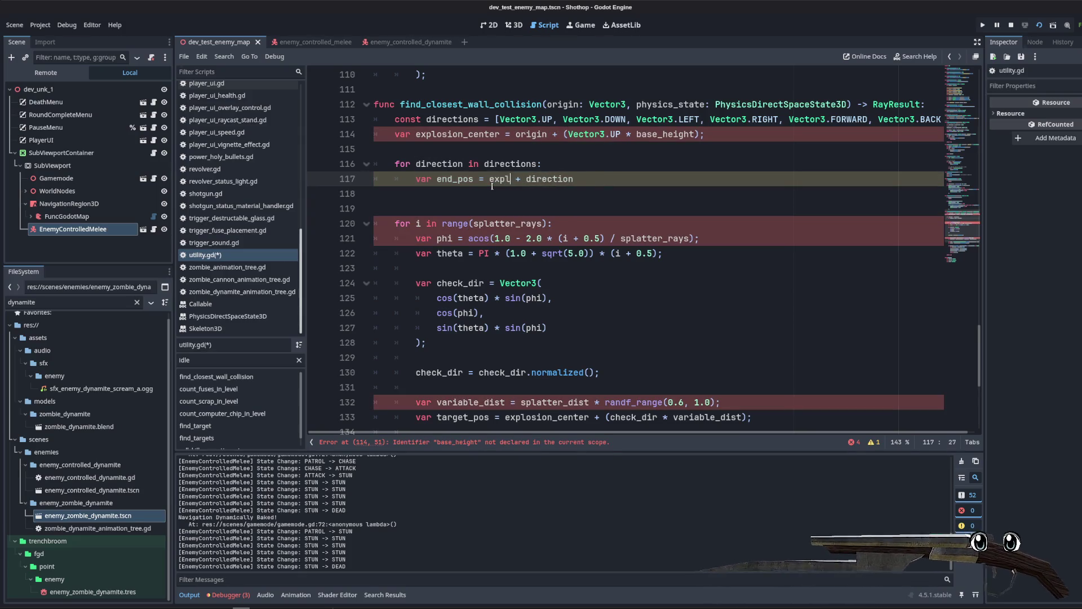
text(r + direction * 5.0;)
key(Up)
key(Up)
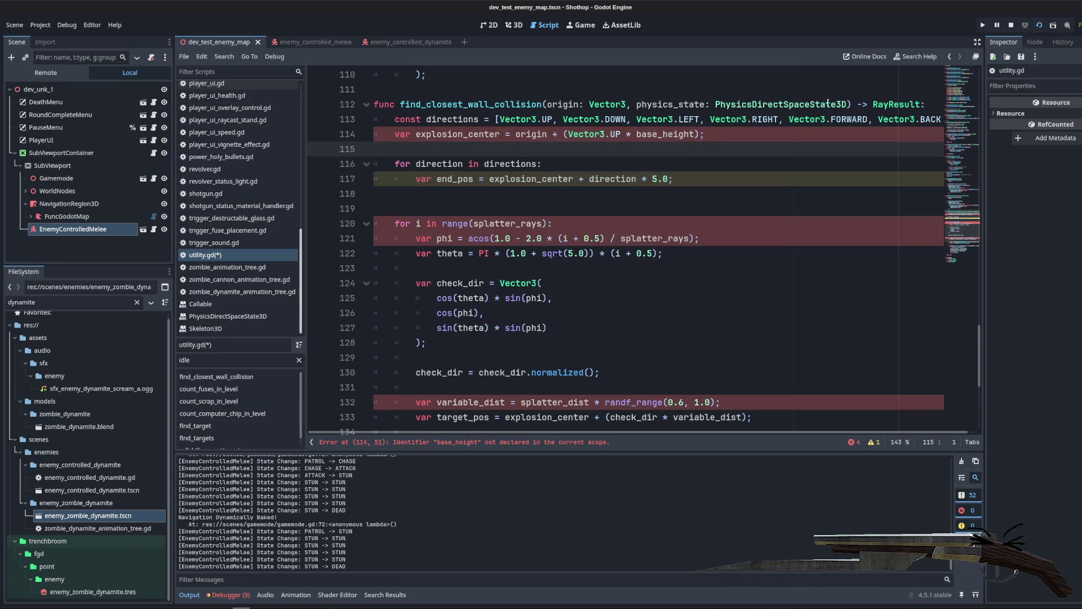
Step: Add a range = 5.0 parameter to the function and use range instead of 5.0
click(847, 104)
text(range = 5.0)
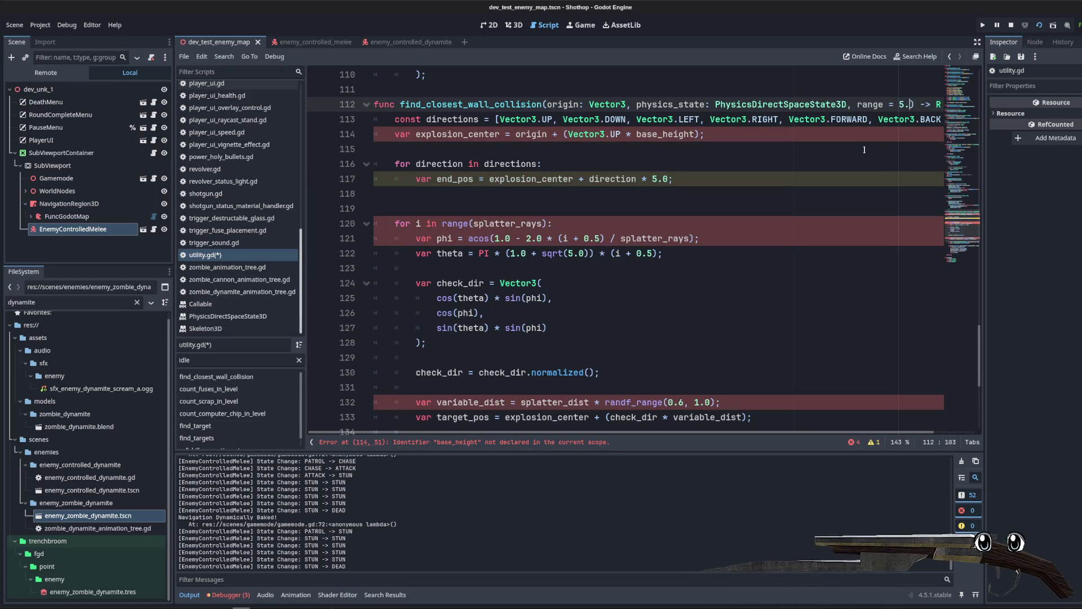
key(Down)
key(Down)
key(Down)
key(Left)
key(Left)
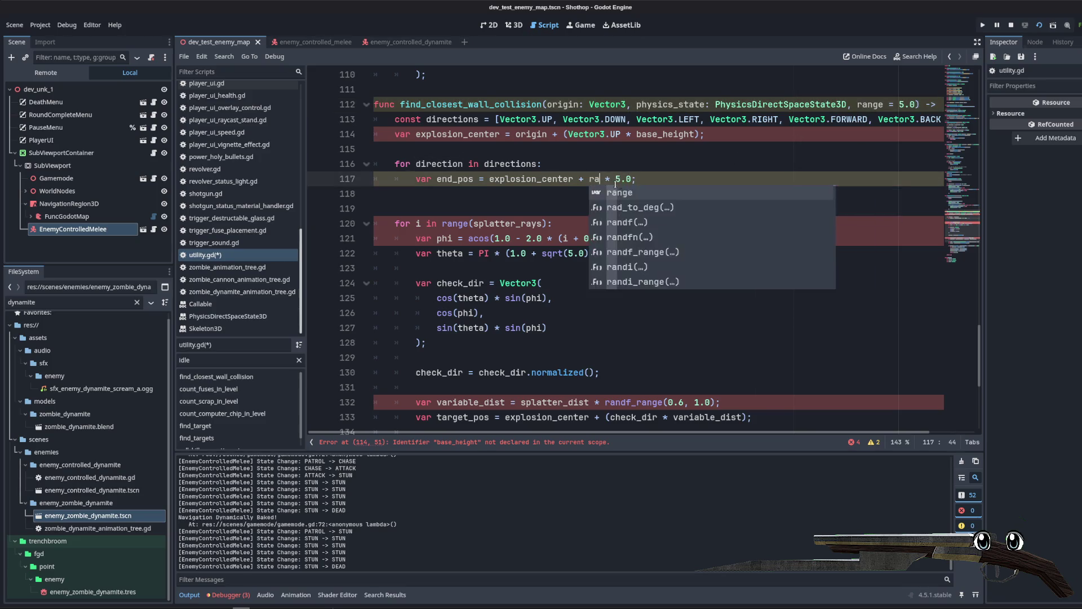
key(ctrl+space)
key(BackSpace)
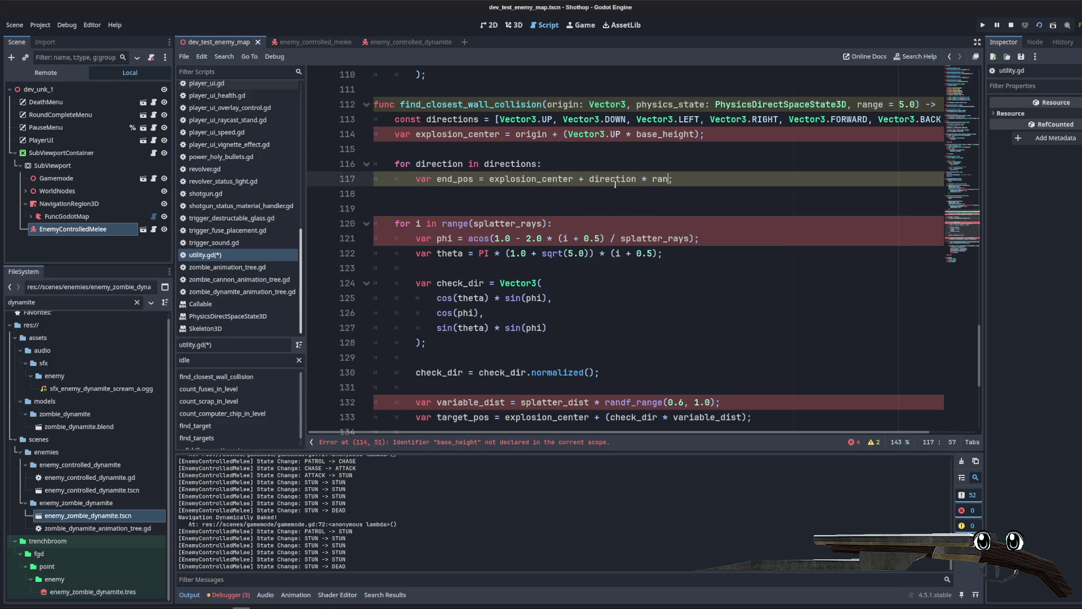
key(Down)
scroll(638, 320, down, 2)
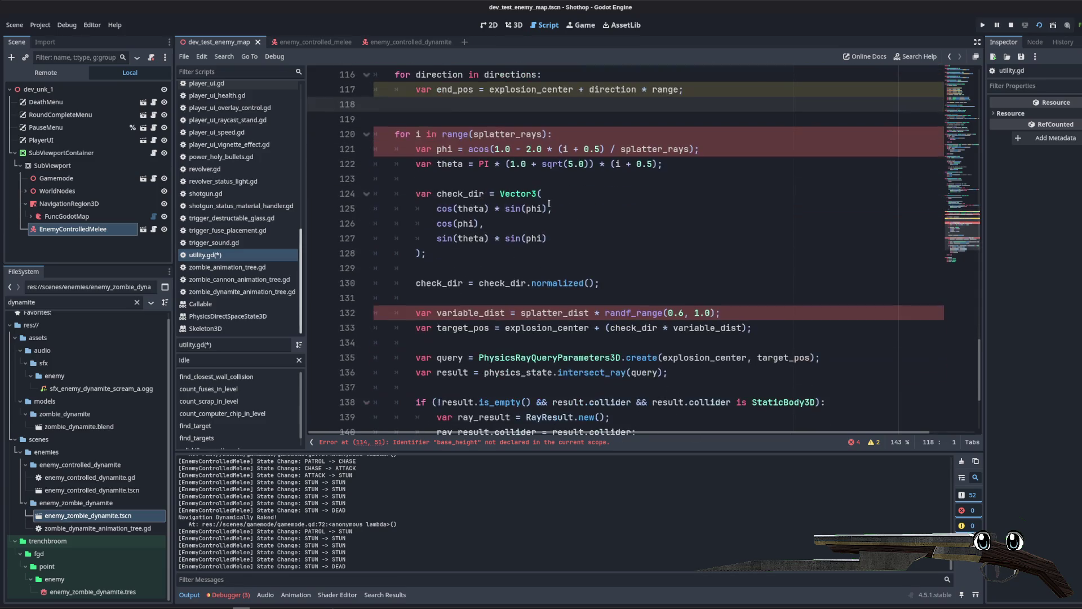
Step: Delete the old phi, theta and check_dir spherical ray-direction block
scroll(638, 320, up, 1)
drag(638, 320, 374, 164)
key(BackSpace)
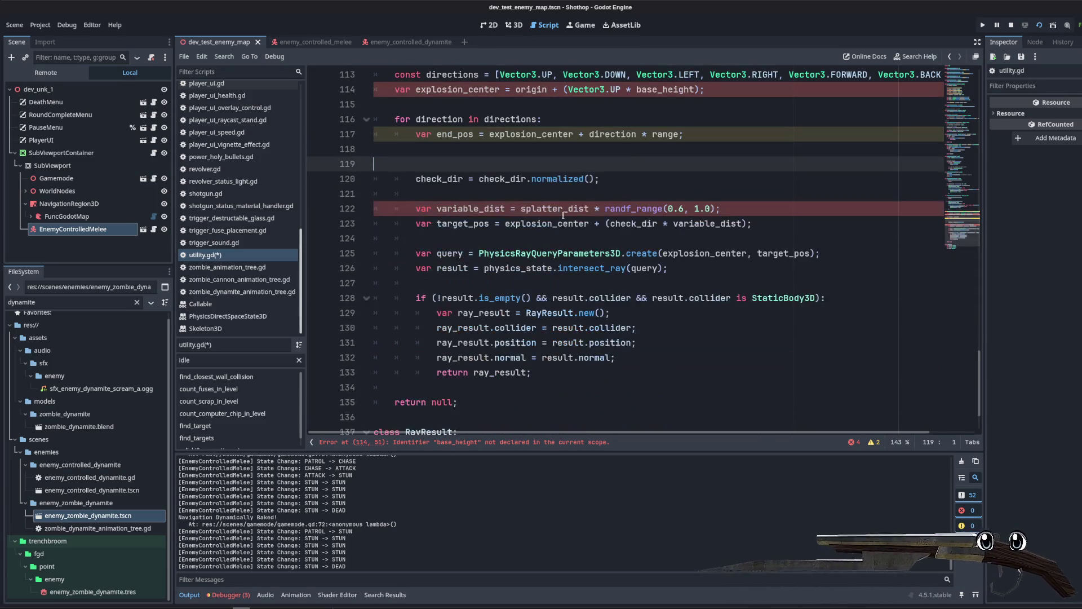
click(597, 194)
key(shift+Up)
key(shift+Up)
key(shift+Up)
key(BackSpace)
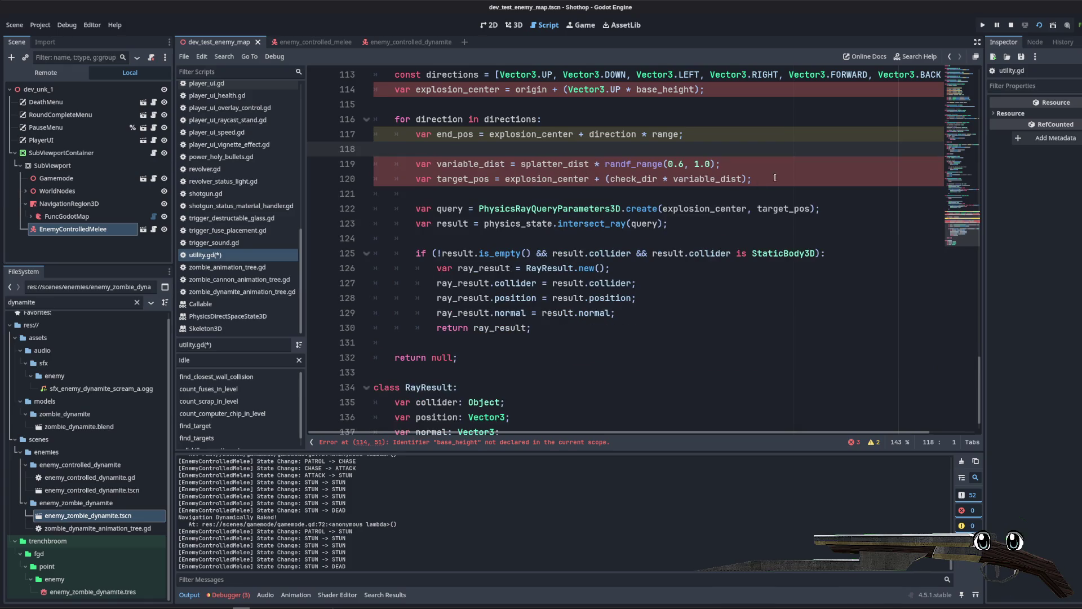
Step: Delete the leftover variable_dist and target_pos splatter-distance lines
key(shift+Down)
key(shift+Down)
scroll(672, 221, up, 1)
key(shift+Up)
key(shift+Up)
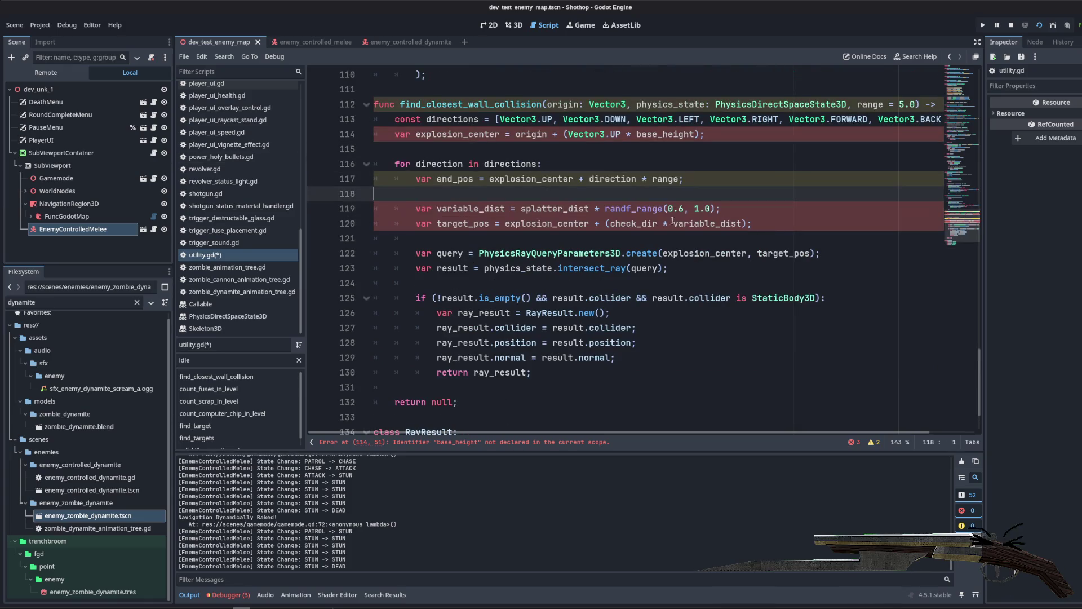
drag(754, 224, 381, 210)
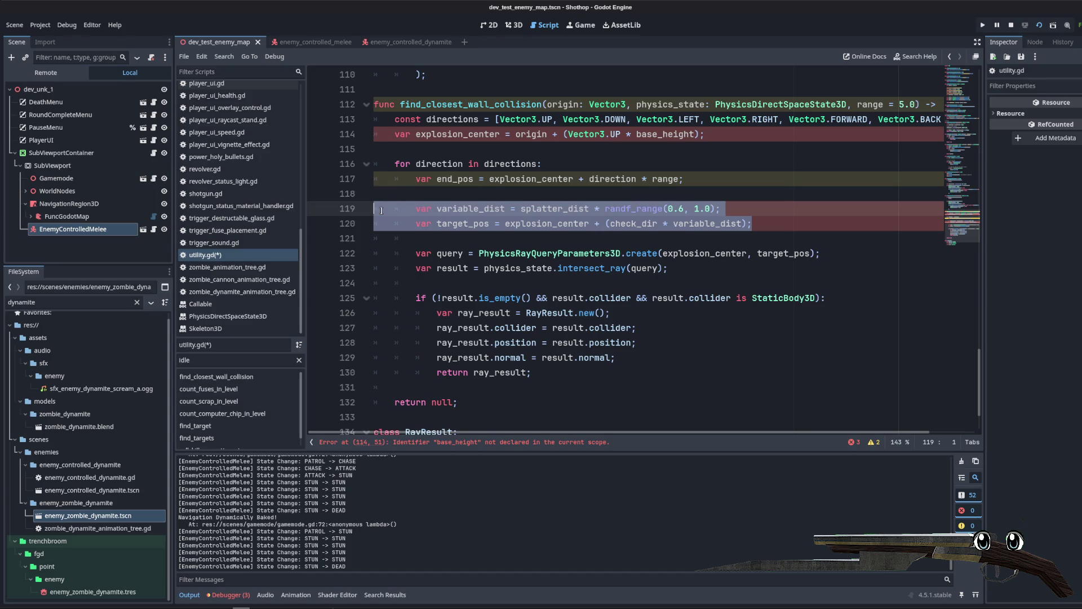
click(520, 205)
drag(770, 228, 381, 208)
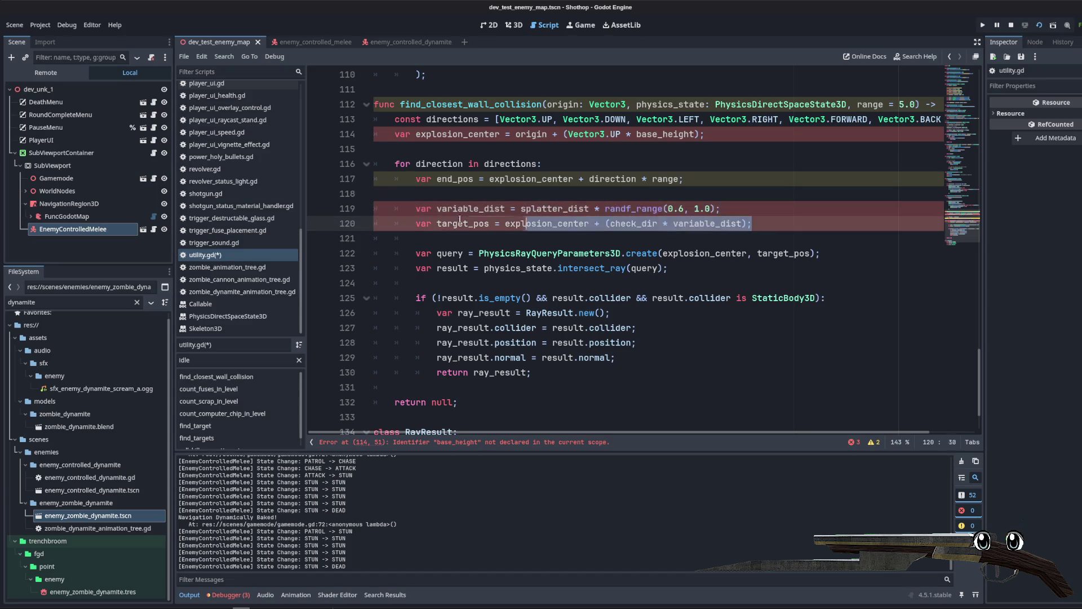
key(BackSpace)
Step: Rename end_pos to target_pos and remove the blank lines after it
double_click(455, 178)
text(target_p)
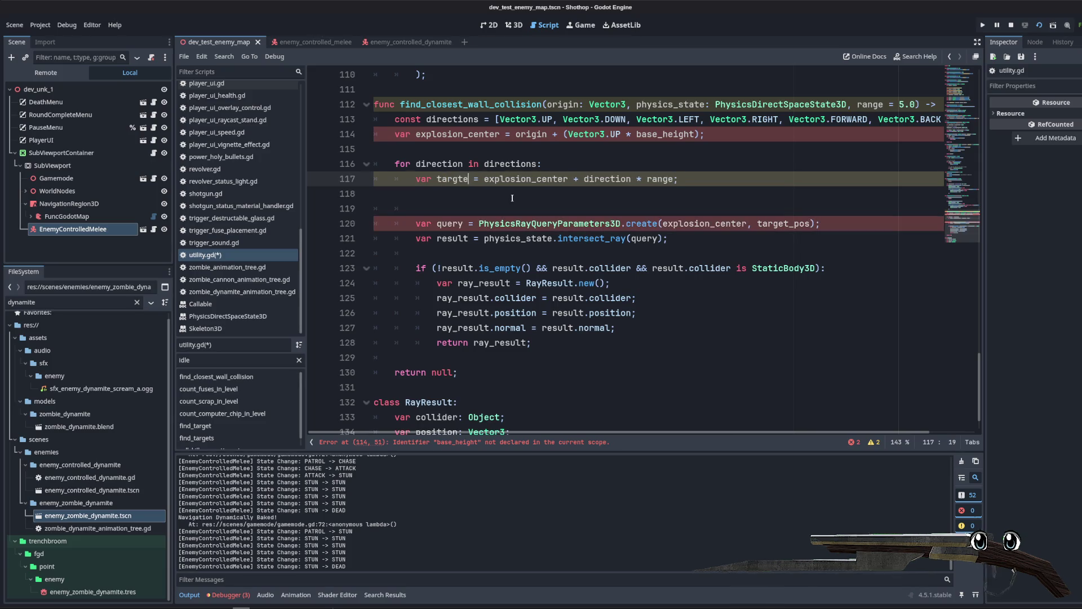
key(BackSpace)
key(BackSpace)
key(BackSpace)
text(et_pos)
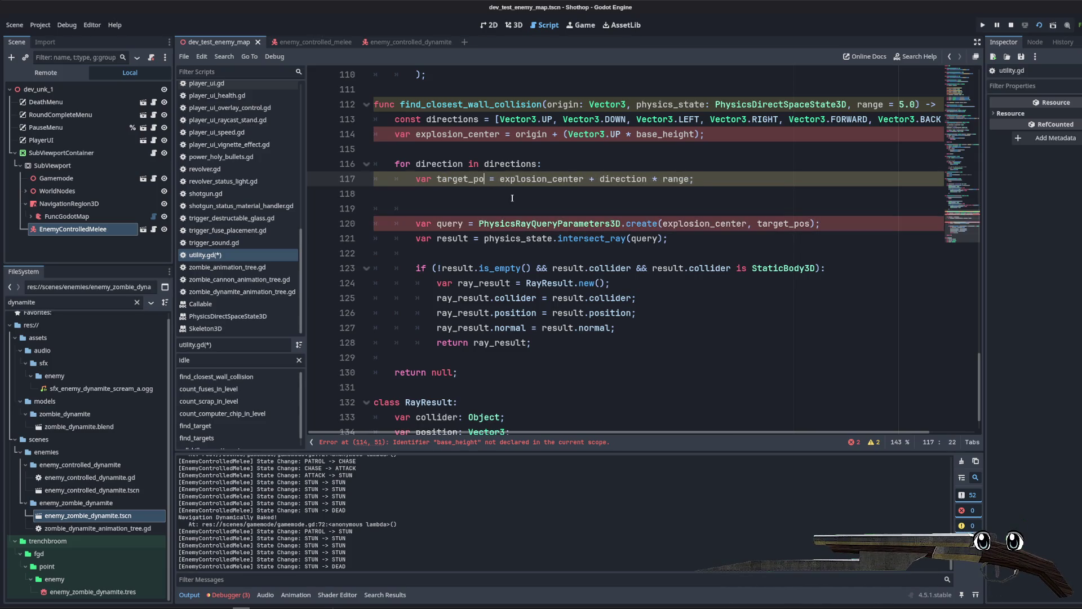
key(Down)
key(Down)
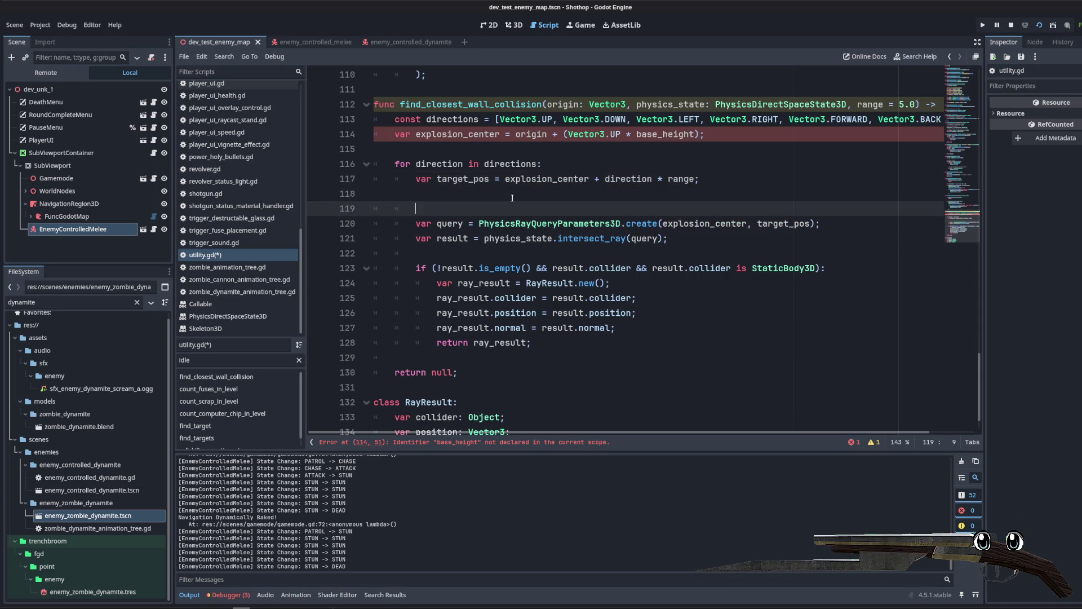
key(BackSpace)
key(BackSpace)
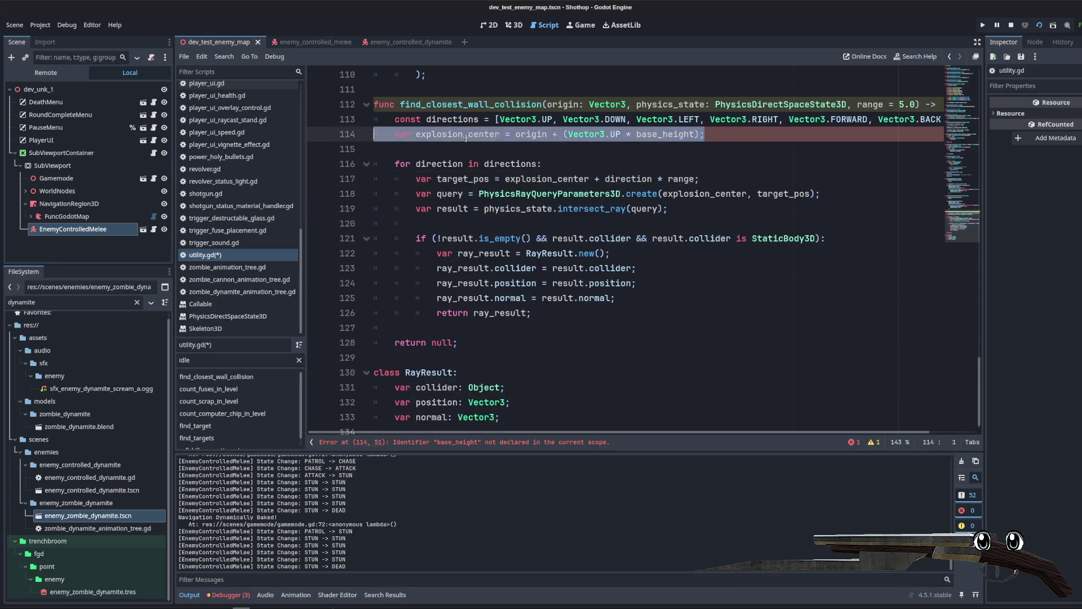
Step: Delete the explosion_center line from the wall-collision function
double_click(485, 135)
double_click(665, 134)
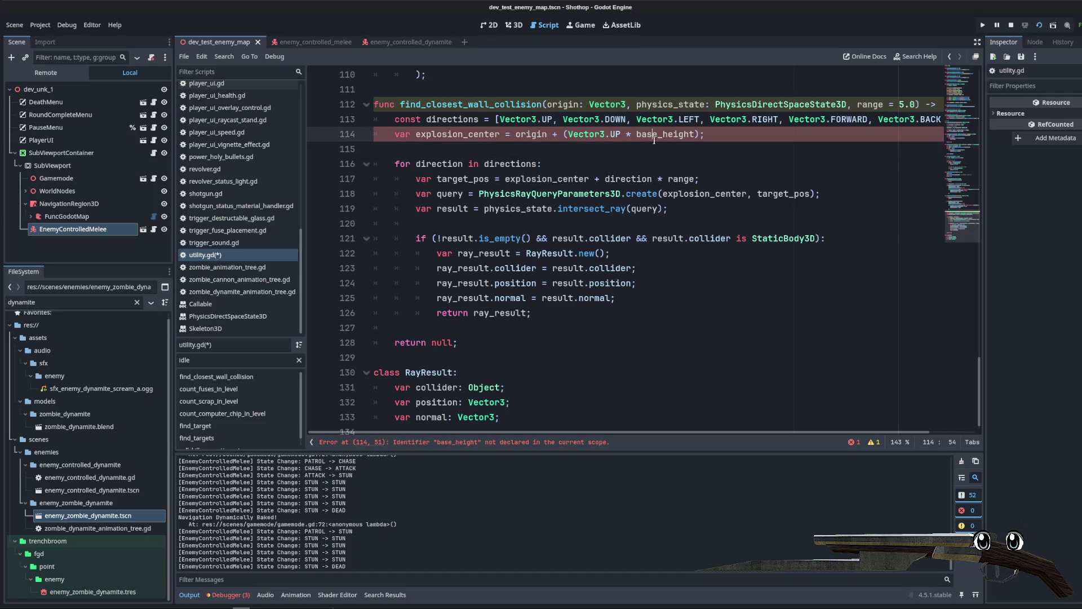
click(542, 142)
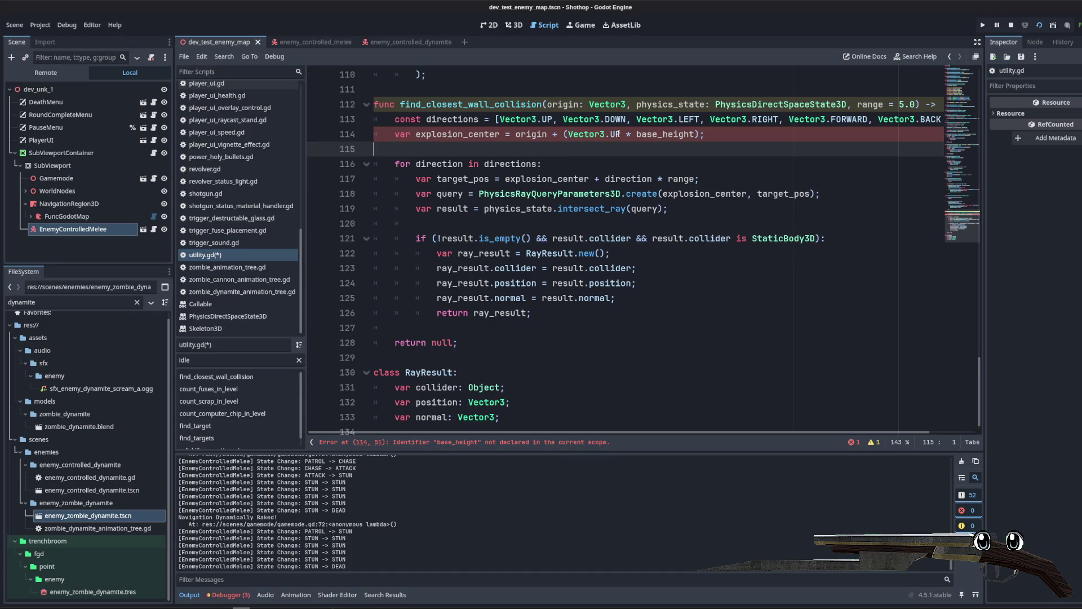
mouse_move(735, 137)
mouse_down()
mouse_move(615, 134)
mouse_move(941, 119)
mouse_up()
key(BackSpace)
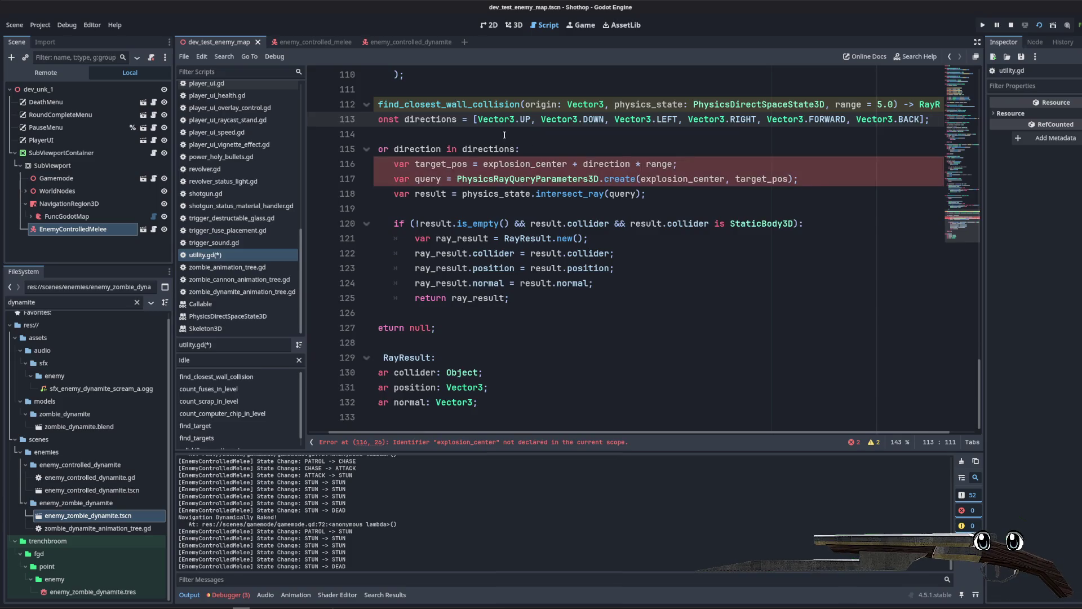
click(470, 138)
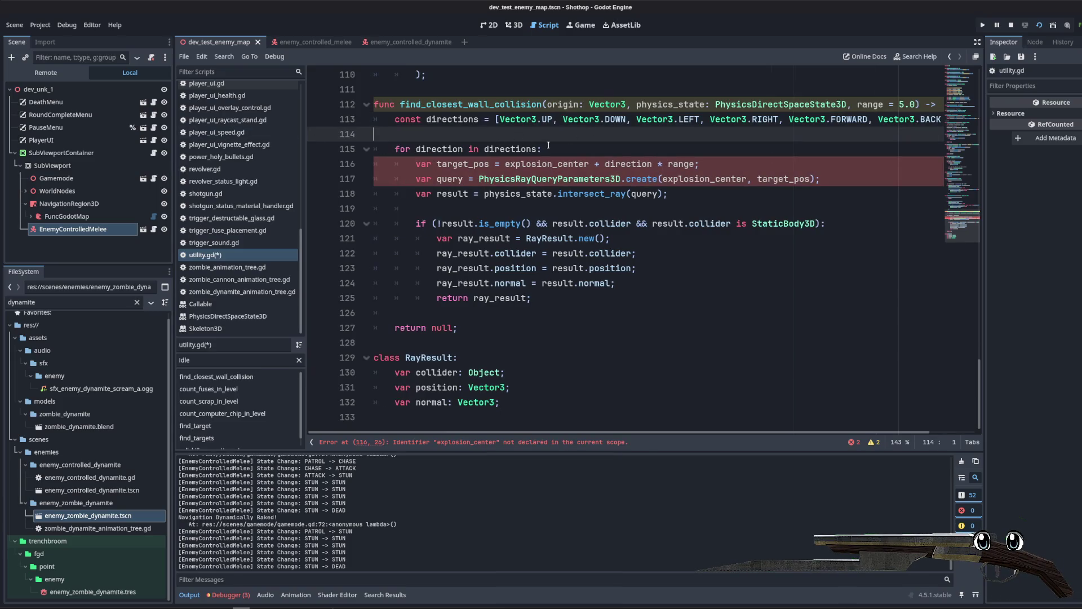
Step: Replace explosion_center with the origin parameter in the target_pos and query lines, and save
double_click(553, 104)
key(ctrl+c)
double_click(557, 164)
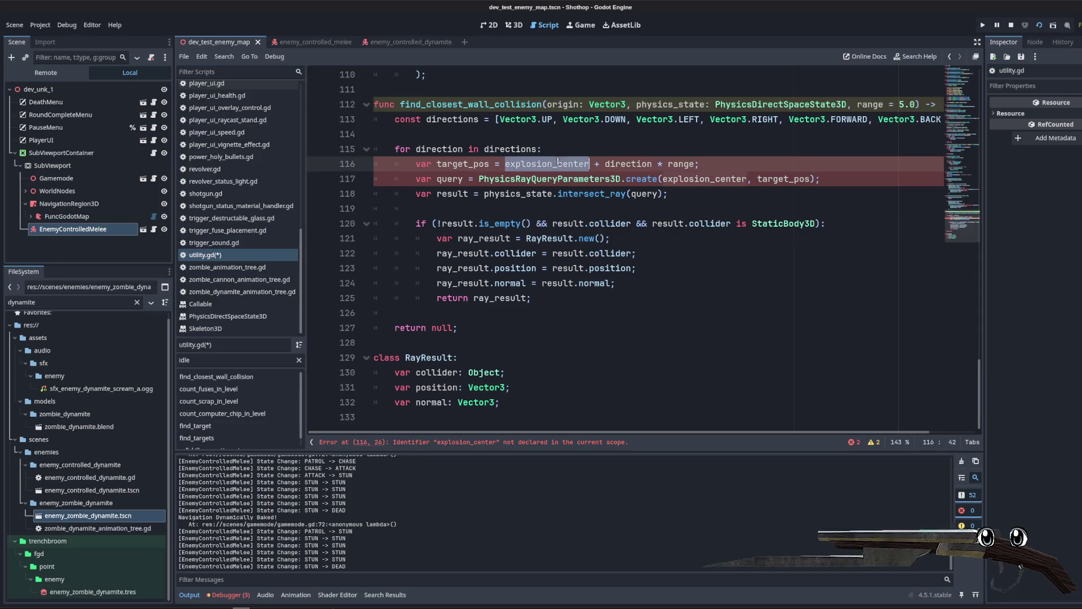
key(ctrl+v)
click(701, 179)
double_click(701, 179)
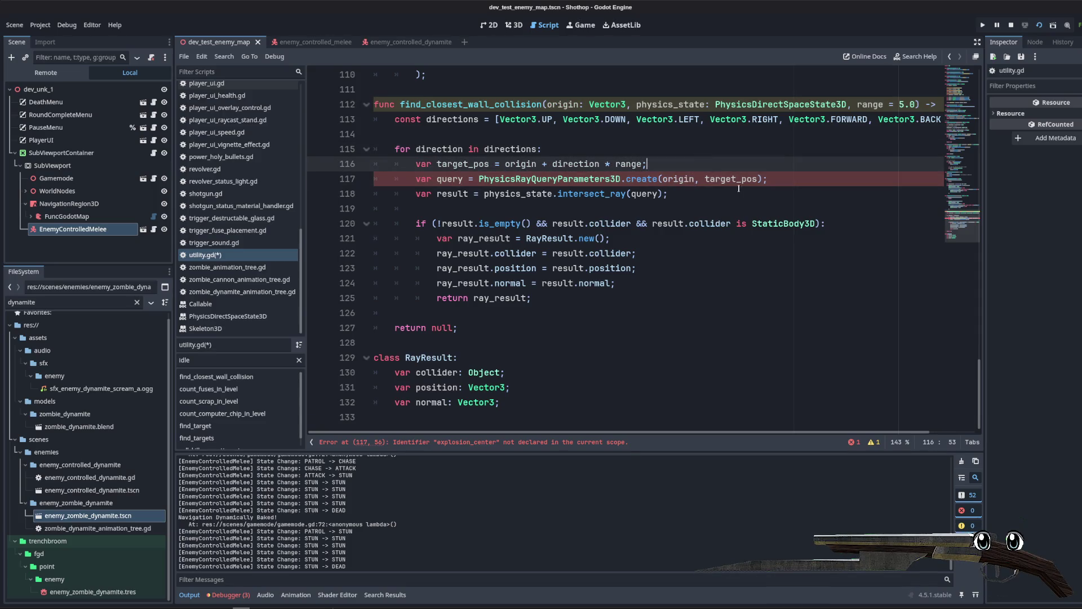
key(ctrl+v)
click(598, 134)
key(ctrl+s)
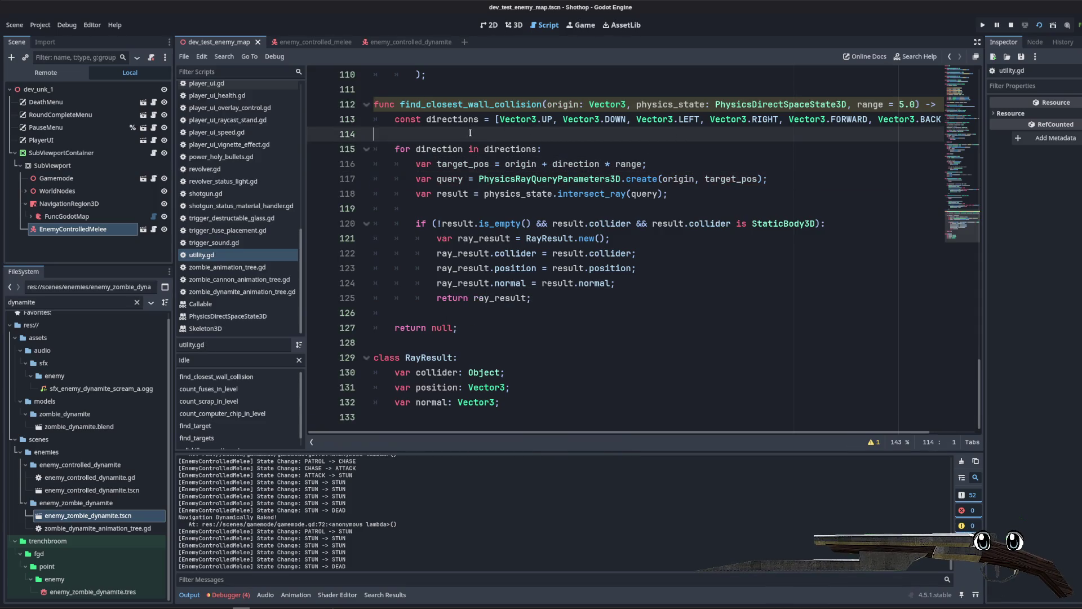
key(BackSpace)
Step: Rename the range parameter to ray_range on lines 112 and 115, save, and run the game
click(602, 149)
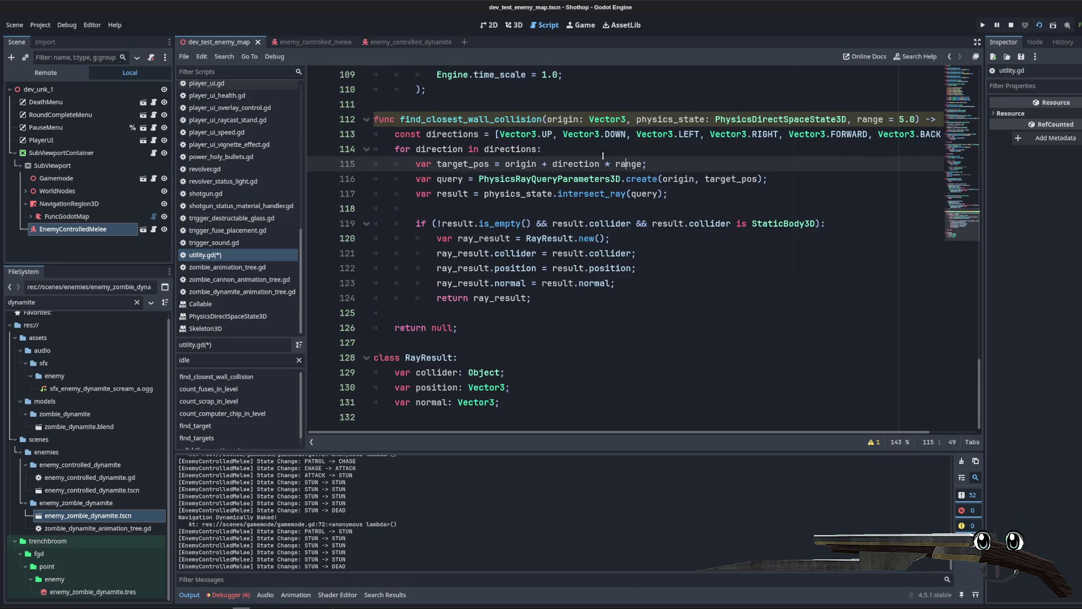
click(691, 151)
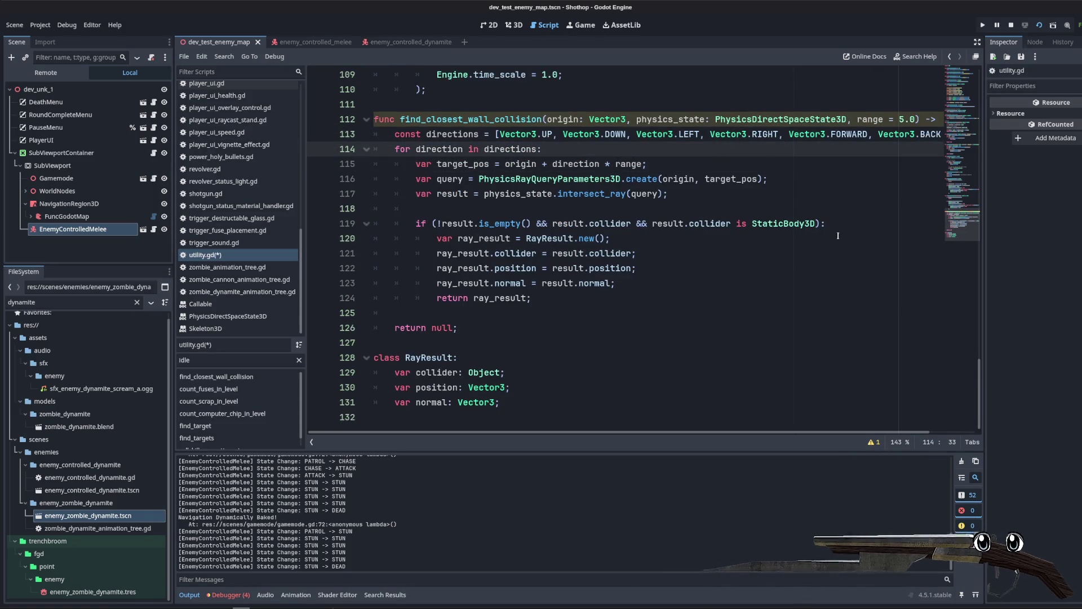
click(873, 442)
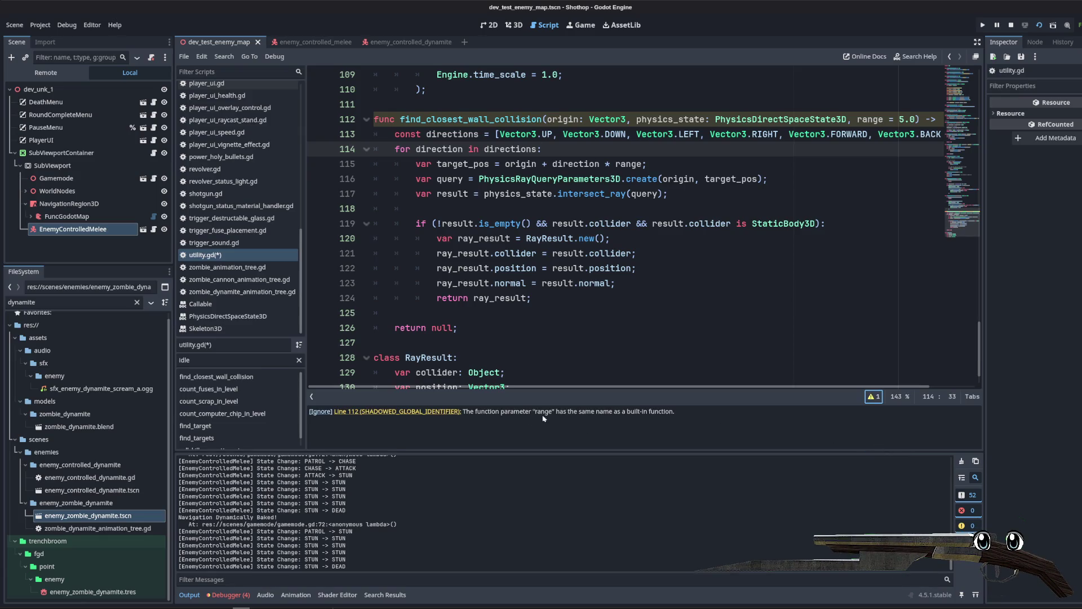
click(493, 163)
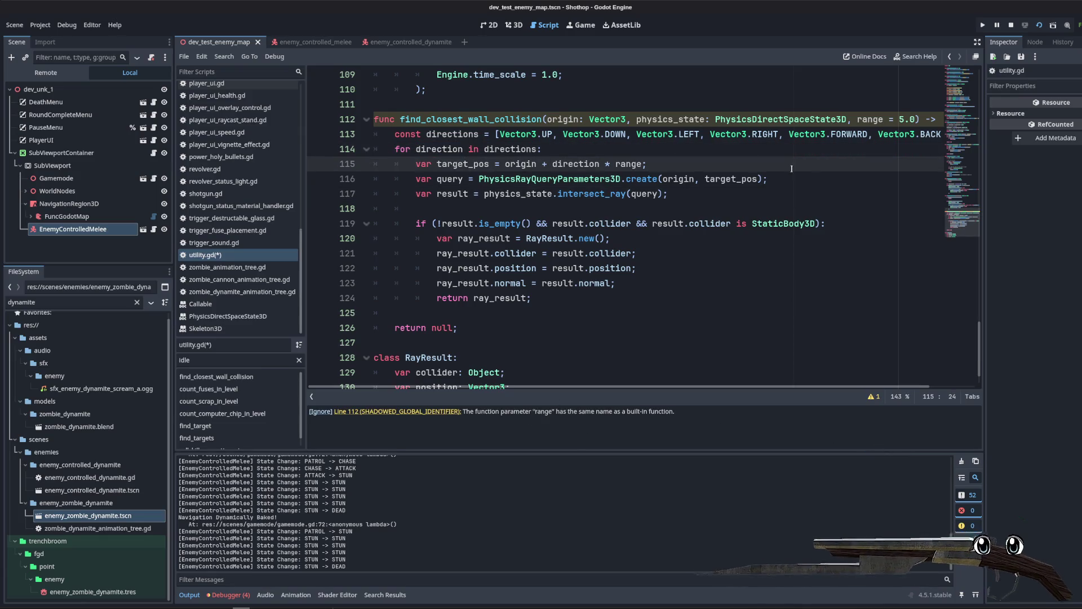
double_click(870, 119)
mouse_move(913, 141)
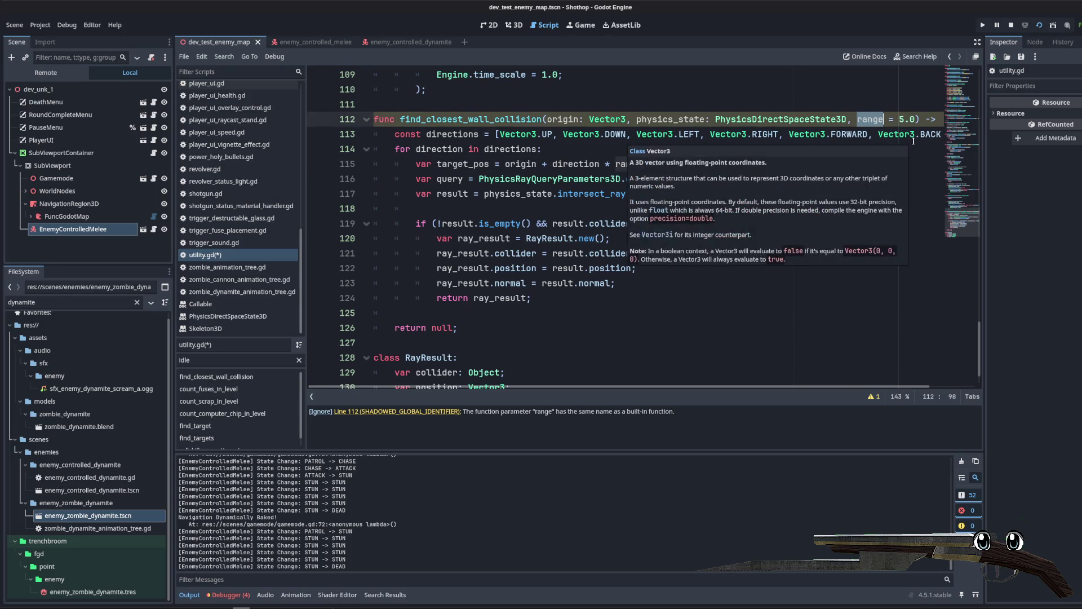
text(range)
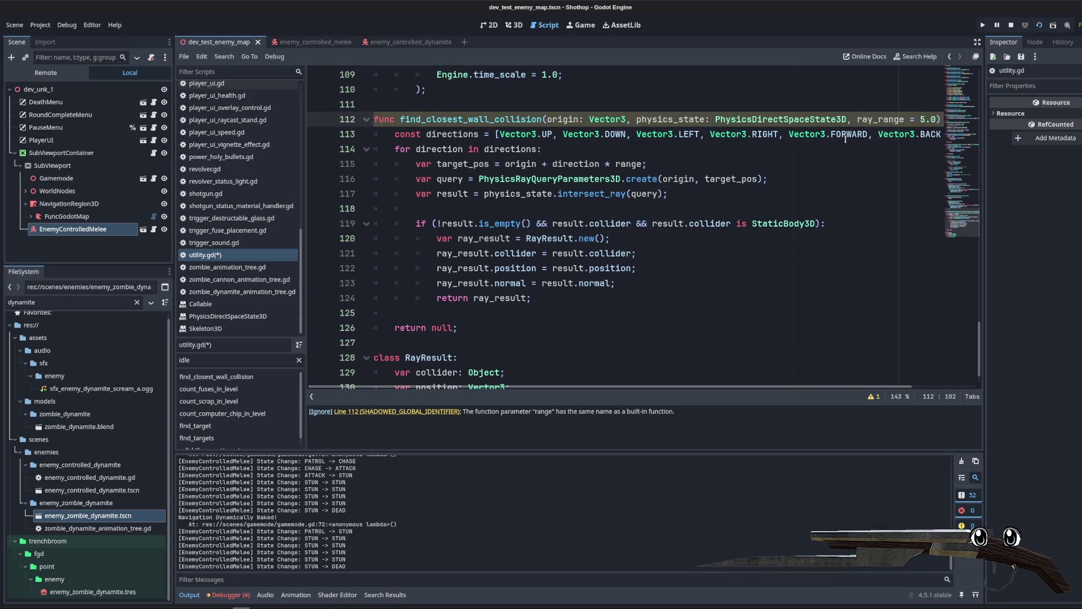
double_click(628, 163)
text(ray_range)
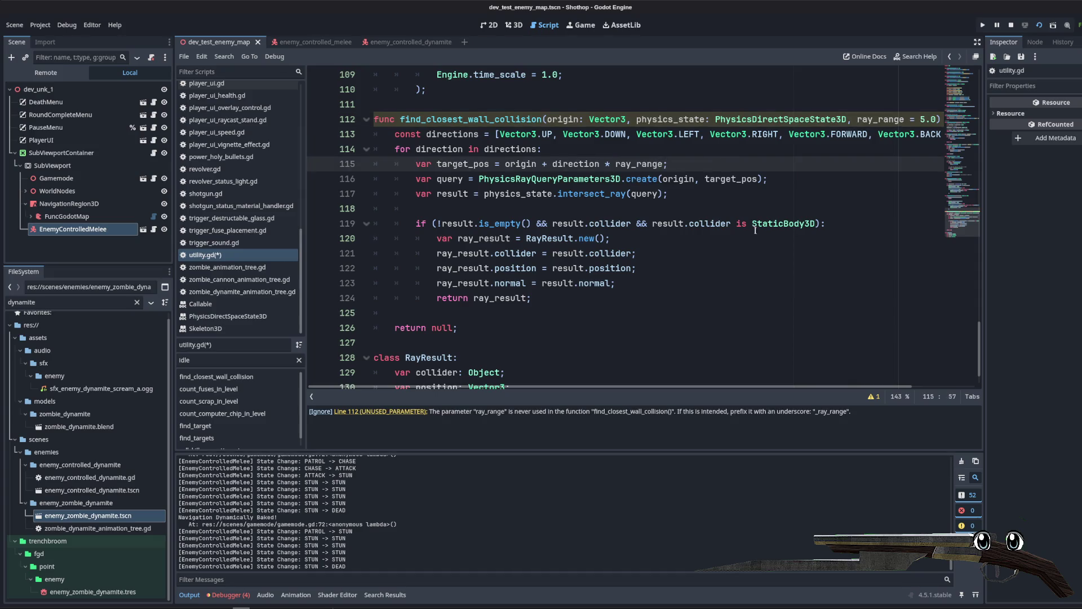
key(ctrl+s)
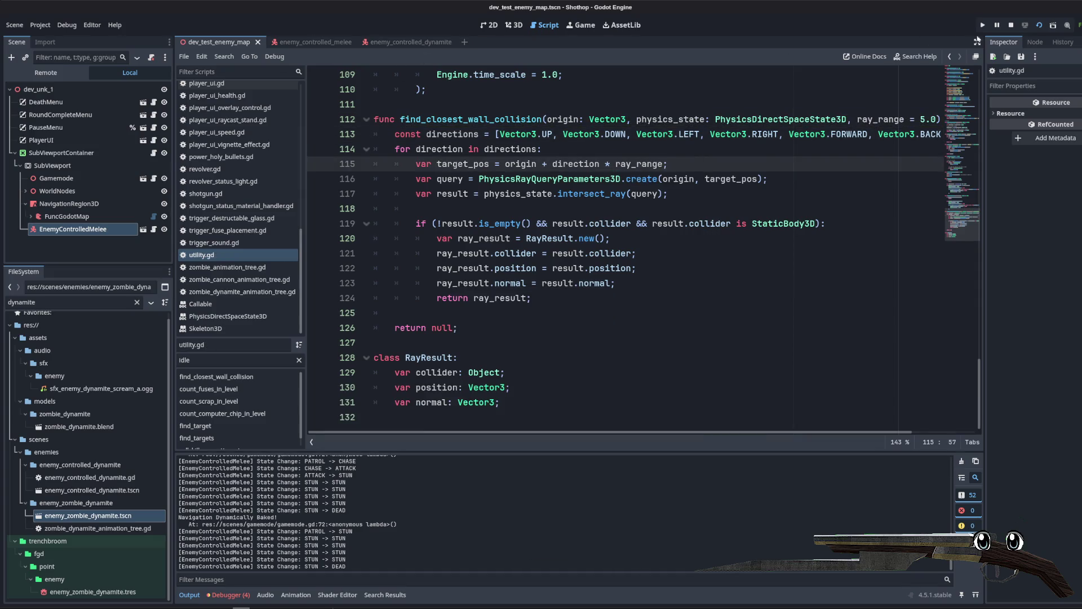
key(F5)
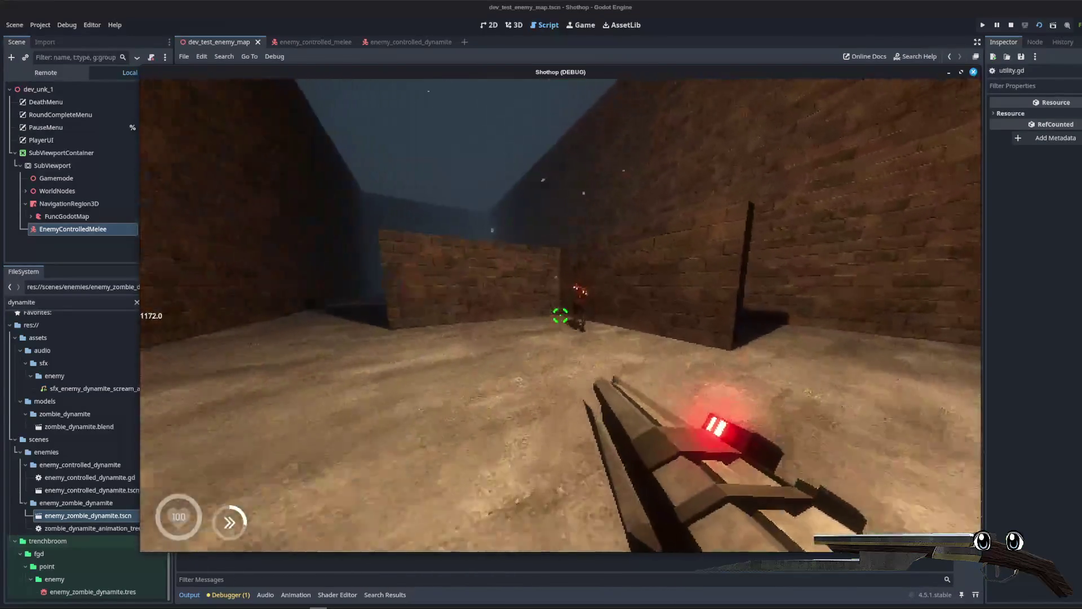
Step: Shoot the dynamite zombie in the running game to trigger its explosion, then pause
click(560, 316)
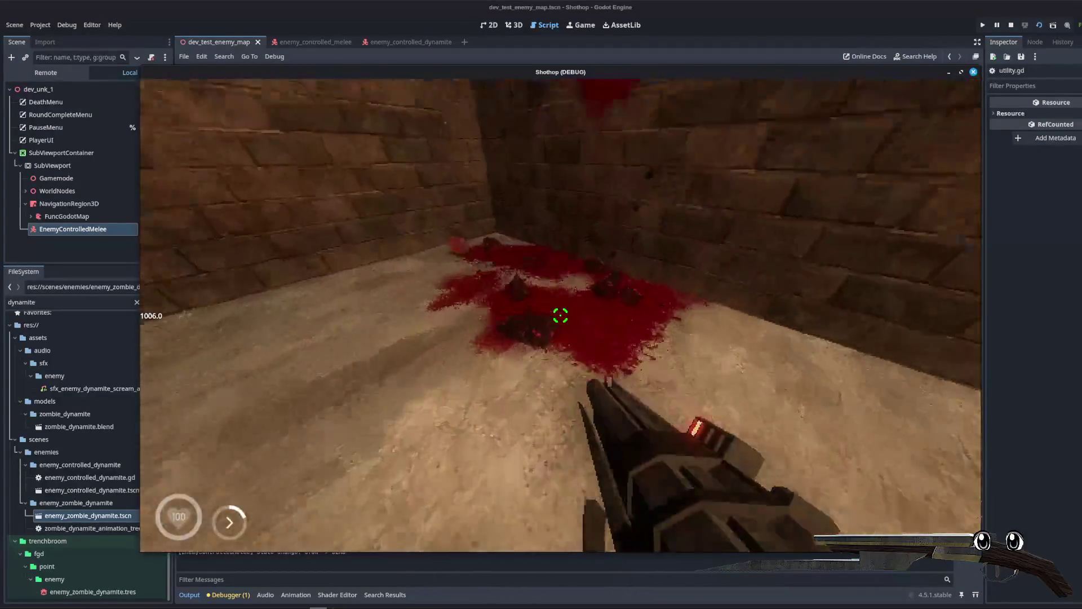
key(Escape)
key(alt+Tab)
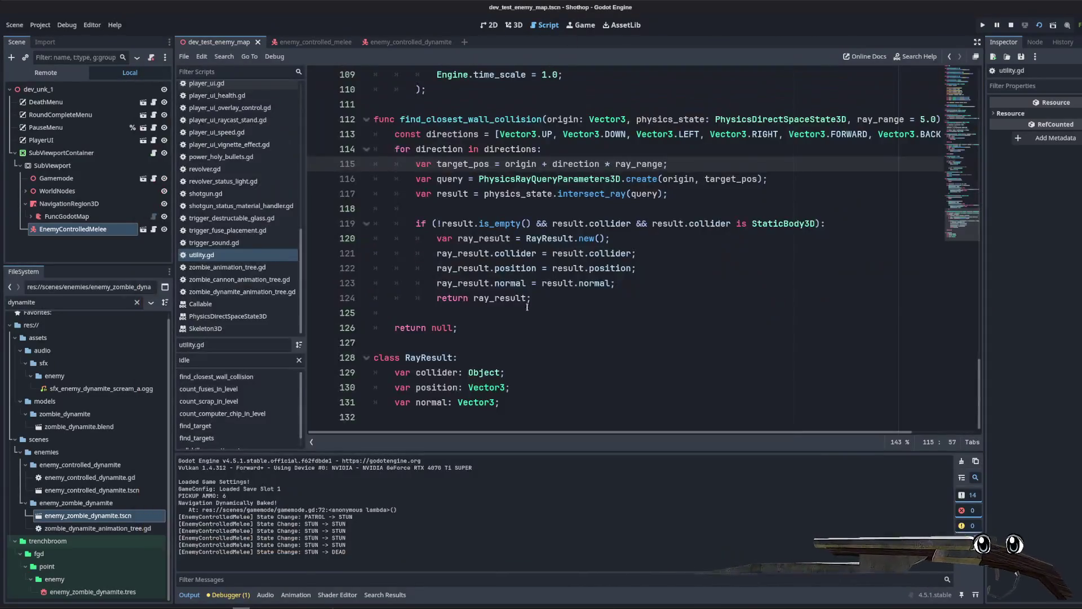
click(536, 299)
Step: Add print(ray_result) inside the if block, rerun, and set off the explosion again
click(874, 227)
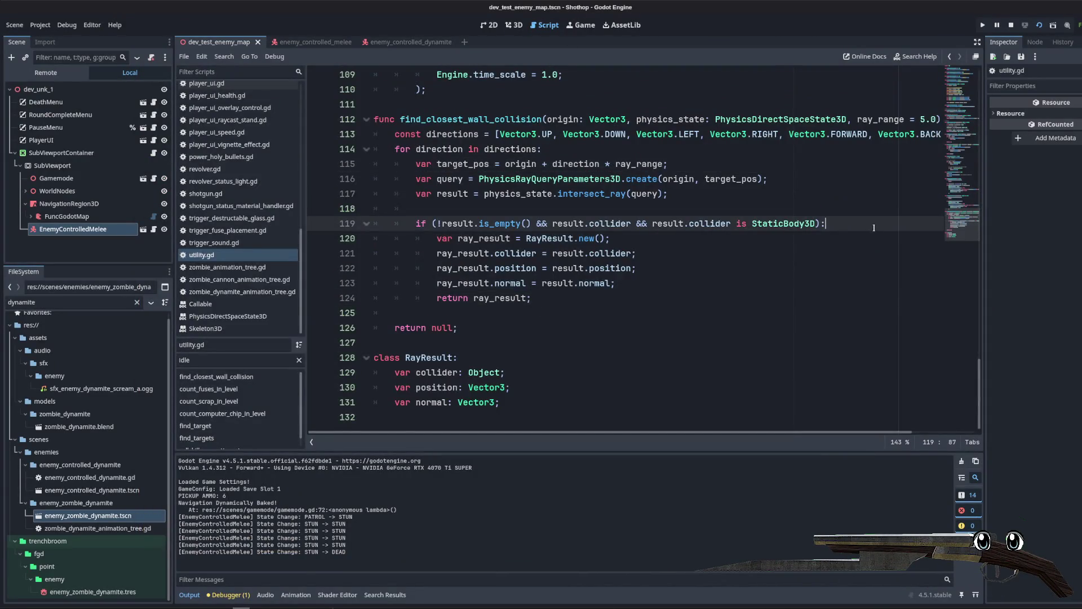
key(Down)
key(Return)
text(print(ray_result)
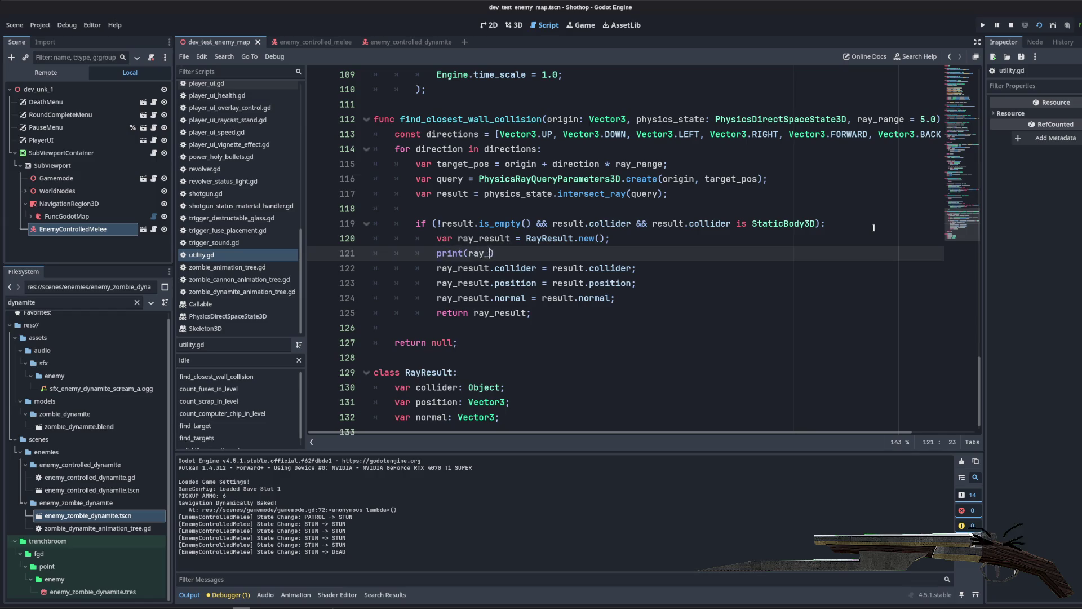
click(1011, 27)
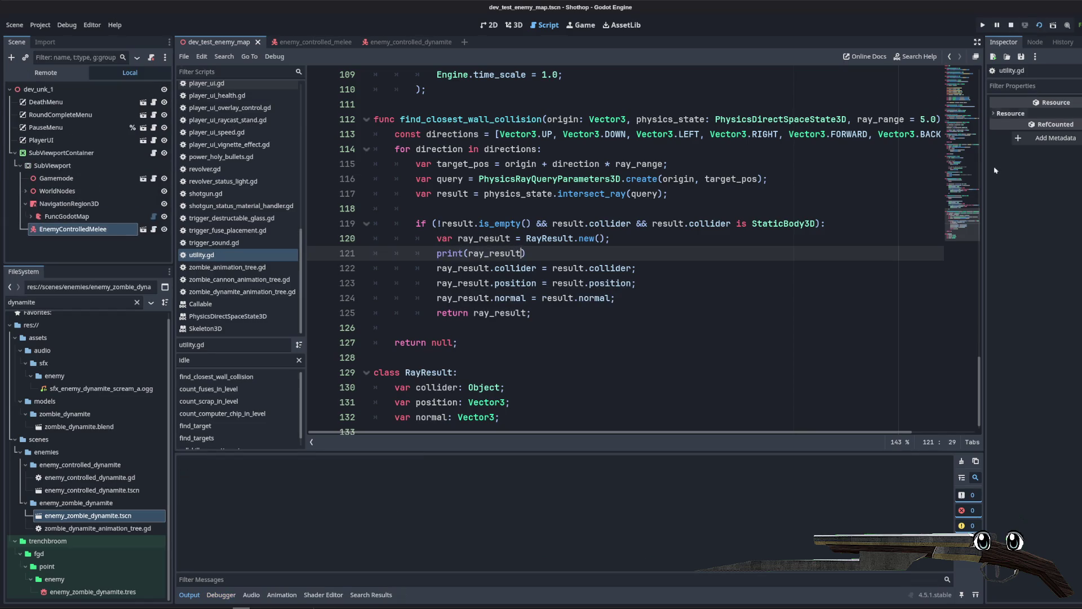
key(F5)
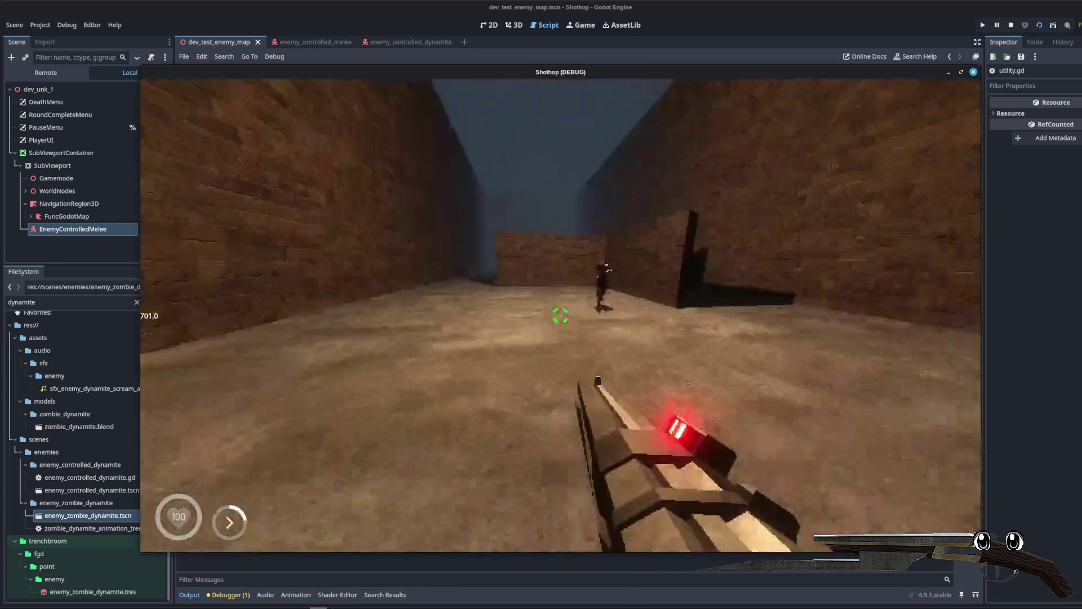
click(560, 315)
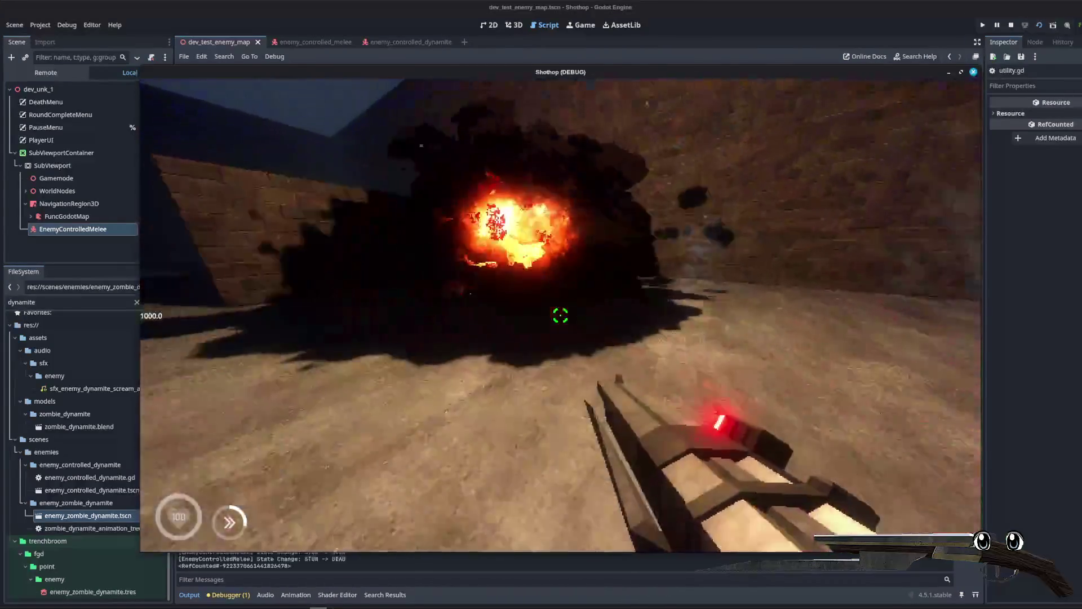
key(w)
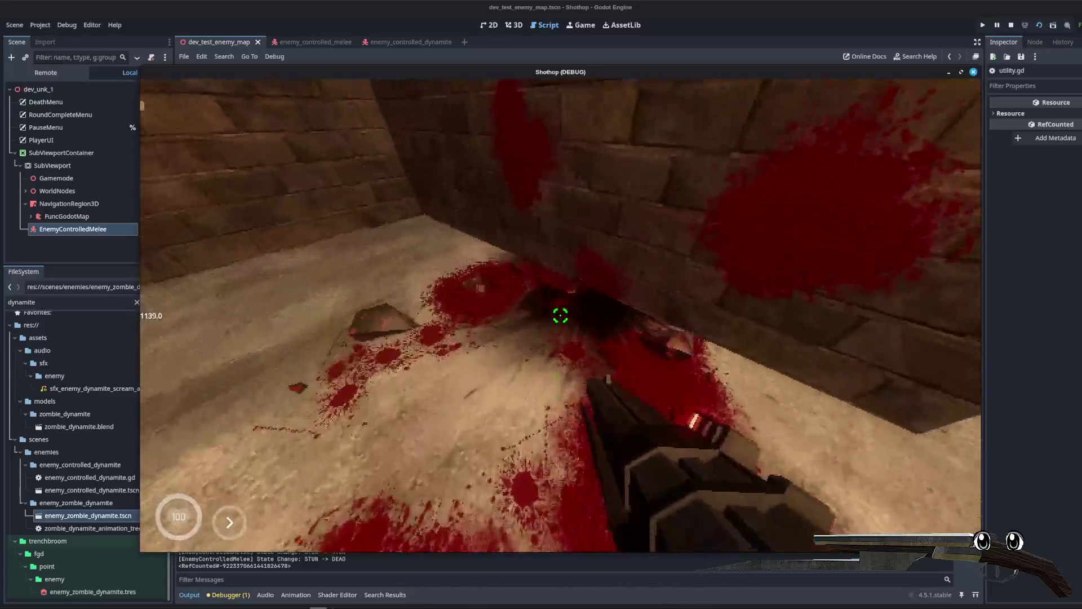
key(Escape)
Step: Delete the temporary print(ray_result) line and open a blank line before the for loop
drag(525, 254, 374, 255)
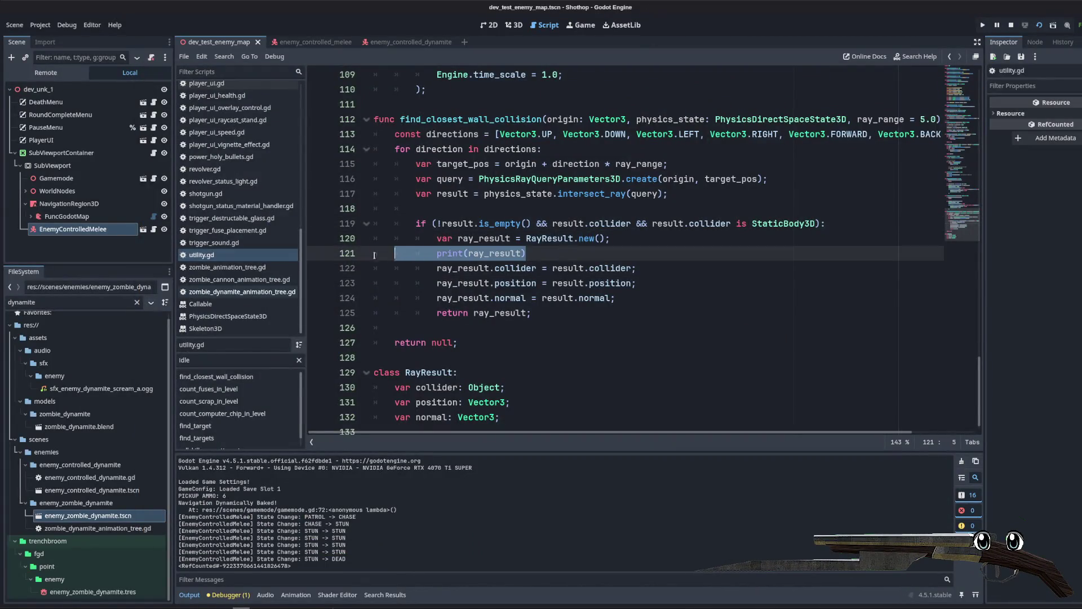
key(BackSpace)
key(BackSpace)
key(Up)
key(Up)
key(Up)
key(Return)
key(Up)
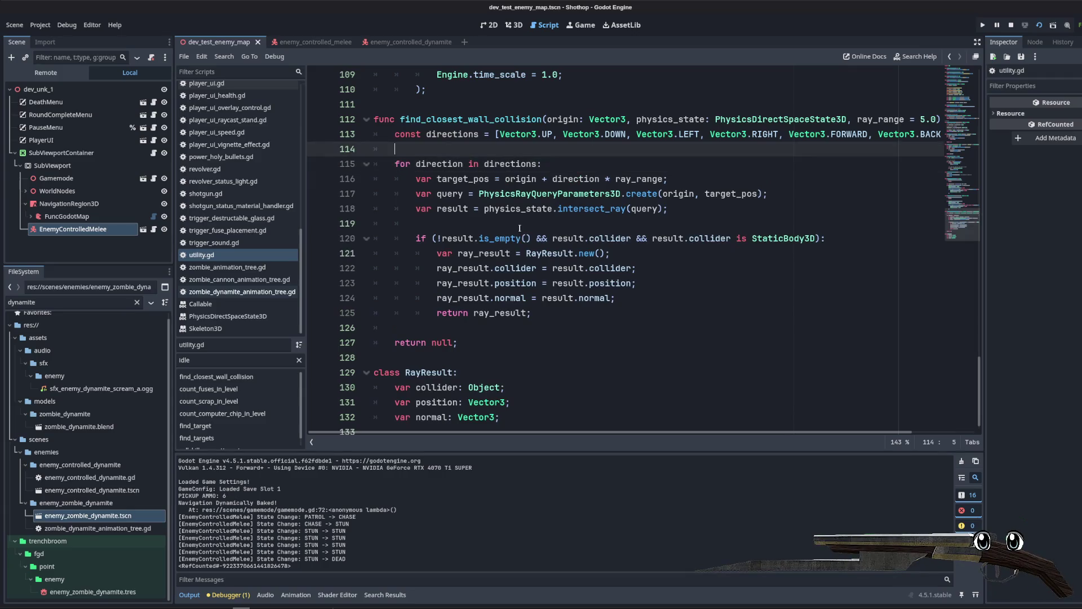
Step: Rename the function to find_closest_wall_collisions and make its return type Array[RayResult]
click(543, 119)
text(s)
key(Down)
key(Down)
drag(695, 437, 764, 436)
click(891, 119)
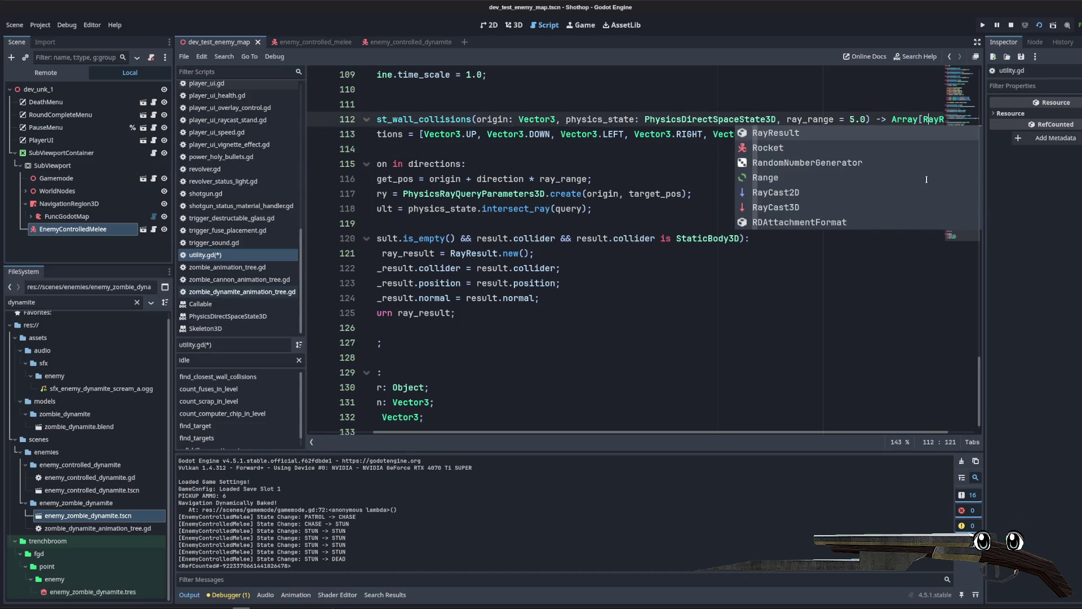
key(Home)
key(End)
text(])
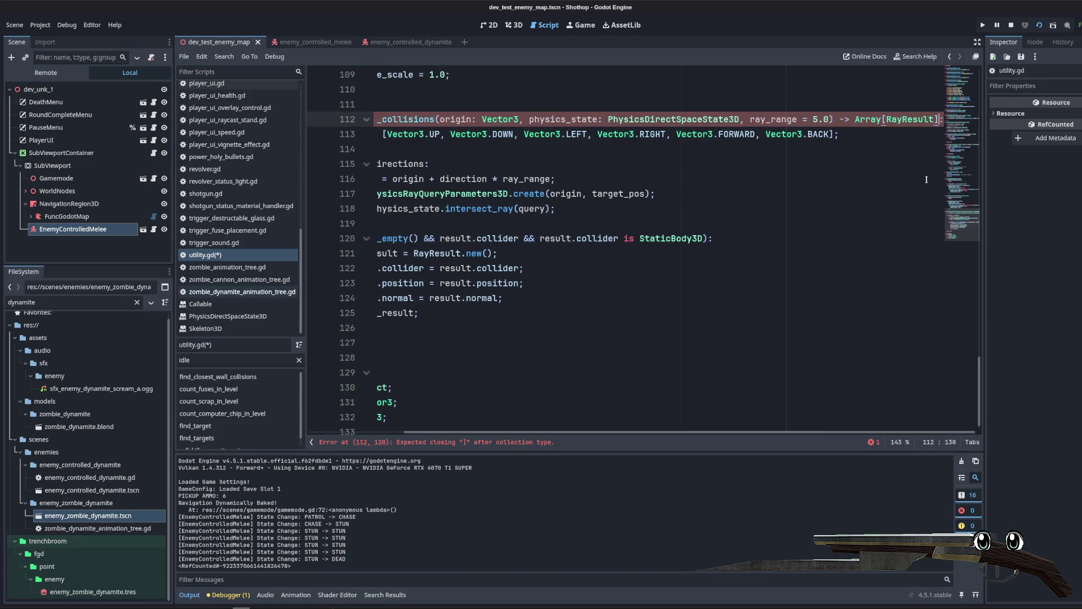
Step: Declare the positions list, push each ray_result into it, and drop the in-loop return
click(463, 150)
mouse_move(472, 268)
mouse_down()
mouse_move(428, 265)
mouse_move(372, 238)
mouse_up()
click(464, 150)
text(var positions = [];)
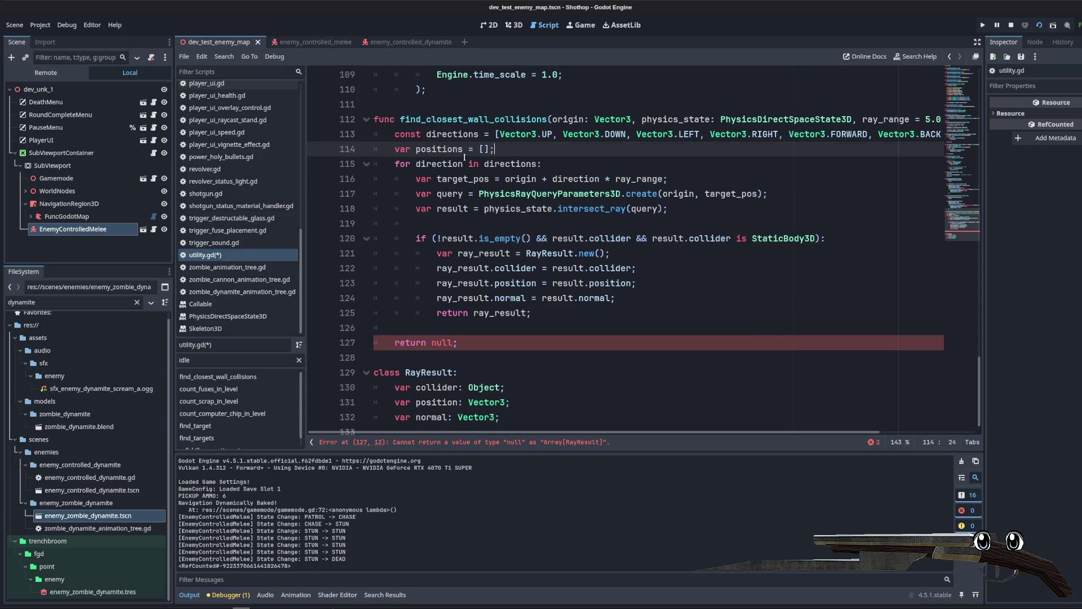
key(Return)
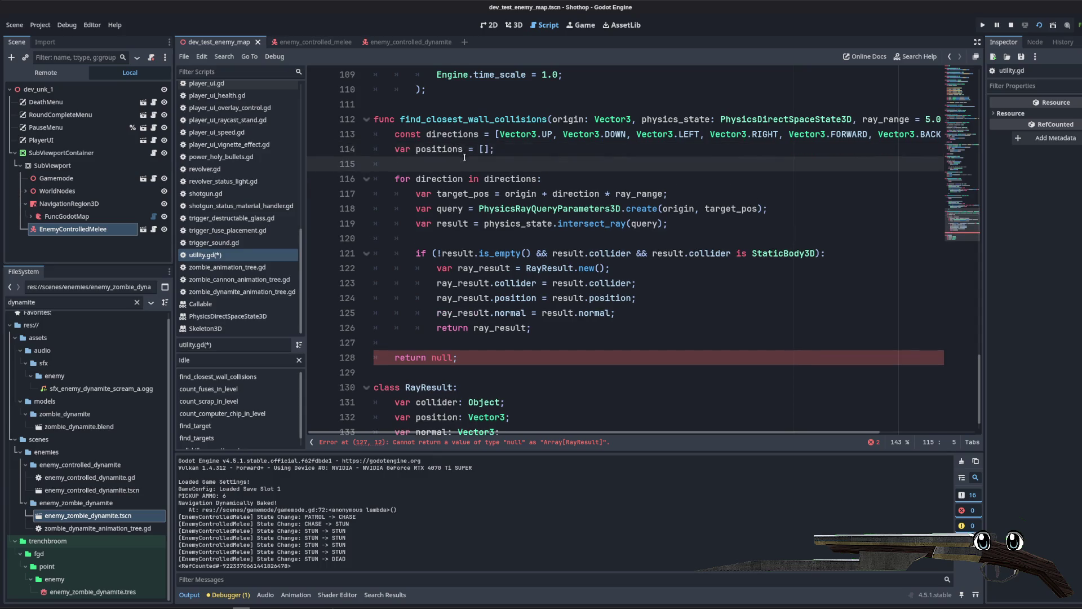
scroll(564, 226, down, 1)
click(656, 287)
key(Return)
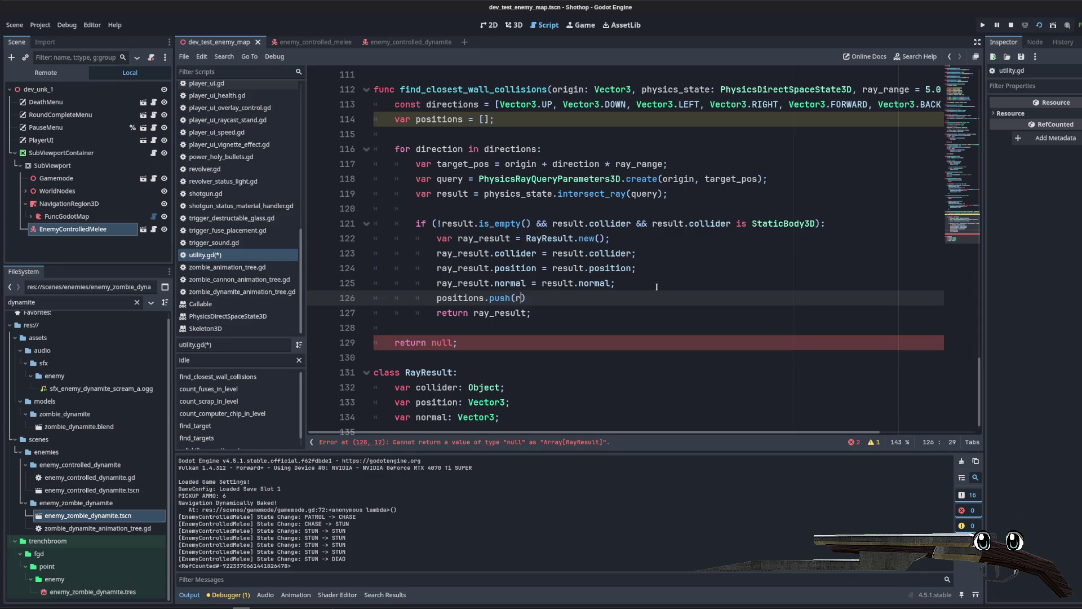
text(ay_result)
key(Down)
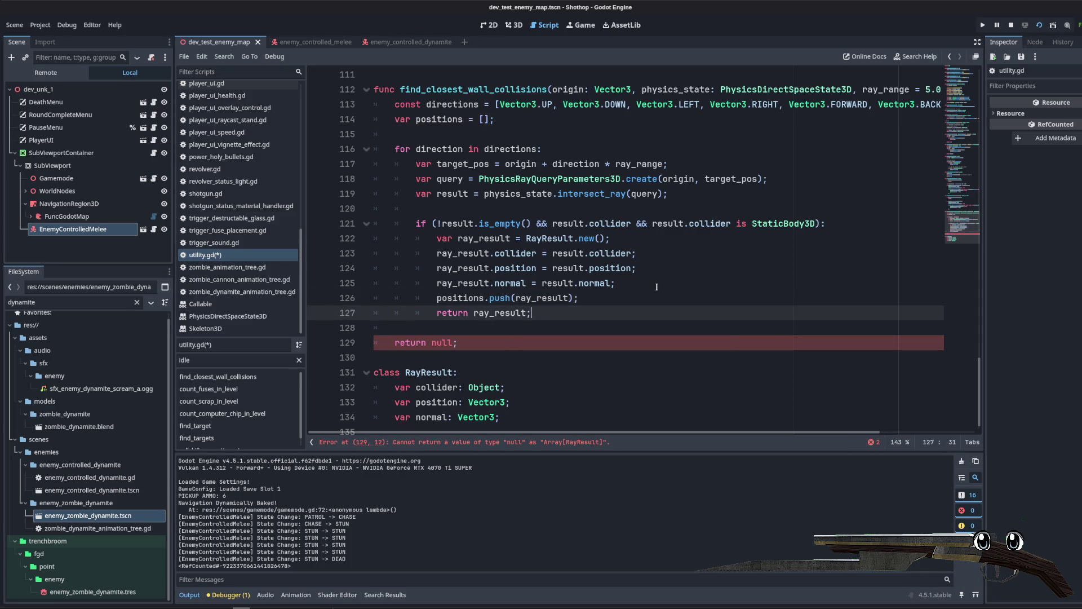
key(BackSpace)
key(Down)
key(Down)
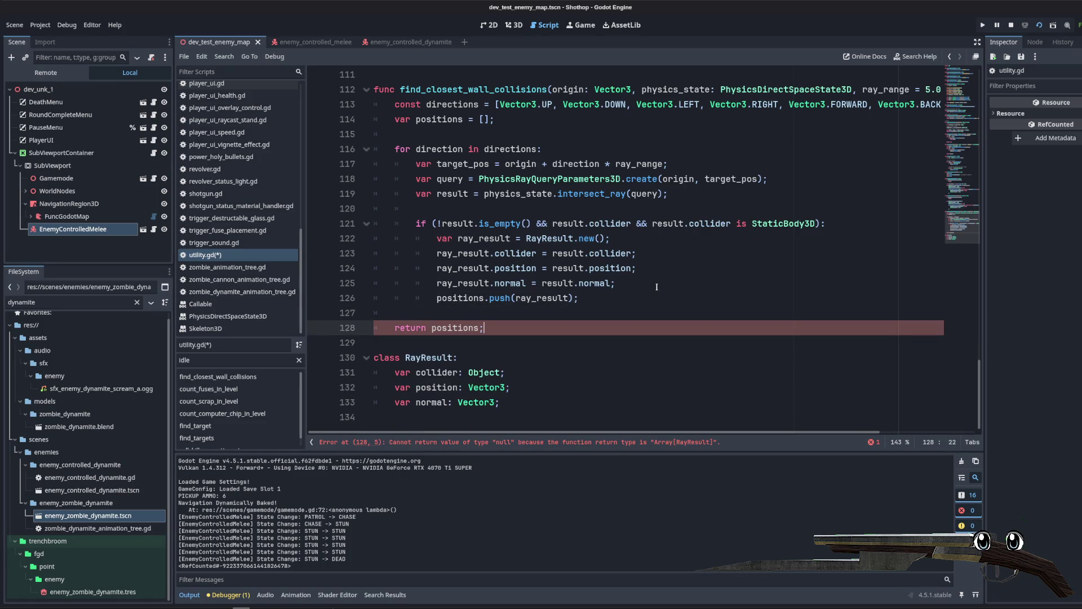
Step: Save utility.gd and set a breakpoint on line 125
key(ctrl+s)
click(317, 283)
scroll(248, 178, up, 10)
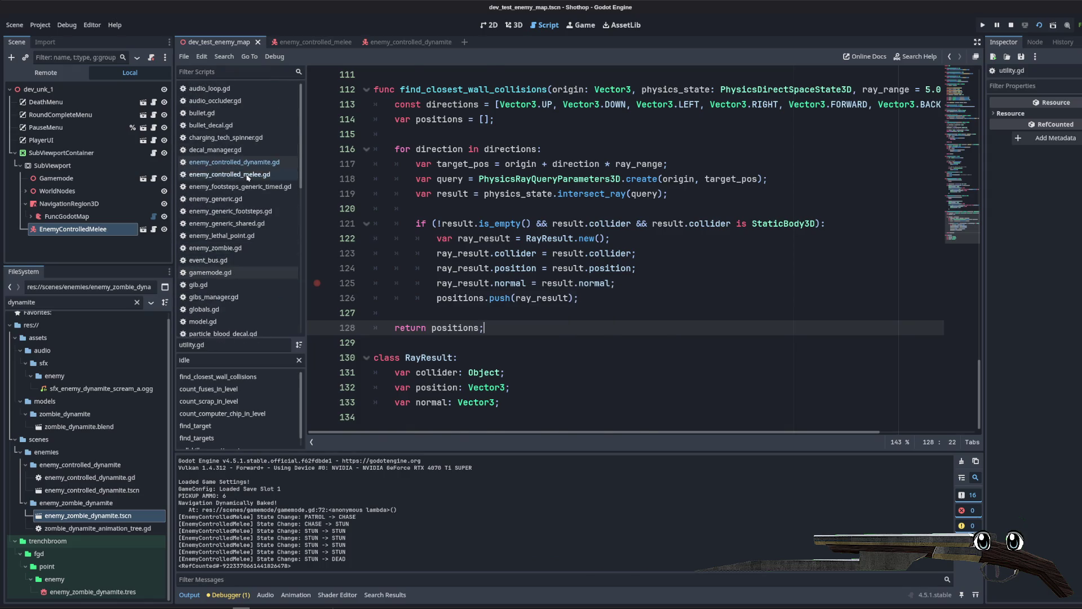
Step: In enemy_controlled_dynamite.gd, change the negated ray_result check to a '() <= 0' size test
click(248, 161)
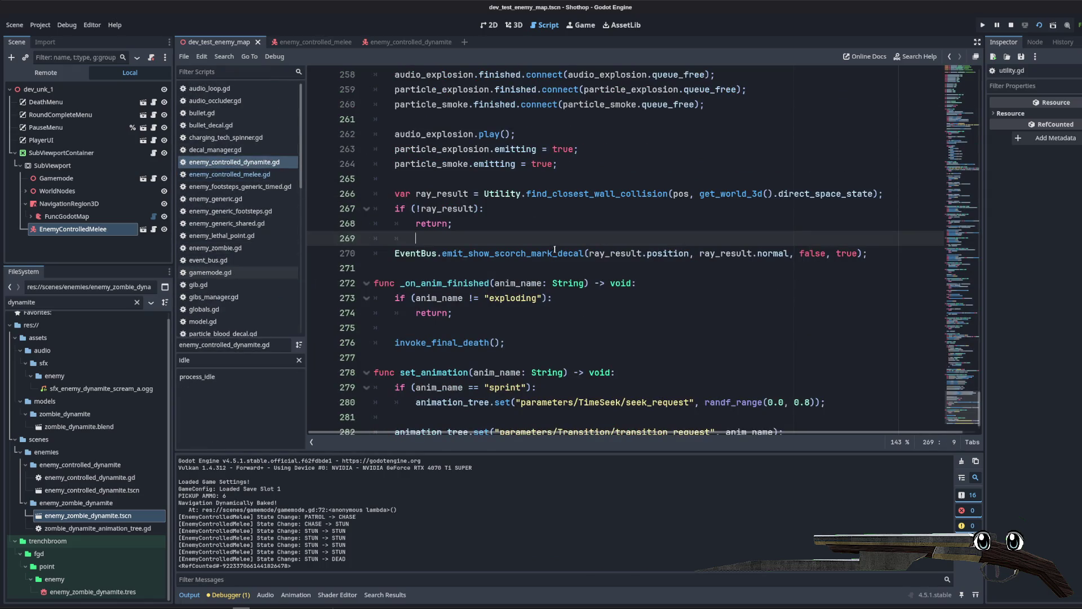
click(548, 225)
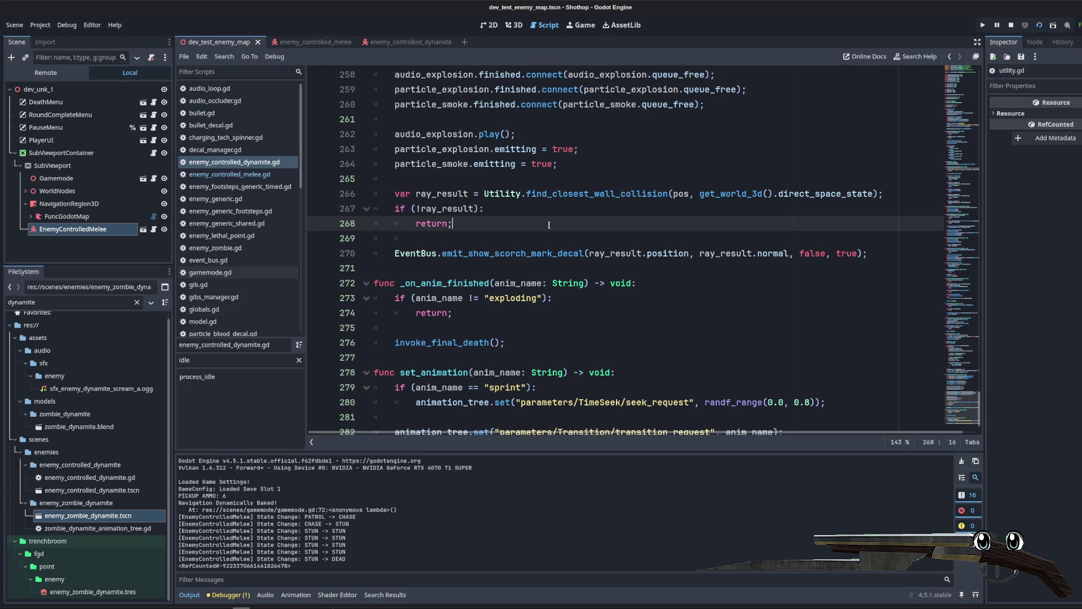
click(423, 211)
key(BackSpace)
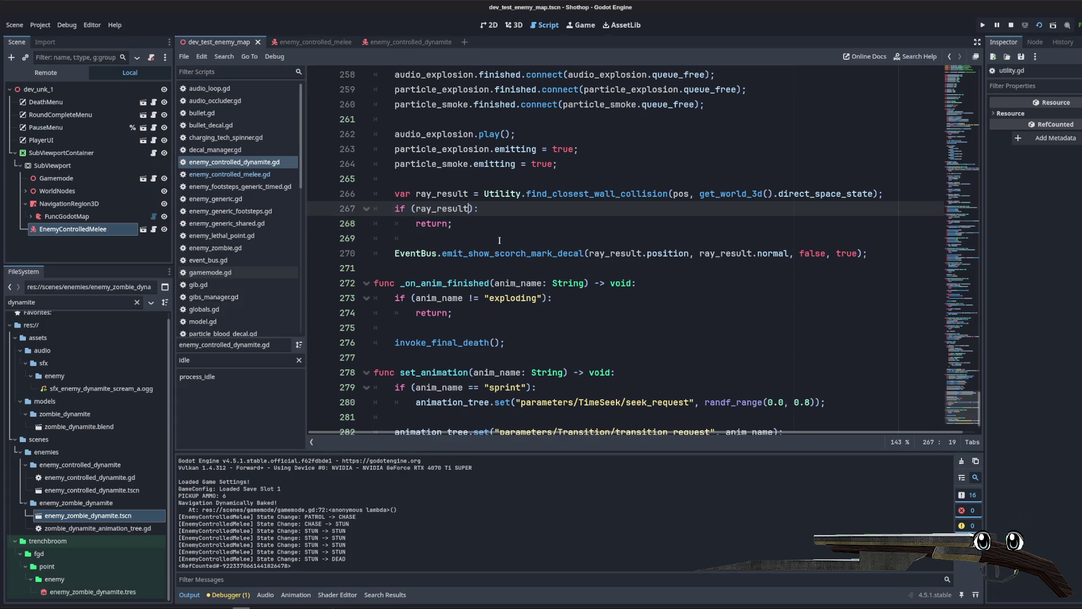
text(.size() <= 0)
Step: Add a for loop over the results and indent the EventBus emit call inside it
key(Down)
key(Down)
key(Return)
key(Up)
key(BackSpace)
key(Return)
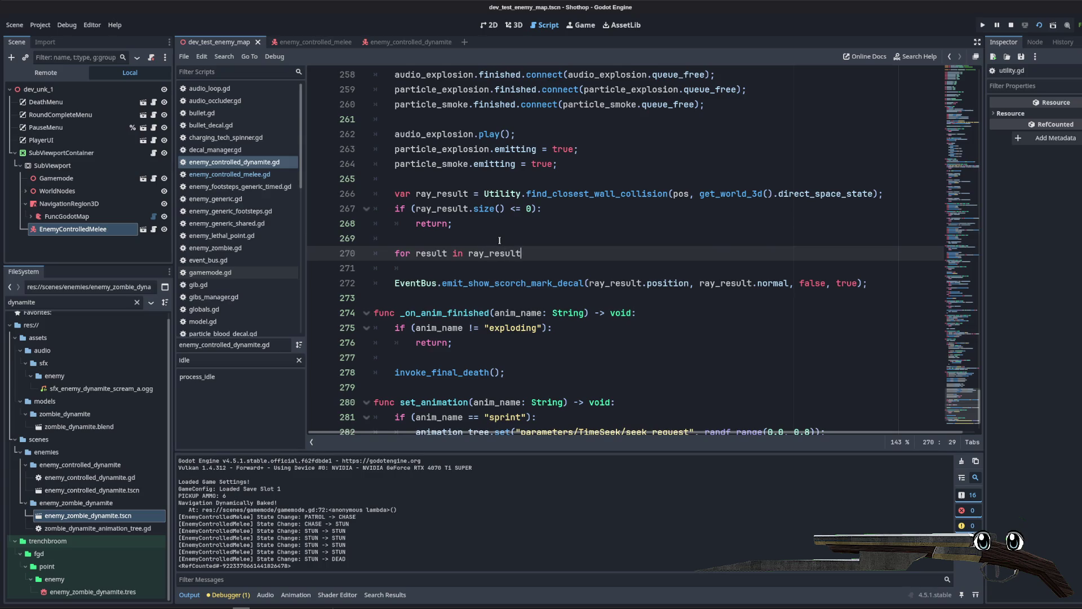
key(Down)
key(Down)
key(ctrl+Left)
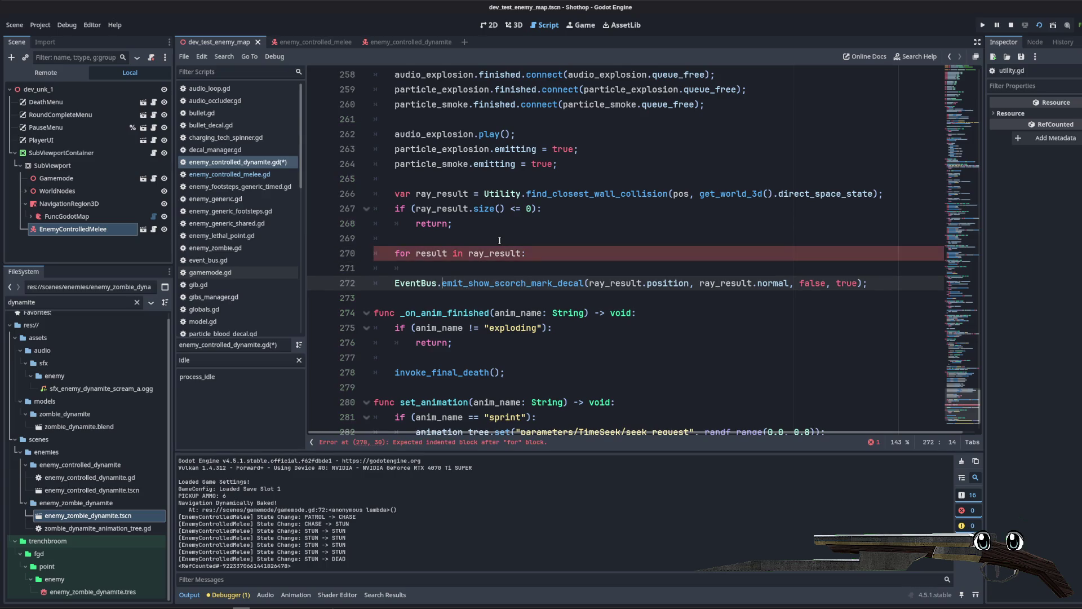
key(Tab)
key(Up)
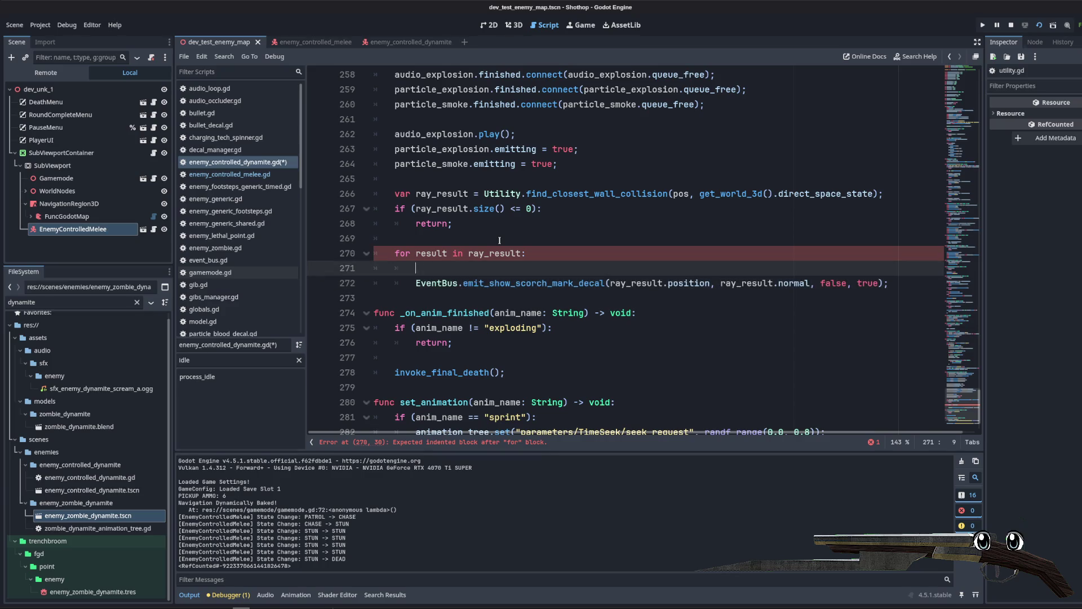
key(BackSpace)
Step: Use the loop variable result in the decal emit call, save, and relaunch the game
double_click(431, 253)
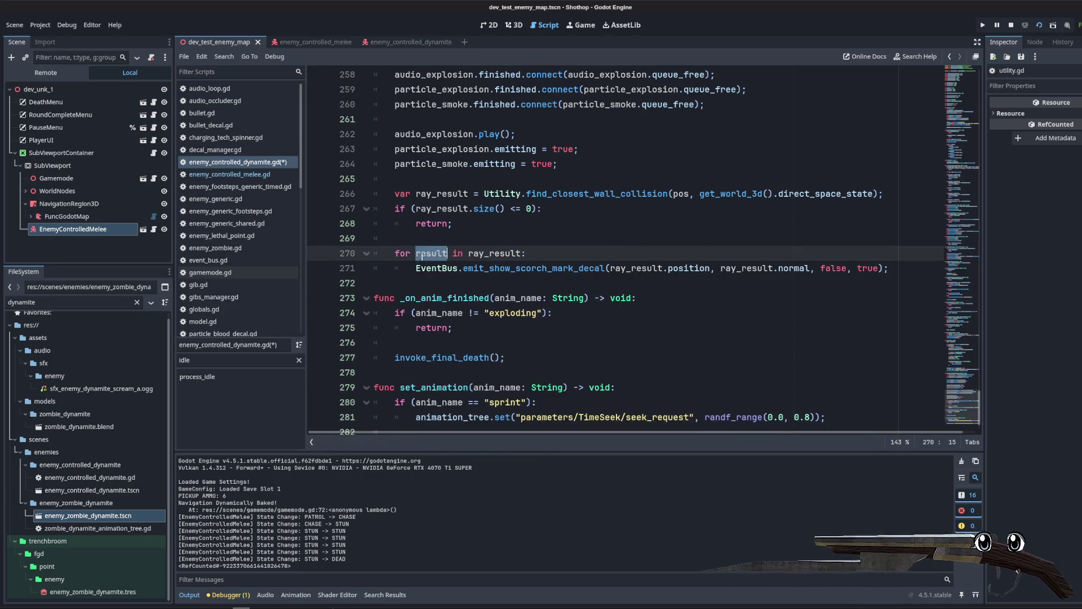
double_click(645, 268)
text(result)
double_click(724, 268)
text(result)
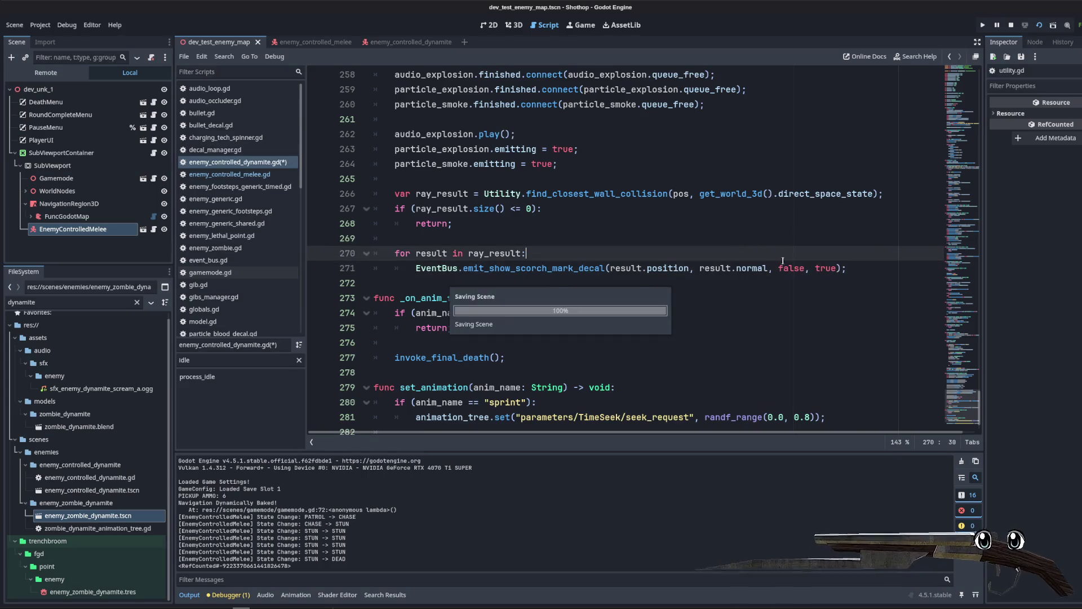
click(665, 223)
key(ctrl+s)
click(1018, 26)
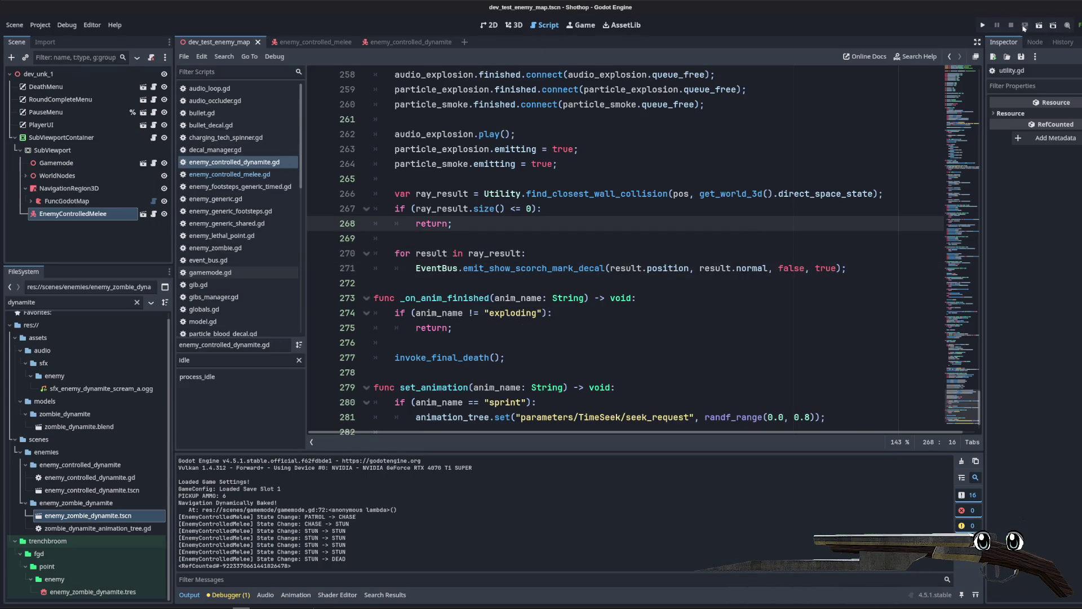
key(F5)
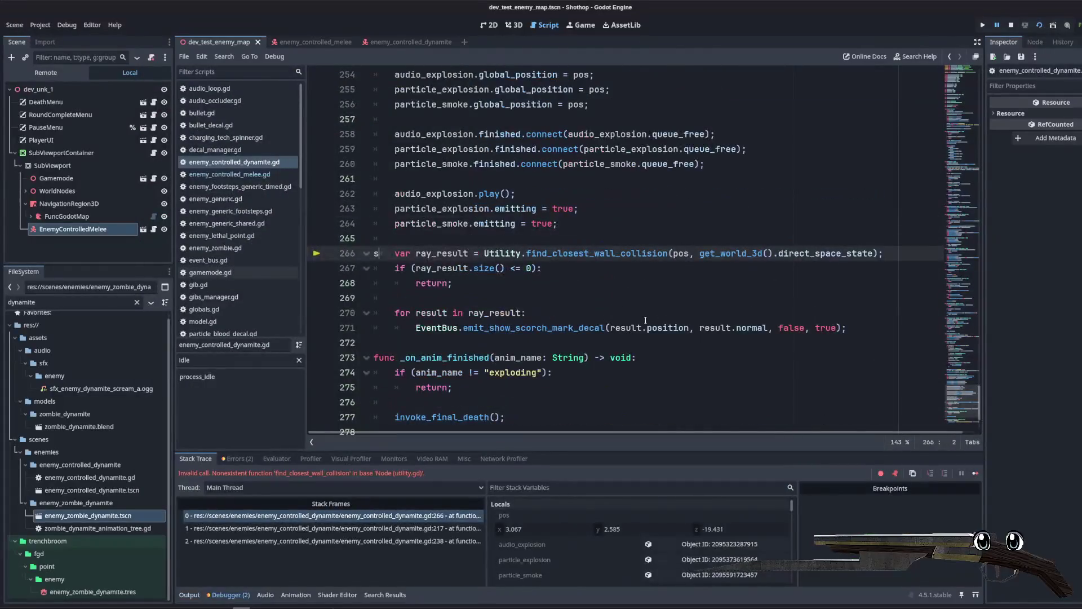
Step: Fix the line 266 call to find_closest_wall_collisions, save, and rerun the game
key(BackSpace)
click(546, 241)
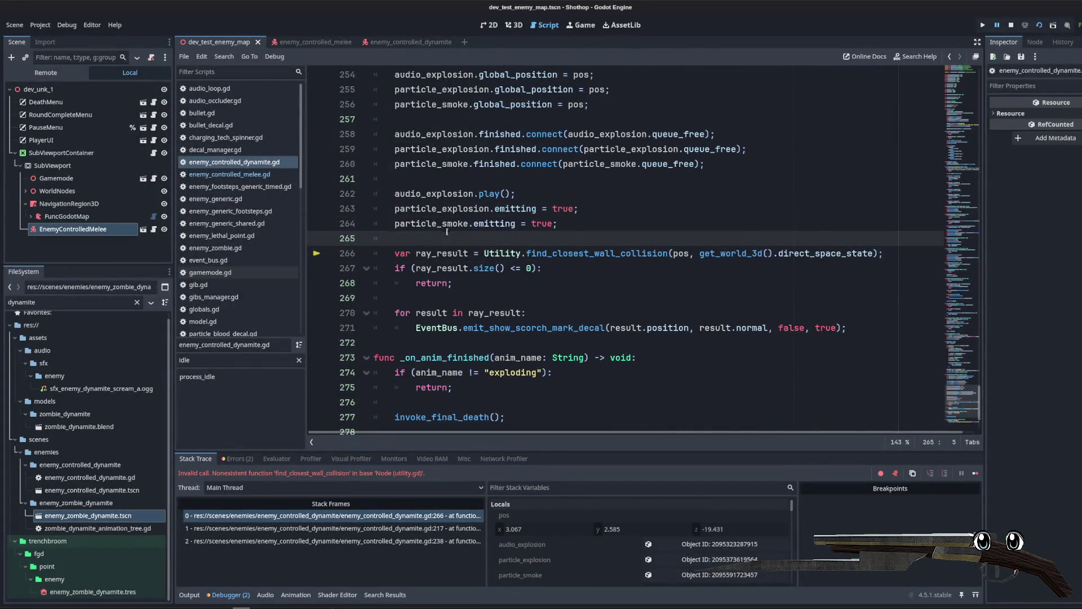
click(446, 228)
key(Down)
key(Down)
key(Down)
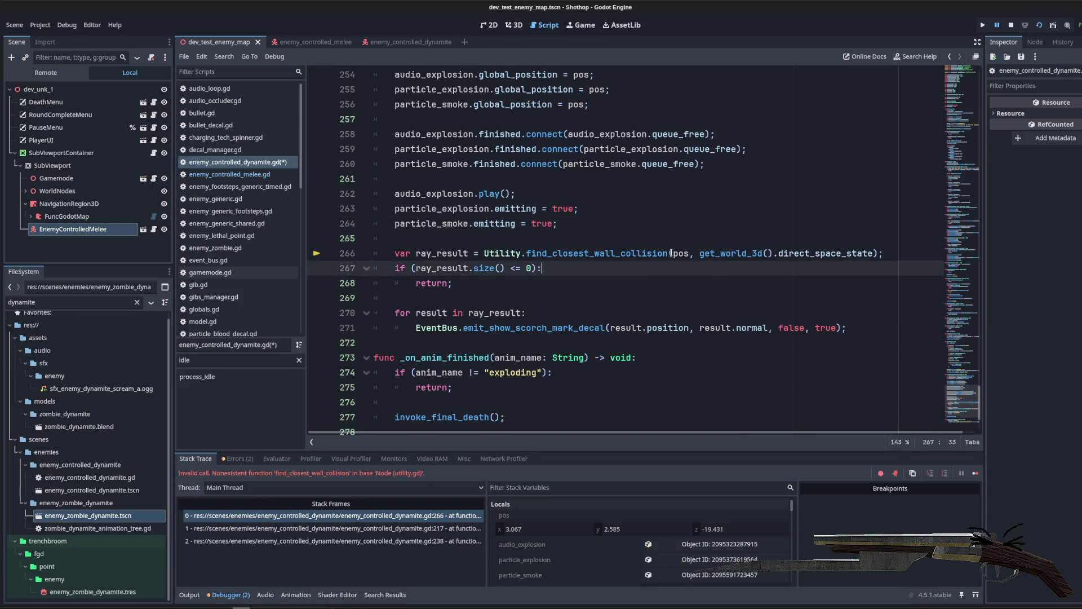
key(Up)
key(End)
text(s)
key(Up)
key(Up)
key(Up)
key(End)
key(ctrl+s)
click(1039, 25)
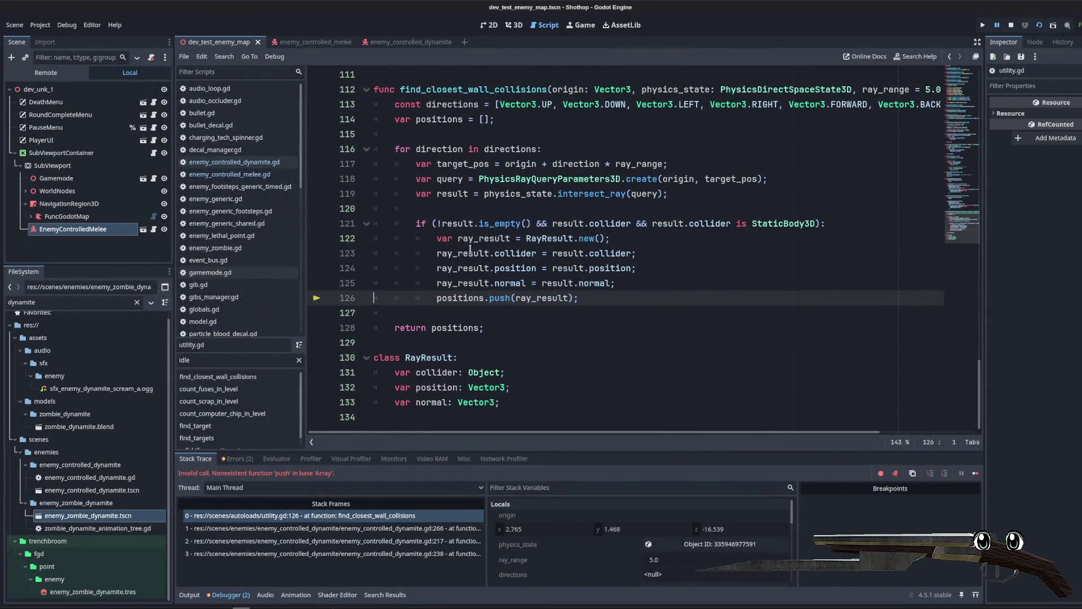
click(451, 233)
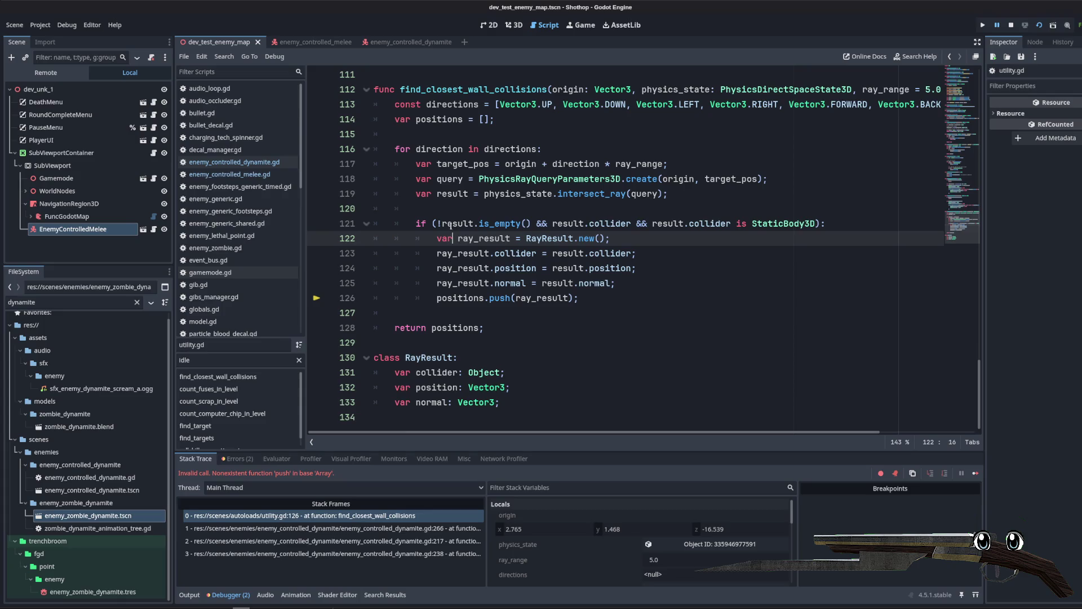
Step: Change push to push_back on line 126, save, and relaunch the game
click(438, 114)
click(451, 149)
click(463, 119)
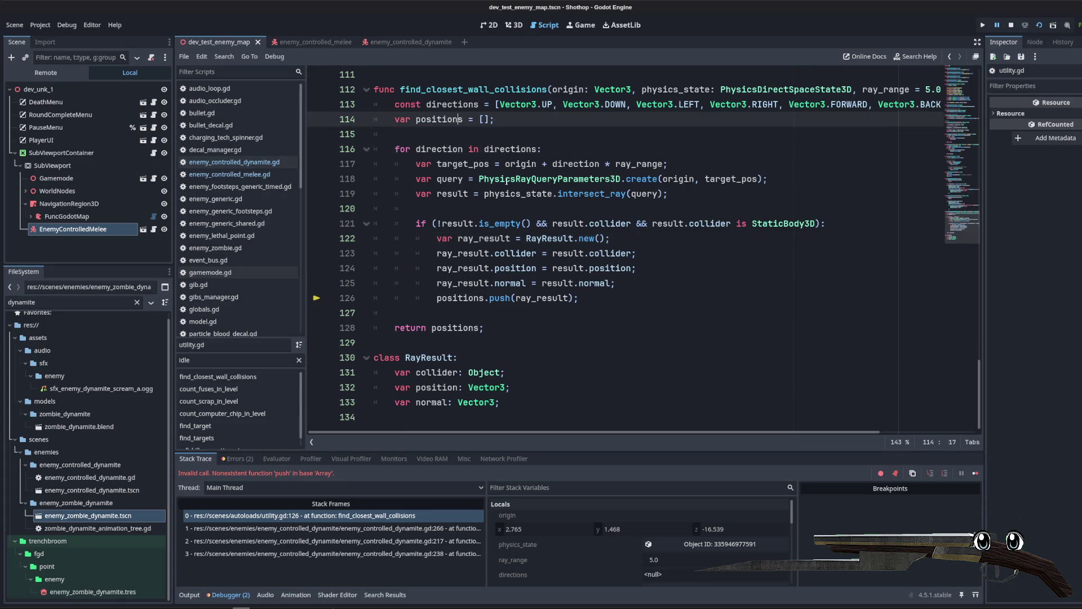
click(511, 298)
text(ack)
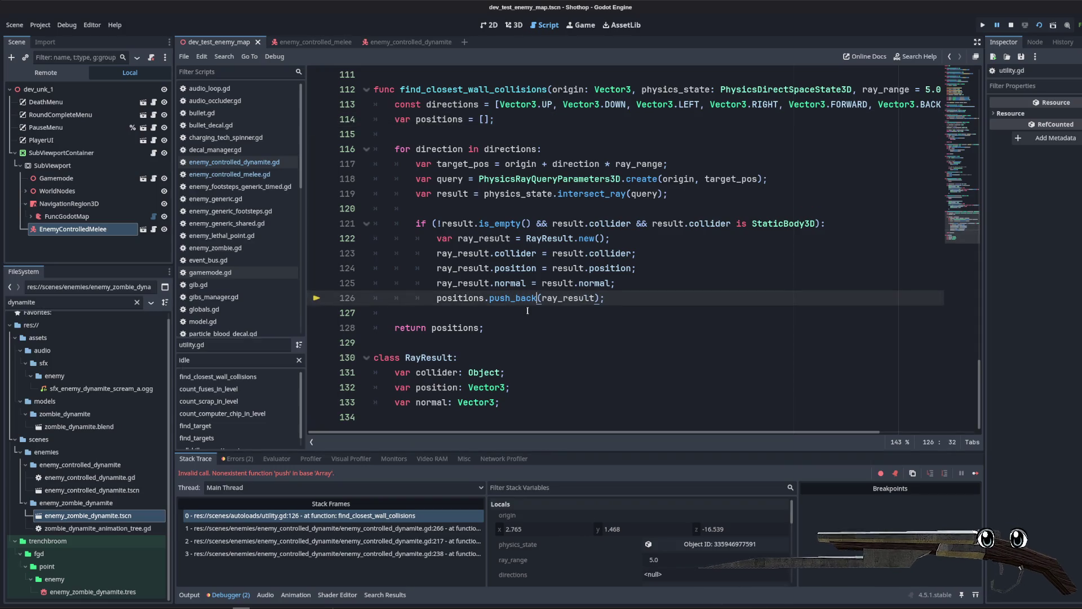
click(676, 238)
click(639, 194)
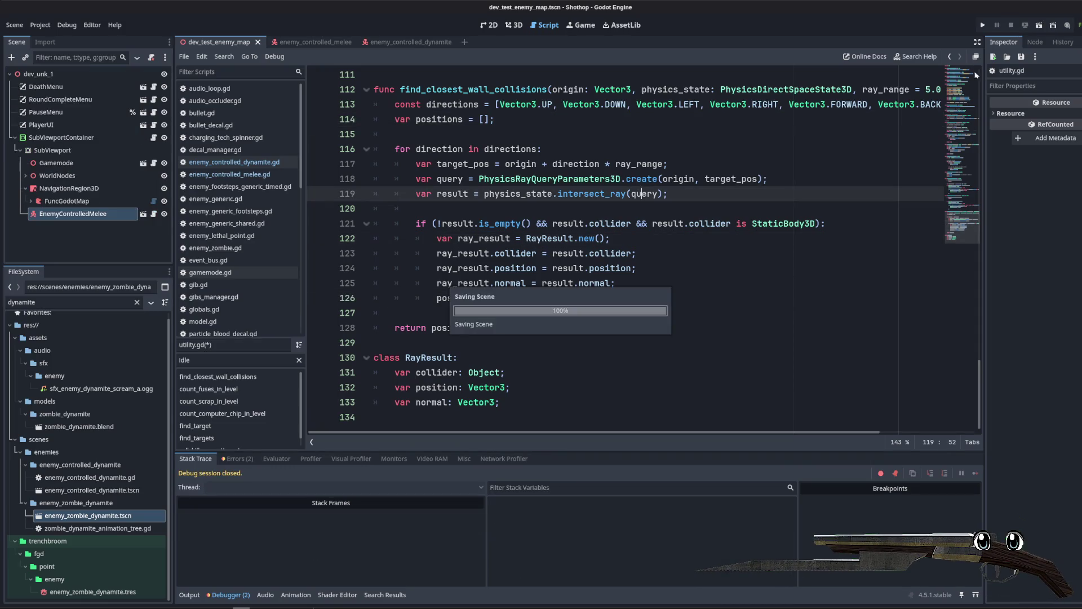
key(F8)
key(F5)
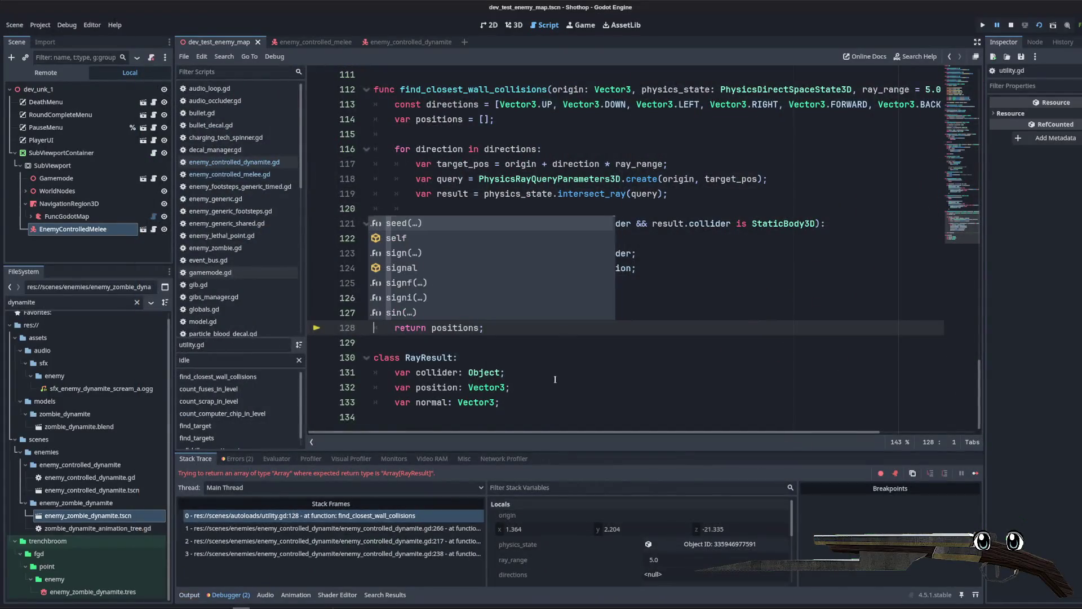
scroll(549, 339, up, 1)
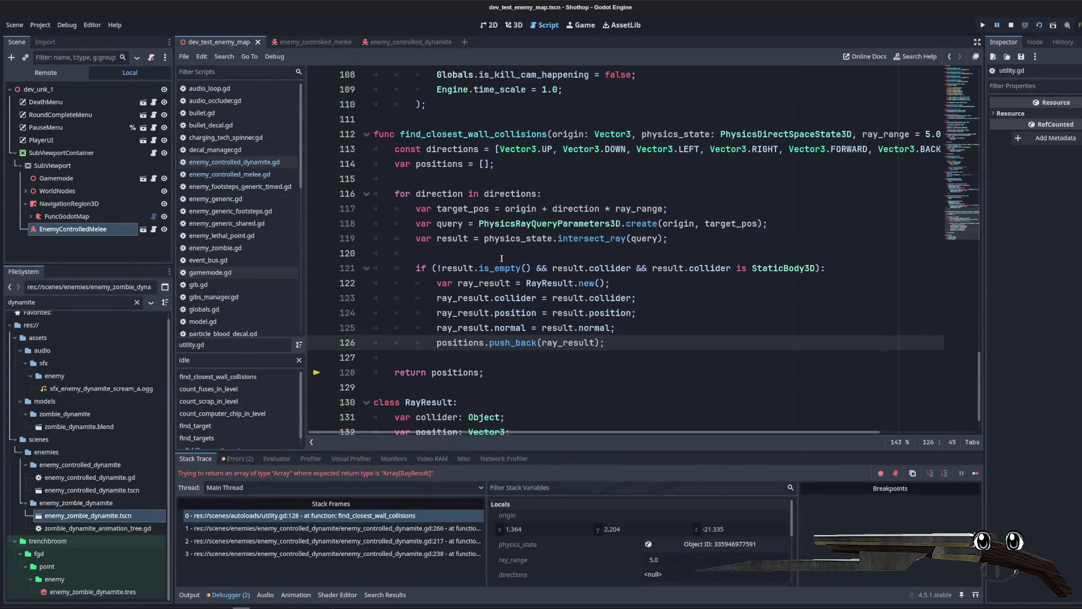
Step: Type positions as Array[RayResult] on line 114 and relaunch the game
click(468, 237)
key(Up)
key(Up)
key(Up)
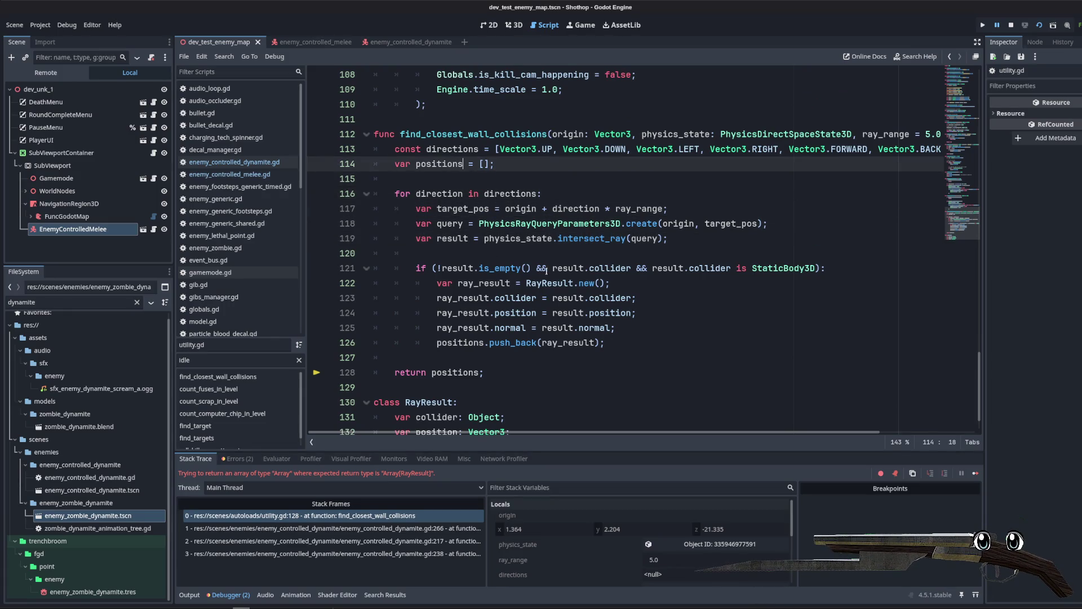
text(: Array[Ra)
key(Return)
click(1010, 26)
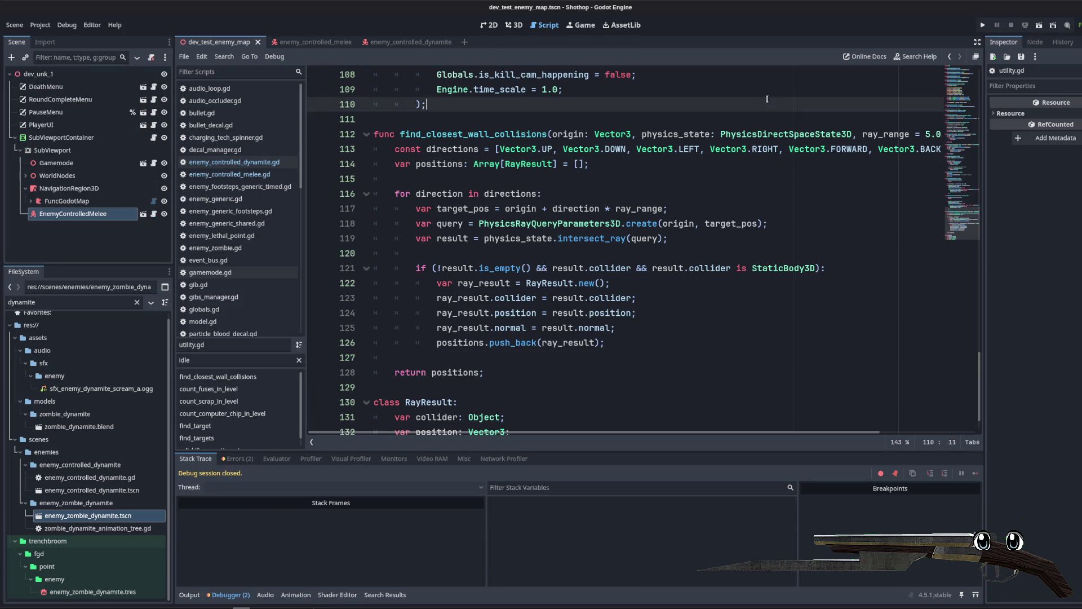
click(1039, 25)
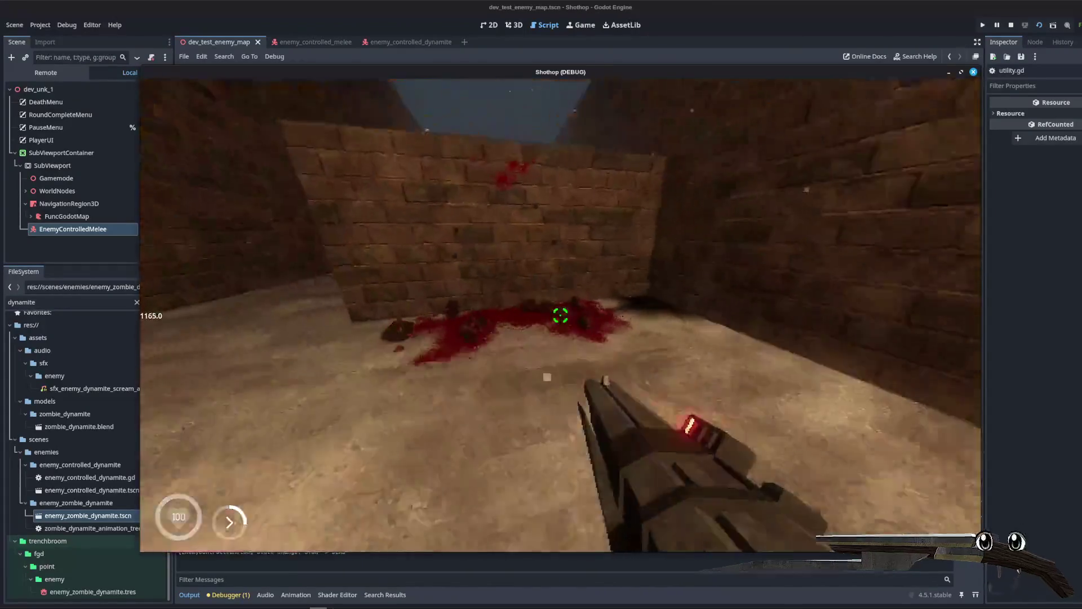
Step: Restart the level from the pause menu to see the blood splats, then quit the game
key(Escape)
click(560, 314)
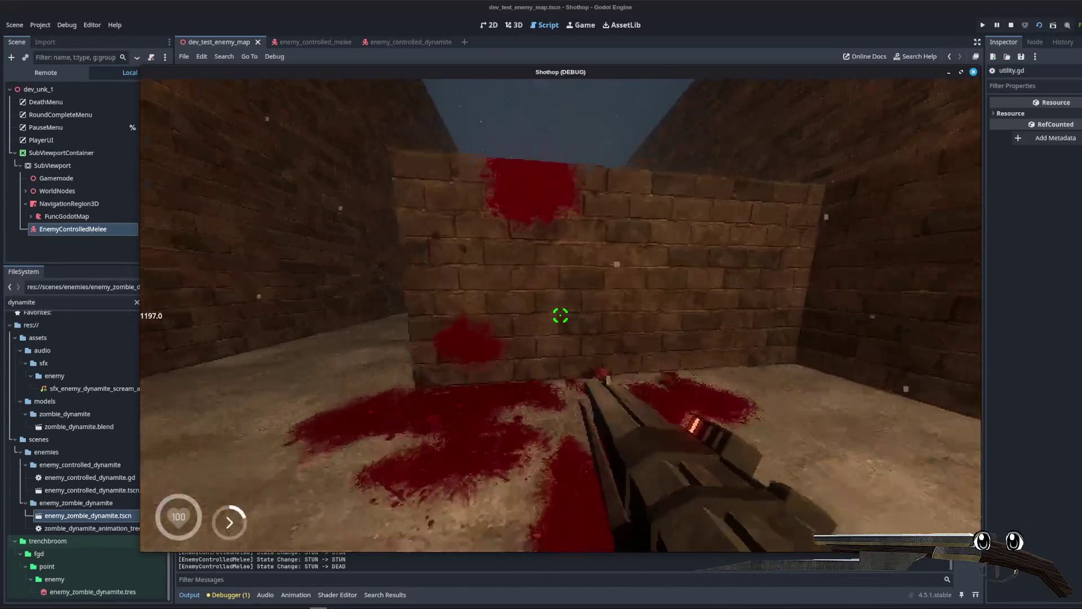
key(Escape)
click(720, 283)
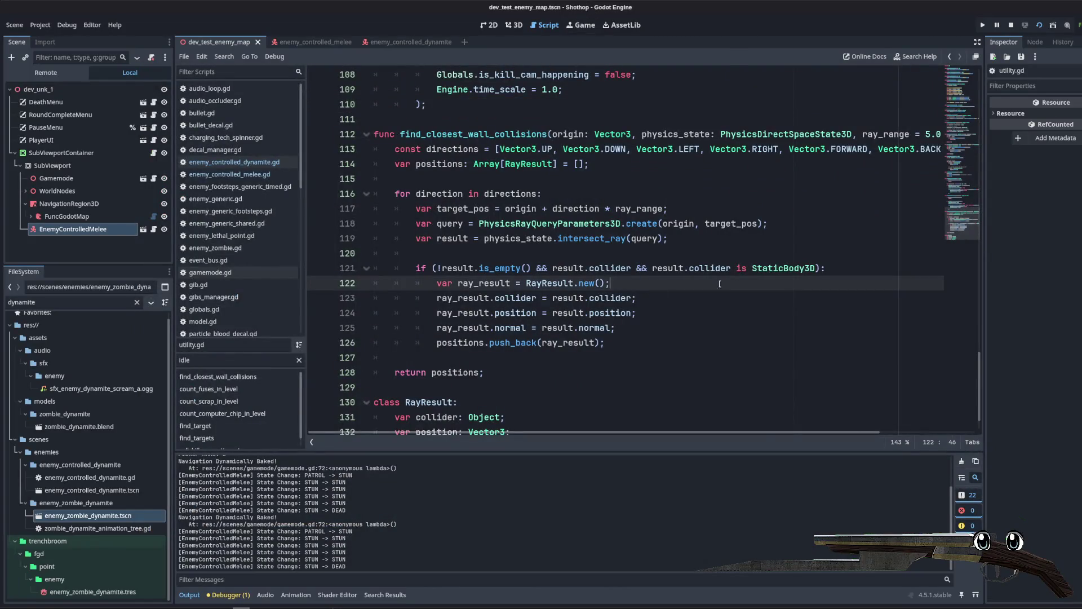
Step: In enemy_controlled_dynamite.gd, change the bloody mode argument on line 271 from true to false
click(744, 297)
scroll(739, 316, up, 2)
scroll(738, 342, down, 2)
click(242, 162)
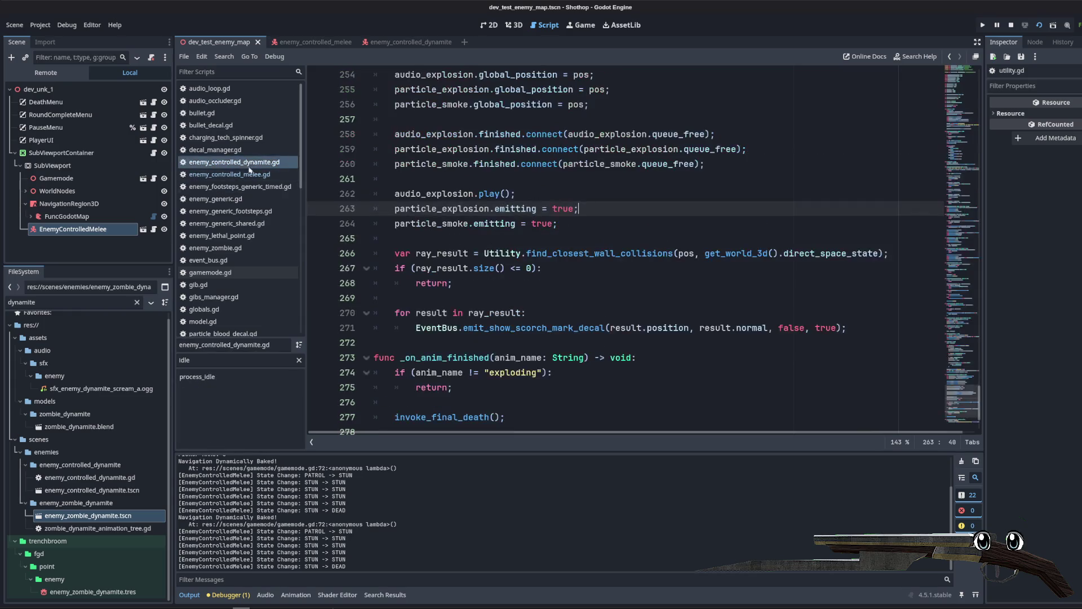
click(245, 174)
click(242, 161)
click(737, 238)
scroll(737, 236, down, 2)
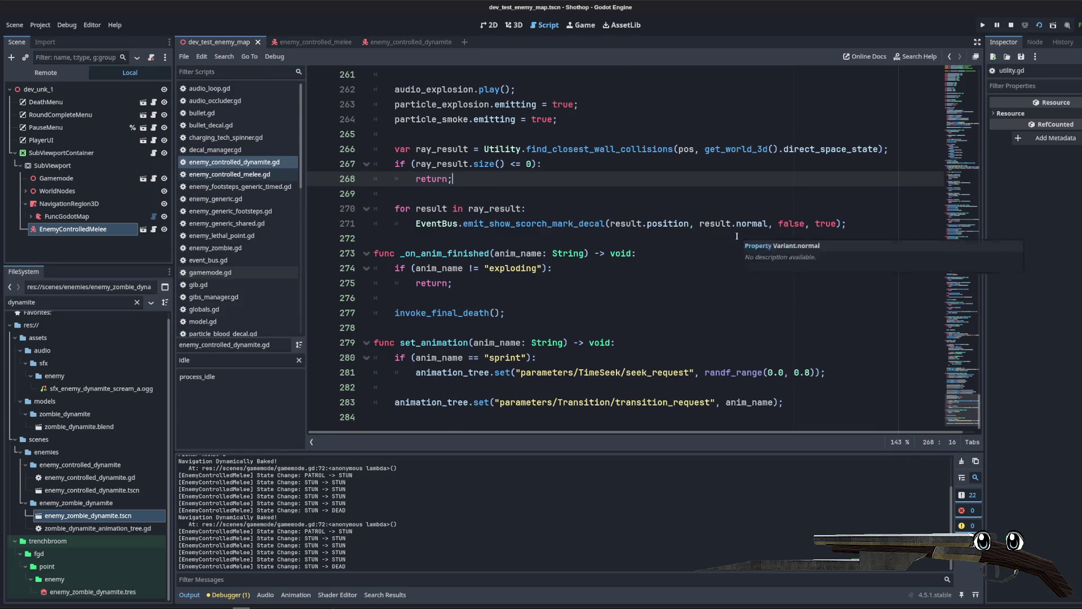
scroll(727, 243, up, 4)
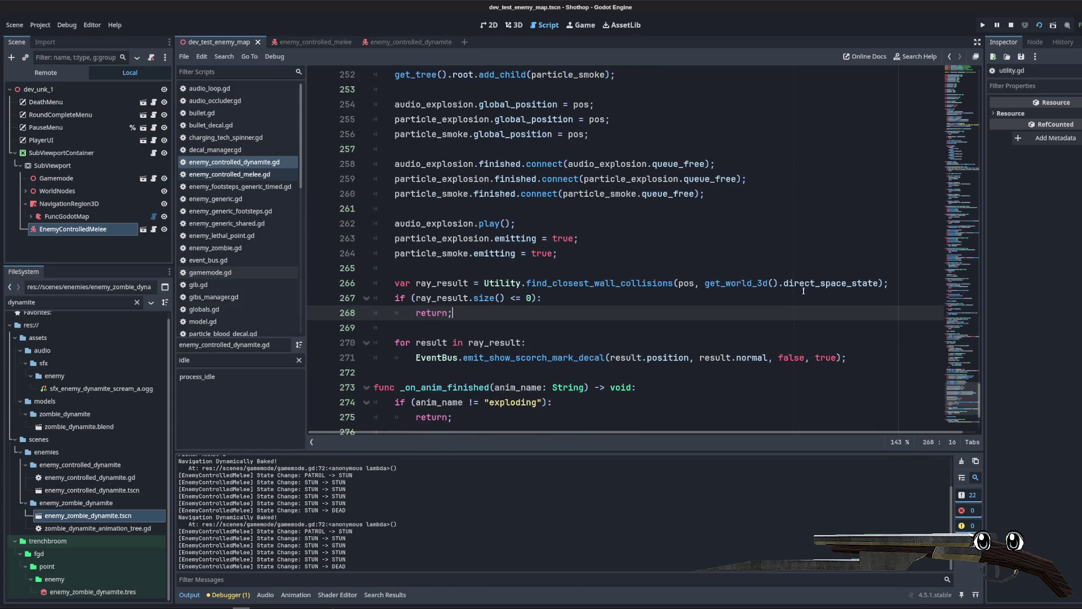
double_click(820, 359)
text(false)
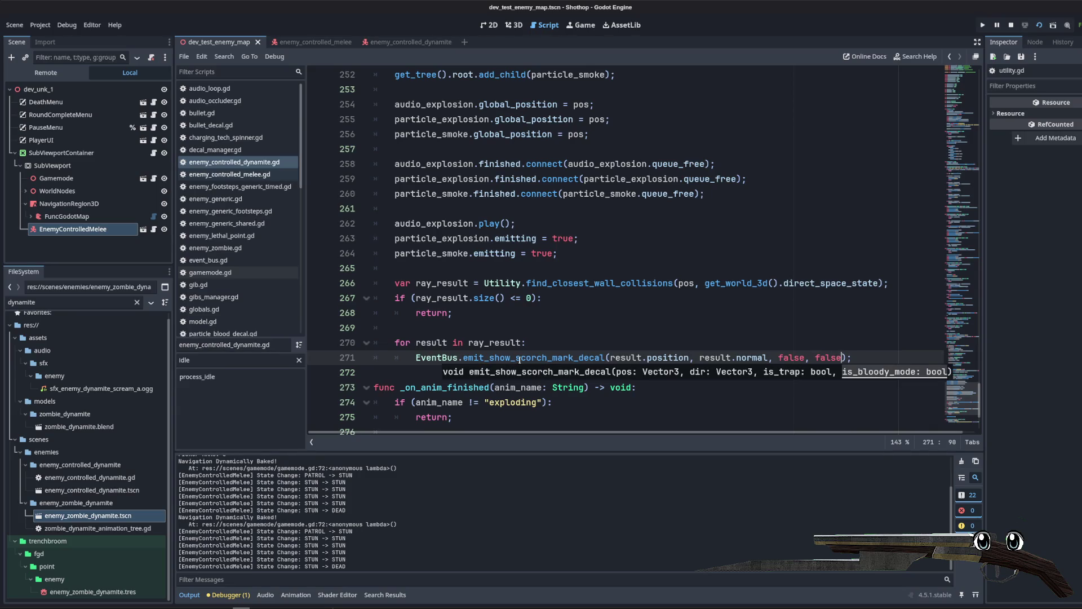
click(631, 283)
Step: Run the game with F5, shoot the dynamite zombie, restart, shoot again, then quit with F8
key(F5)
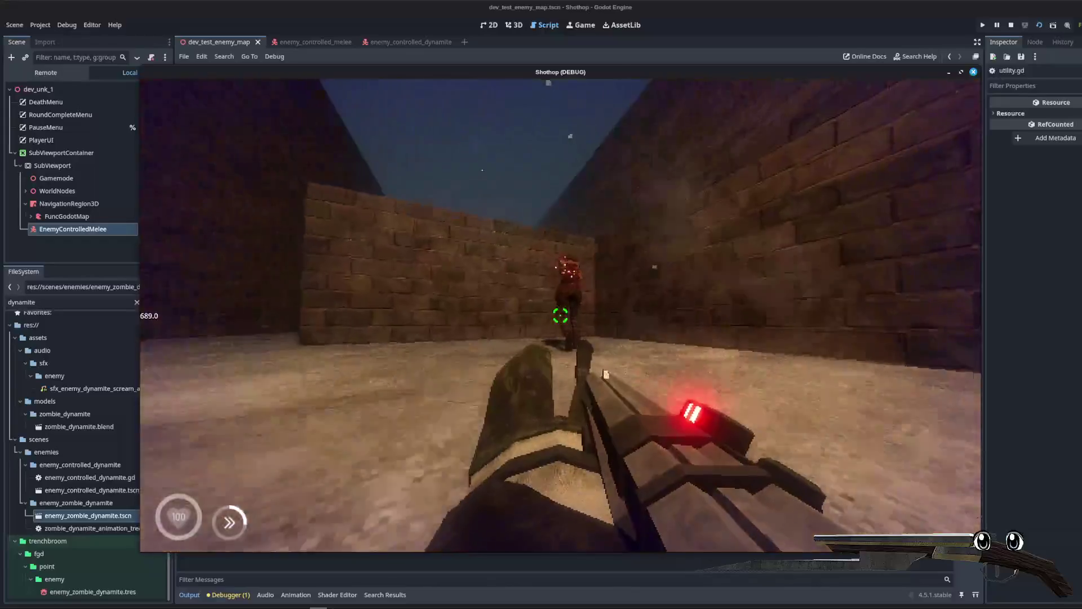
click(560, 315)
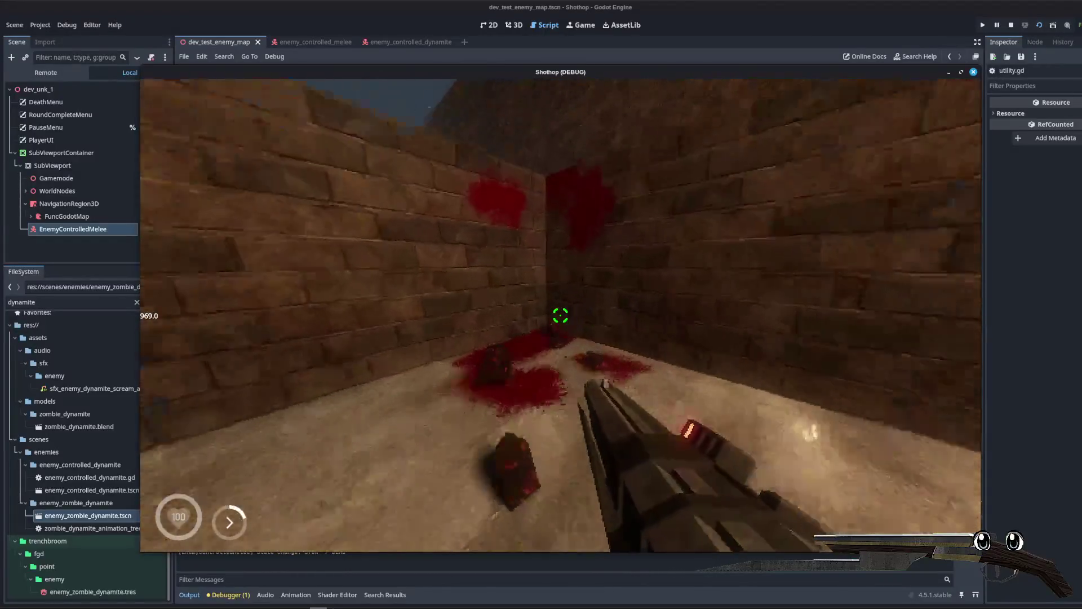
key(Escape)
click(561, 316)
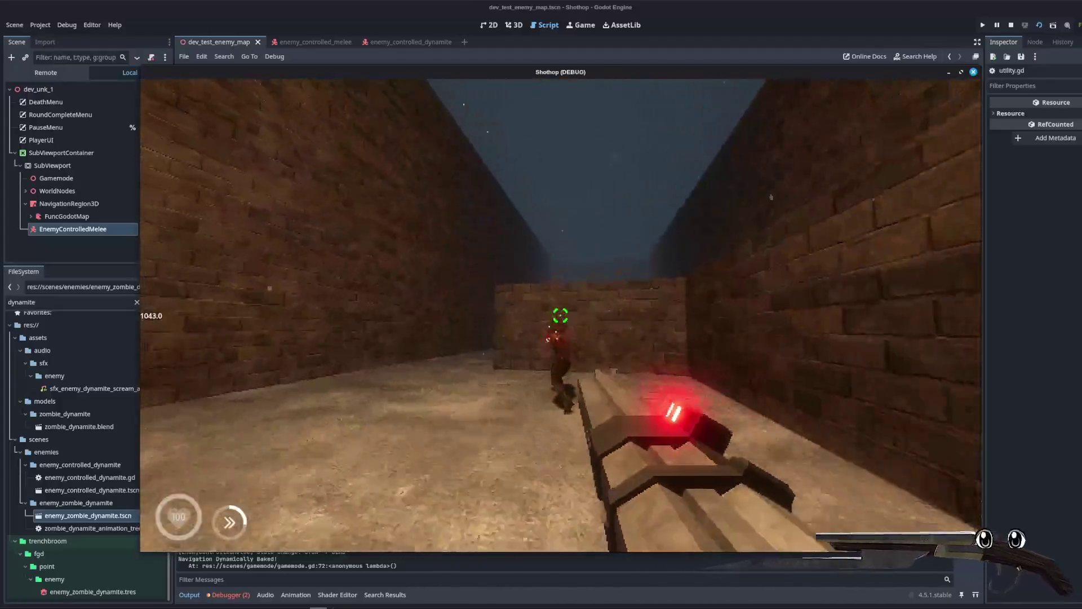
click(560, 315)
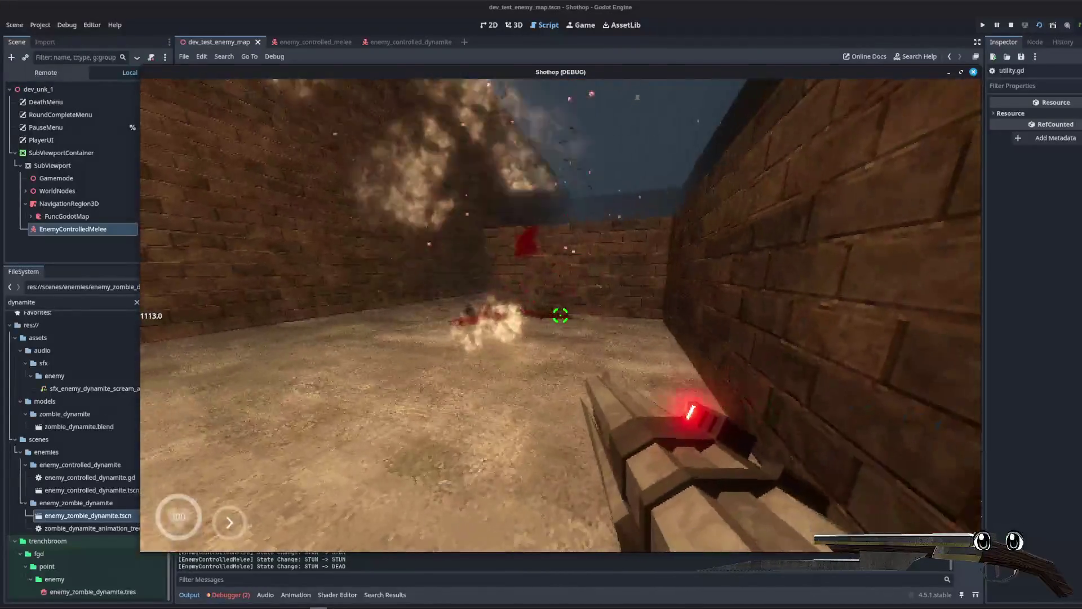
key(Escape)
key(F8)
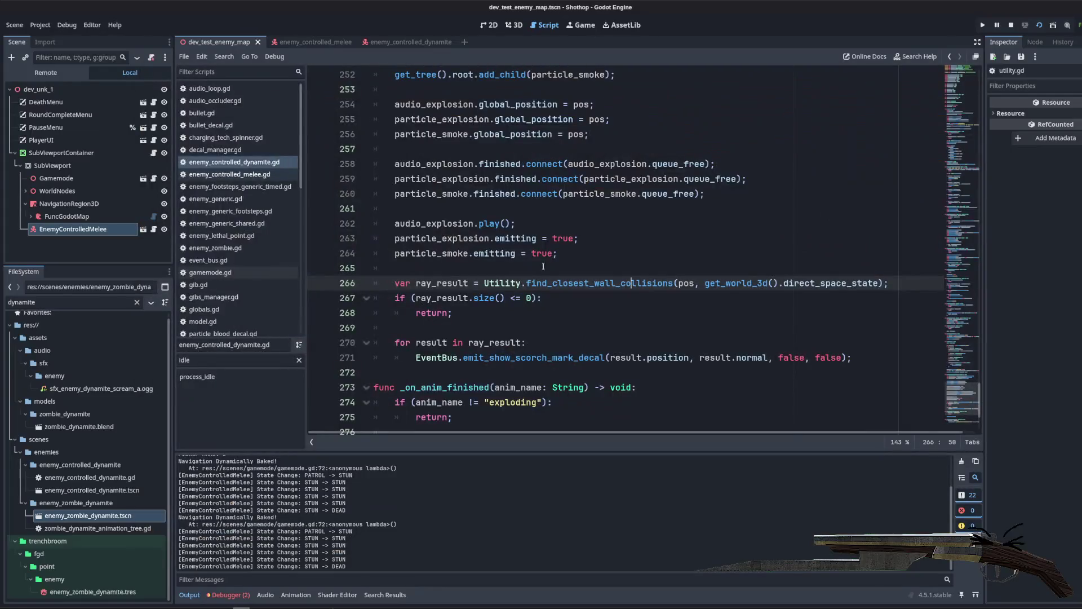
Step: Add print(ray_result) above the ray-results loop and print(result.normal) inside it
click(559, 344)
key(ctrl+shift+Return)
text(print(ray)
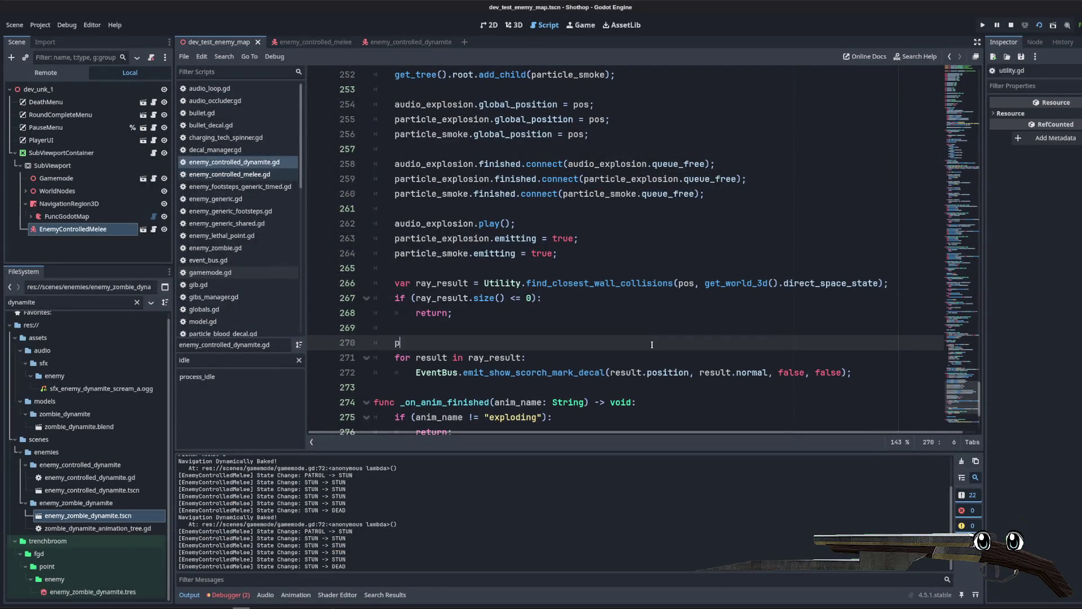
text(_result)
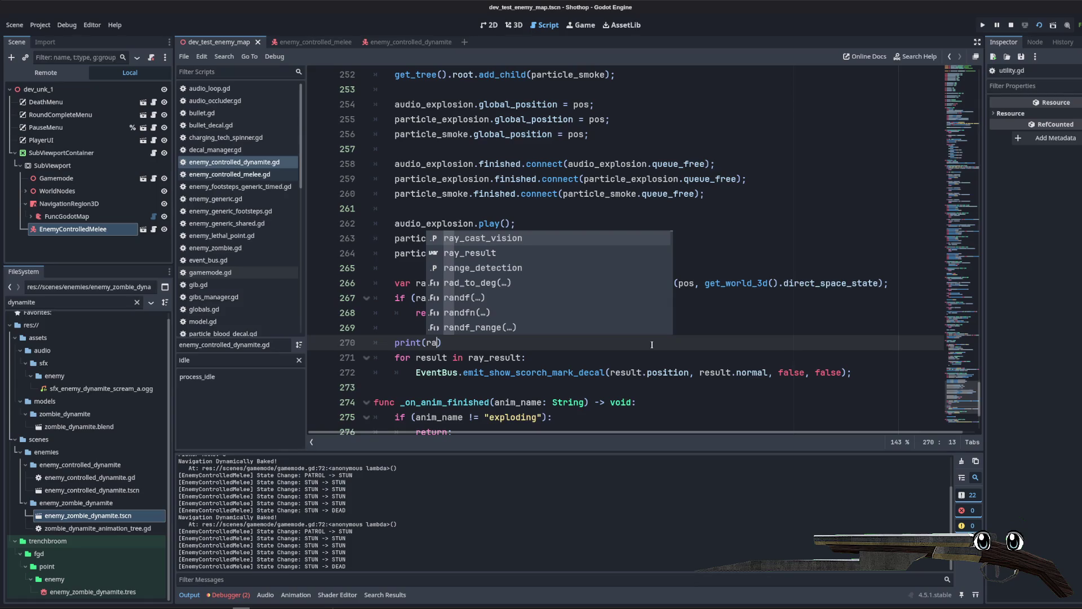
click(618, 354)
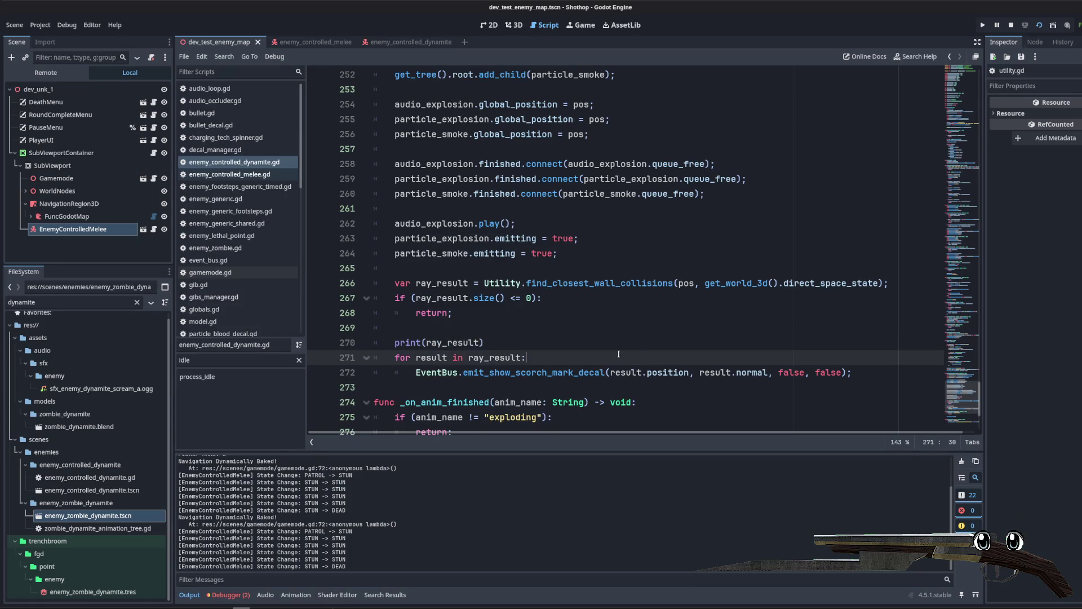
key(Return)
text(resu)
key(BackSpace)
key(BackSpace)
key(BackSpace)
text(print(result.normal)
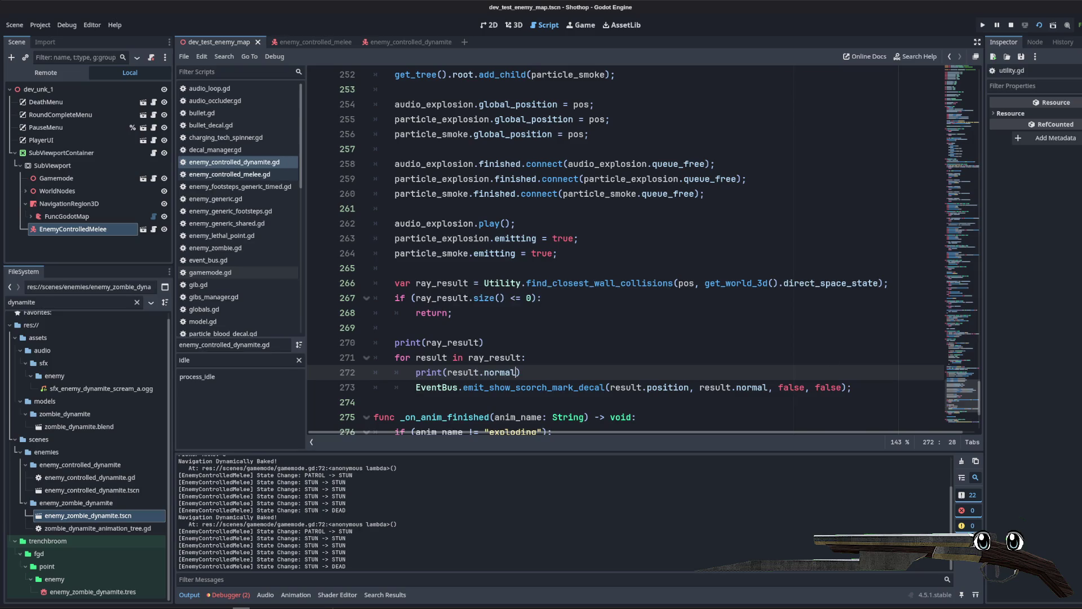
Step: Relaunch the game, shoot a dynamite zombie, and select the logged normal (-1.0, 0.0, 0.0) in Output
click(1039, 27)
click(1039, 26)
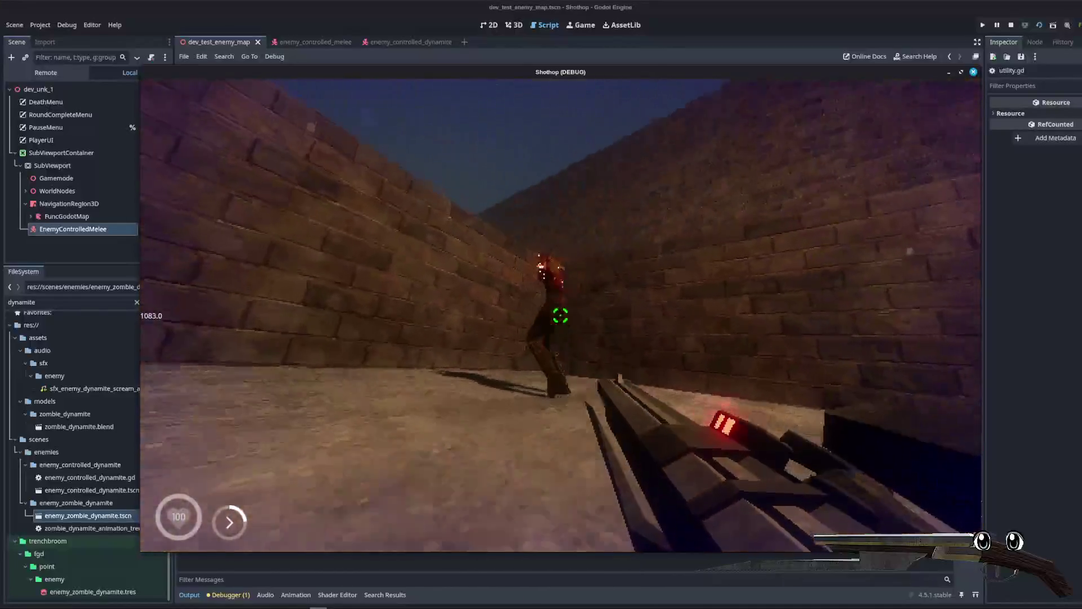
click(561, 316)
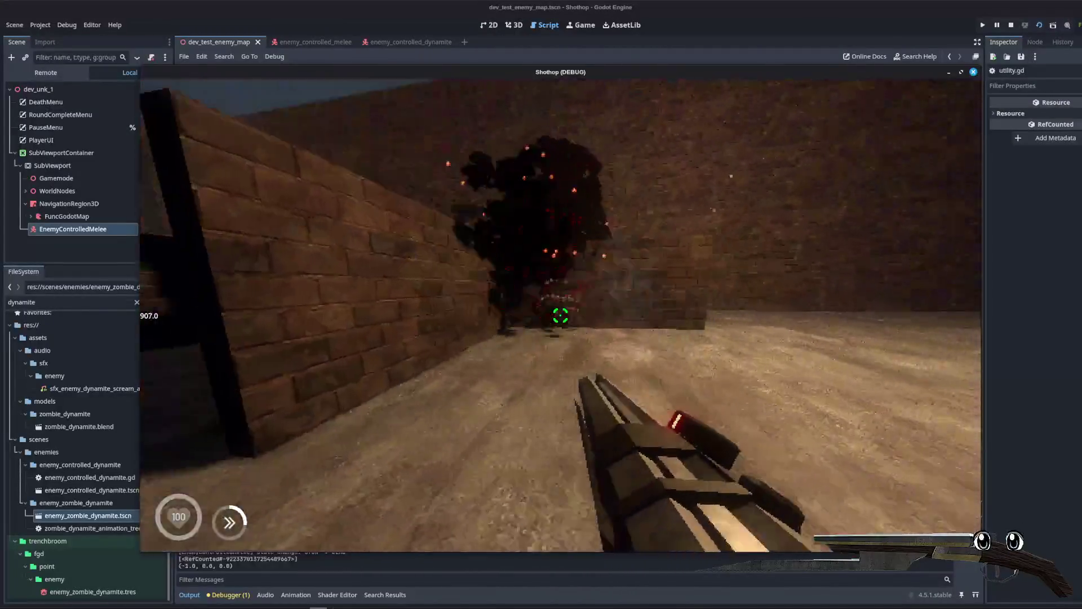
key(Escape)
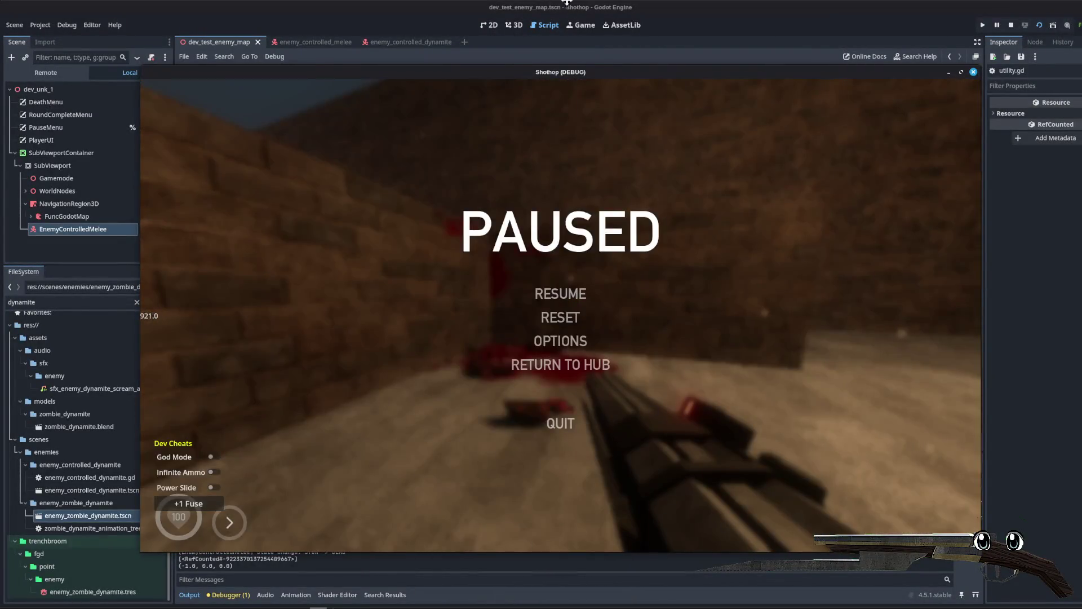
click(302, 558)
triple_click(239, 567)
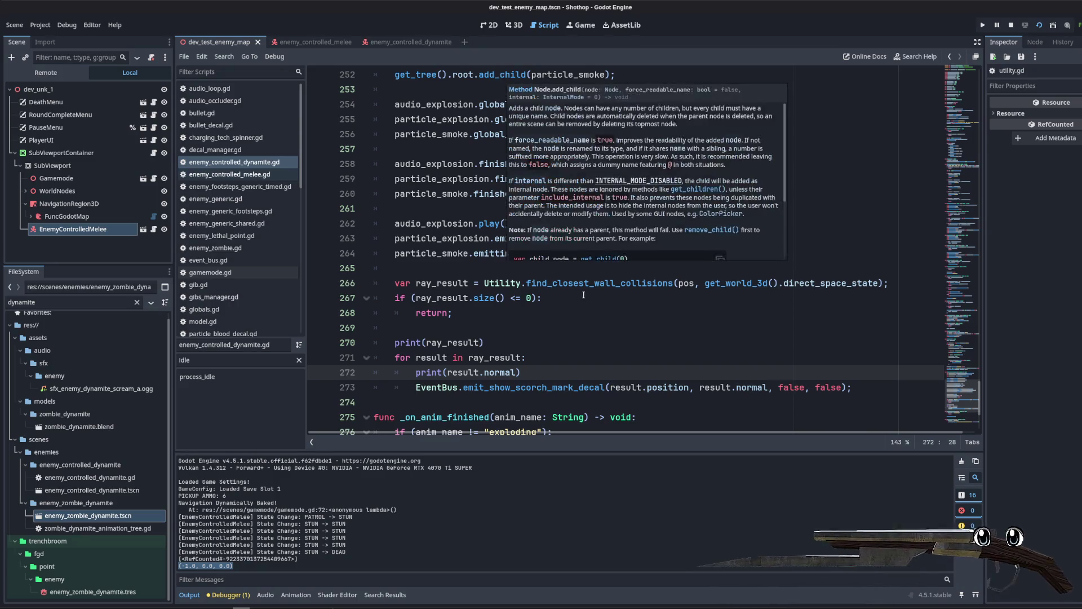
Step: Insert print(result.position) above print(result.normal) in the explosion loop
click(615, 294)
double_click(686, 283)
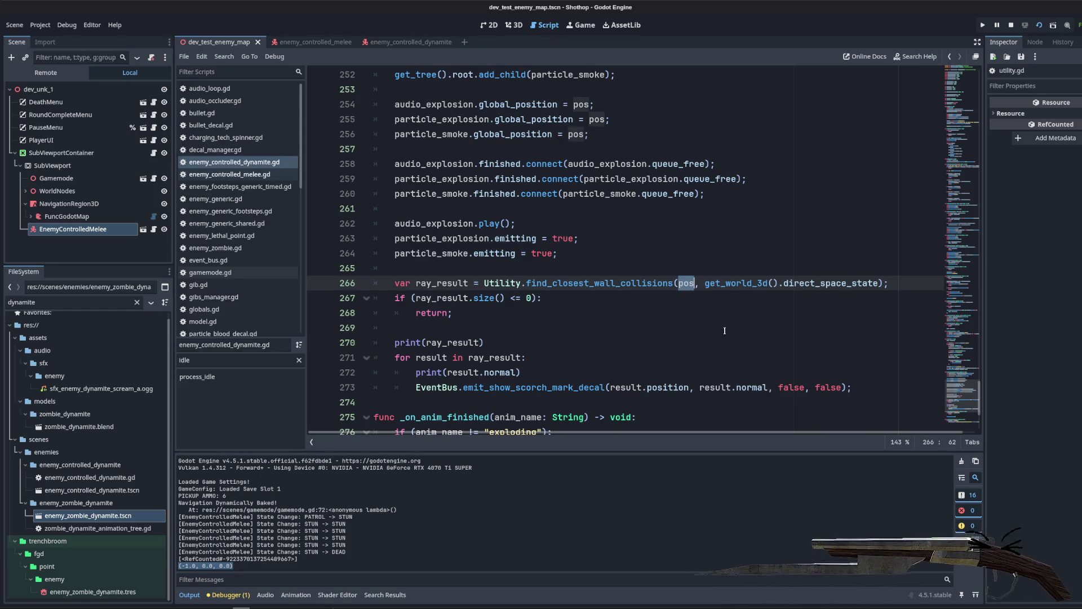
click(673, 388)
key(Up)
key(Up)
key(Up)
click(572, 367)
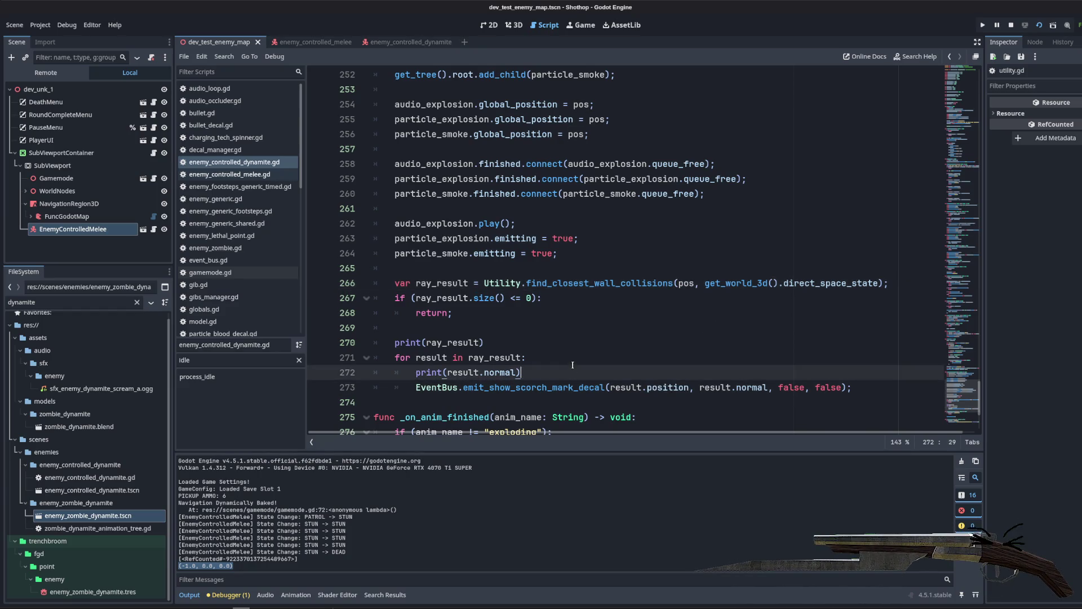
key(ctrl+shift+Return)
text(print(result.po)
key(Return)
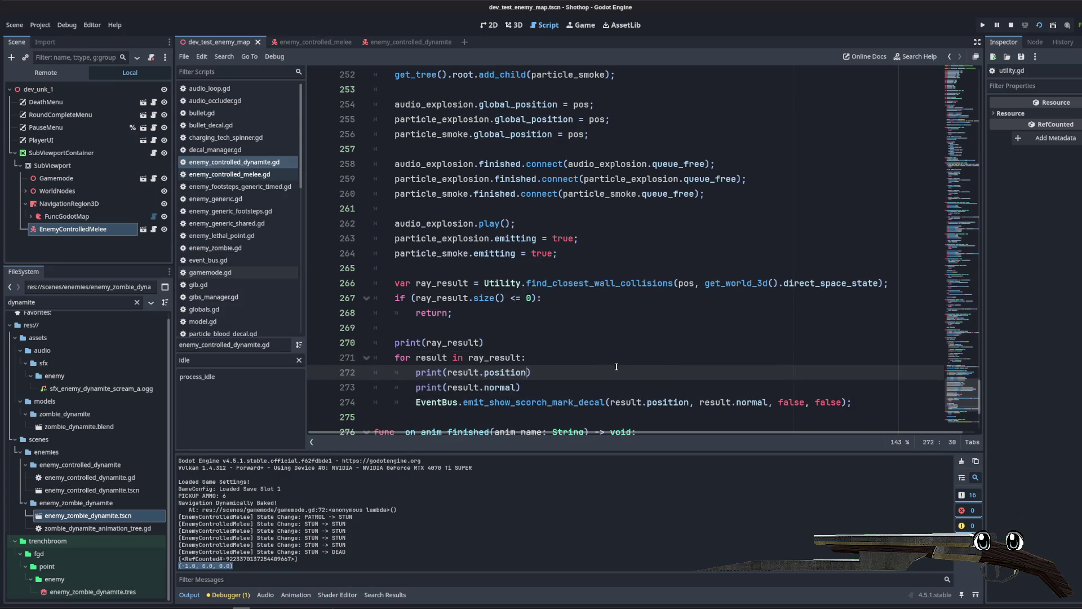
click(587, 238)
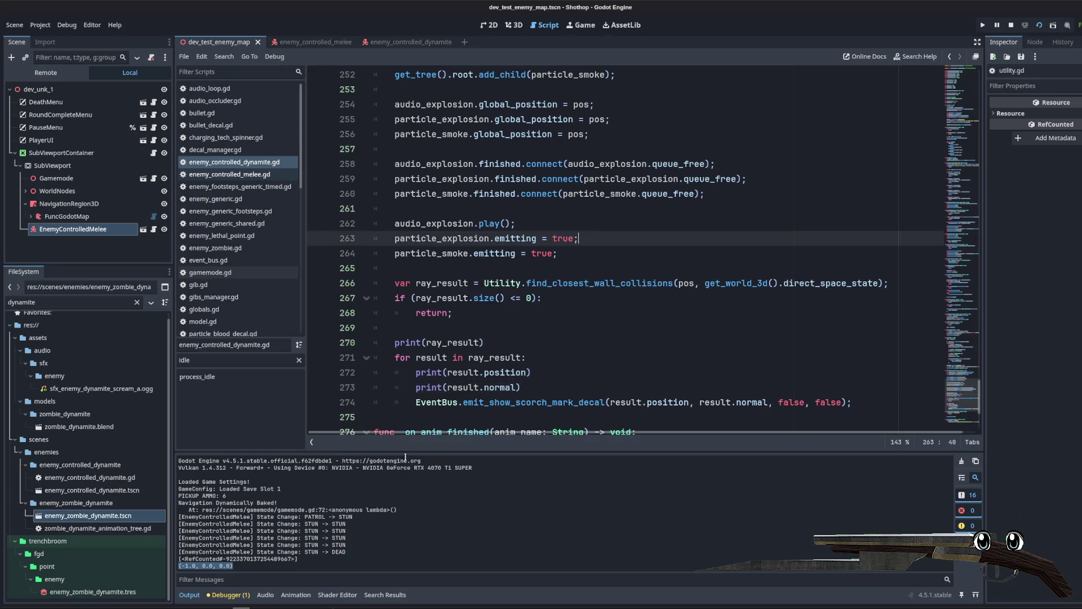
click(534, 267)
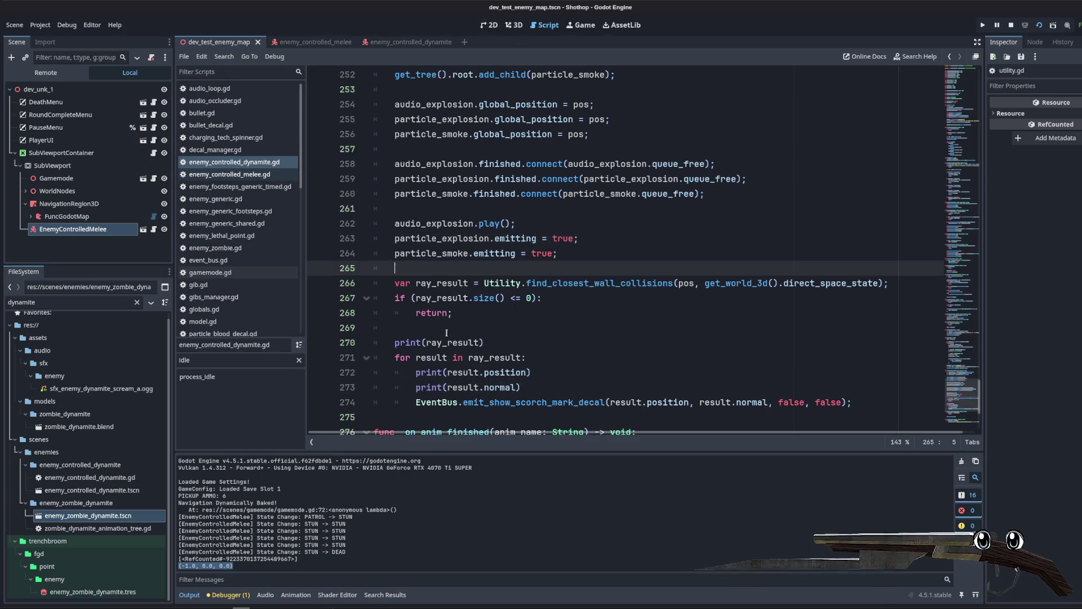
Step: Run the 3D scene, shoot the zombie and walk toward the wall, then stop and return to the script
click(517, 25)
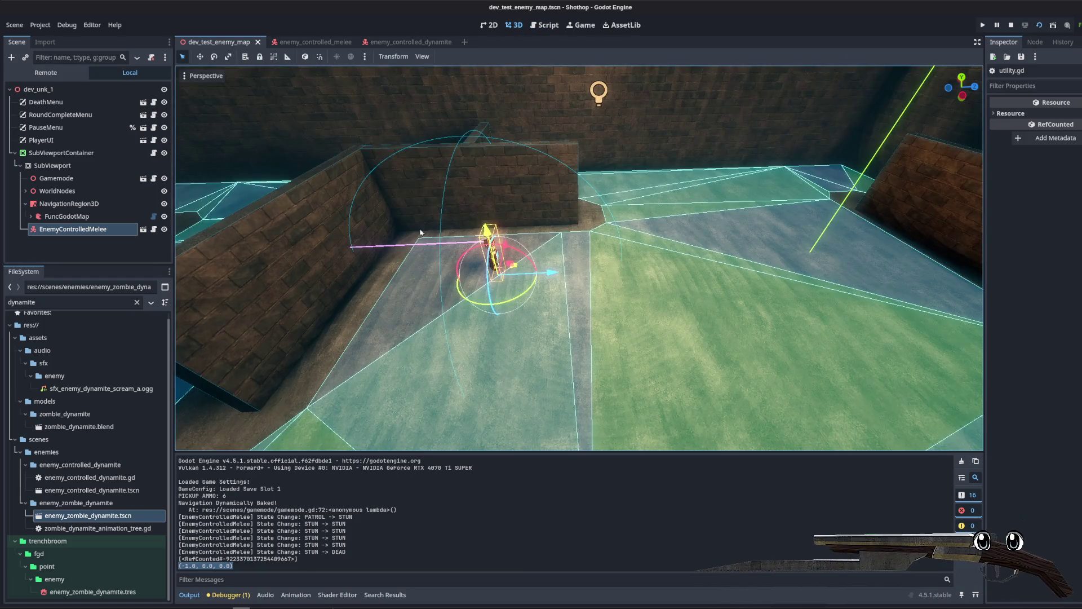
scroll(493, 239, up, 2)
scroll(493, 239, down, 2)
scroll(493, 239, up, 2)
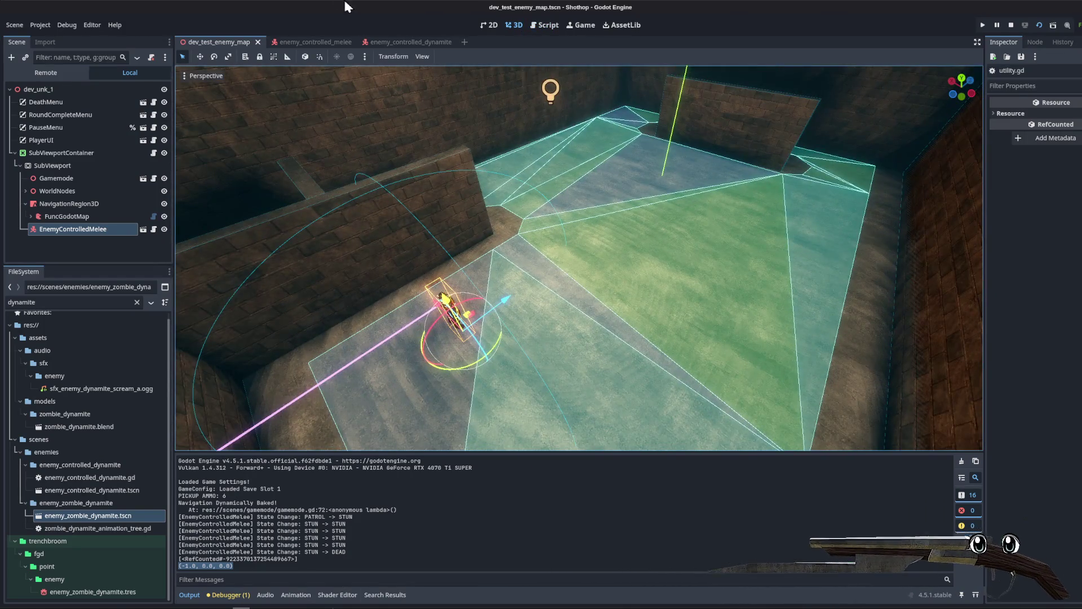
key(F6)
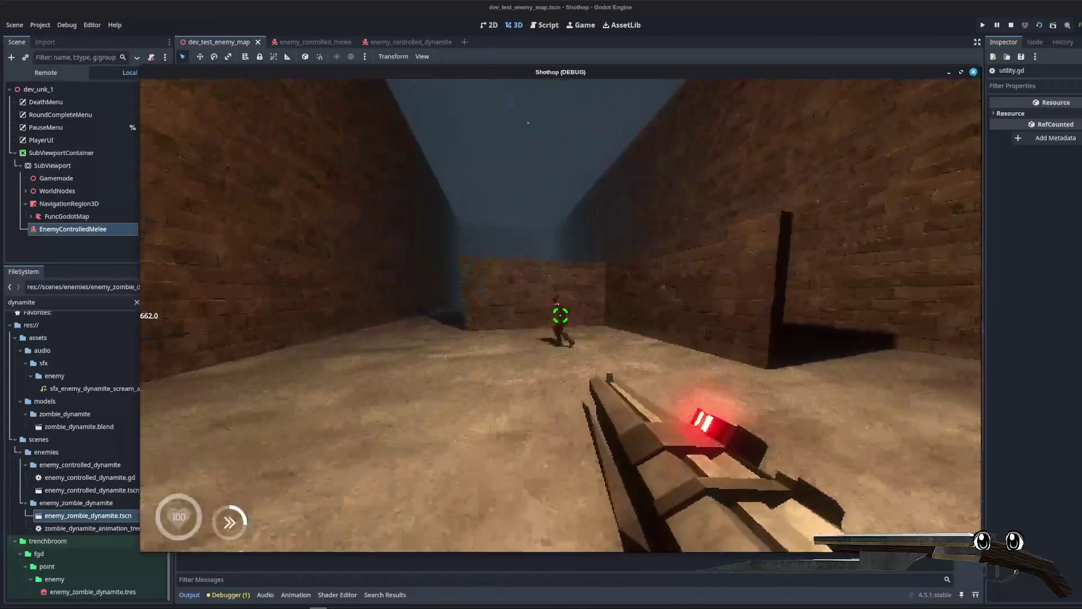
click(560, 316)
key(w)
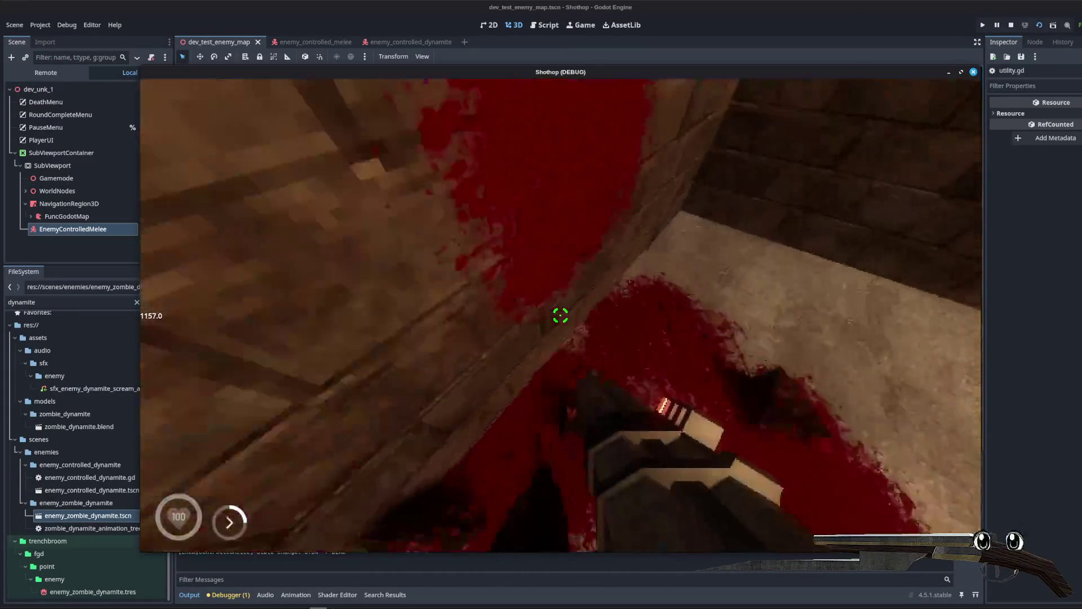
key(F8)
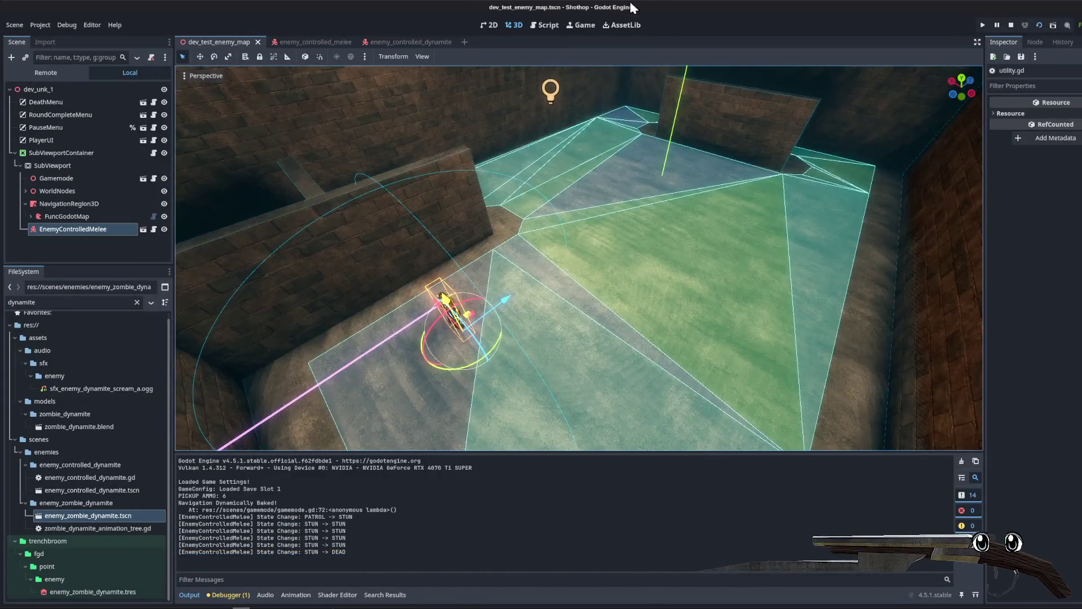
click(544, 25)
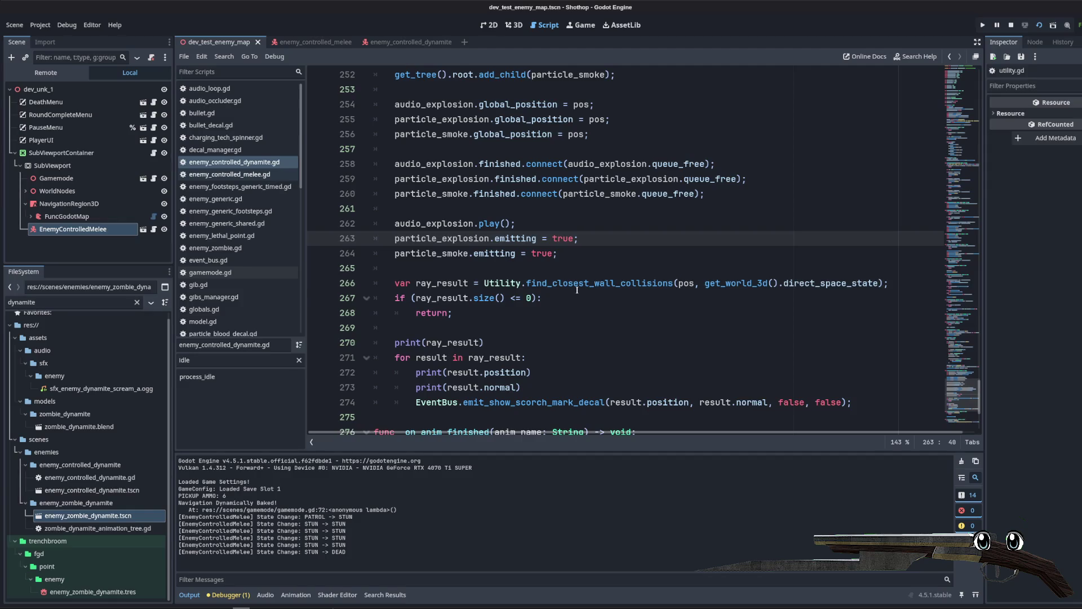
key(Down)
key(Down)
key(Down)
scroll(558, 276, down, 3)
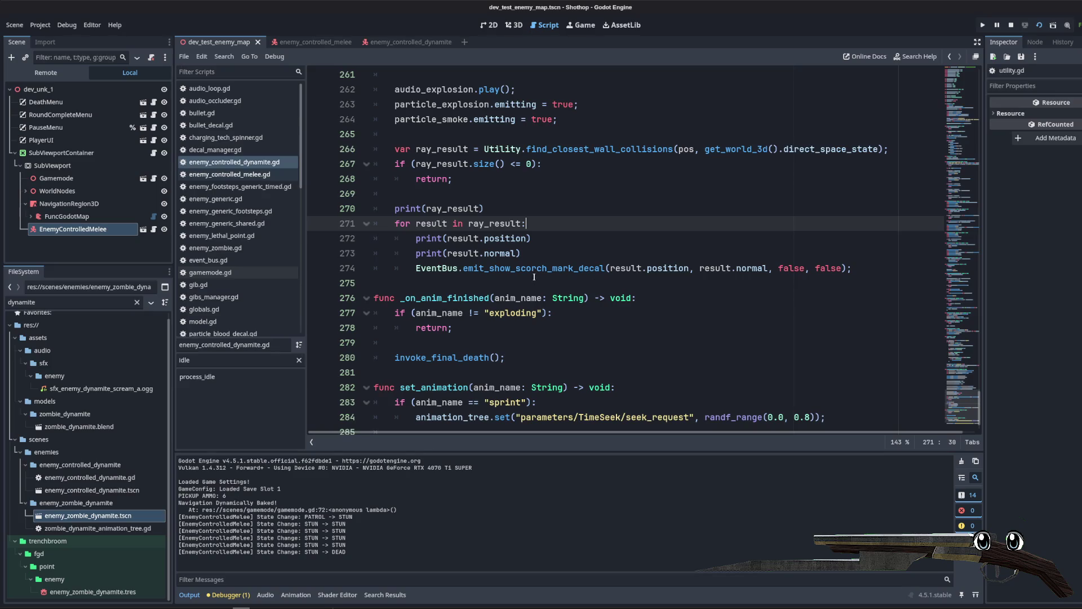
mouse_move(527, 272)
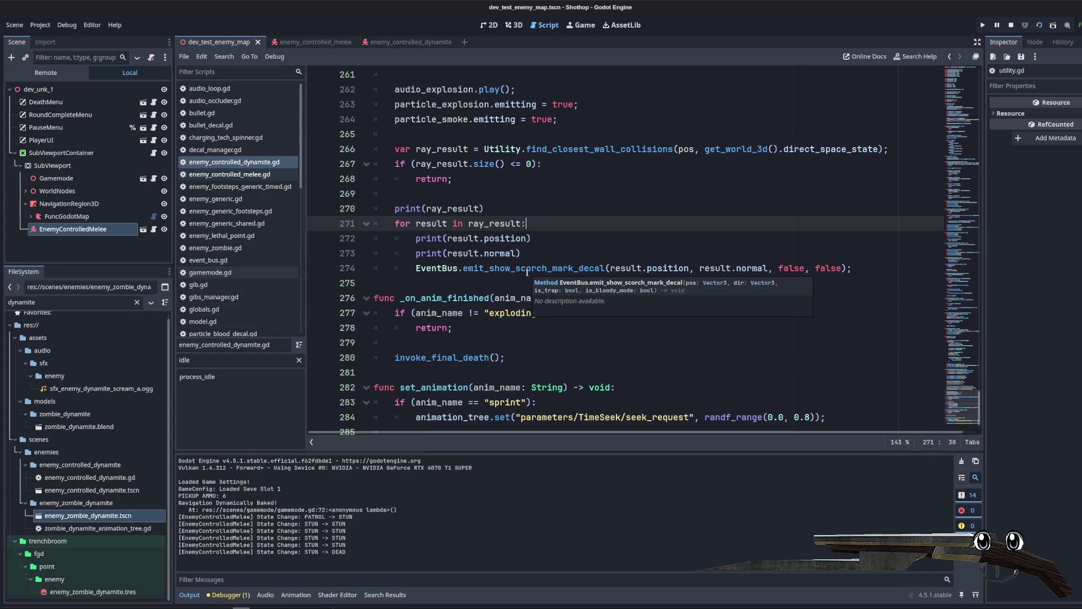
double_click(528, 268)
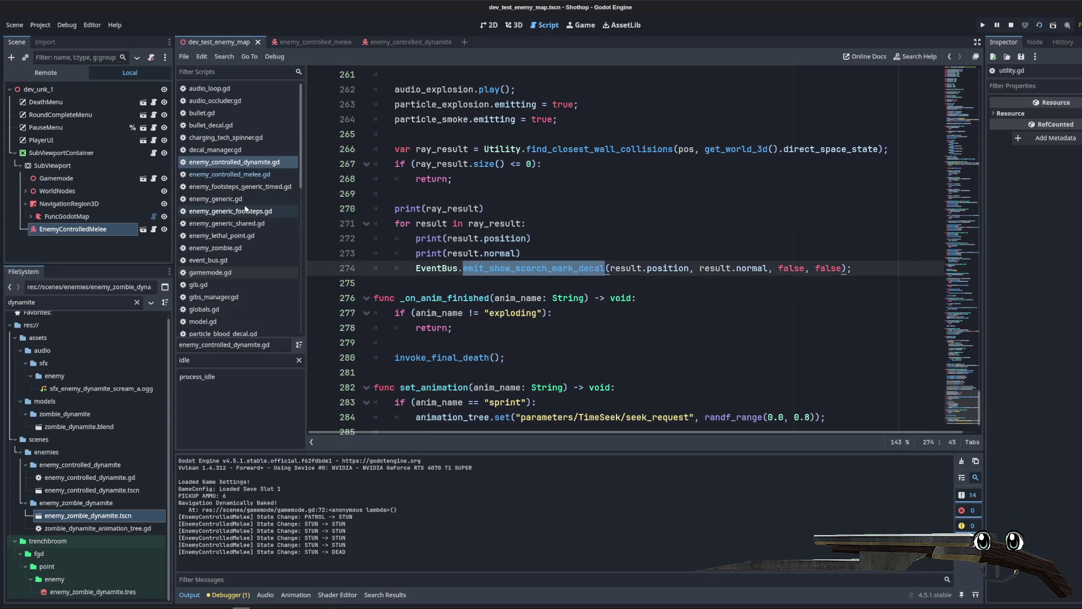
click(237, 150)
scroll(599, 268, down, 2)
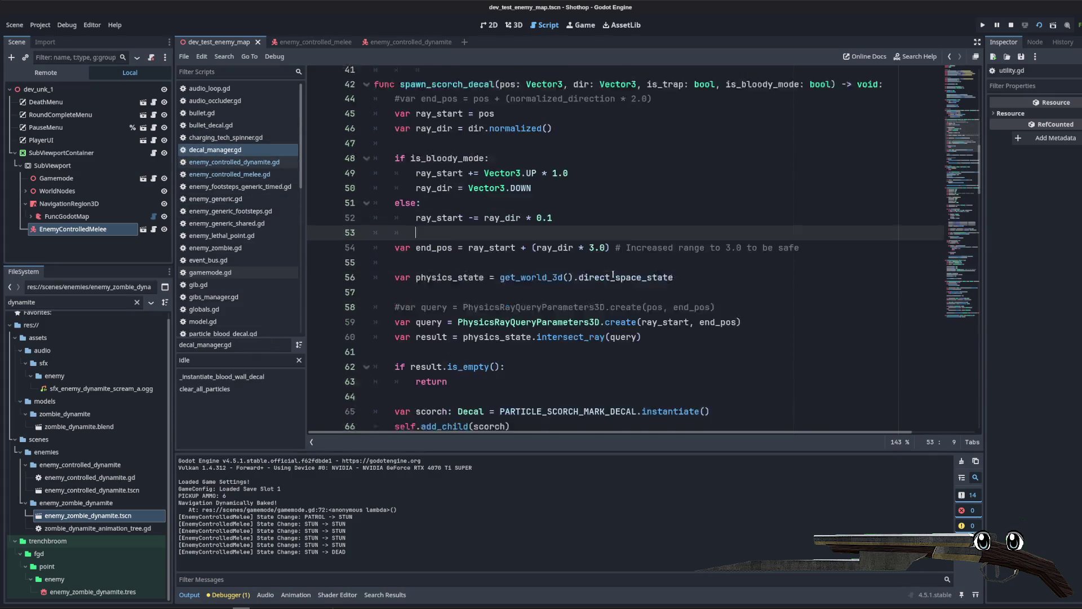
scroll(599, 268, up, 4)
double_click(475, 195)
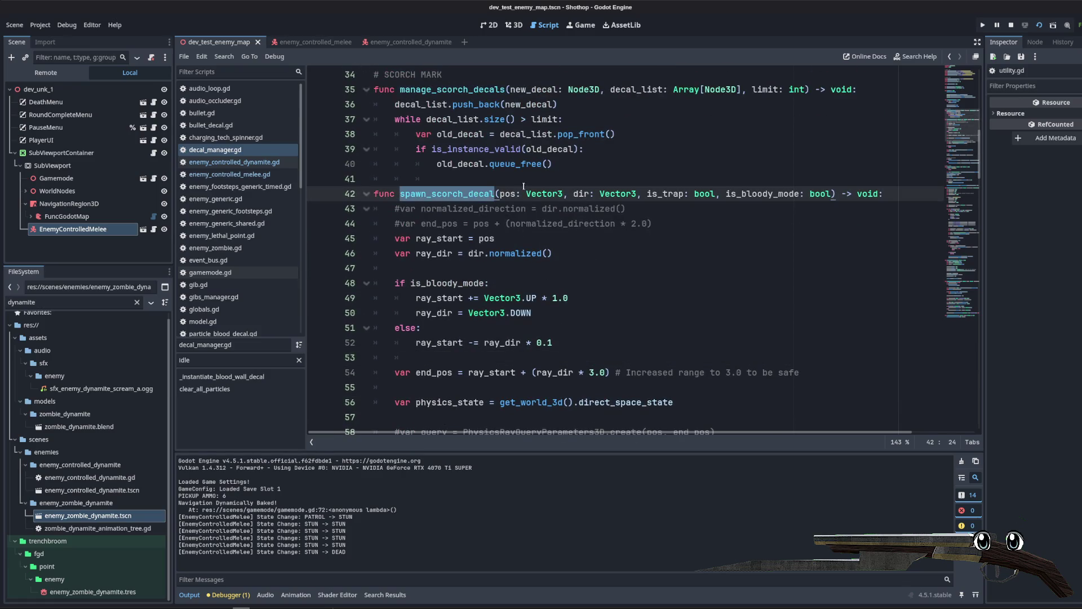
scroll(524, 186, down, 1)
double_click(476, 208)
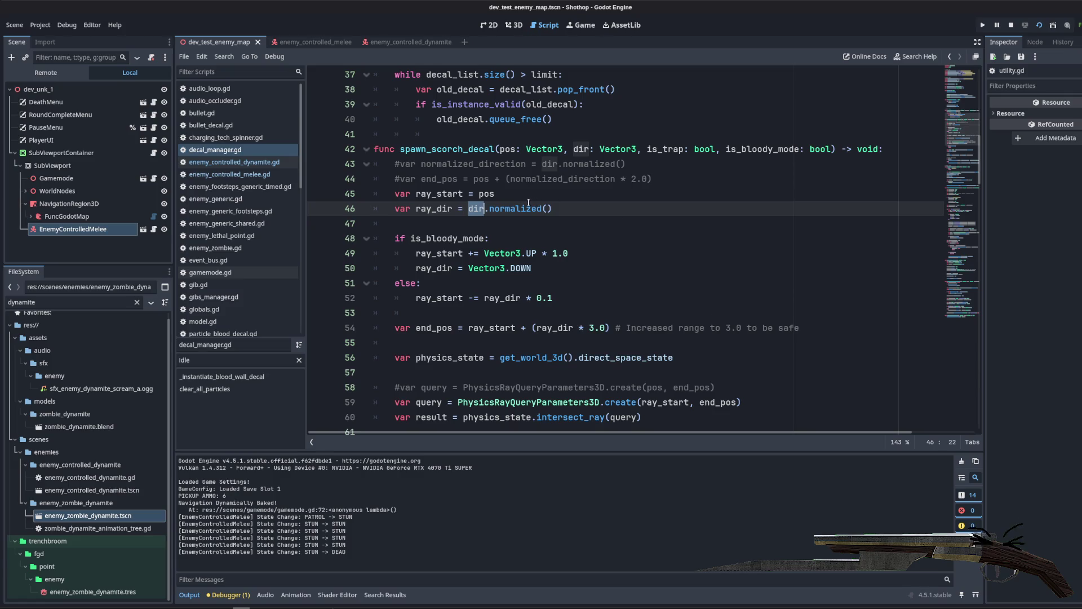
double_click(434, 208)
scroll(567, 263, down, 1)
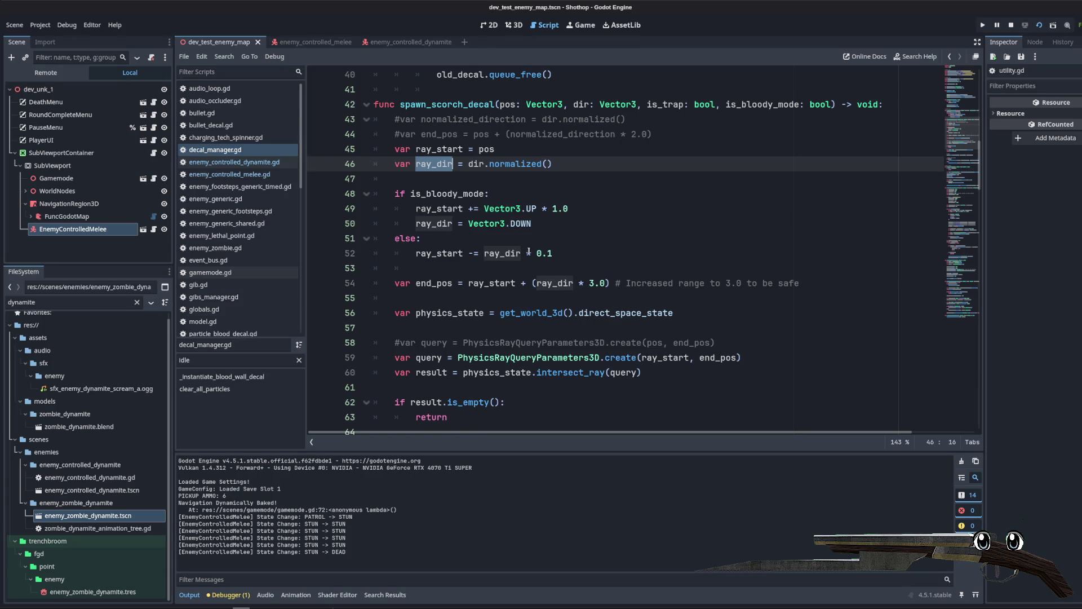
scroll(435, 268, down, 2)
click(430, 211)
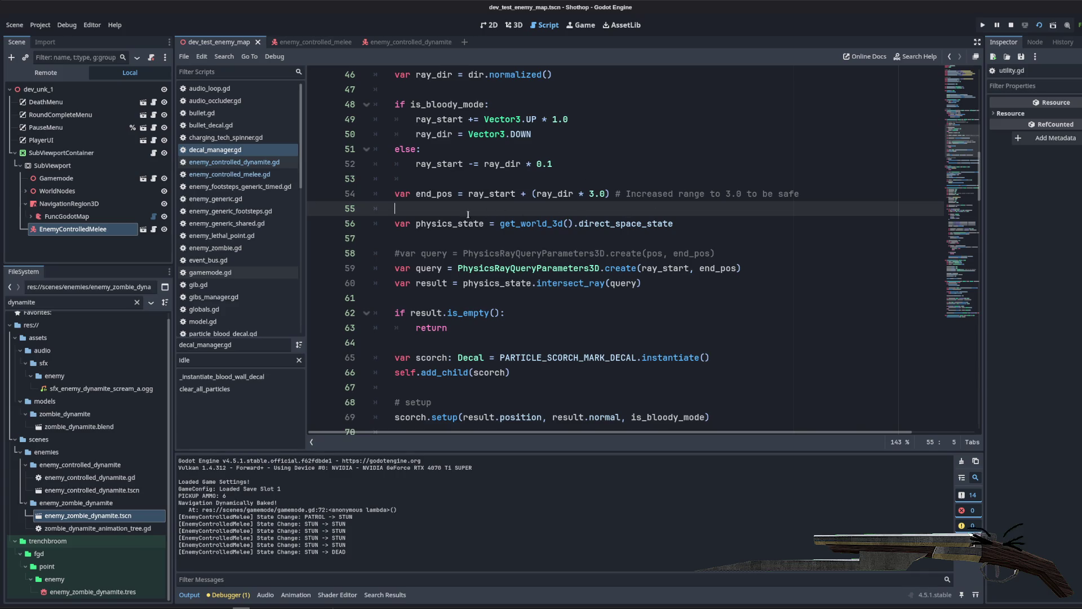
double_click(439, 194)
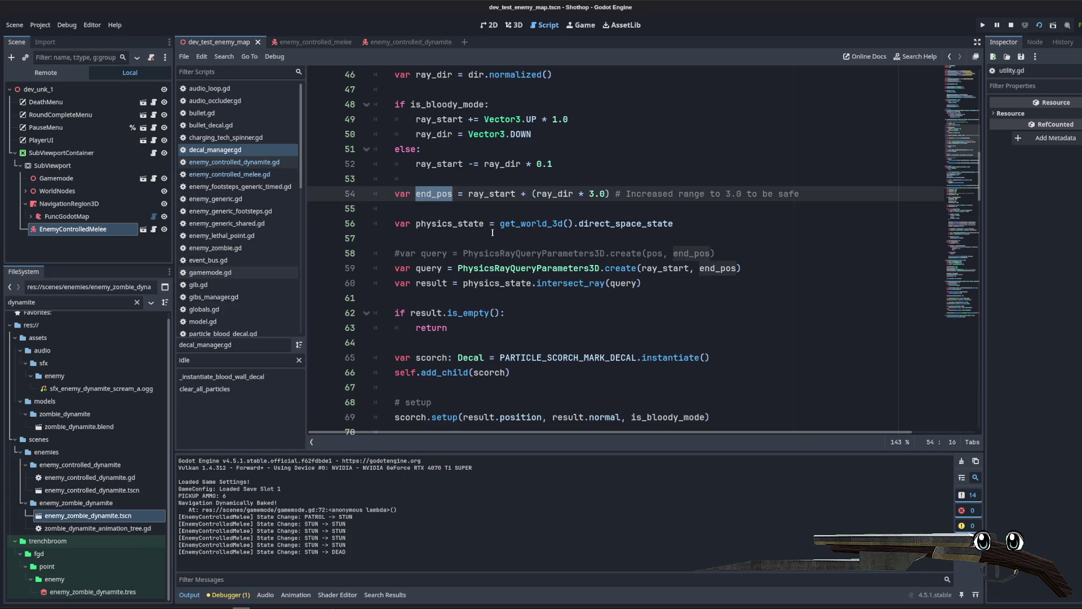
scroll(492, 232, down, 3)
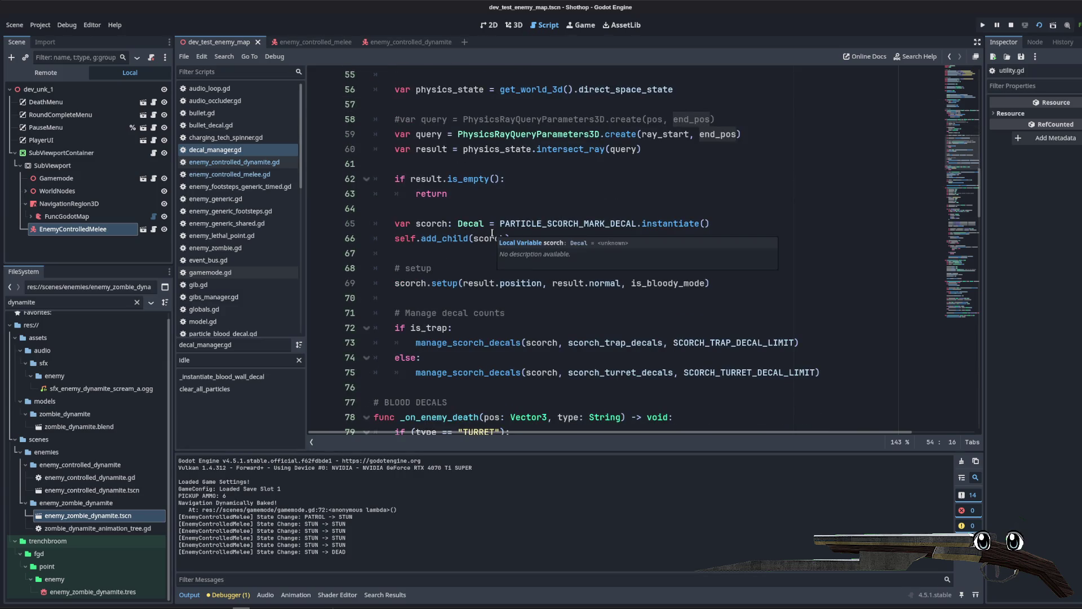
click(503, 201)
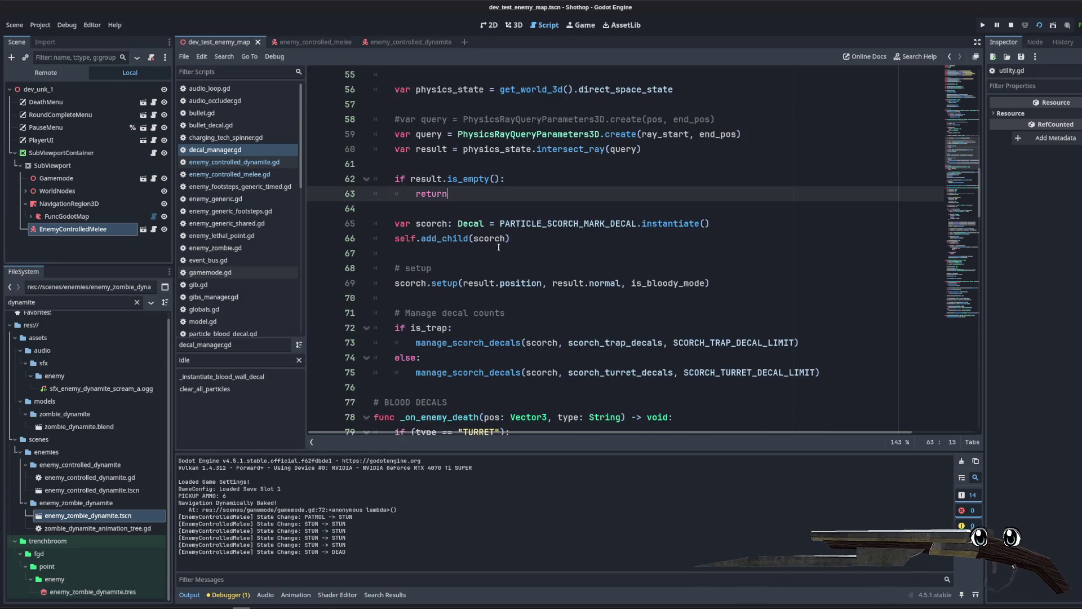
mouse_move(399, 289)
mouse_down()
mouse_move(767, 289)
mouse_move(375, 285)
mouse_move(366, 223)
mouse_up()
key(ctrl+c)
click(459, 268)
click(248, 162)
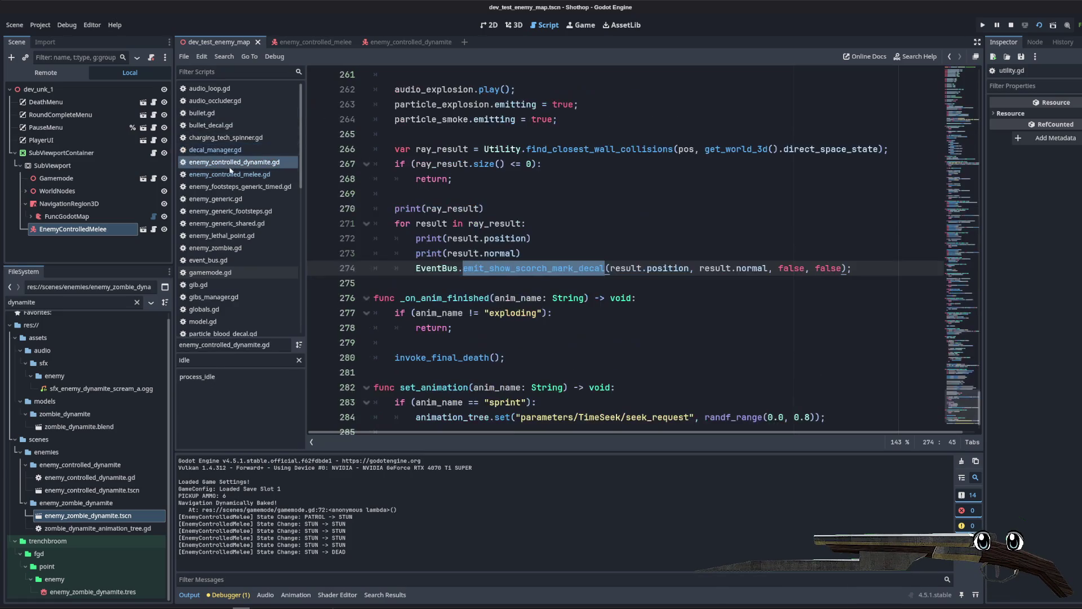
Step: Paste the scorch decal code into the wall-collision loop and fix its indentation
click(575, 254)
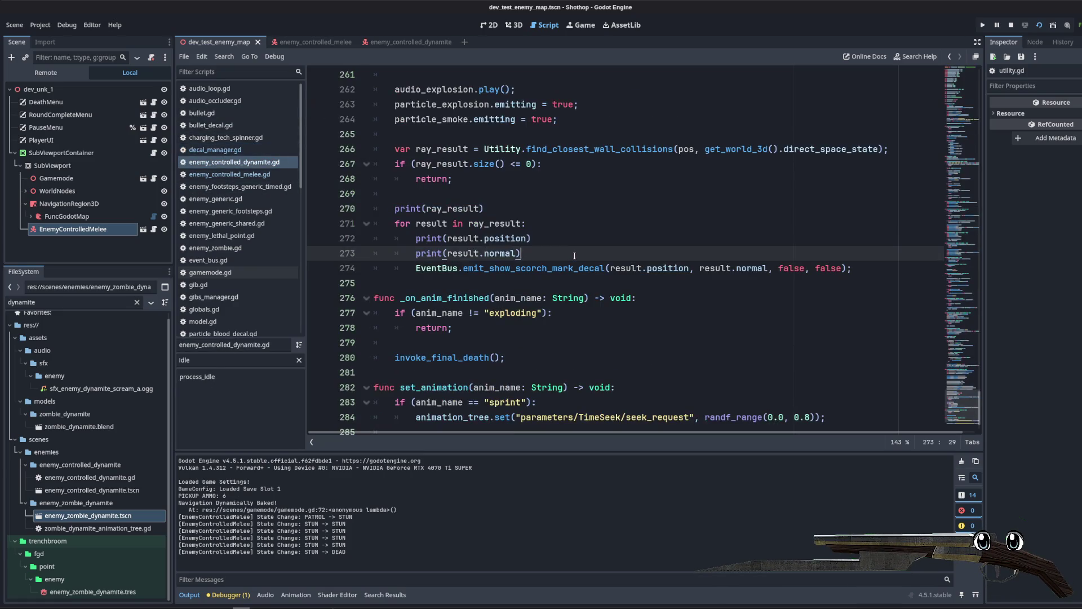
click(580, 224)
key(Return)
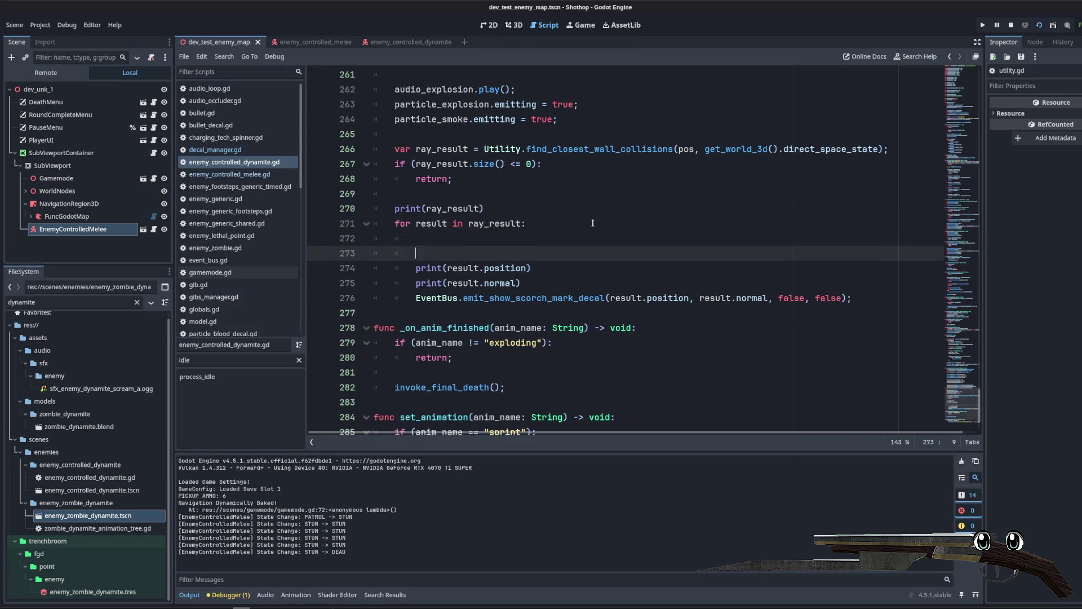
key(ctrl+v)
drag(373, 254, 727, 298)
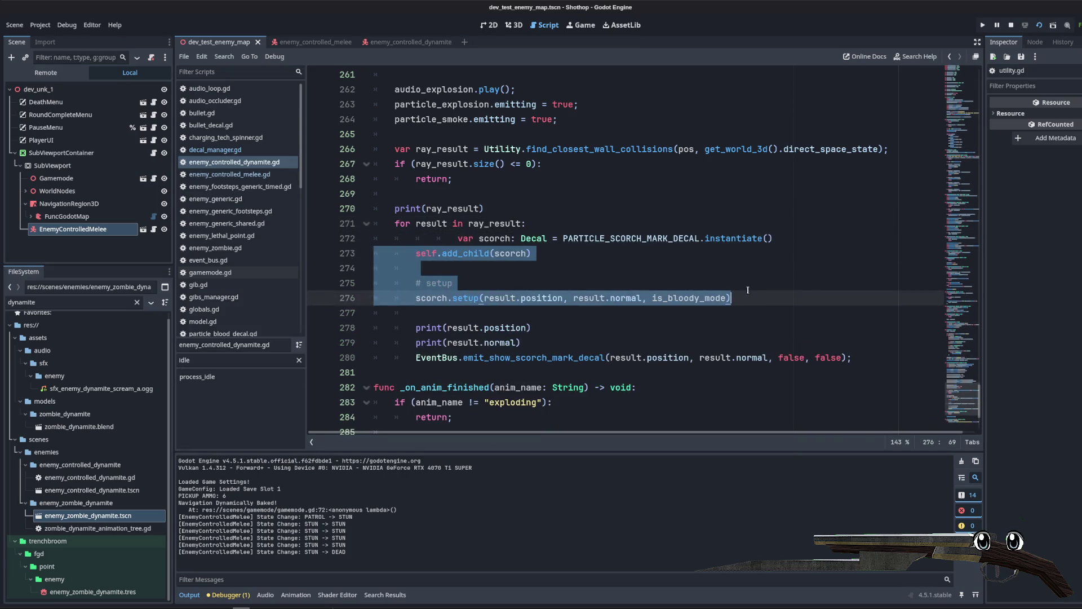
key(Tab)
click(595, 239)
key(shift+Tab)
key(shift+Tab)
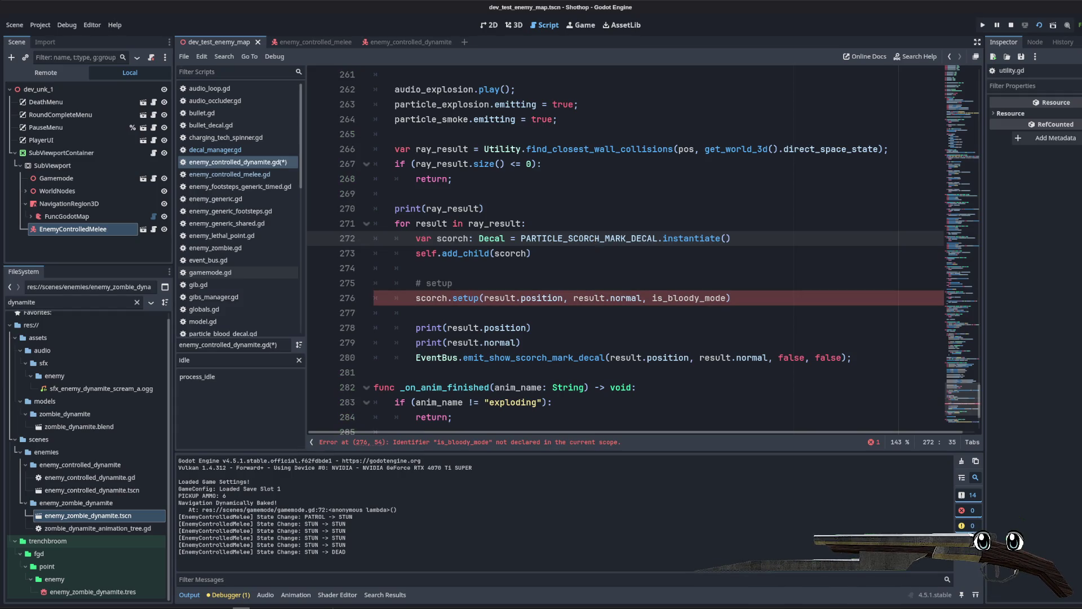
key(XF86AudioRaiseVolume)
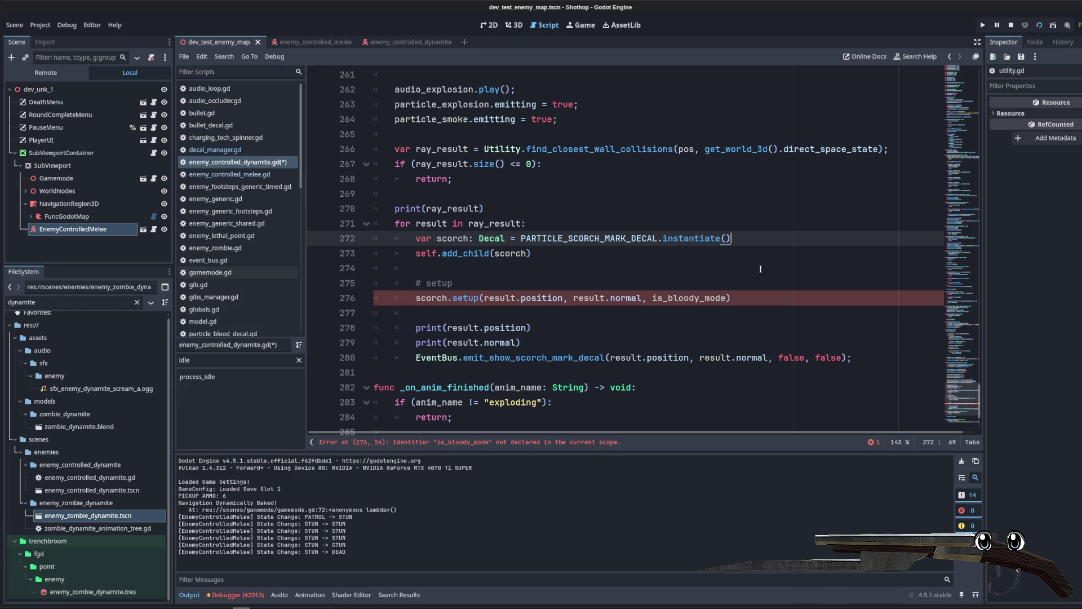
click(786, 263)
Step: Search for PARTICLE_SCORCH_MARK_DECAL and delete the blank line and # setup comment
click(619, 253)
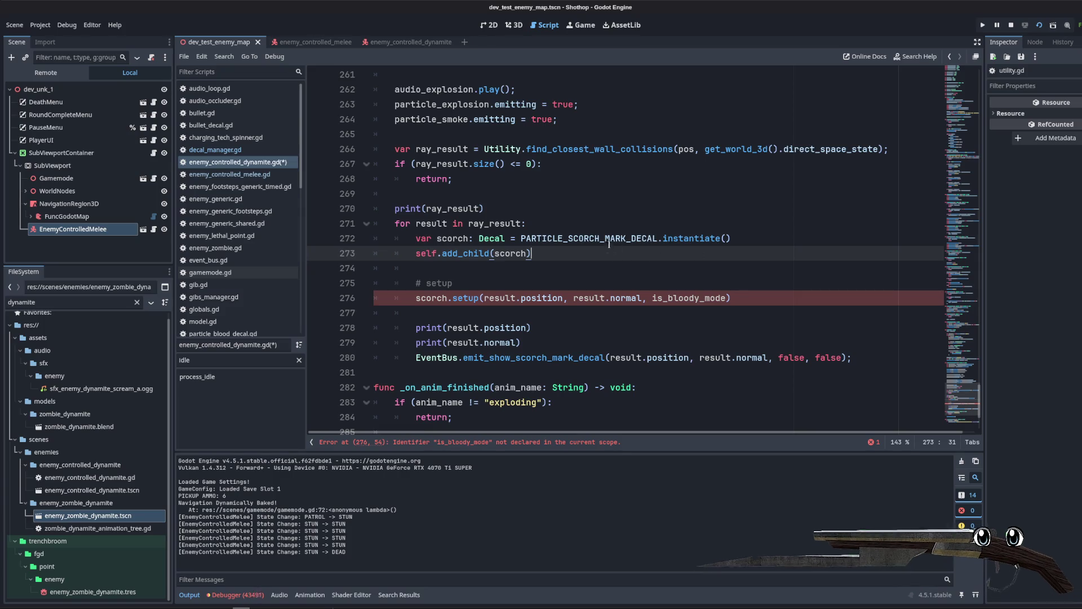
double_click(592, 239)
key(ctrl+f)
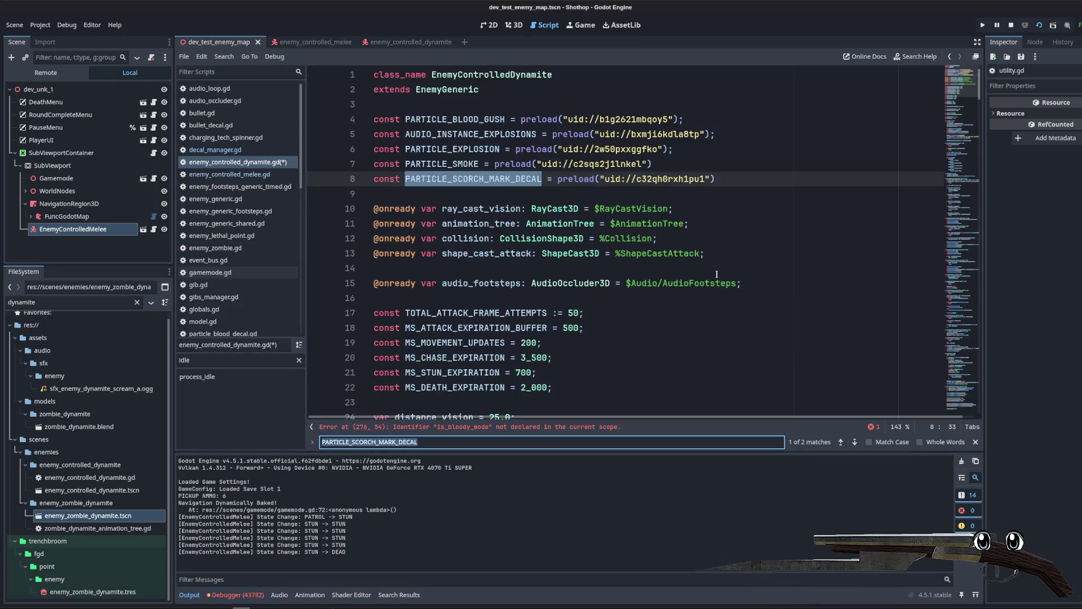
key(Return)
click(500, 267)
click(500, 209)
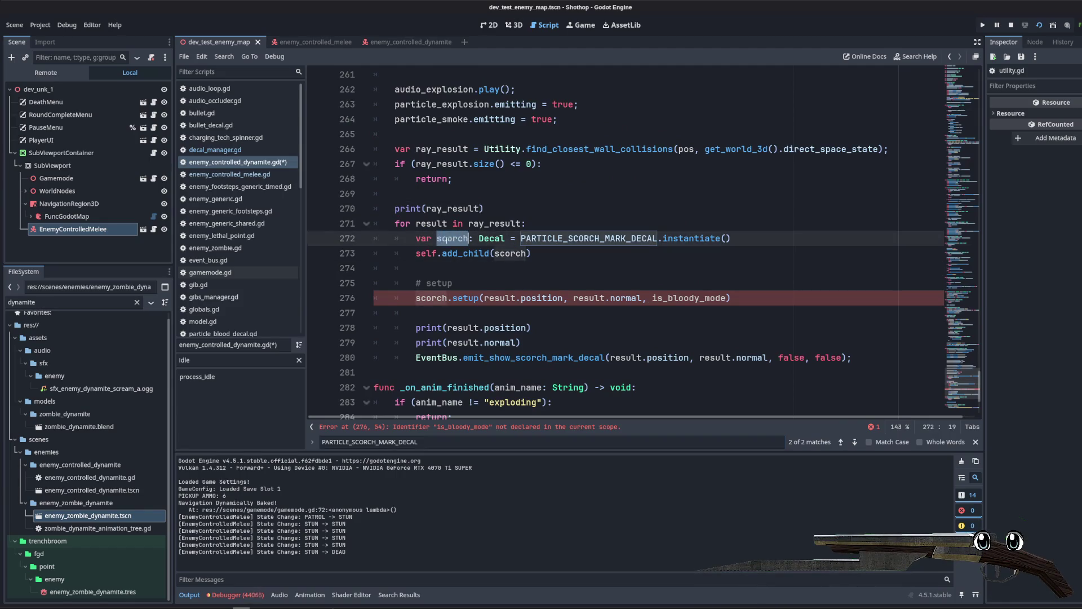
drag(452, 283, 317, 275)
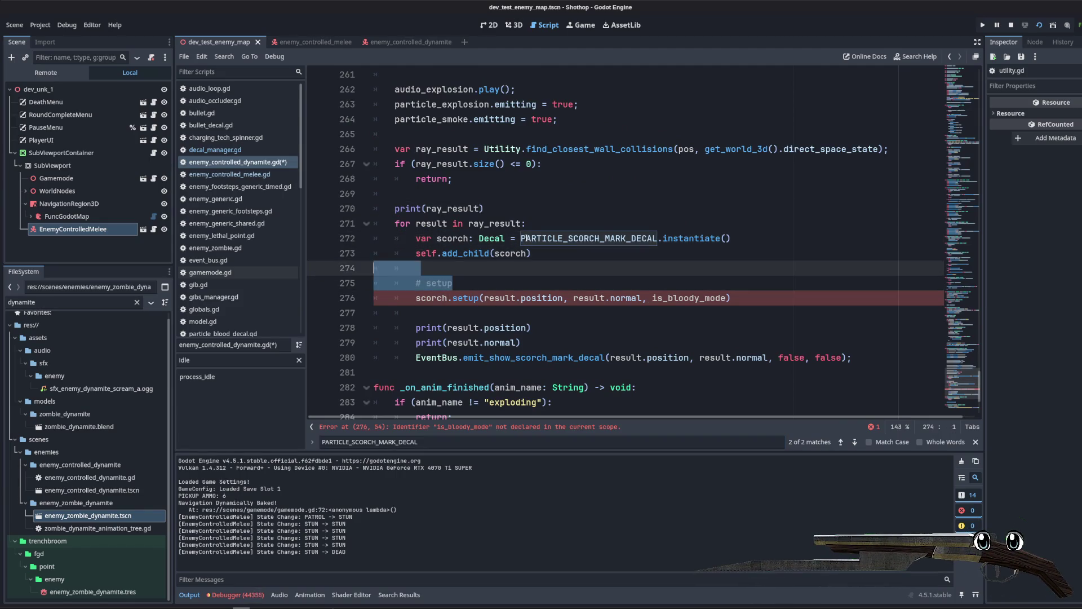
key(BackSpace)
key(BackSpace)
Step: Replace is_bloody_mode with false in the scorch.setup call
click(646, 326)
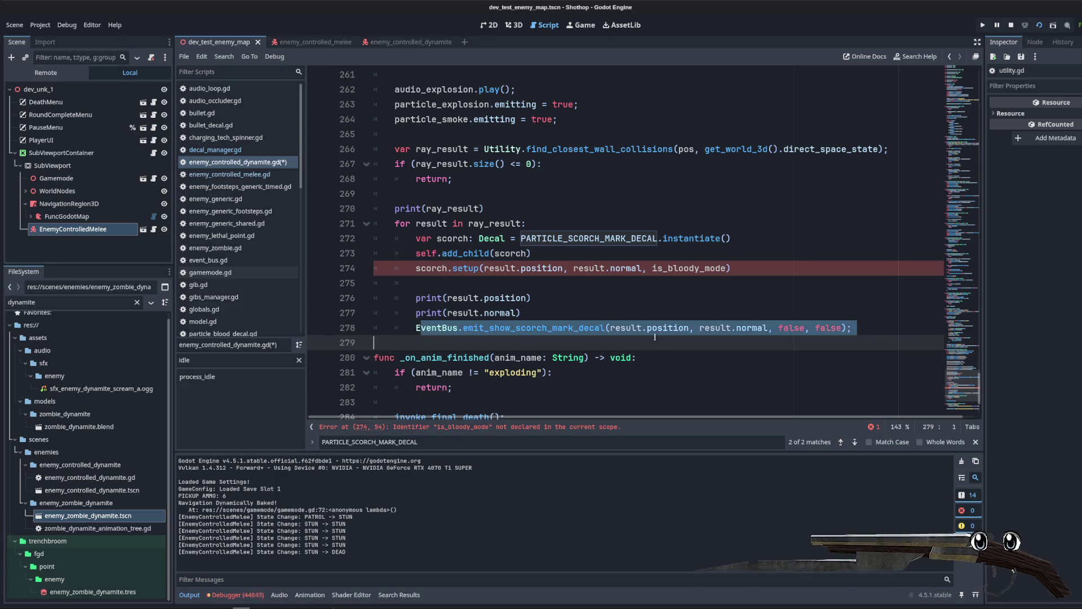
click(505, 267)
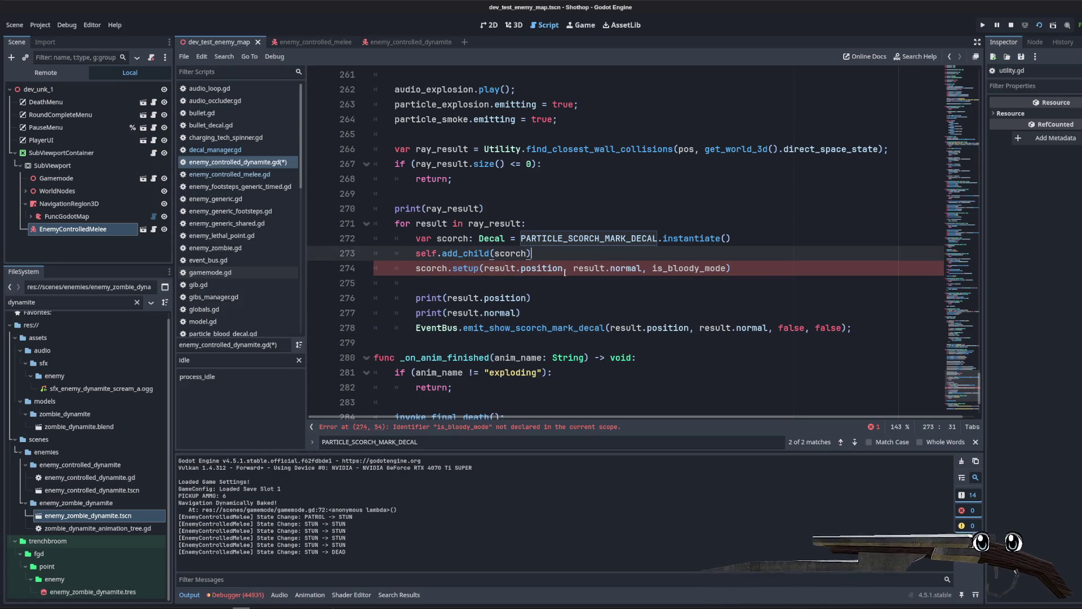
double_click(543, 268)
key(Up)
double_click(693, 267)
text(false)
Step: Delete the debug prints, EventBus emit and print(ray_result) lines, save, and rerun the game
click(615, 213)
drag(857, 328, 354, 290)
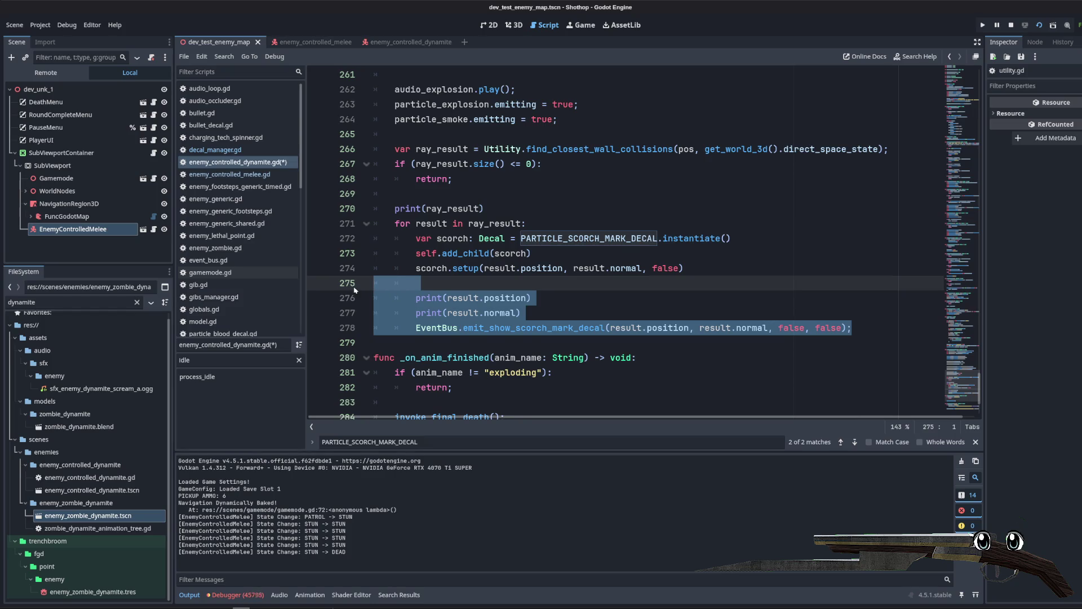
key(BackSpace)
key(BackSpace)
key(ctrl+s)
click(488, 197)
triple_click(488, 208)
key(BackSpace)
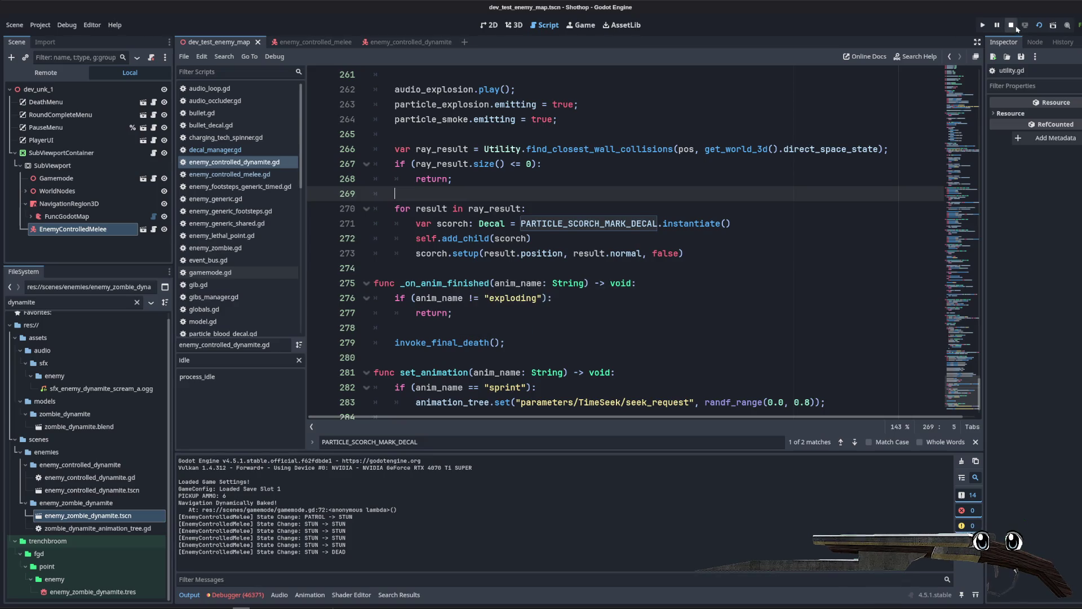
click(1016, 27)
key(F5)
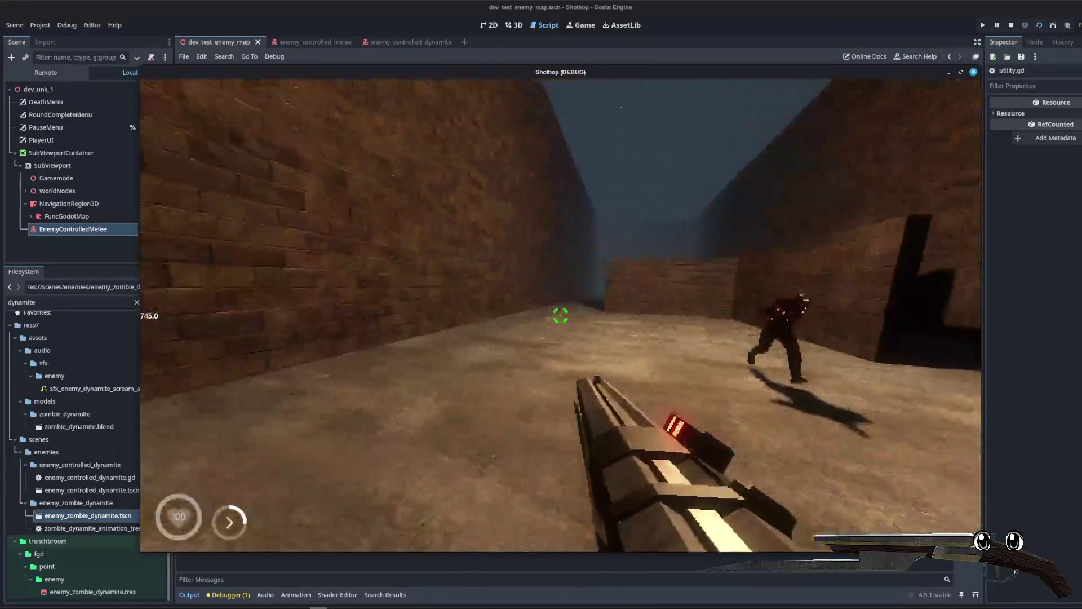
Step: Shoot dynamite zombies near the walls, walk up to inspect the blast, then stop with F8
click(560, 315)
click(560, 315)
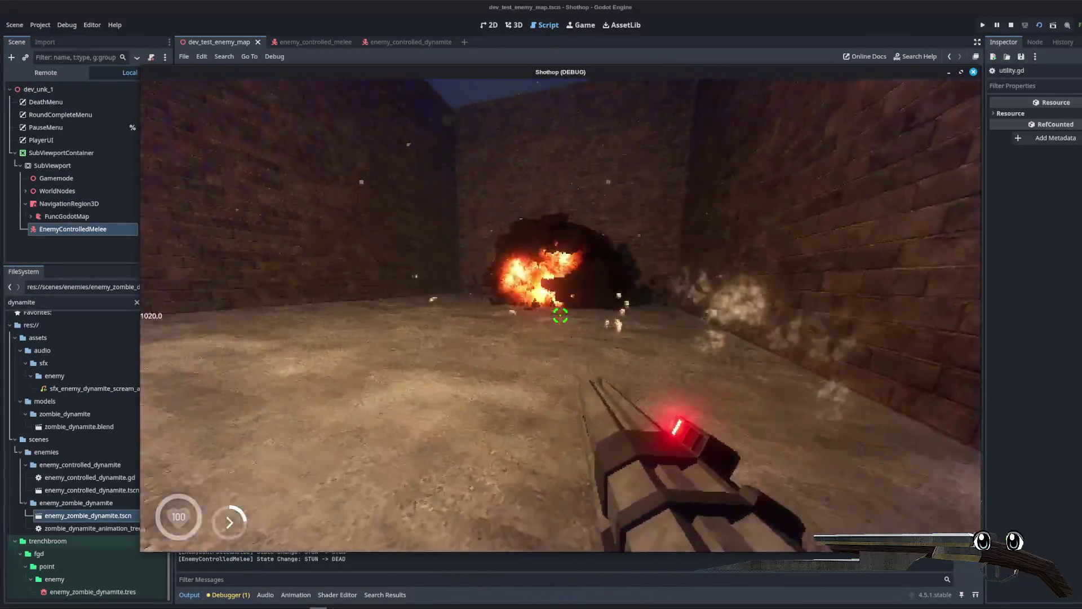
key(w)
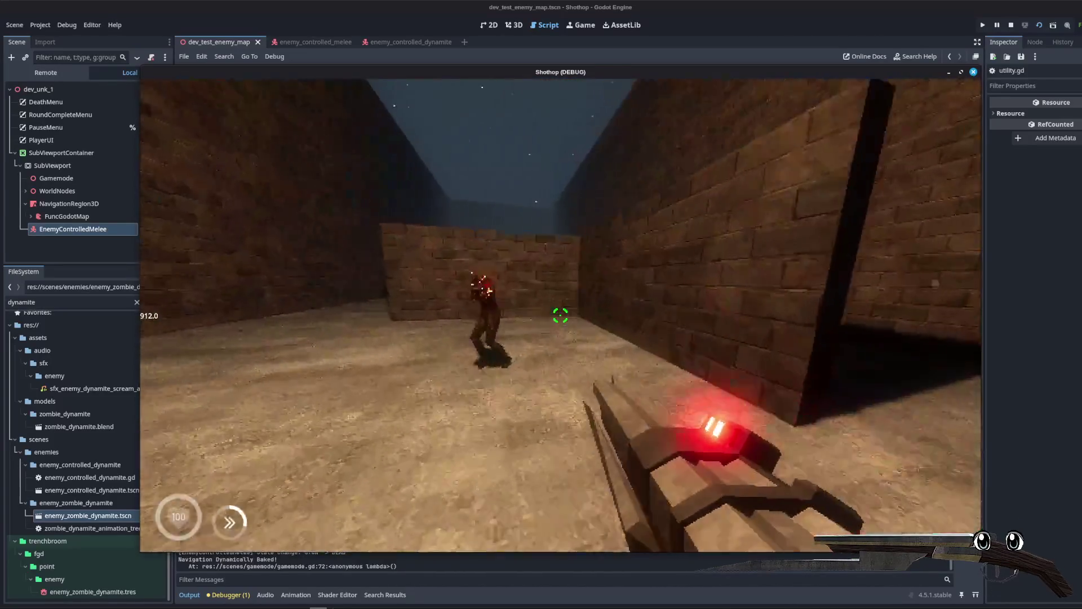
click(560, 316)
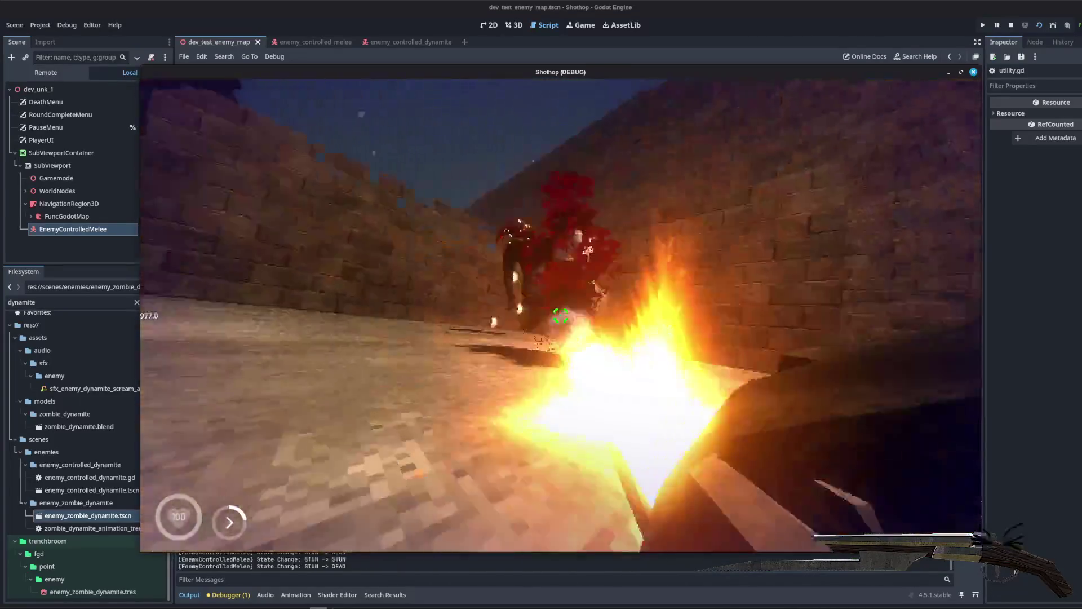
key(F8)
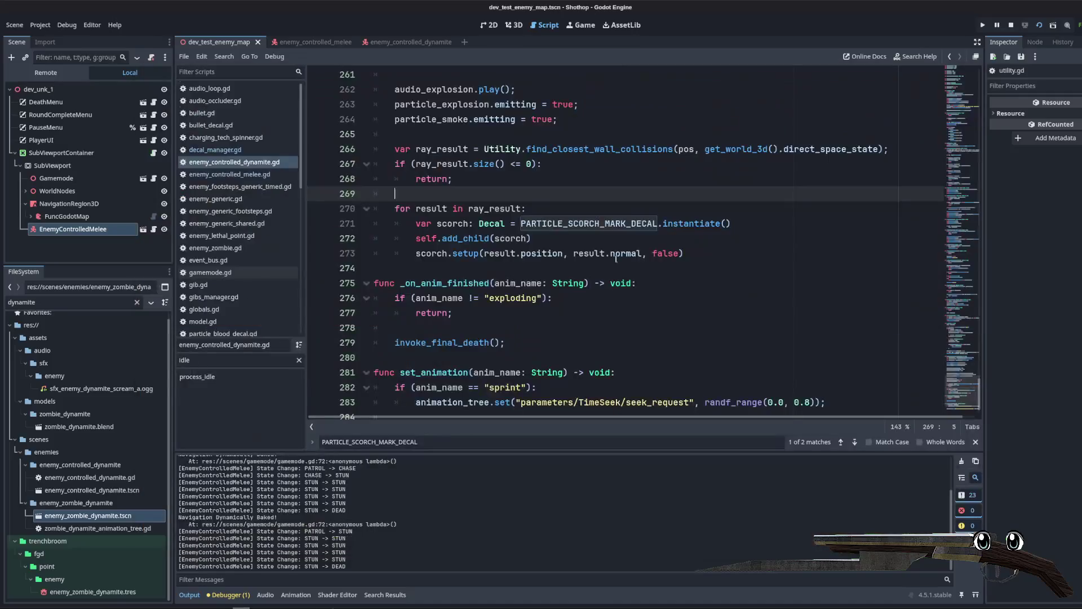
Step: Add get_tree().root.add_child(scorch) after the instantiate call and delete the old self.add_child(scorch) line
click(767, 223)
key(Return)
text(get_tree)
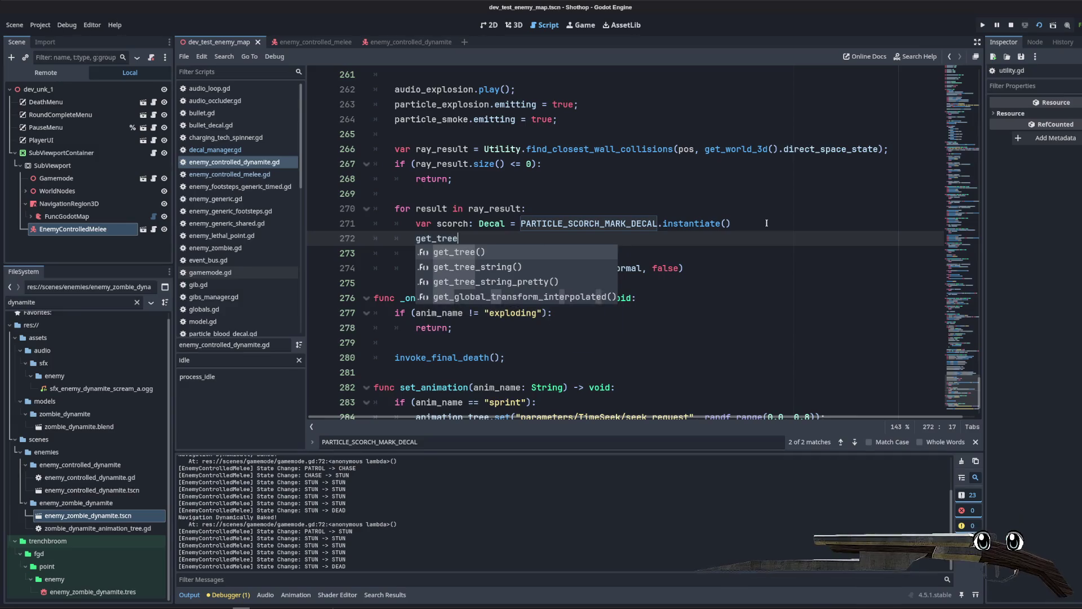
key(Return)
text(.add)
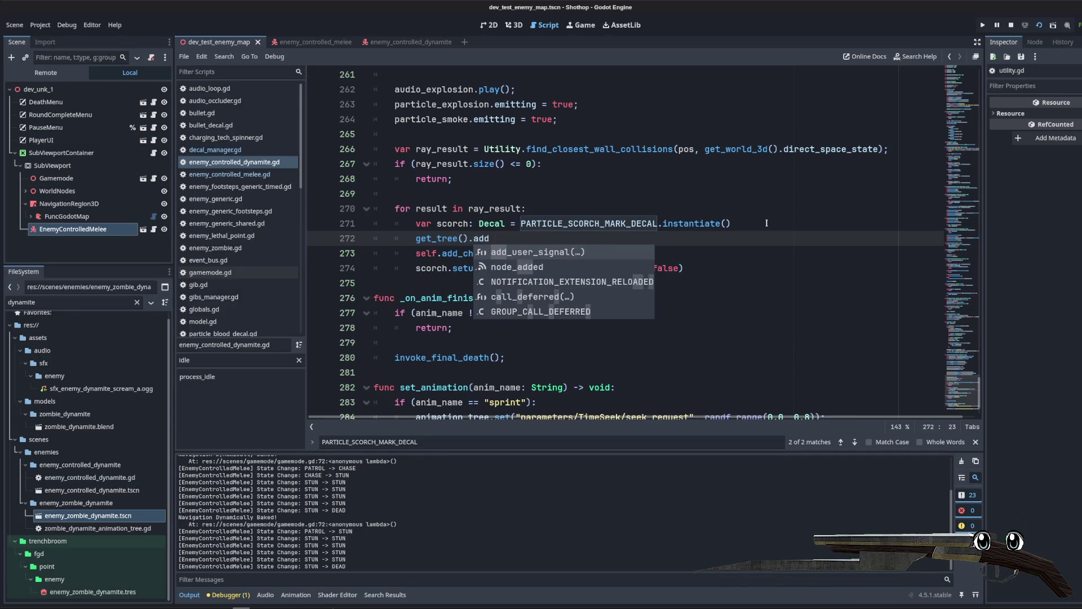
text(_c)
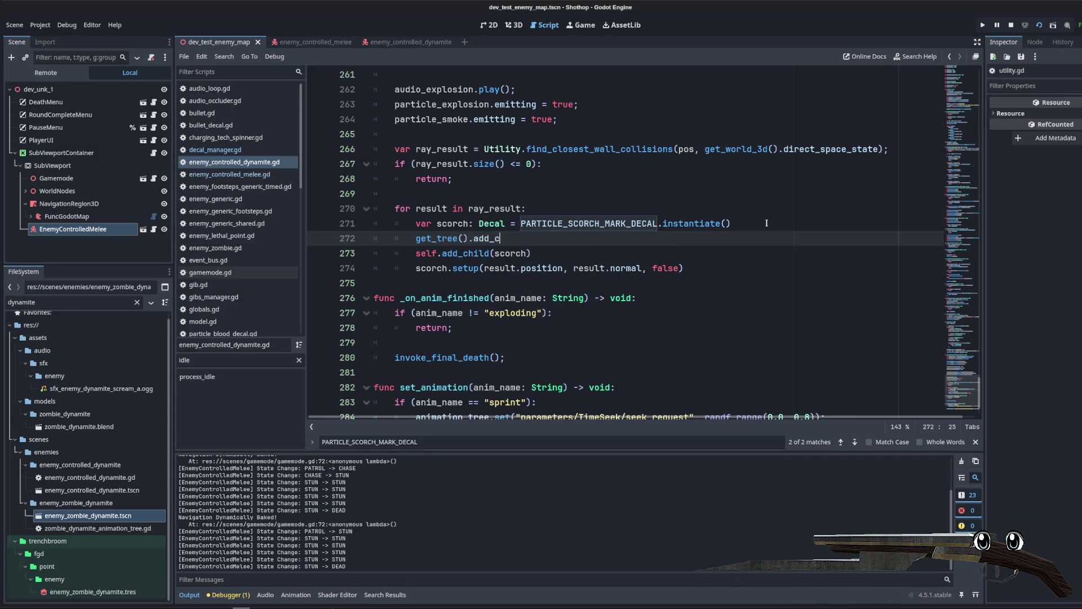
key(BackSpace)
key(BackSpace)
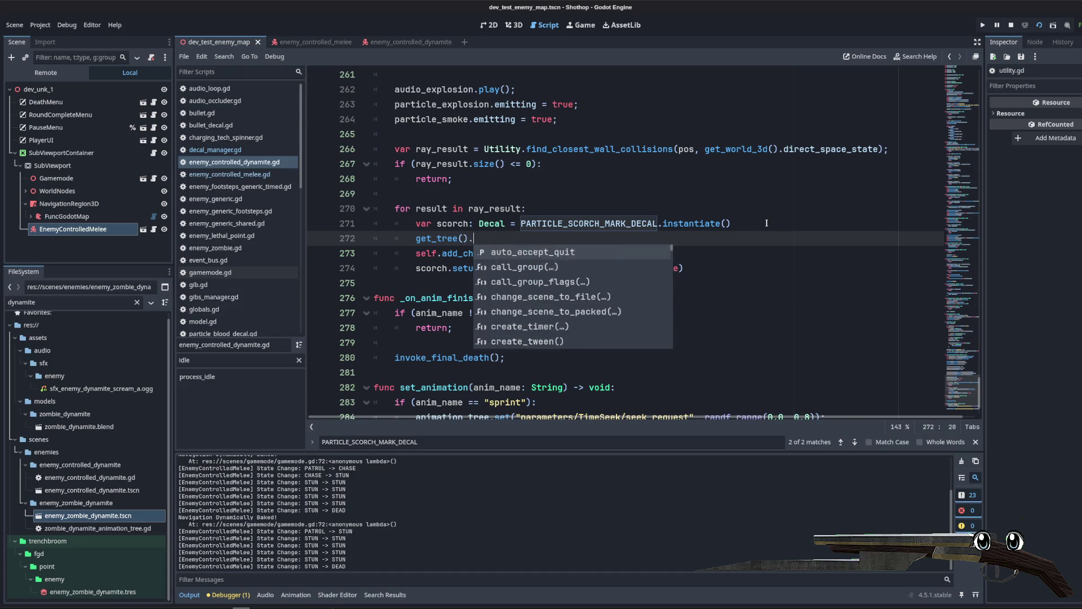
text(root.add_ch)
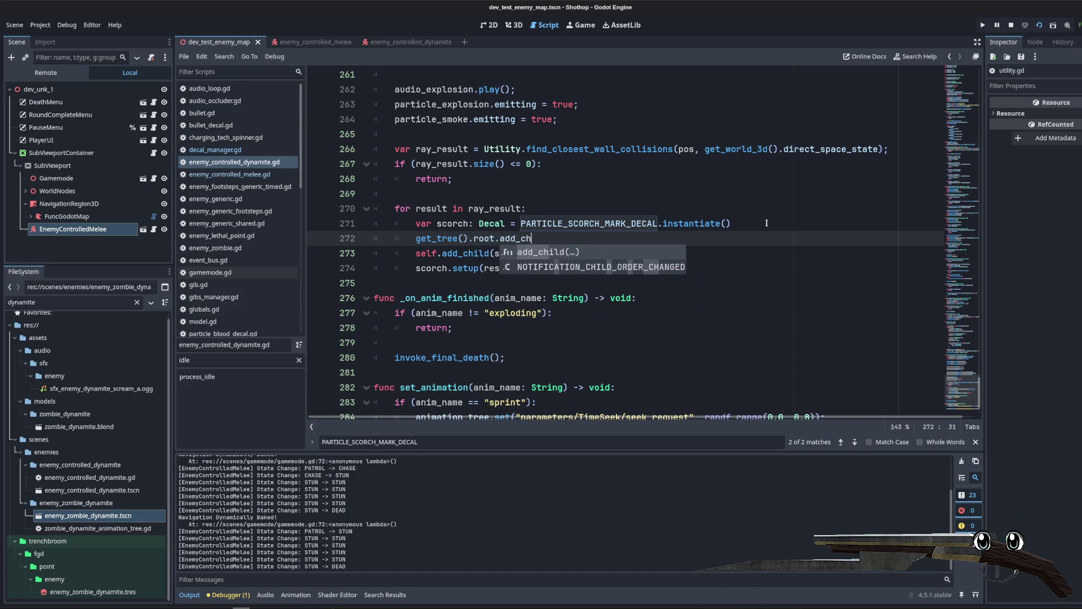
key(Return)
key(Escape)
key(Escape)
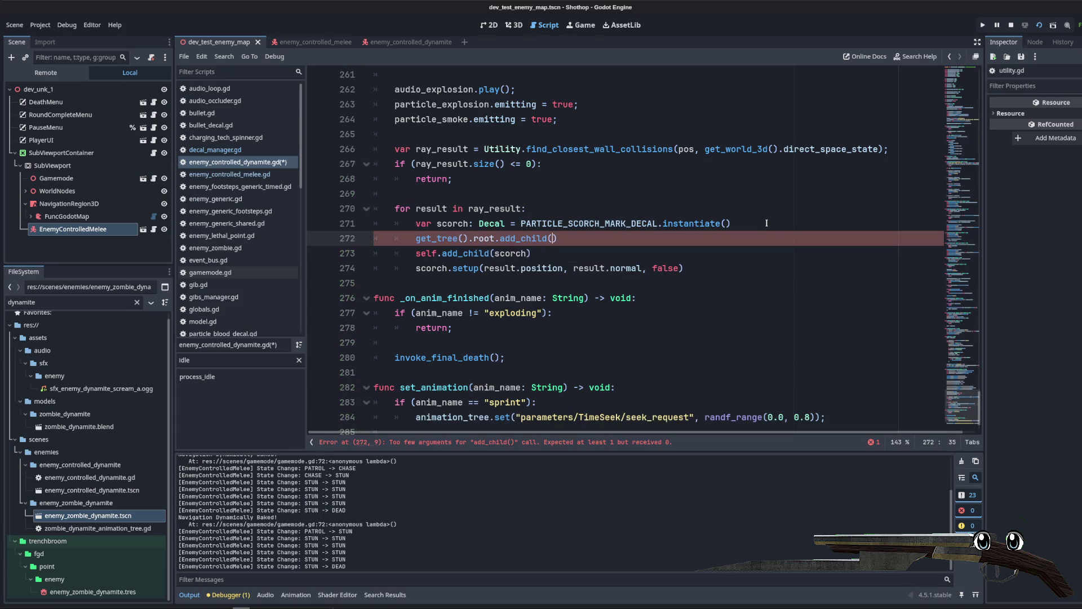
text(scorch)
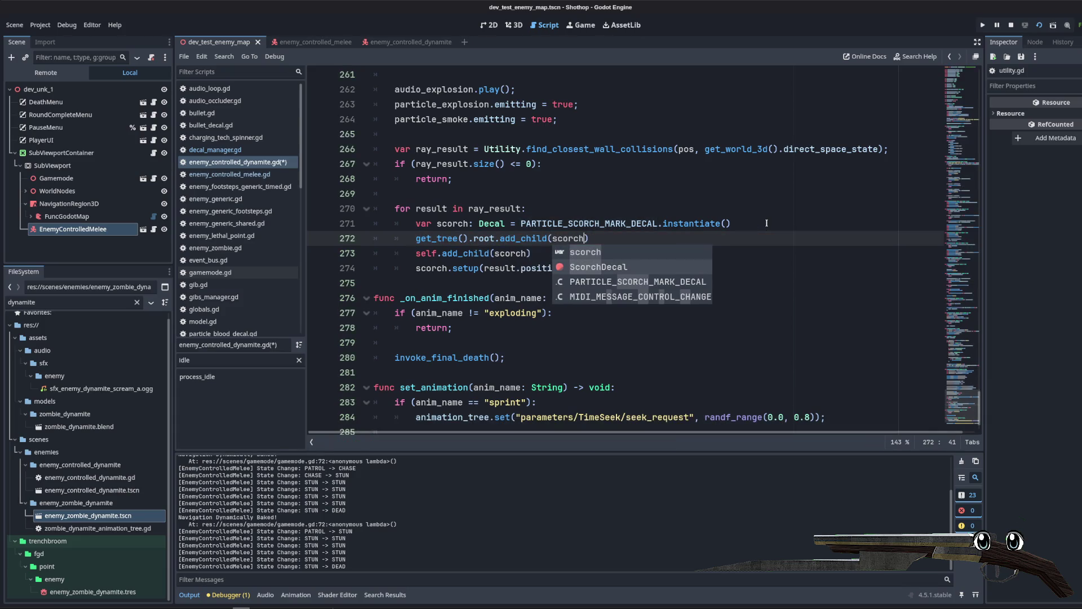
key(Escape)
key(End)
key(shift+Down)
key(BackSpace)
Step: Save the script, stop the previous game session and launch the game again
key(ctrl+s)
click(1011, 24)
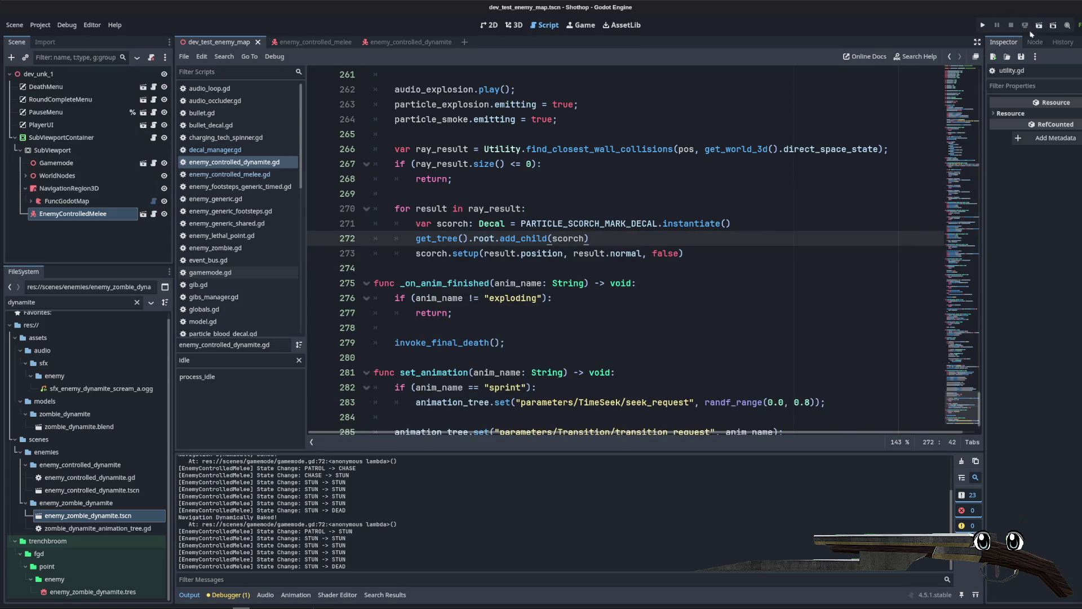
click(1039, 25)
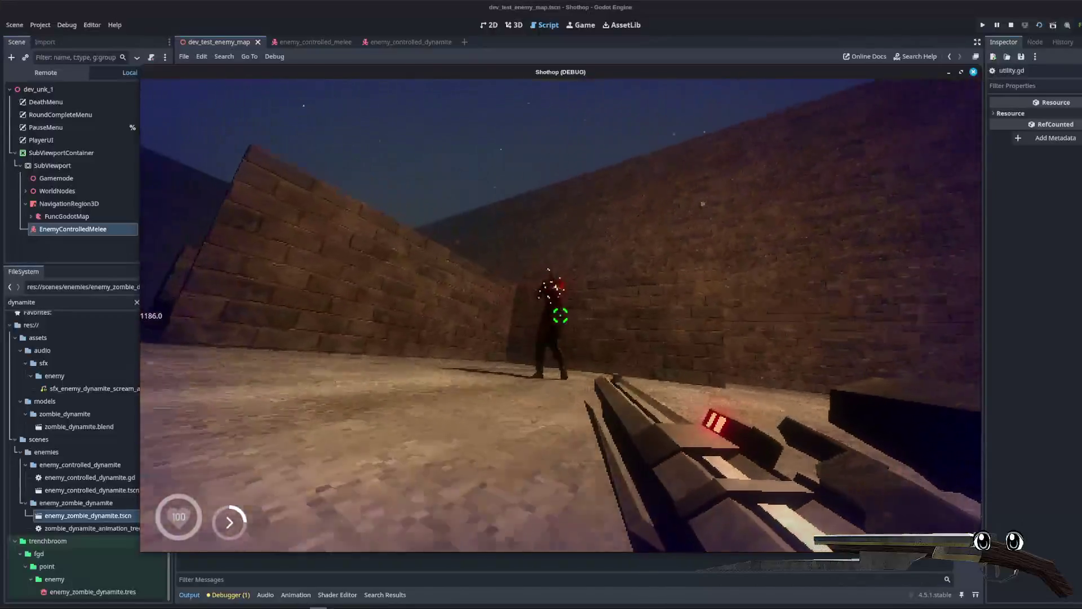
Step: Detonate dynamite zombies near the walls across two level resets, then close the game with F8
click(560, 315)
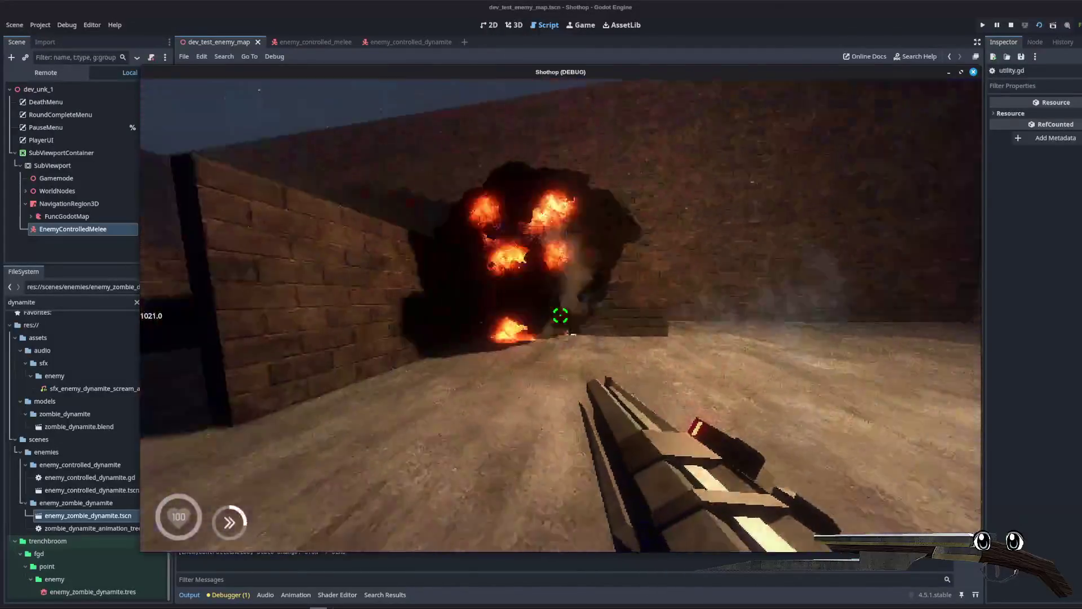
key(r)
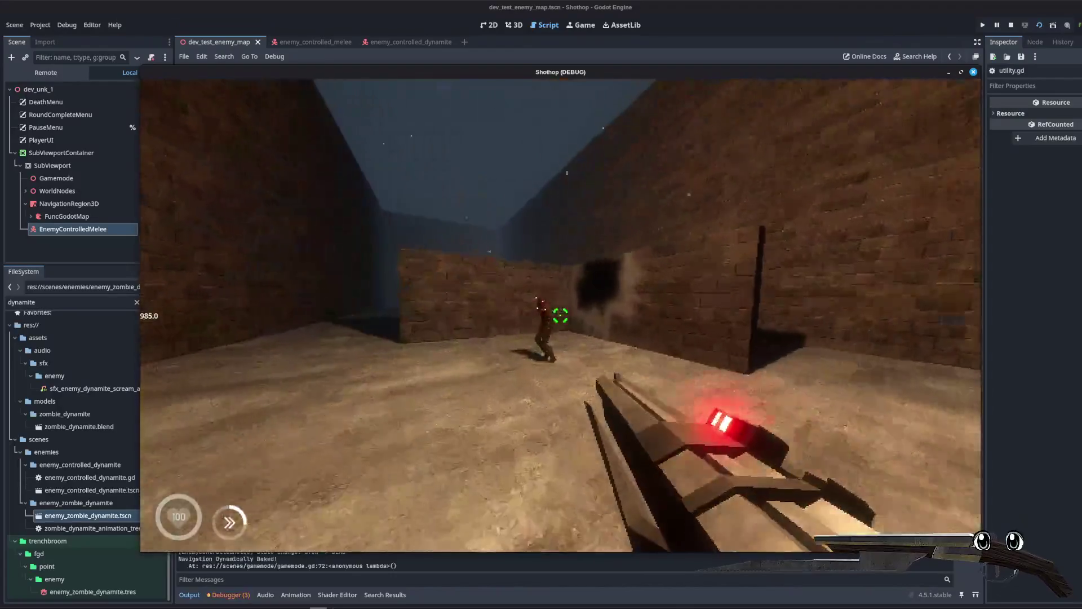
click(560, 316)
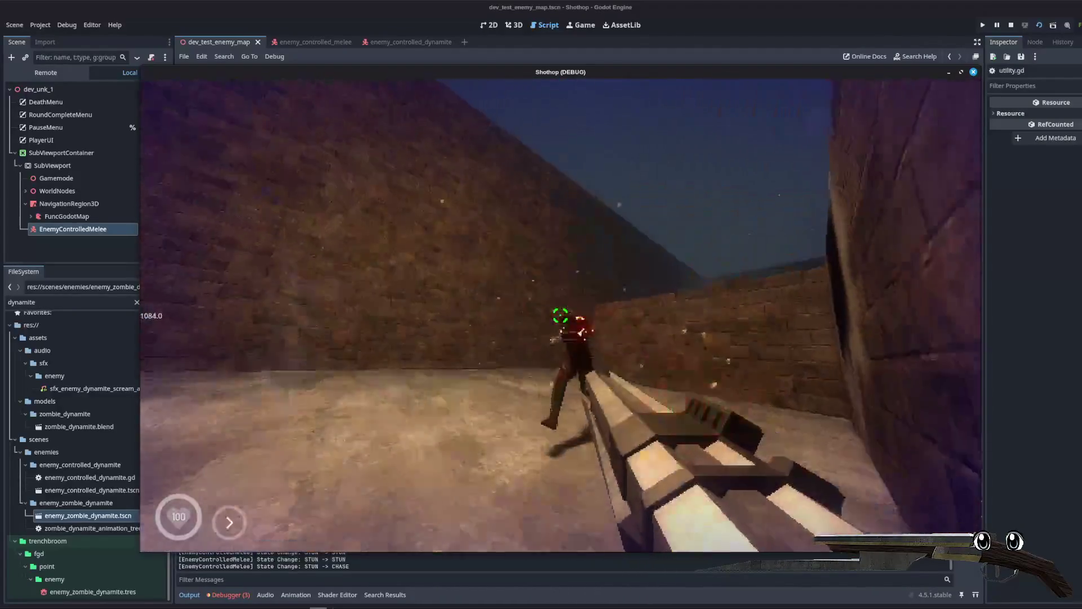
click(560, 316)
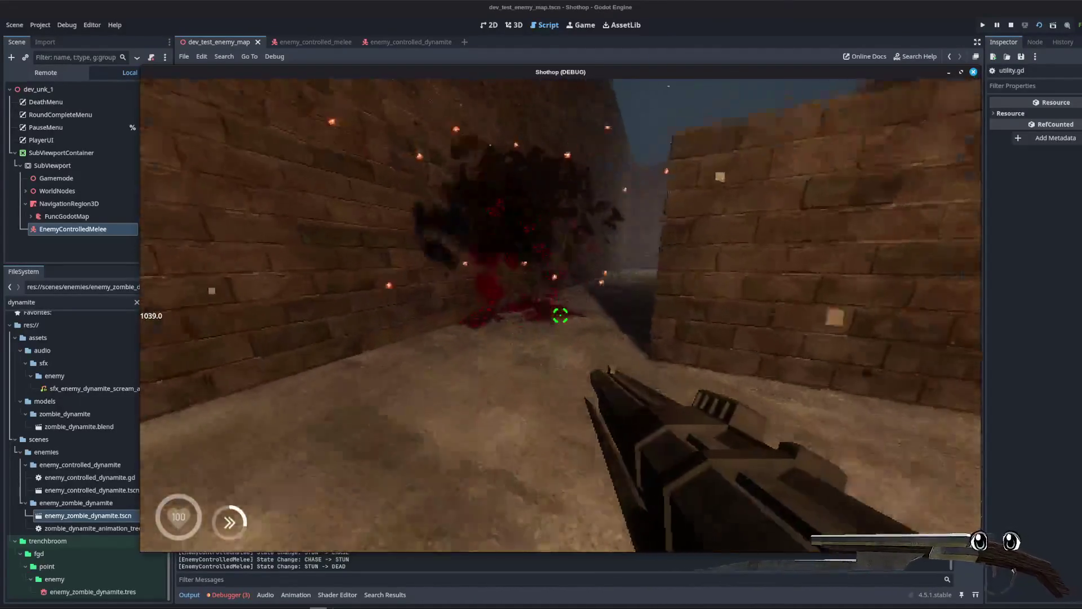
key(Escape)
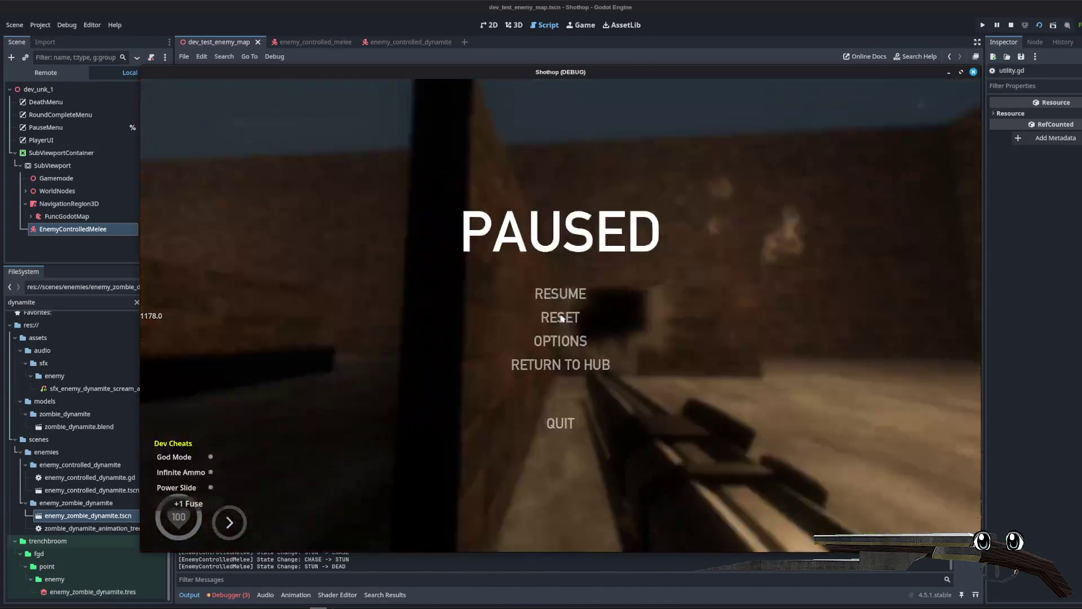
click(560, 316)
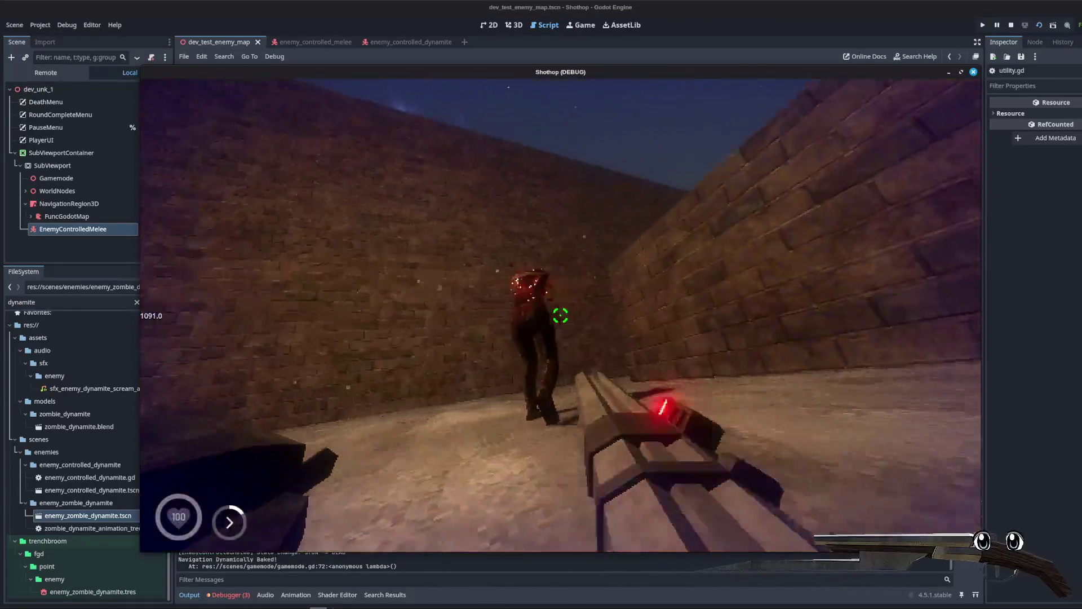
click(560, 316)
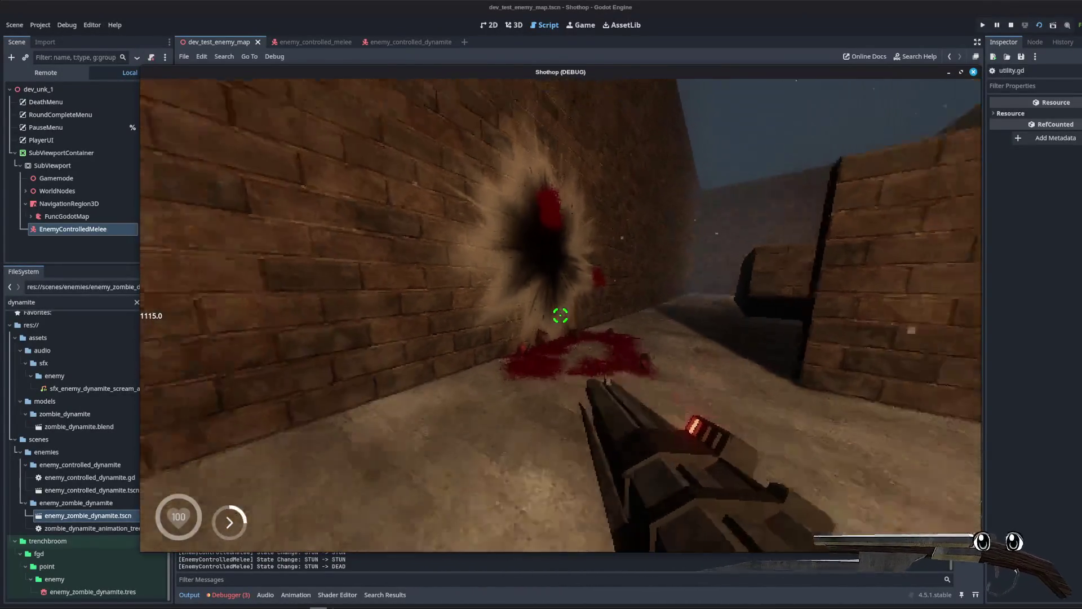
key(Escape)
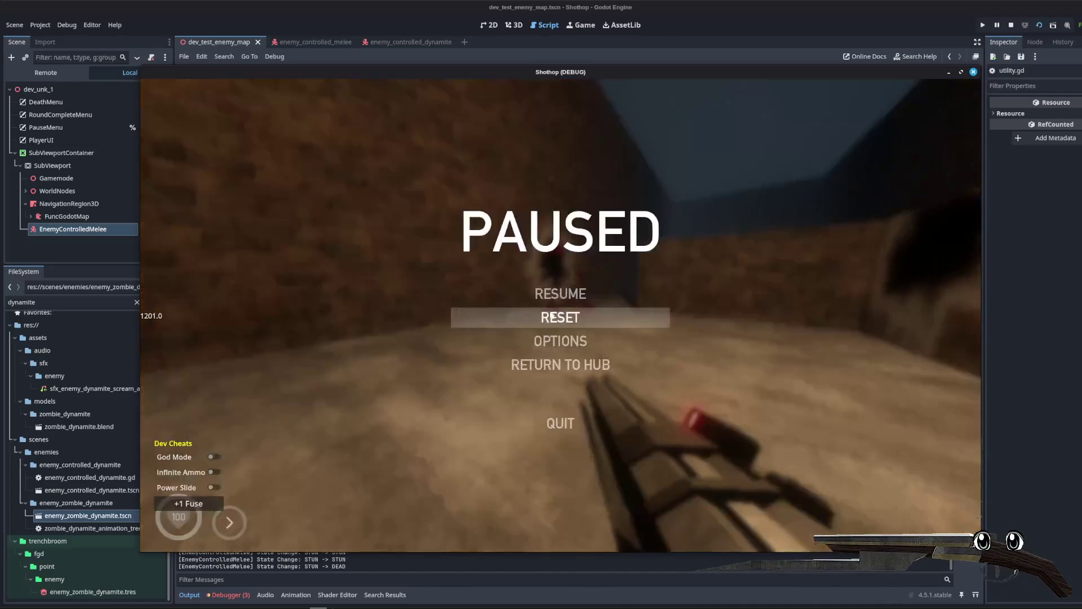
click(560, 317)
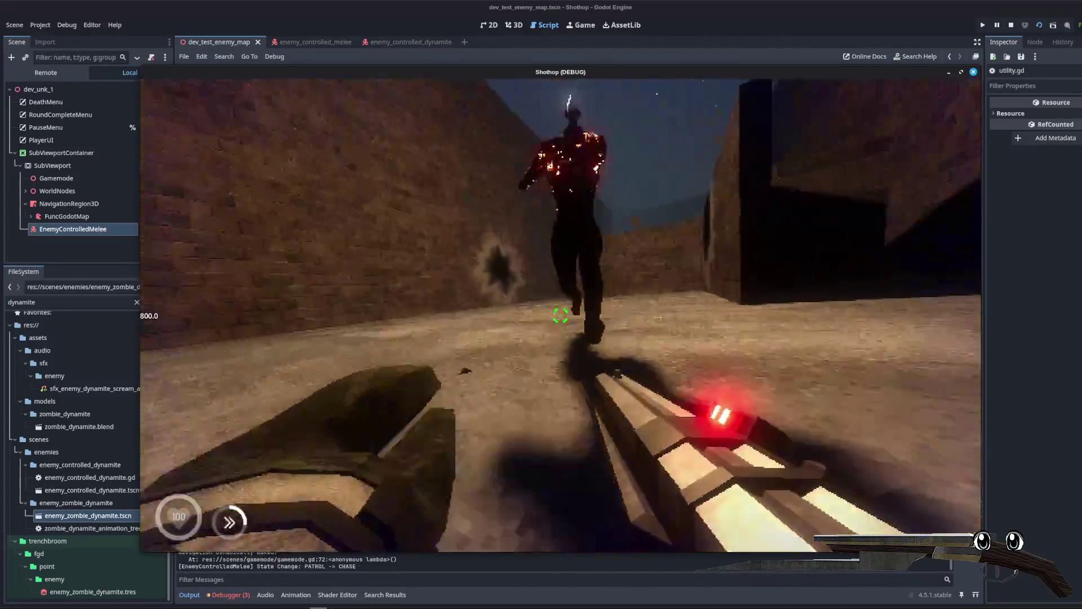
click(561, 315)
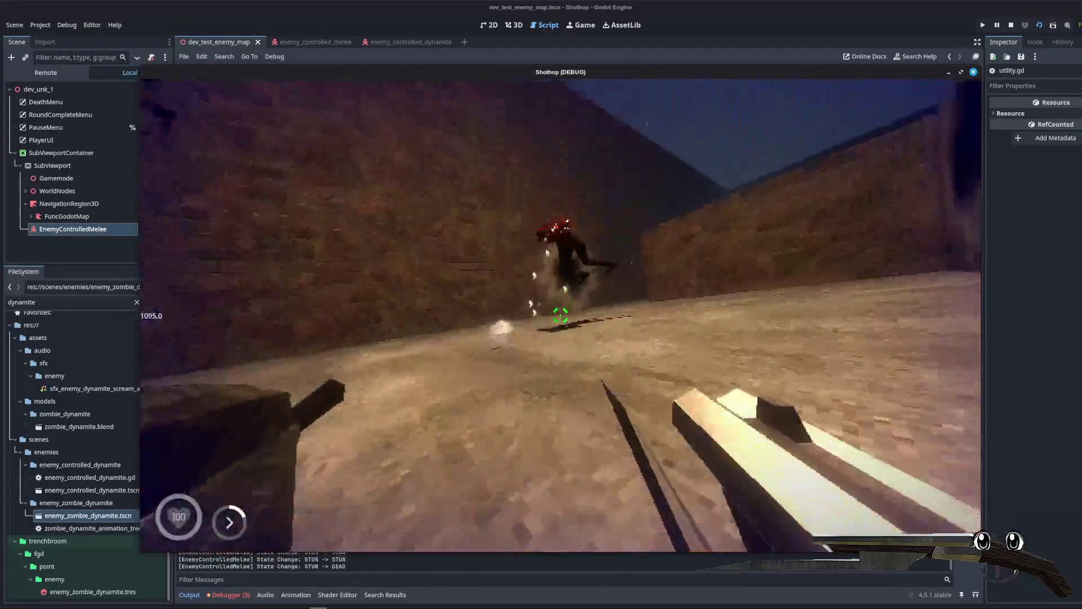
key(F8)
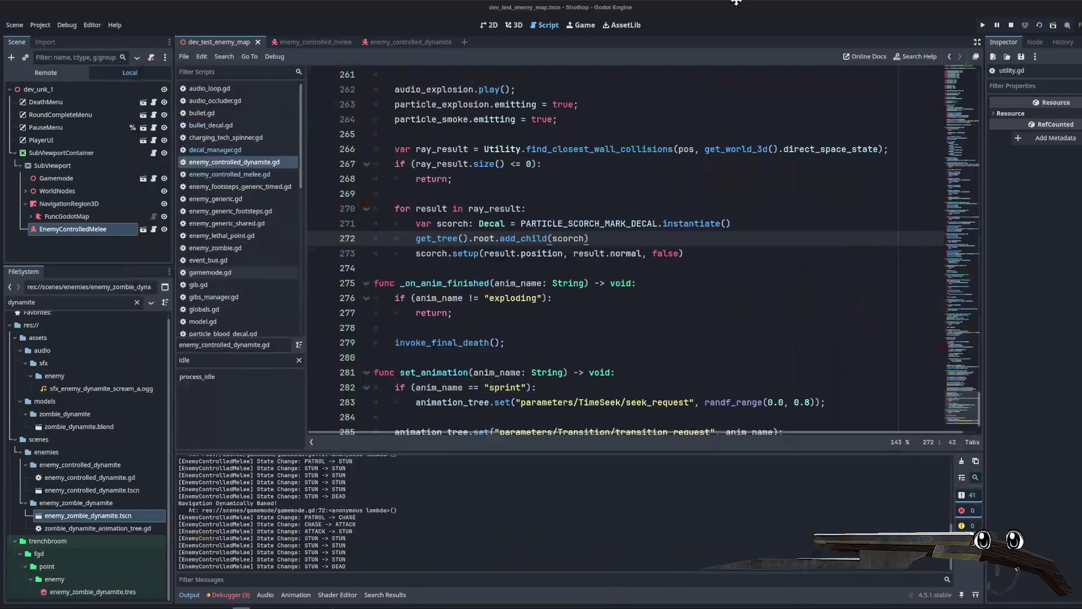
Step: Open decal_manager.gd and inspect spawn_scorch_decal and its is_trap parameter
click(786, 208)
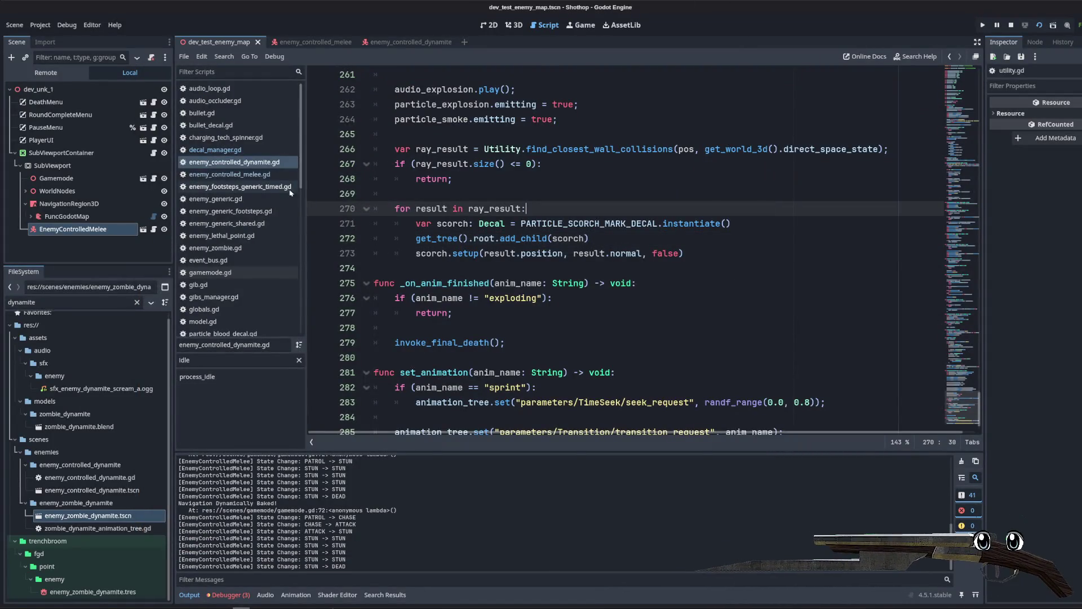
click(241, 150)
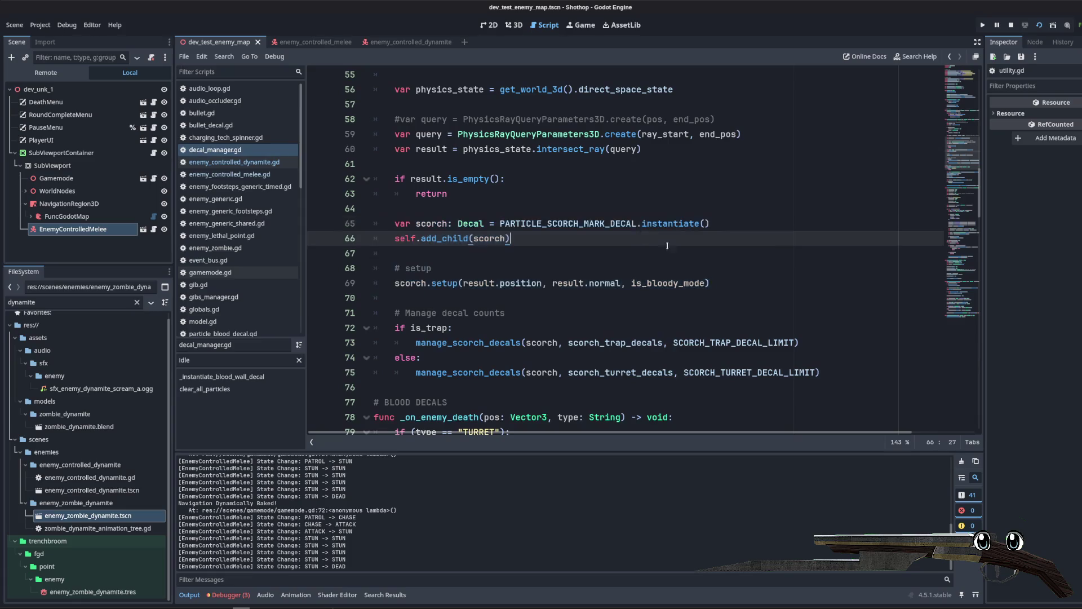
scroll(601, 244, up, 5)
click(601, 244)
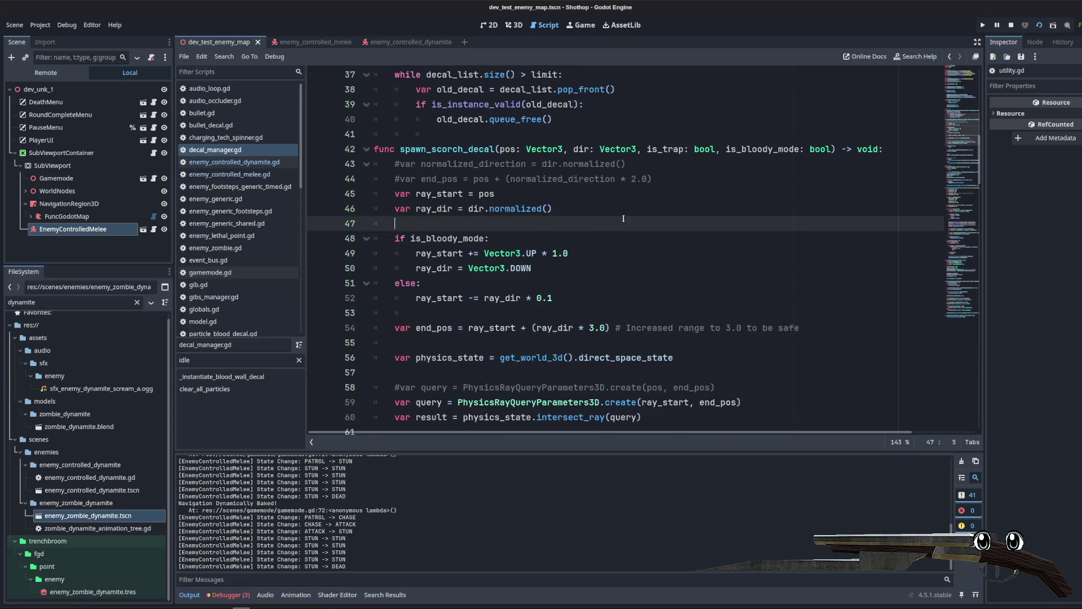
key(Up)
key(Up)
key(Up)
key(shift+Down)
key(shift+Down)
key(shift+Down)
click(648, 230)
double_click(665, 149)
scroll(727, 267, down, 6)
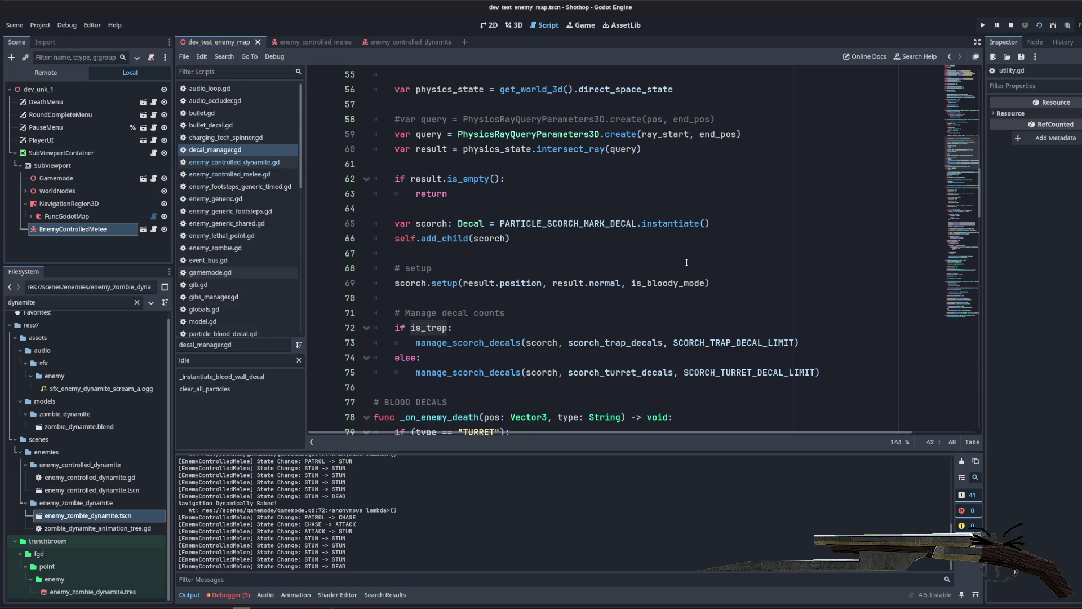
scroll(690, 262, up, 6)
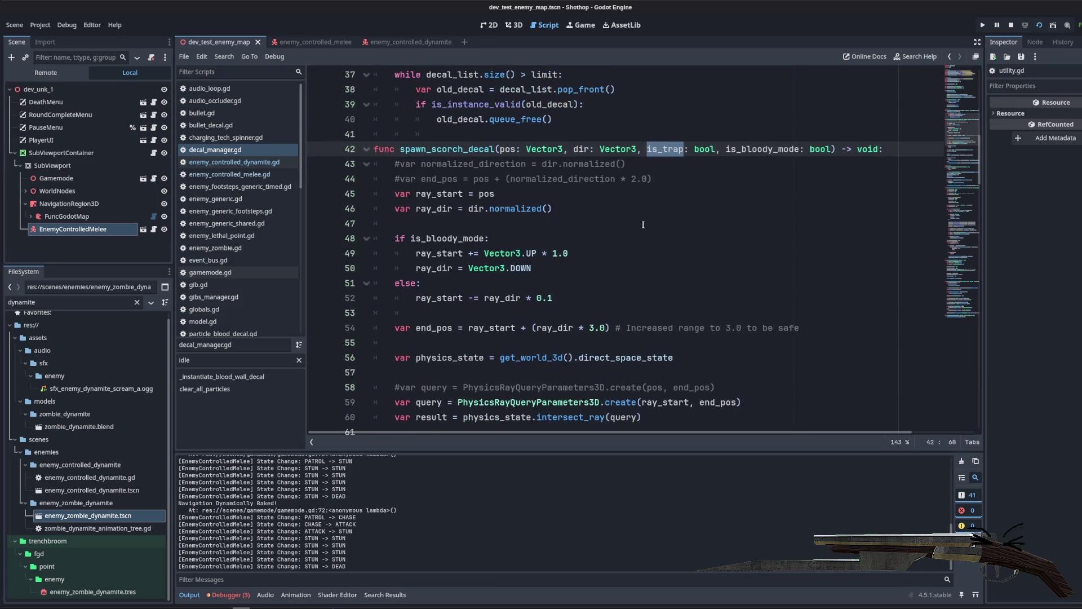
Step: Insert spawn_scorch_decal_fixed(pos, dir) above spawn_scorch_decal, calling setup(pos, dir, false), and save
key(Up)
scroll(773, 250, down, 4)
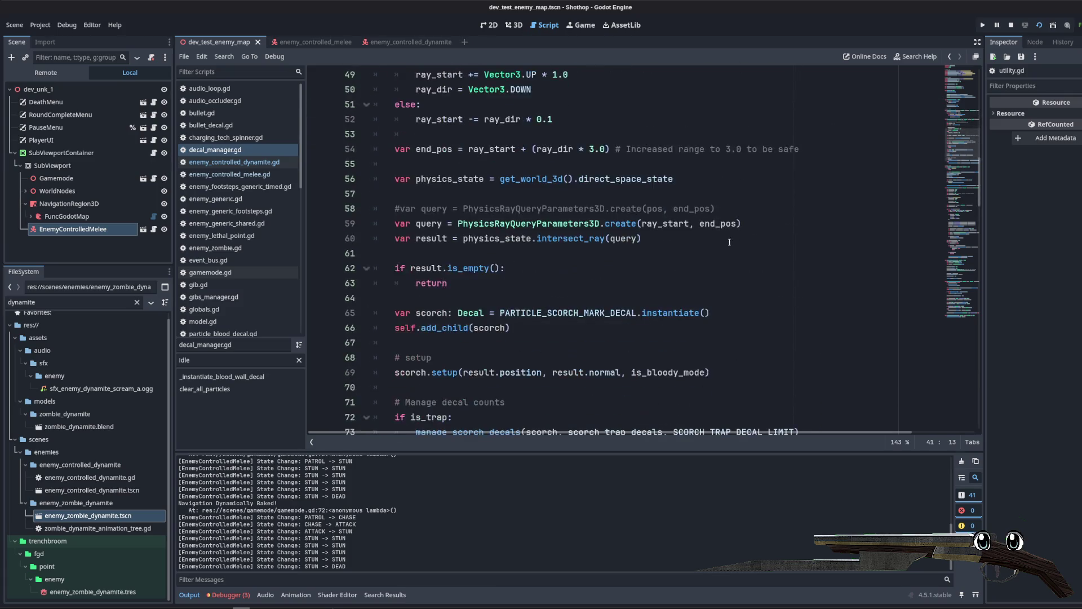
scroll(717, 251, up, 3)
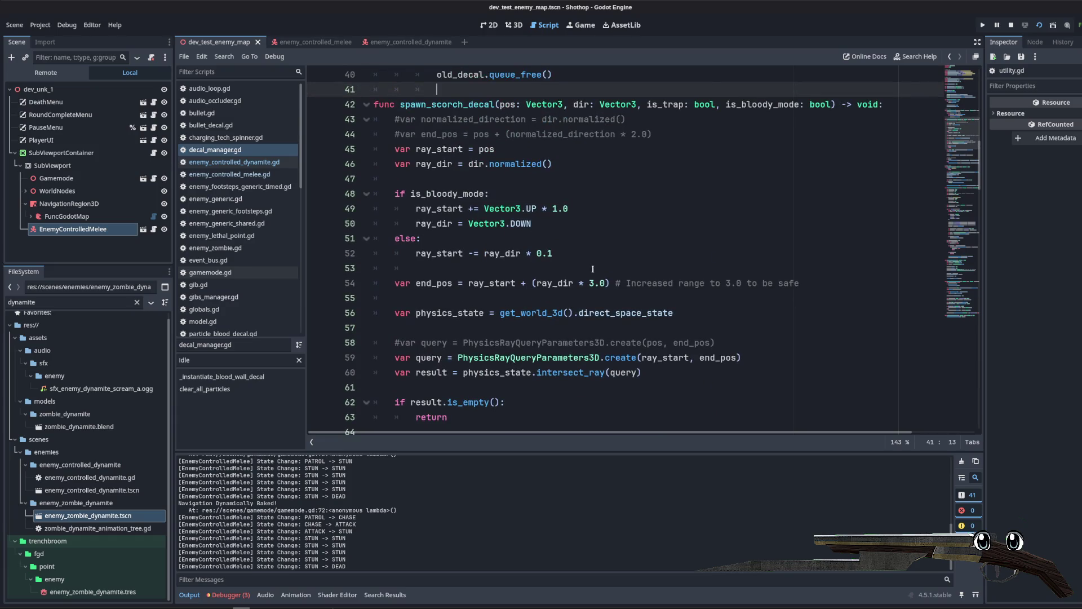
key(Return)
key(Return)
click(637, 107)
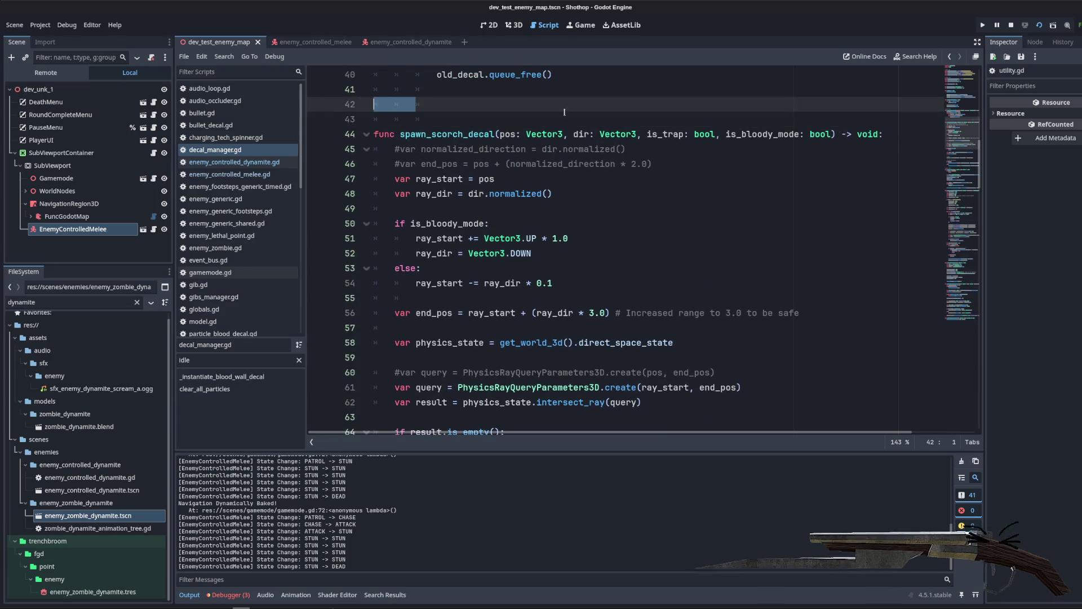
text(func sp)
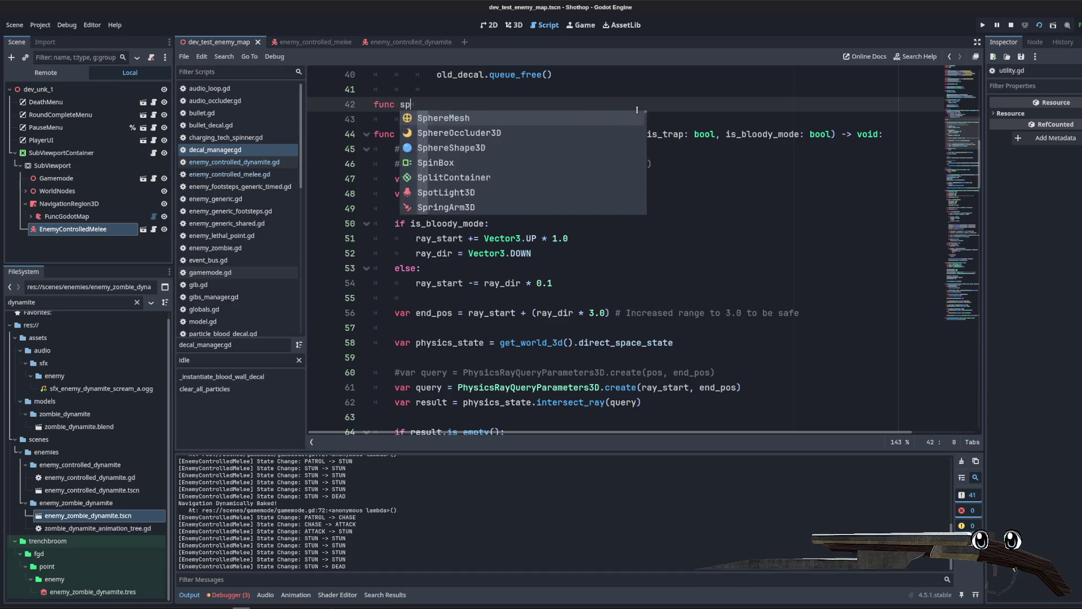
text(awn_scorch_decal_)
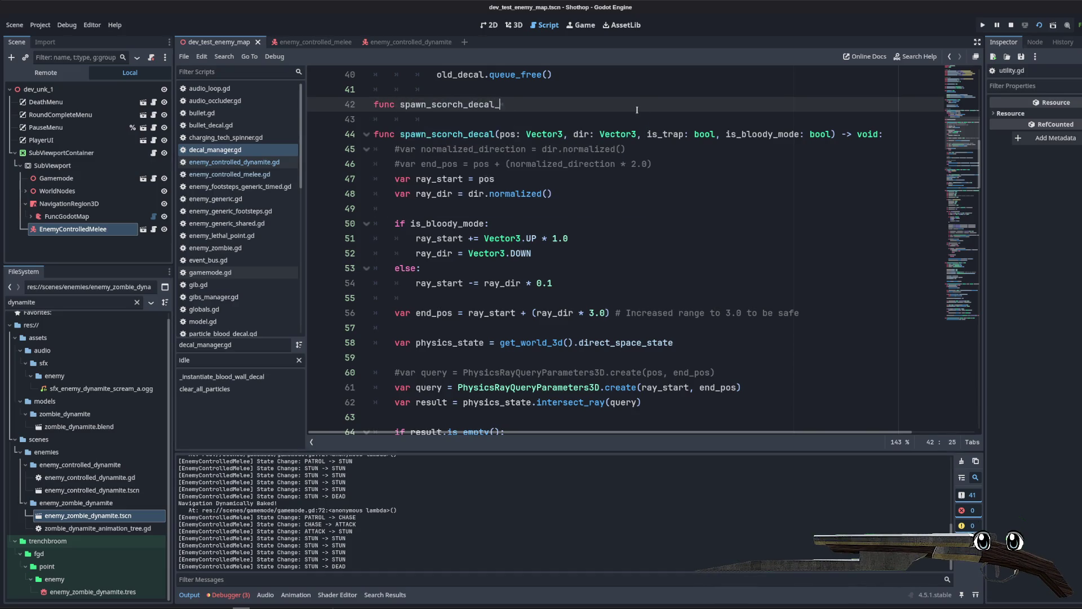
text(fixed(po)
key(Tab)
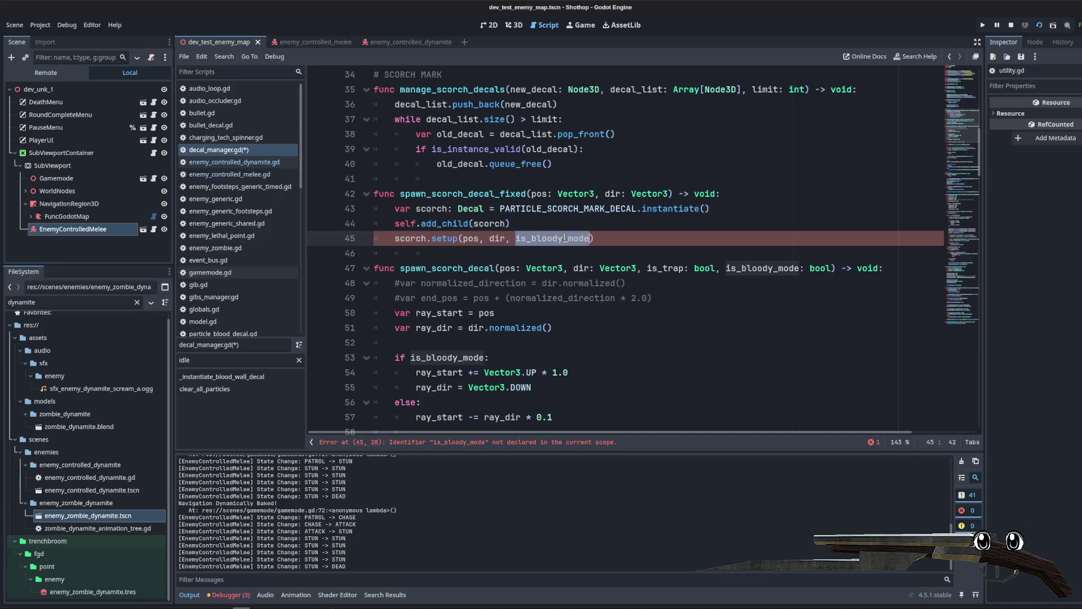
key(Up)
key(Up)
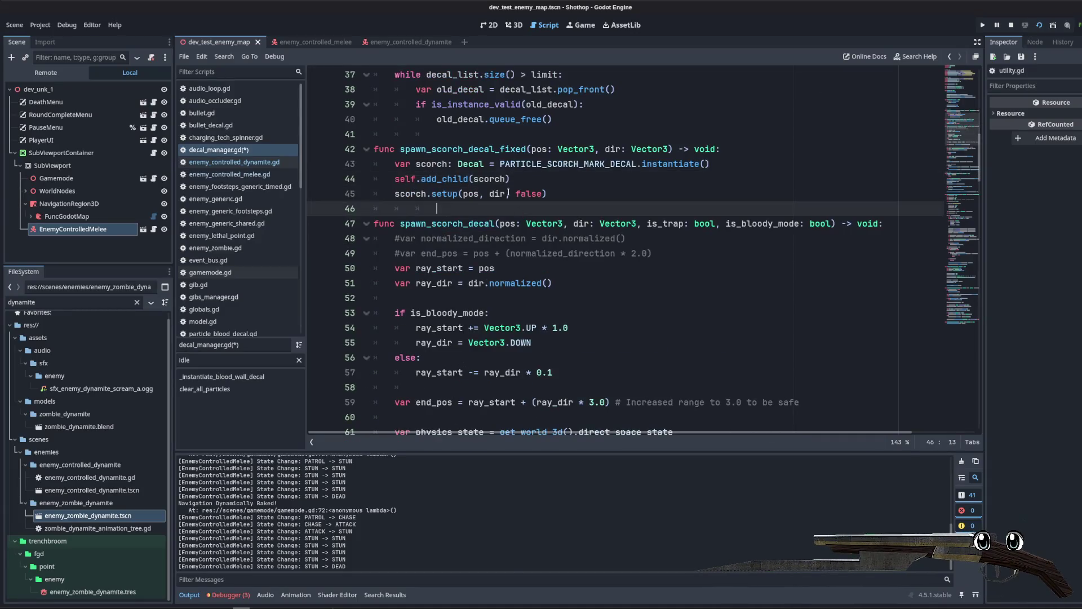
key(ctrl+d)
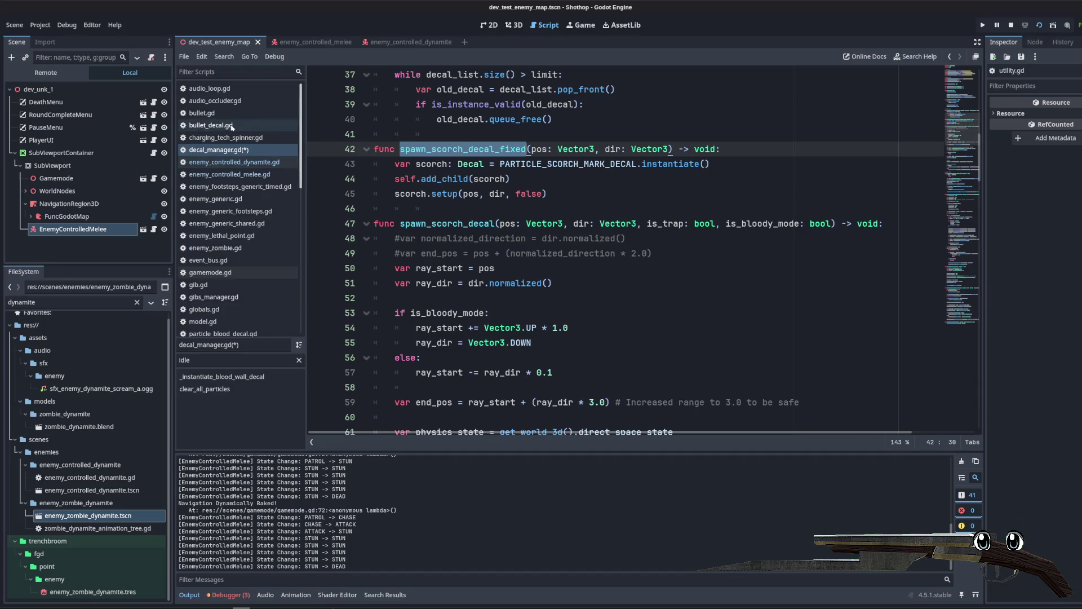
click(770, 208)
click(769, 182)
key(ctrl+s)
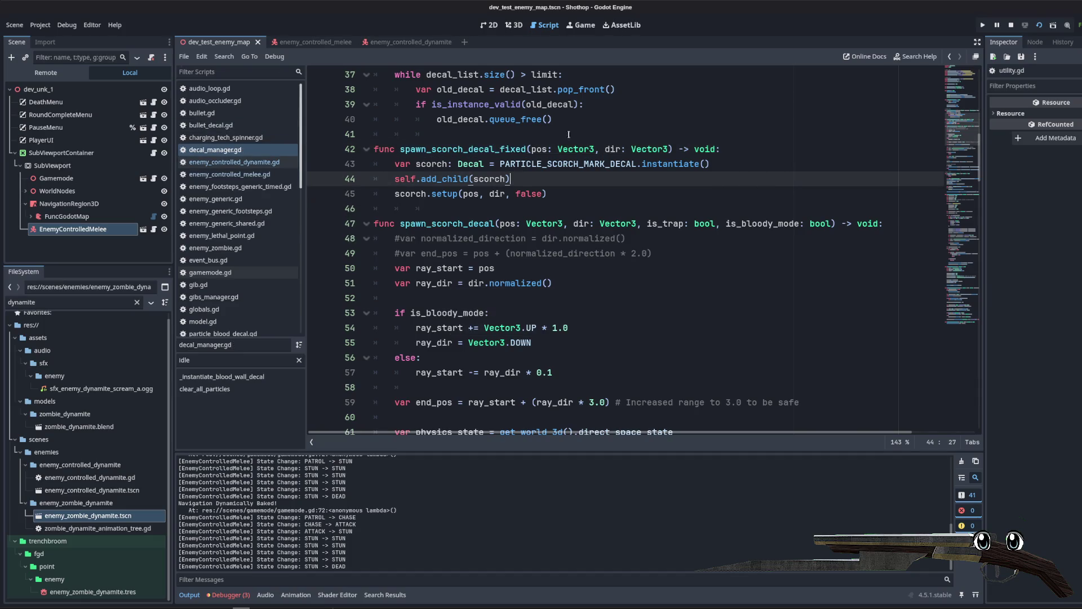
Step: Copy the spawn_scorch_decal_fixed function name
click(531, 119)
key(Down)
key(Down)
key(ctrl+d)
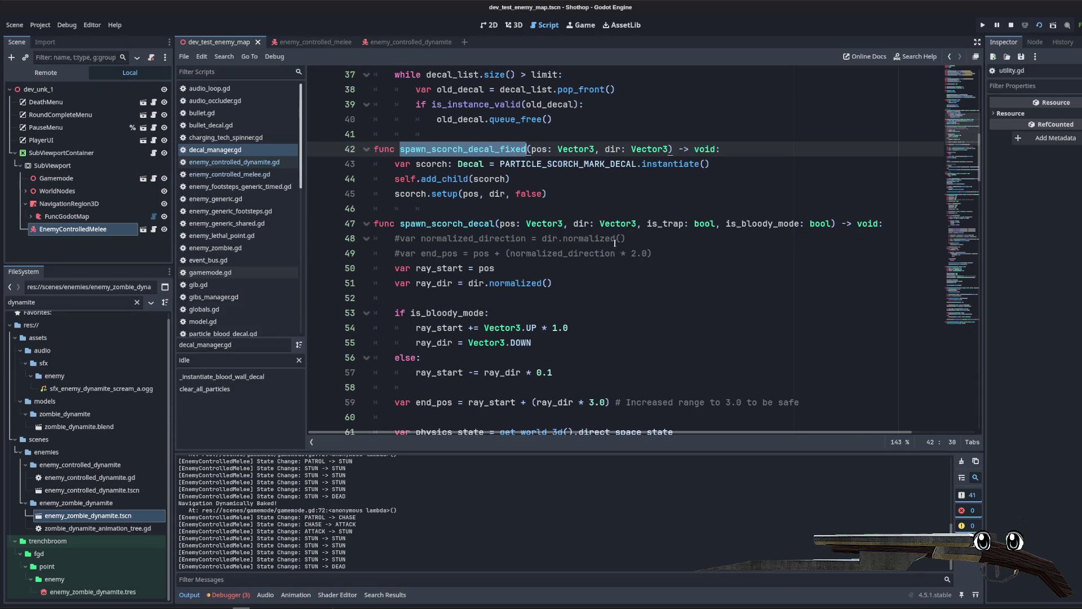
click(842, 193)
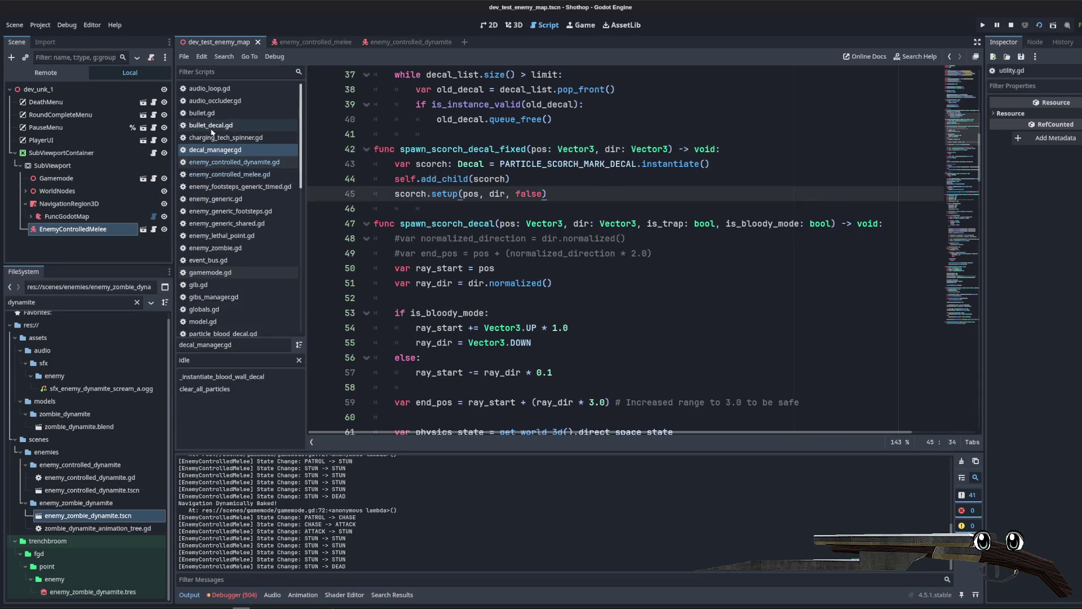
Step: In event_bus.gd, find the show_scorch_mark_decal signal and emitter and paste a duplicate below
click(226, 260)
key(ctrl+f)
text(spawn_sc)
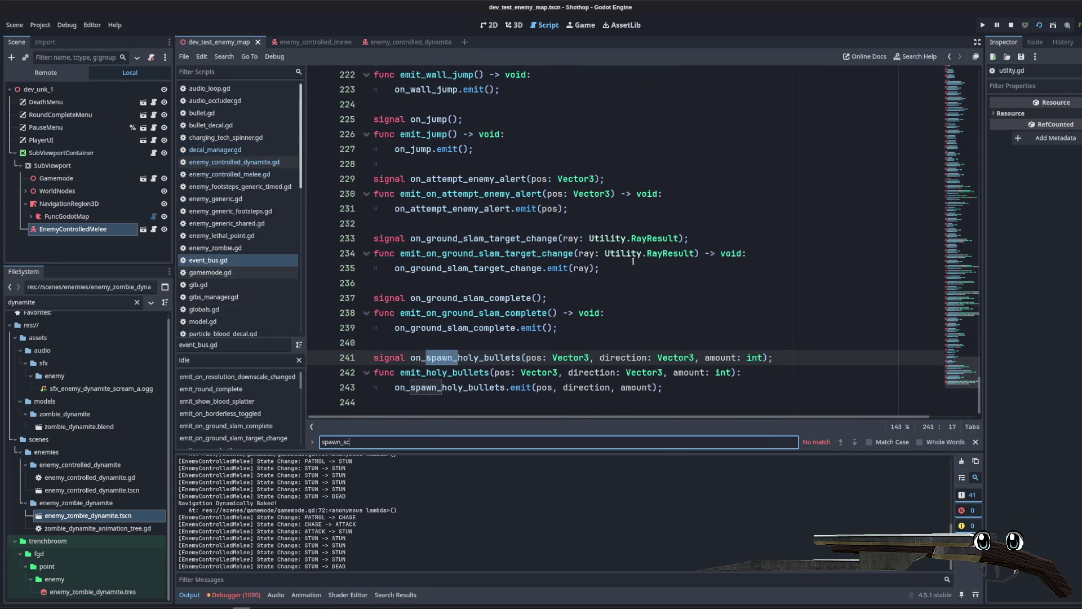
key(BackSpace)
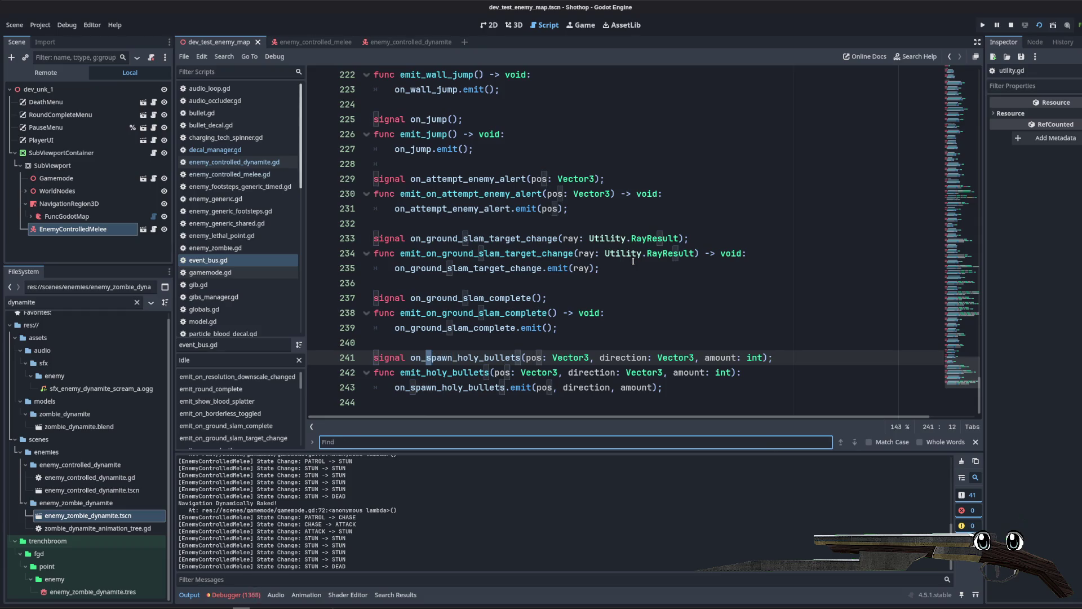
text(scorch)
drag(727, 268, 374, 238)
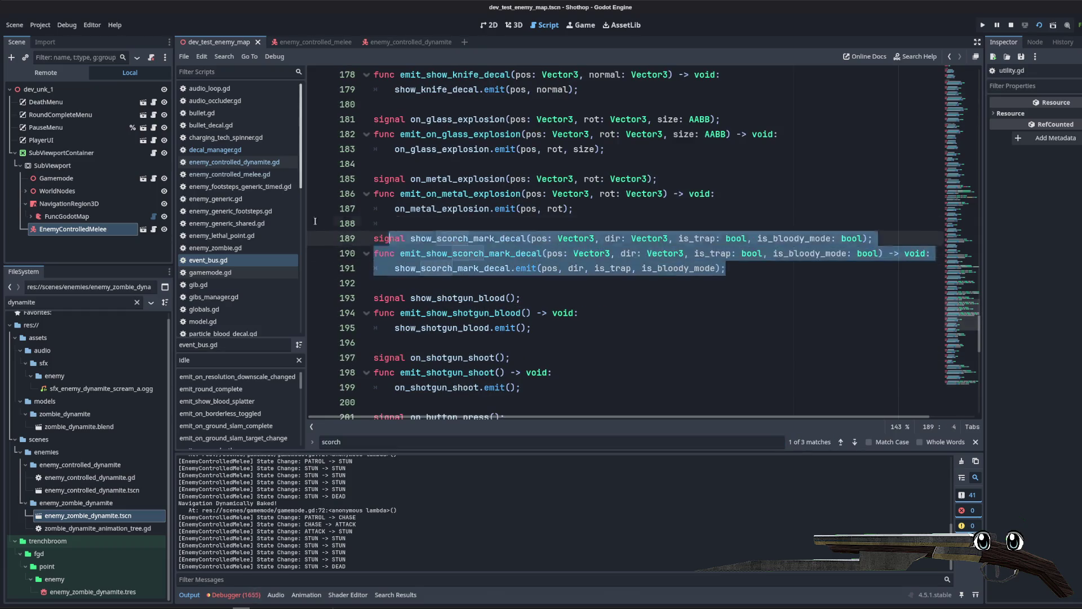
click(410, 288)
key(Return)
key(Return)
key(Return)
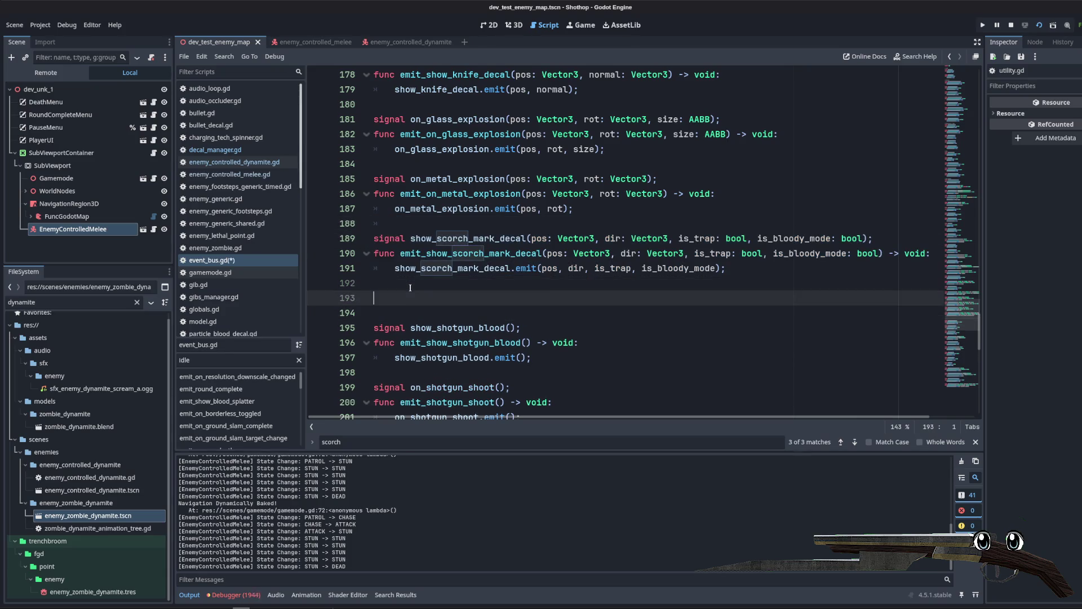
text(signal show_scorch_mark_decal(pos: Vector3, dir: Vector3, is_trap: bool, is_bloody_mode: bool); func emit_show_scorch_mark_decal(pos: Vector3, dir: Vector3, is_trap: bool, is_bloody_mode: bool) -> void: 	show_scorch_mark_decal.emit(pos, dir, is_trap, is_bloody_mode);)
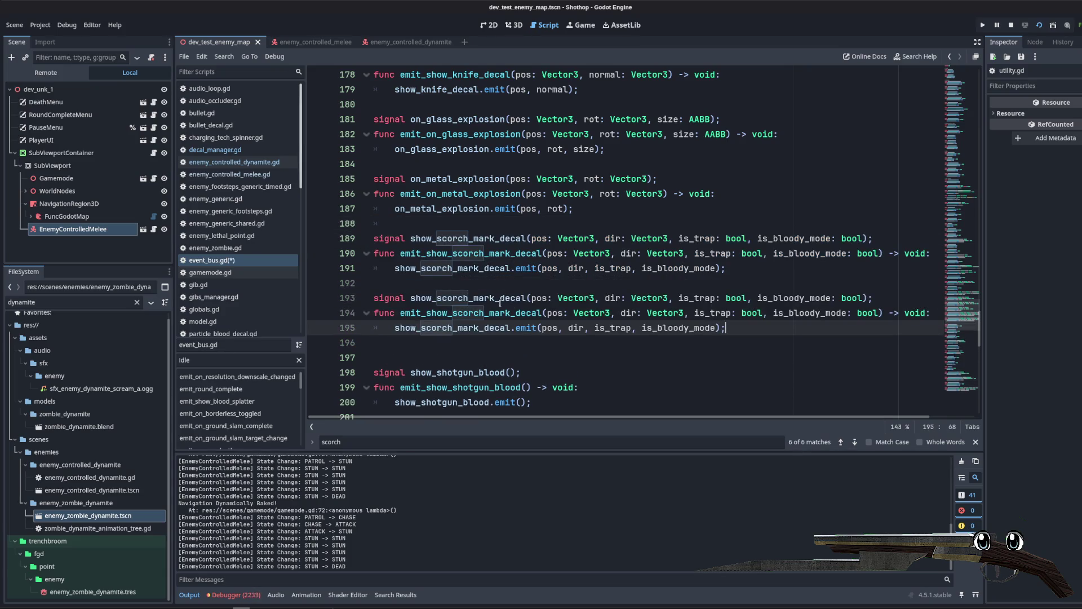
Step: Add '_fixed' to the copied signal and emitter names and remove their trap and bloody-mode parameters
drag(500, 302, 518, 301)
text(_fixed)
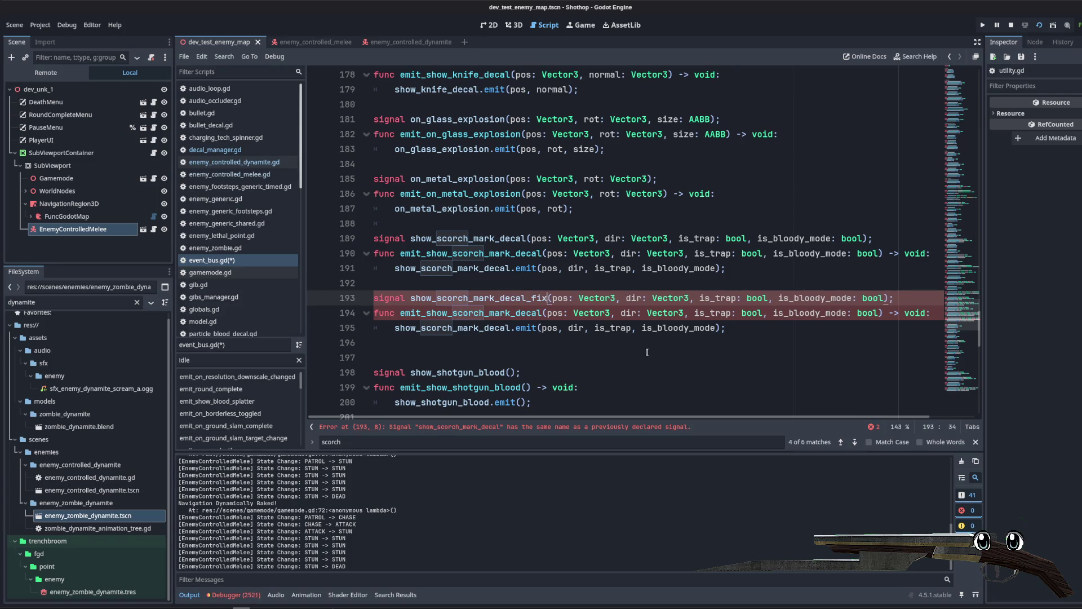
drag(706, 298, 896, 299)
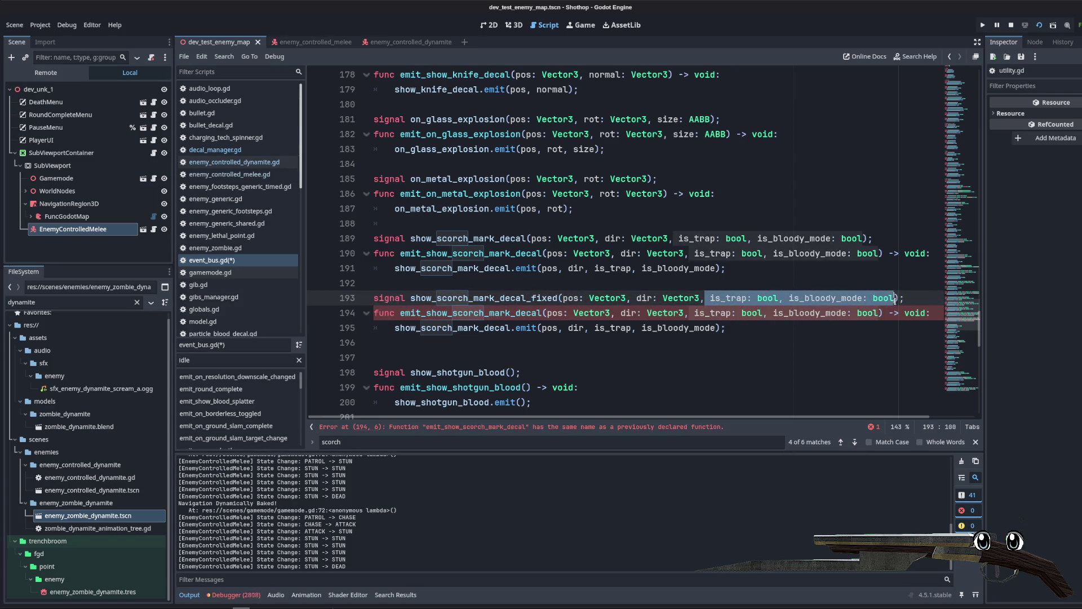
key(BackSpace)
key(BackSpace)
double_click(496, 297)
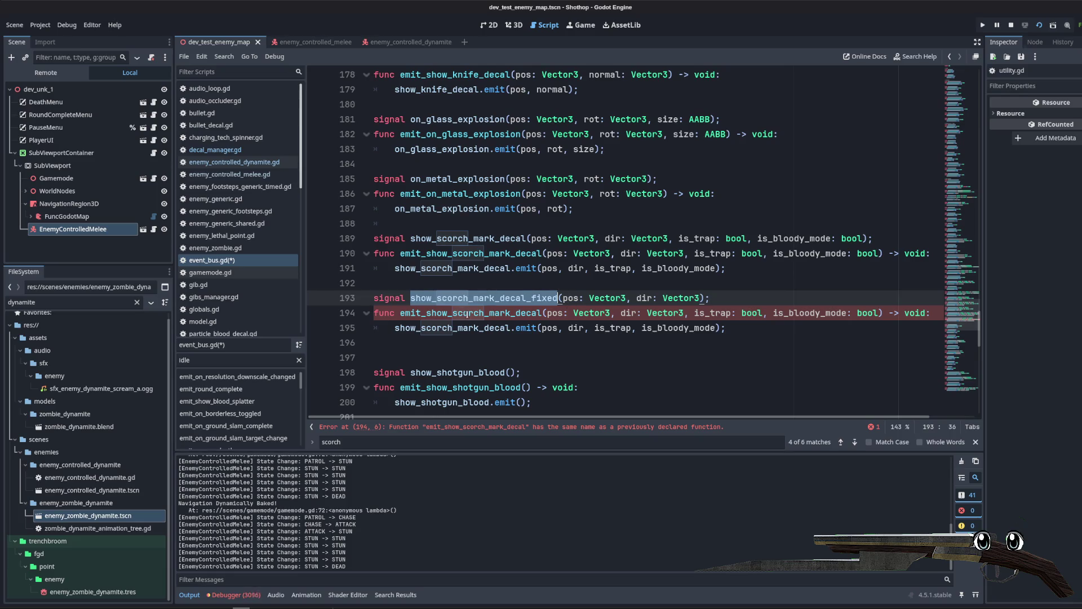
click(543, 313)
text(_fixed)
drag(727, 313, 910, 313)
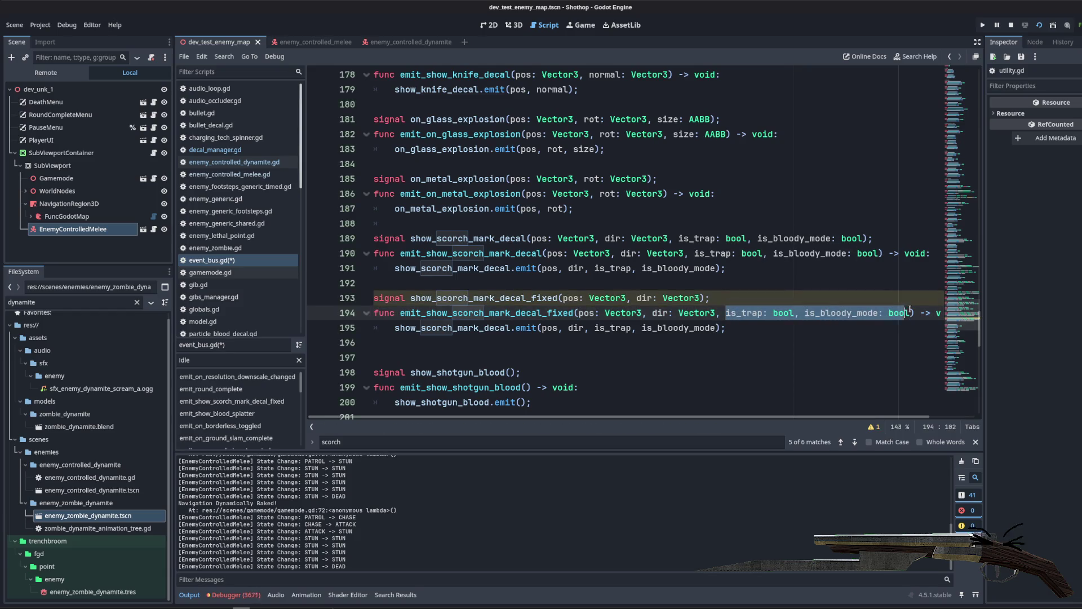
key(BackSpace)
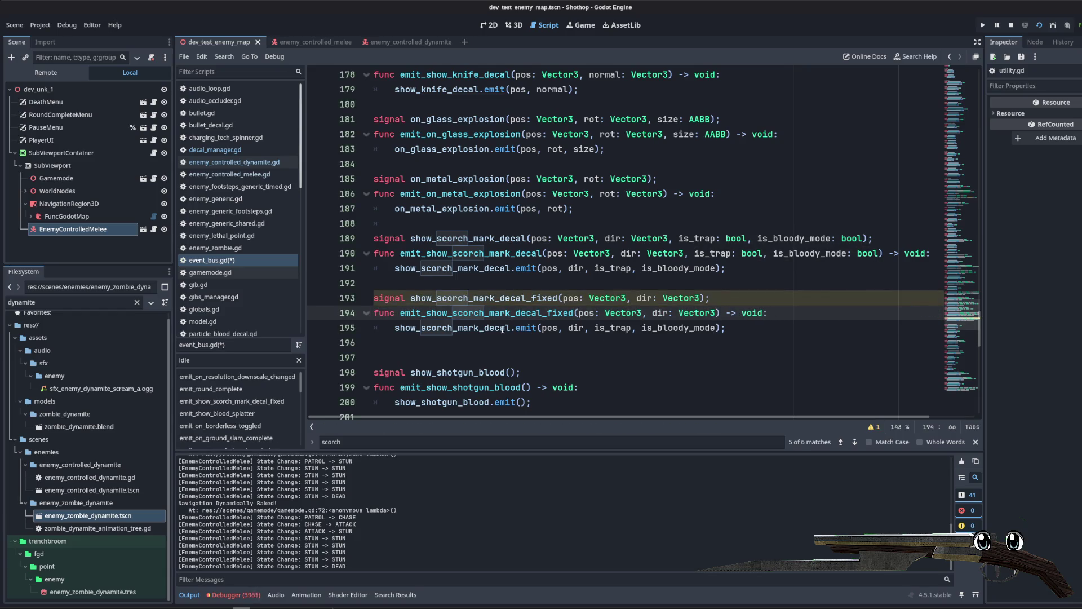
Step: Make the emitter emit show_scorch_mark_decal_fixed with only pos and dir, and save
double_click(479, 297)
key(ctrl+c)
double_click(451, 328)
key(ctrl+v)
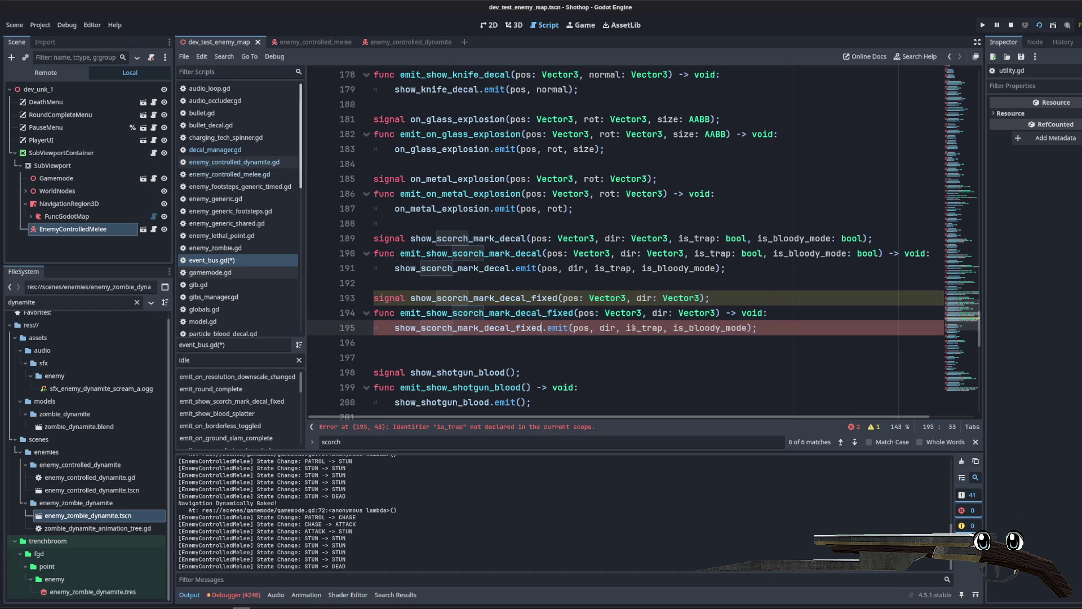
drag(626, 327, 642, 327)
shift+click(748, 327)
key(BackSpace)
key(BackSpace)
key(BackSpace)
click(729, 299)
key(ctrl+s)
click(214, 149)
Step: Connect EventBus.show_scorch_mark_decal_fixed to spawn_scorch_decal_fixed in decal_manager.gd and save
scroll(580, 283, up, 10)
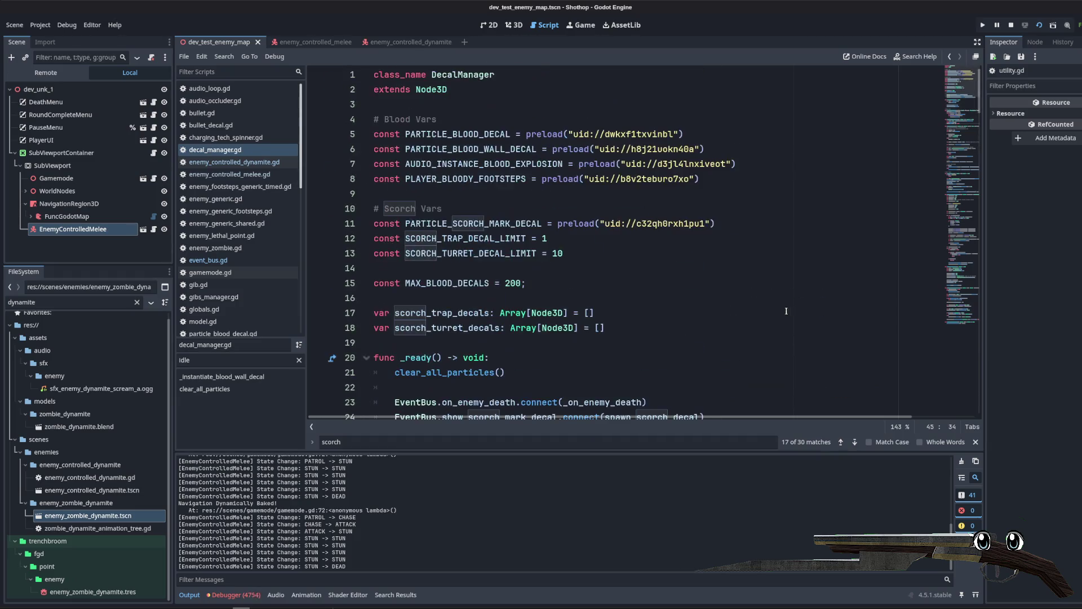
click(611, 237)
scroll(580, 282, down, 5)
click(780, 208)
key(ctrl+shift+Return)
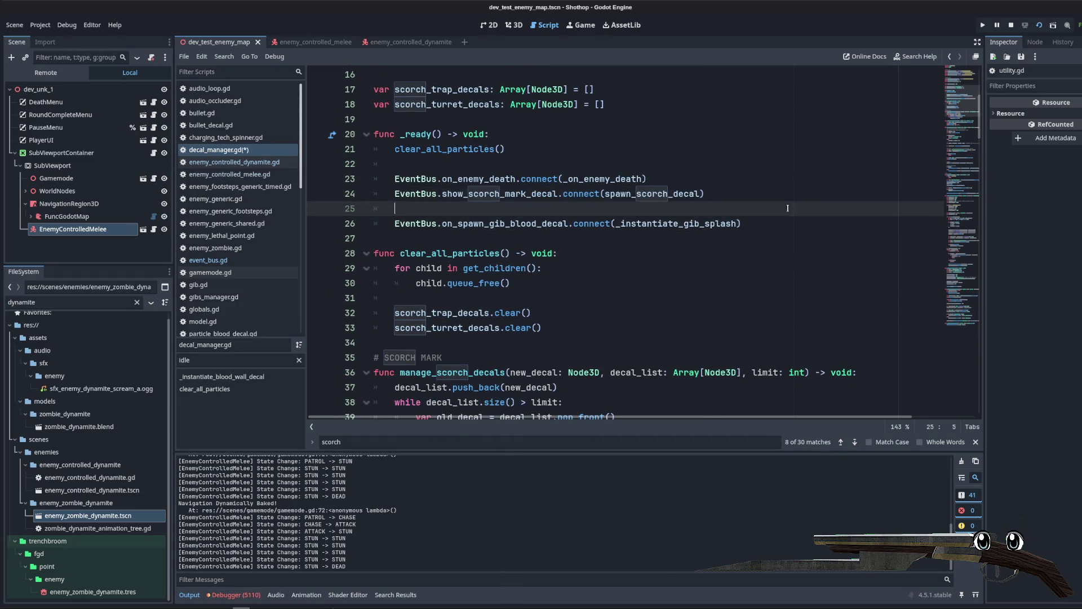
text(EventBus.show_sco)
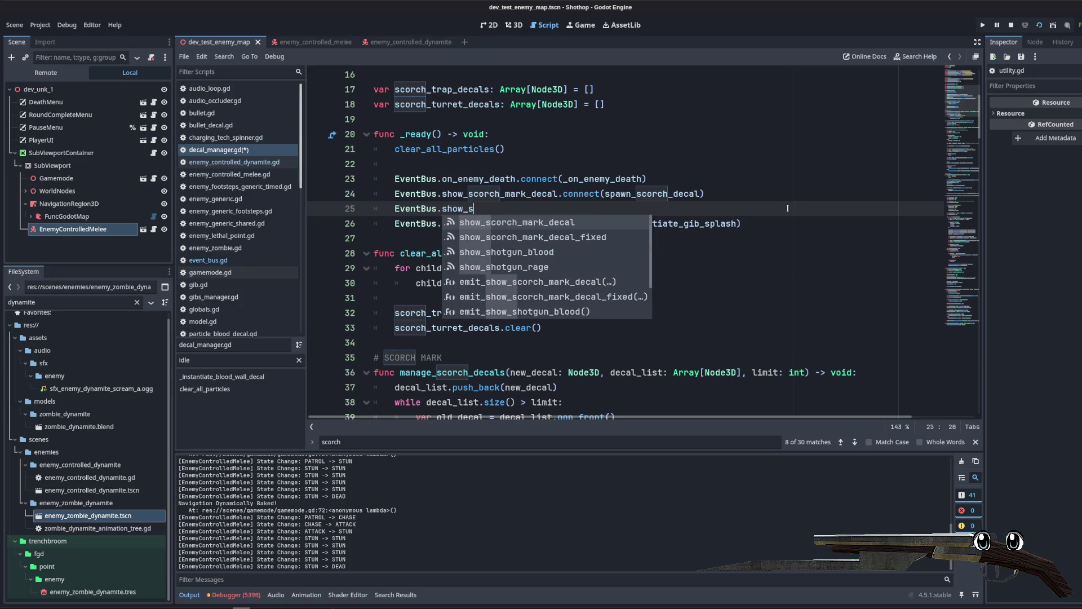
key(Down)
key(Return)
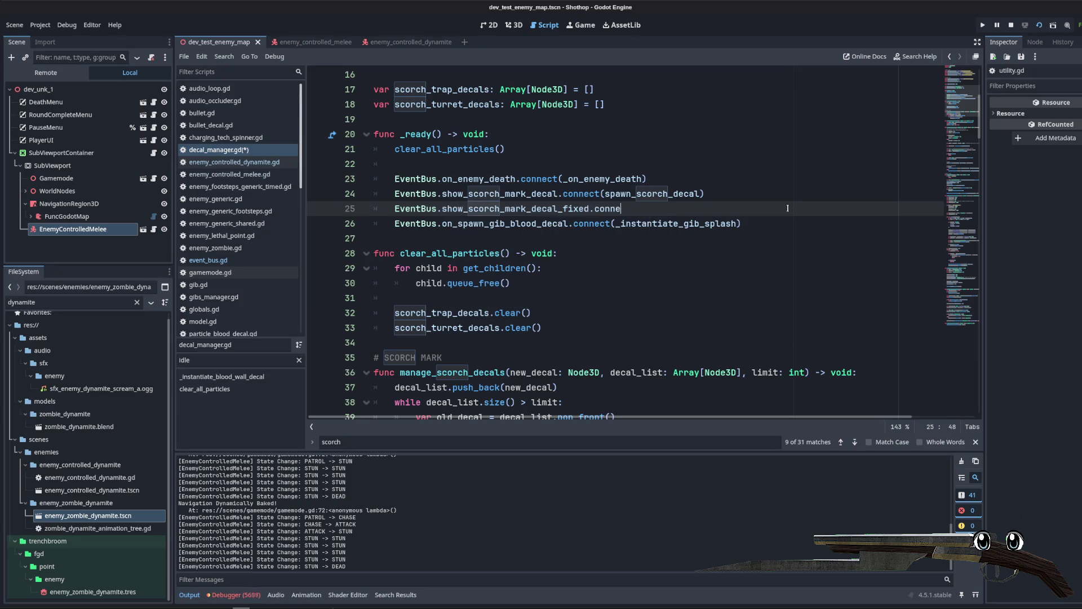
text(spawn_sc)
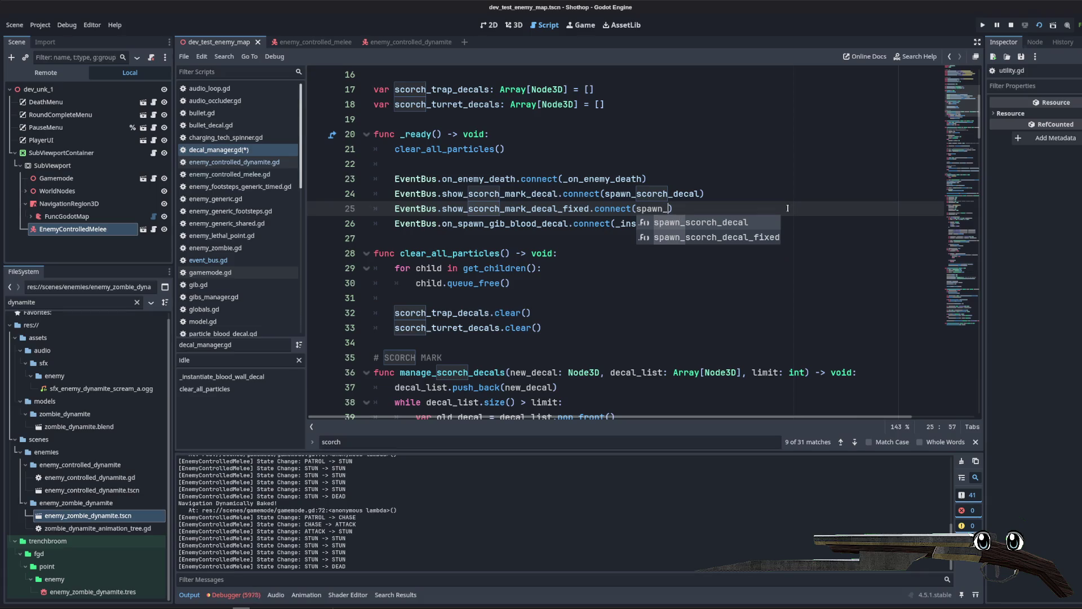
key(Down)
key(Return)
key(End)
text(;)
key(ctrl+s)
Step: Check the signal's definition in event_bus.gd, then open enemy_controlled_dynamite.gd
click(706, 150)
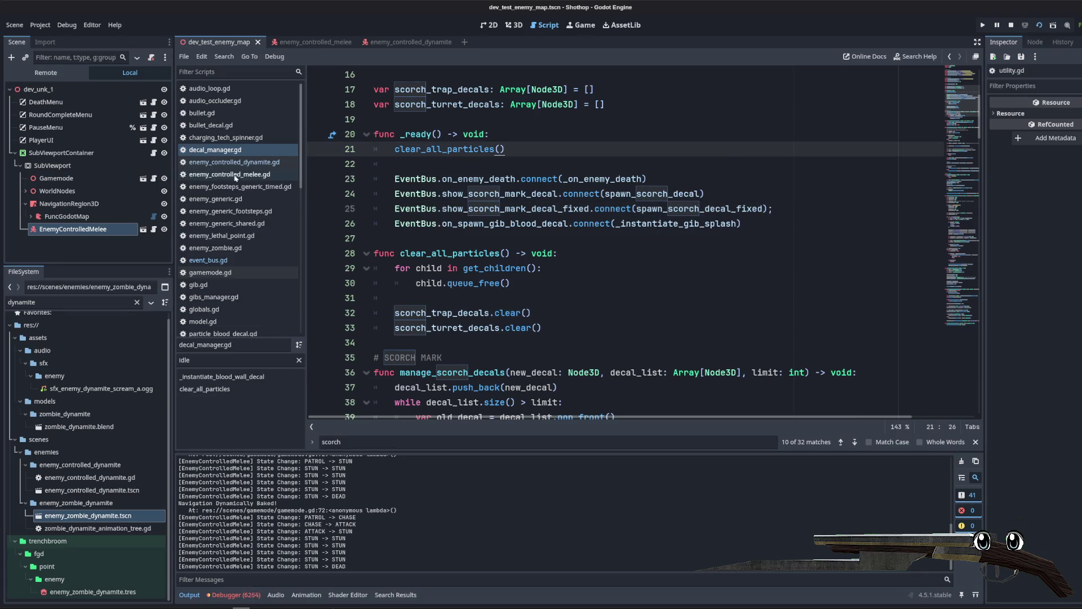
double_click(496, 209)
click(207, 260)
scroll(231, 253, down, 5)
scroll(232, 253, up, 5)
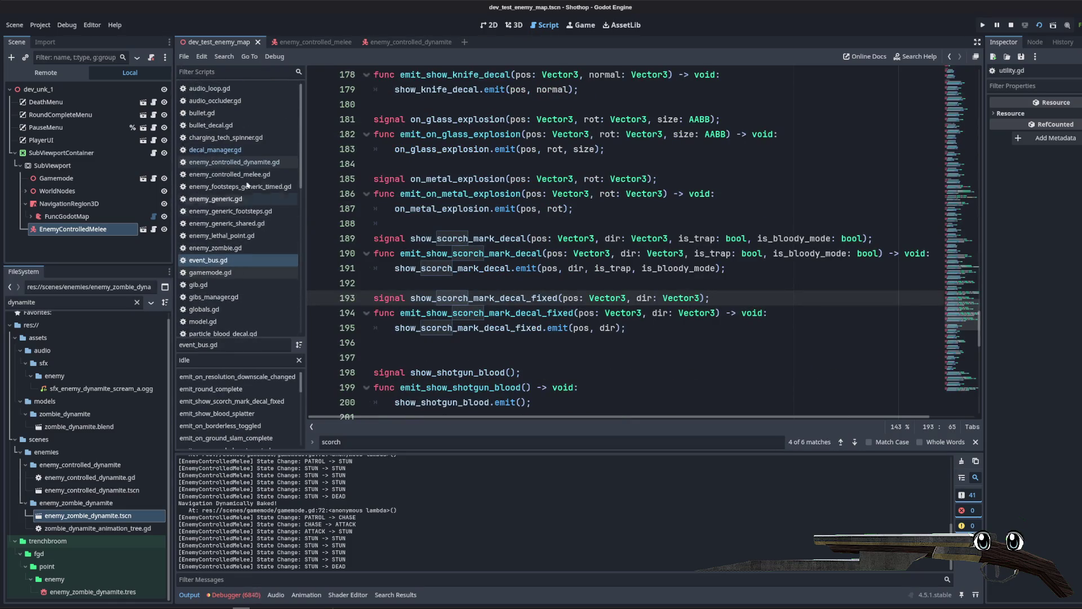
click(236, 162)
scroll(682, 262, down, 2)
Step: Add EventBus.emit_show_scorch_mark_decal_fixed(result.position, result.normal) inside the ray result loop
scroll(681, 262, up, 3)
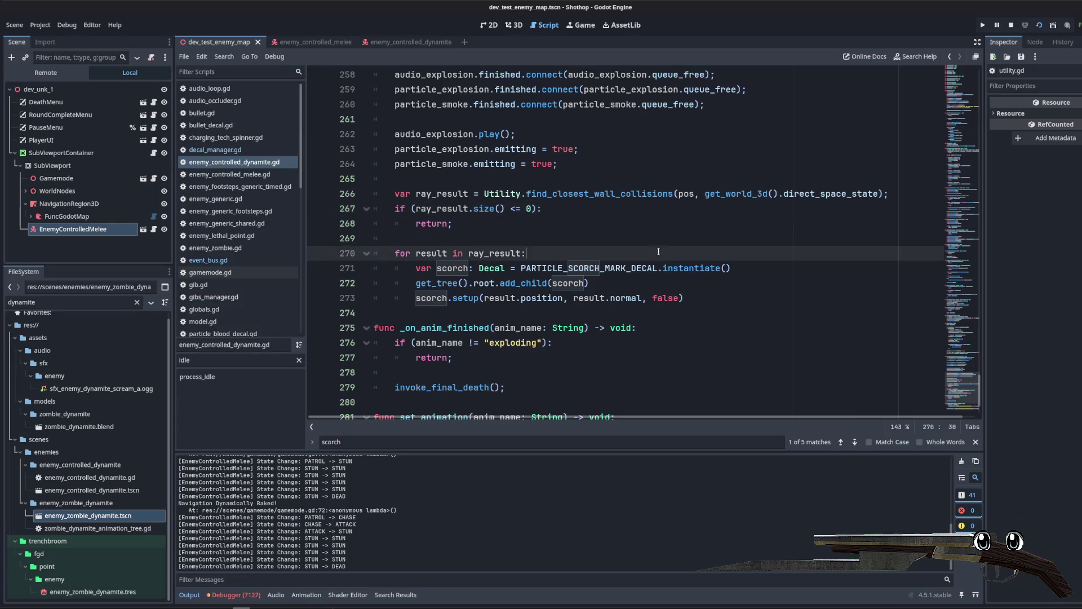
key(Return)
key(Return)
key(Up)
text(E)
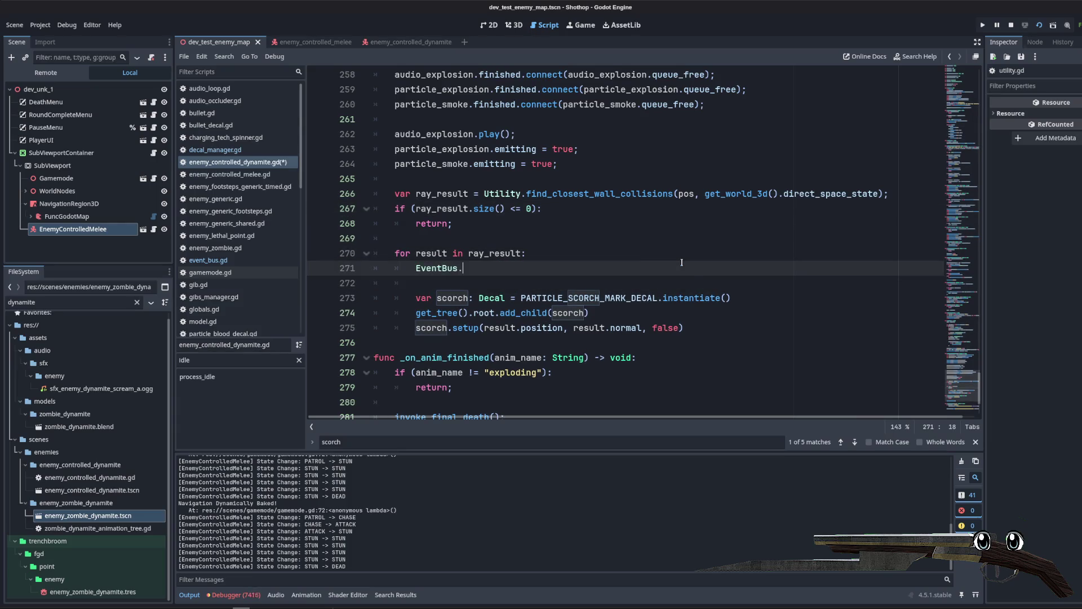
text(scor)
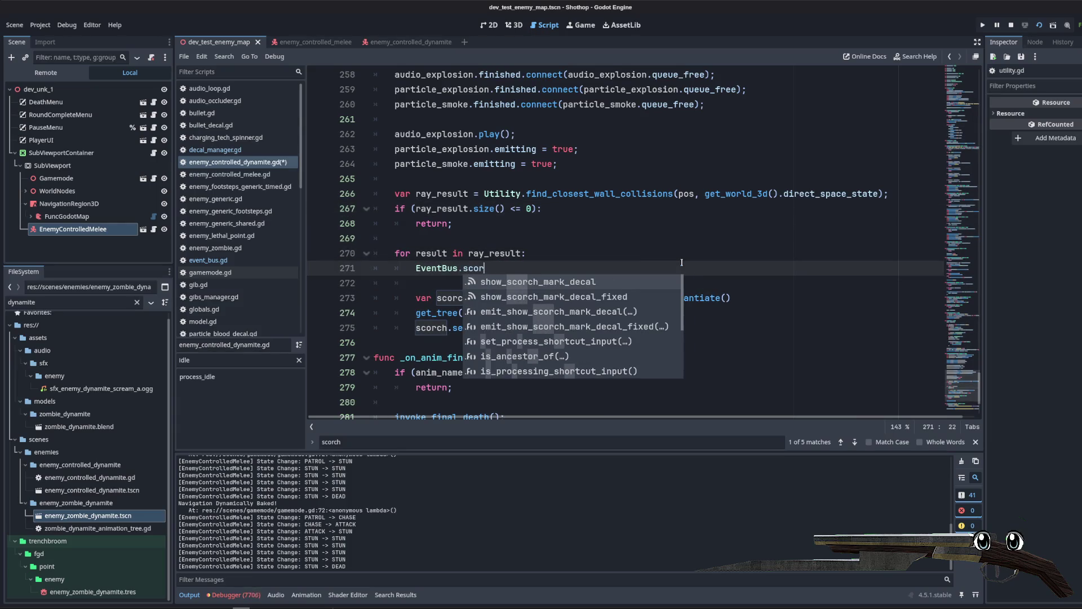
key(Down)
key(Down)
key(Down)
key(Return)
key(Escape)
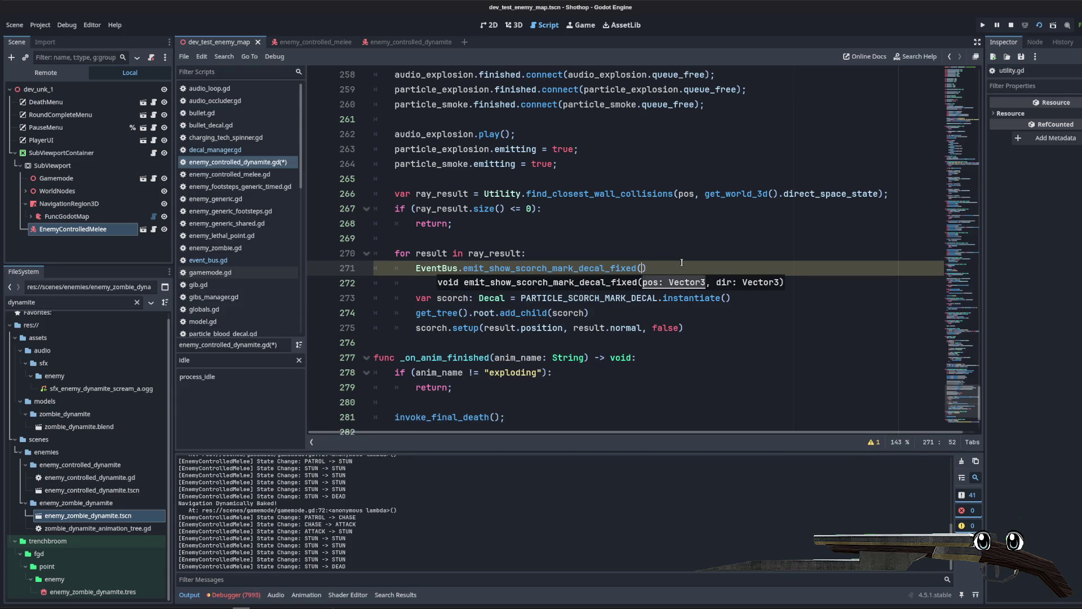
key(Escape)
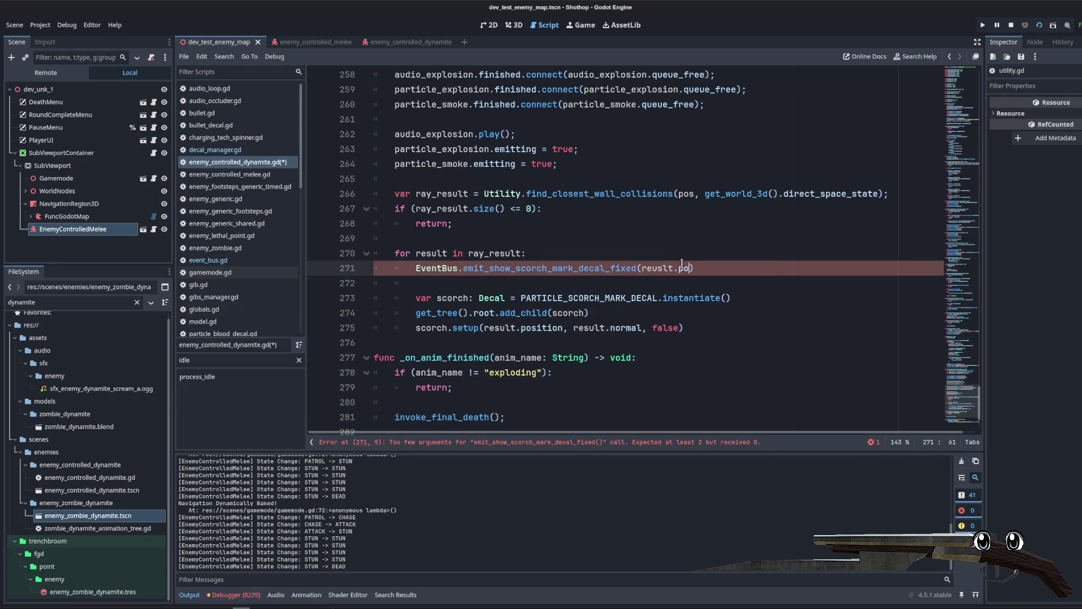
text(tion, result.normal)
Step: Delete the old scorch decal spawning lines 272–275 and run the game with F5
drag(683, 327, 328, 293)
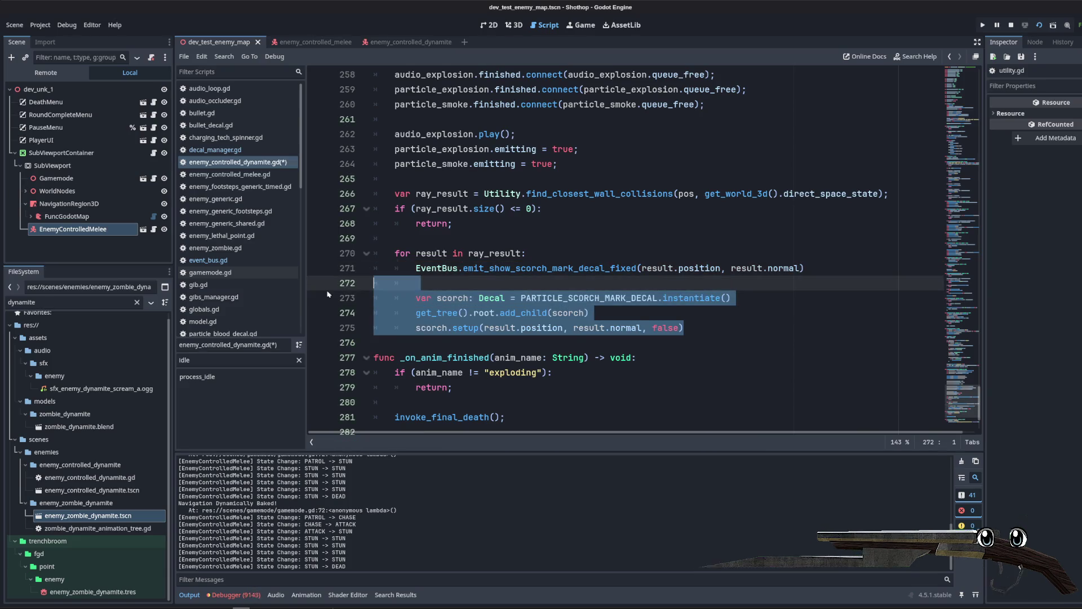
key(BackSpace)
key(BackSpace)
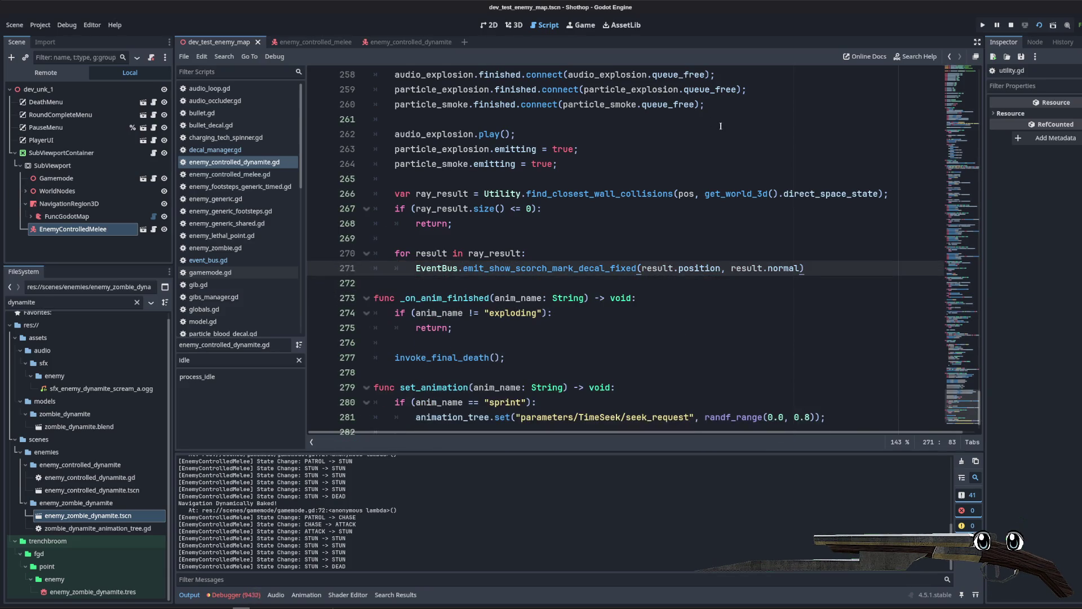
click(733, 163)
key(F5)
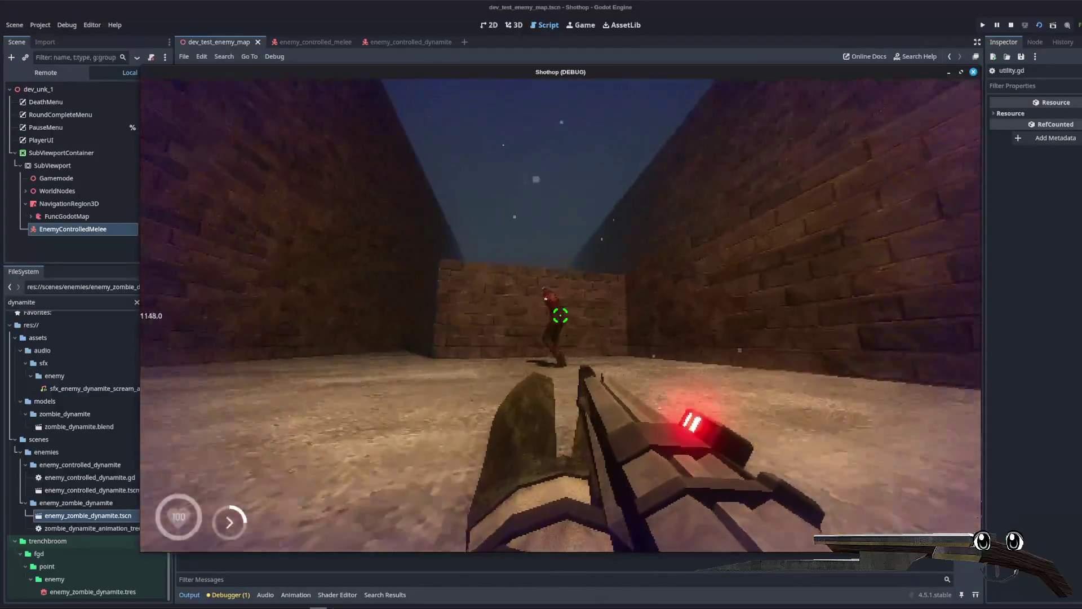
click(560, 315)
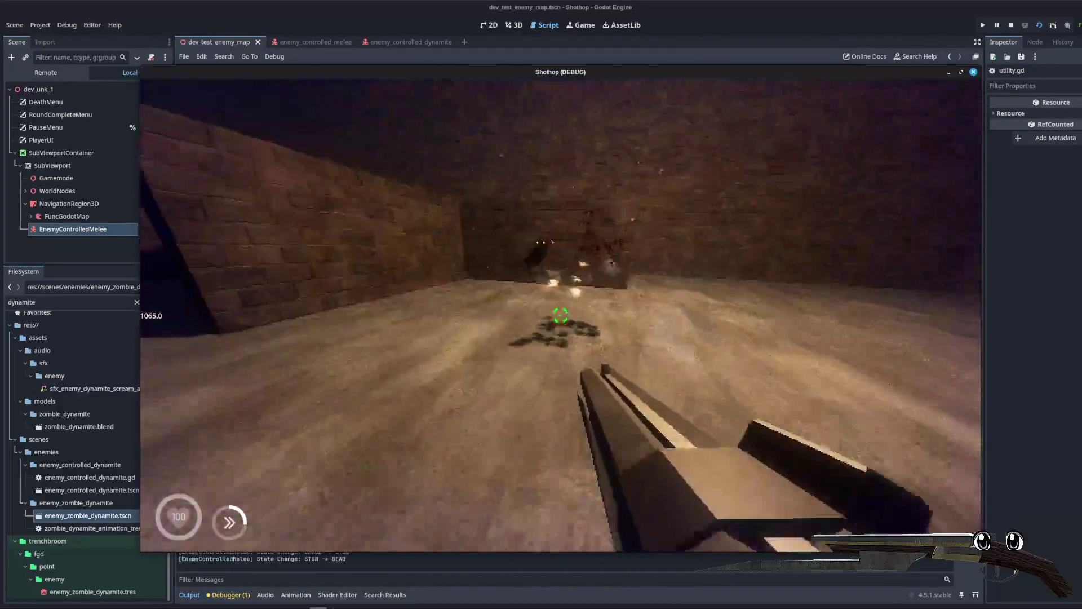
click(560, 316)
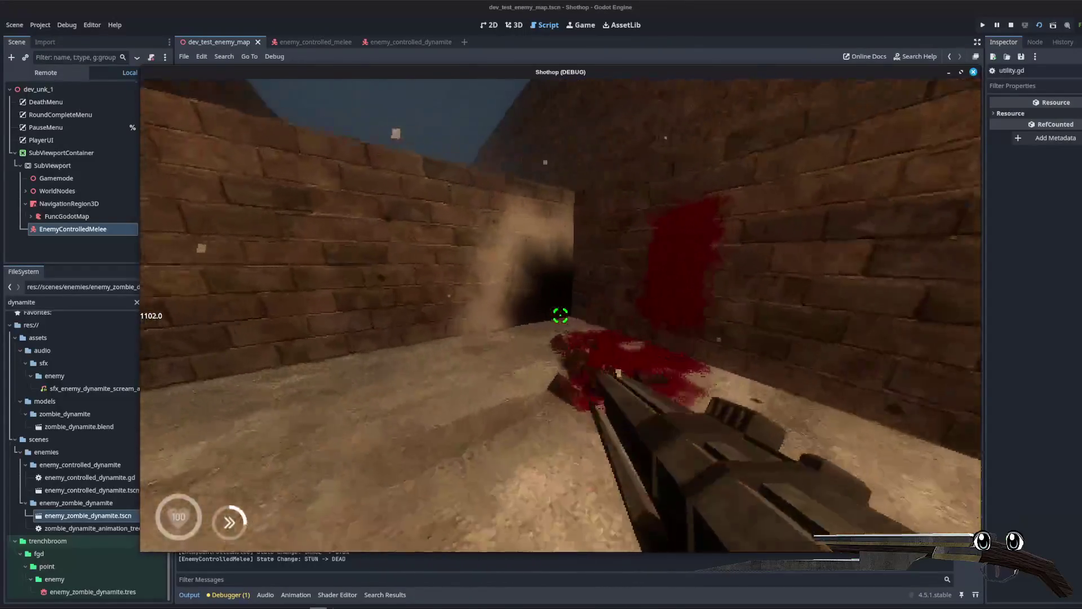
key(Escape)
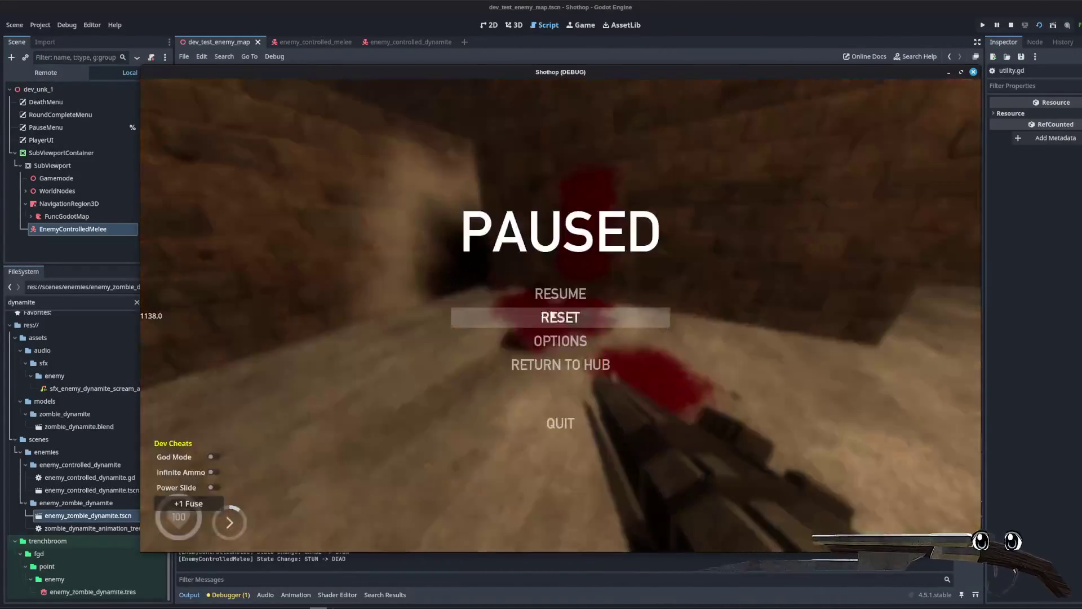
key(F8)
click(507, 239)
double_click(460, 206)
click(614, 232)
click(694, 194)
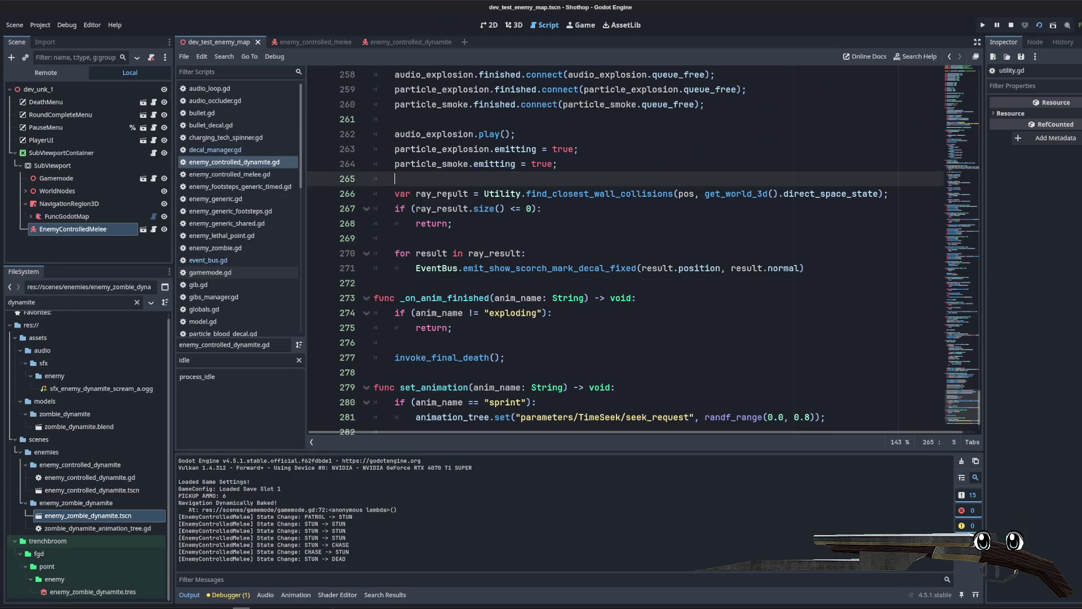
Step: Jump from line 266 to find_closest_wall_collisions in utility.gd and read through its direction loop
ctrl+click(551, 194)
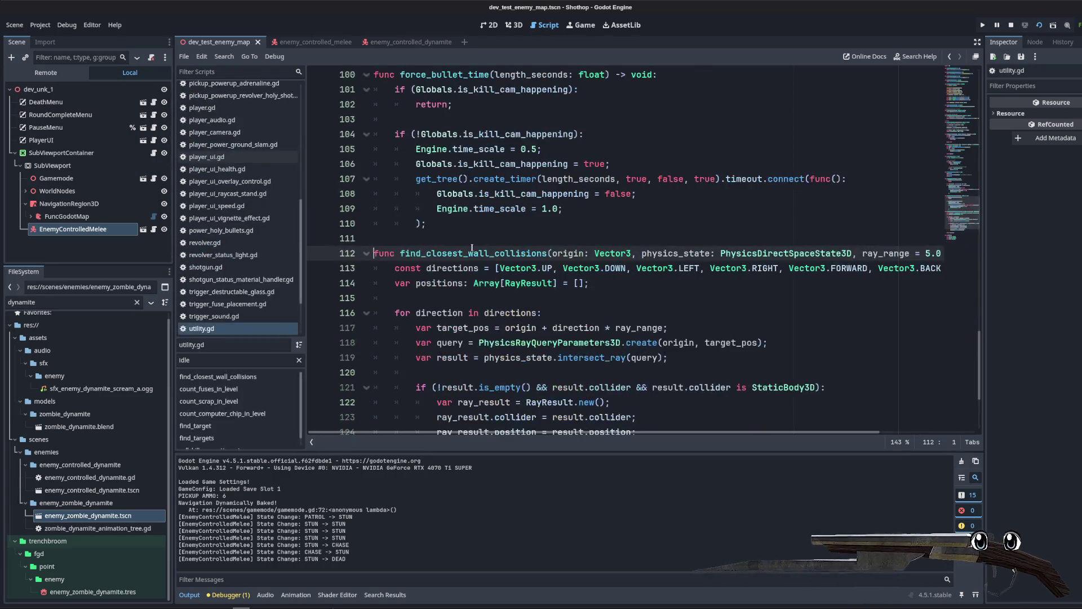
double_click(434, 179)
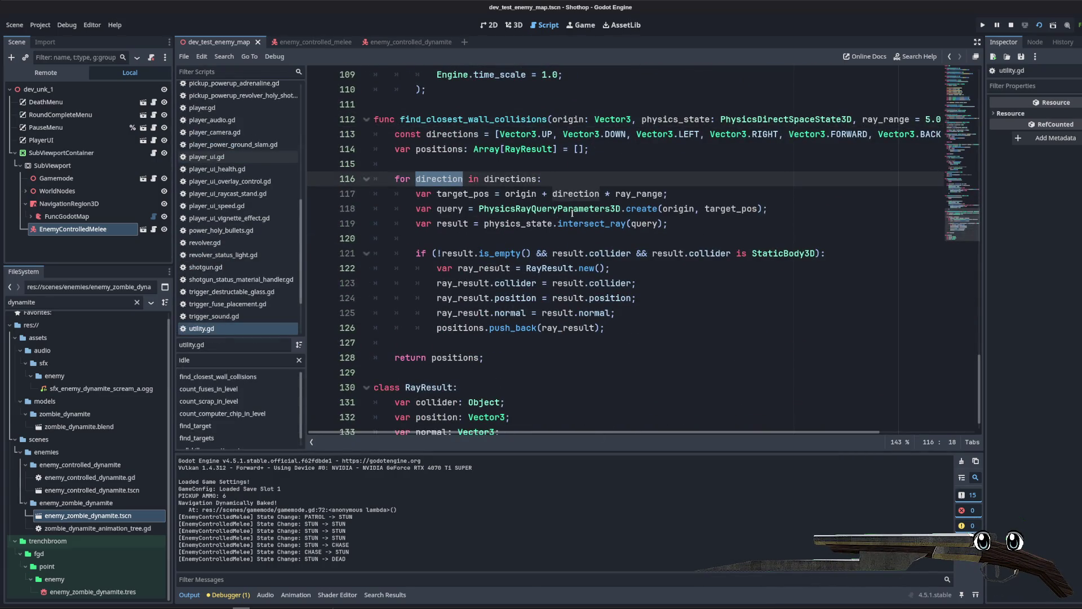
click(634, 178)
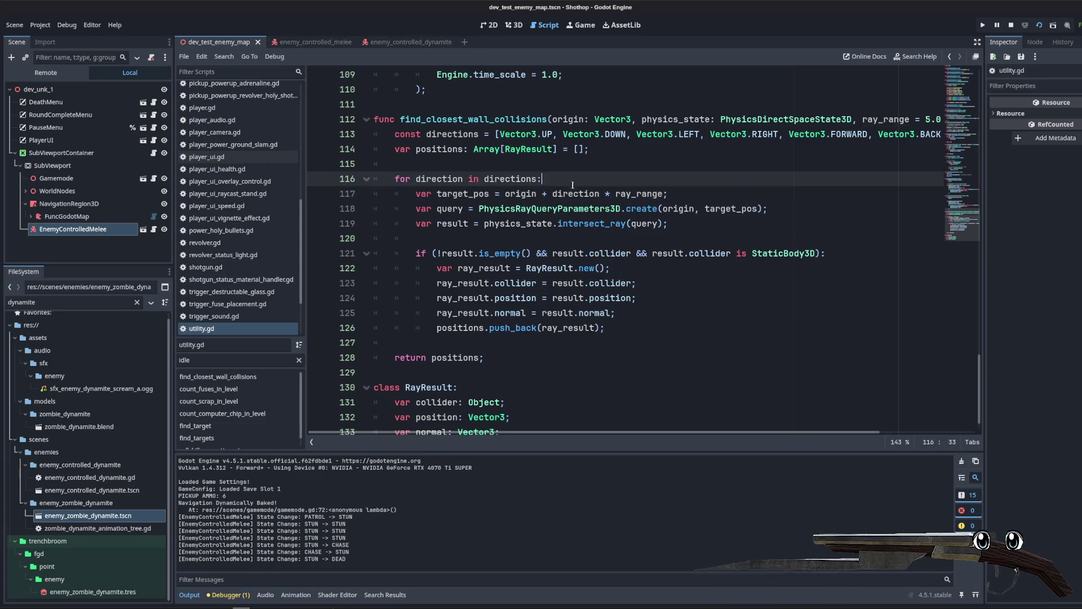
drag(395, 193, 485, 361)
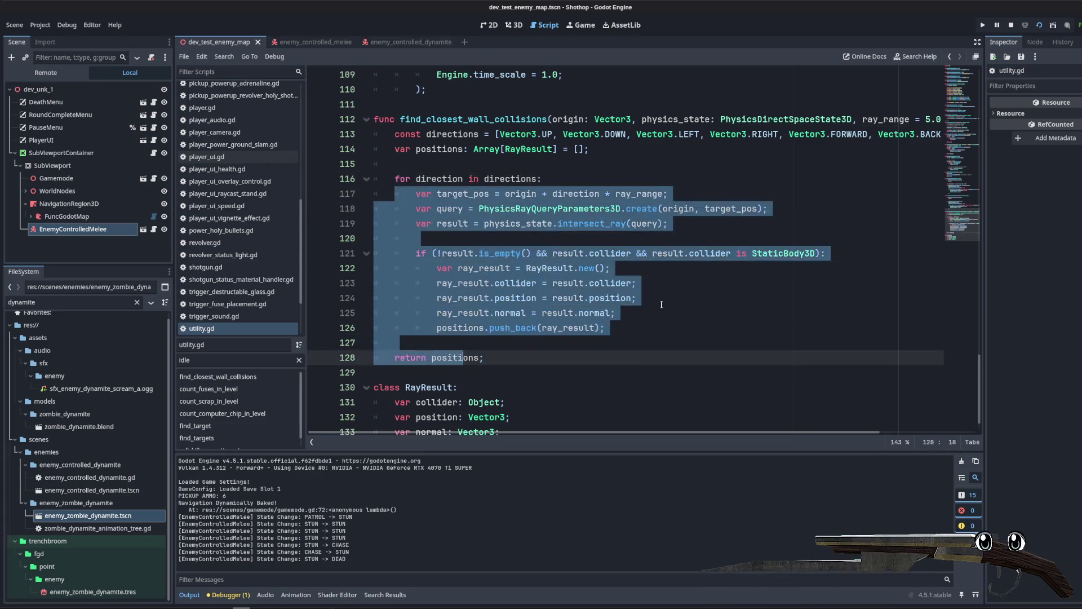
click(712, 209)
click(670, 243)
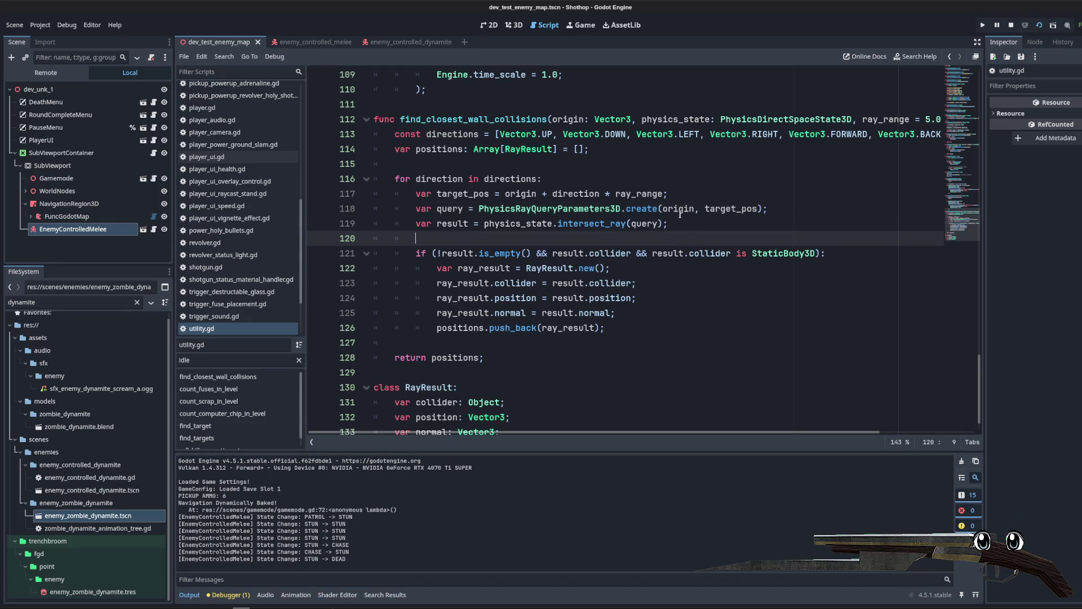
click(551, 178)
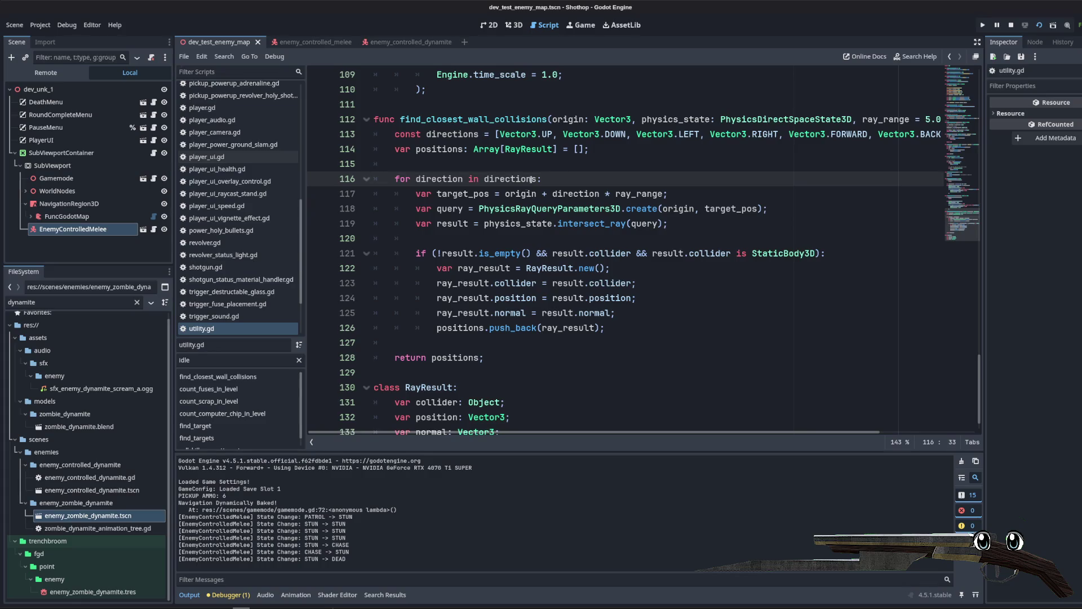
scroll(648, 220, right, 1)
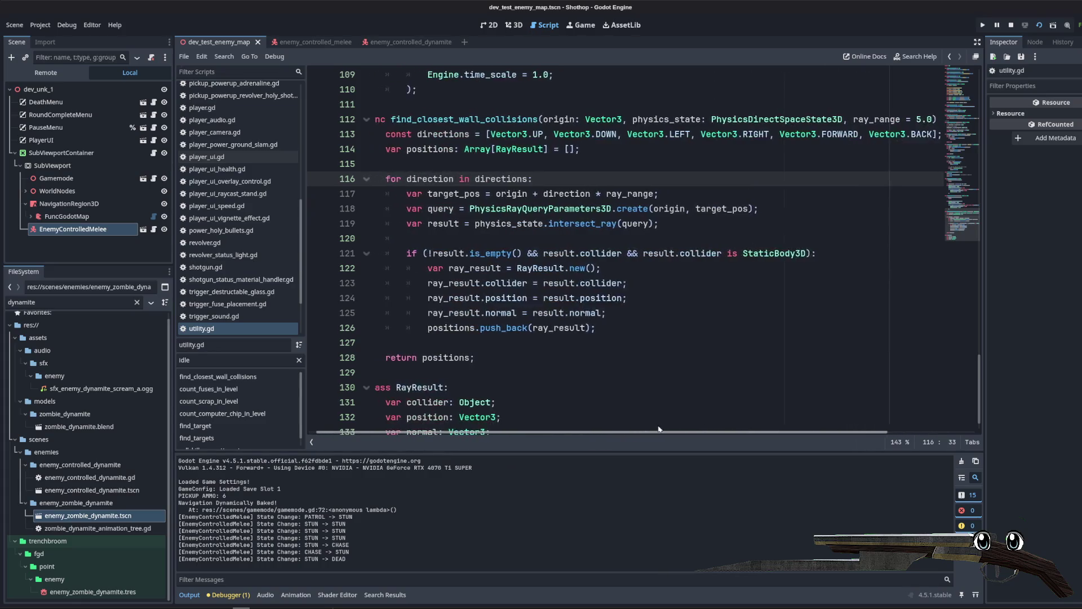
click(573, 164)
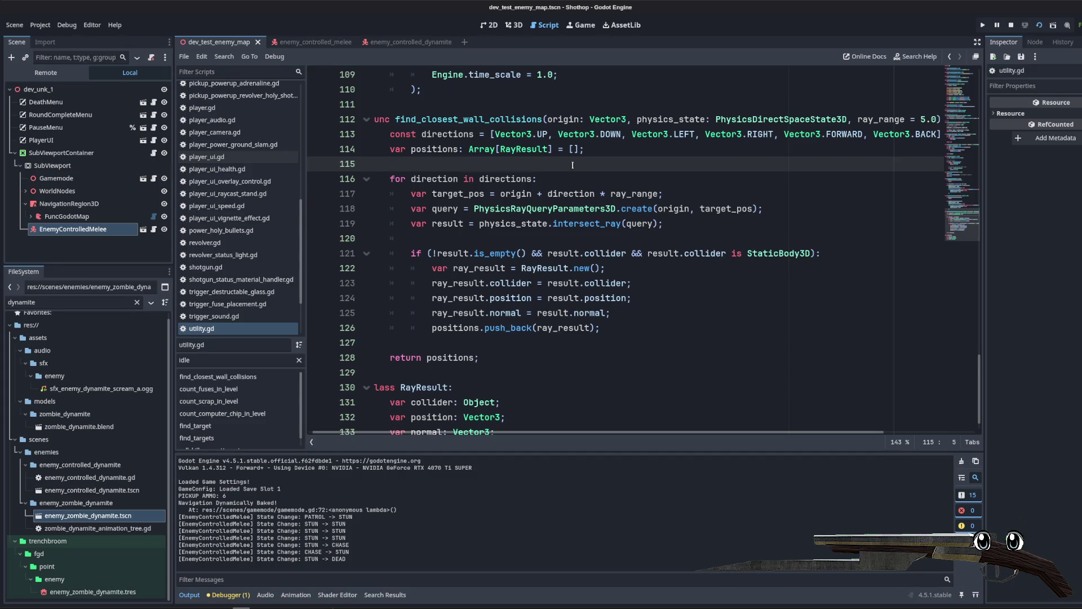
scroll(236, 161, up, 7)
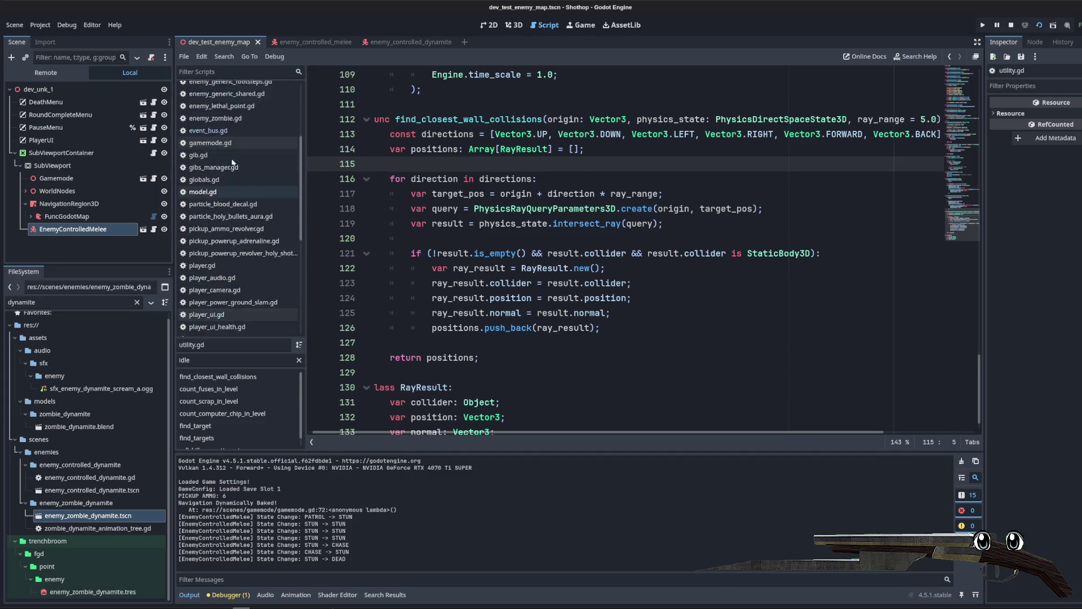
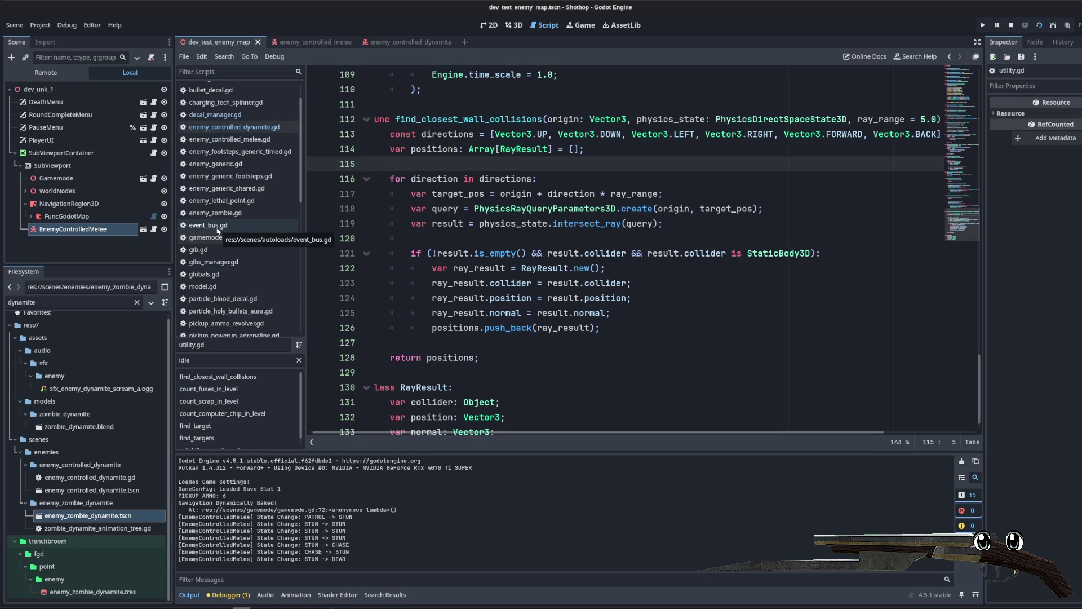
Step: Add query.collision_mask = 1; right after the ray query is created in utility.gd
click(668, 193)
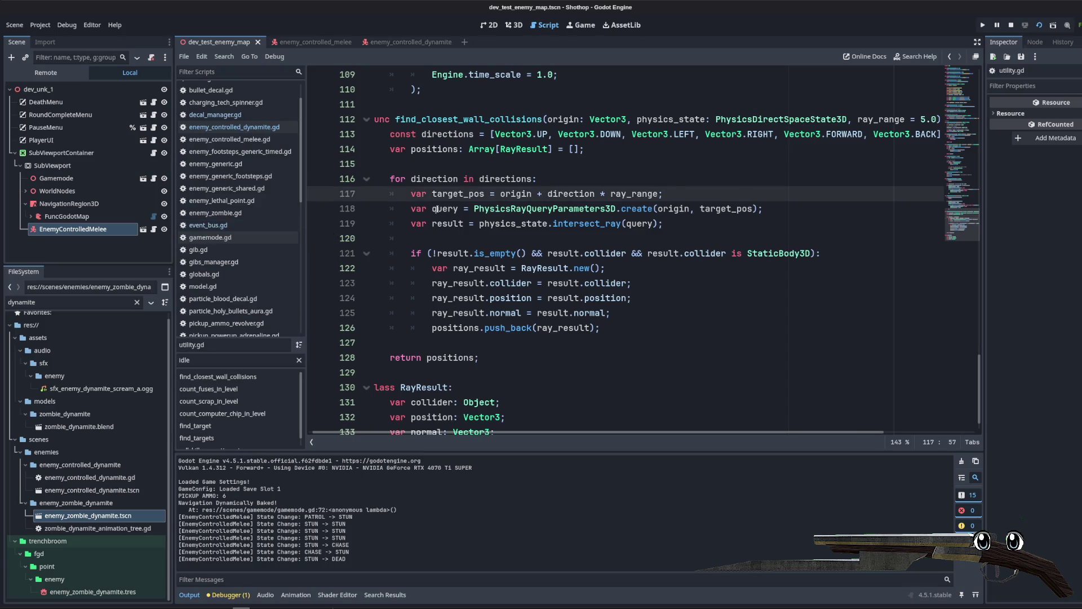
click(751, 229)
key(Return)
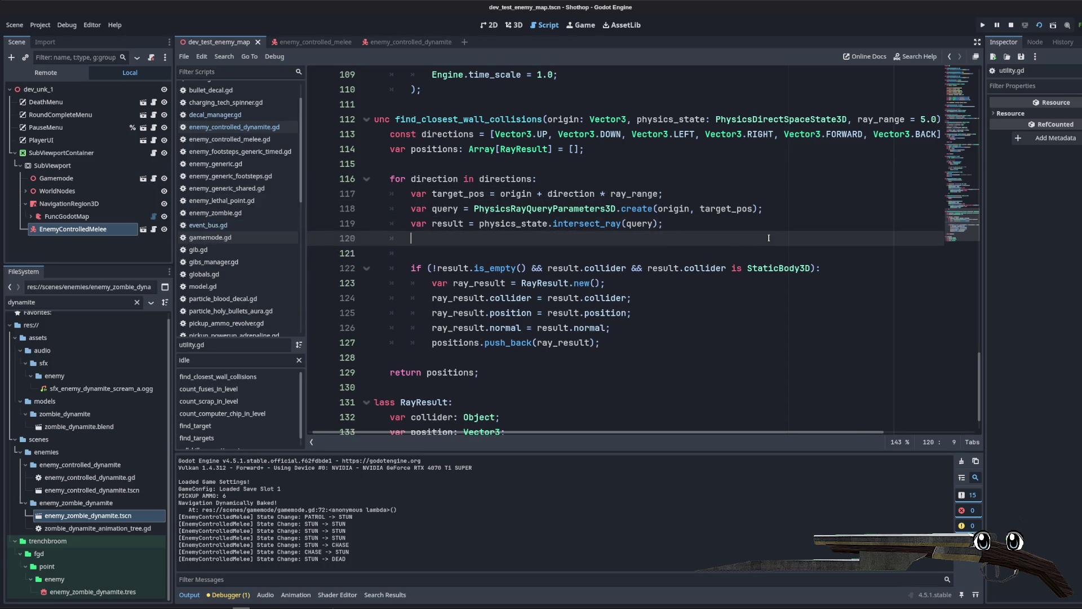
text(resu)
key(BackSpace)
key(BackSpace)
key(BackSpace)
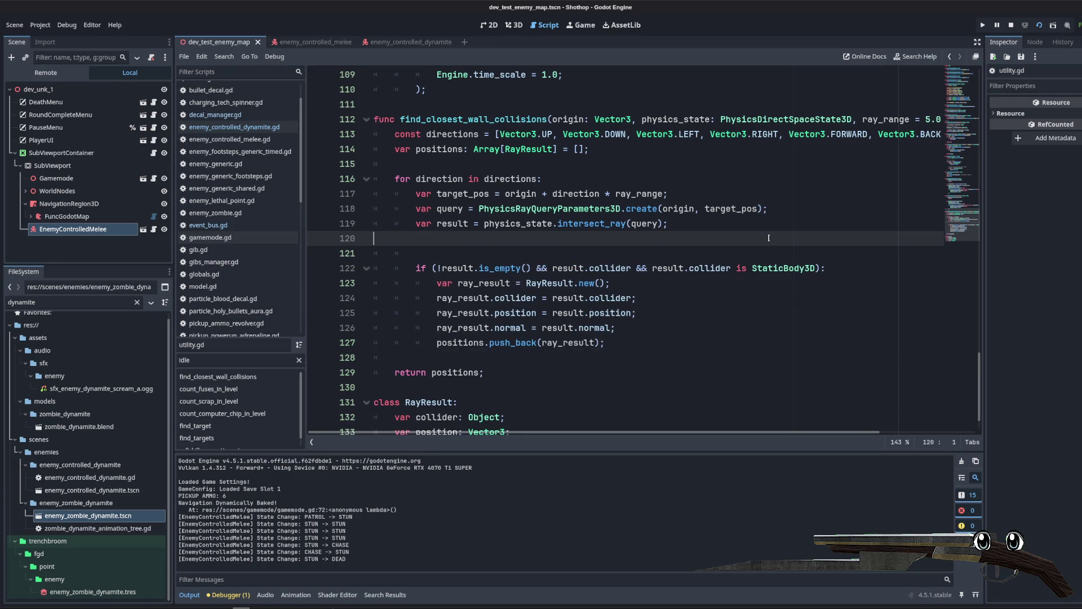
click(791, 211)
key(Return)
text(query)
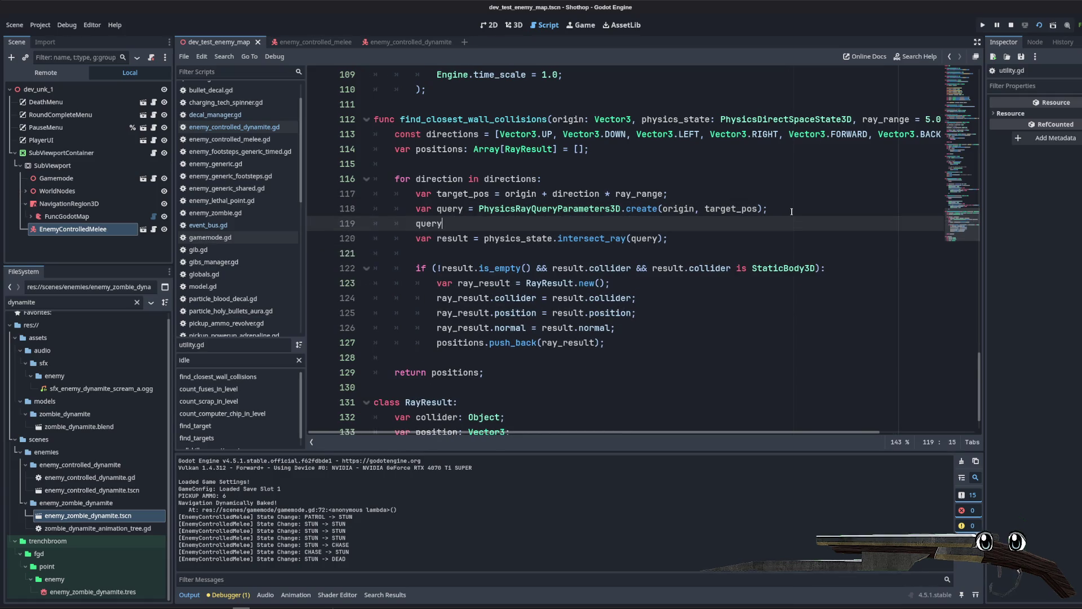
text(.mask)
key(Return)
text(= 1;)
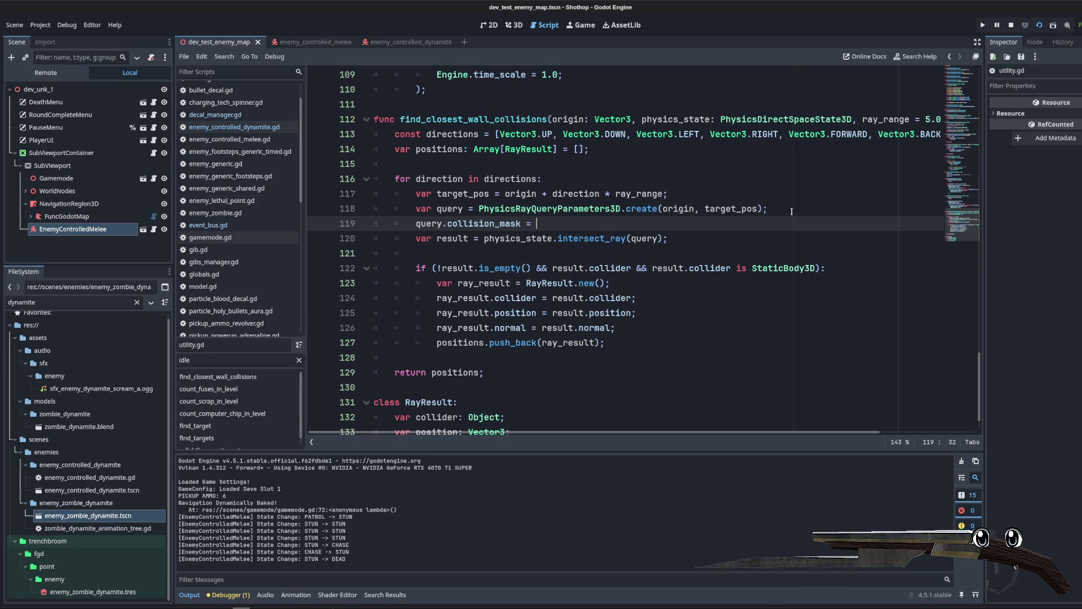
Step: Add query.collide_with_areas = false on the next line and run the project
key(Return)
text(query.collisio)
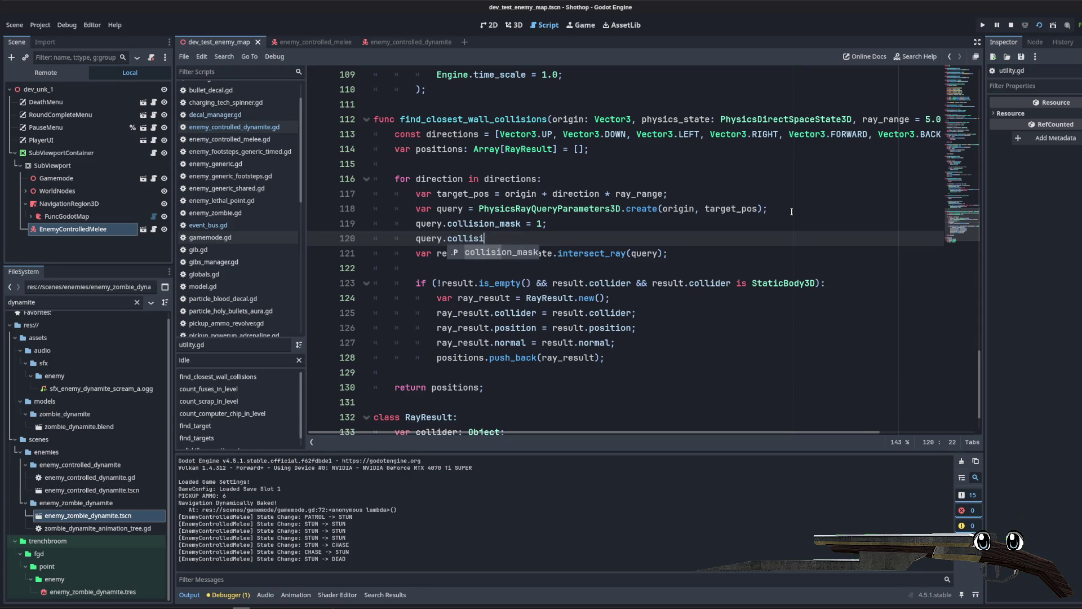
key(BackSpace)
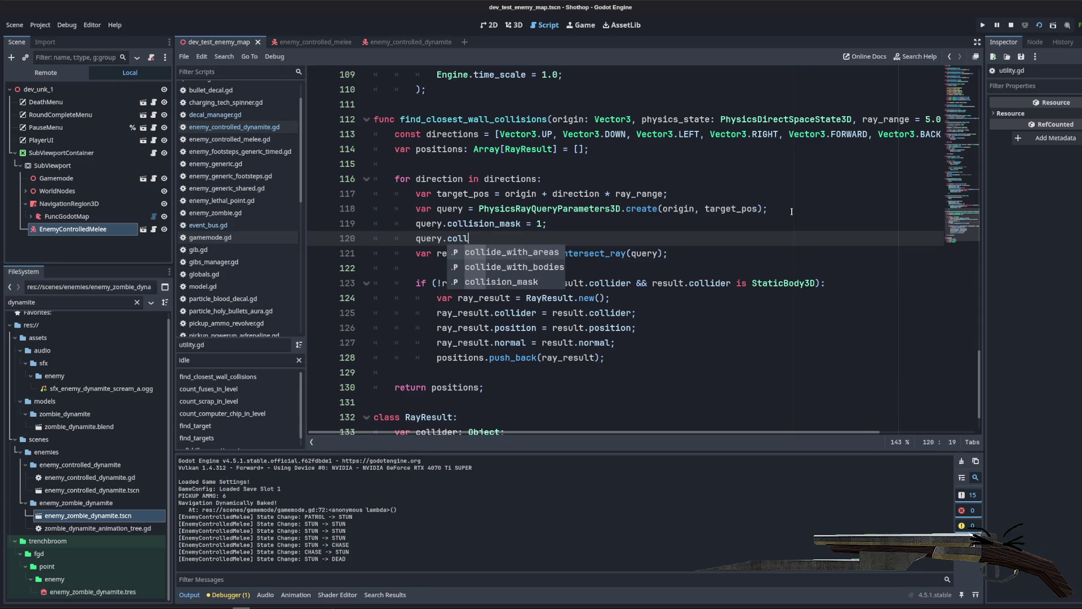
key(Return)
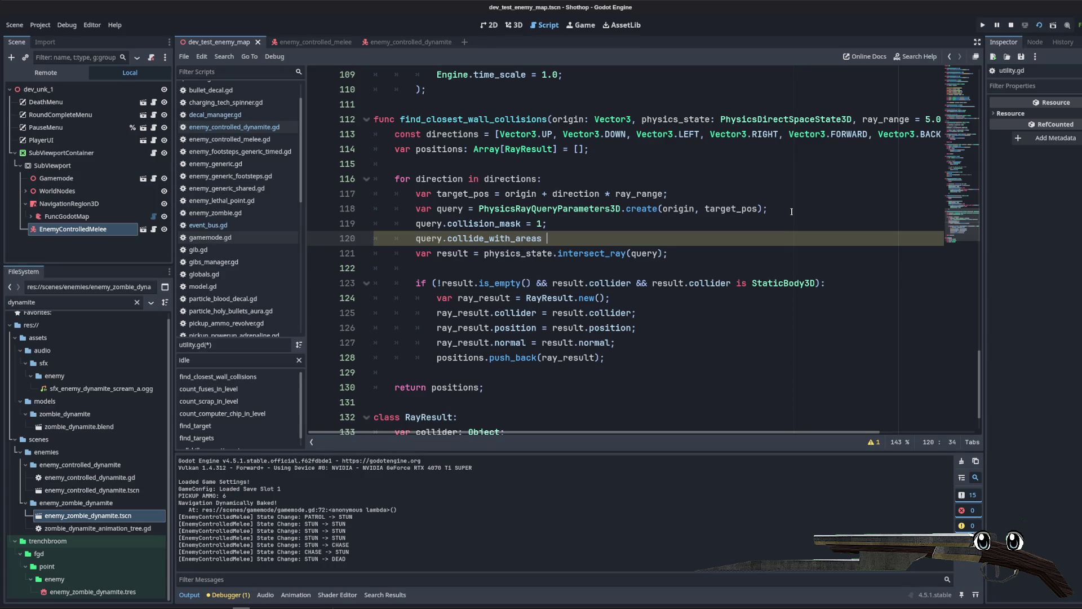
key(Return)
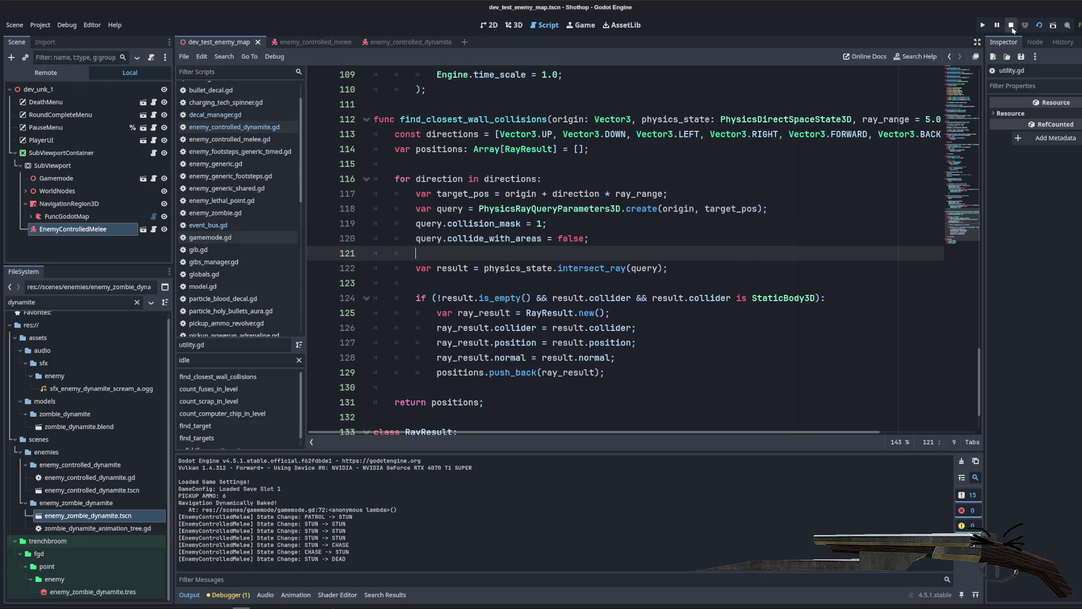
click(1038, 25)
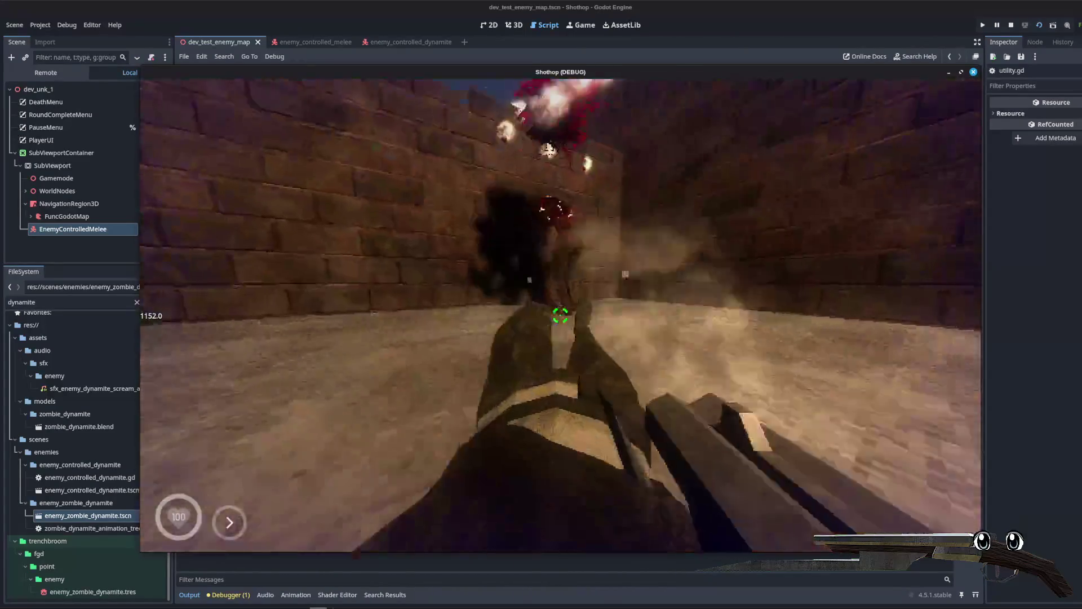
Step: Shoot the dynamite zombie, then restart the level from the pause menu's Reset
click(560, 315)
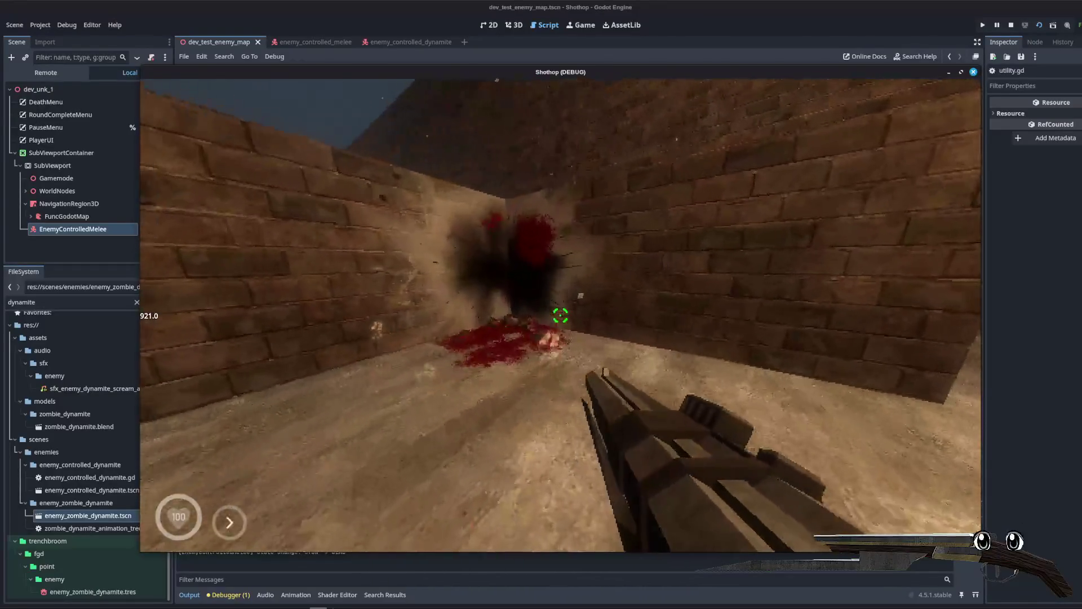
key(Escape)
click(561, 314)
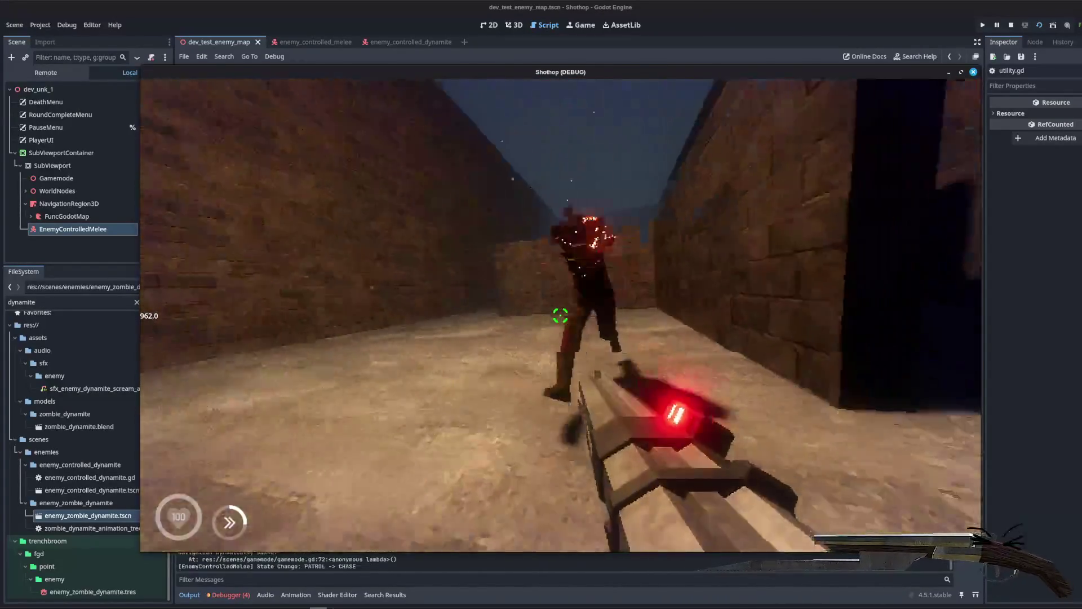
Step: Shoot the approaching zombie, walk up to it, then stop the game and return to utility.gd
click(561, 315)
key(w)
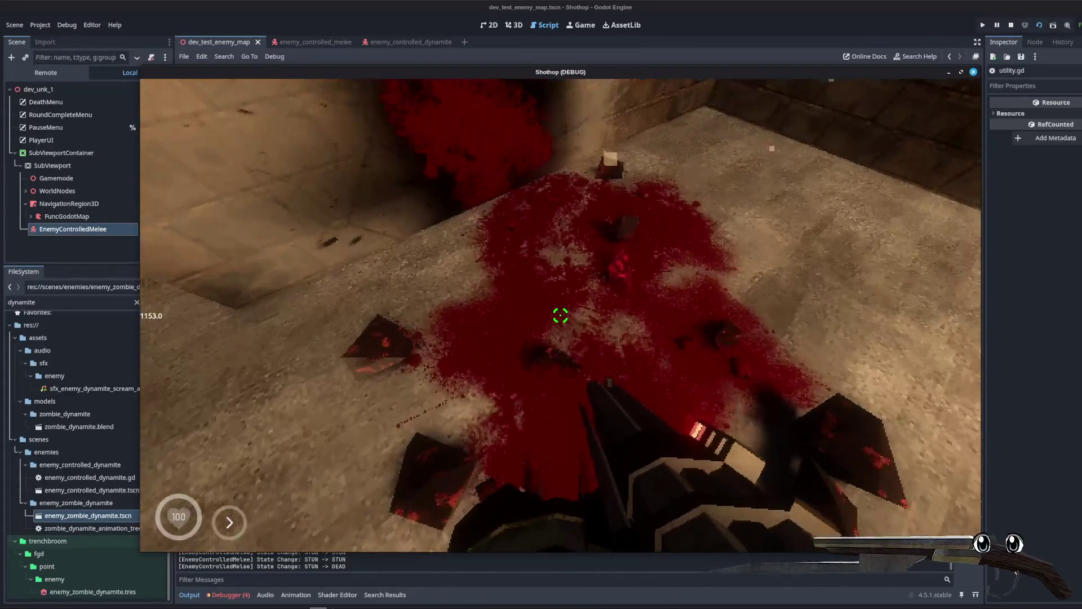
key(Escape)
key(F8)
click(553, 283)
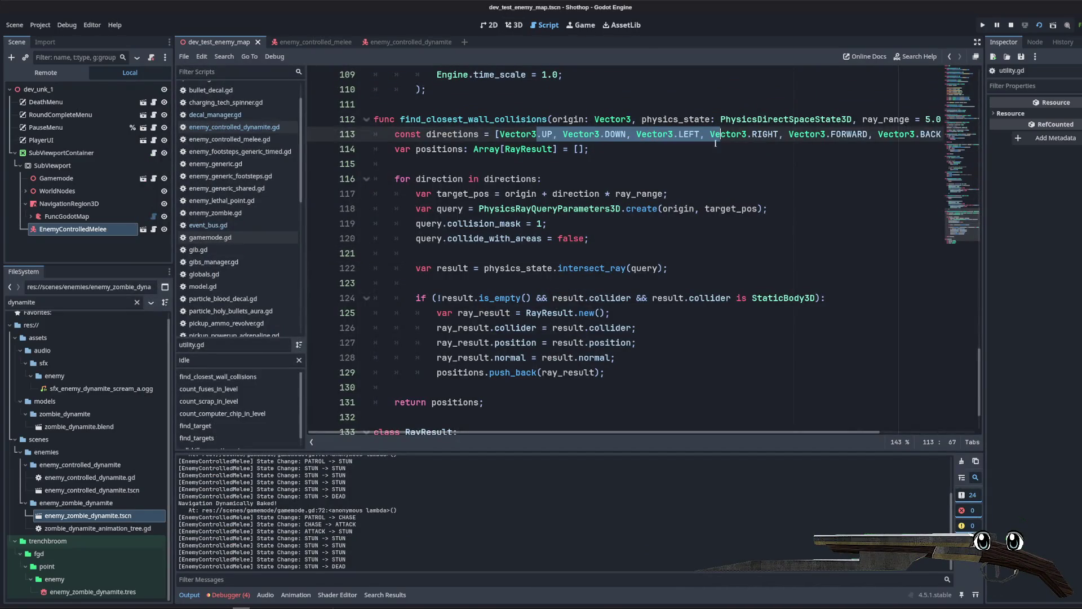
Step: Insert an empty line 121 after query.collide_with_areas = false in find_closest_wall_collisions
scroll(564, 254, down, 1)
scroll(563, 237, up, 1)
click(567, 210)
click(598, 237)
scroll(648, 338, up, 1)
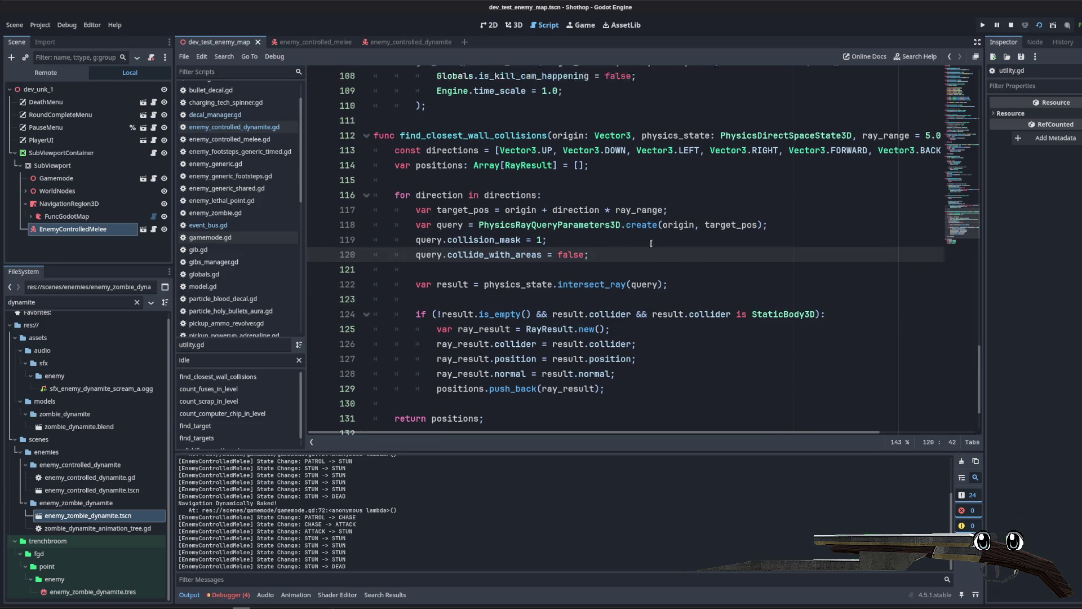
scroll(502, 239, down, 2)
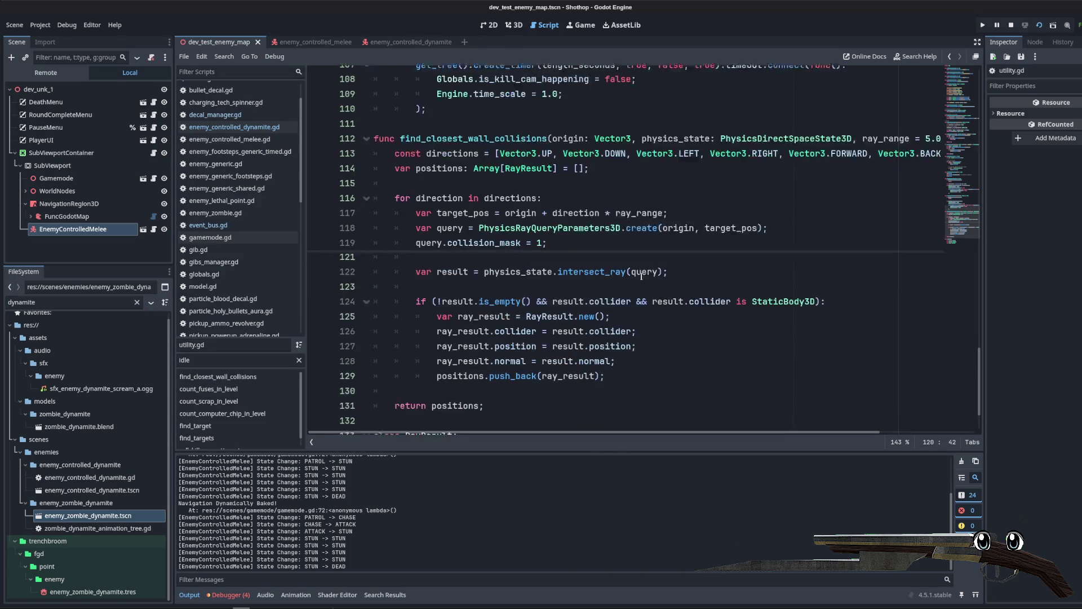
scroll(502, 240, up, 1)
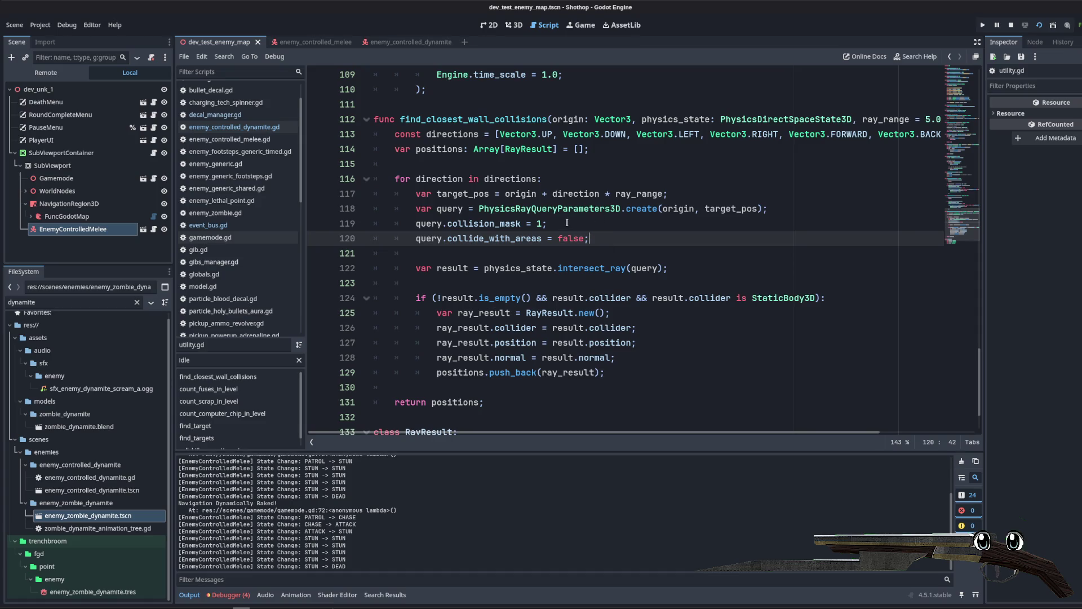
click(557, 168)
click(502, 223)
double_click(501, 238)
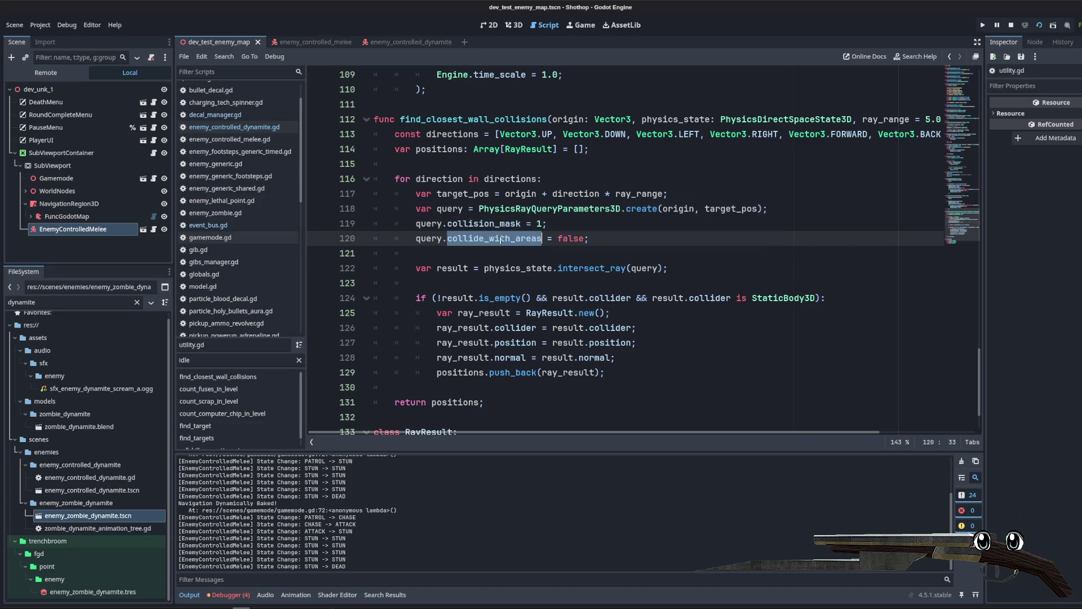
click(596, 239)
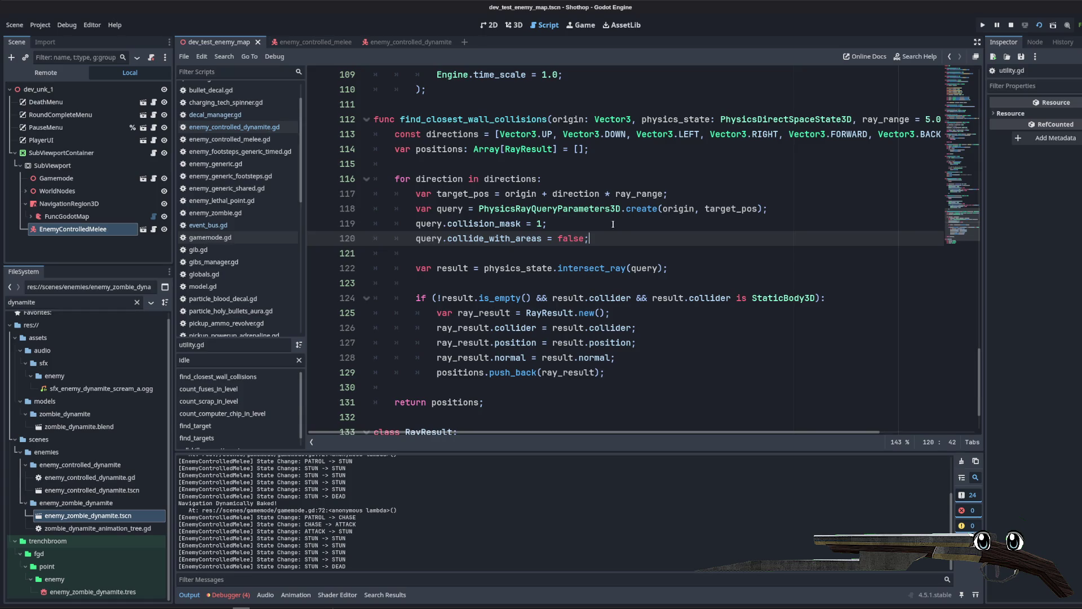
key(Return)
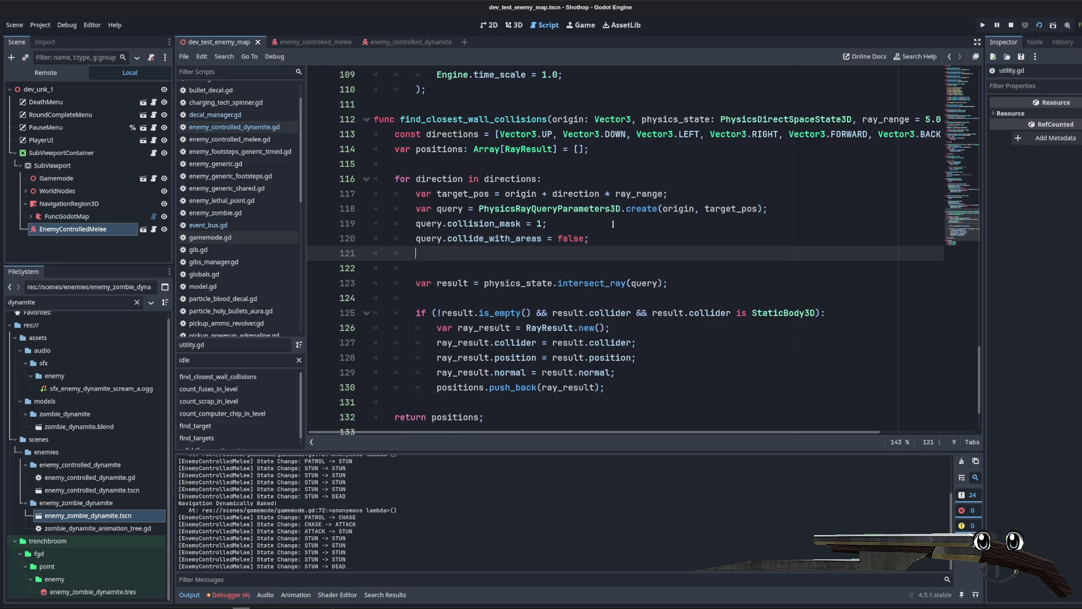
Step: Pick the hit_back_faces property from the query autocomplete on line 121
text(query.col)
key(BackSpace)
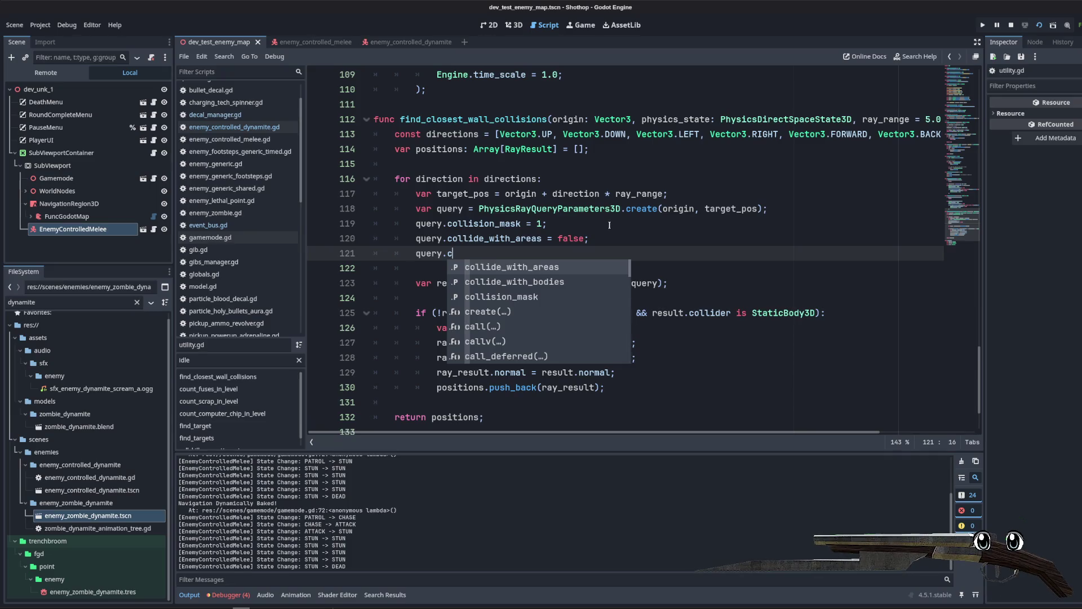
key(BackSpace)
text(o)
key(BackSpace)
scroll(560, 329, down, 5)
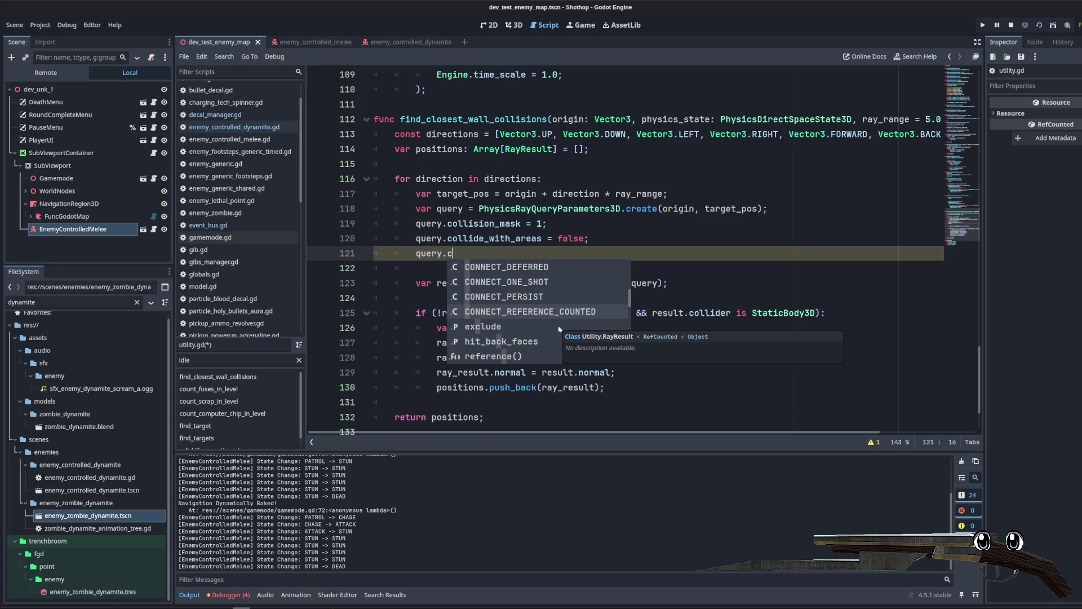
scroll(559, 328, down, 1)
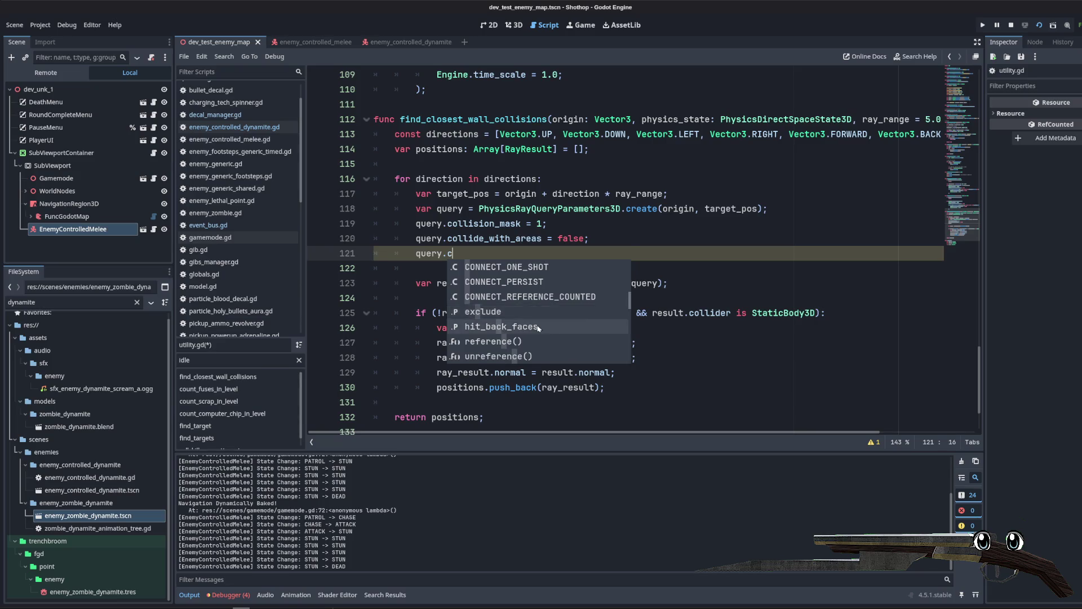
click(535, 327)
Step: Set query.hit_back_faces to true, then stop and rerun the game
text(= true;)
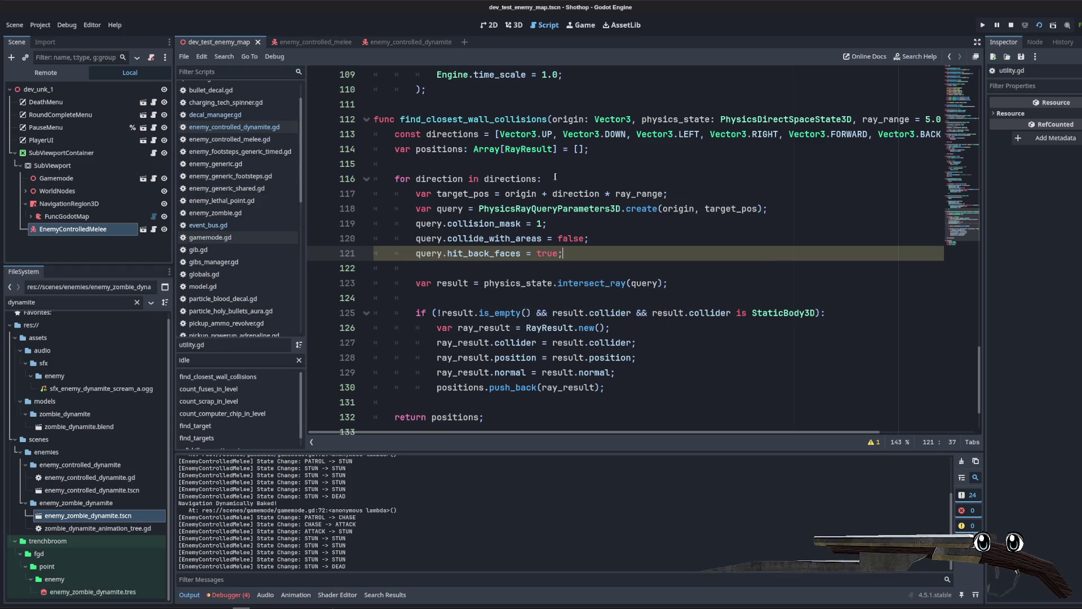
click(620, 149)
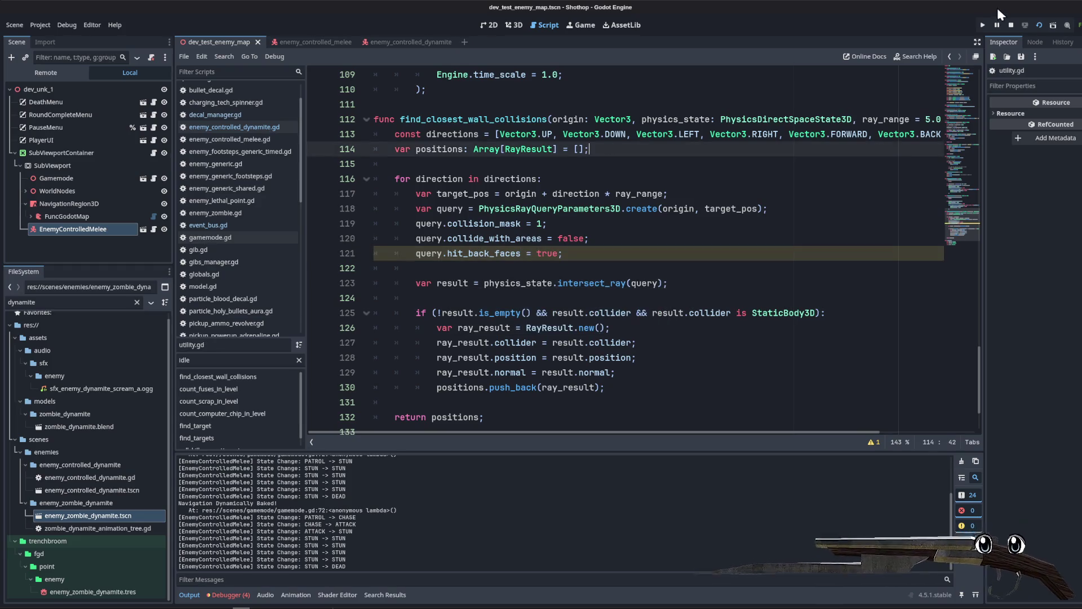
click(1038, 25)
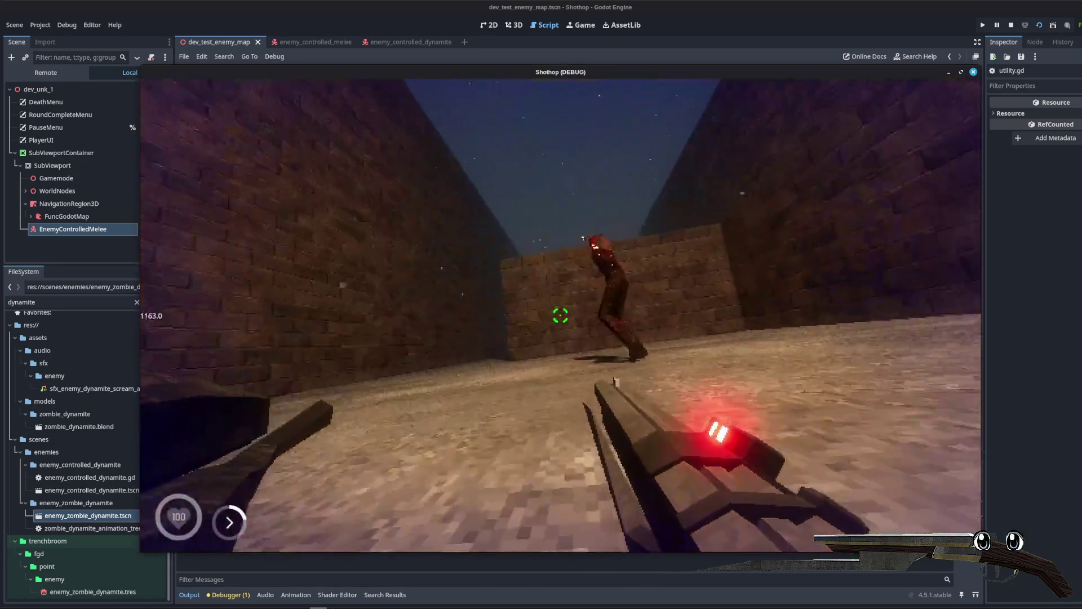
Step: Shoot the corridor zombie and reload until it explodes, then pause and stop the test run
click(560, 315)
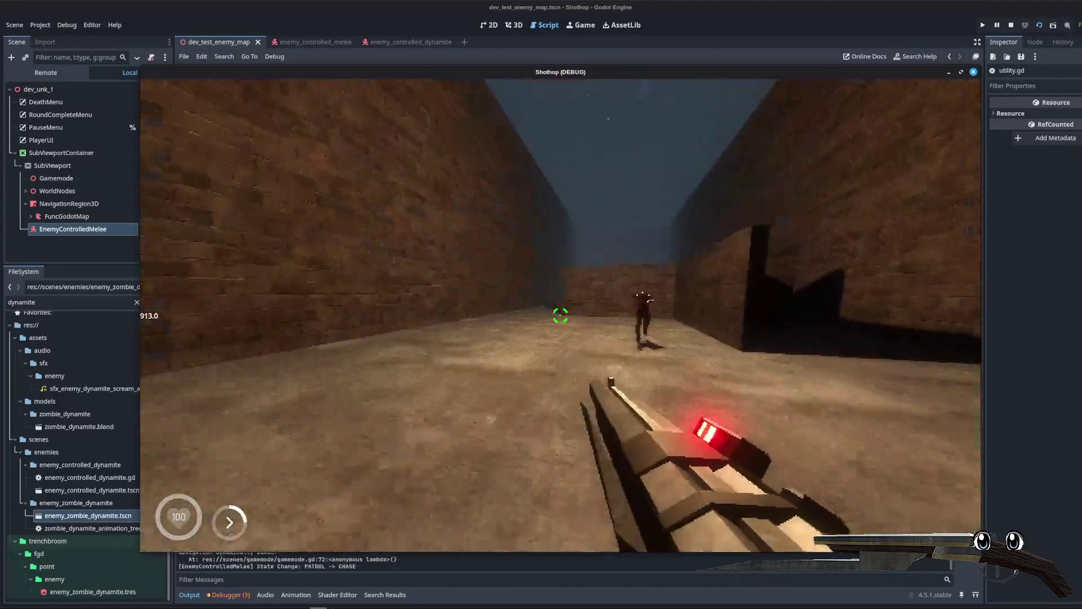
click(560, 315)
click(560, 315)
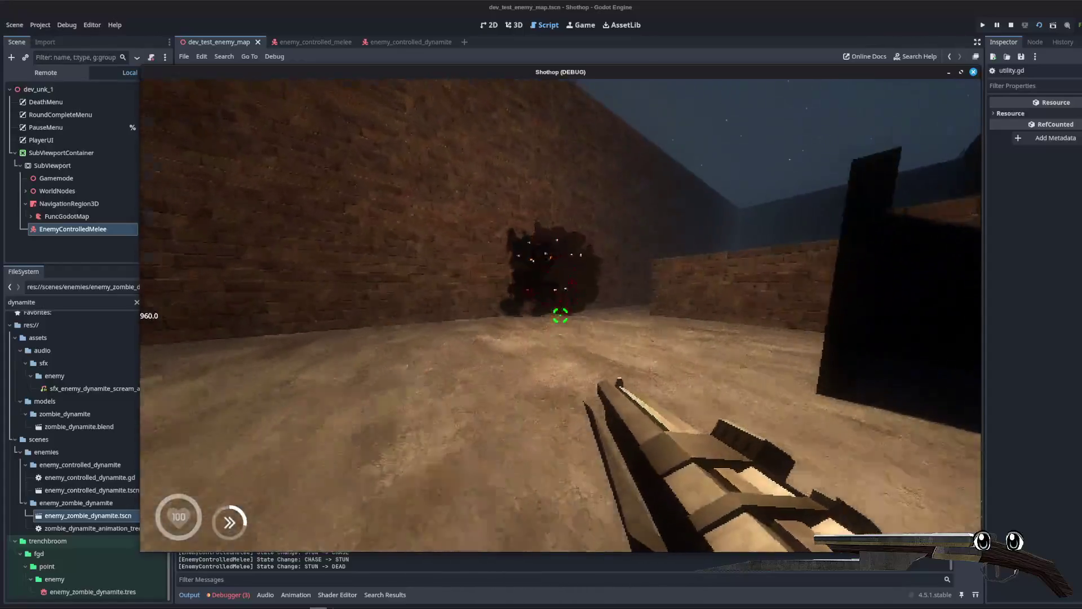
click(561, 315)
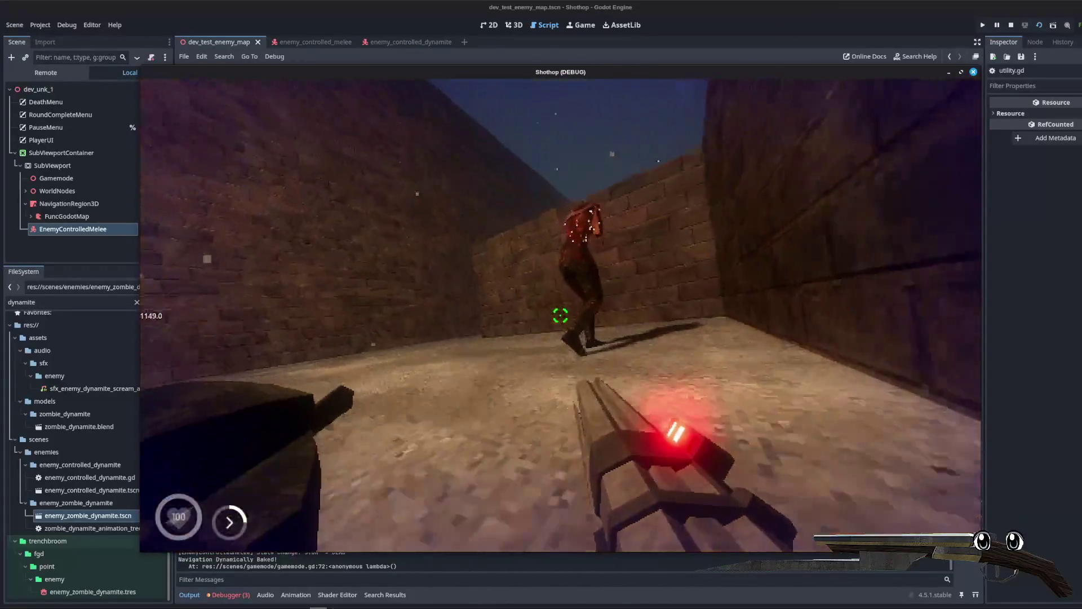
click(560, 315)
key(r)
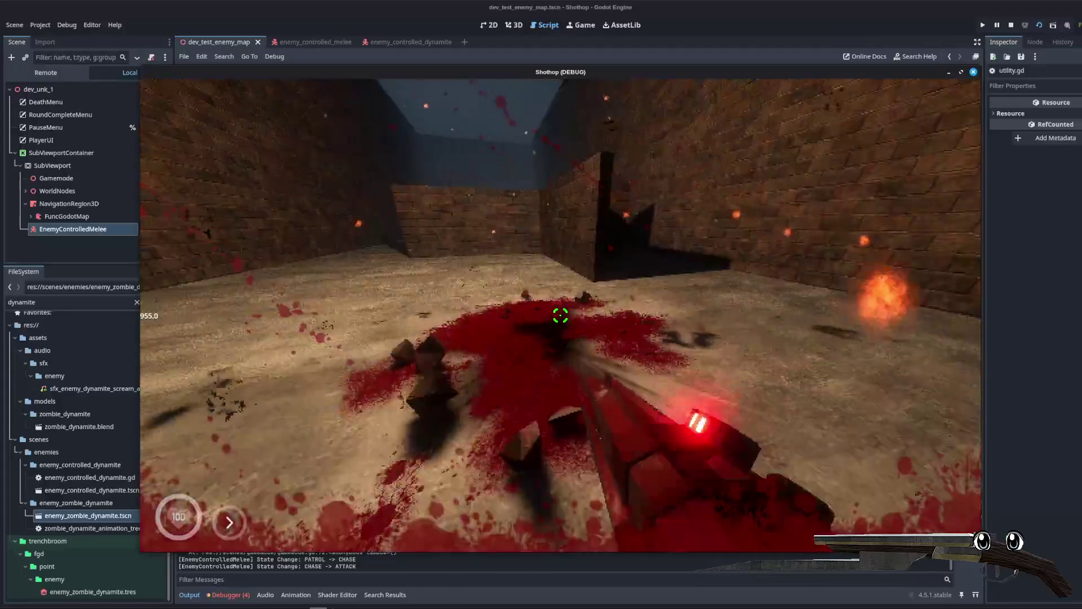
key(Escape)
click(1010, 25)
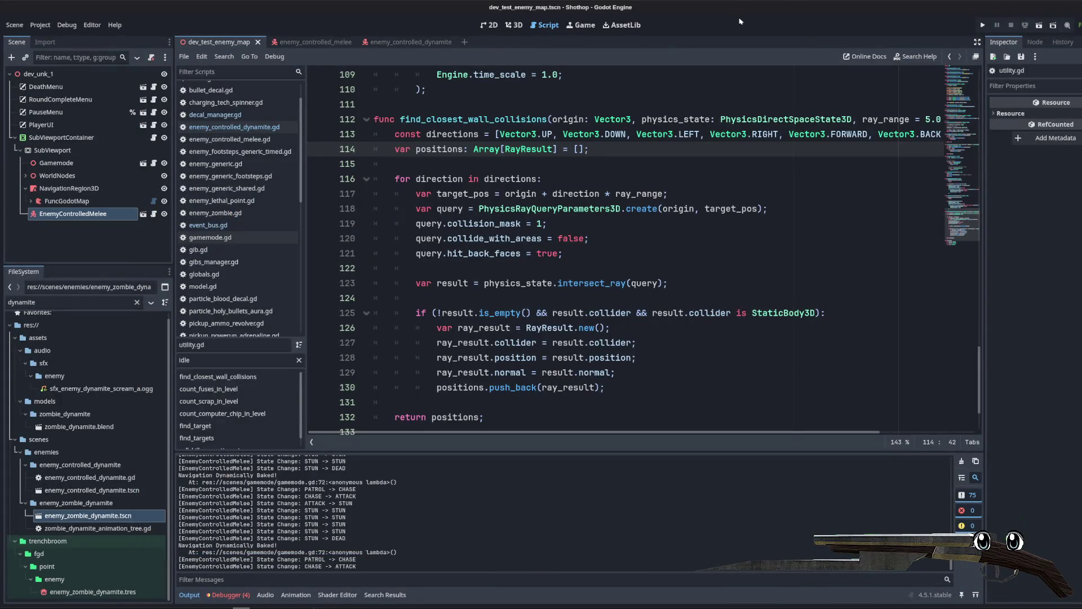
Step: Open the enemy_zombie_dynamite scene from the FileSystem dock
click(698, 188)
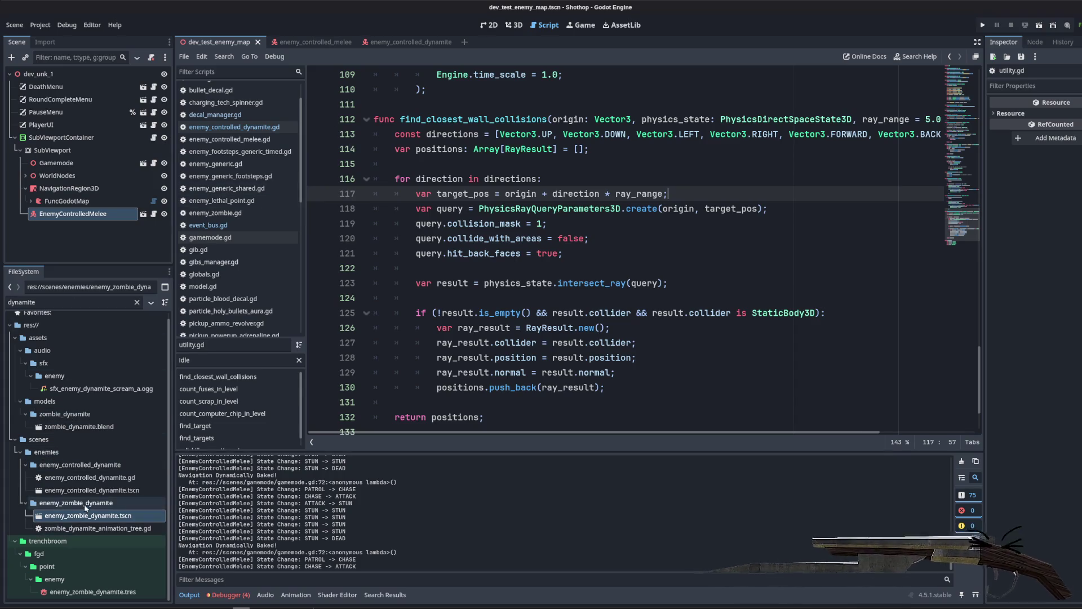
click(70, 492)
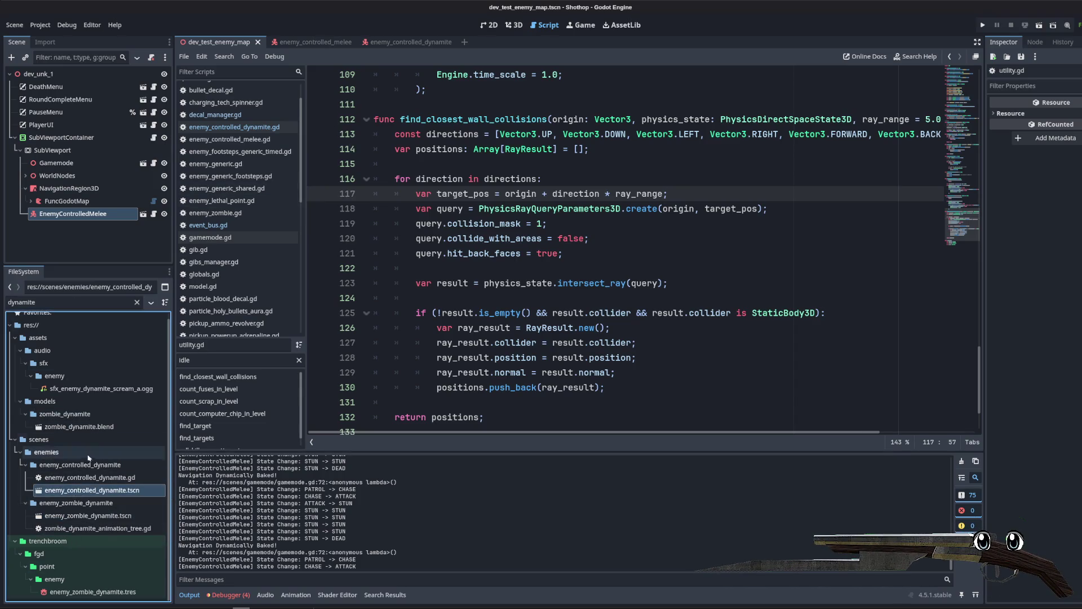
double_click(88, 530)
double_click(88, 515)
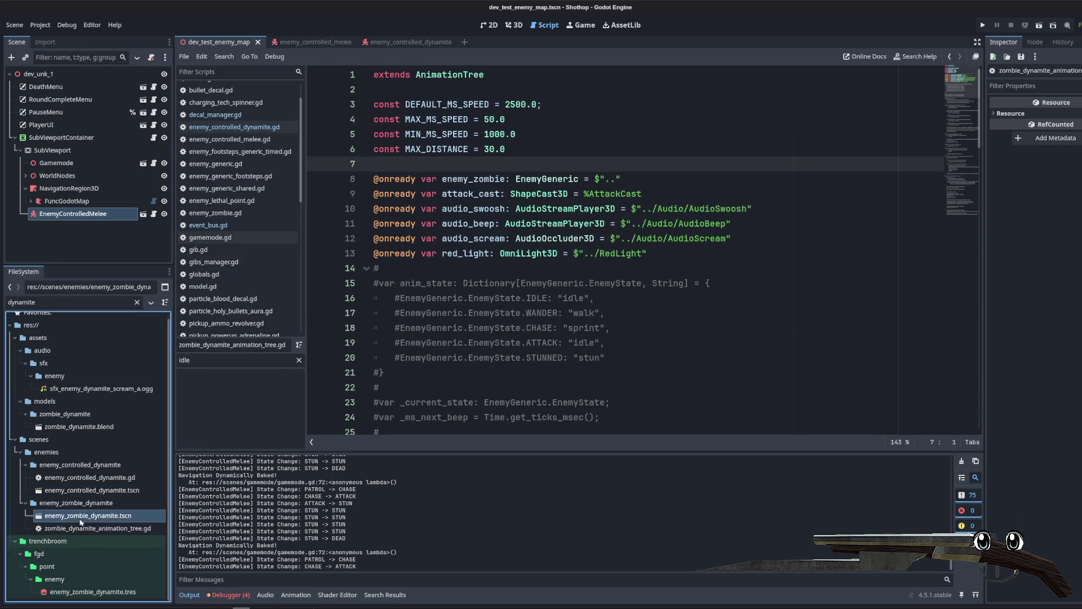
Step: Select AudioBeep and AudioScream, then select Audio in the enemy_controlled_dynamite scene
click(50, 213)
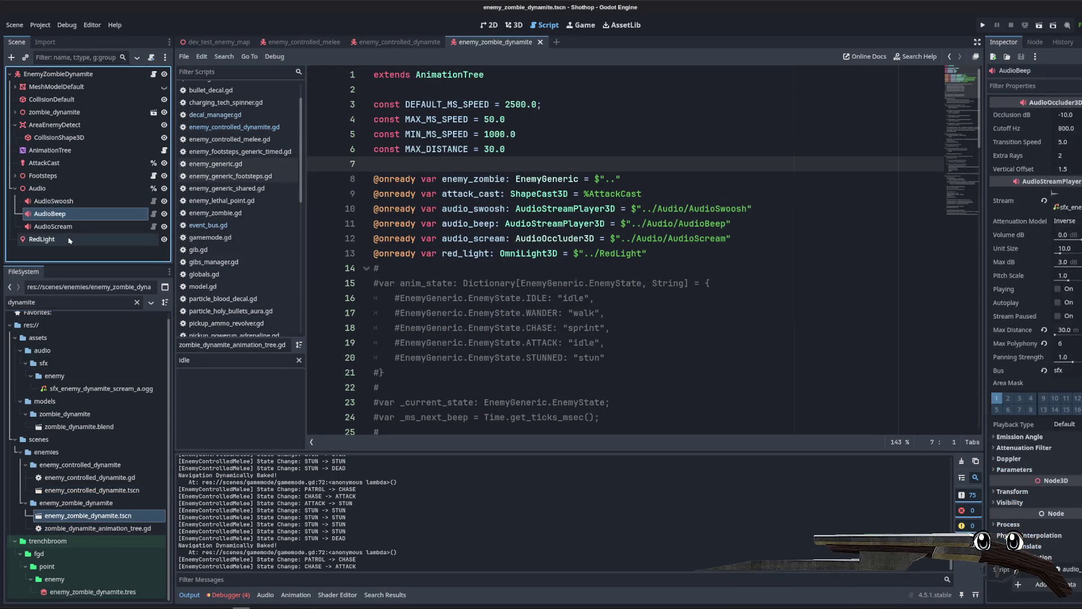
click(54, 201)
click(56, 215)
shift+click(65, 227)
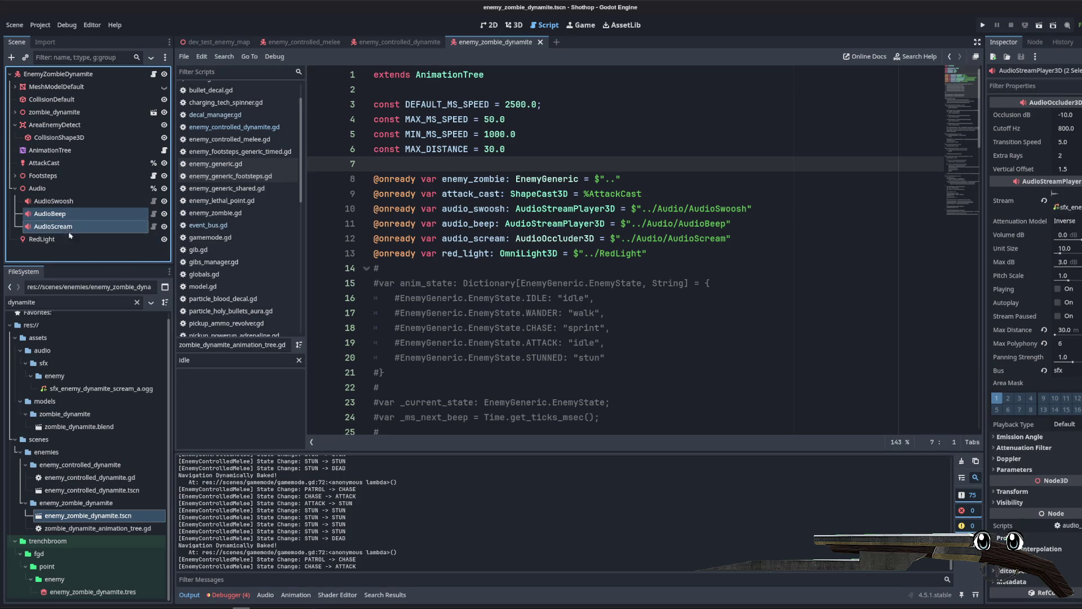
click(62, 215)
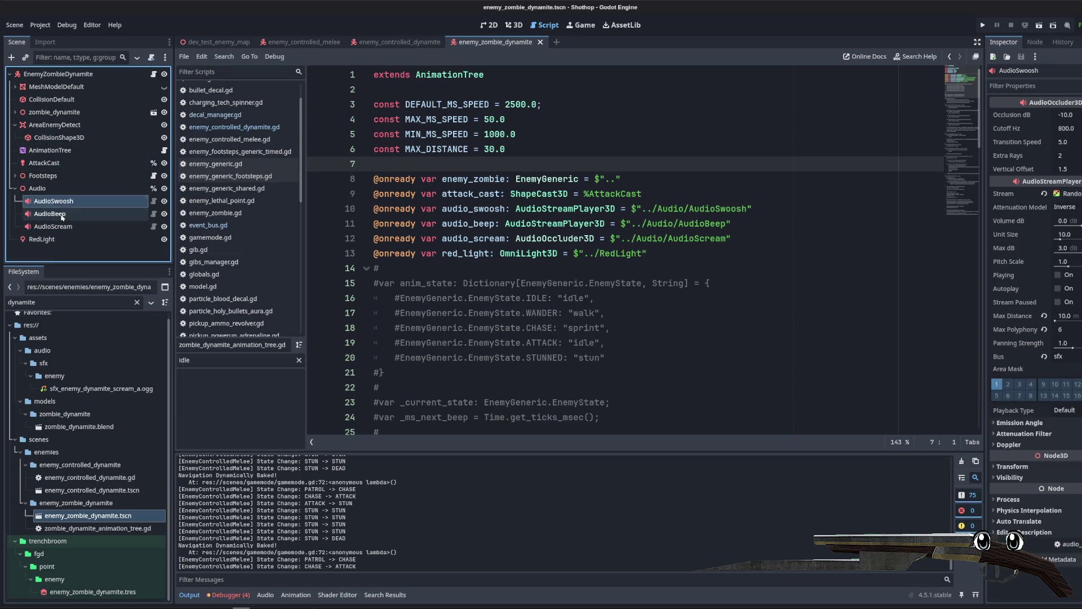
shift+click(56, 226)
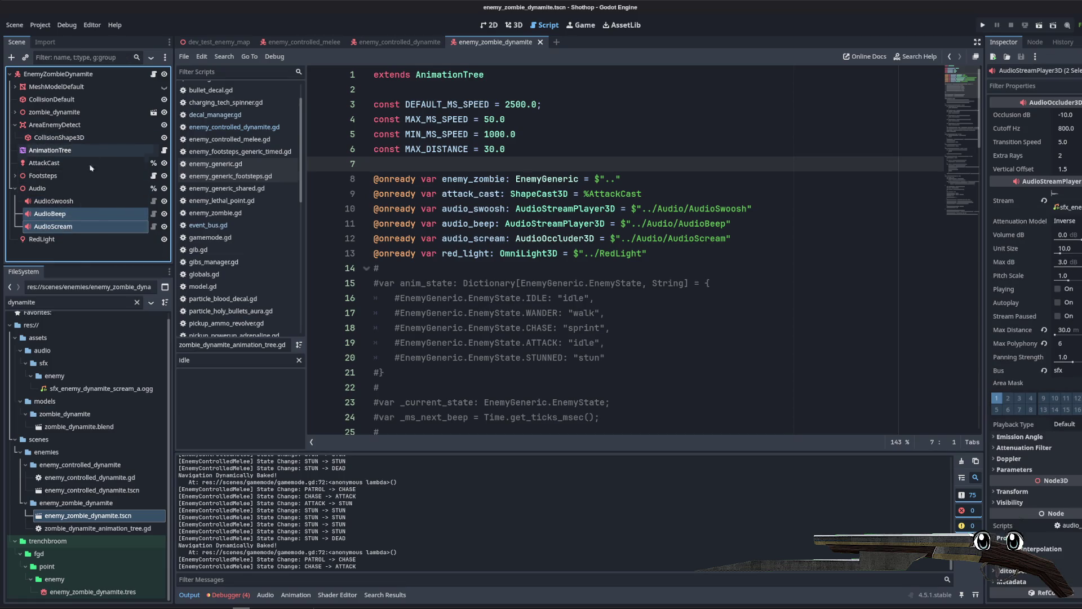
click(408, 43)
click(45, 137)
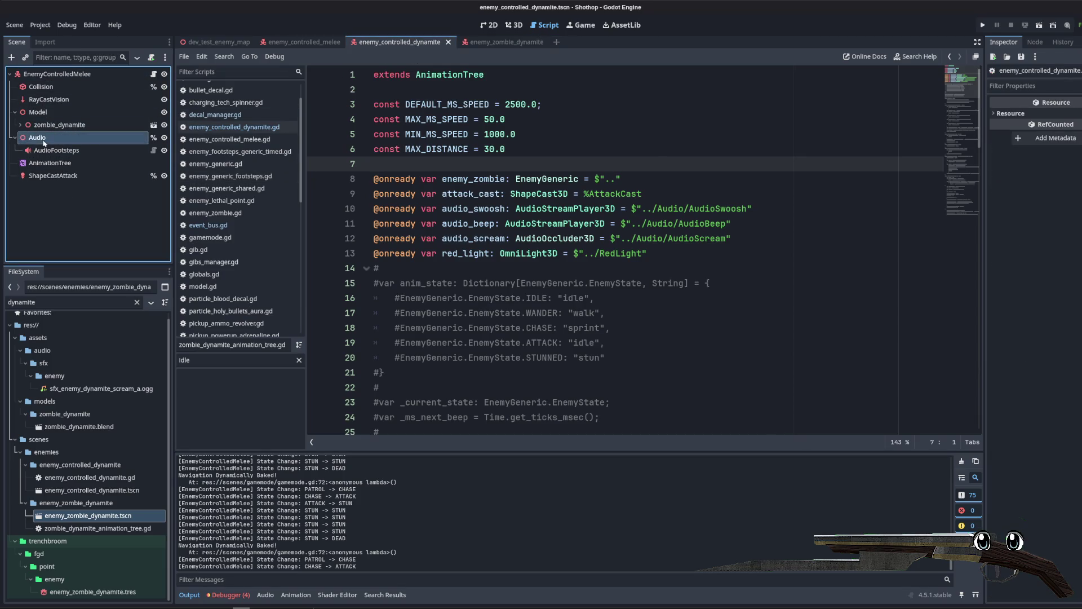
Step: Paste AudioBeep and AudioScream under Audio and save the controlled dynamite scene
key(ctrl+v)
click(50, 188)
key(ctrl+s)
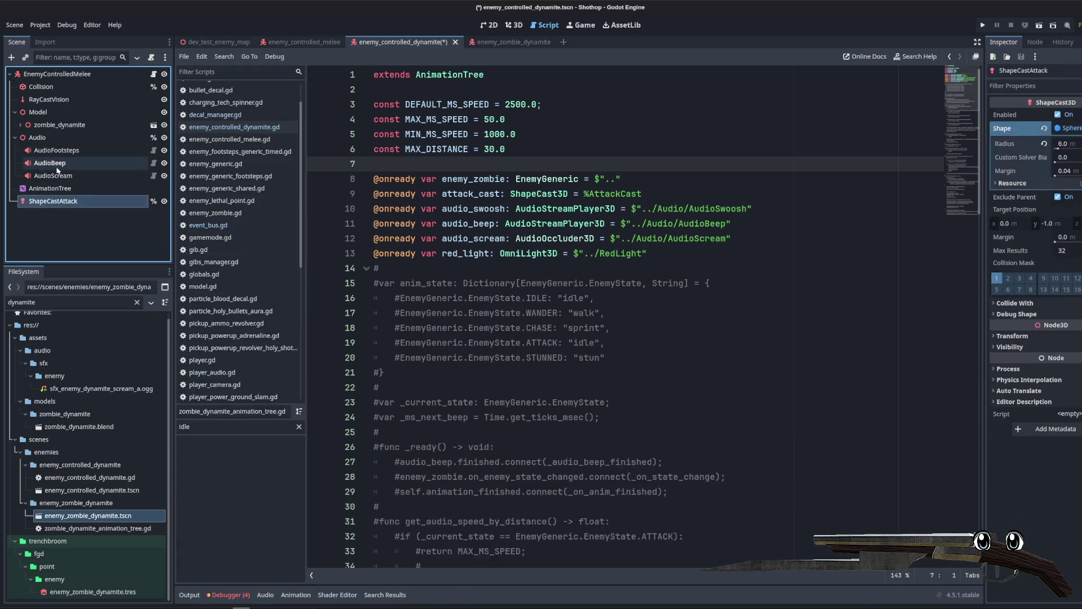
Step: Copy the commented audio-beep distance functions from zombie_dynamite_animation_tree.gd
click(495, 43)
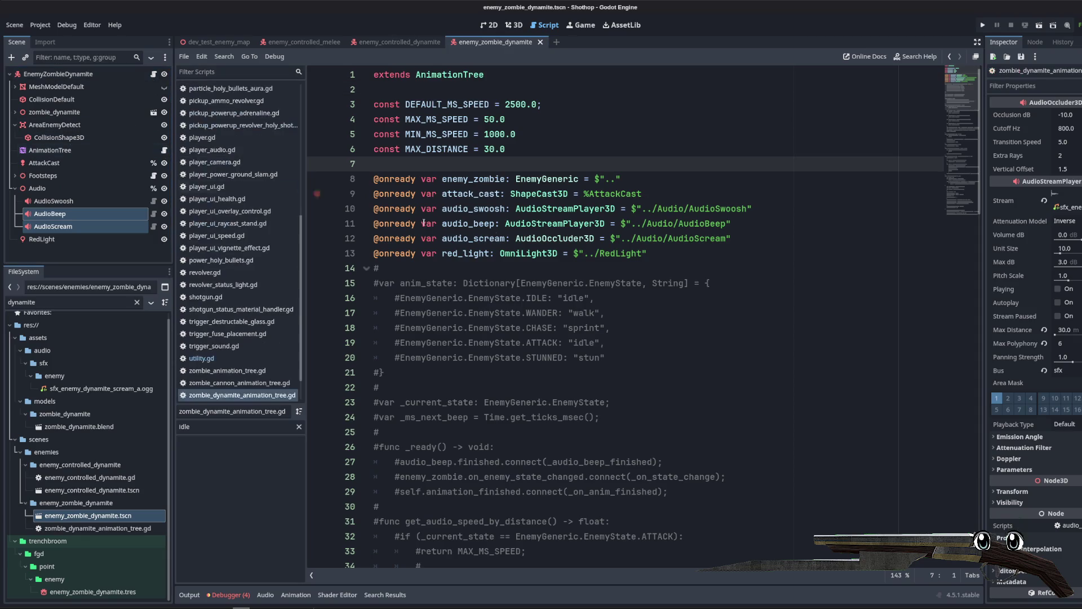
click(648, 255)
scroll(648, 265, down, 8)
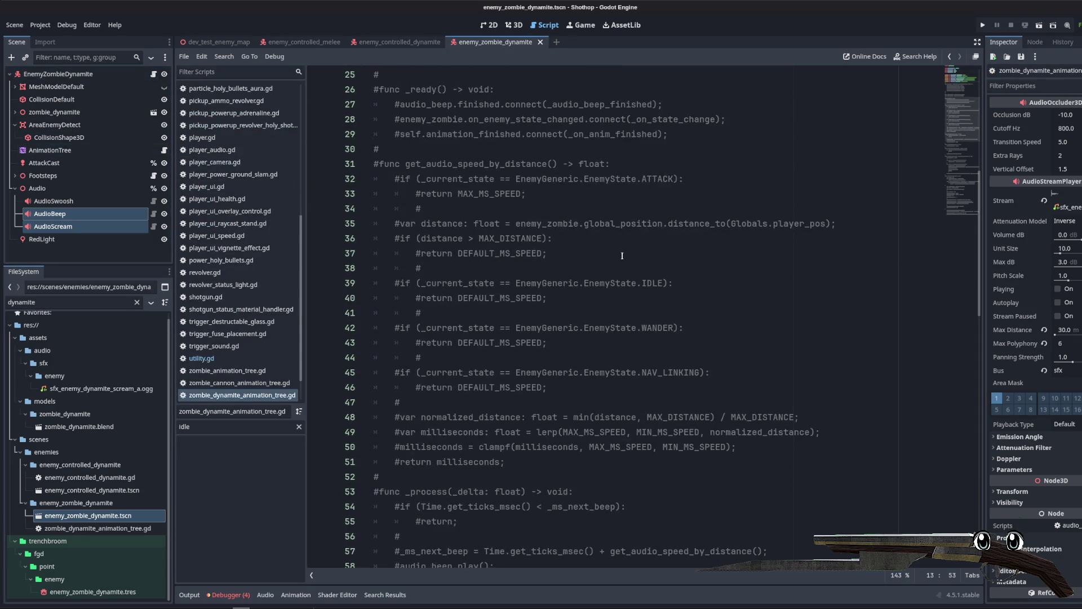
scroll(622, 255, down, 3)
scroll(563, 265, up, 3)
mouse_move(504, 462)
mouse_down()
mouse_move(395, 420)
mouse_move(375, 149)
mouse_up()
scroll(584, 308, down, 2)
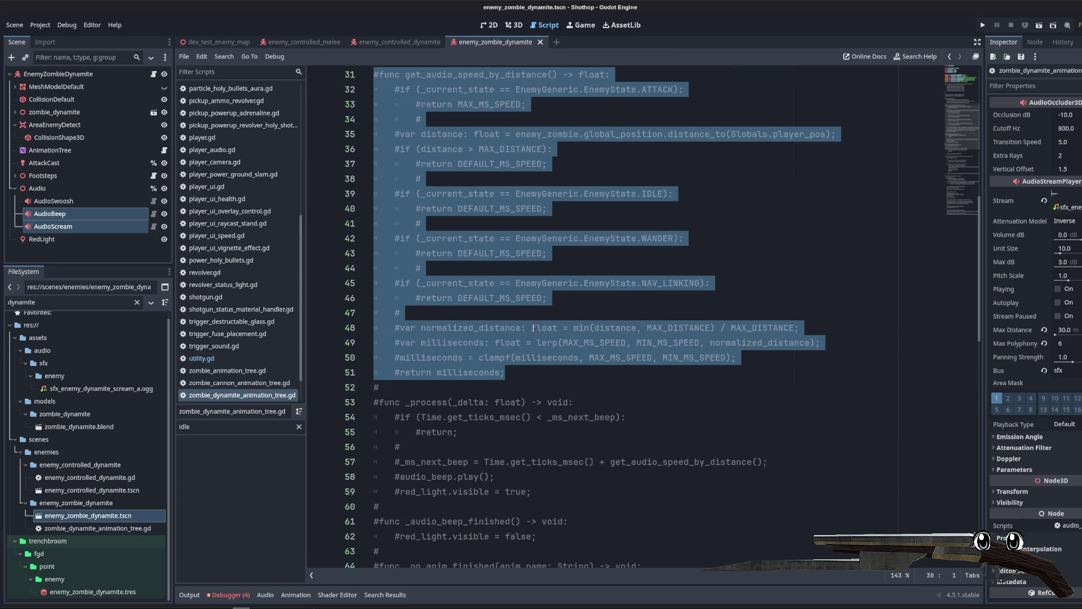
click(521, 388)
mouse_move(547, 490)
mouse_down()
mouse_move(524, 476)
mouse_move(434, 87)
mouse_move(411, 105)
mouse_move(413, 123)
mouse_move(356, 148)
mouse_up()
key(ctrl+c)
scroll(236, 169, up, 10)
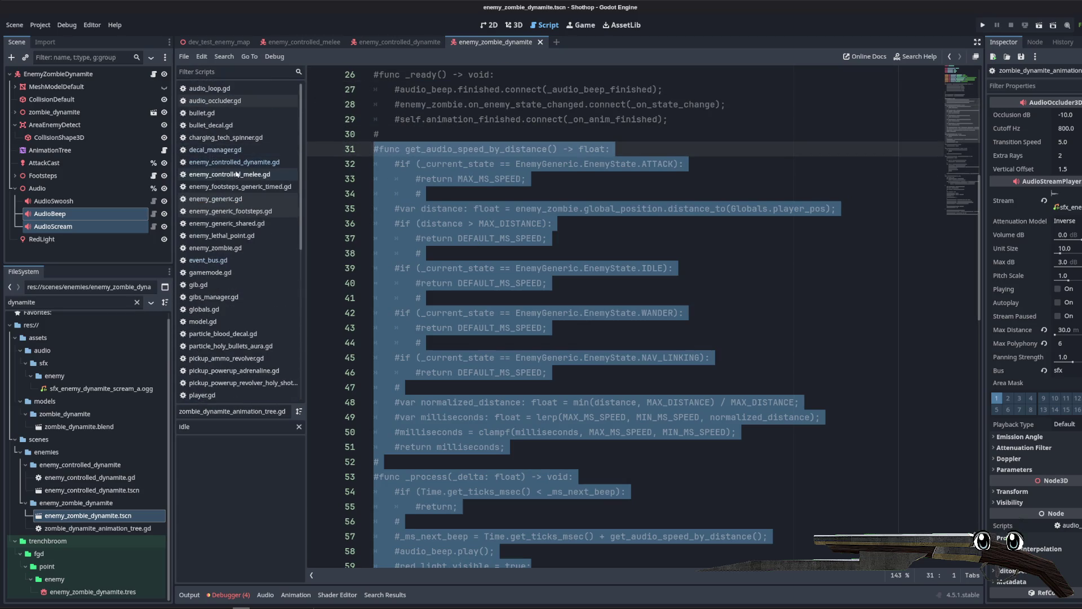
click(263, 163)
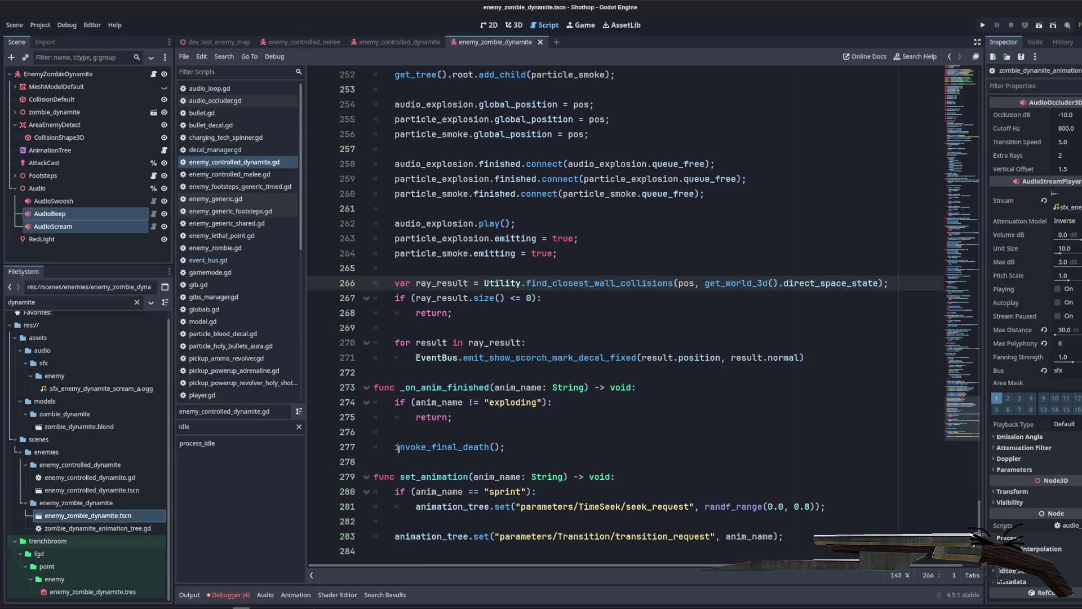
Step: Paste the beep-timing functions at line 285 of enemy_controlled_dynamite.gd and uncomment them
click(463, 558)
key(ctrl+v)
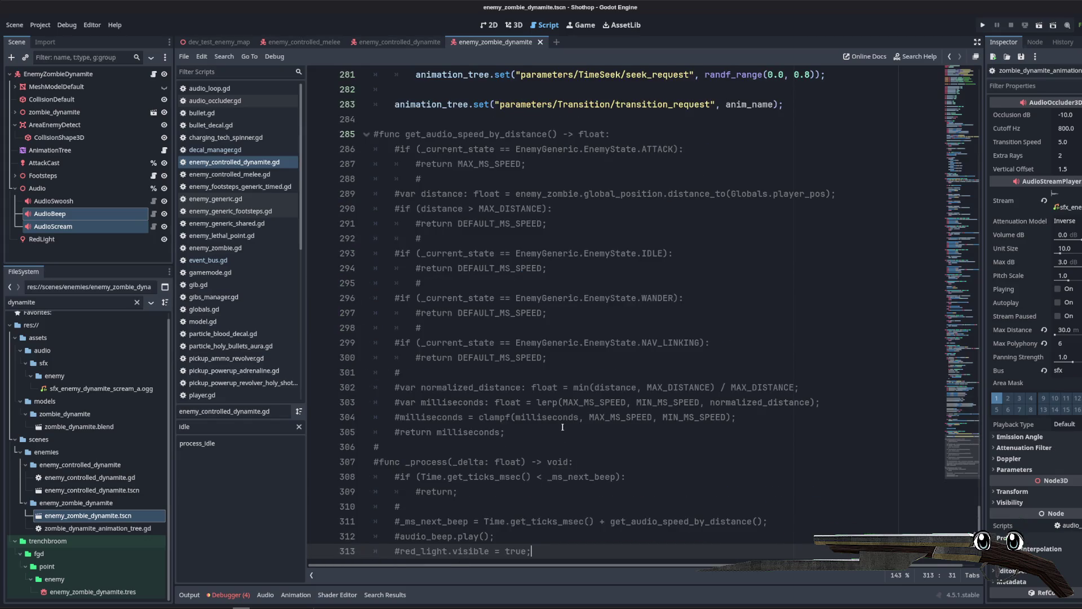
mouse_move(463, 558)
mouse_down()
mouse_move(352, 203)
mouse_move(352, 133)
mouse_up()
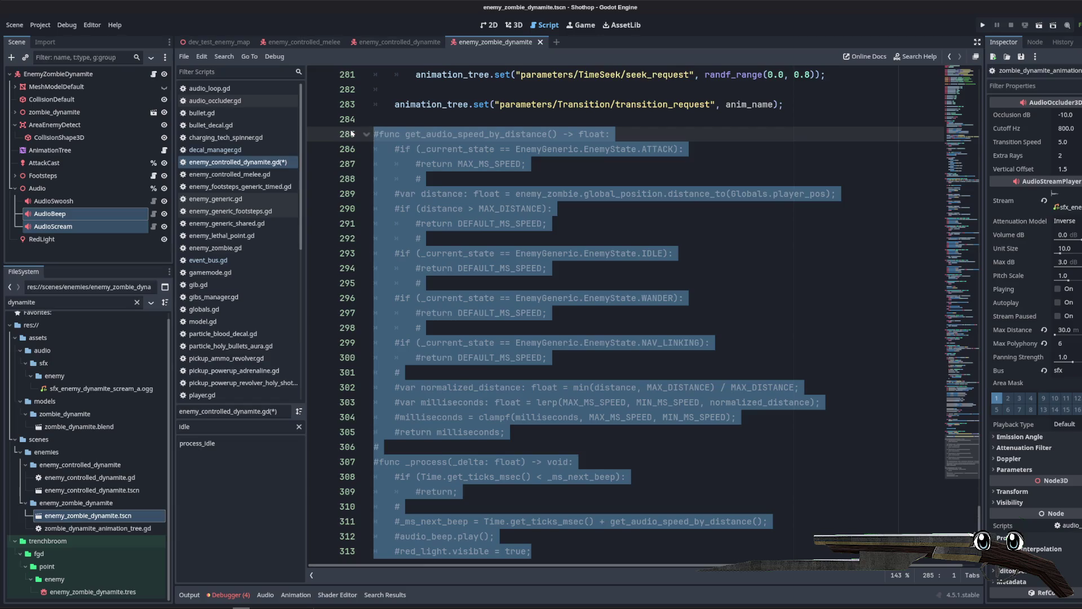
key(ctrl+k)
click(682, 298)
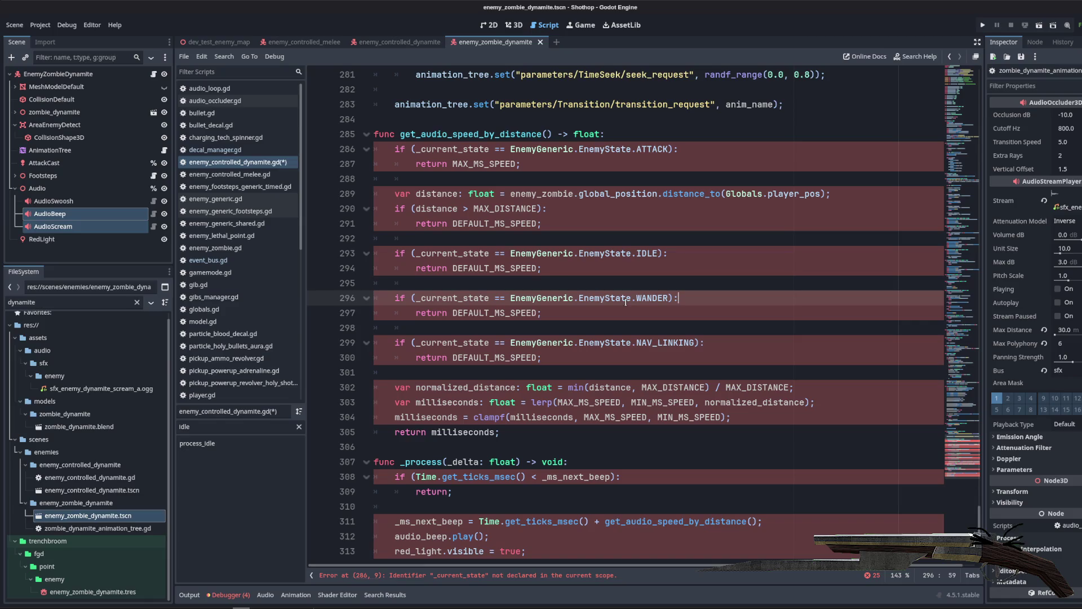
Step: Replace every _current_state in the pasted functions with self.state
double_click(450, 149)
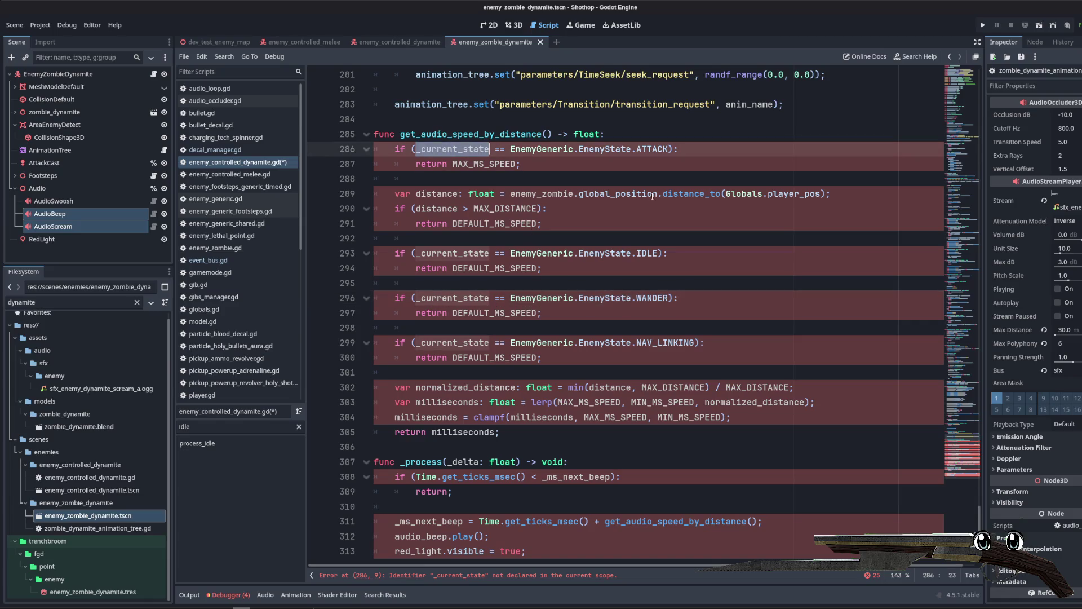
click(511, 150)
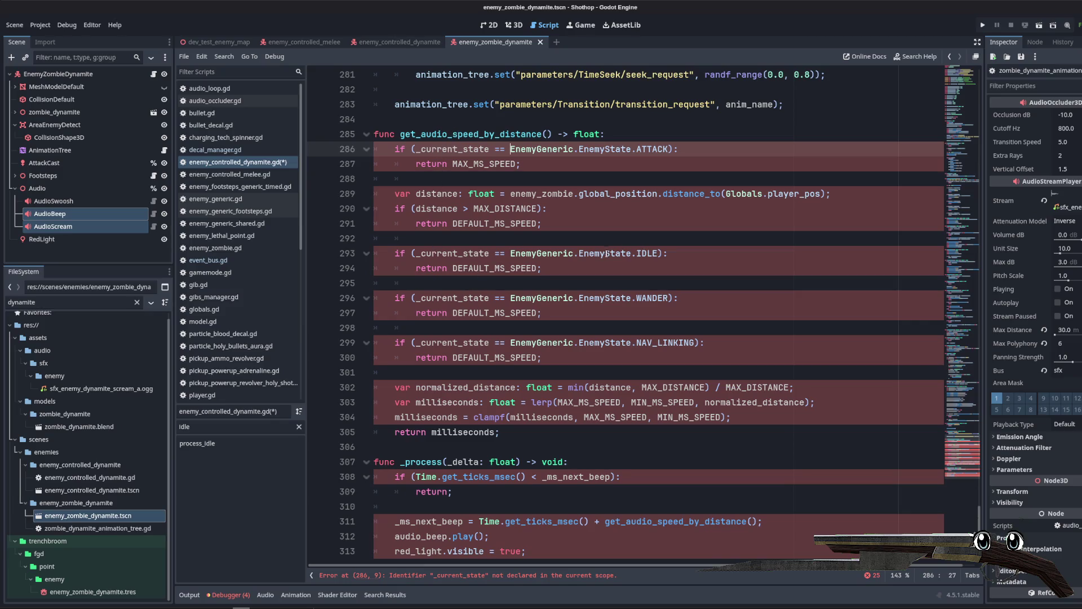
drag(510, 253, 657, 253)
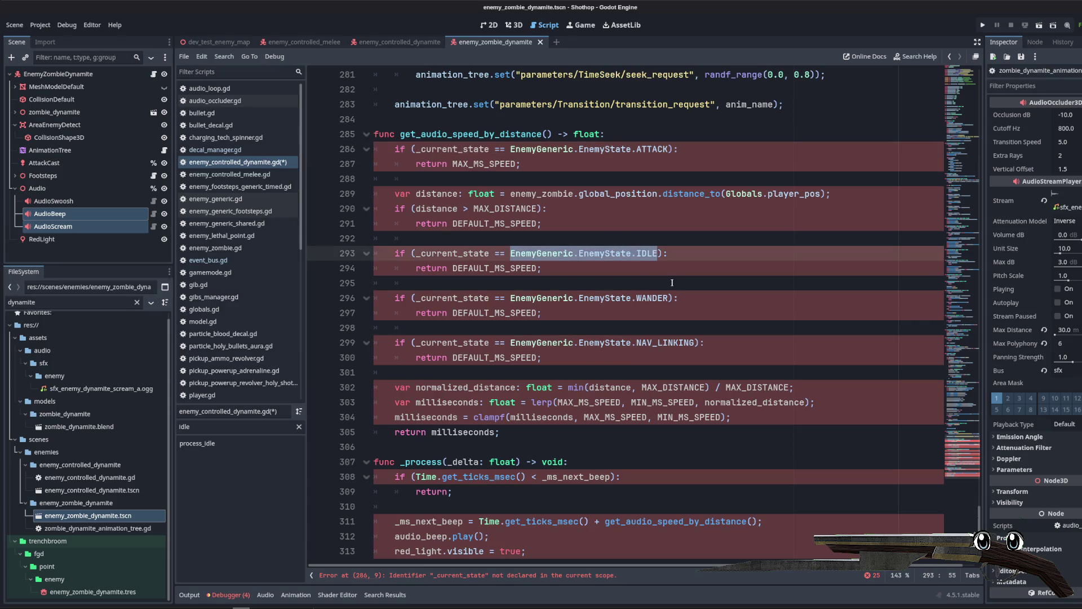
double_click(454, 149)
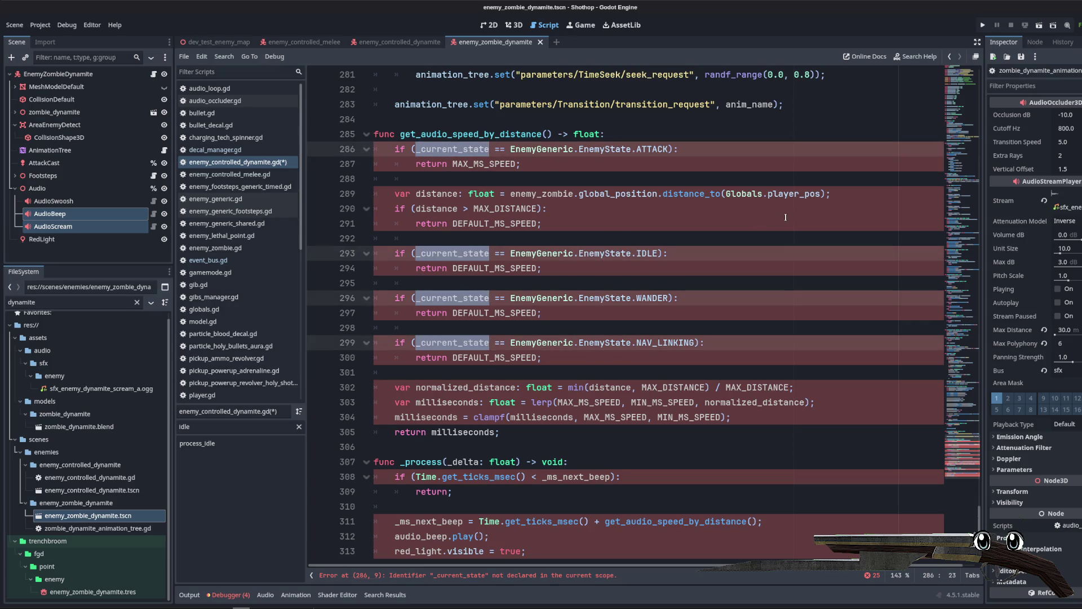
key(ctrl+d)
key(ctrl+d)
key(ctrl+d)
text(self.state)
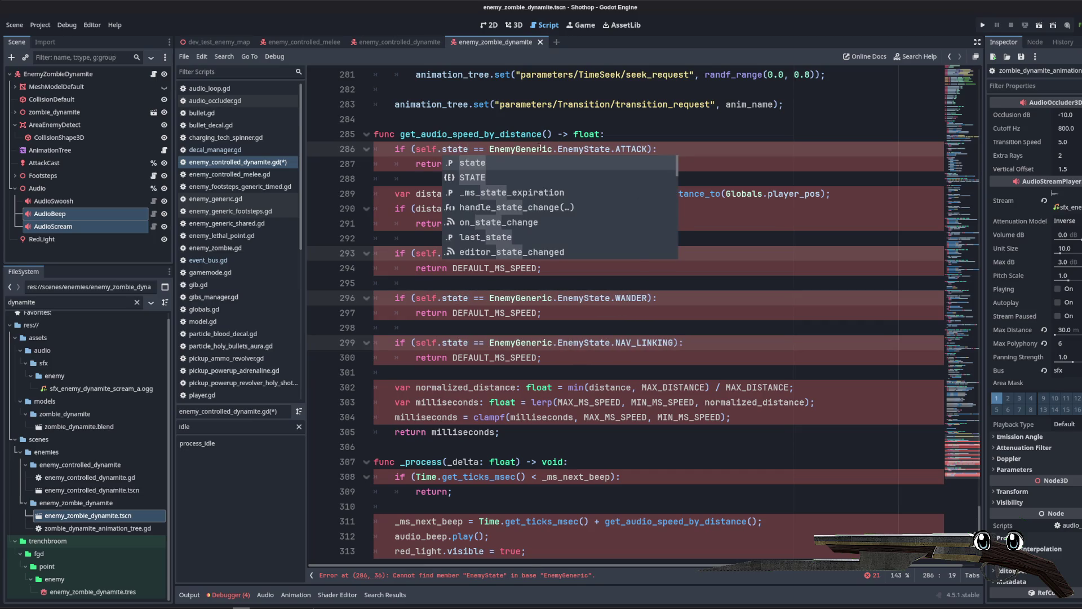
click(539, 149)
drag(489, 149, 643, 149)
click(623, 175)
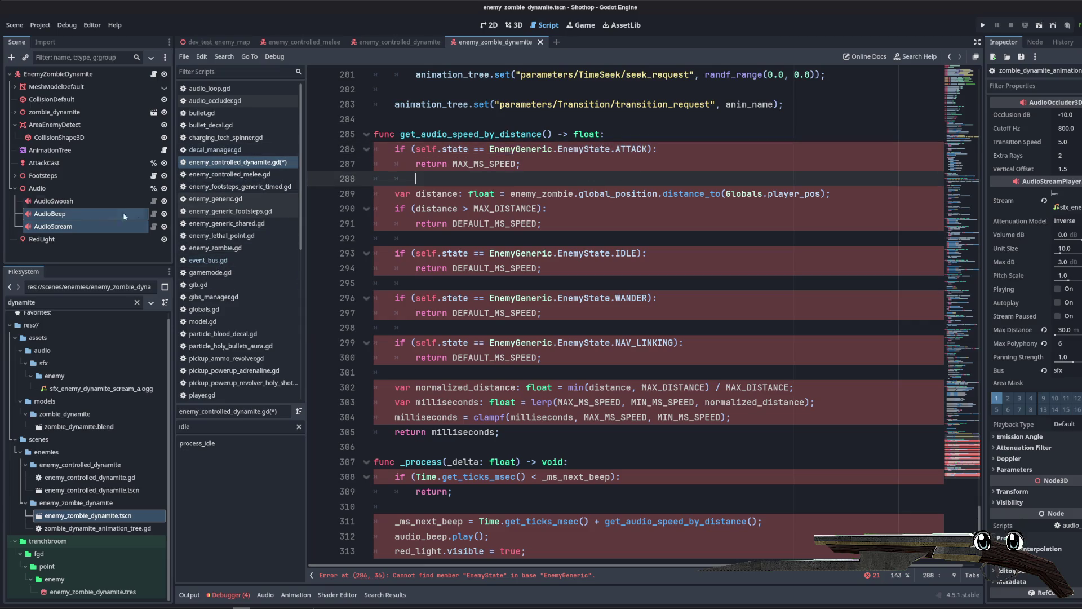
double_click(105, 530)
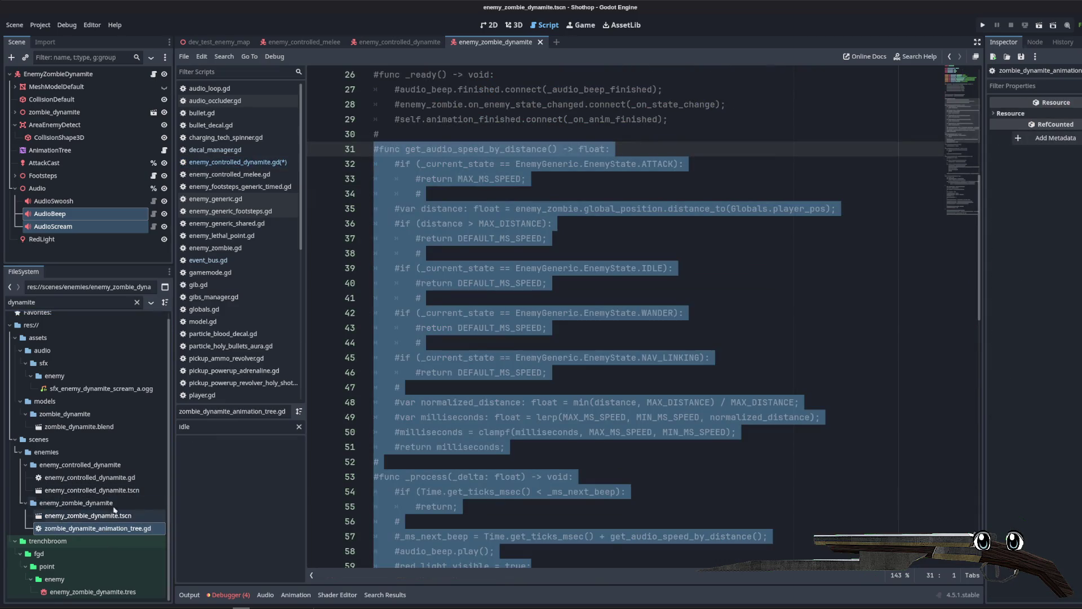
Step: Copy the _audio_beep_finished lines 61–62 above get_audio_speed_by_distance in enemy_controlled_dynamite.gd, uncommented
click(522, 313)
scroll(481, 309, down, 6)
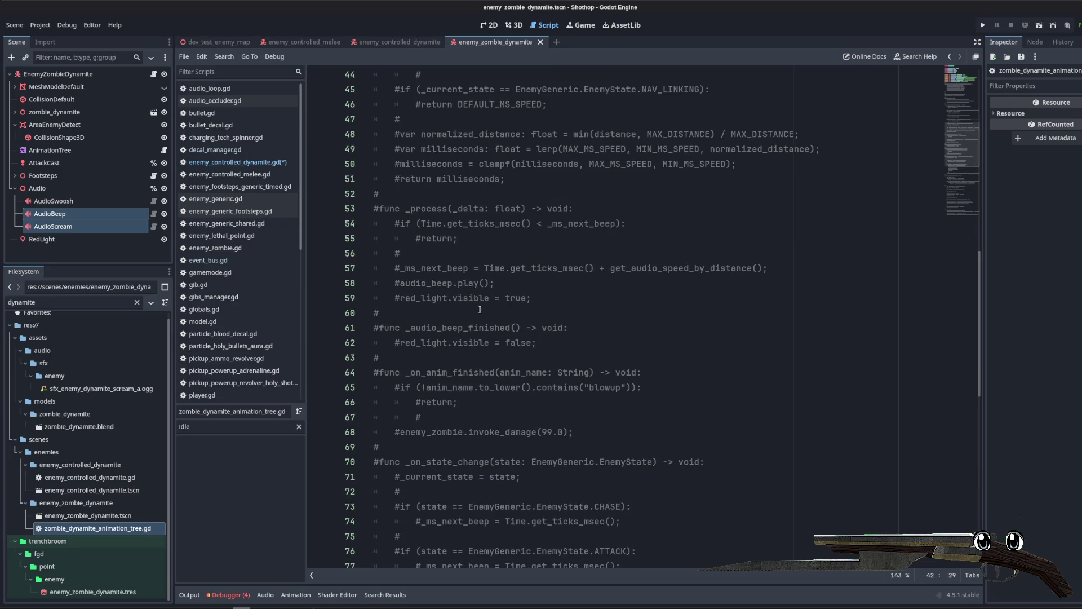
drag(537, 343, 373, 327)
click(615, 292)
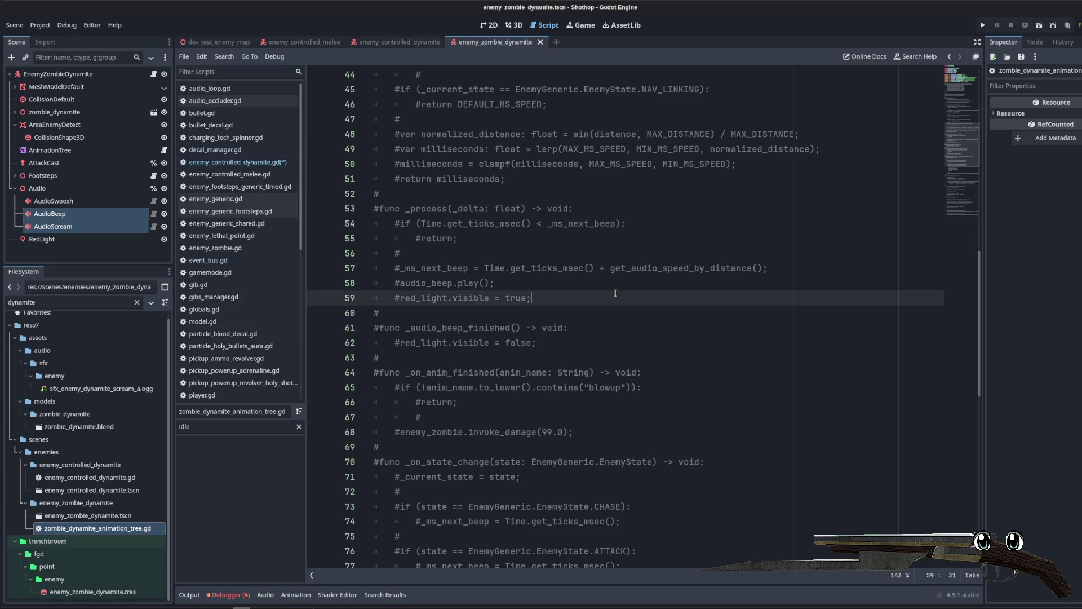
mouse_move(536, 342)
mouse_down()
mouse_move(389, 342)
mouse_move(373, 328)
mouse_up()
key(ctrl+c)
click(211, 164)
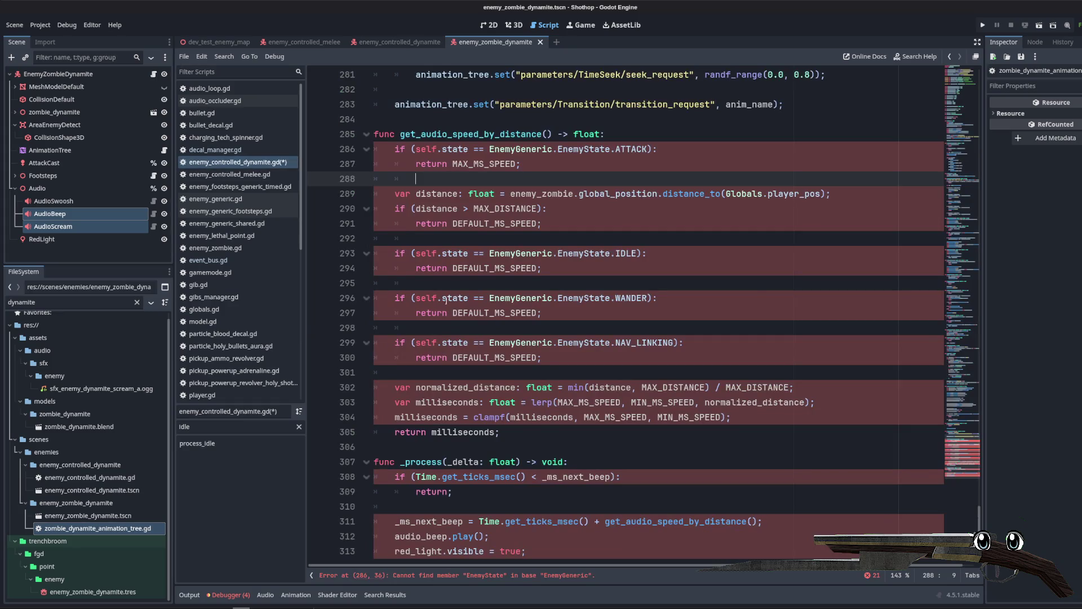
click(417, 119)
key(Return)
key(Return)
key(Up)
key(ctrl+v)
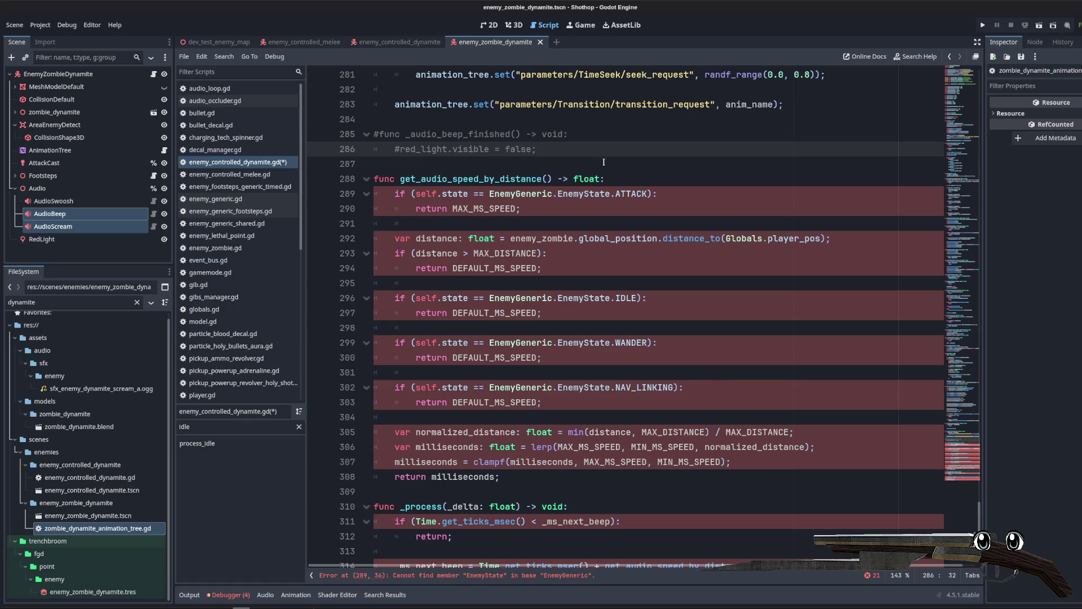
drag(603, 163, 333, 133)
key(ctrl+k)
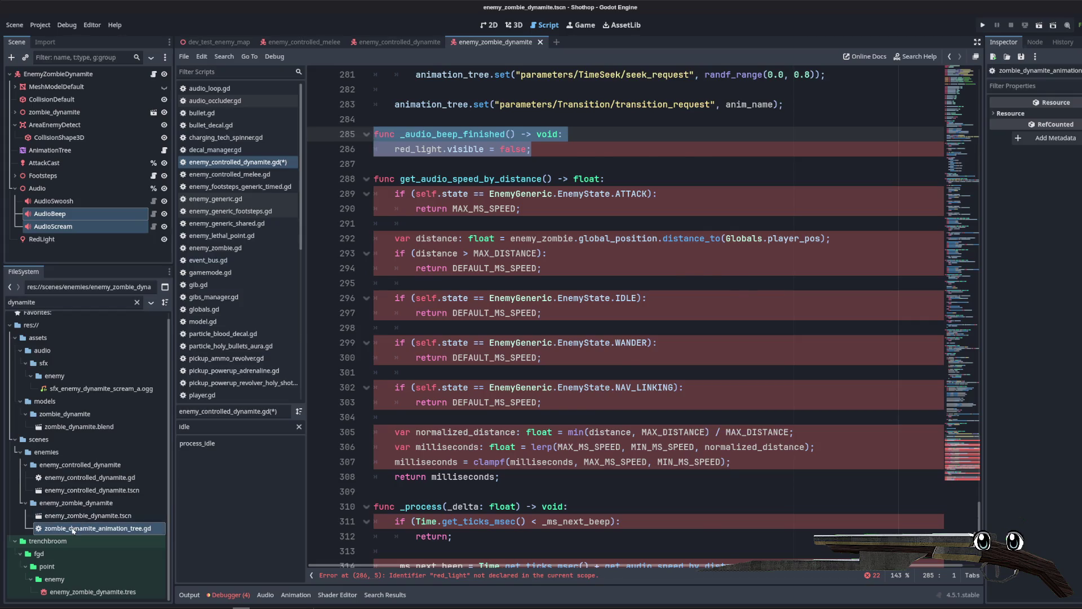
Step: Paste the _ms_next_beep = Time.get_ticks_msec() declaration among the variables and uncomment it
double_click(98, 528)
scroll(547, 380, up, 5)
scroll(547, 380, up, 3)
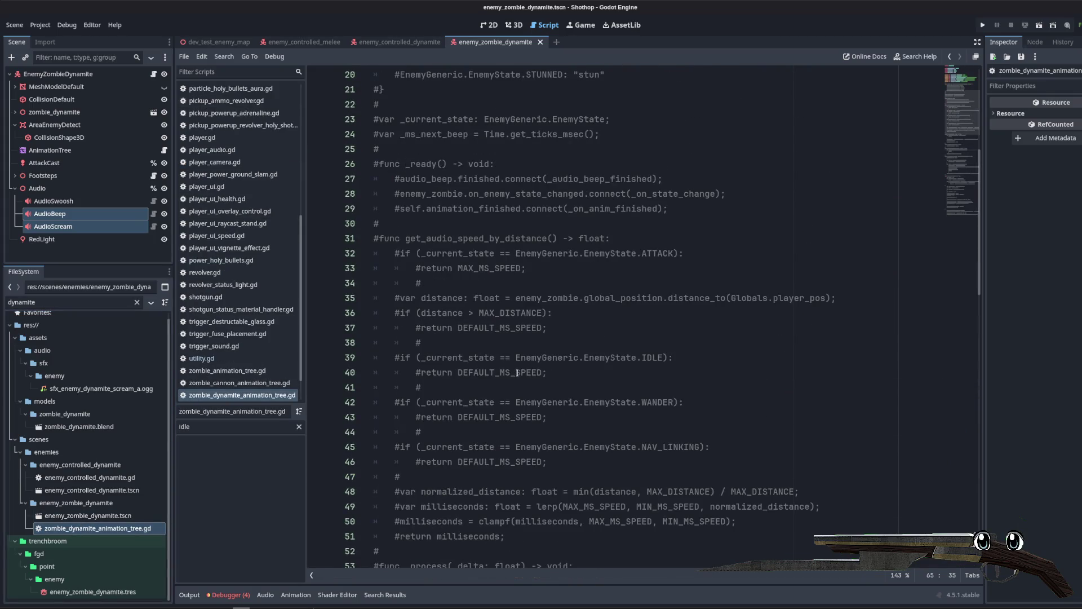
scroll(517, 373, up, 5)
drag(629, 354, 372, 358)
key(ctrl+c)
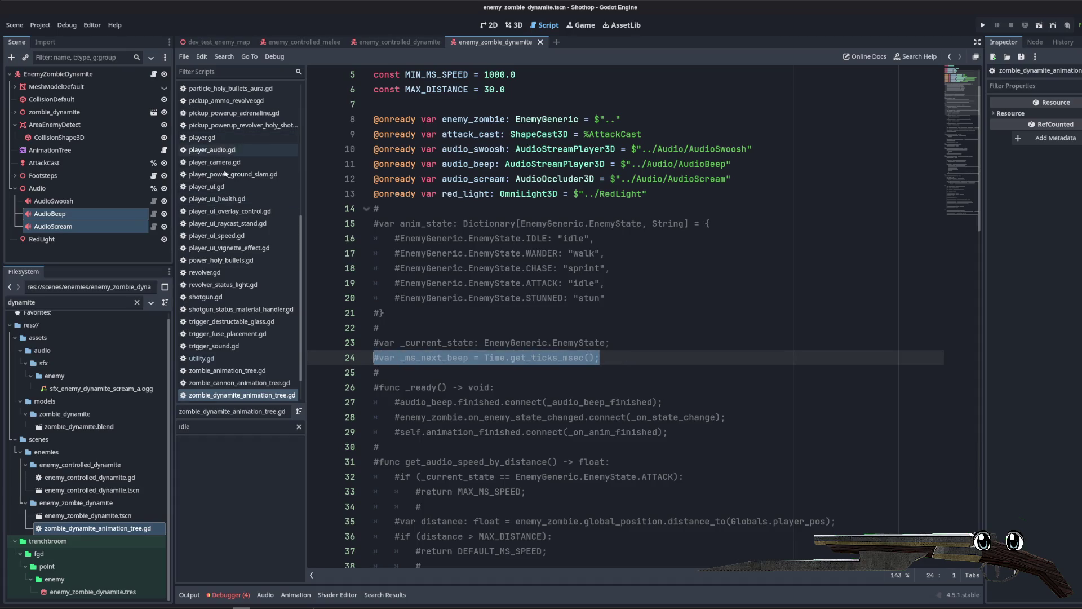
scroll(237, 226, up, 5)
click(236, 143)
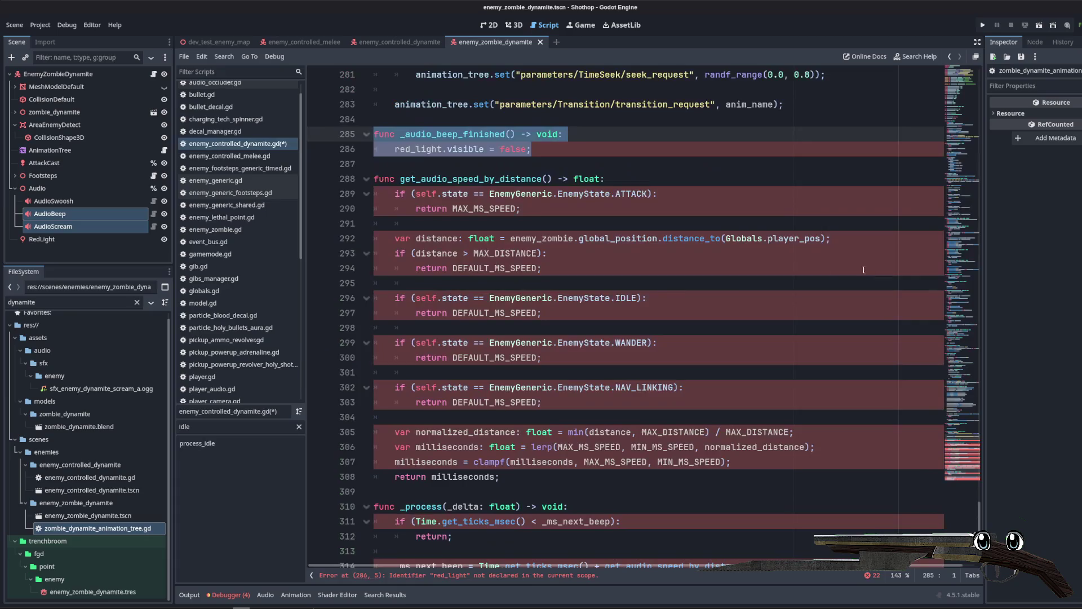
drag(971, 462, 964, 73)
scroll(541, 281, down, 8)
click(542, 310)
key(Up)
key(Up)
key(Up)
key(ctrl+v)
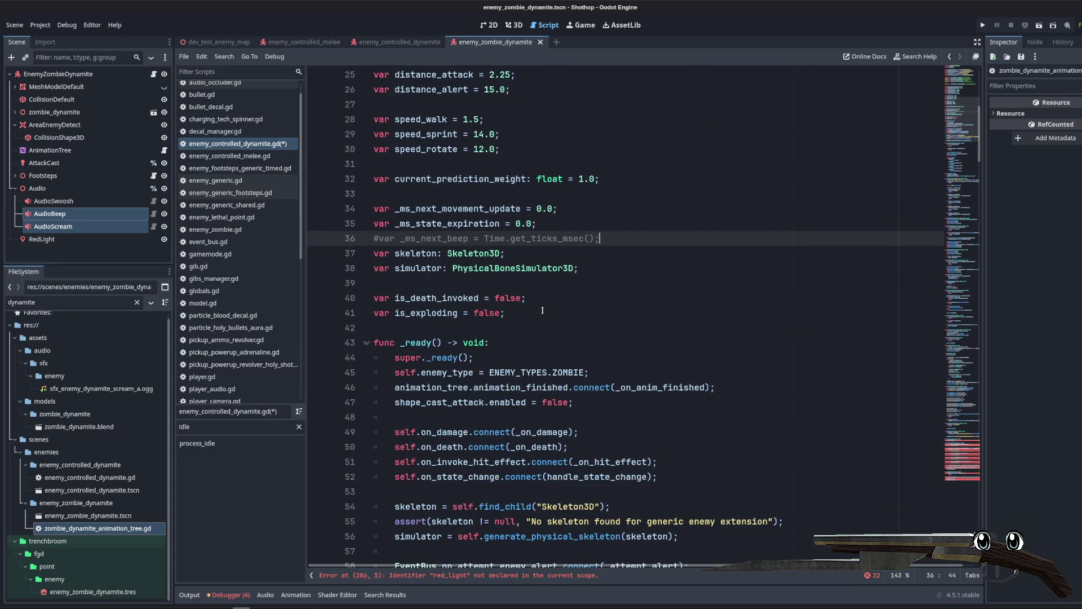
key(Return)
click(630, 236)
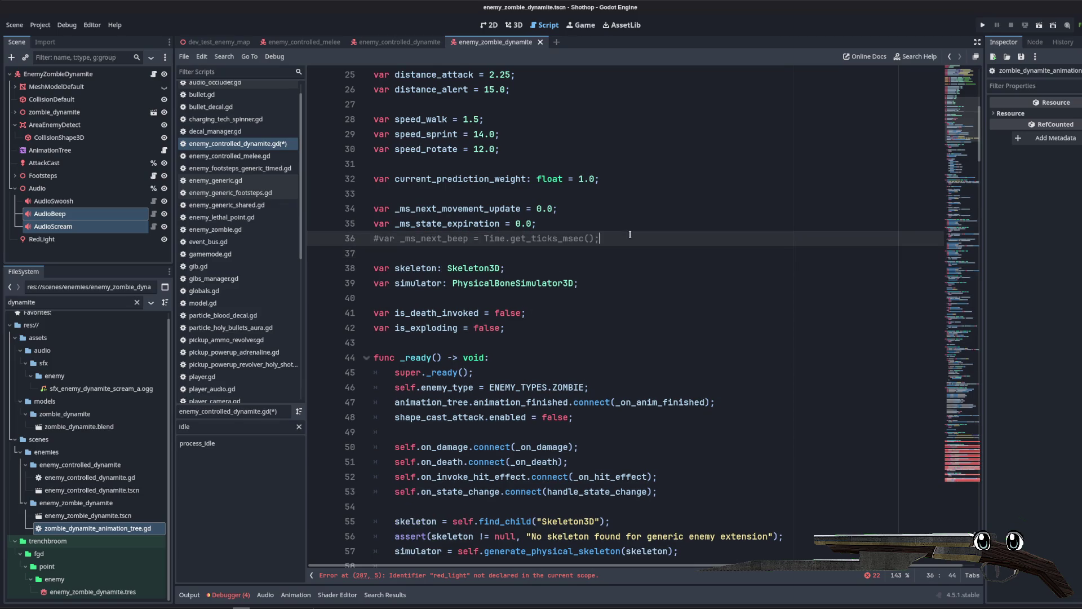
key(ctrl+k)
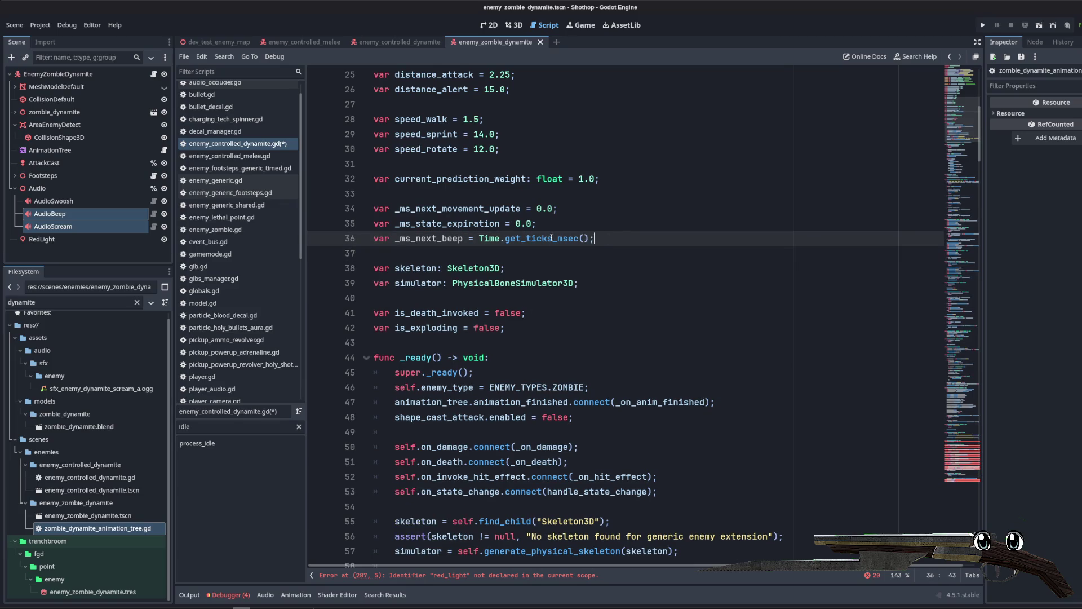
Step: Move the three _ms_ variables below is_exploding with a blank line above, and save
shift+click(348, 209)
key(alt+Down)
key(alt+Down)
key(alt+Down)
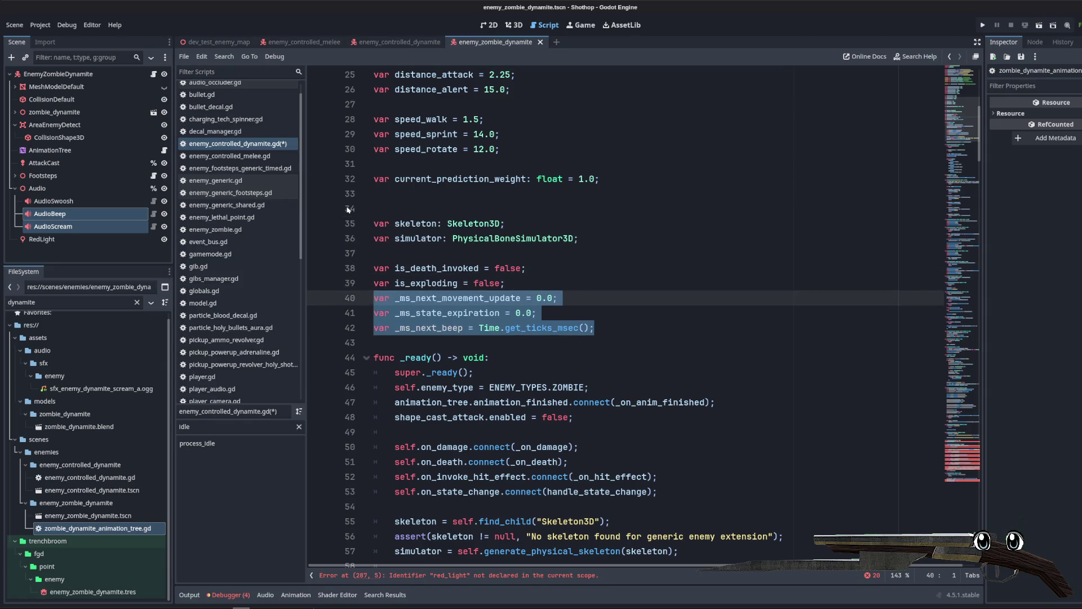
key(Up)
key(Down)
key(Up)
key(End)
key(Return)
key(ctrl+s)
scroll(243, 225, down, 6)
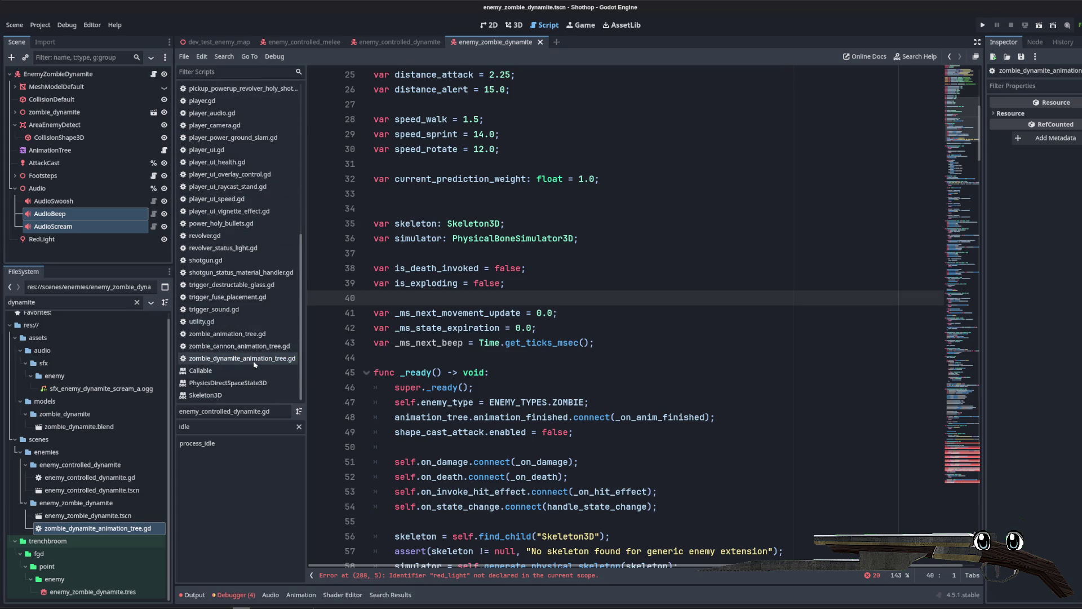
Step: Return to zombie_dynamite_animation_tree.gd and step through its commented state dictionary
click(255, 363)
click(577, 280)
key(Down)
key(Down)
key(Down)
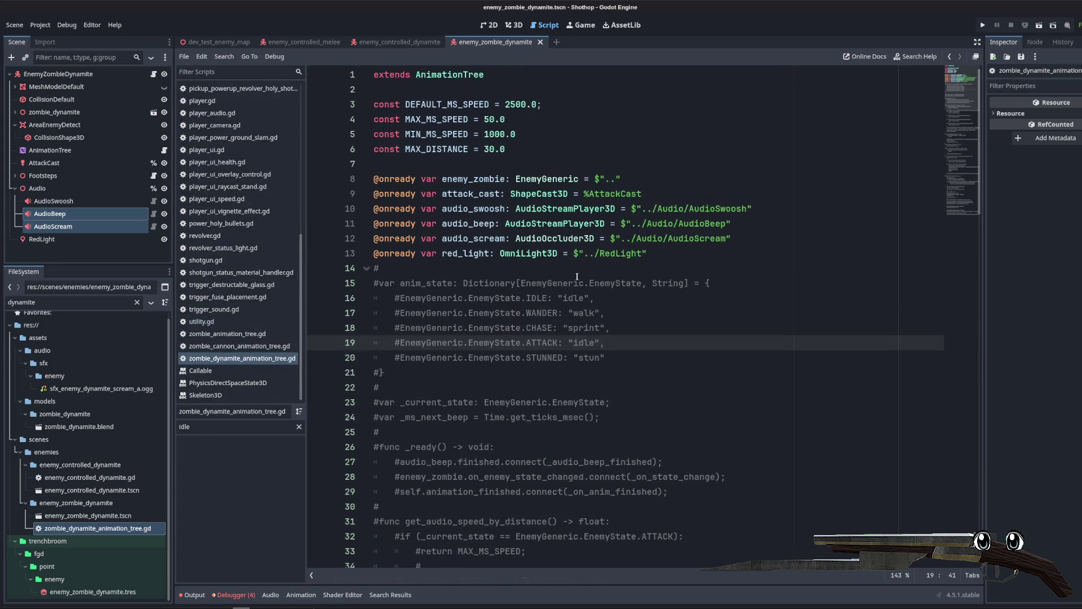
Step: Copy the MAX_MS_SPEED and MIN_MS_SPEED constants from zombie_dynamite_animation_tree.gd
double_click(449, 104)
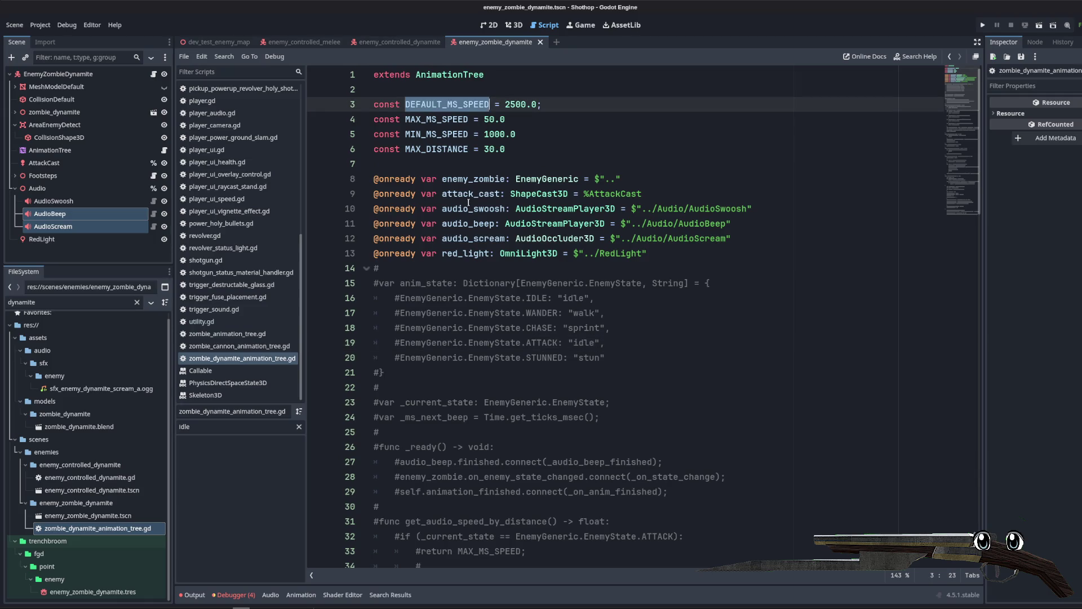
click(452, 125)
double_click(449, 134)
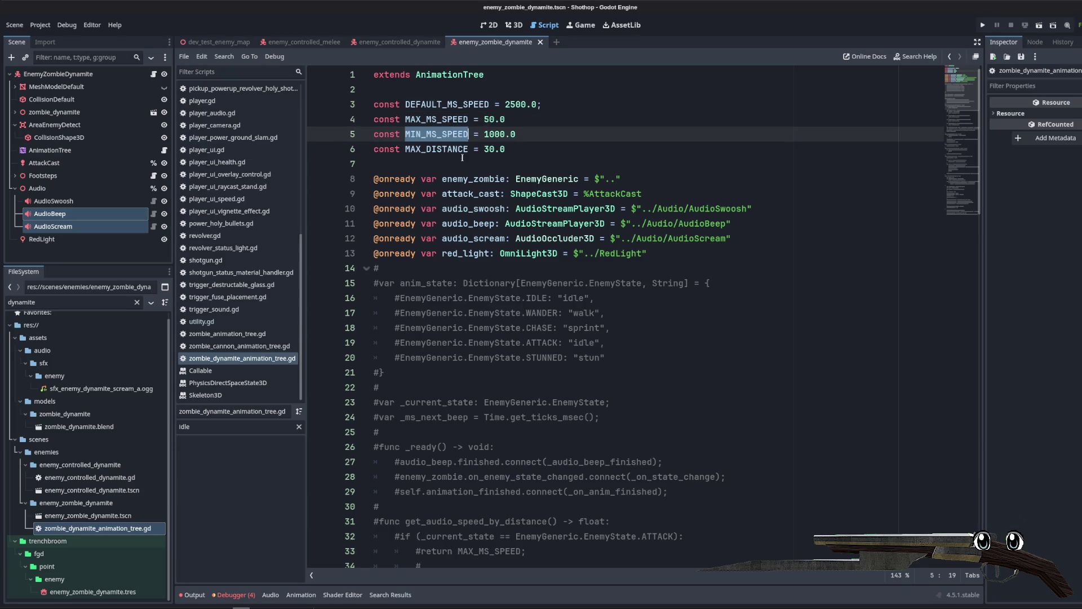
click(444, 149)
double_click(443, 149)
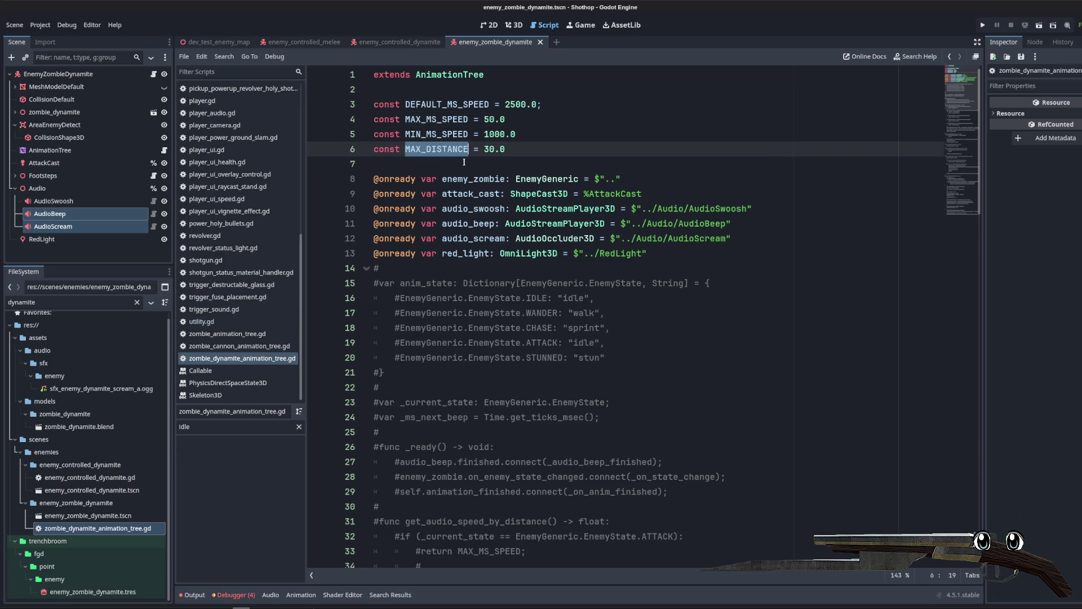
double_click(445, 119)
scroll(590, 228, down, 5)
scroll(590, 228, up, 5)
drag(516, 134, 374, 119)
key(ctrl+c)
scroll(208, 287, up, 5)
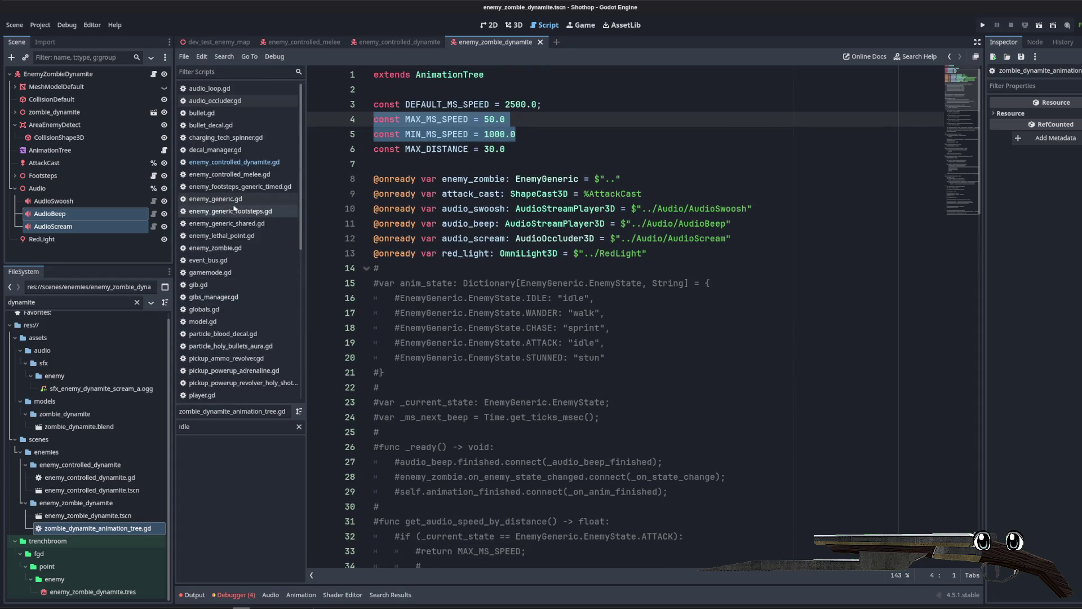
Step: Paste the two speed constants after the preloads in enemy_controlled_dynamite.gd
click(234, 162)
scroll(967, 398, up, 8)
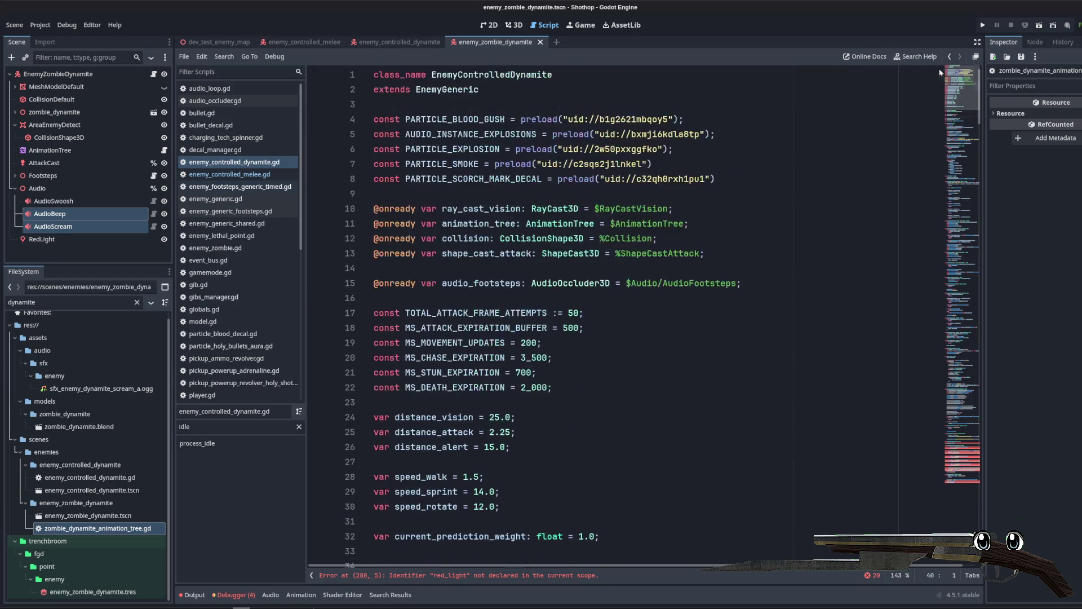
click(445, 195)
key(Return)
key(Return)
click(430, 209)
key(ctrl+v)
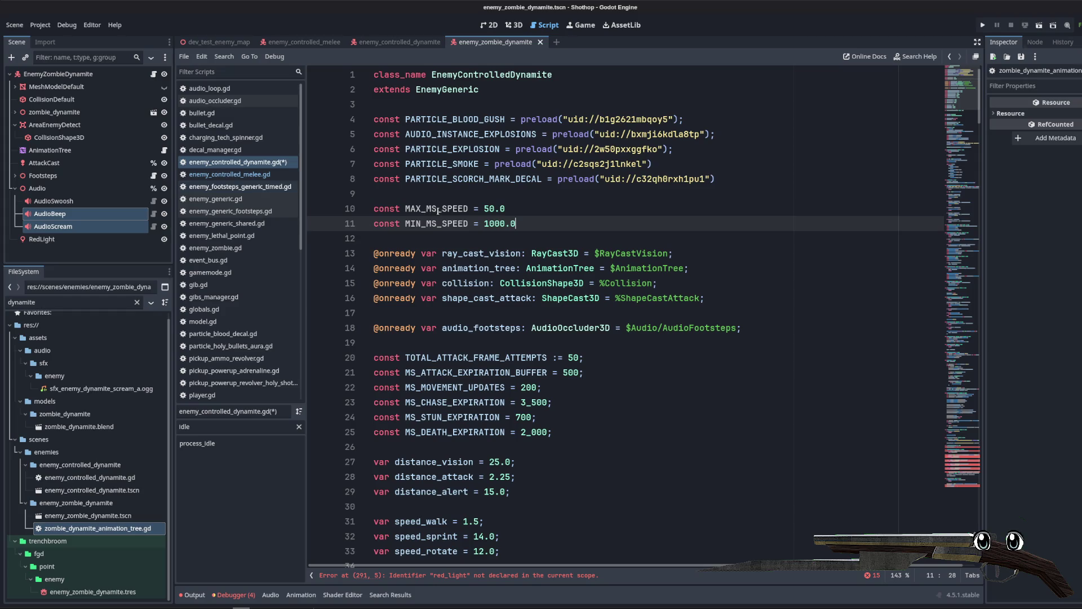
Step: Rename the pasted constants to MS_BEEP_MAX_SPEED (50.0) and MS_BEEP_MIN_SPEED (1000.0)
click(439, 210)
key(shift+Left)
key(shift+Left)
key(shift+Left)
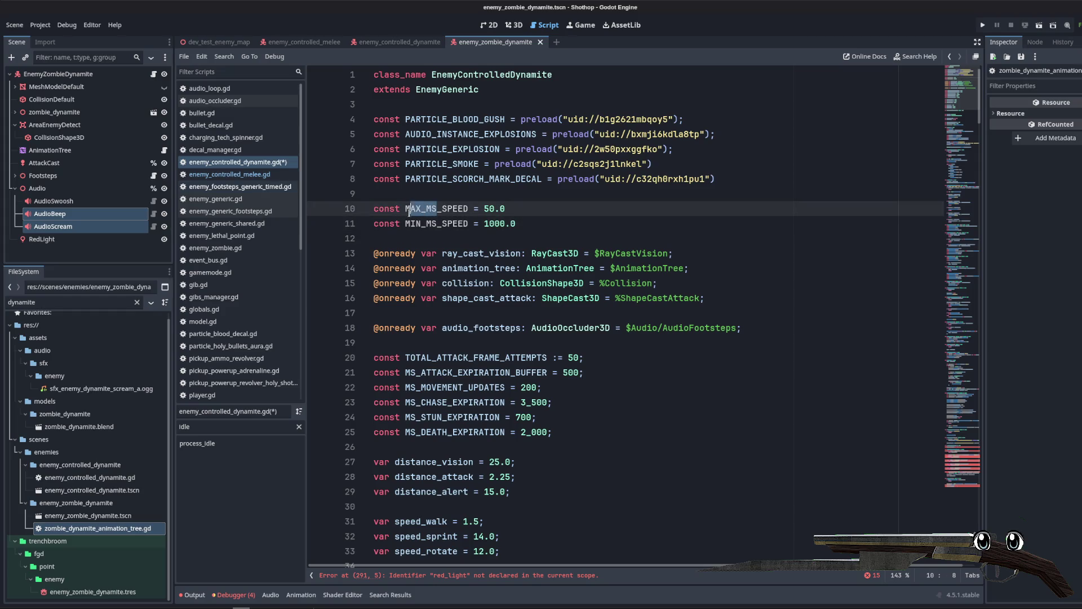
key(BackSpace)
text(BEEP_MAX_)
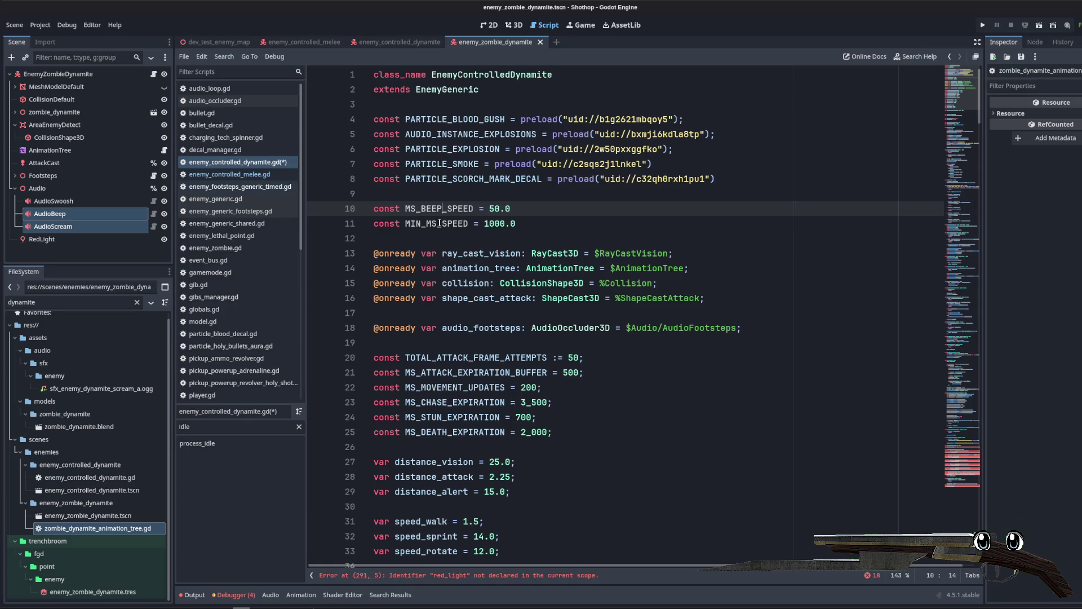
key(Down)
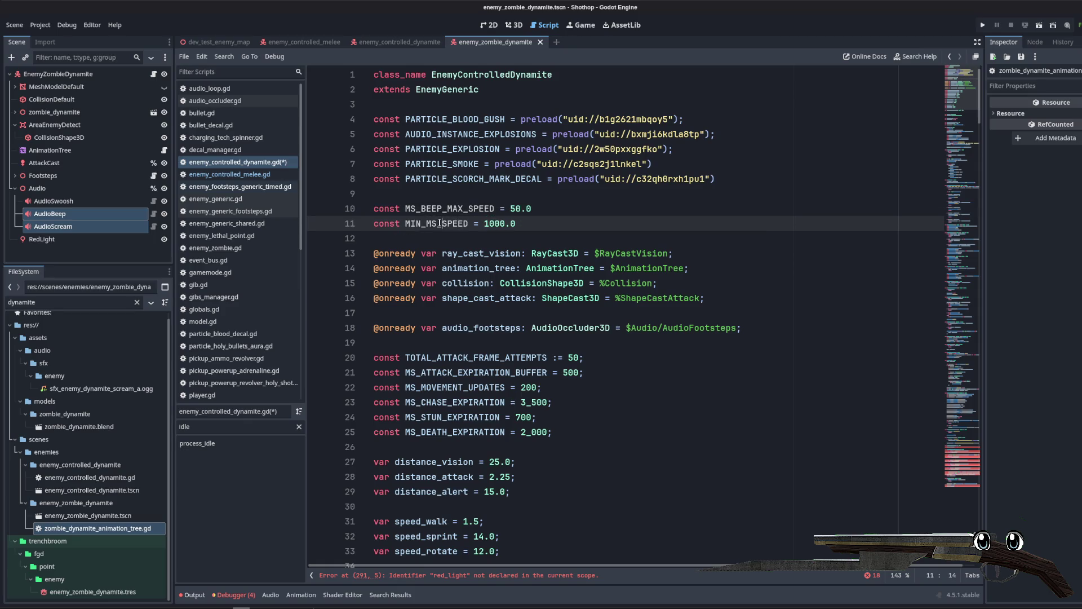
key(BackSpace)
key(BackSpace)
key(BackSpace)
text(MS_BEEP_MIN_)
key(Down)
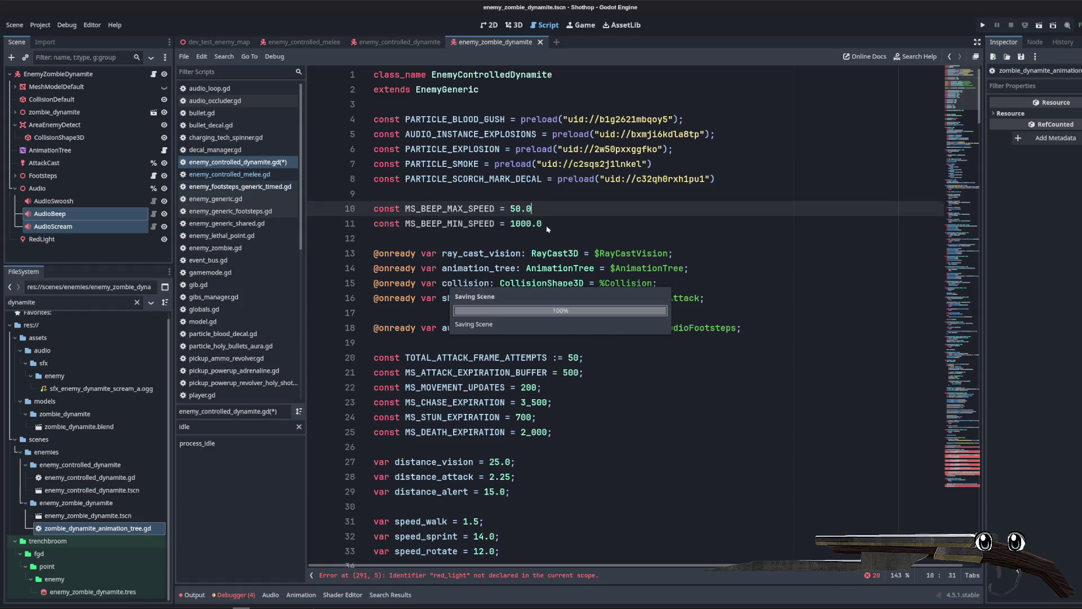
Step: Comment out the _audio_beep_finished function
scroll(534, 225, down, 20)
scroll(532, 240, down, 9)
click(531, 239)
scroll(531, 239, down, 20)
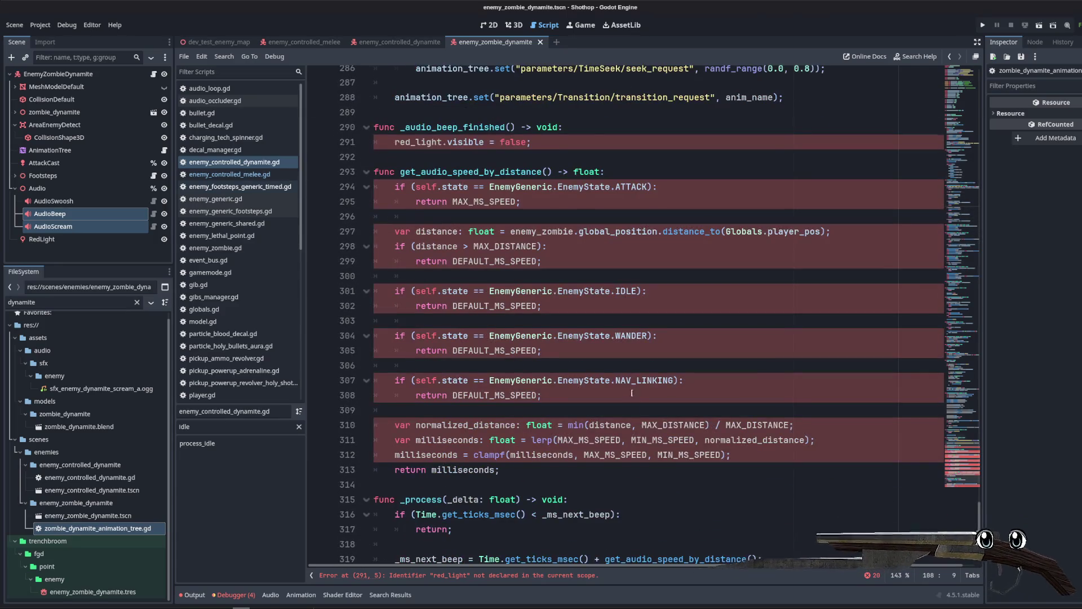
scroll(590, 231, up, 2)
click(590, 336)
key(Up)
key(Up)
key(Up)
mouse_move(589, 232)
mouse_down()
mouse_move(541, 230)
mouse_move(567, 218)
mouse_move(309, 216)
mouse_up()
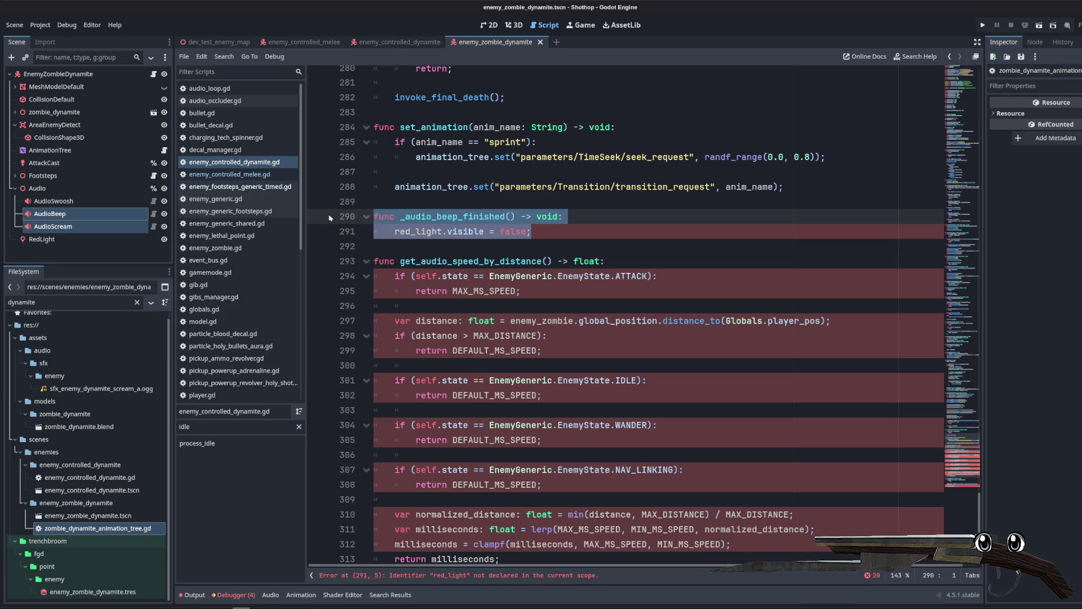
key(ctrl+k)
Step: Rewrite the line 294 state check to STATE.ATTACK, then delete that ATTACK check block
scroll(570, 235, down, 2)
click(606, 231)
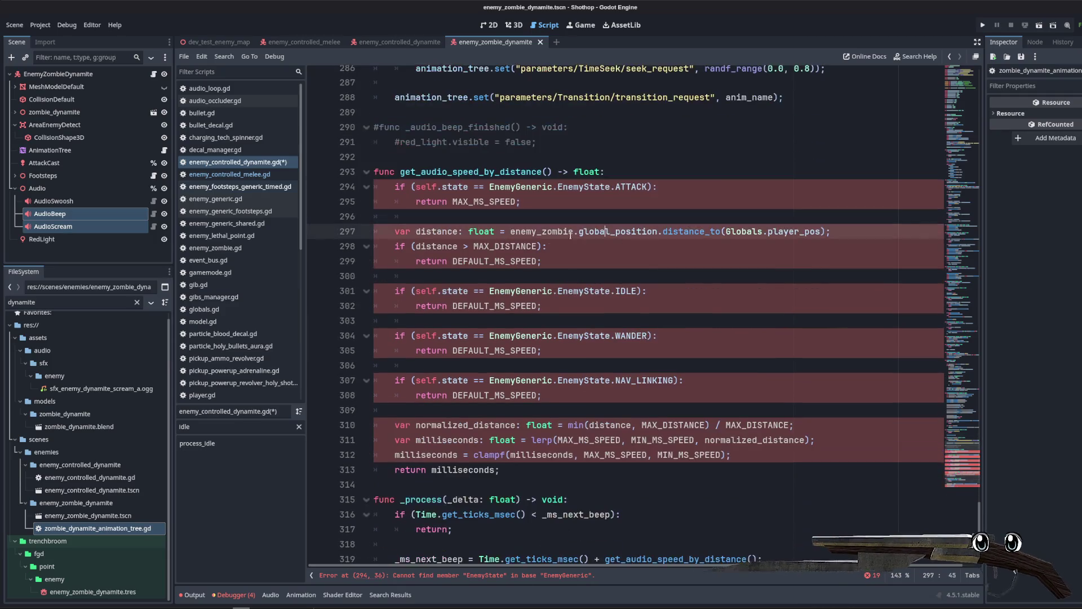
click(552, 426)
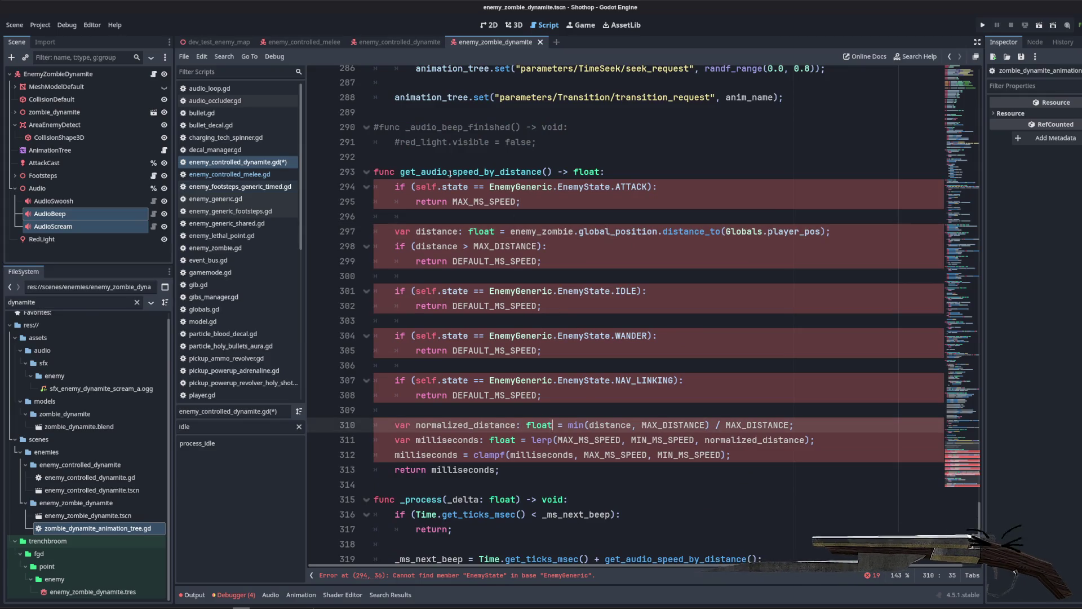
click(563, 171)
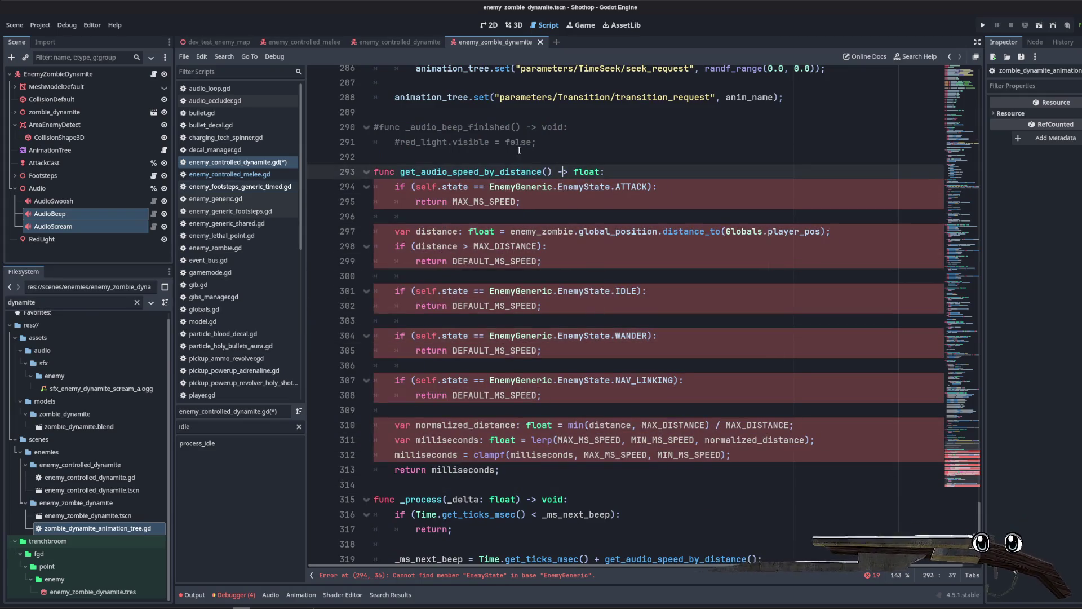
drag(416, 186, 469, 189)
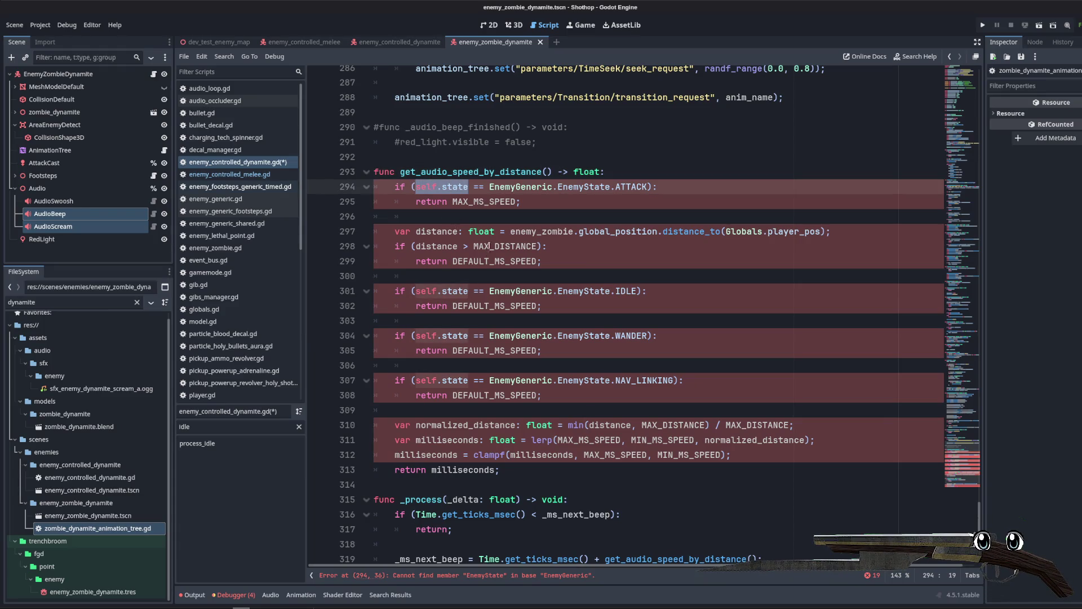
click(535, 225)
mouse_move(489, 187)
mouse_down()
mouse_move(639, 187)
mouse_move(648, 200)
mouse_up()
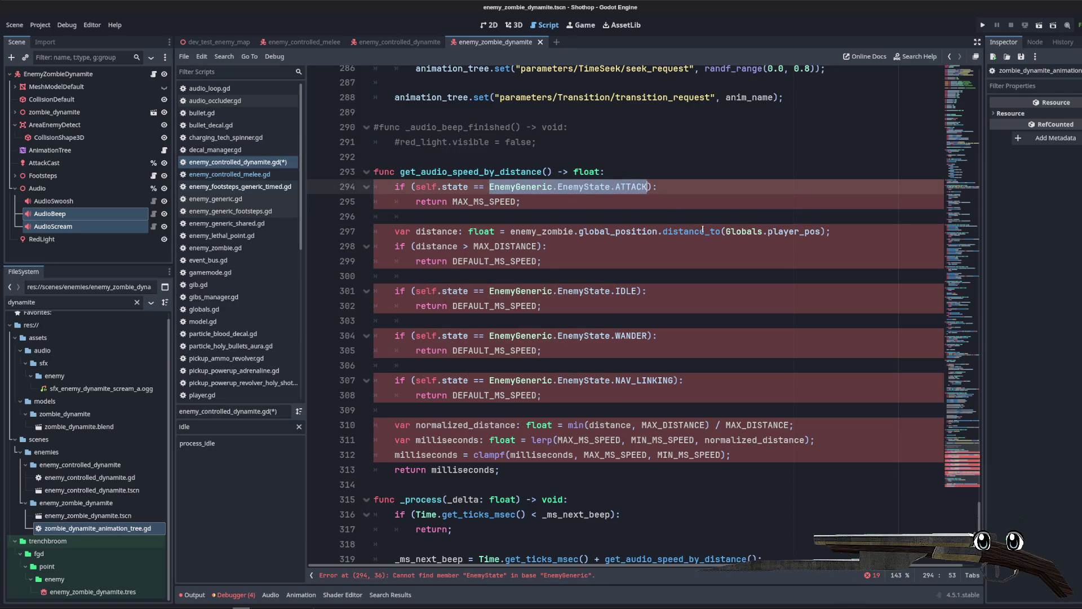
text(ST)
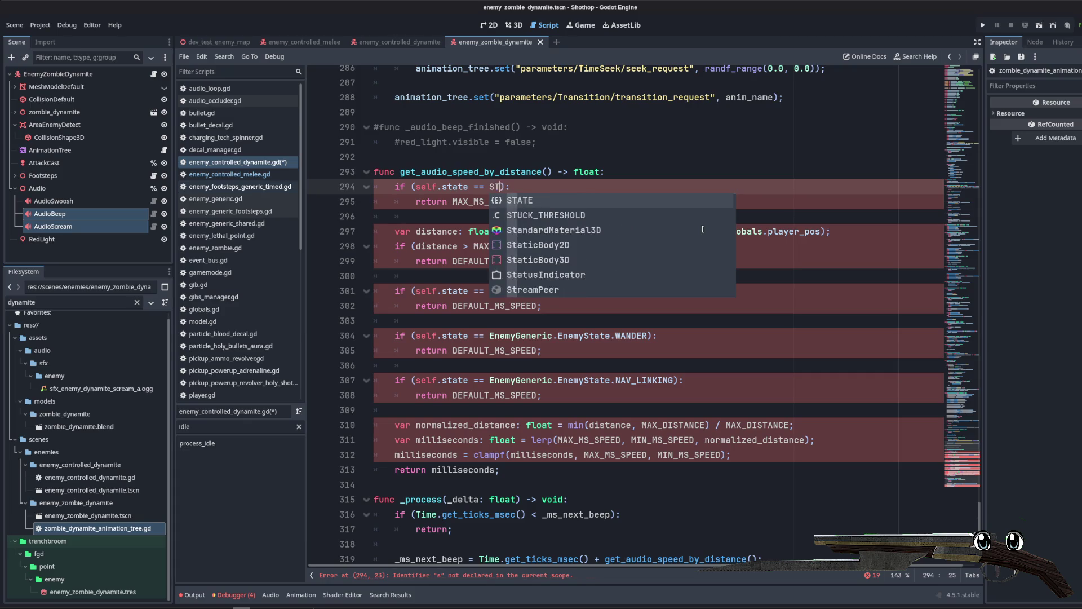
key(Return)
text(.)
text(ATE.AT)
key(Return)
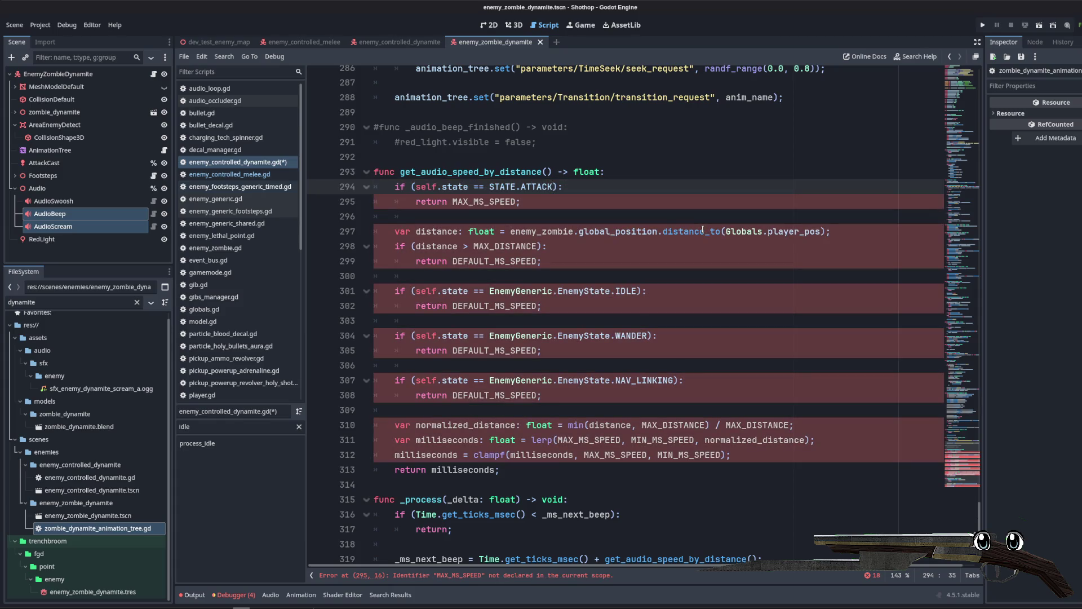
drag(457, 218, 374, 186)
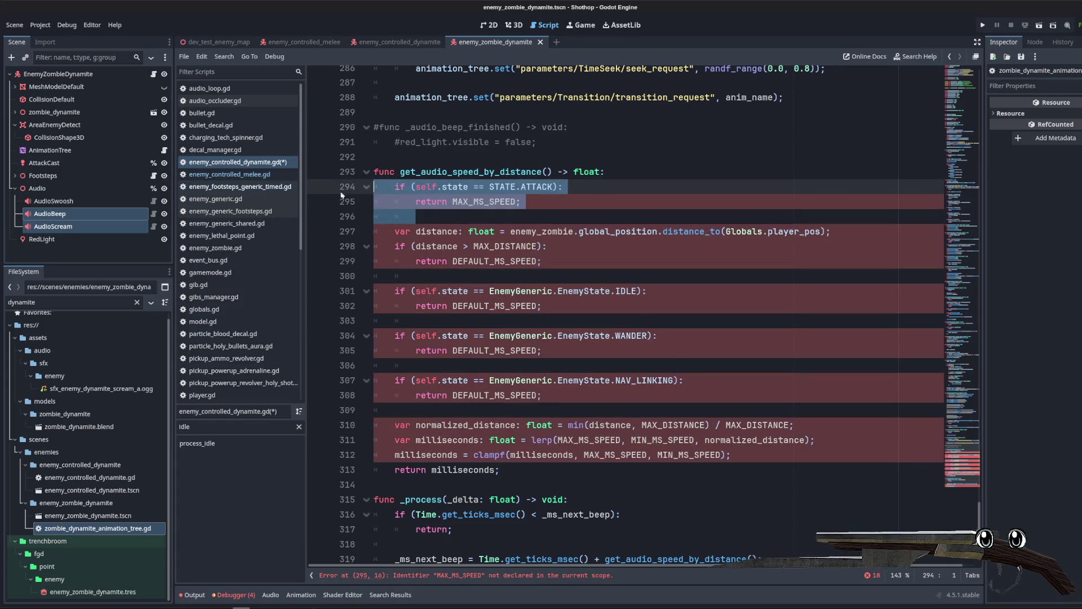
key(BackSpace)
Step: Replace DEFAULT_MS_SPEED with MS_BEEP_MAX_SPEED in all four early returns
double_click(492, 201)
double_click(495, 217)
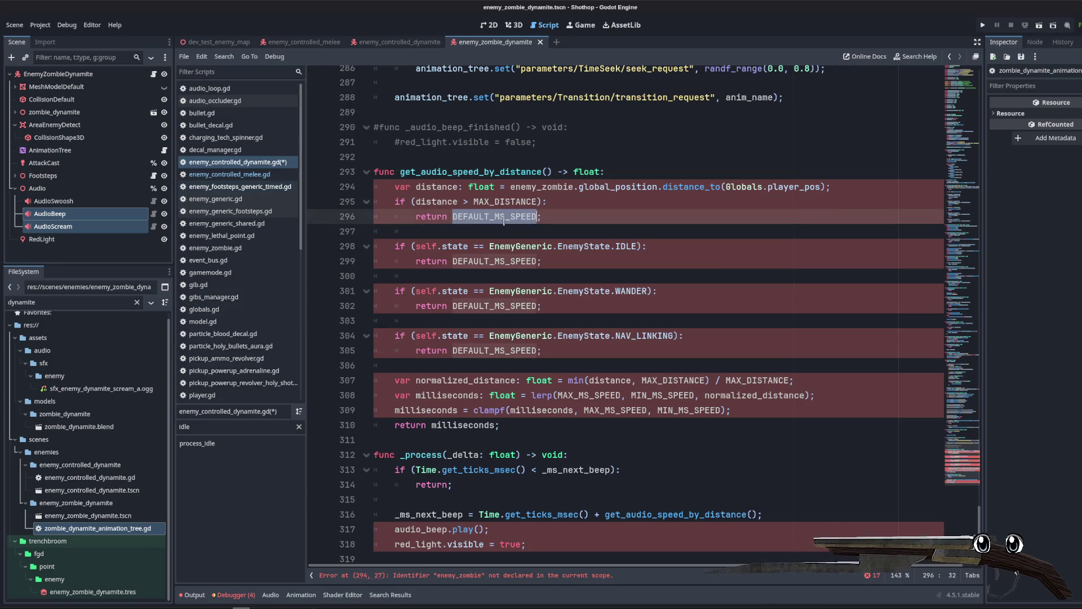
key(BackSpace)
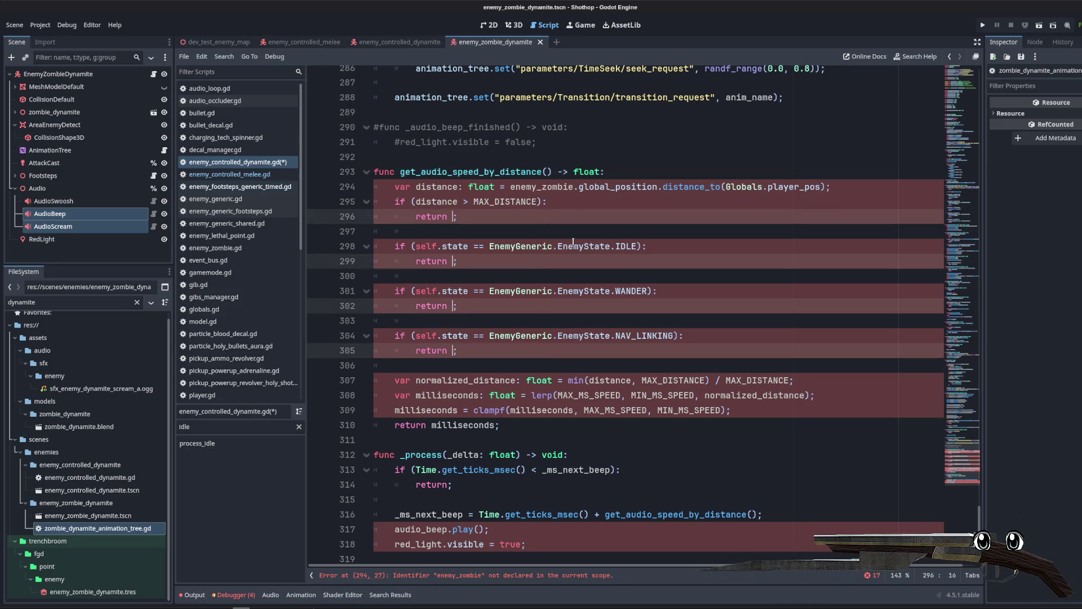
text(MS)
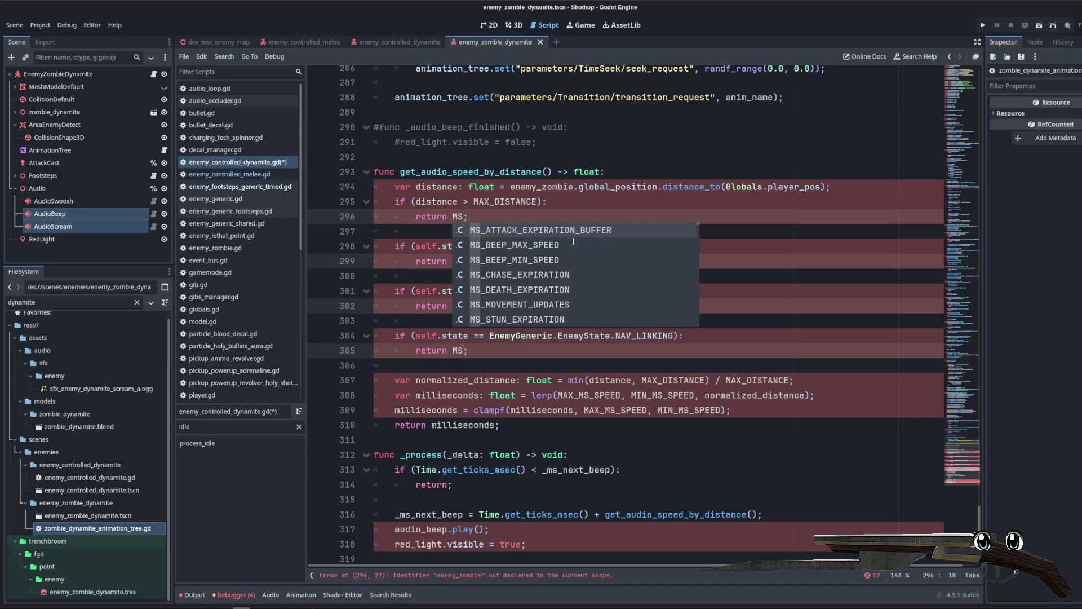
key(Down)
key(Return)
key(ctrl+BackSpace)
text(MIN)
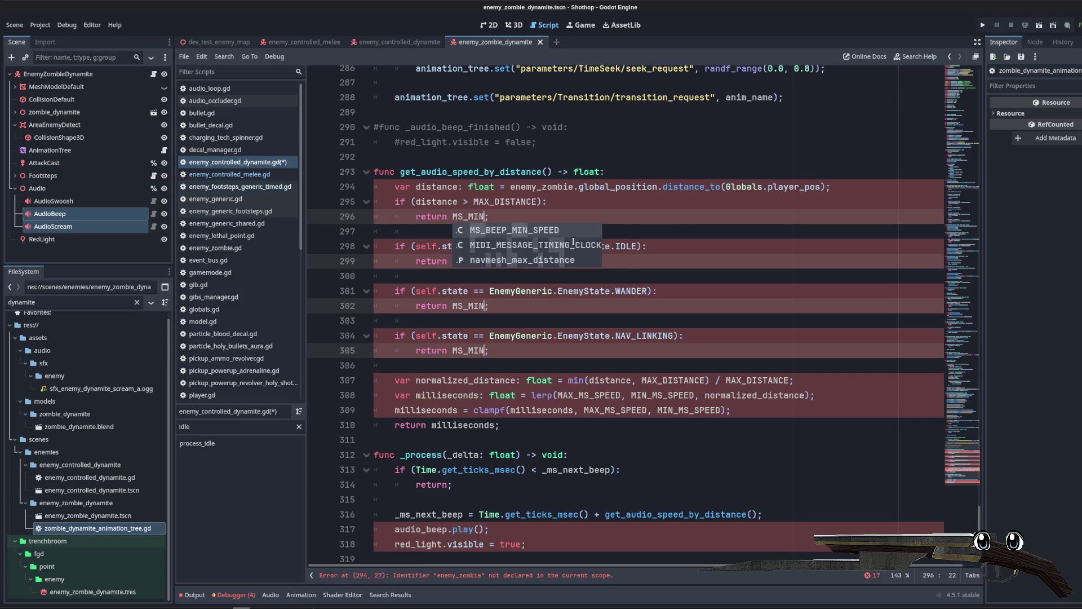
key(BackSpace)
key(BackSpace)
key(BackSpace)
text(MAX)
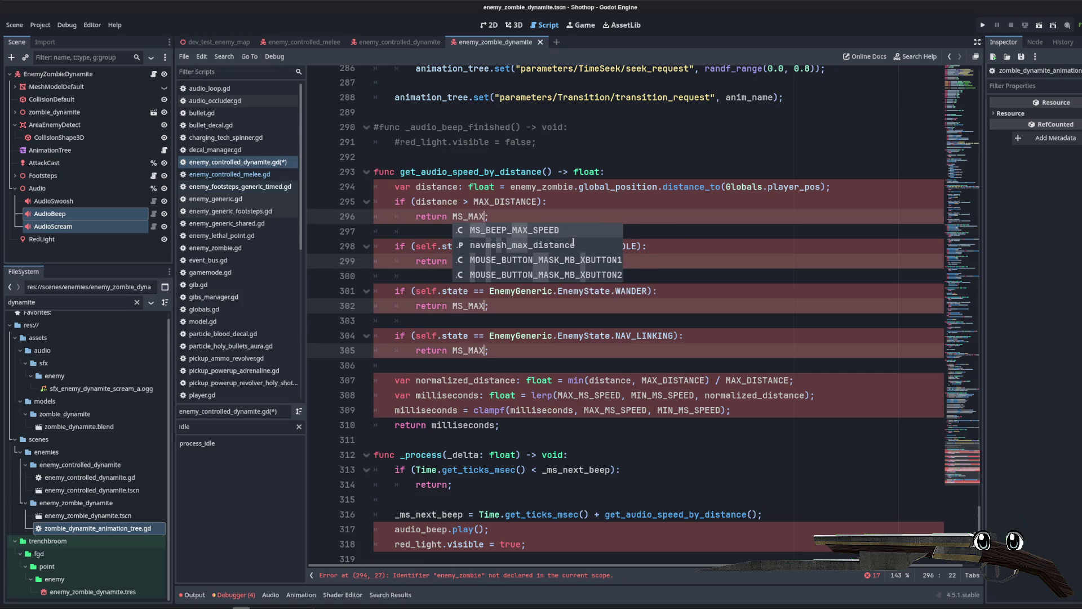
key(Return)
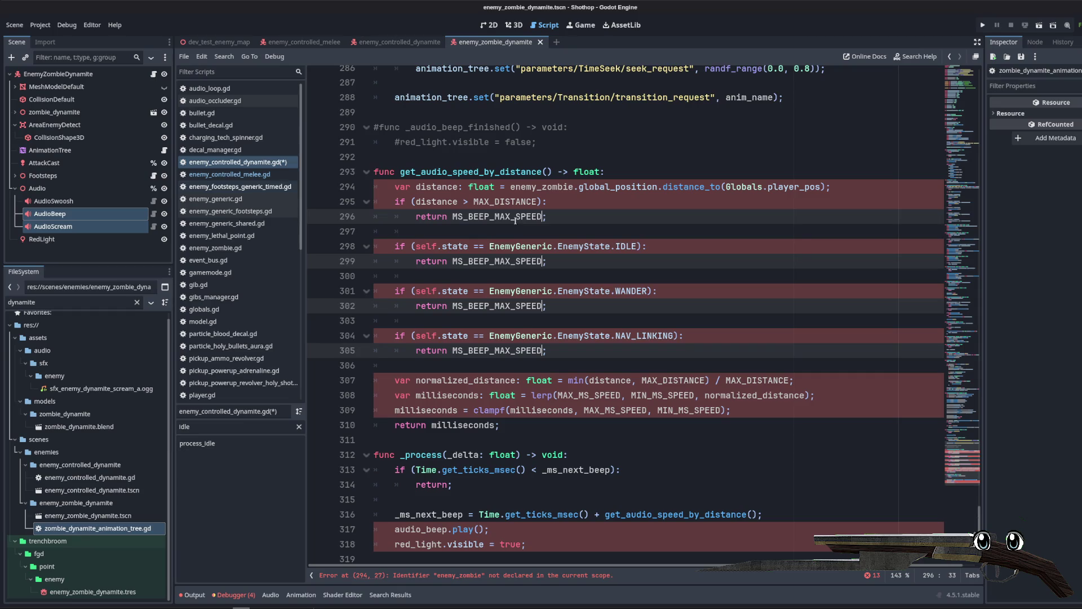
click(539, 201)
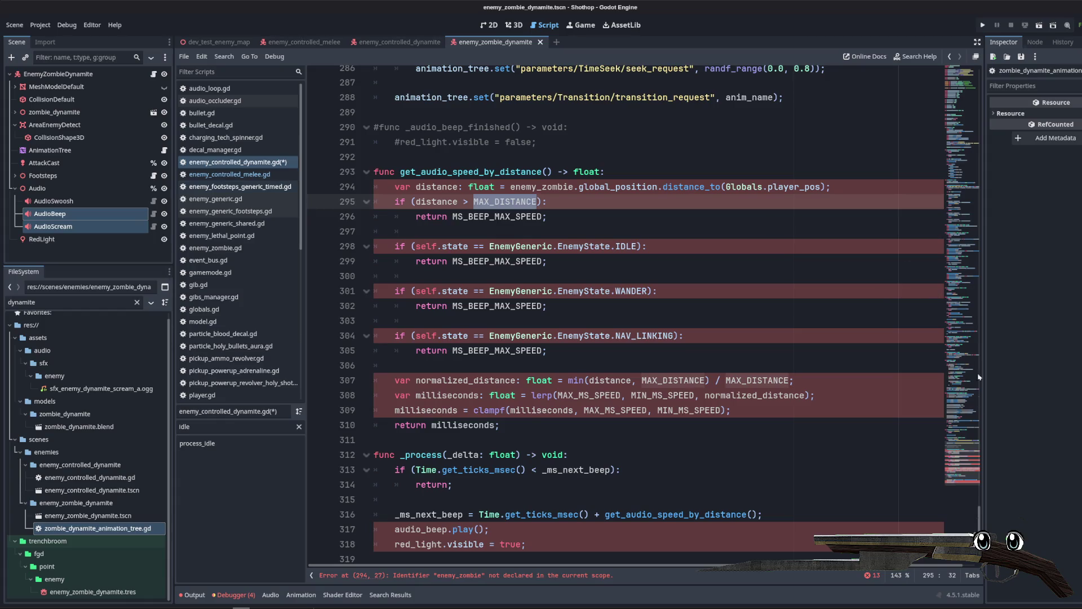
Step: Start a new const line below the MS_BEEP speed constants
scroll(536, 181, up, 20)
click(612, 224)
key(Return)
text(const MAX_DISTANCE)
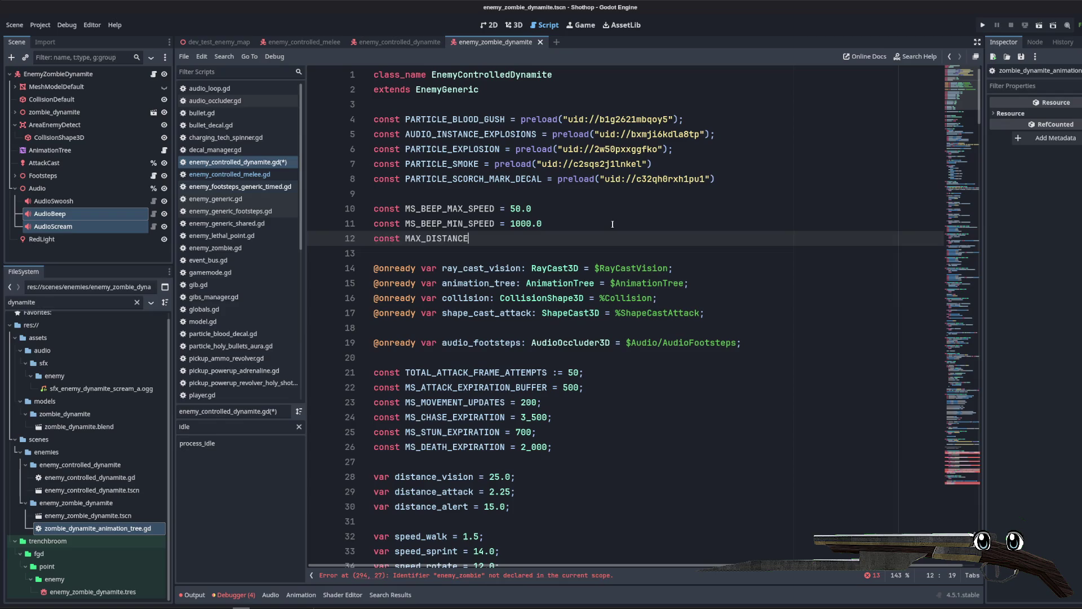
Step: Complete line 12 as const BEEP_MAX_DISTANCE = 30.0, then return to the distance function
key(BackSpace)
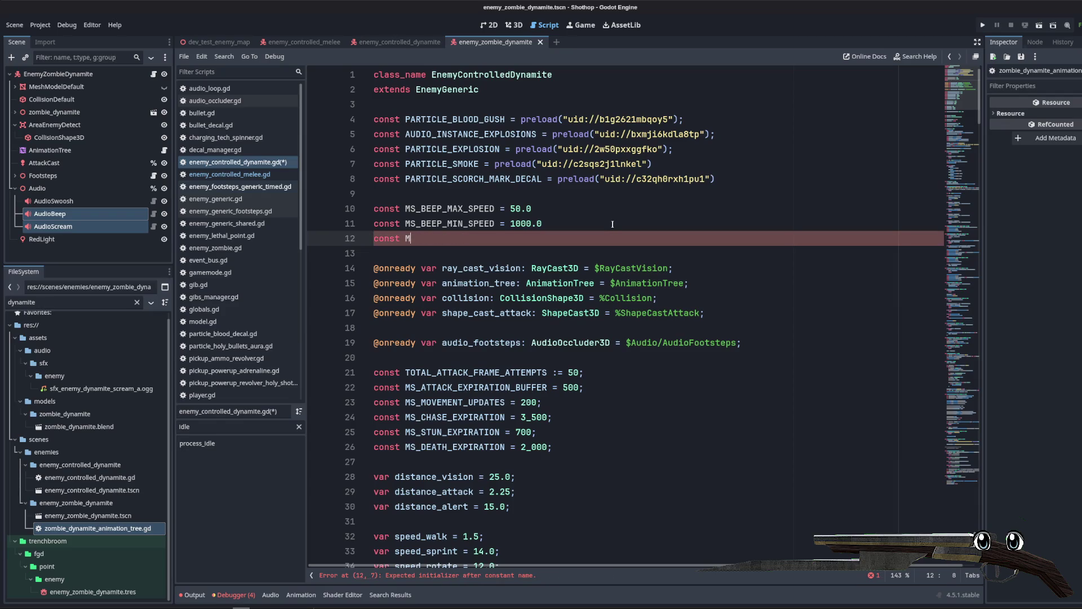
text(BEP_MAX_DISTANCE = )
text(30.0;)
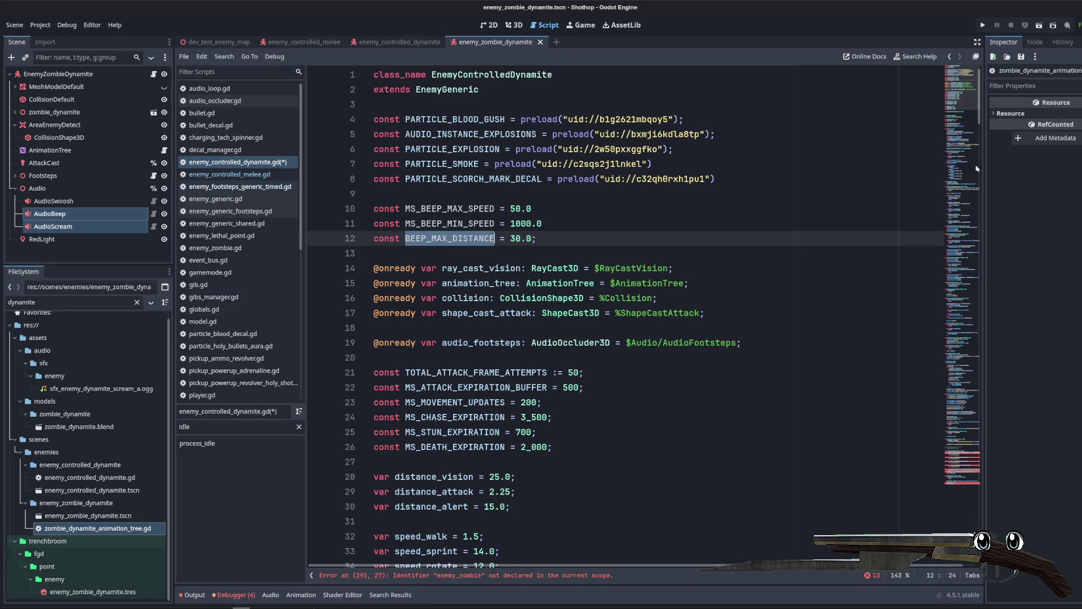
click(948, 89)
drag(947, 89, 958, 445)
click(552, 265)
scroll(508, 194, down, 2)
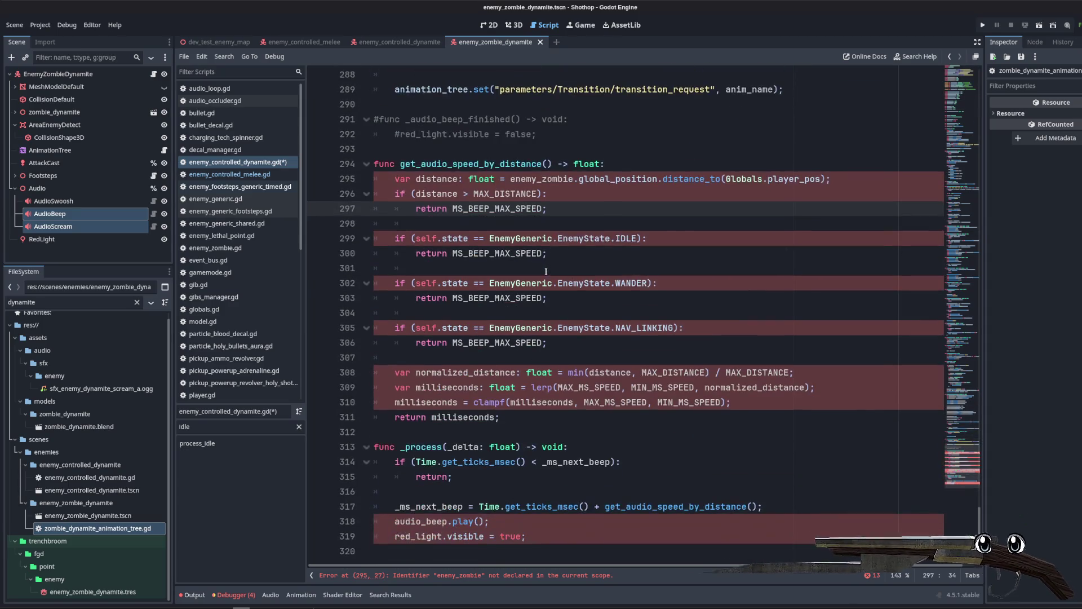
Step: Switch the distance check to BEEP_MAX_DISTANCE and self, and the IDLE check to STATE.IDLE
double_click(508, 194)
text(BEEP_MAX_DISTANCE)
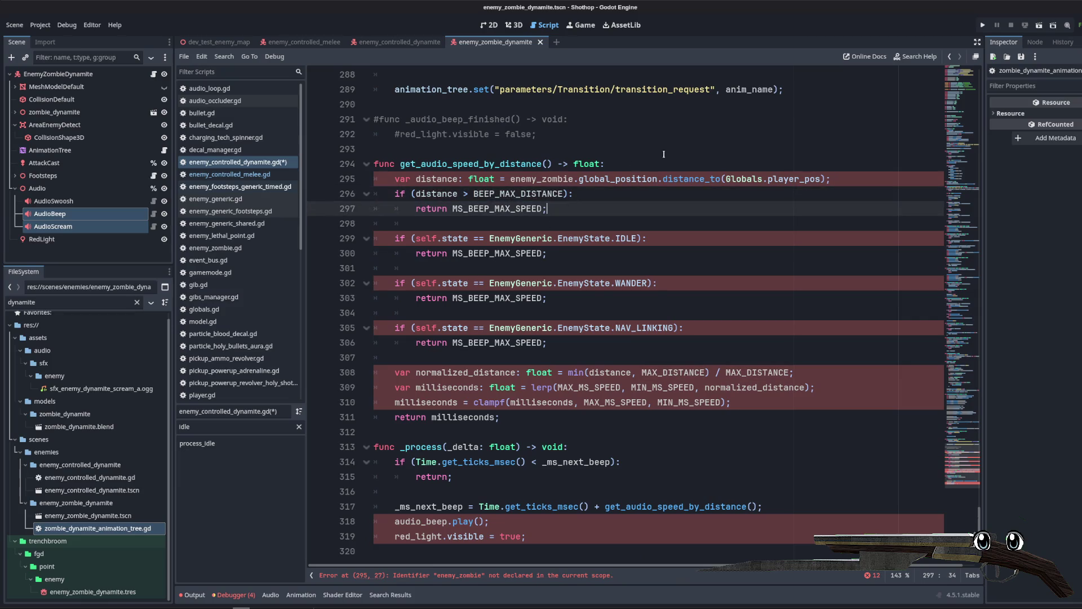
key(Up)
key(Up)
key(Up)
double_click(553, 180)
text(self)
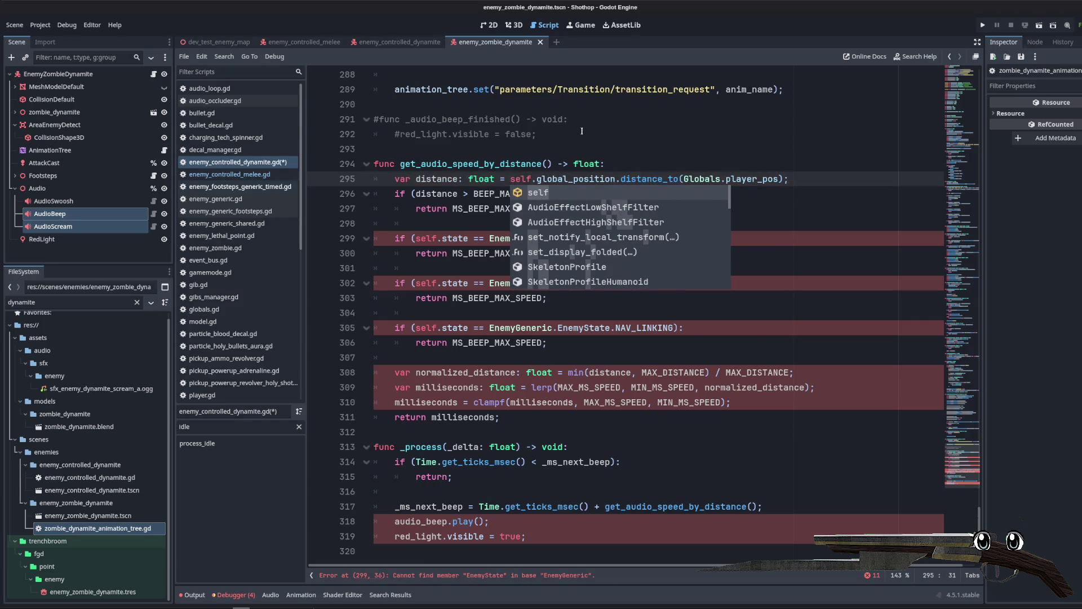
key(Escape)
key(Up)
key(Up)
key(Up)
key(Down)
key(Down)
key(Down)
key(End)
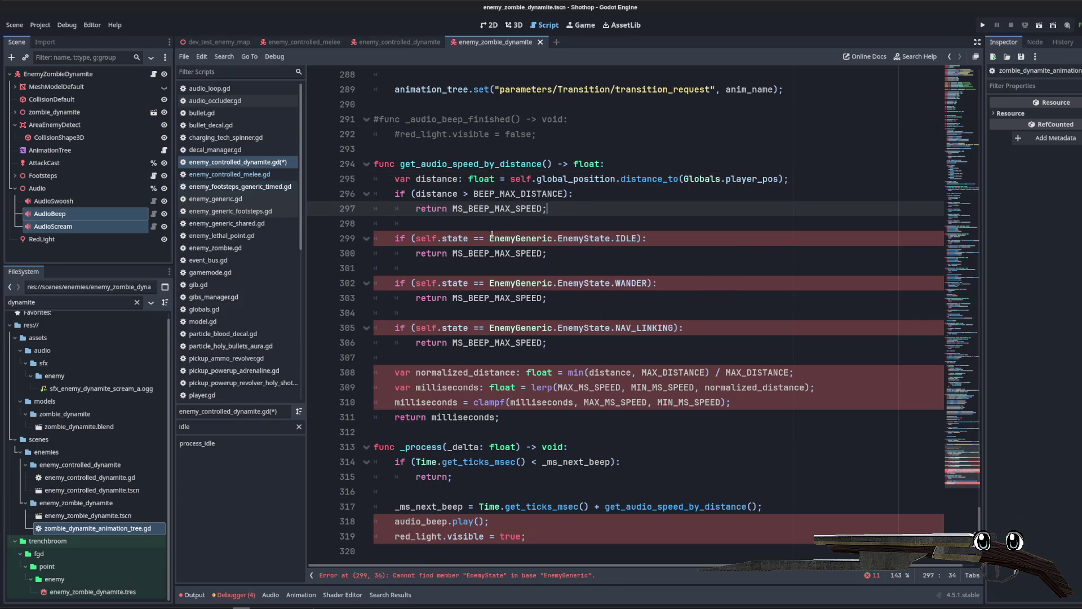
drag(490, 238, 640, 239)
text(STATE.ID)
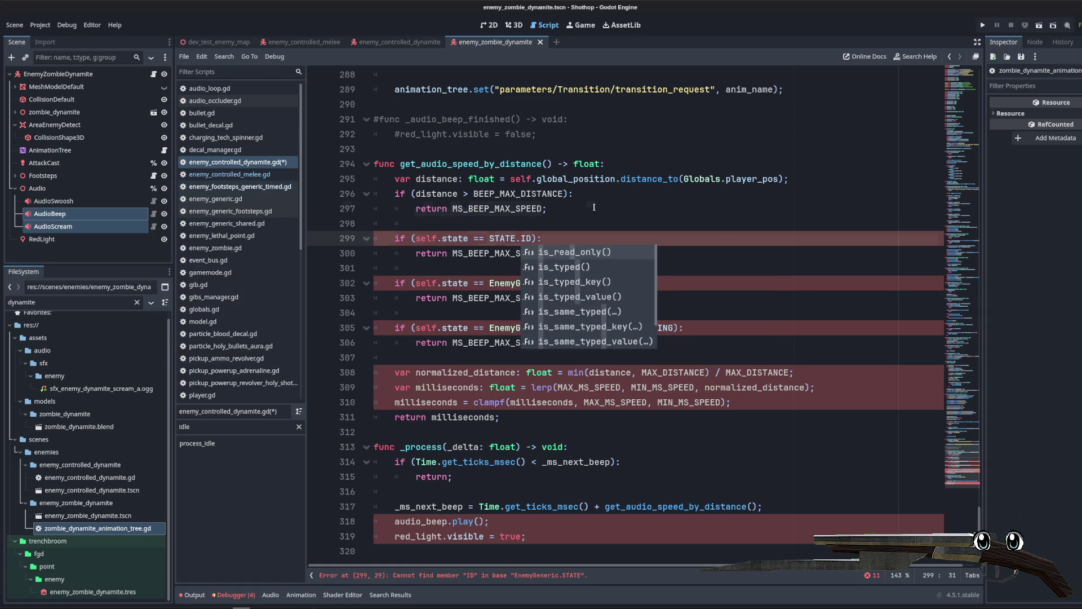
key(Escape)
Step: Add 'if (self.state != STATE.CHASE):' returning MS_BEEP_MAX_SPEED below the distance check
key(Up)
key(Up)
key(Up)
key(End)
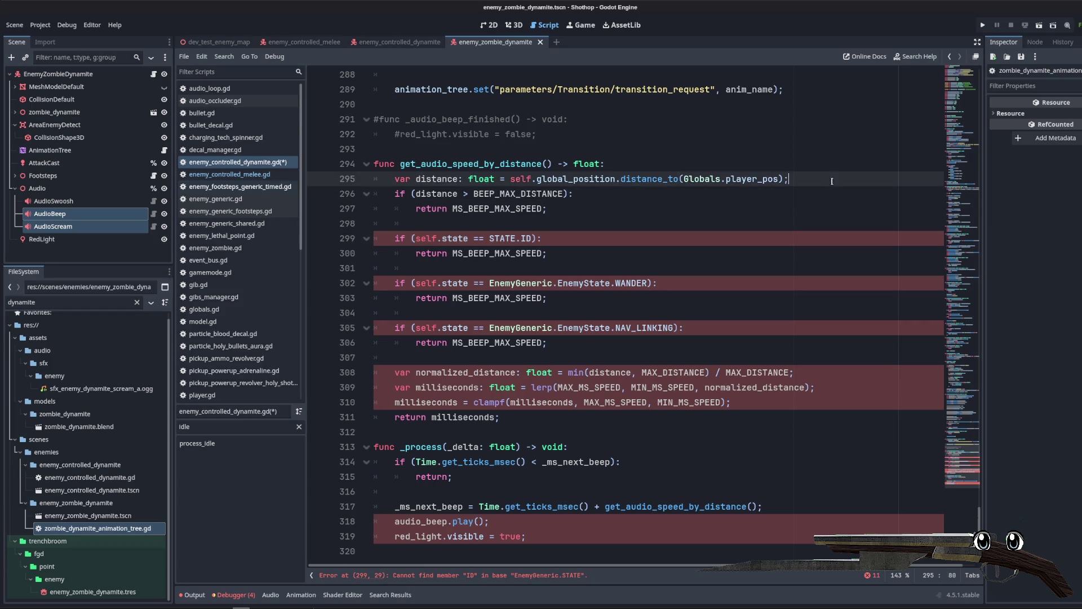
key(Down)
key(Down)
key(Down)
key(Return)
key(Return)
key(Up)
text((self.state != STATE.)
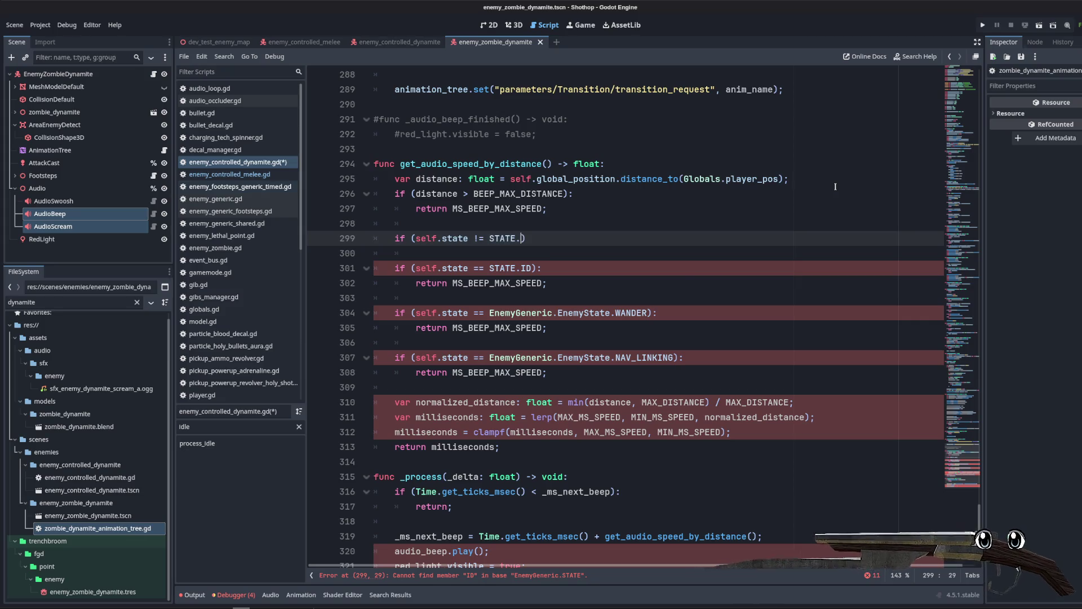
key(Down)
key(Down)
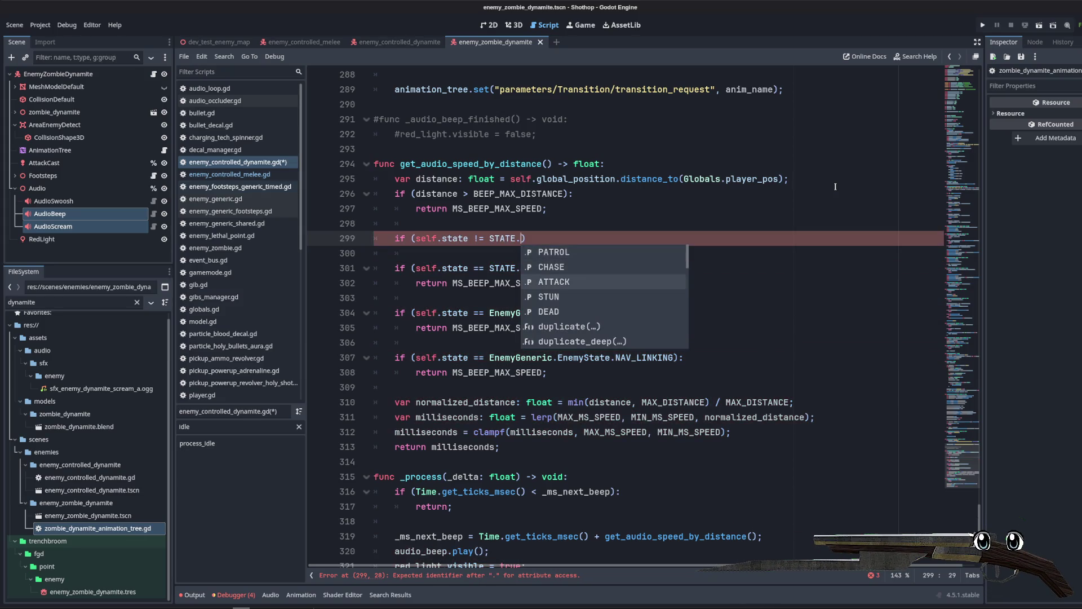
key(Return)
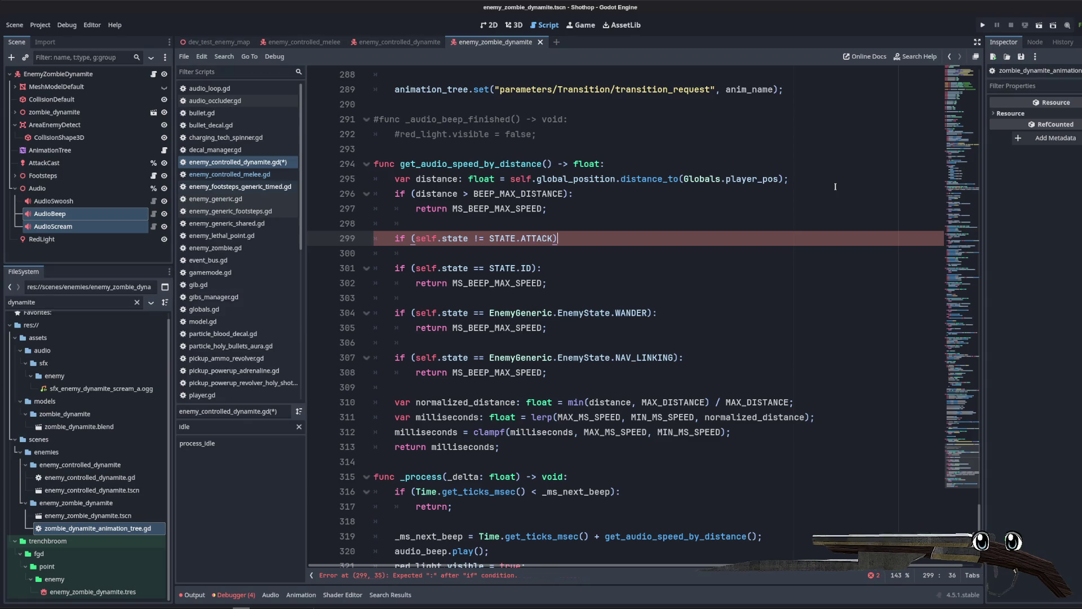
key(Left)
key(BackSpace)
key(BackSpace)
key(BackSpace)
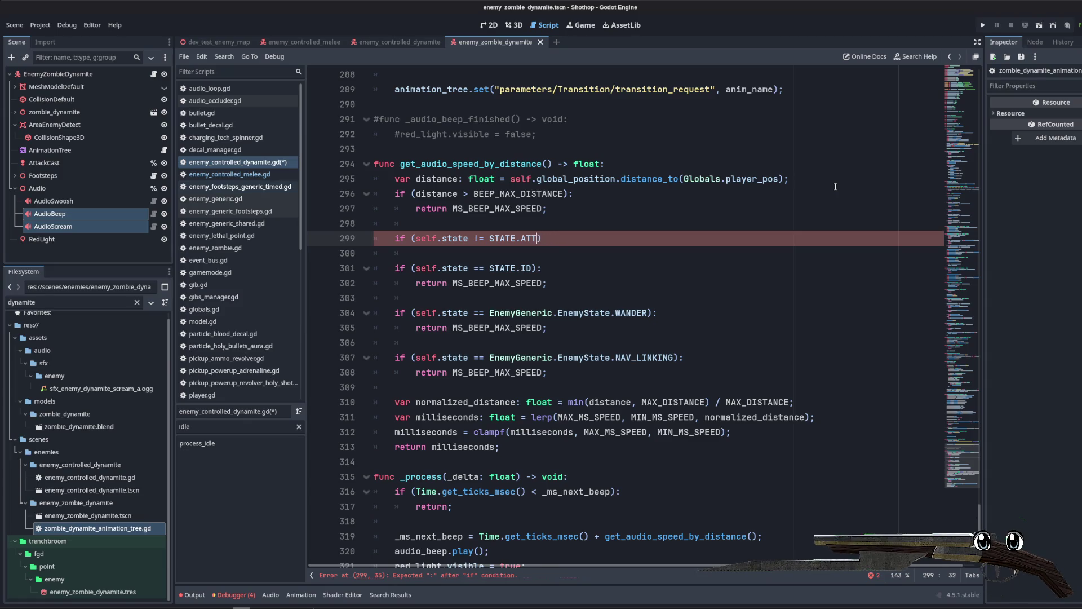
text(.CH)
key(Return)
text(:)
key(Return)
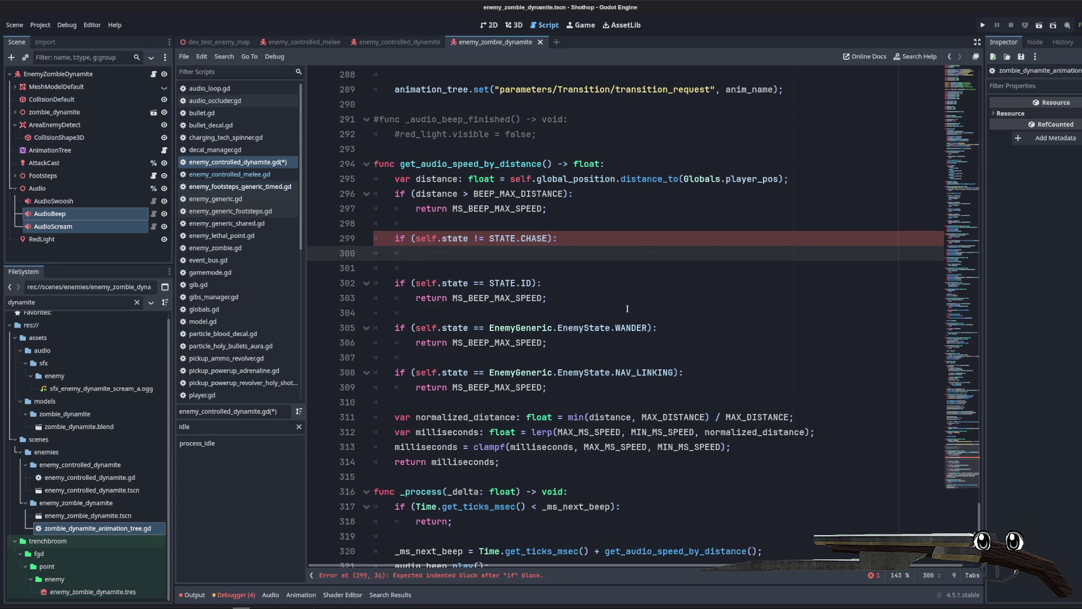
click(607, 301)
key(alt+Up)
key(alt+Up)
key(alt+Up)
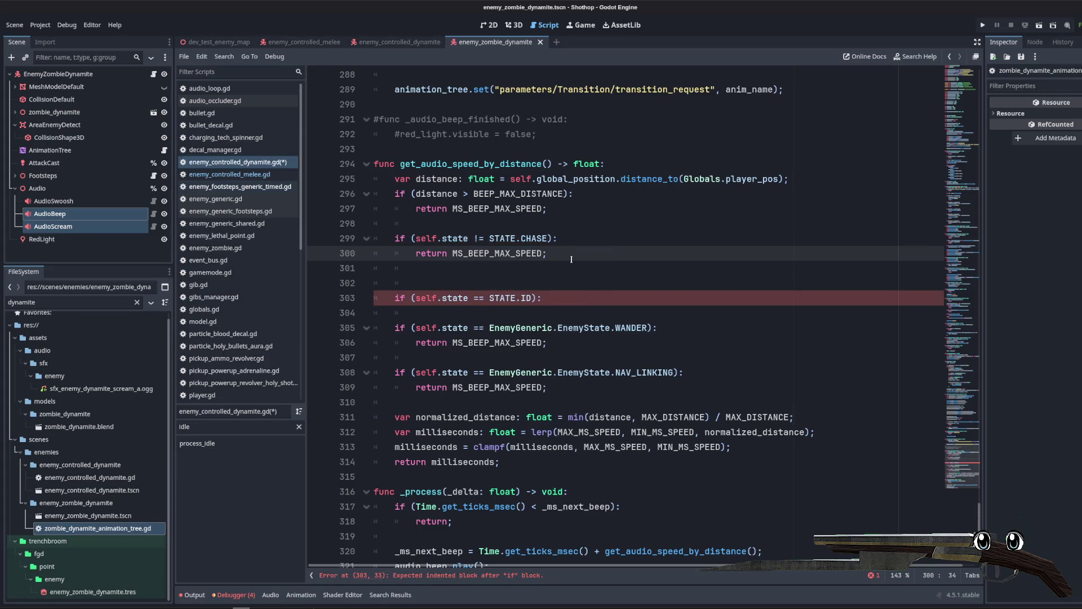
Step: Try deleting the state checks, undo to restore them, then view enemy_controlled_melee.gd
scroll(570, 259, down, 1)
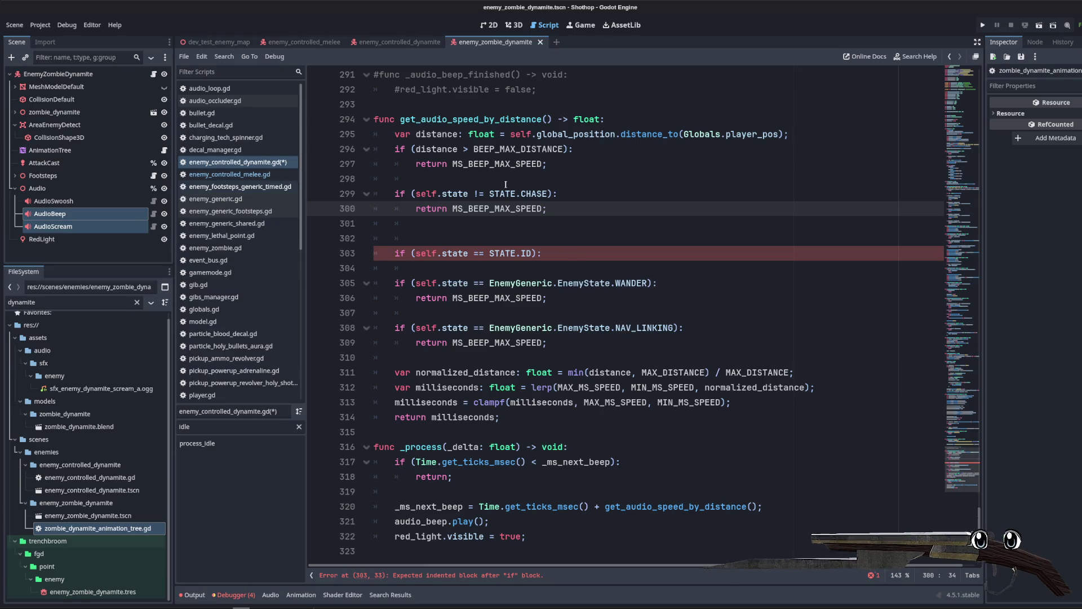
double_click(486, 367)
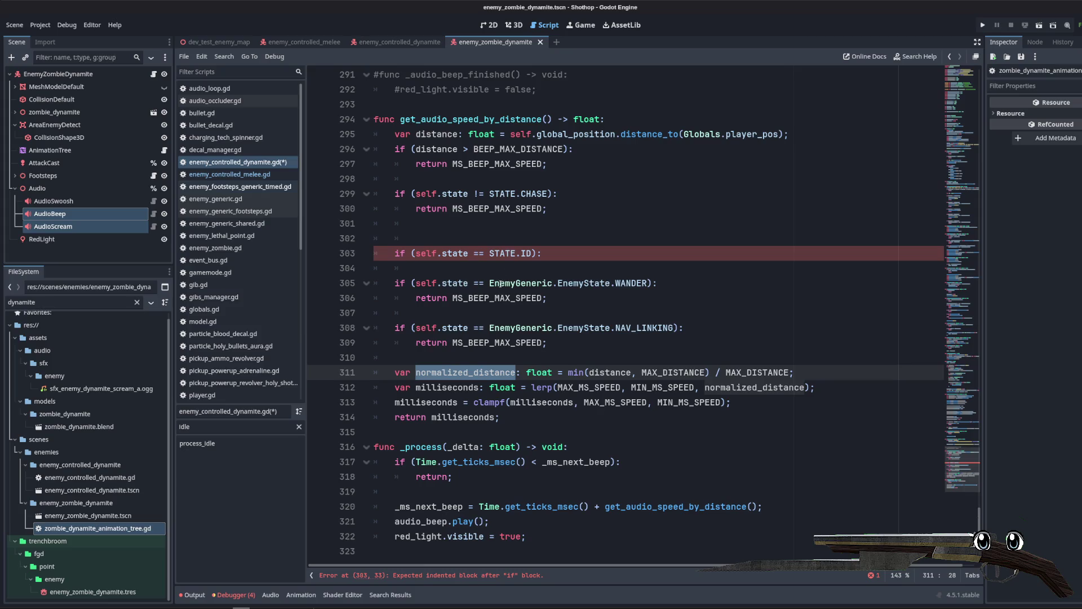
drag(546, 209, 317, 188)
key(BackSpace)
drag(547, 327, 374, 223)
key(BackSpace)
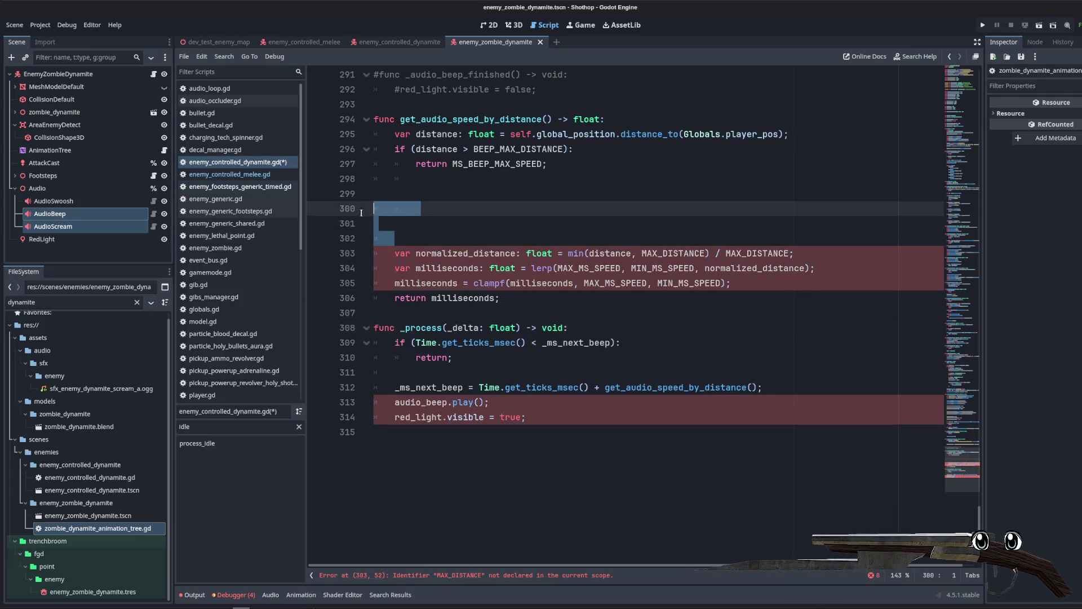
key(ctrl+z)
drag(547, 328, 354, 241)
click(523, 328)
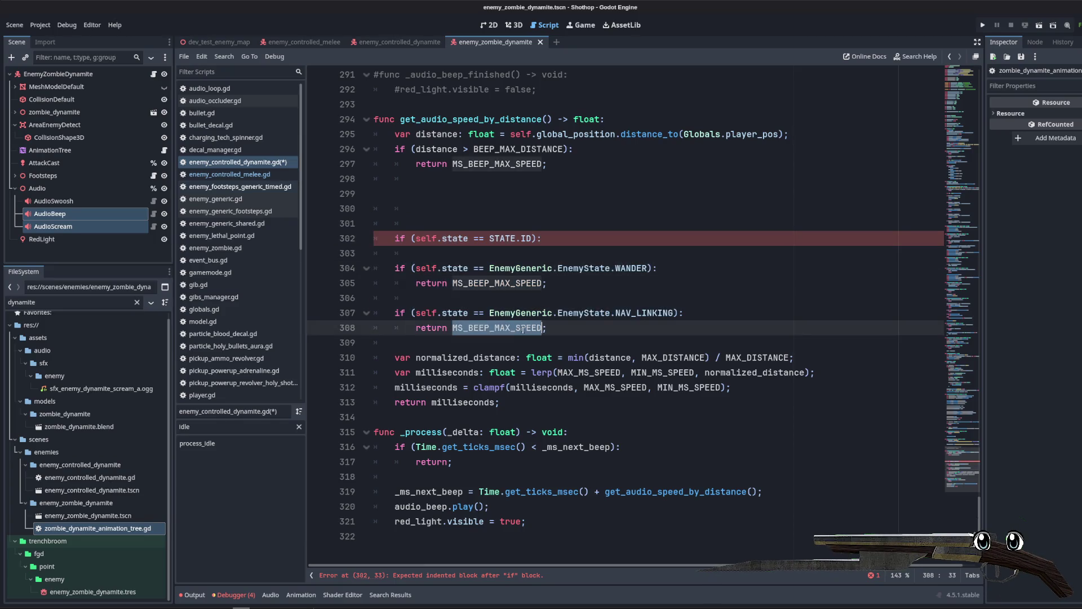
click(549, 313)
key(ctrl+z)
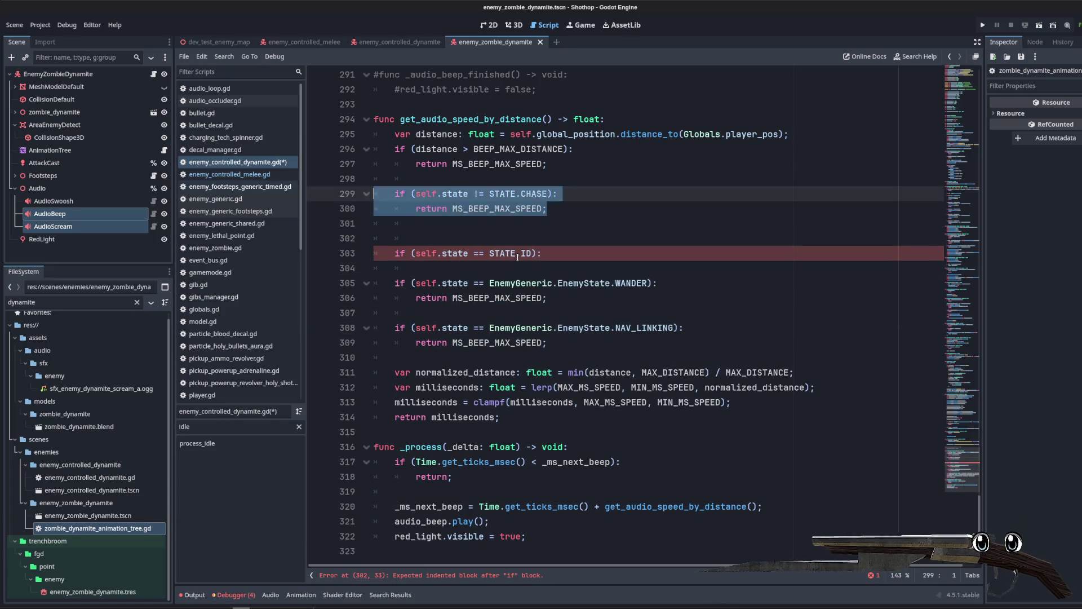
click(257, 186)
click(237, 174)
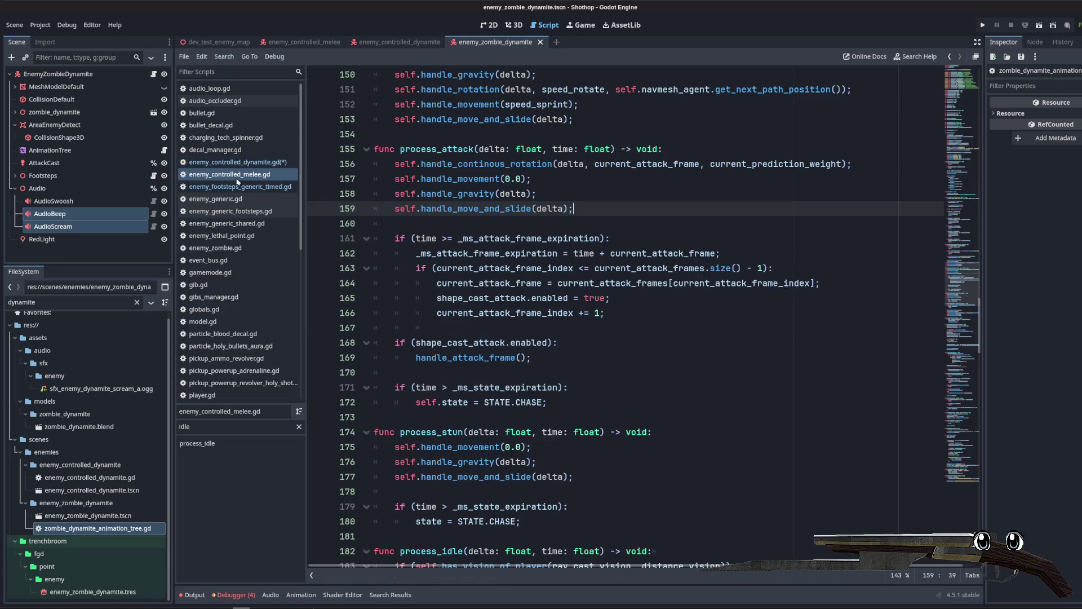
Step: Review the commented ATTACK check in zombie_dynamite_animation_tree.gd, then return to enemy_controlled_dynamite.gd's CHASE check
click(237, 162)
scroll(226, 254, down, 8)
click(237, 358)
scroll(458, 304, down, 8)
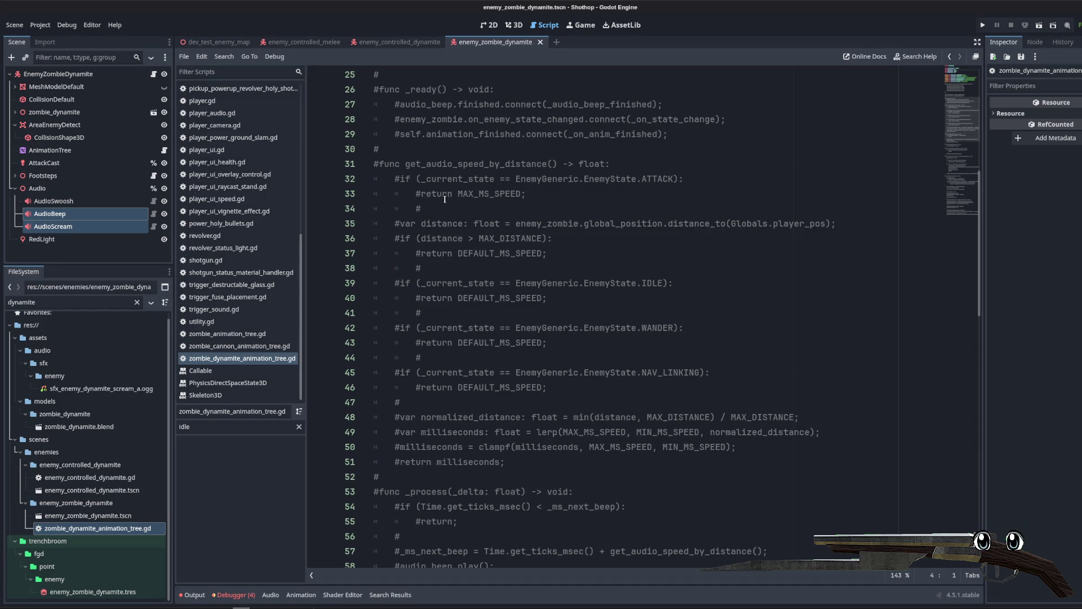
click(489, 196)
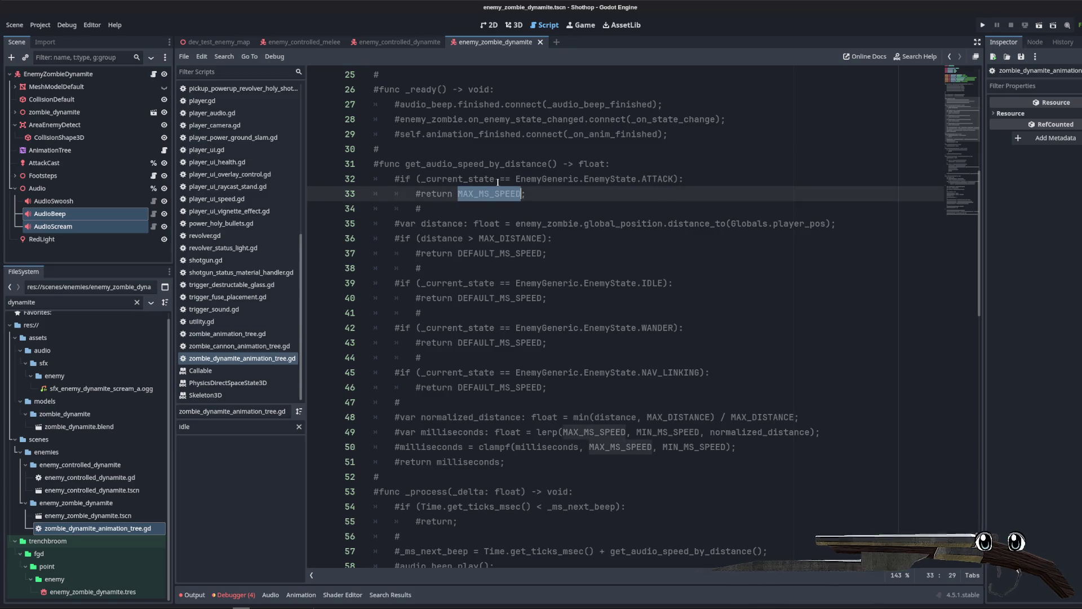
drag(527, 193, 324, 179)
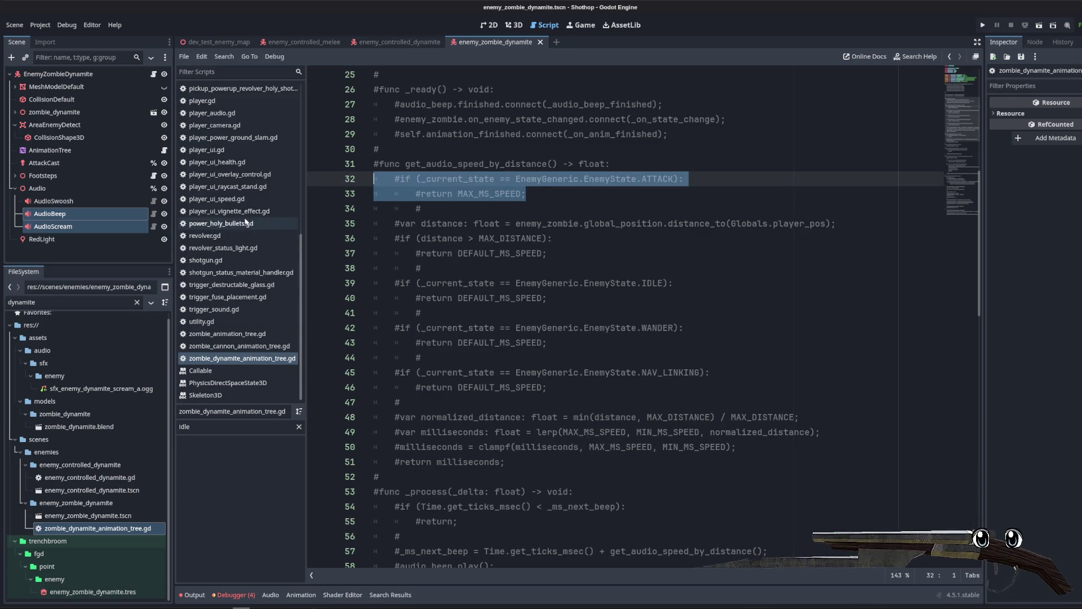
scroll(236, 236, up, 10)
click(216, 149)
click(237, 162)
key(Up)
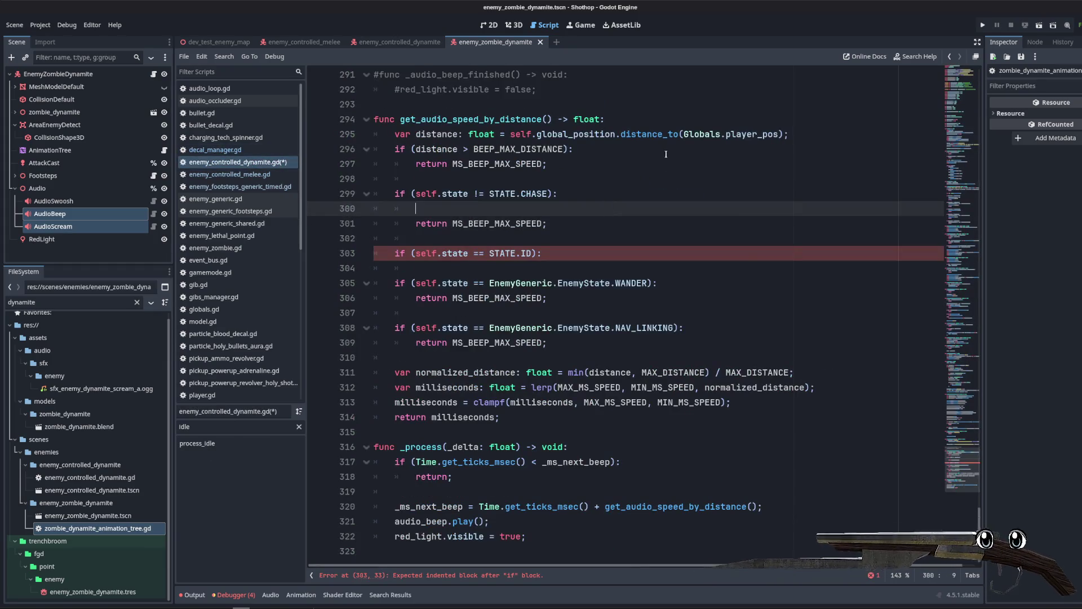
Step: Insert 'if (is_exploding): return MS_BEEP_MAX_SPEED' at the top of get_audio_speed_by_distance
click(611, 157)
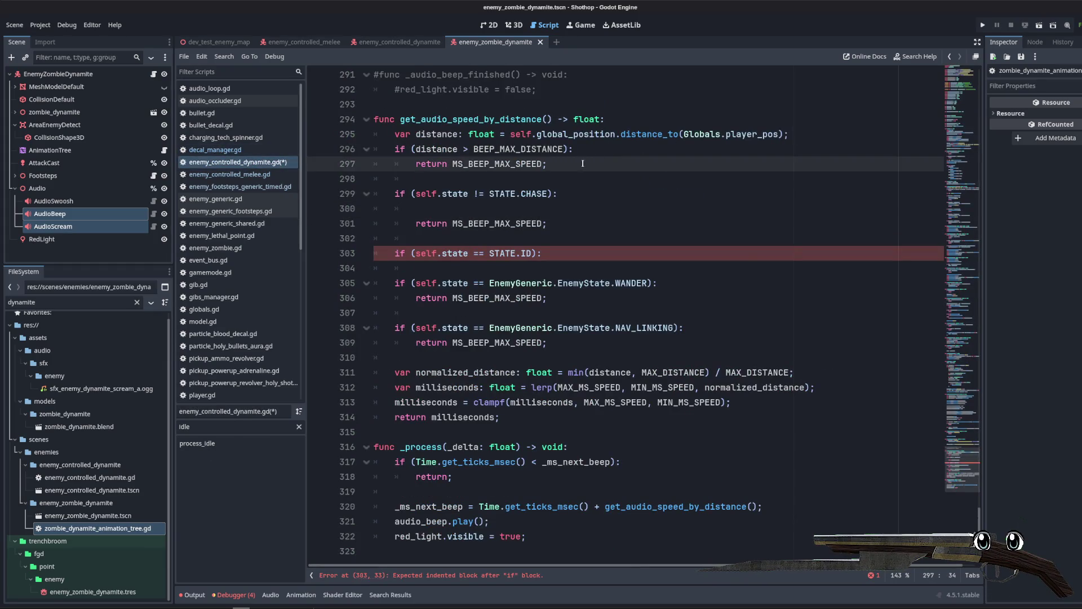
click(733, 126)
key(Return)
key(Return)
key(Up)
text(if ()
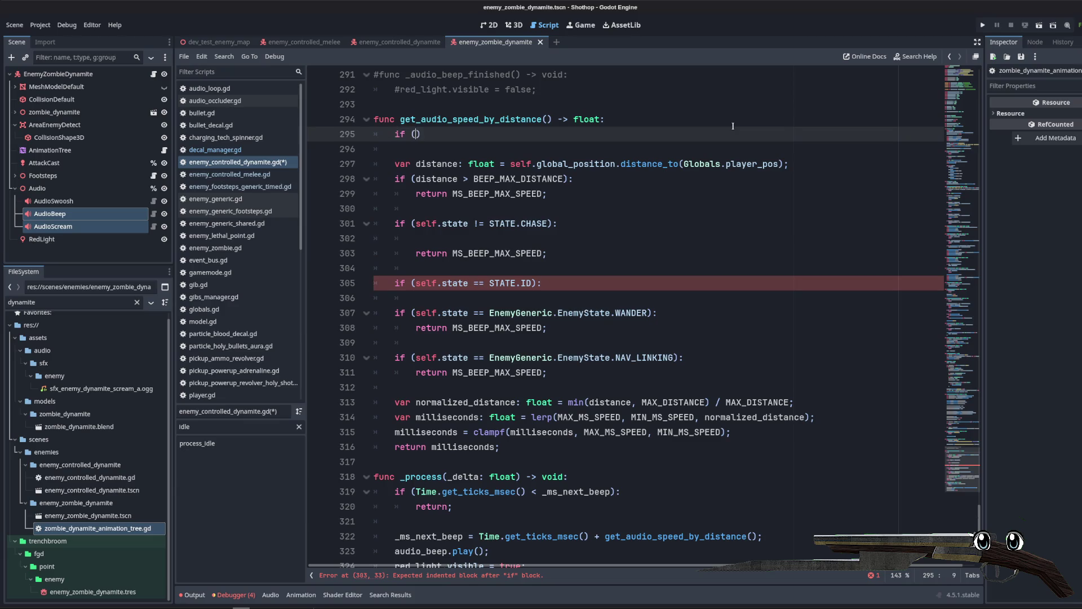
text(is_e)
key(Return)
key(Up)
key(Down)
key(Return)
text(return MS_)
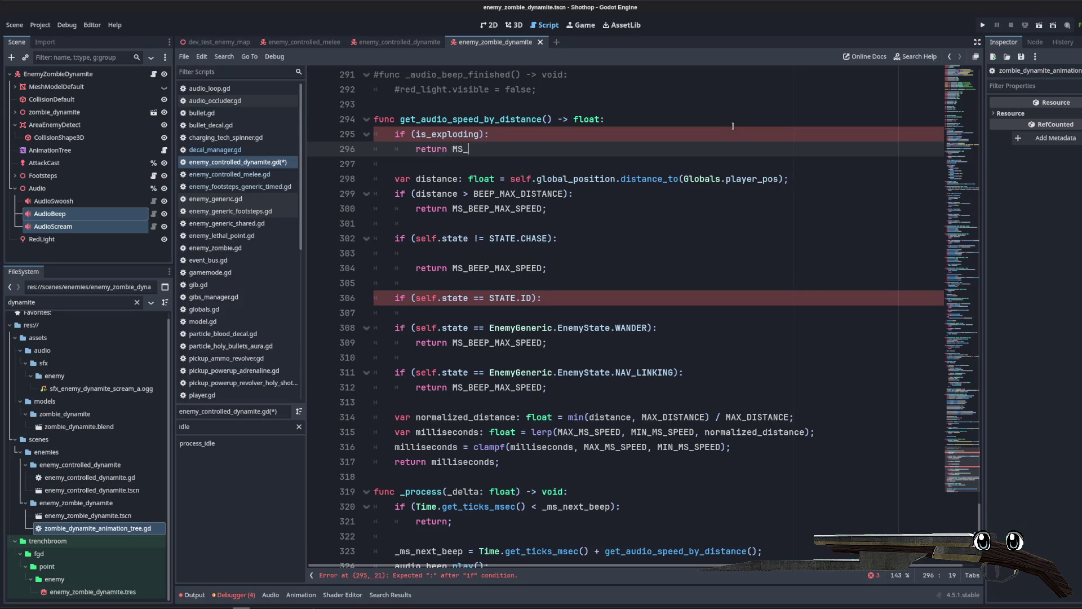
text(BEEP)
key(Return)
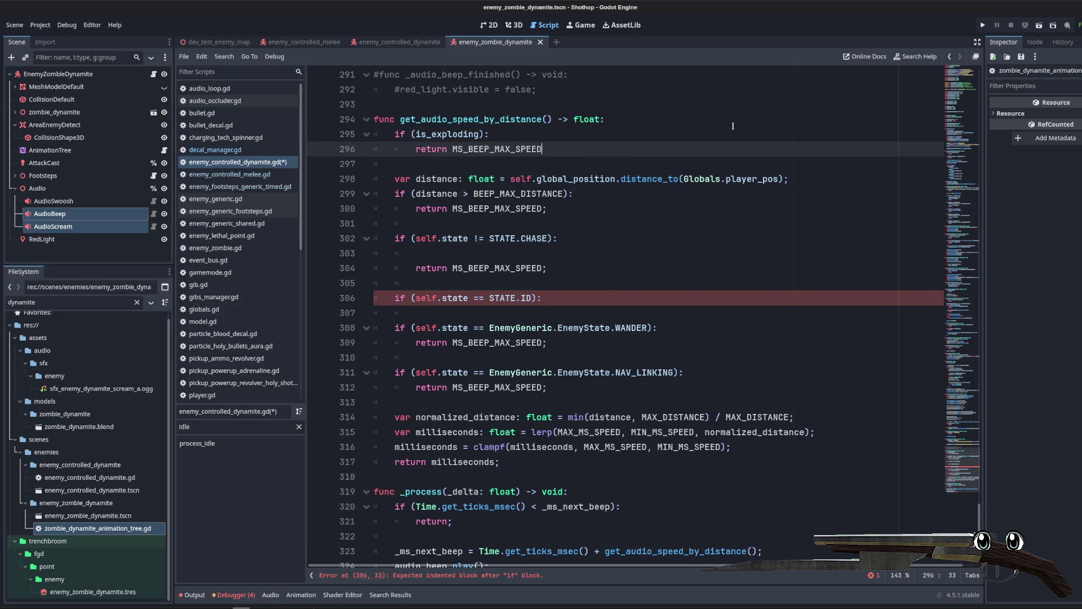
text(M)
key(Return)
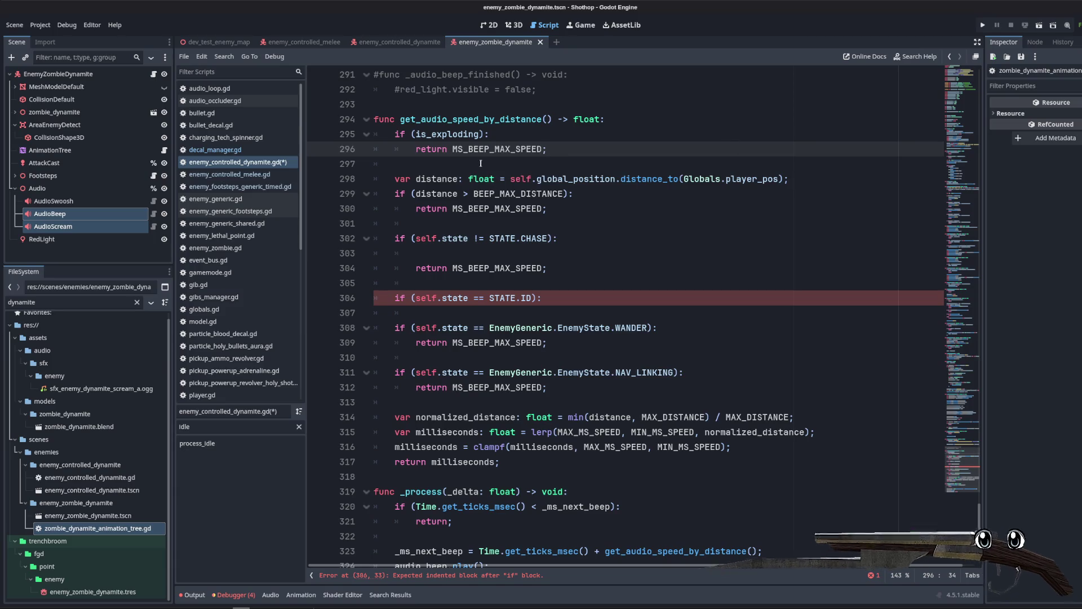
Step: Check the MS_BEEP_MAX_SPEED constant definition, then delete the empty line in the CHASE check
ctrl+click(541, 208)
double_click(479, 209)
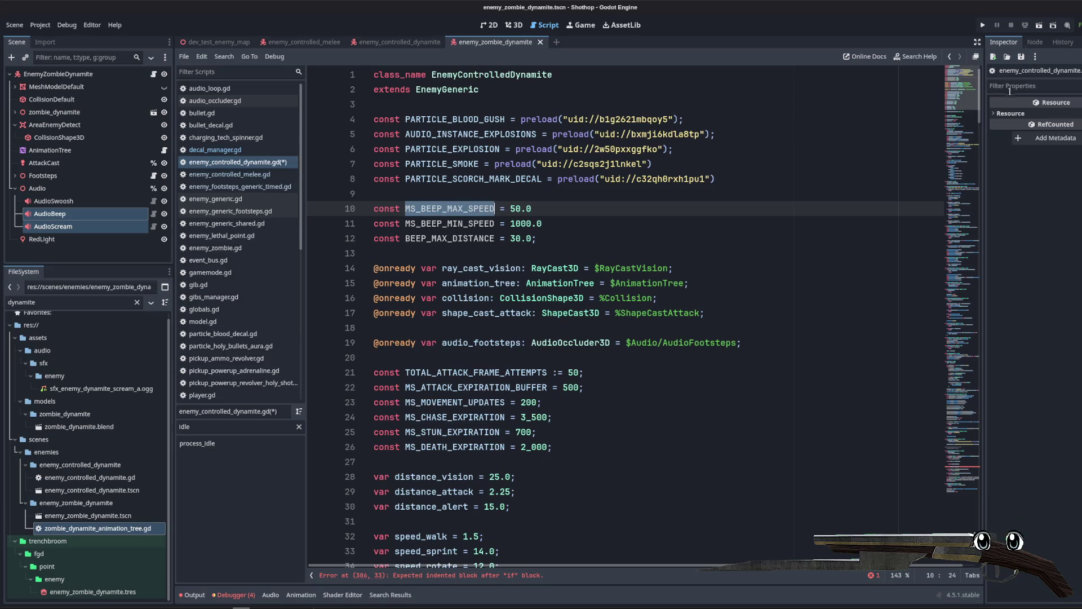
scroll(528, 346, down, 20)
scroll(528, 346, down, 1)
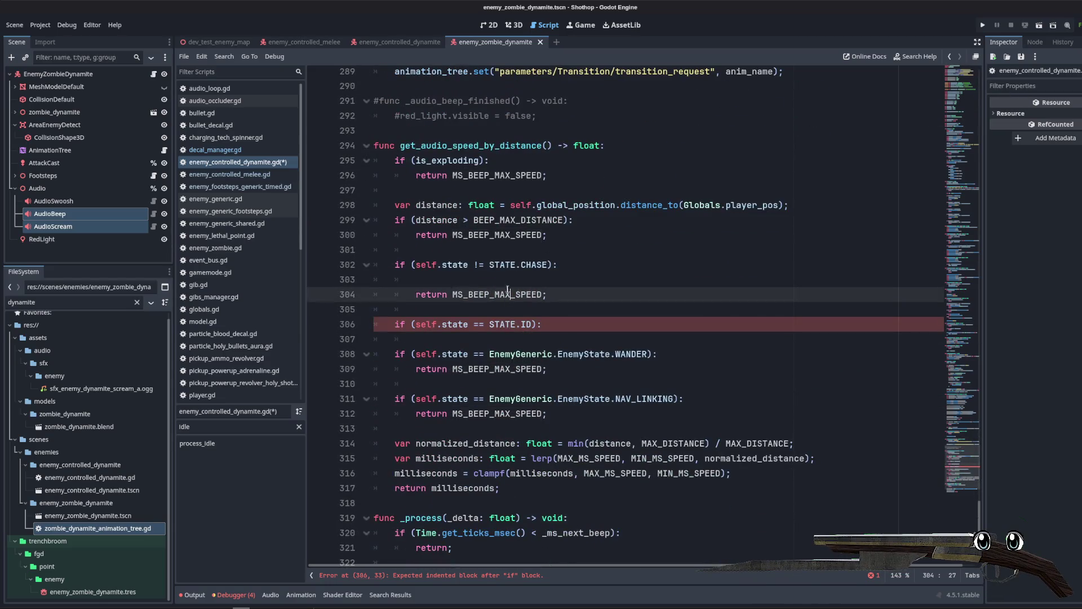
click(504, 285)
key(ctrl+shift+k)
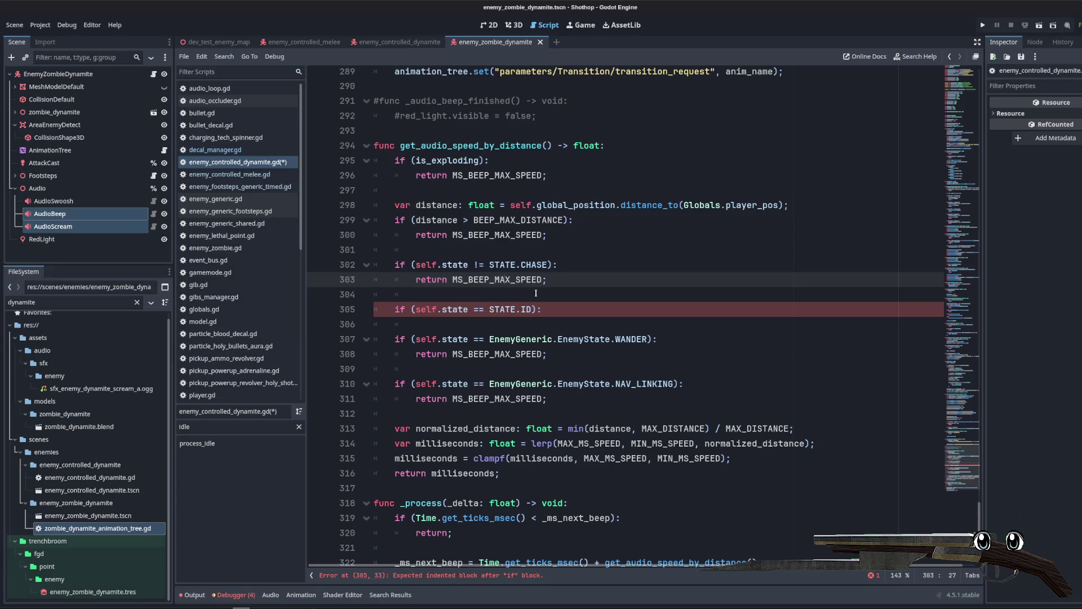
text(IN)
Step: Delete the STATE.ID, WANDER and NAV_LINKING checks, leaving the CHASE check returning MS_BEEP_MIN_SPEED
click(580, 282)
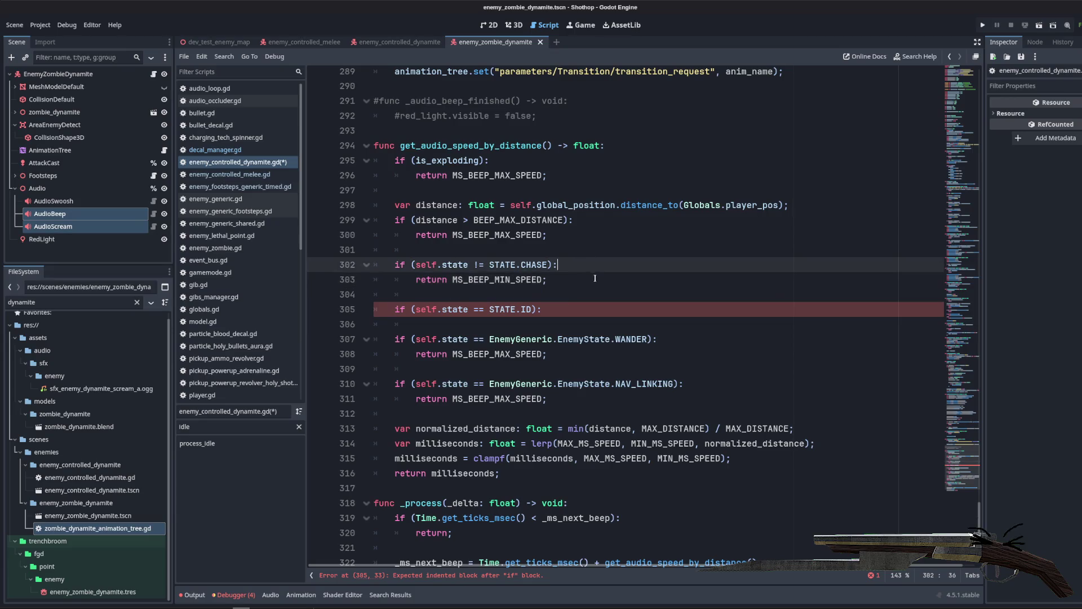
scroll(579, 282, down, 3)
scroll(579, 283, down, 1)
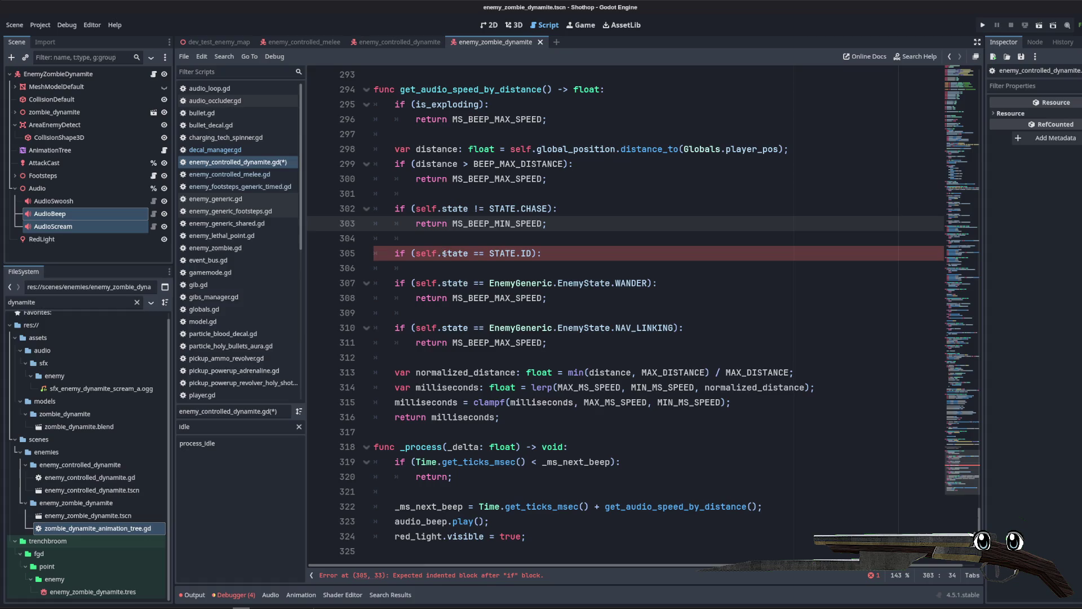
key(Down)
key(Down)
key(ctrl+shift+k)
key(ctrl+shift+k)
key(ctrl+shift+k)
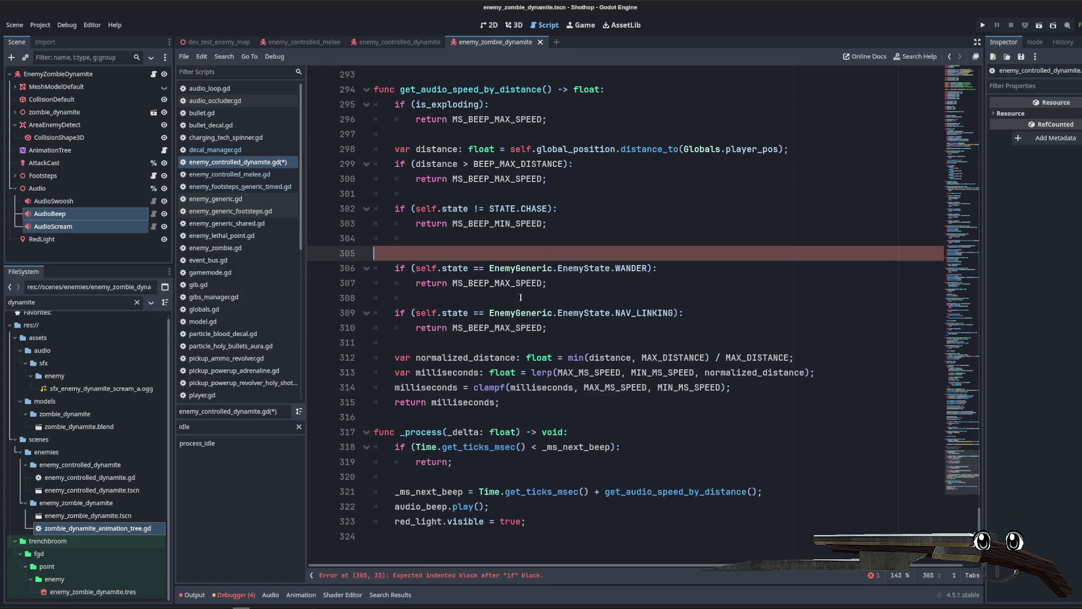
key(BackSpace)
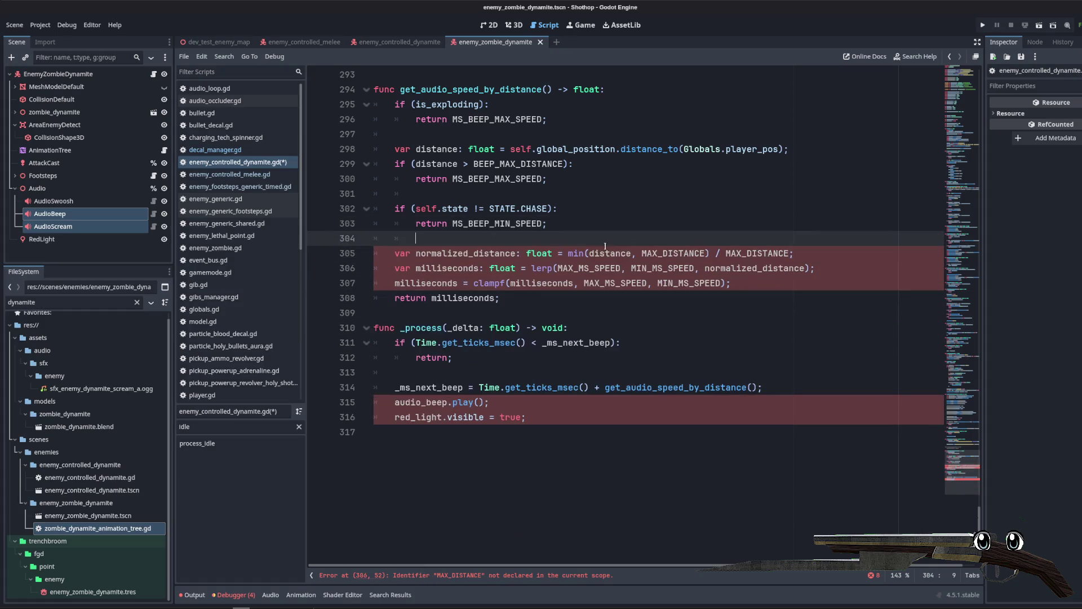
key(Up)
key(End)
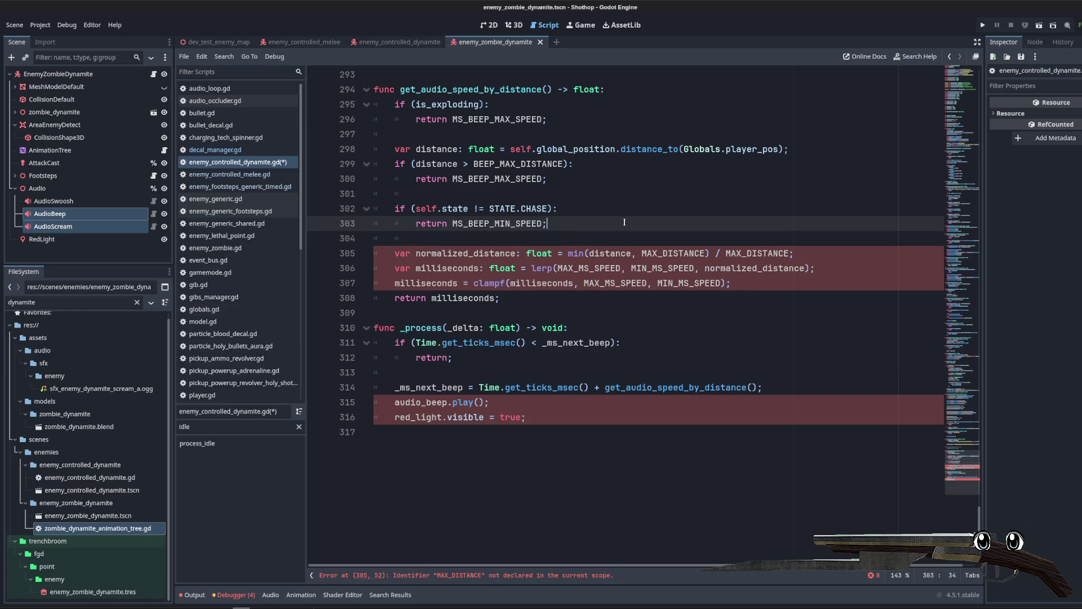
key(Down)
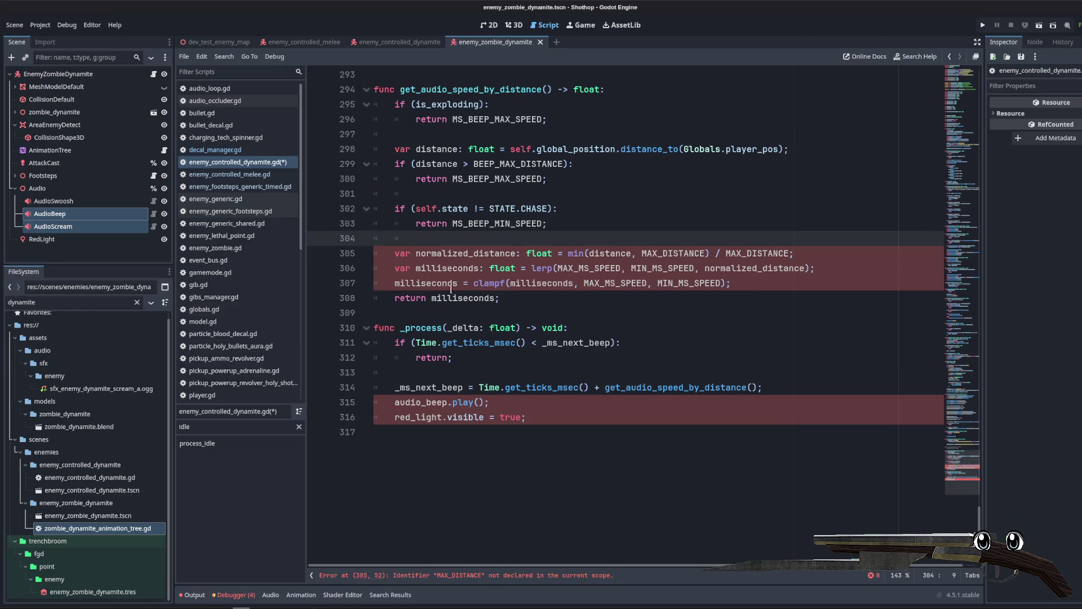
Step: Replace both MAX_DISTANCE occurrences on line 305 with BEEP_MAX_DISTANCE and save
double_click(670, 253)
key(ctrl+d)
text(MAX_BE)
key(BackSpace)
key(BackSpace)
key(BackSpace)
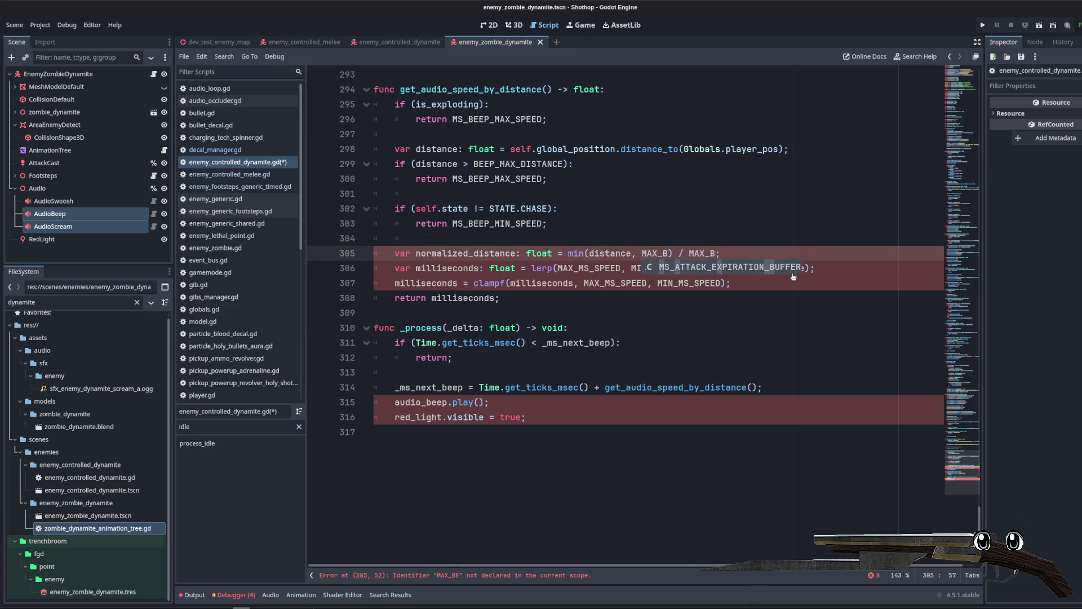
key(BackSpace)
key(BackSpace)
key(BackSpace)
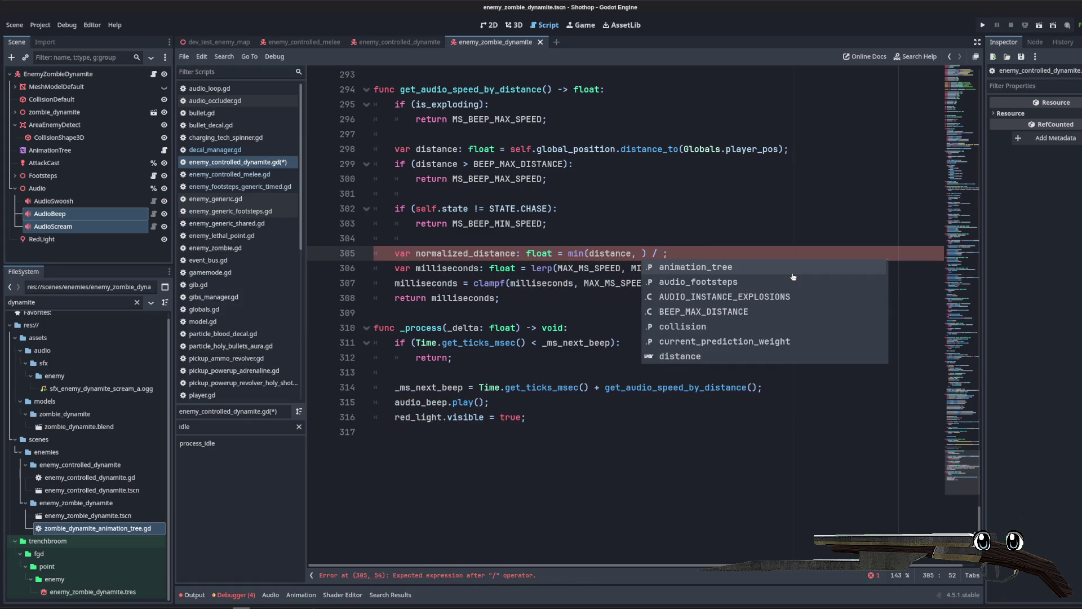
text(DIST)
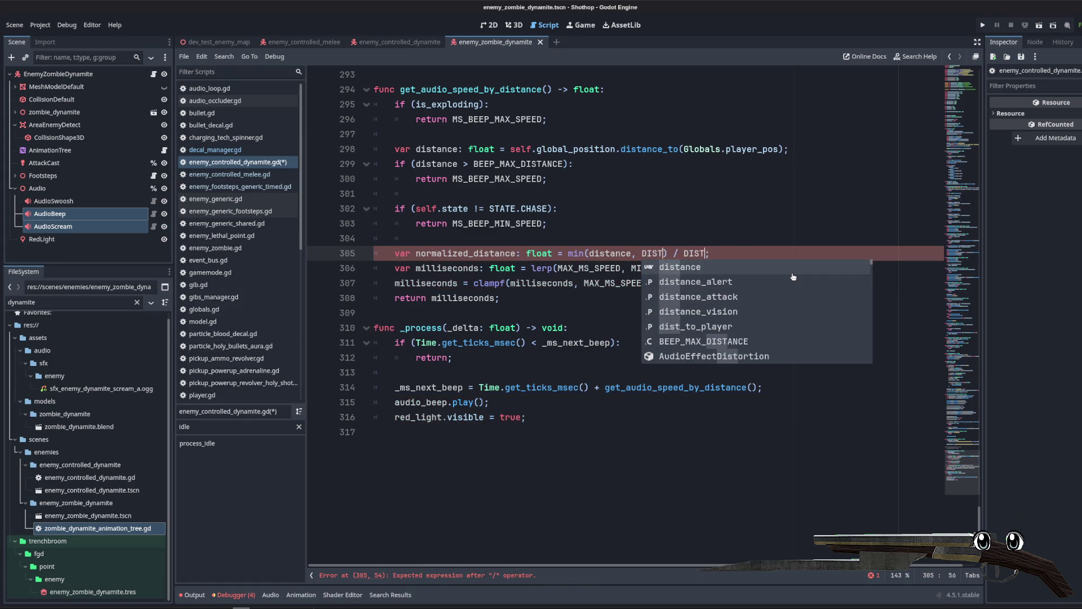
key(Down)
key(Down)
key(Down)
key(Return)
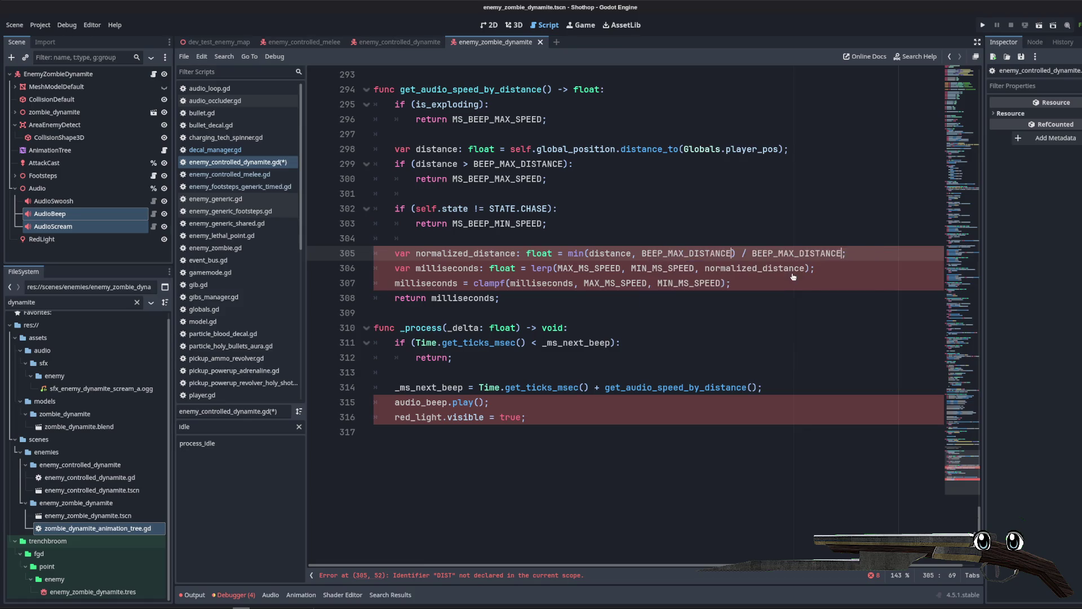
key(ctrl+s)
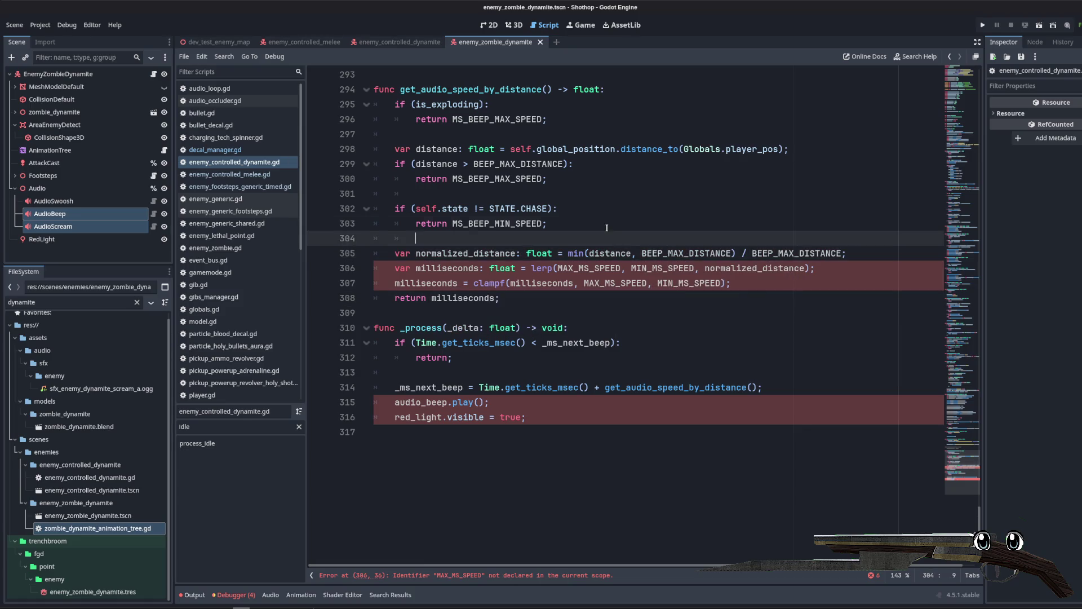
Step: Swap MAX_MS_SPEED and MIN_MS_SPEED for MS_BEEP_MAX_SPEED and MS_BEEP_MIN_SPEED on the lerp and clampf lines, then save
click(600, 269)
key(ctrl+d)
key(ctrl+d)
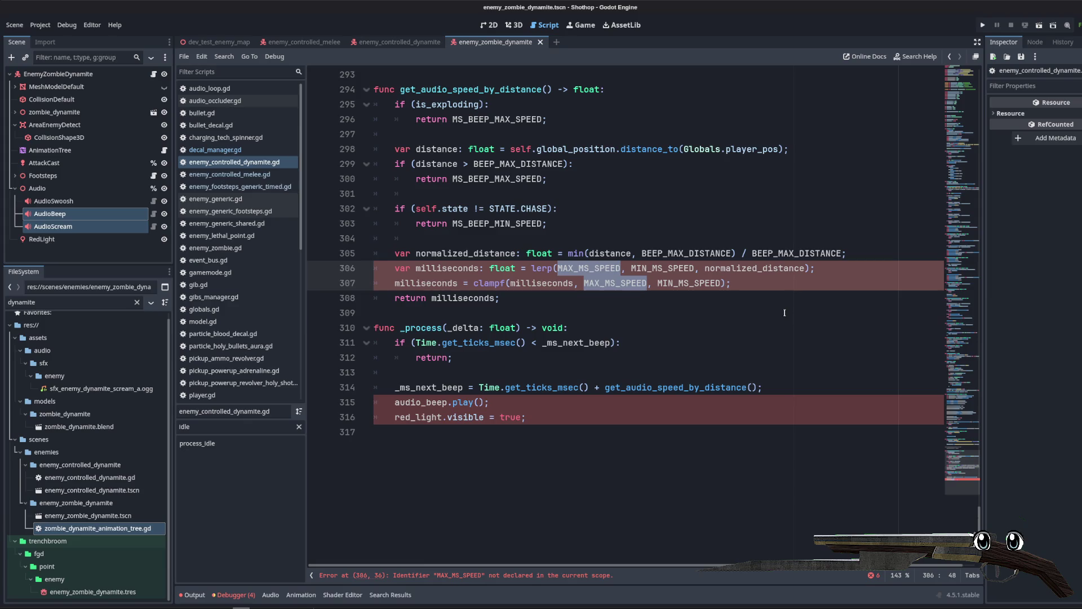
text(MS_BEEP)
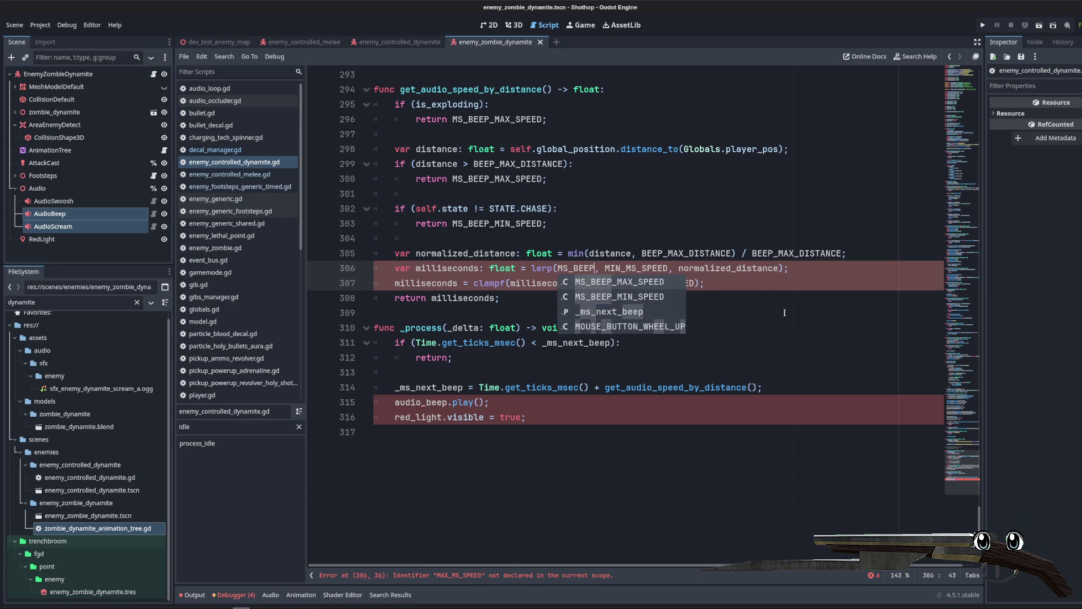
key(Return)
double_click(687, 268)
key(ctrl+d)
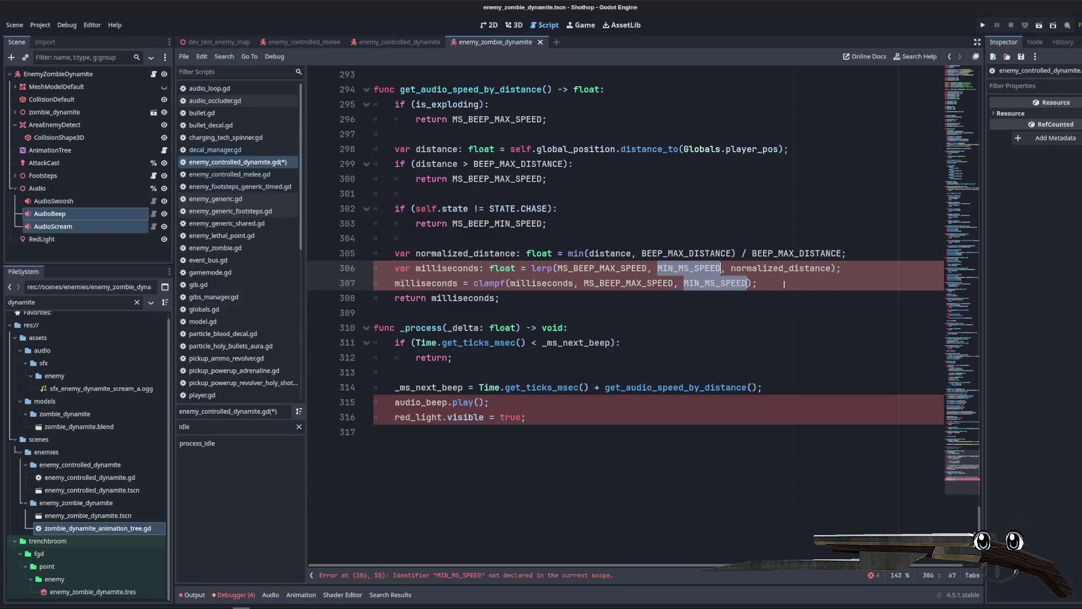
text(MS_BEEP_MI)
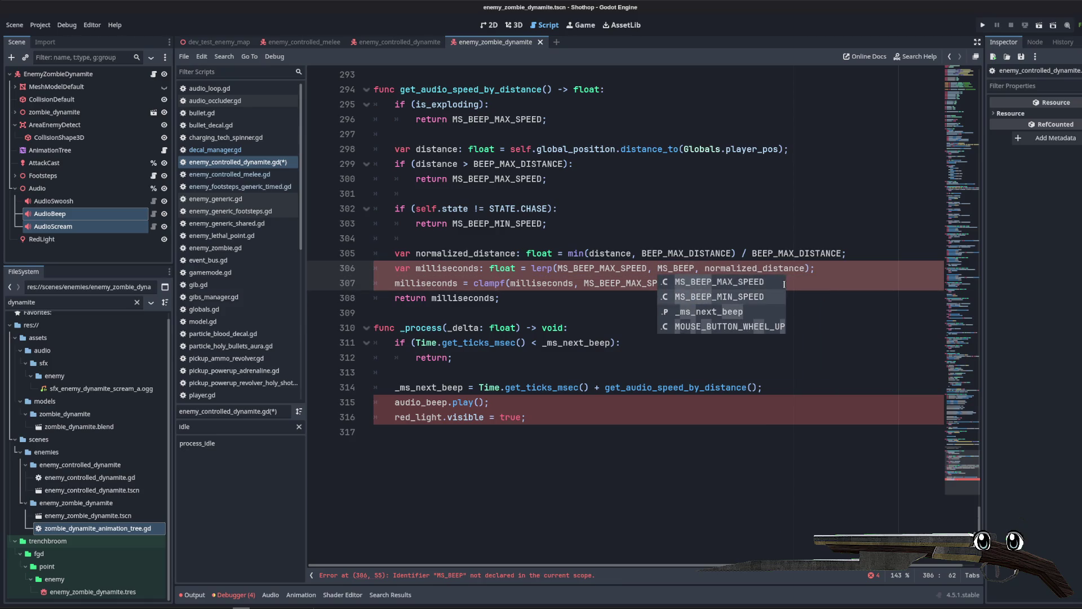
key(Return)
click(804, 282)
key(ctrl+s)
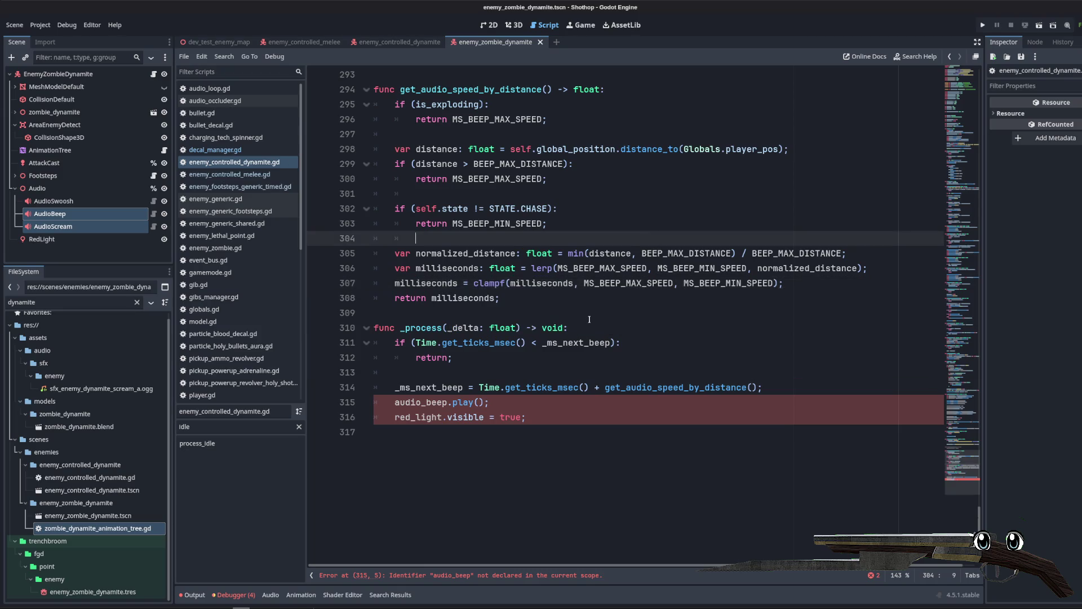
Step: Review the get_ticks_msec beep timing code and its audio_beep calls on lines 311-315
click(574, 342)
click(648, 387)
double_click(677, 388)
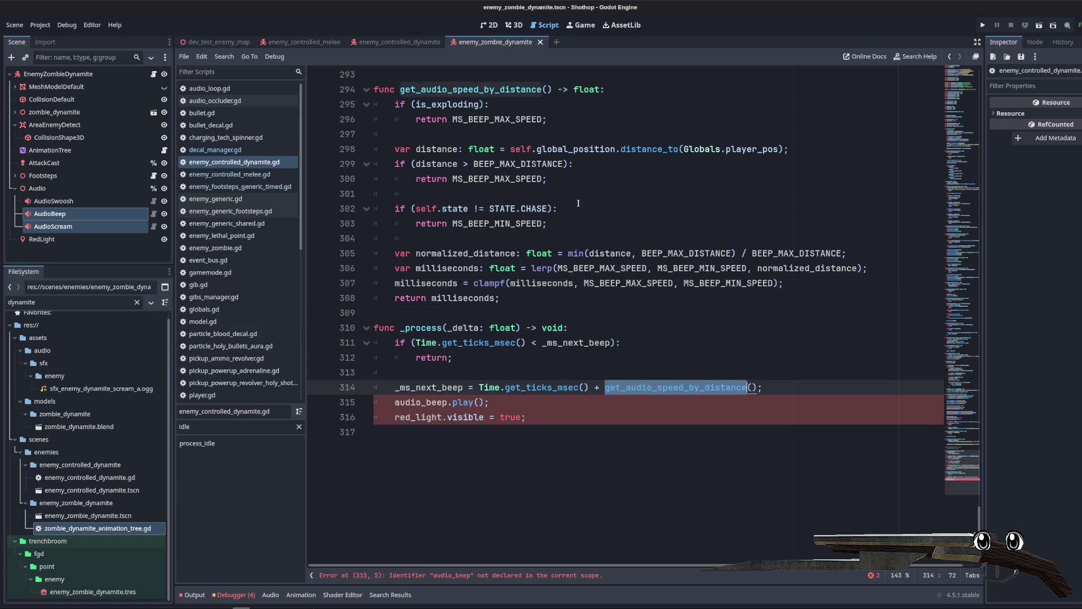
click(456, 358)
double_click(420, 402)
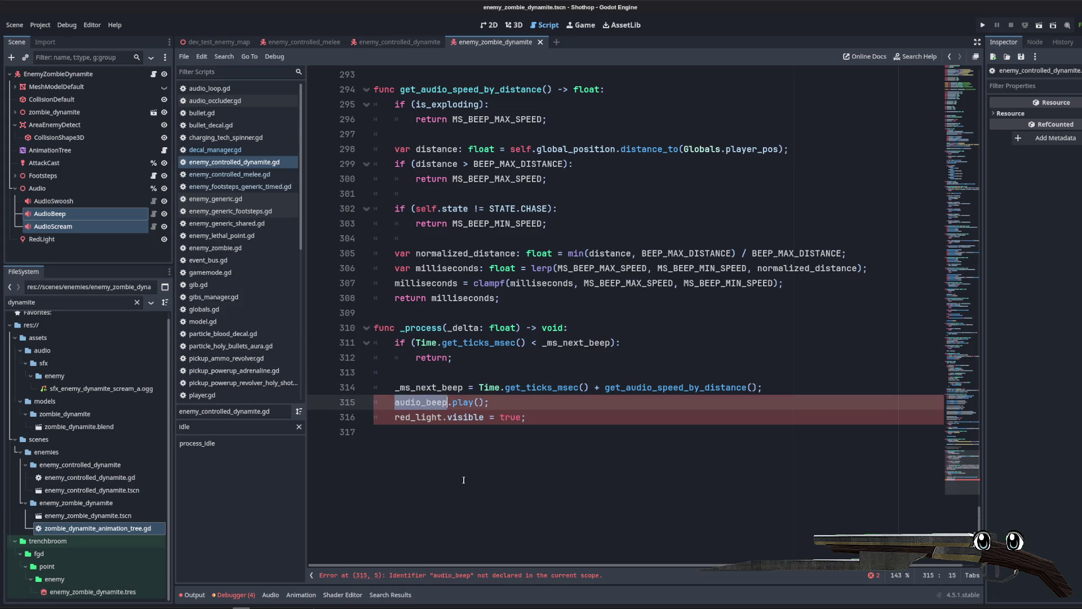
click(445, 372)
click(433, 317)
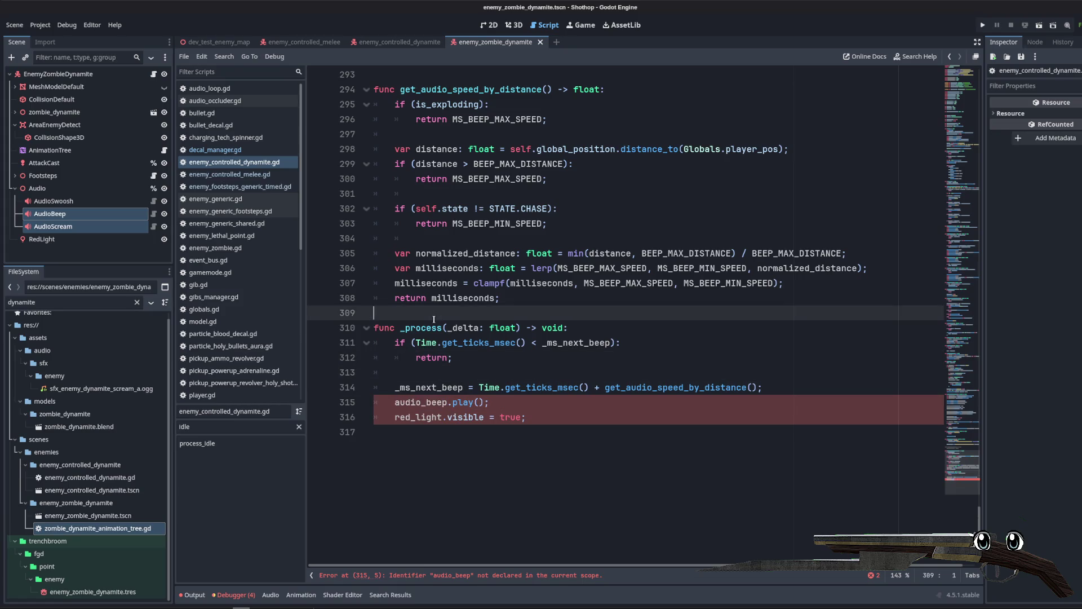
scroll(501, 356, up, 10)
Step: Uncomment the _audio_beep_finished function and save
scroll(522, 360, down, 8)
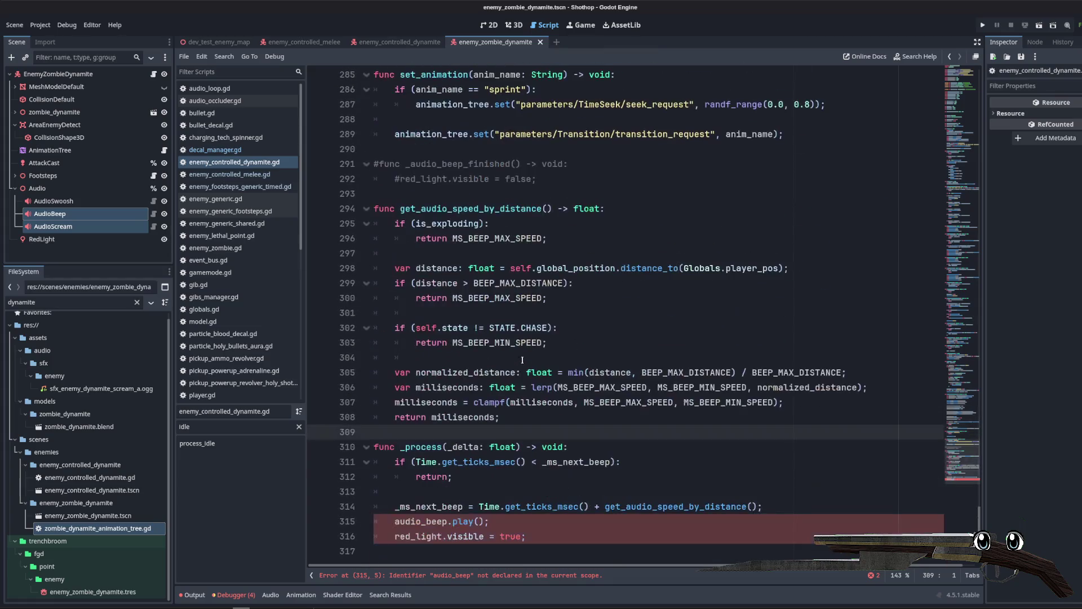
click(510, 462)
double_click(431, 521)
click(560, 506)
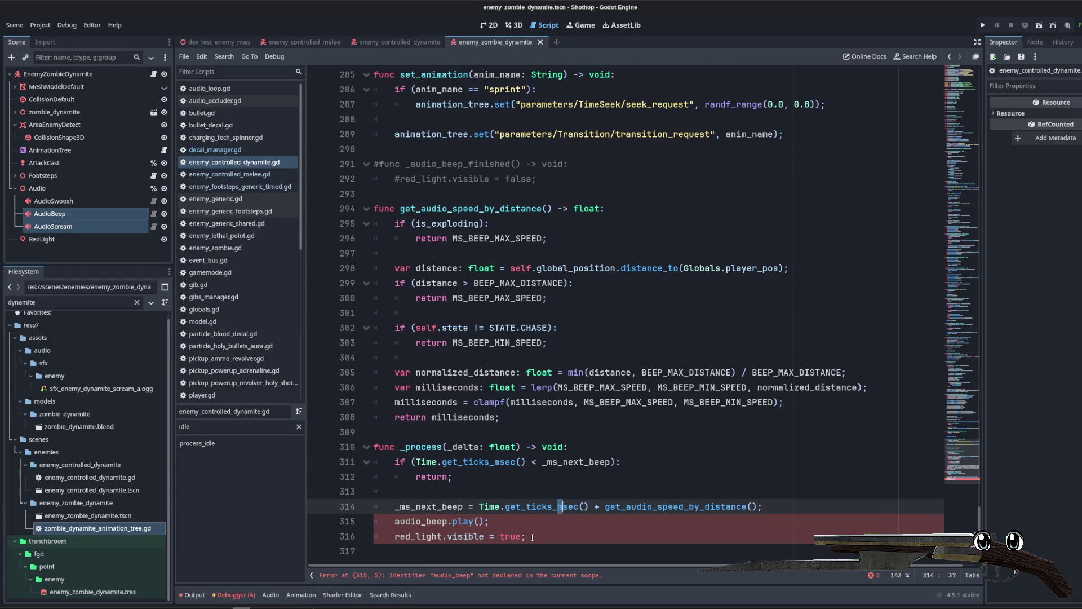
drag(537, 179, 374, 164)
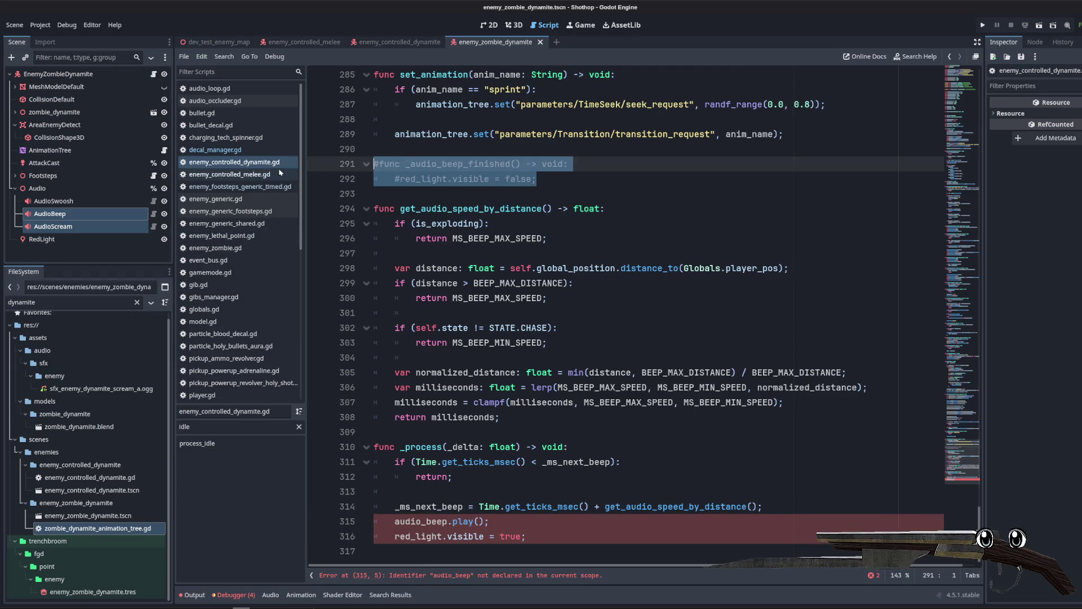
key(ctrl+k)
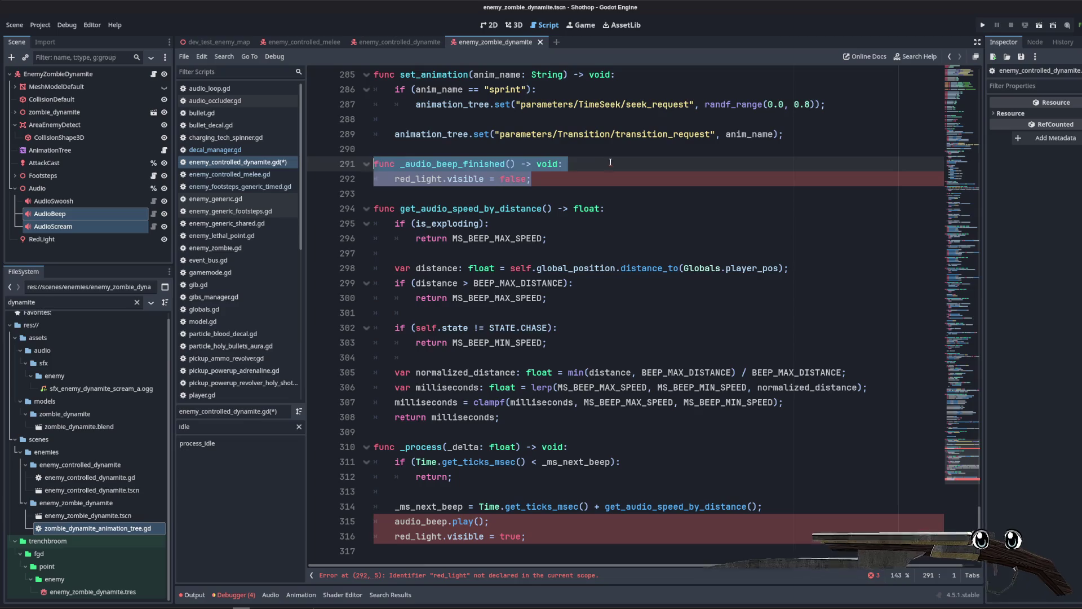
key(Up)
key(ctrl+s)
click(563, 193)
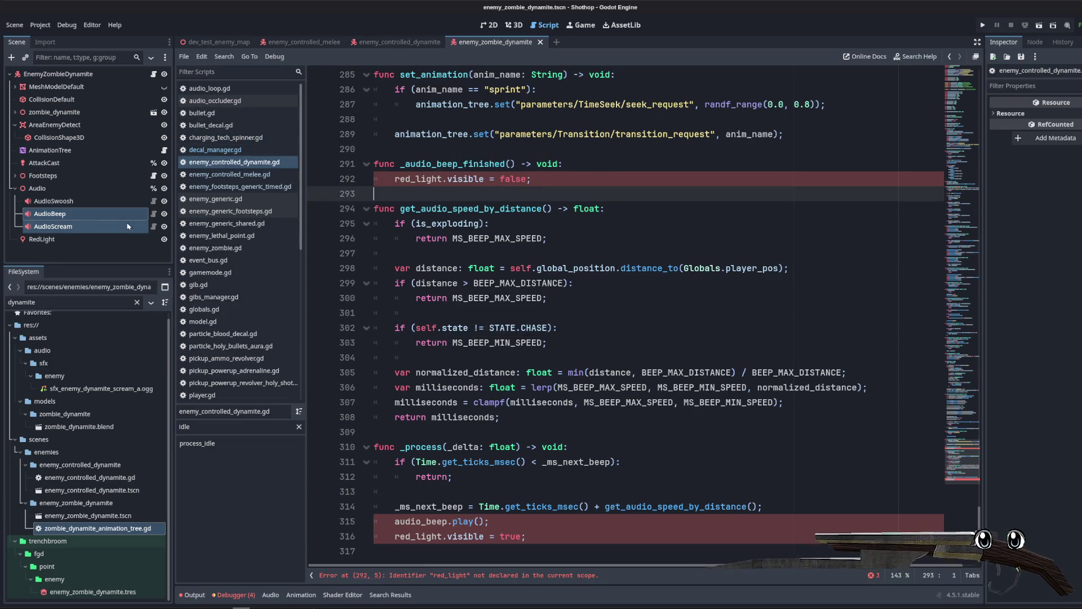
click(83, 219)
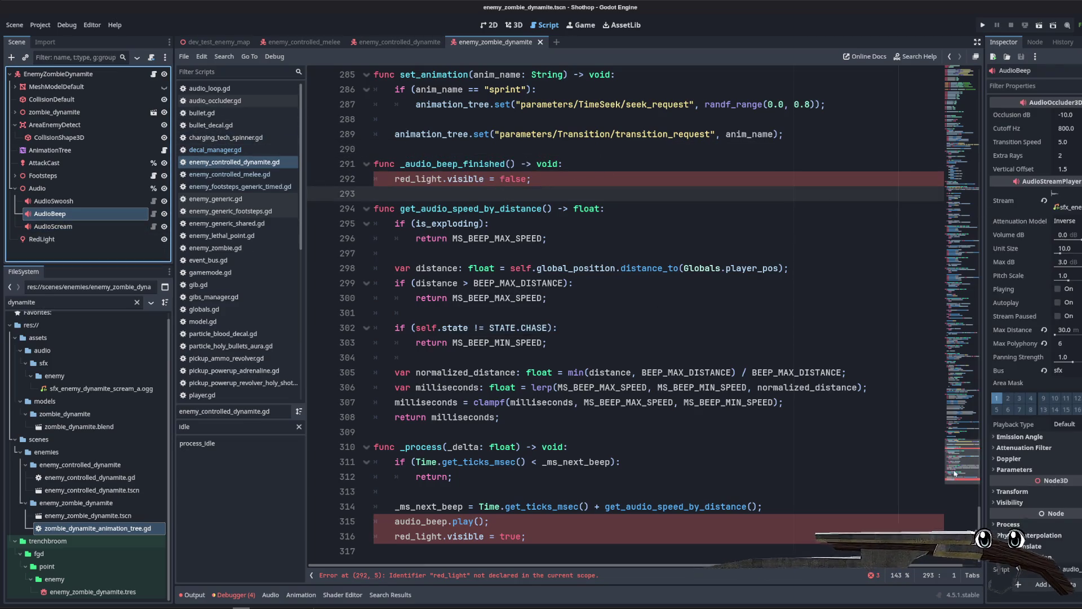
drag(961, 459, 951, 92)
drag(50, 213, 437, 333)
key(BackSpace)
key(Up)
key(End)
key(Return)
double_click(474, 342)
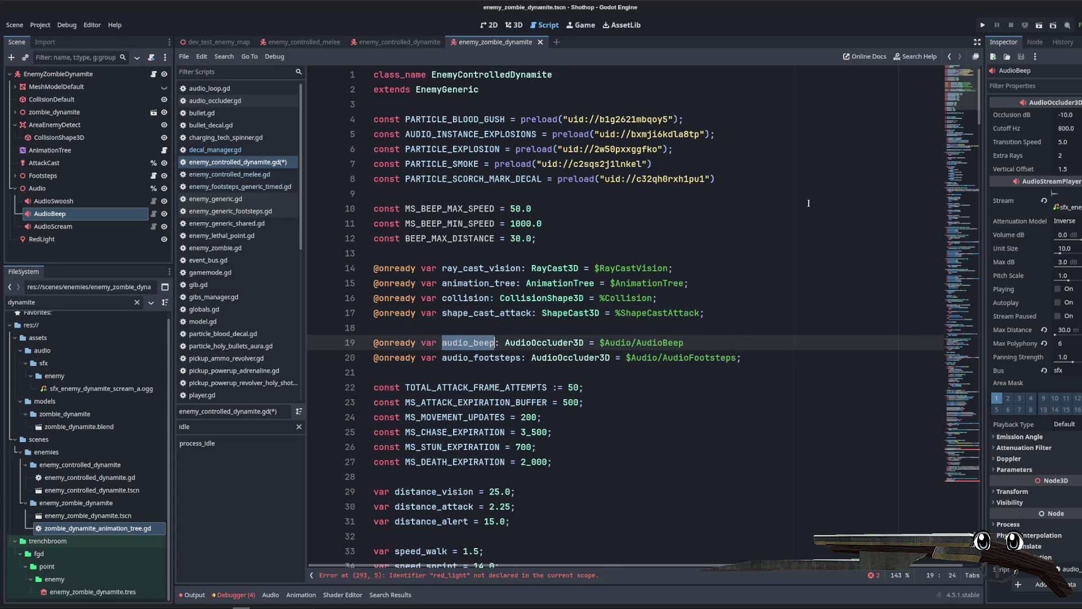
Step: Comment out the red_light visibility lines in the handler and add an indented body line
click(963, 462)
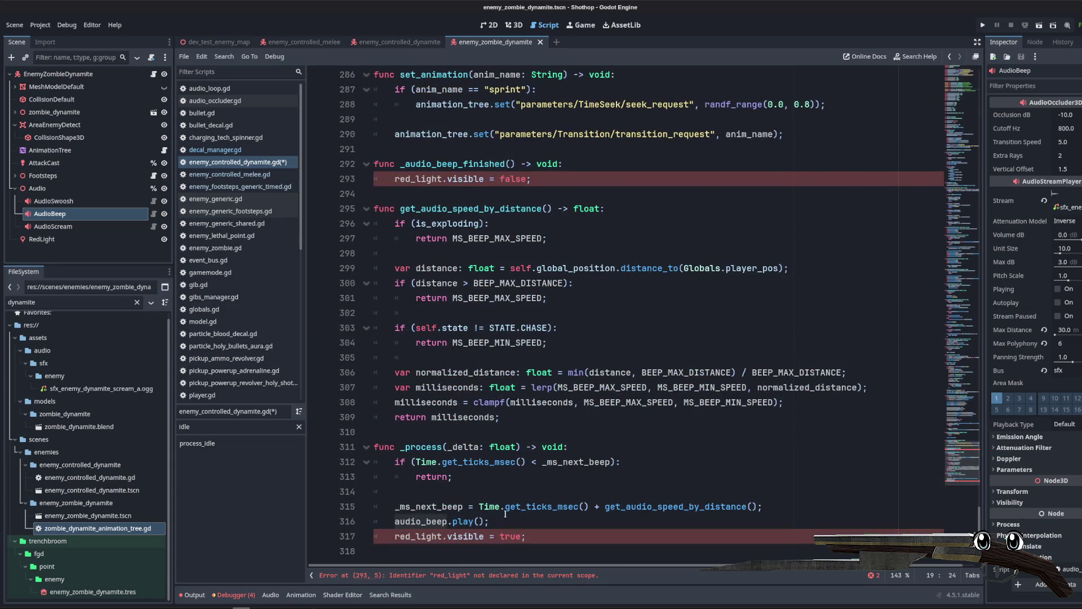
click(490, 533)
click(572, 178)
key(ctrl+k)
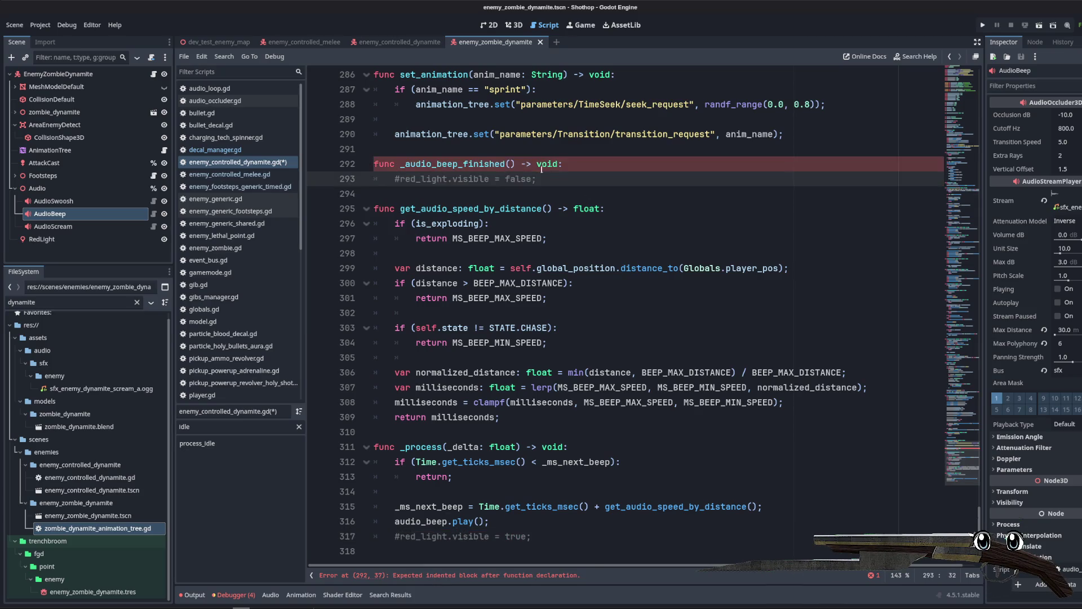
scroll(949, 397, up, 10)
scroll(620, 193, down, 10)
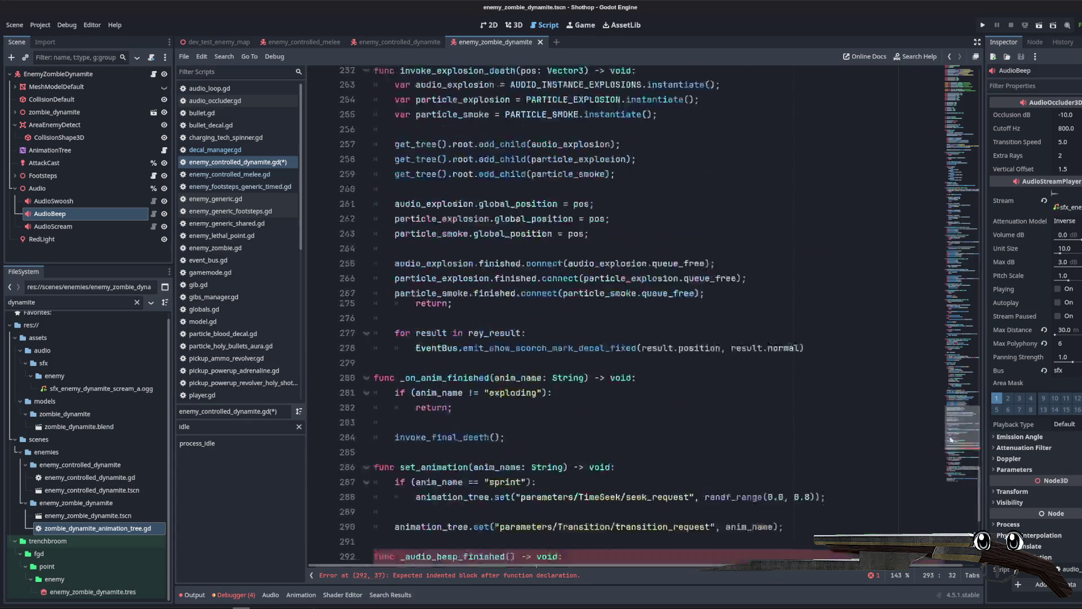
click(650, 153)
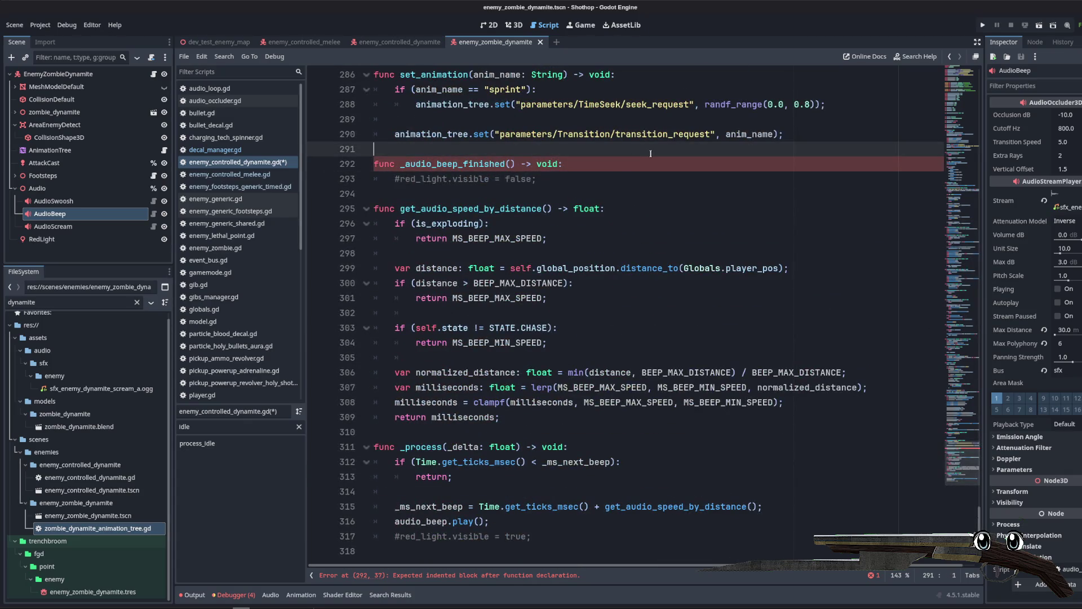
key(Down)
key(End)
key(Return)
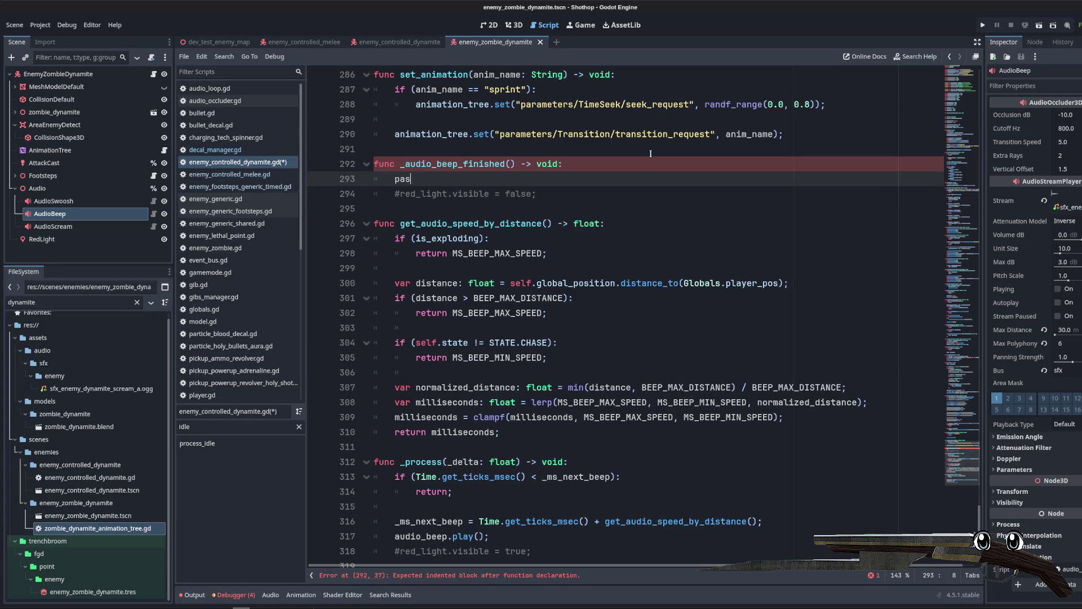
Step: Add audio_beep.finished.connect(_audio_beep_finished) in _ready, then view the enemy_controlled_melee scene in 3D
click(964, 167)
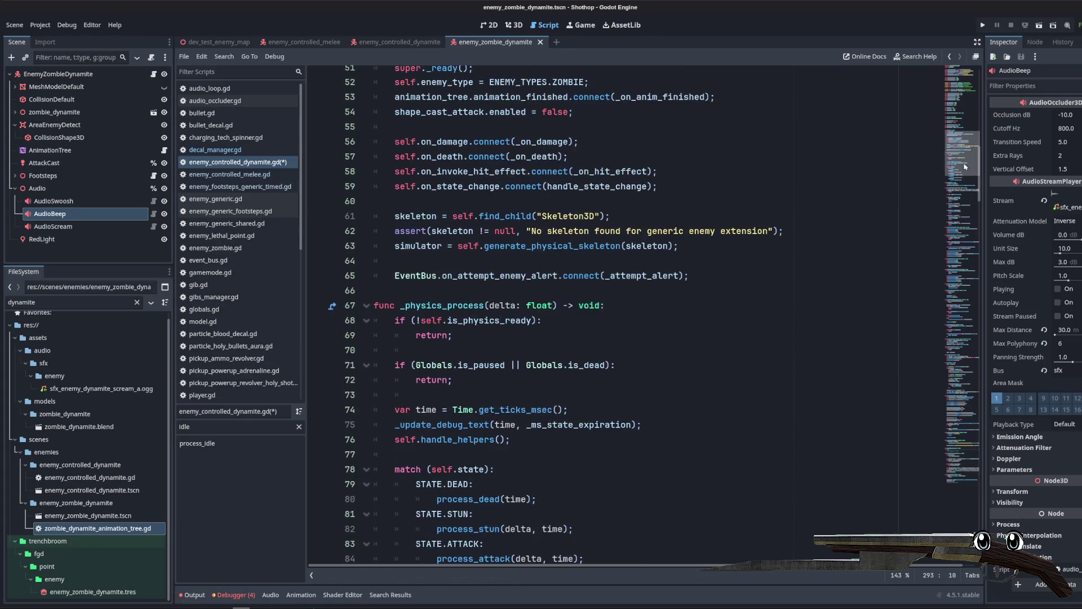
scroll(964, 167, up, 4)
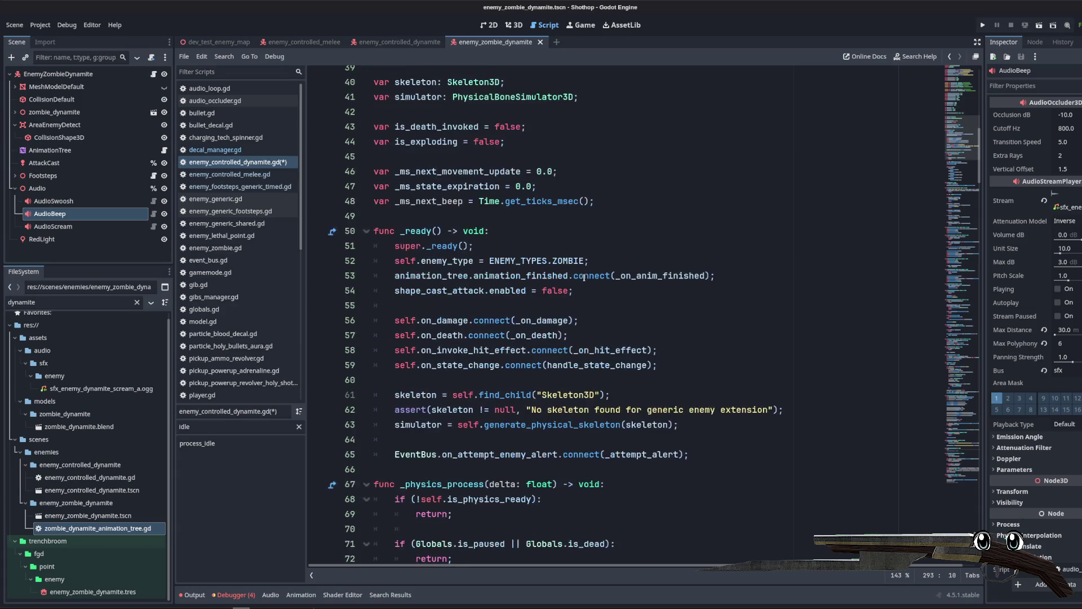
click(713, 291)
click(700, 365)
key(Return)
key(Return)
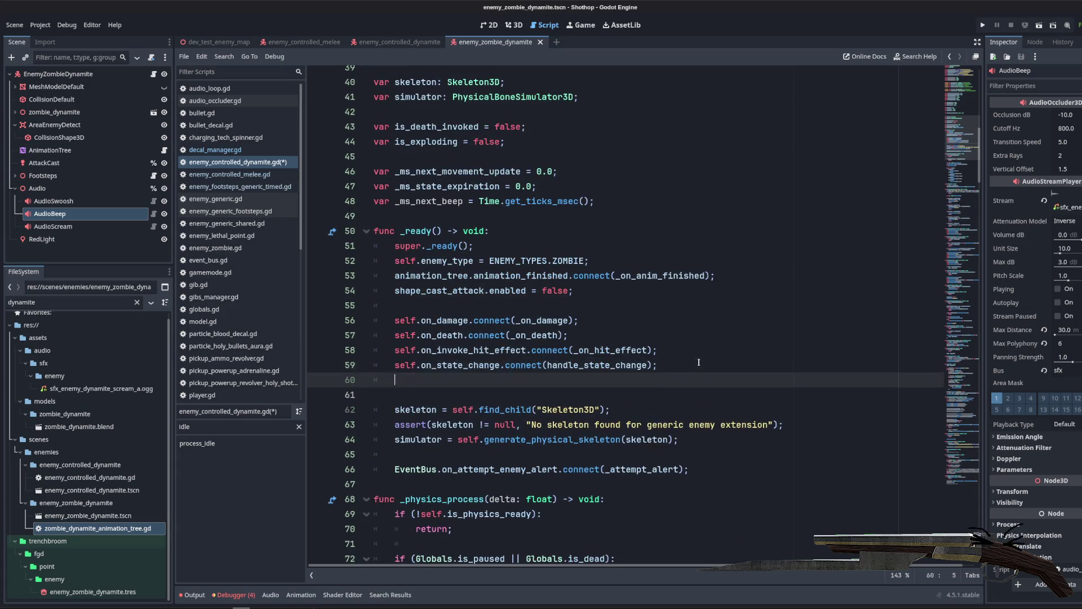
text(audio_b)
key(Return)
text(.fin)
key(Return)
text(nn)
key(Return)
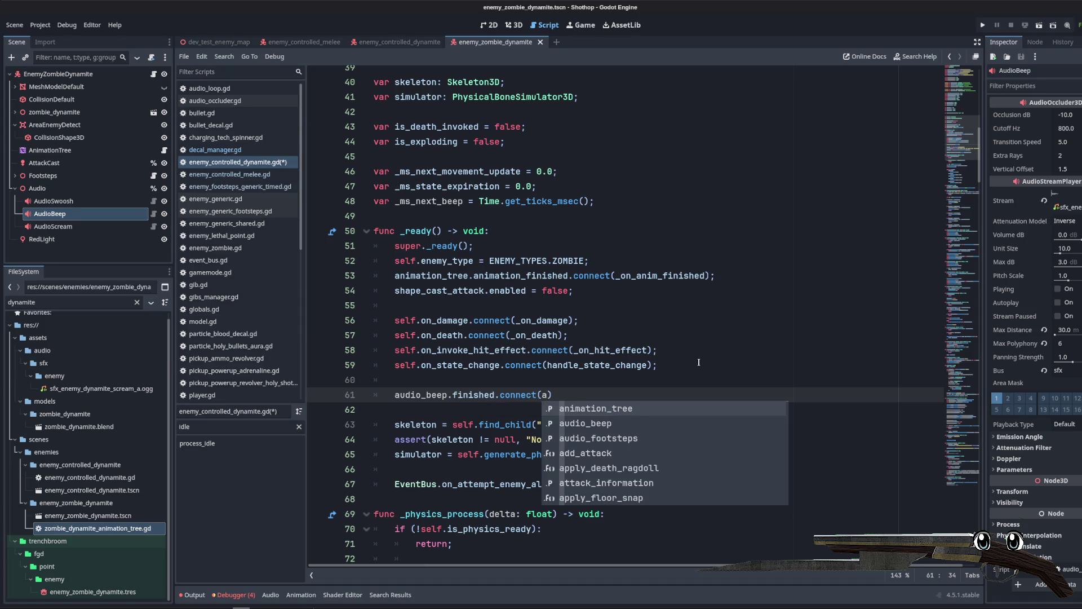
text(-)
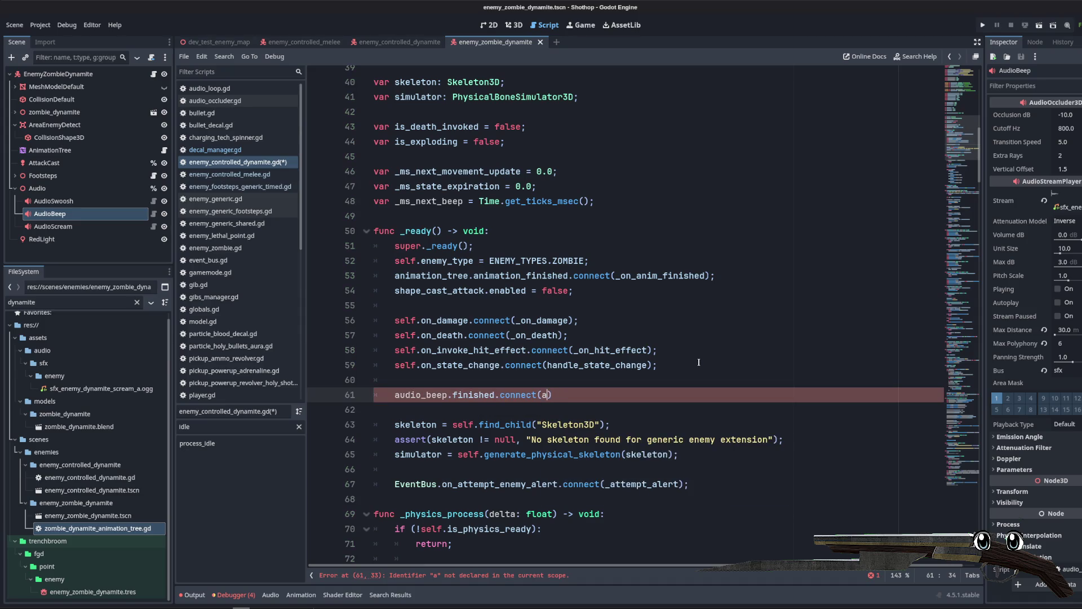
key(Return)
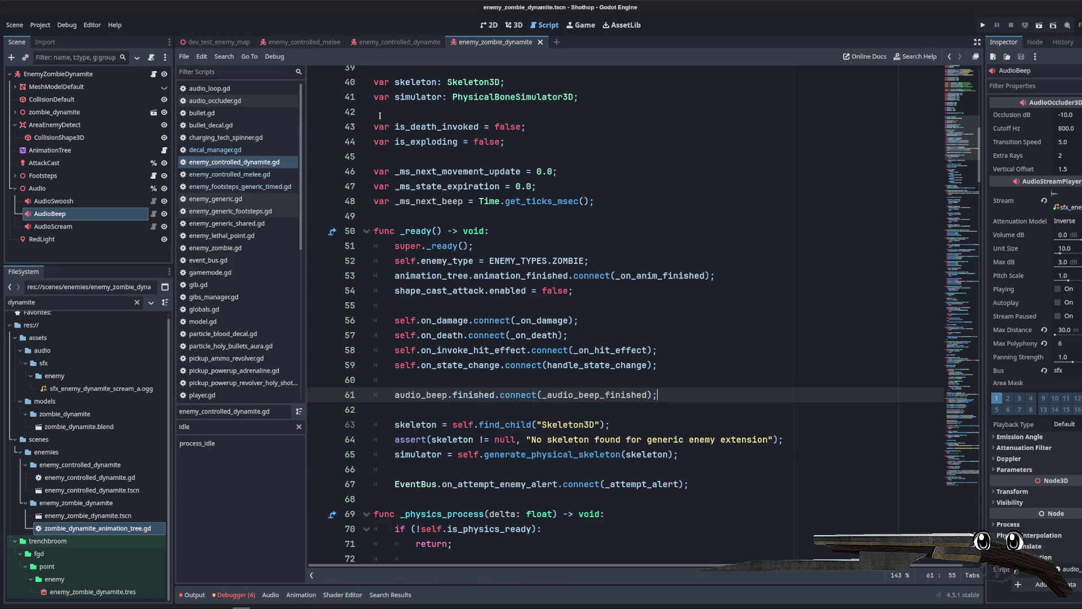
click(303, 42)
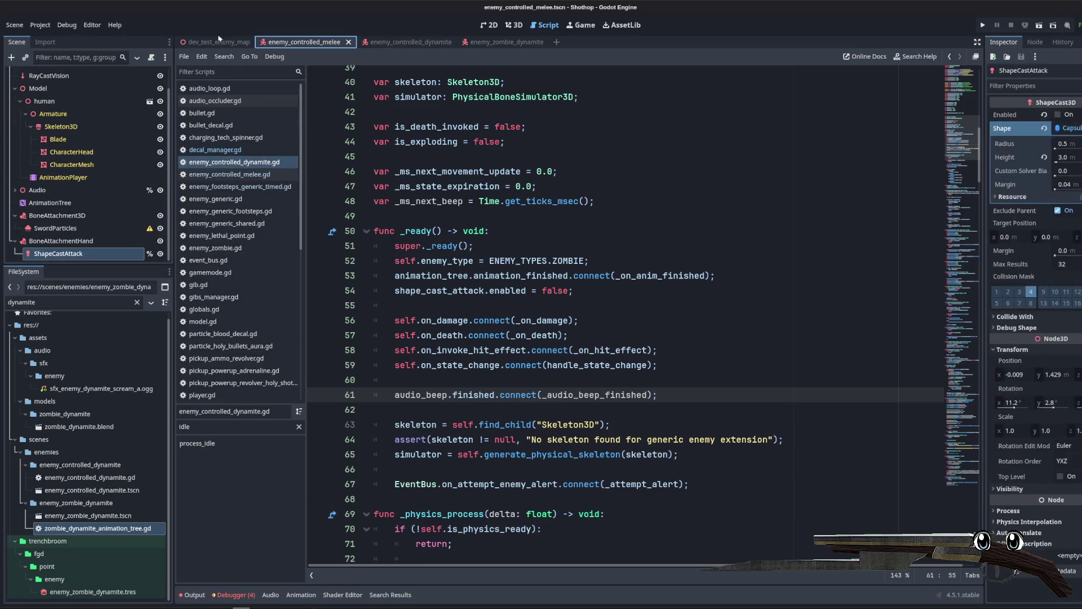
click(514, 25)
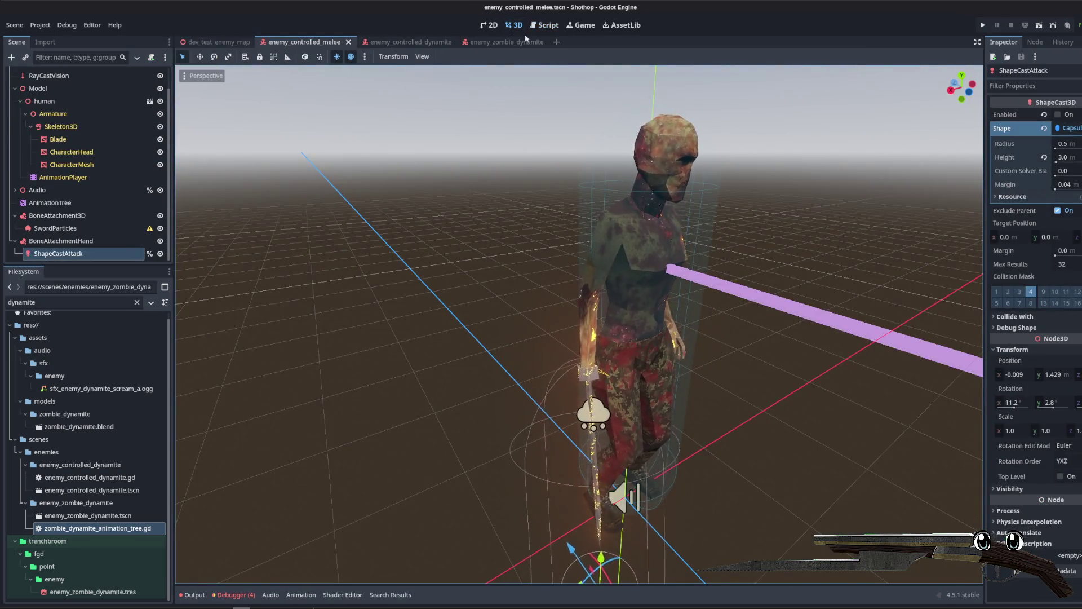
Step: Run dev_test_enemy_map, approach and retreat from the dynamite zombie, quit, and return to enemy_zombie_dynamite
click(243, 43)
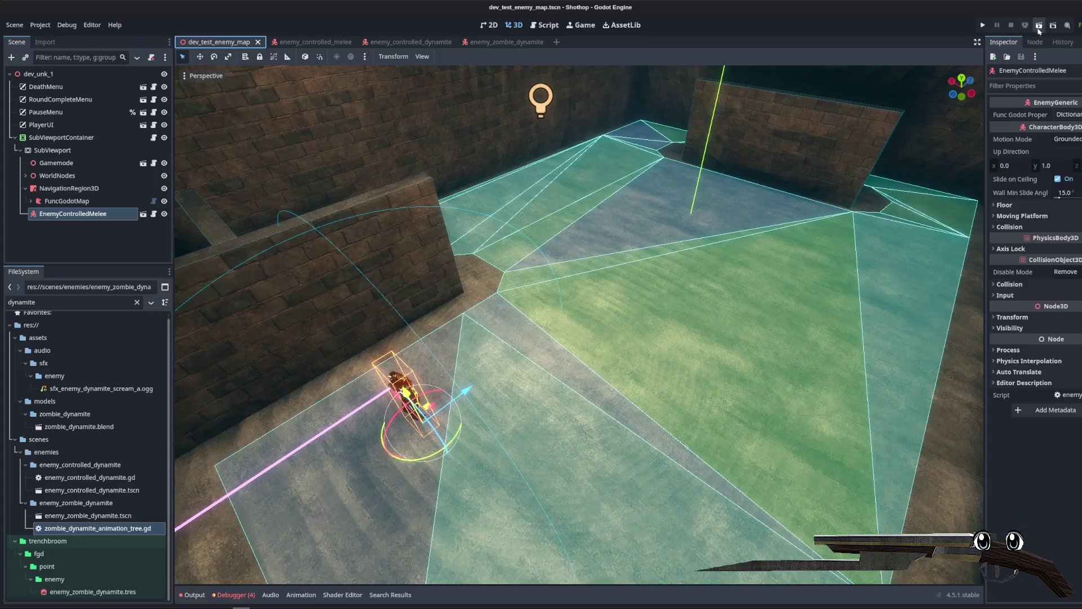
click(1039, 27)
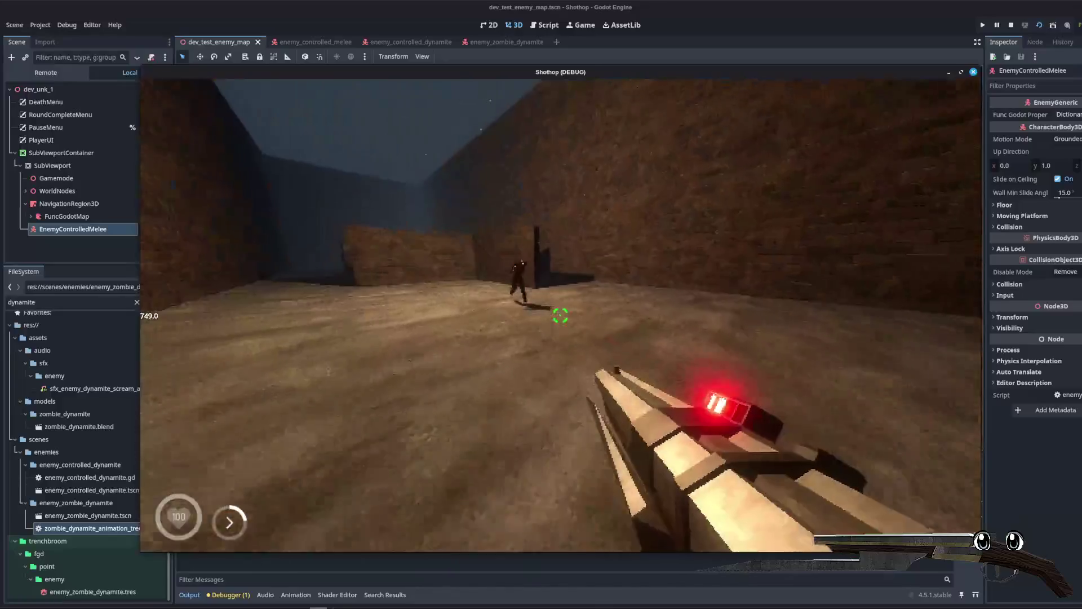
key(w)
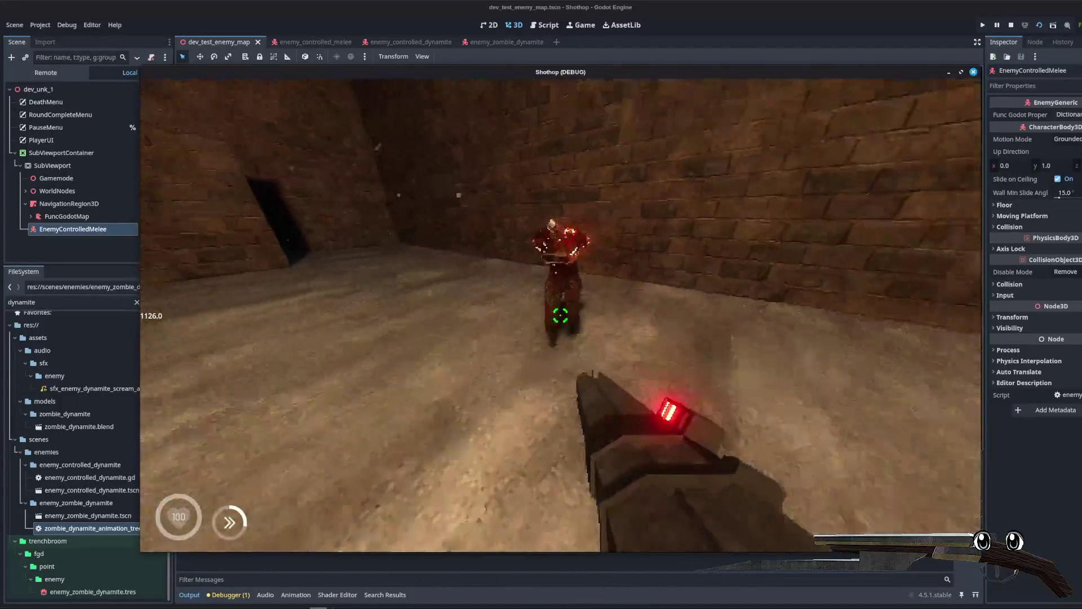
key(s)
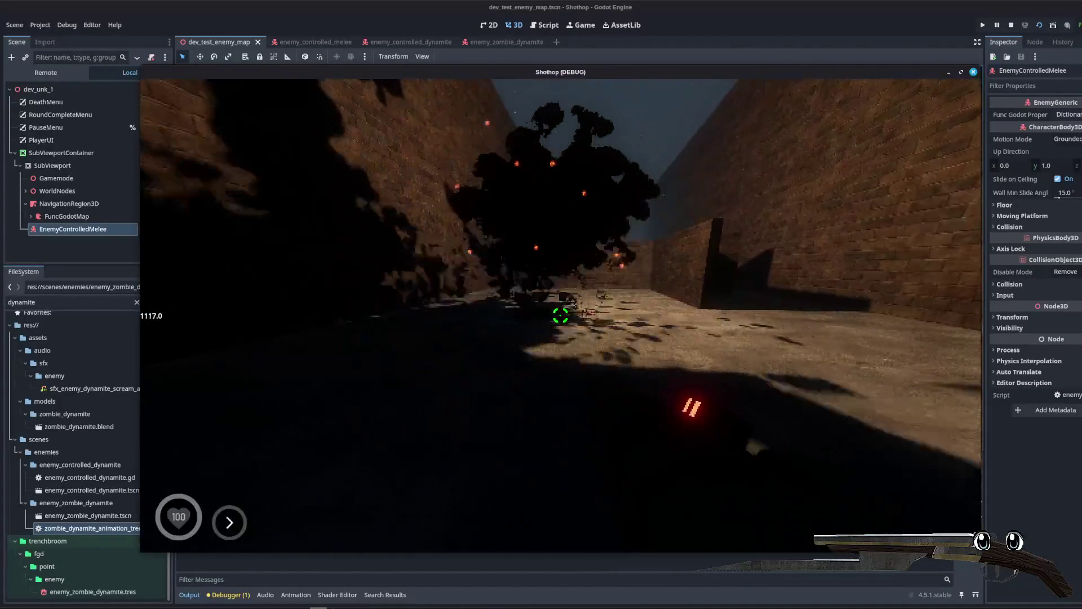
key(Escape)
key(F8)
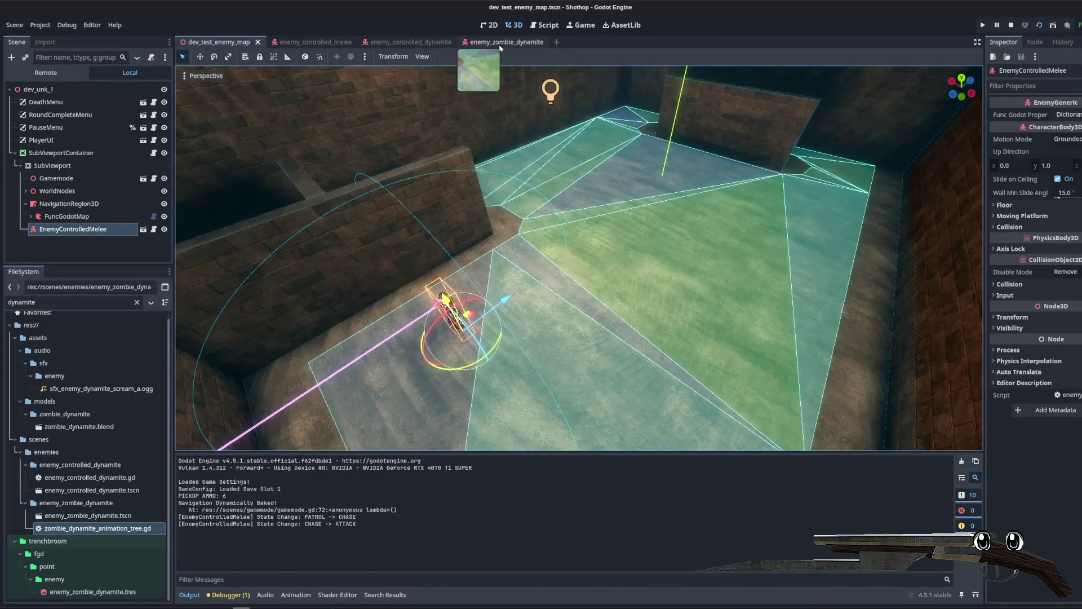
click(499, 44)
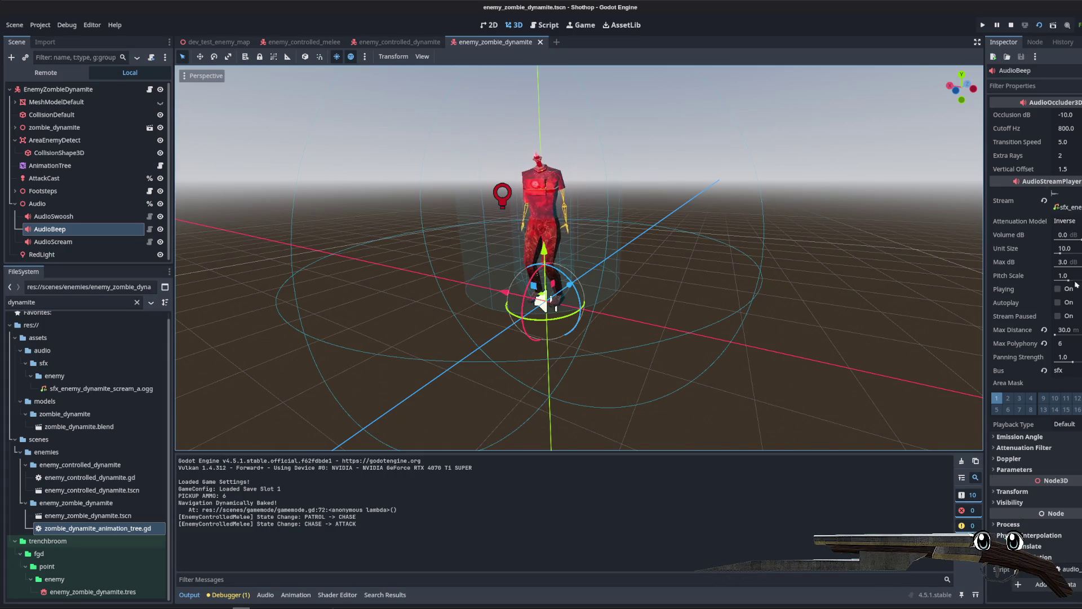
click(1075, 235)
Step: Set AudioBeep Volume dB to 10, save, replay dev_test_enemy_map, then return to the zombie scene
text(10)
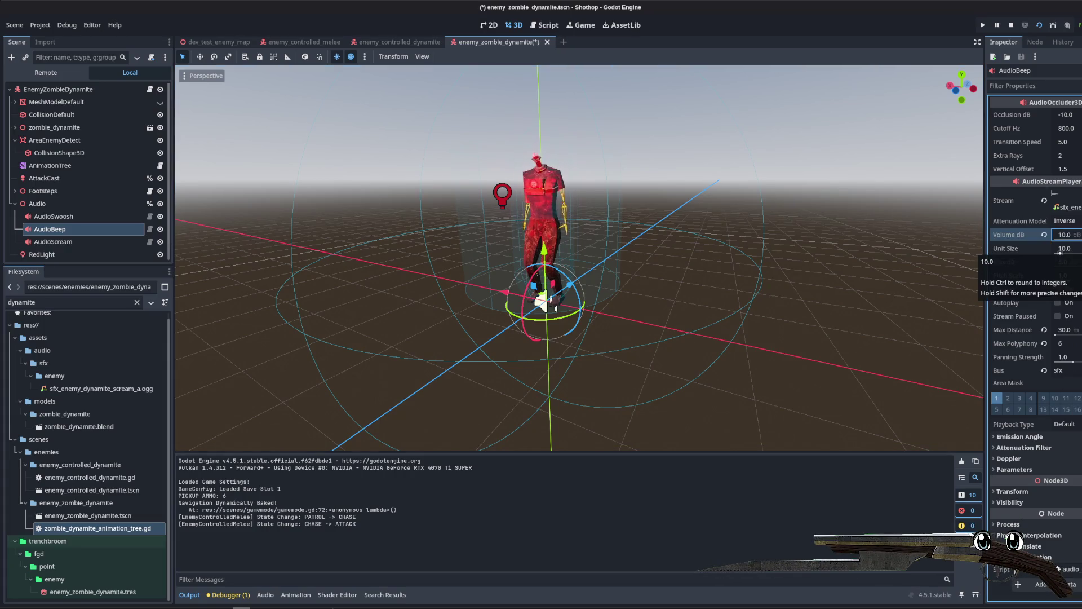
key(ctrl+s)
click(219, 42)
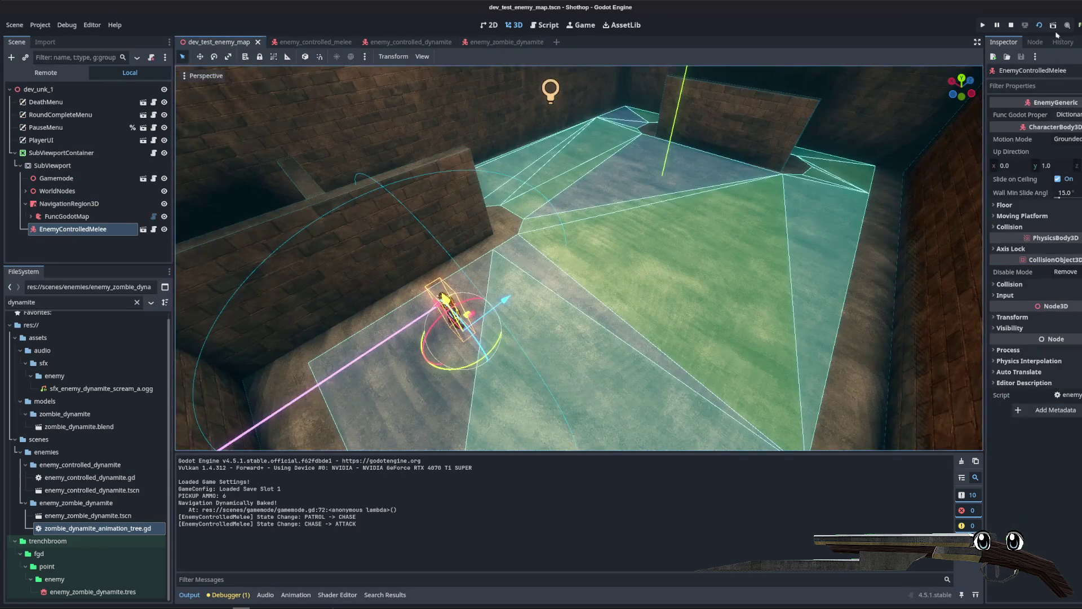
click(1037, 28)
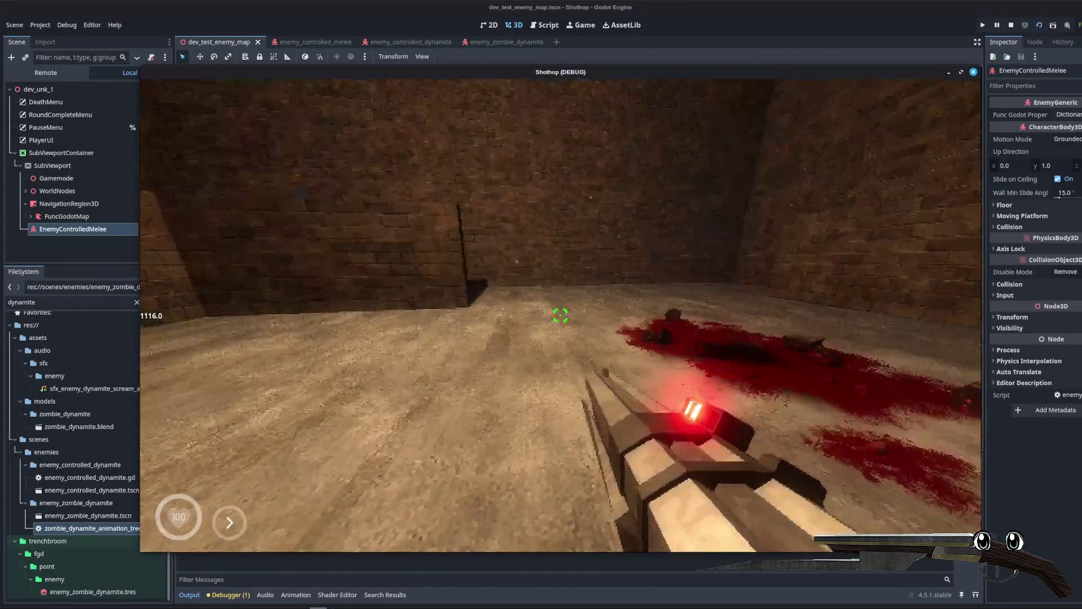
key(Escape)
click(1010, 25)
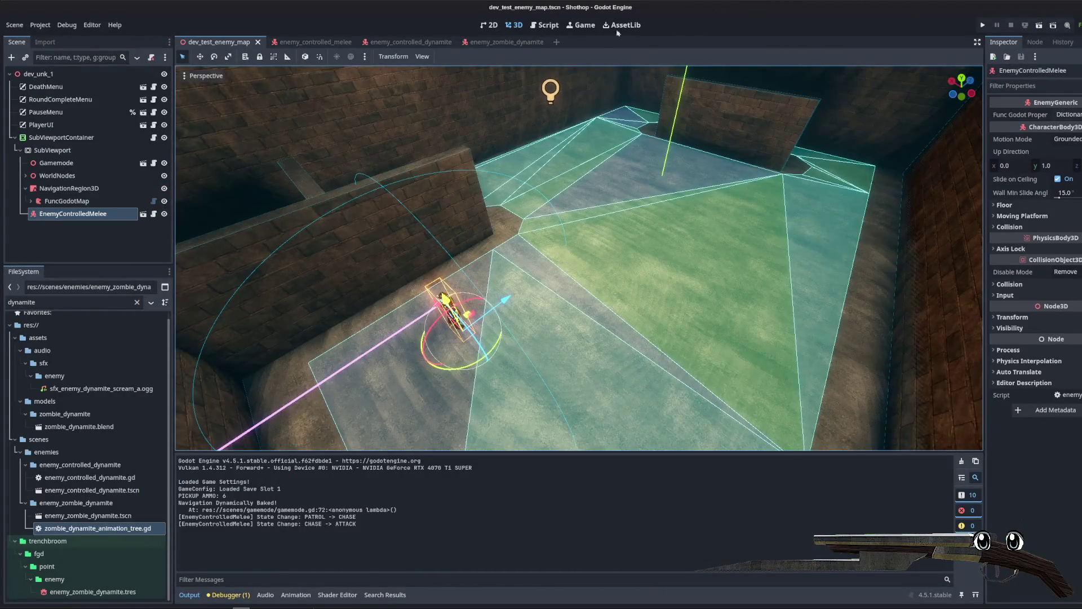
click(490, 42)
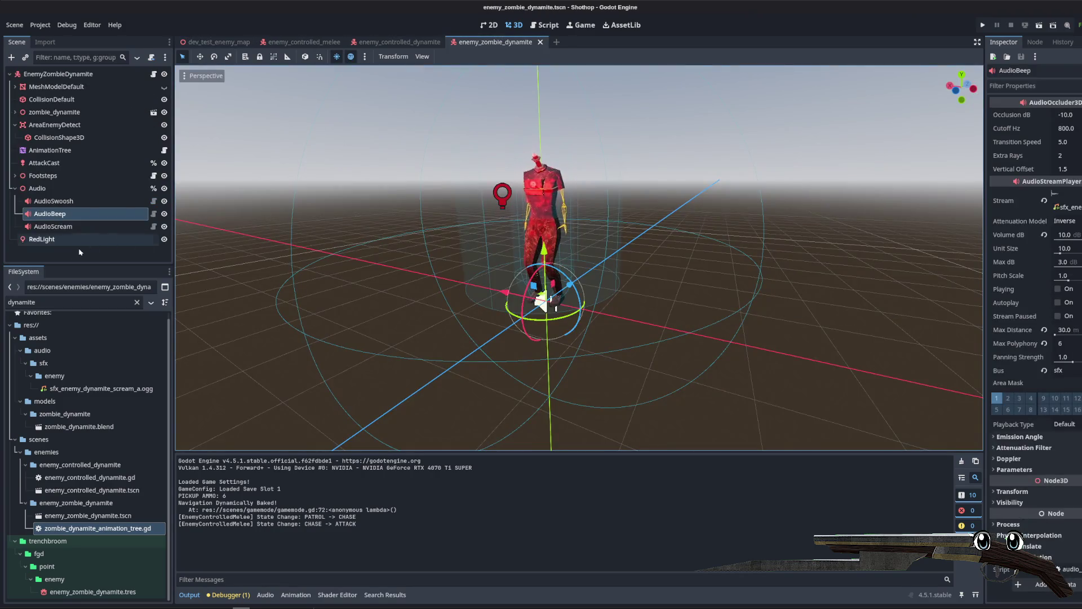
click(53, 226)
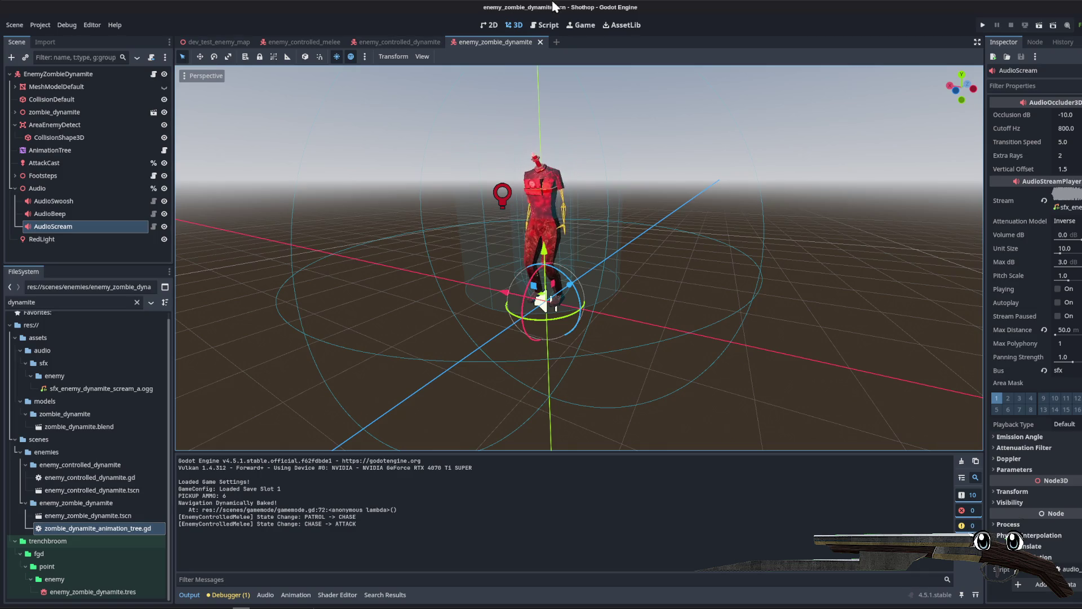
Step: Open the dynamite zombie script and review the distance check lines around line 304
click(543, 27)
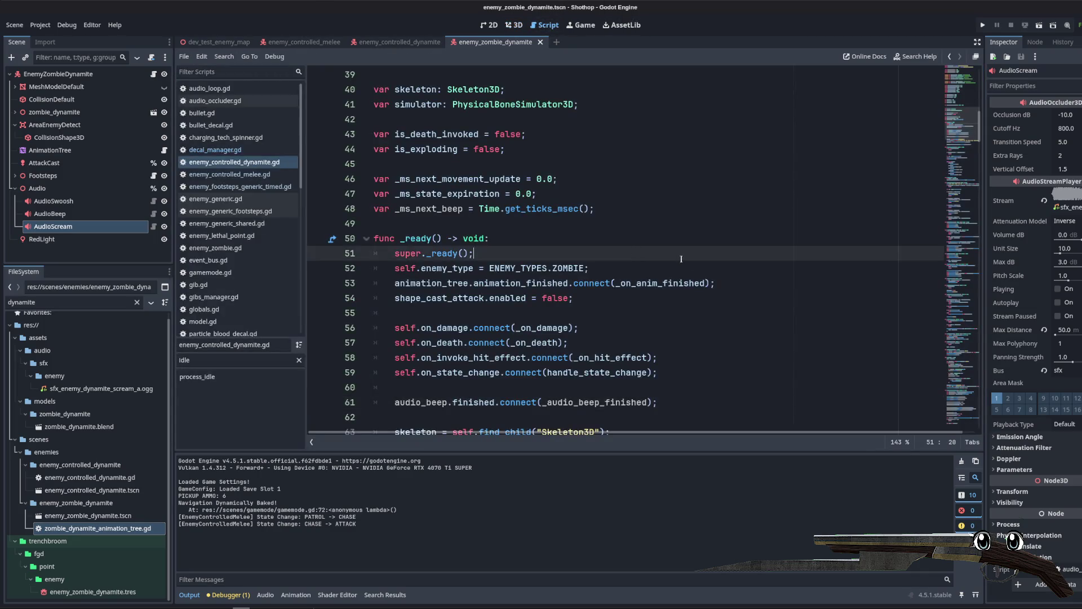
scroll(971, 375, down, 15)
drag(971, 376, 978, 426)
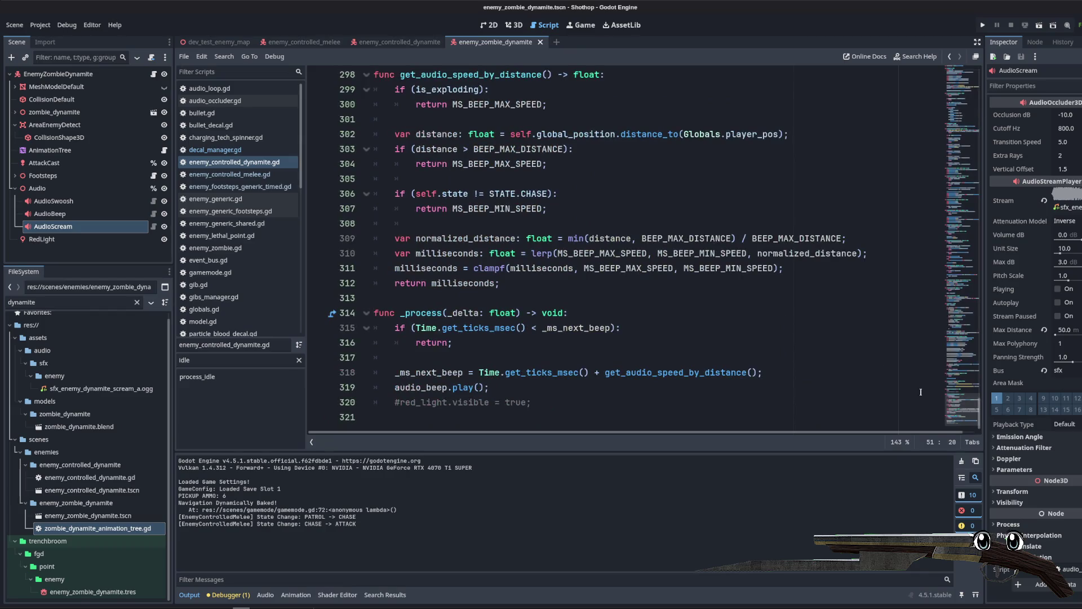
scroll(599, 268, up, 1)
click(616, 195)
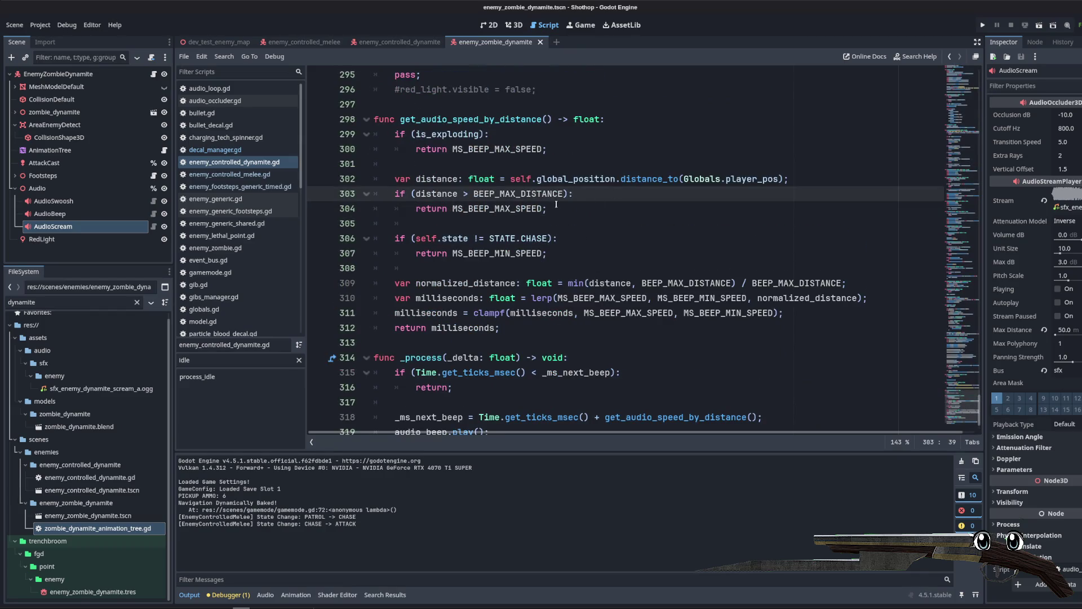
key(Down)
key(Down)
key(Down)
key(Up)
key(Up)
key(Up)
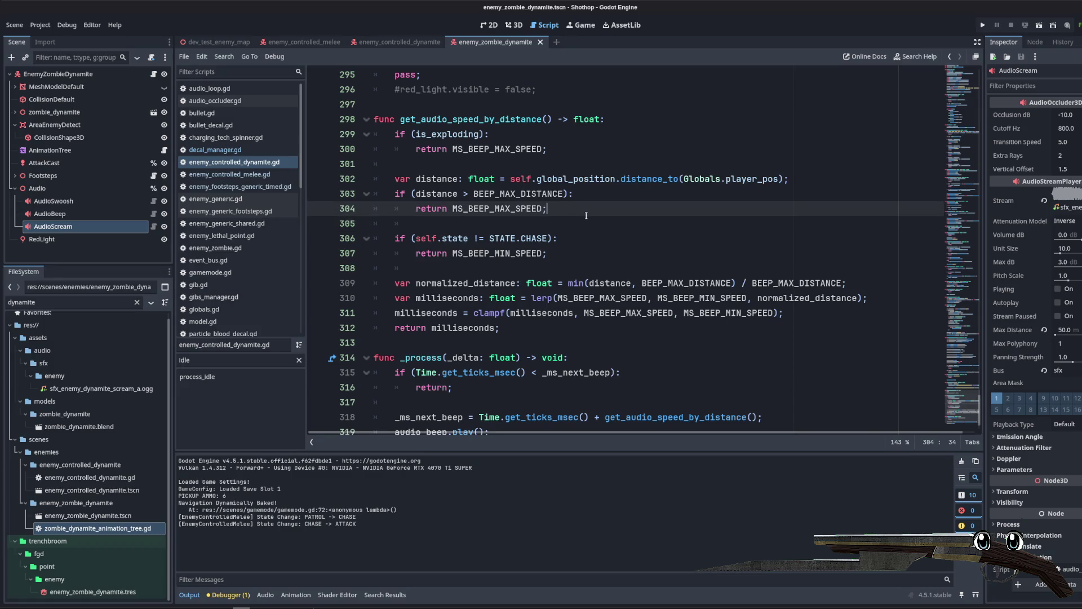
key(Return)
key(Return)
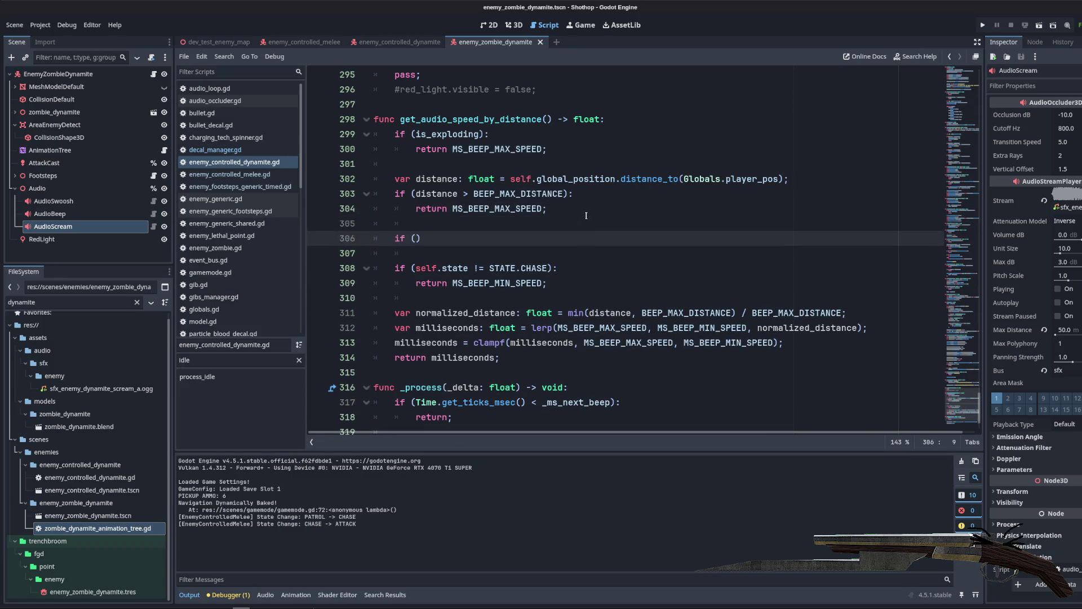
key(BackSpace)
key(BackSpace)
key(BackSpace)
key(BackSpace)
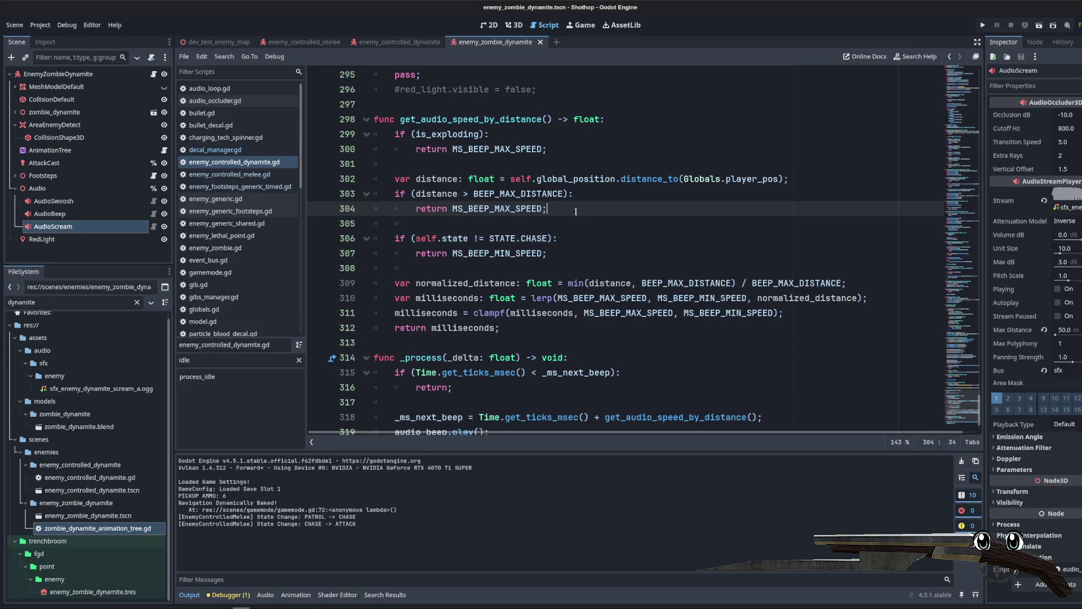
Step: Change line 299 to 'if (is_exploding || is_dead):', save, and switch to dev_test_enemy_map
click(481, 134)
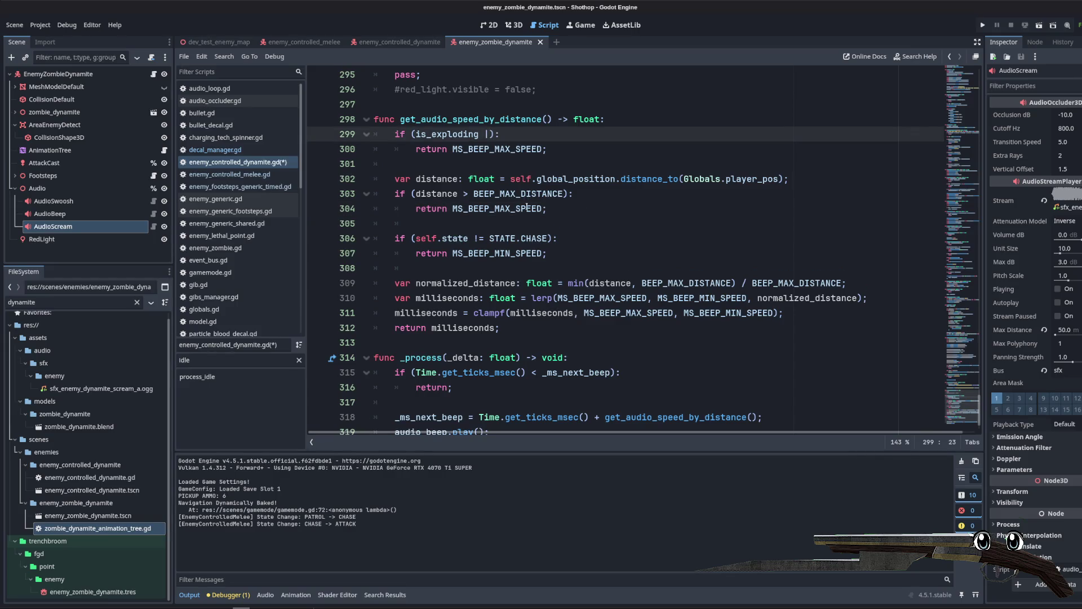
text(_dea)
key(BackSpace)
key(BackSpace)
key(BackSpace)
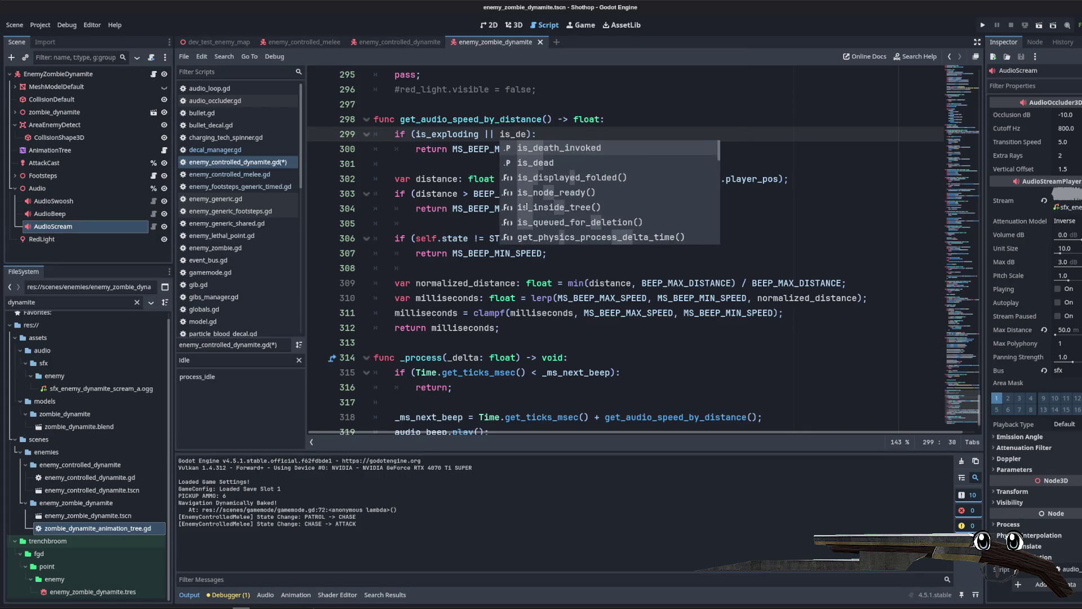
text(e)
key(BackSpace)
text(dead)
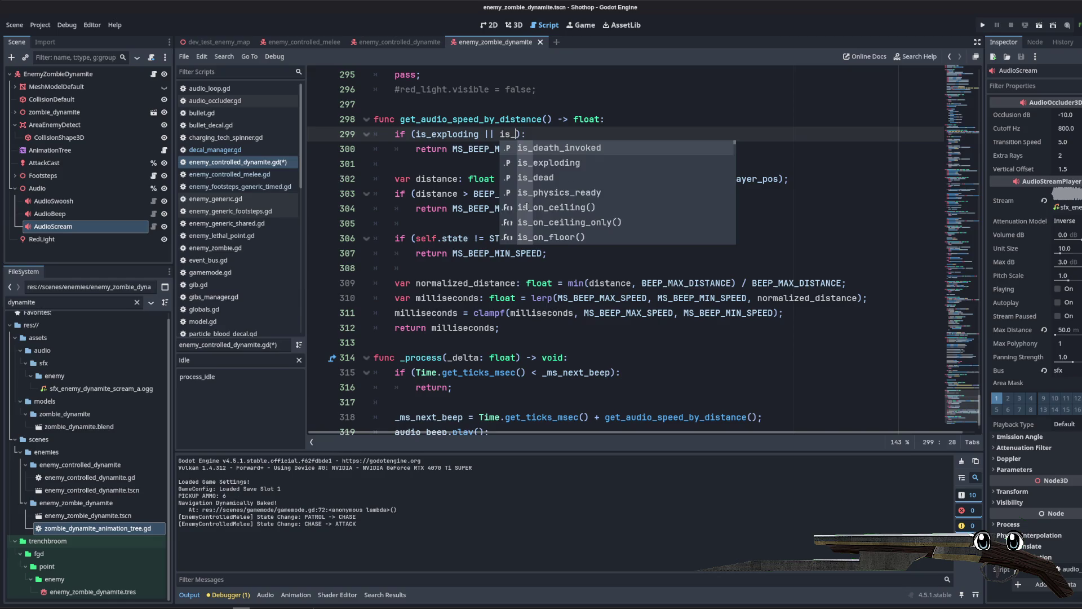
key(Escape)
key(Up)
key(Up)
key(ctrl+s)
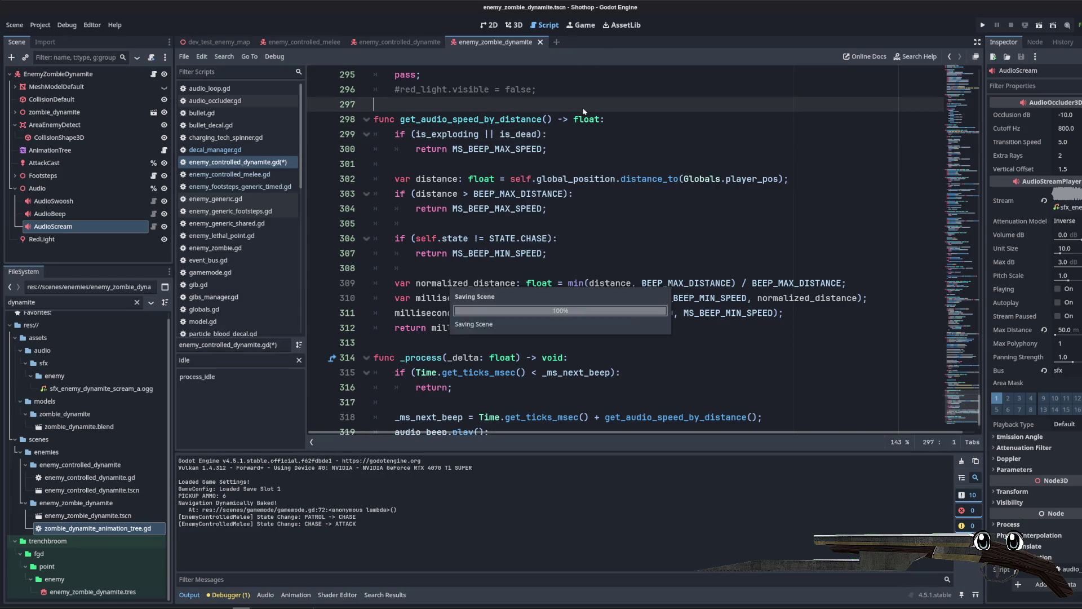
click(215, 42)
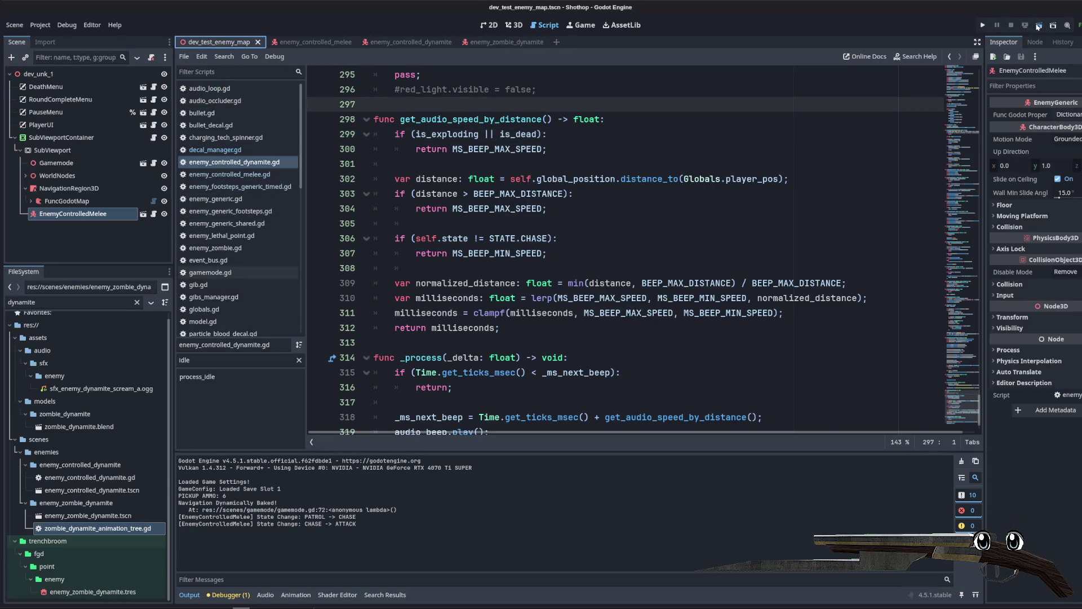
Step: Playtest the test map, shoot the dynamite zombie so it explodes, then stop the game
click(1039, 25)
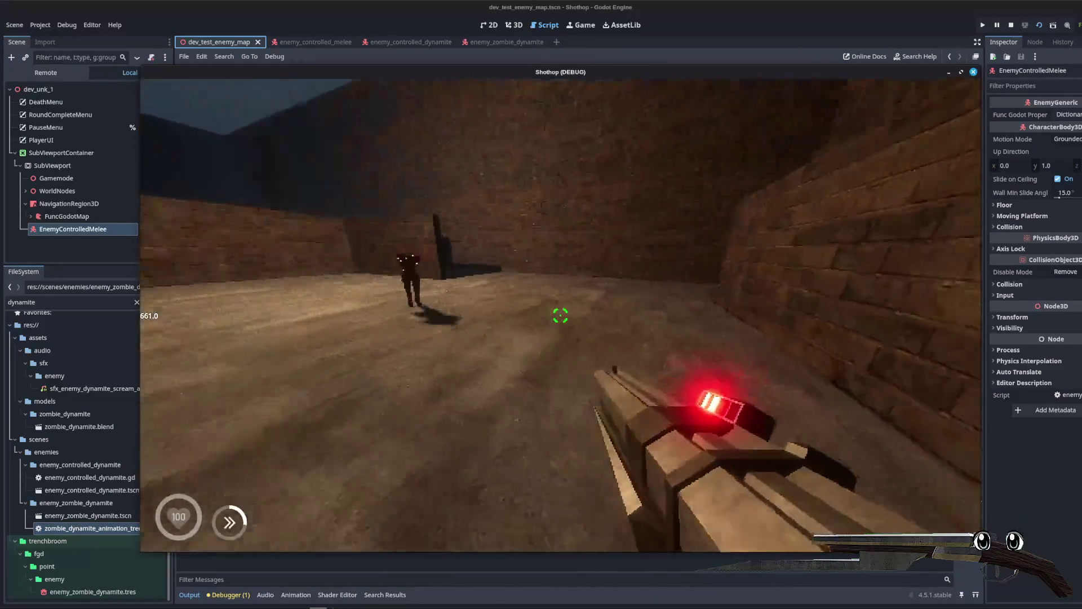
click(560, 315)
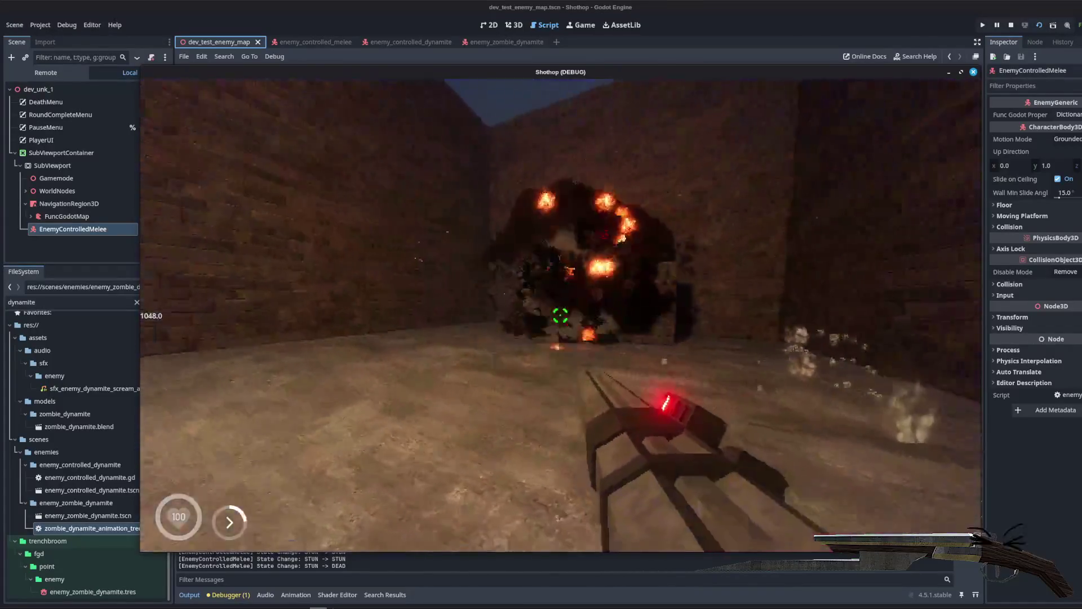
key(F8)
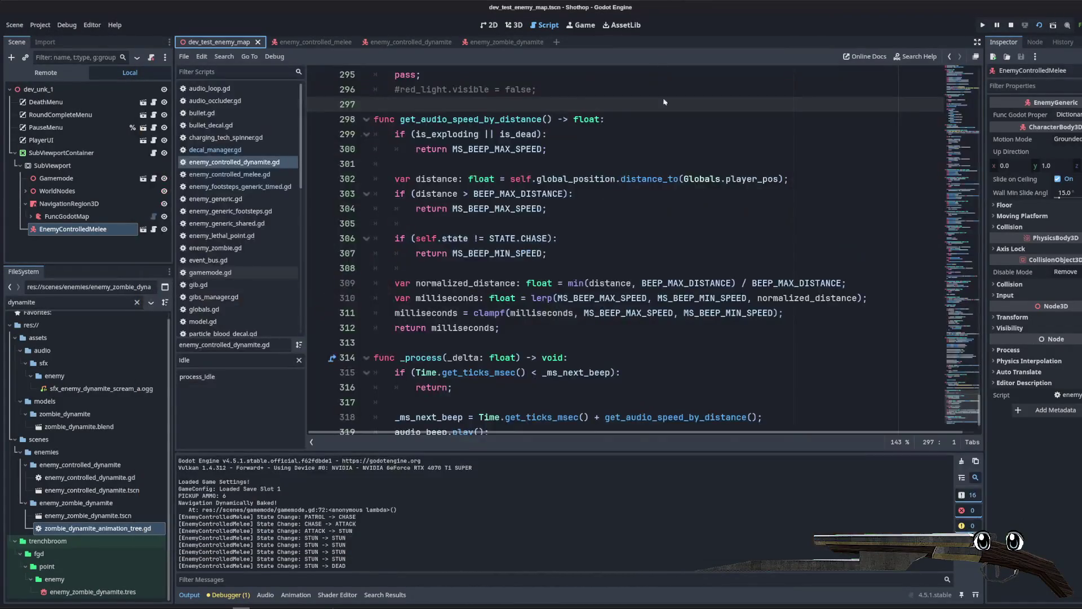
Step: Review the beep code from line 307 down to the _process function on line 314
click(620, 258)
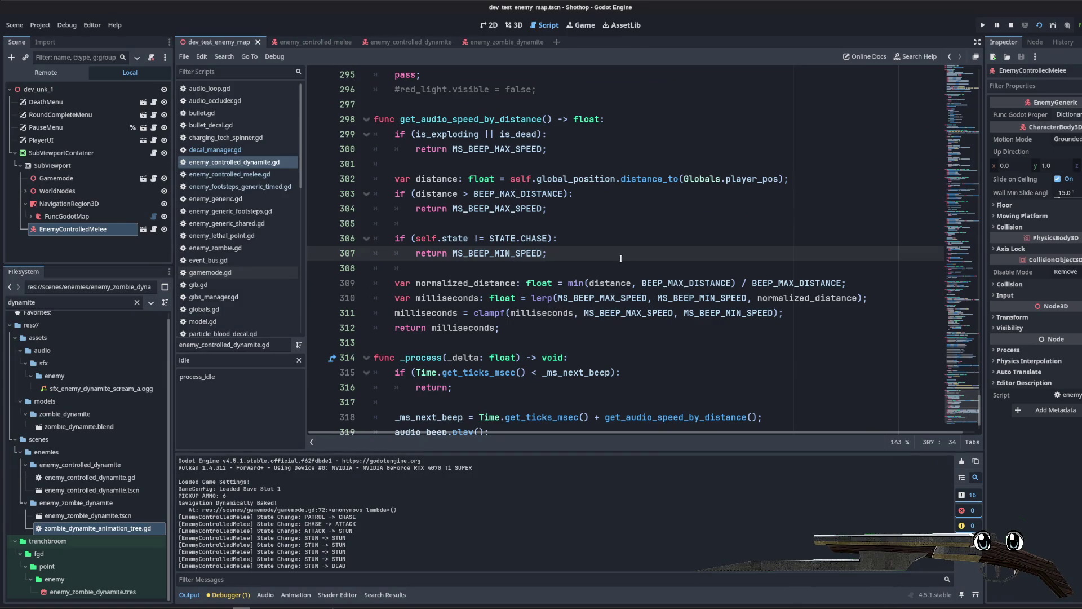
scroll(620, 259, down, 1)
key(Down)
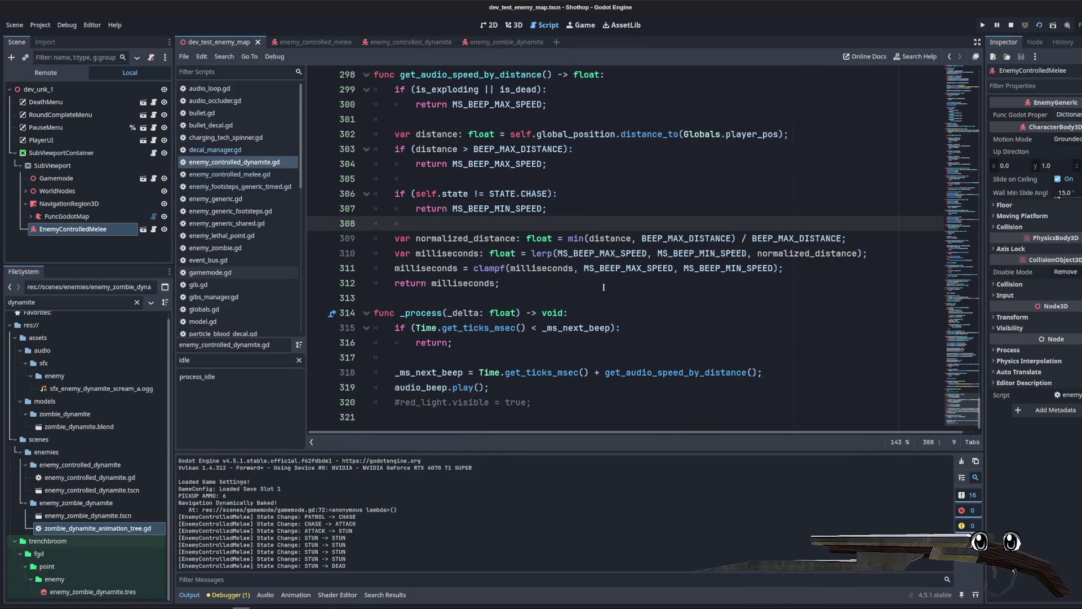
click(603, 287)
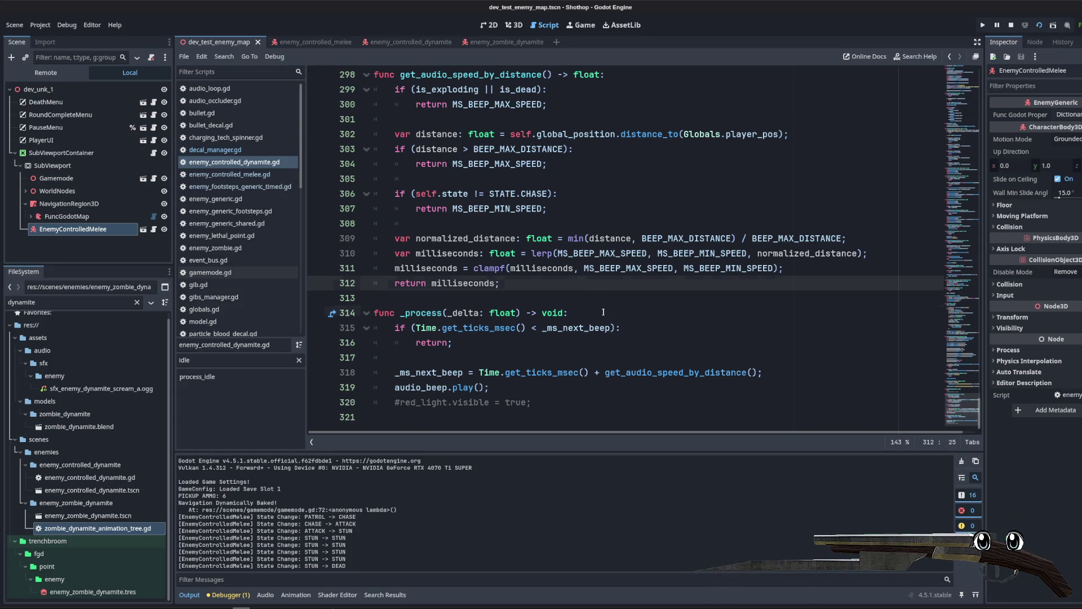
click(586, 313)
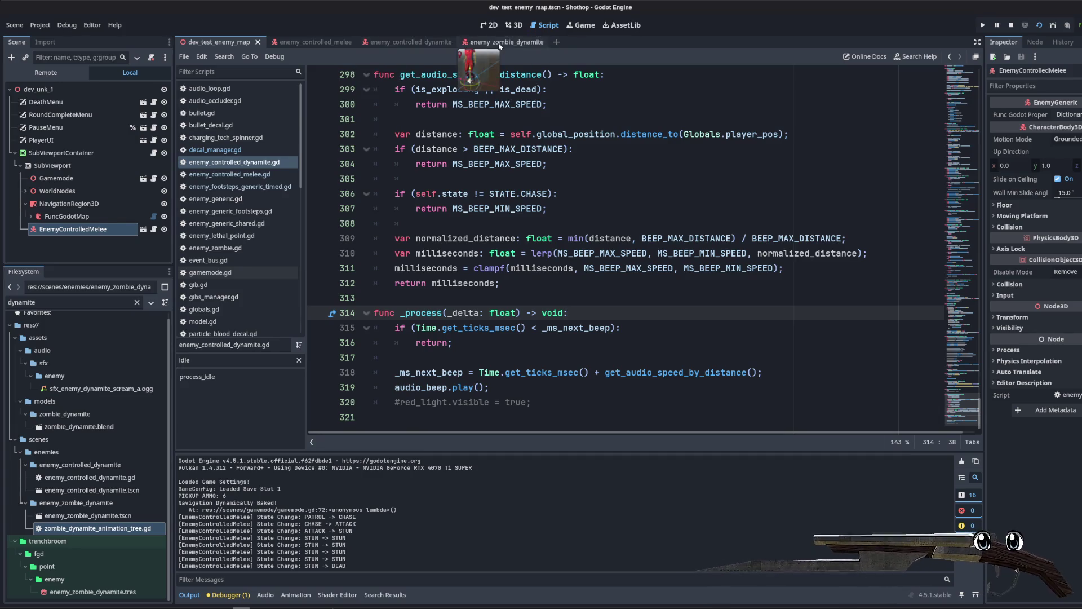
Step: Close the enemy_zombie_dynamite scene and show the enemy_controlled_dynamite model in 3D
click(527, 42)
click(540, 42)
click(513, 25)
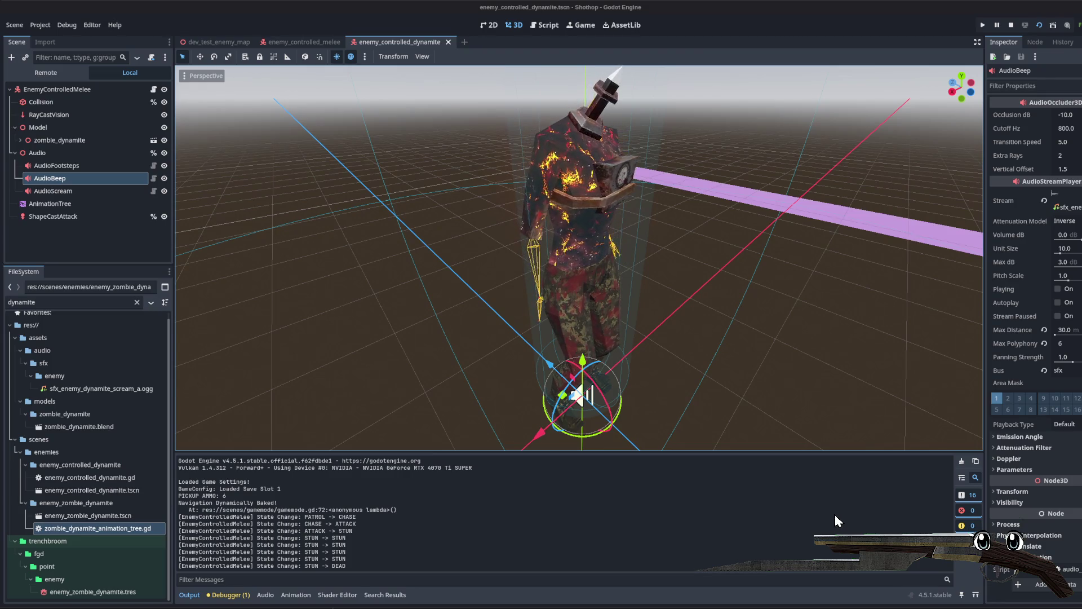
Step: Delete the extra blank line above 'var skeleton' in the enemy_controlled_dynamite script
click(545, 25)
scroll(549, 173, up, 20)
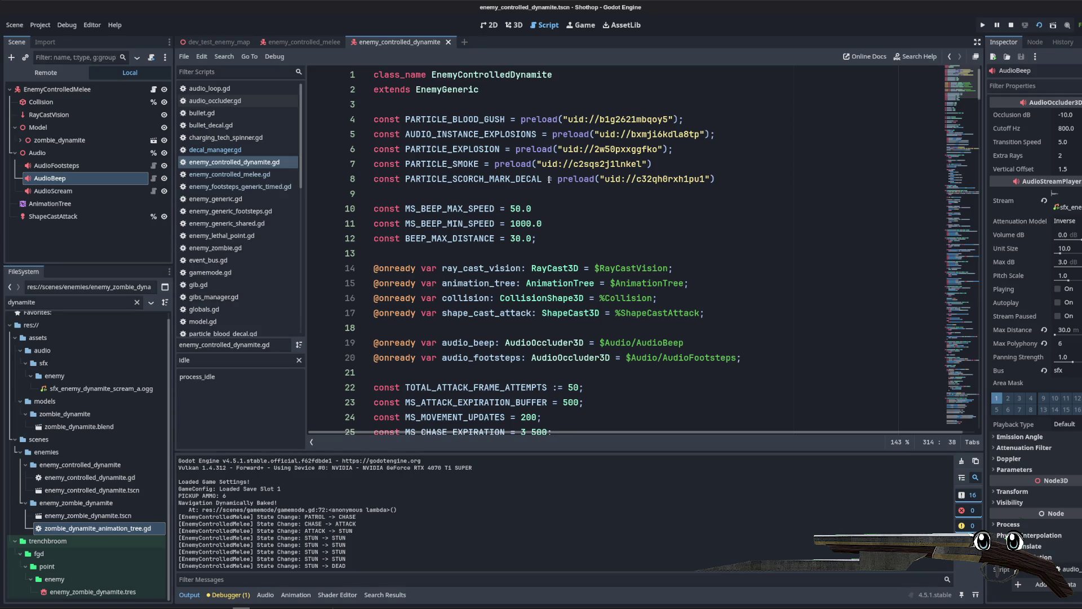
scroll(549, 179, down, 10)
scroll(526, 179, up, 1)
click(414, 194)
key(BackSpace)
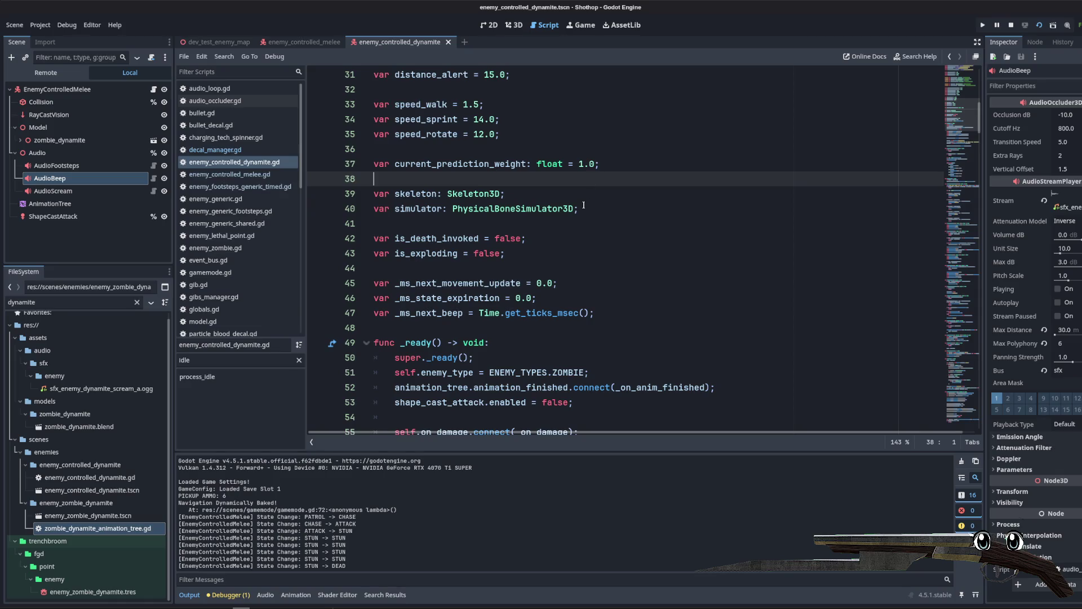
scroll(583, 206, up, 10)
click(580, 208)
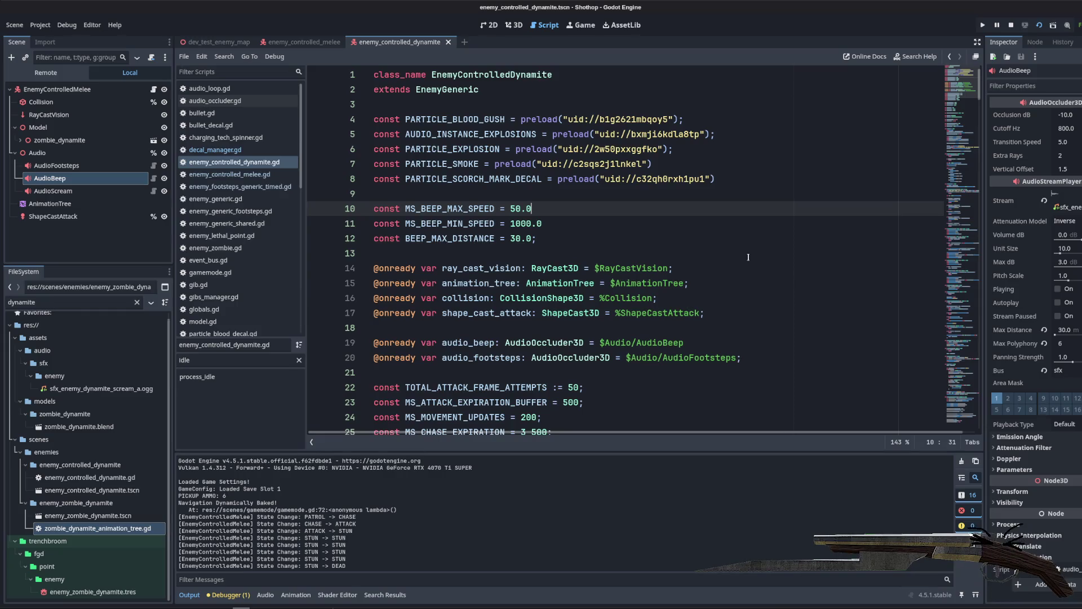
scroll(745, 257, down, 2)
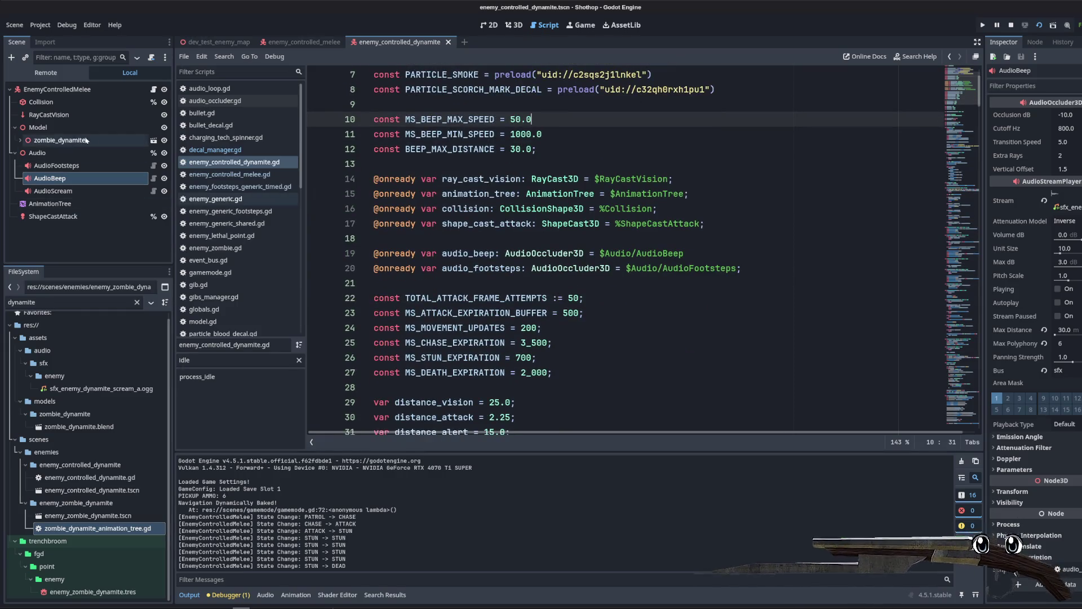
Step: Collapse the Audio and Model nodes, then reopen enemy_zombie_dynamite.tscn from FileSystem
click(14, 152)
click(16, 127)
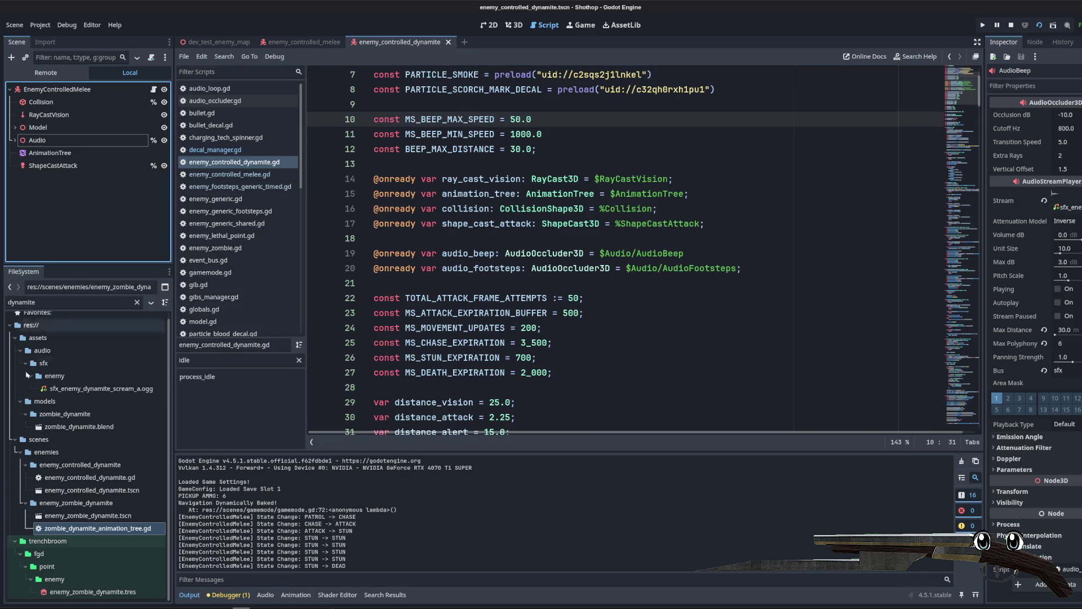
double_click(78, 515)
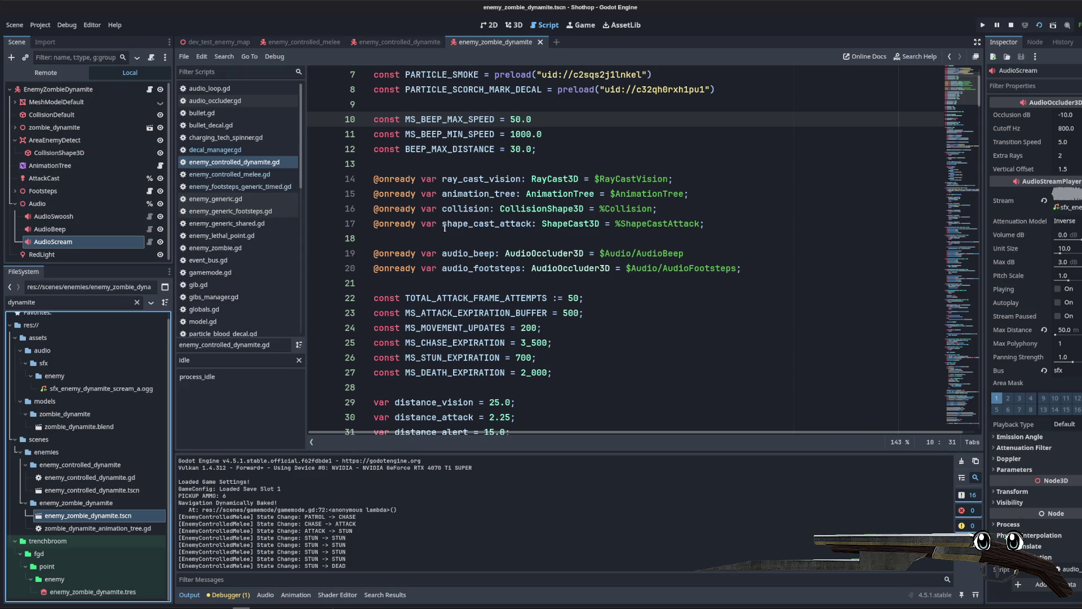
Step: Paste the red light under the root EnemyControlledMelee node, rename it LightRed, and save
key(ctrl+shift+Tab)
click(15, 140)
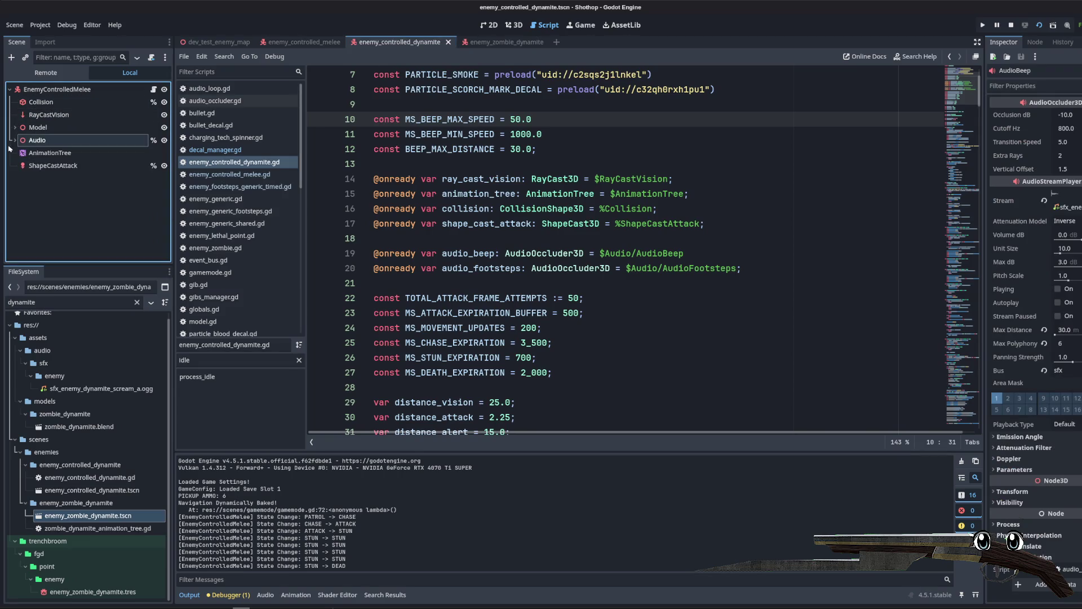
click(58, 91)
key(ctrl+v)
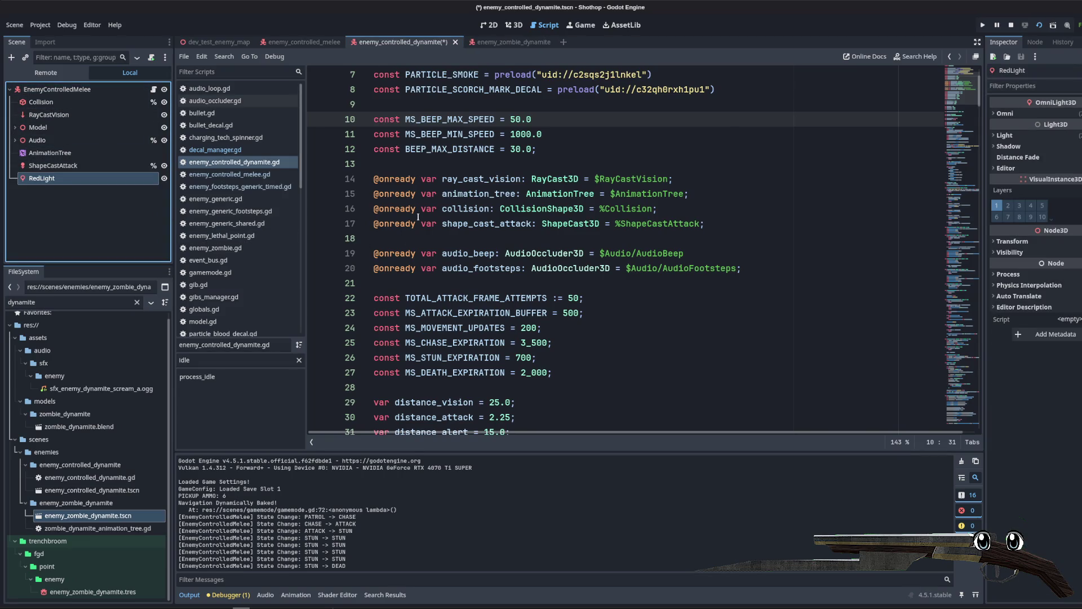
double_click(69, 179)
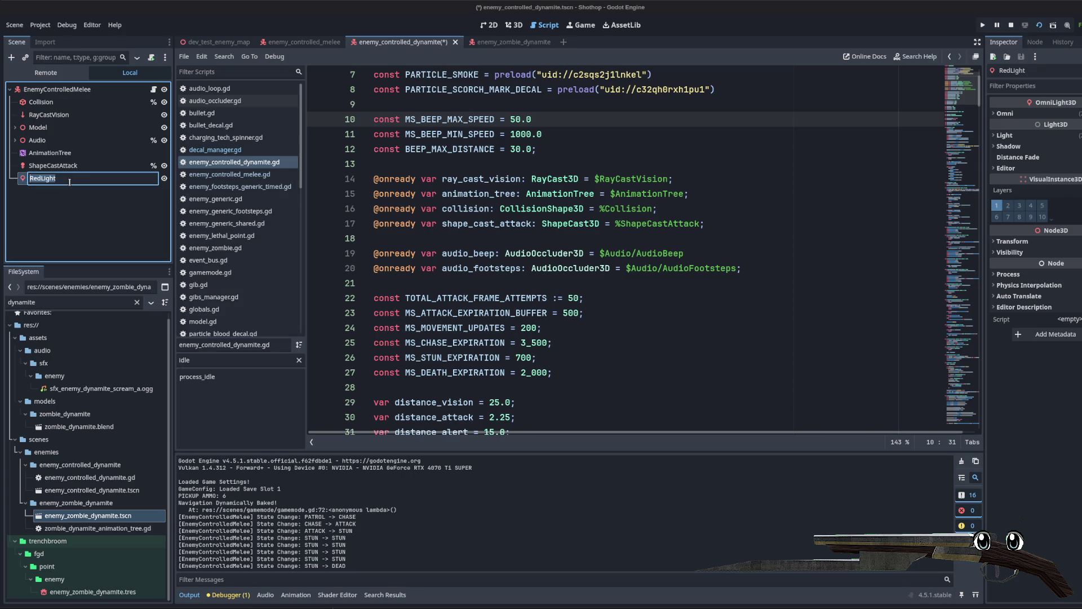
text(d)
key(Return)
key(ctrl+s)
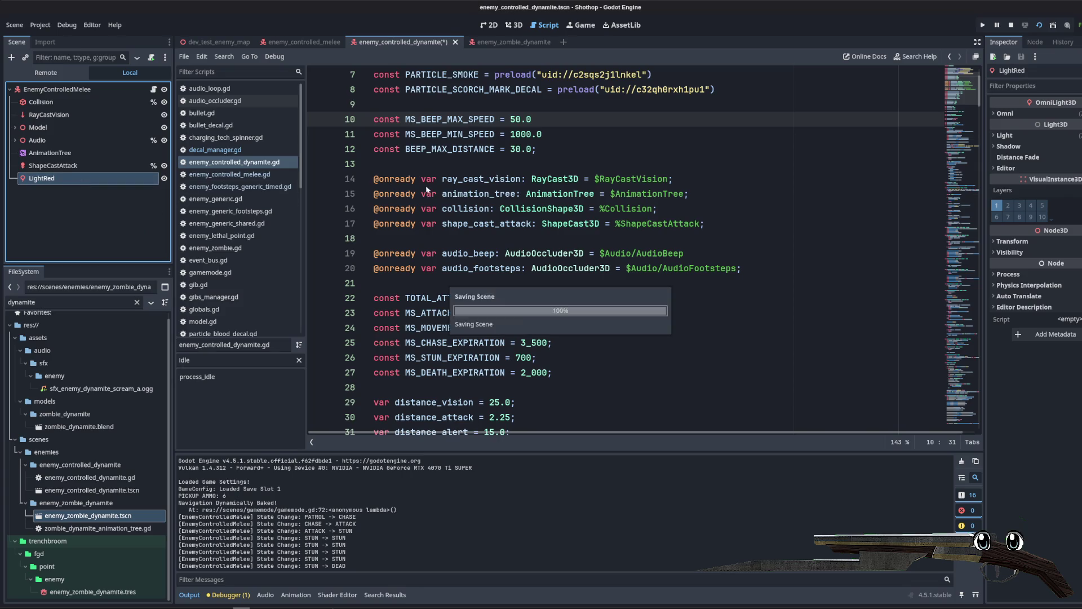
Step: Add a light_red reference to LightRed and make _audio_beep_finished set light_red.visible = false, then save
drag(68, 179, 445, 240)
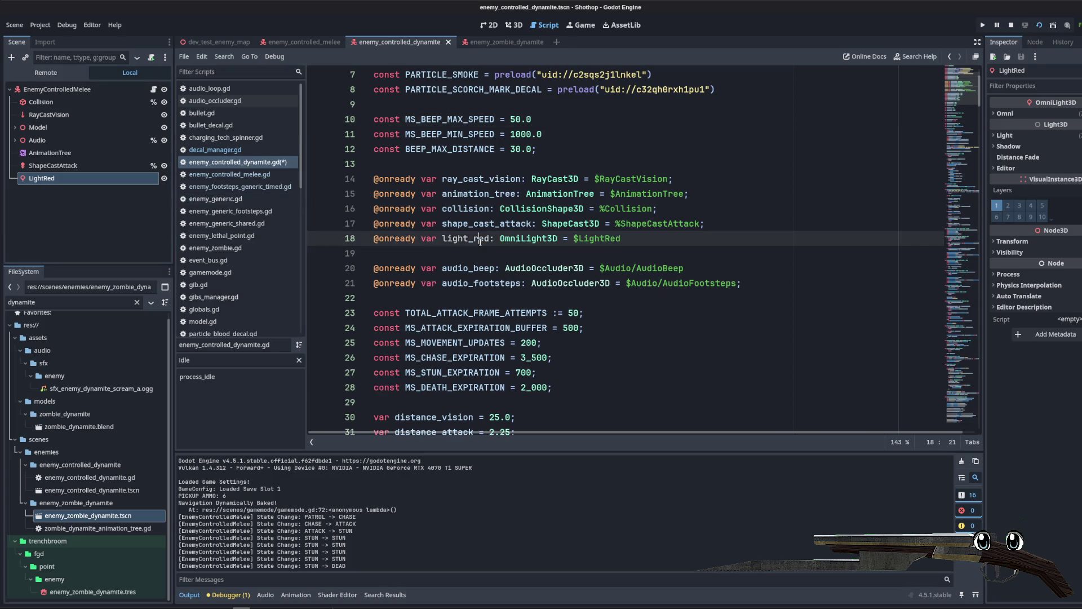
key(ctrl+s)
double_click(466, 238)
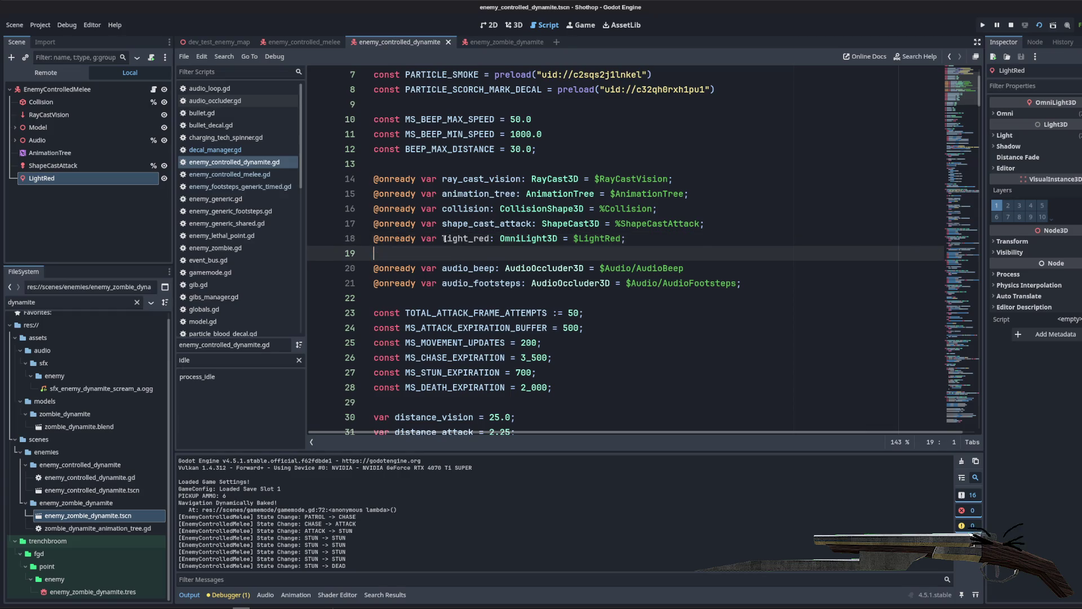
scroll(516, 396, down, 20)
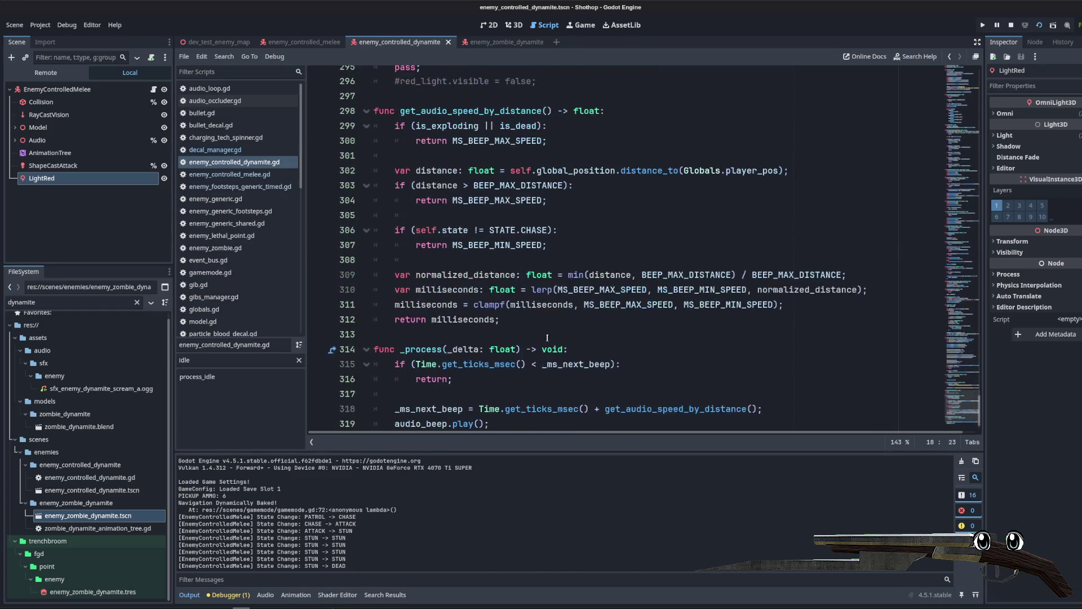
click(540, 405)
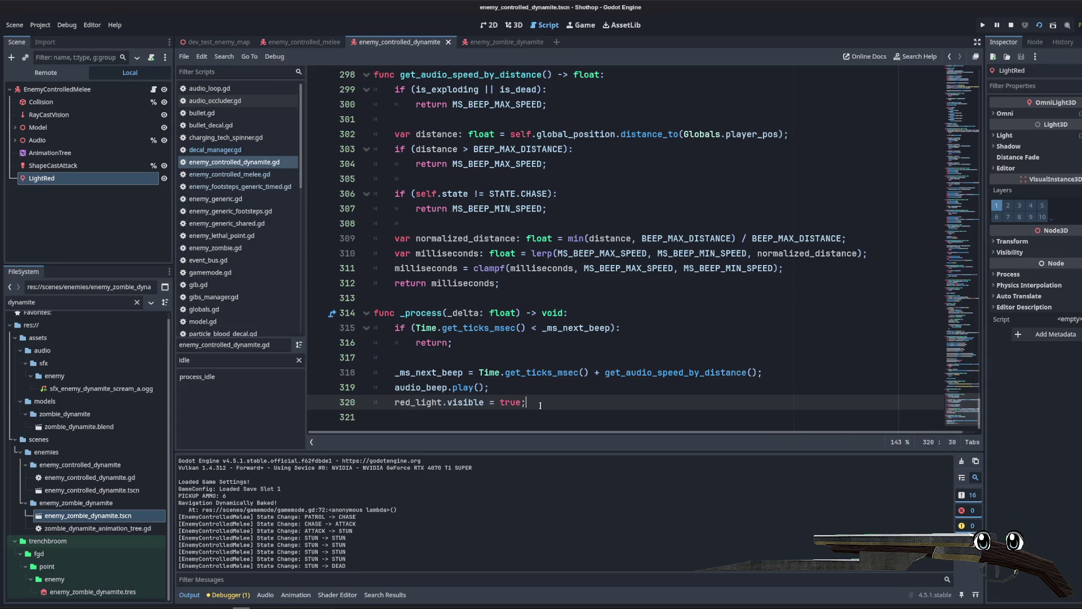
scroll(497, 293, up, 3)
click(426, 178)
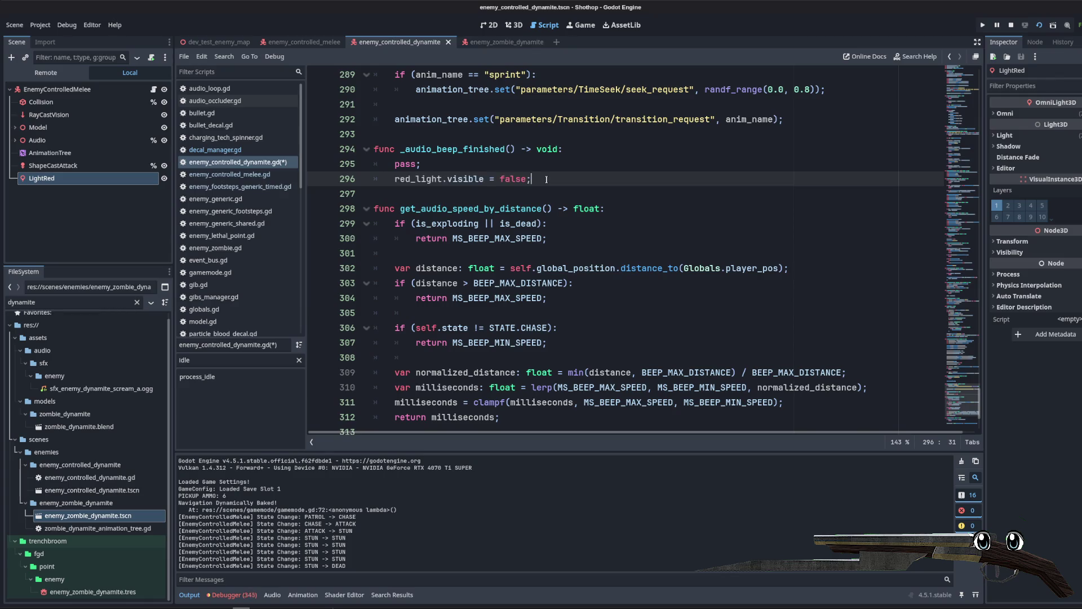
key(ctrl+z)
key(ctrl+z)
key(ctrl+z)
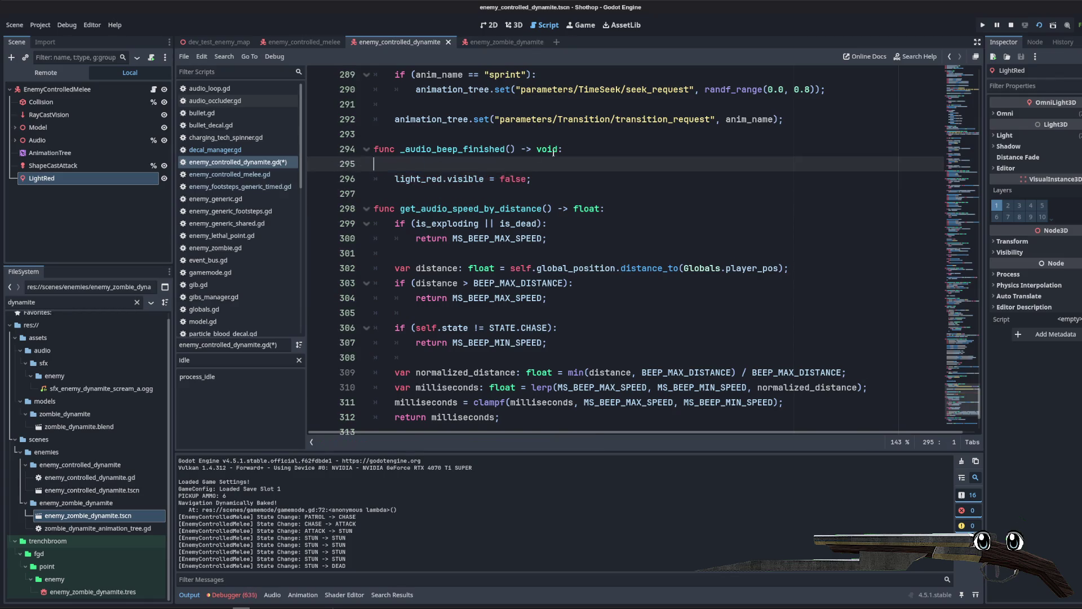
key(ctrl+s)
key(ctrl+shift+Tab)
key(ctrl+shift+Tab)
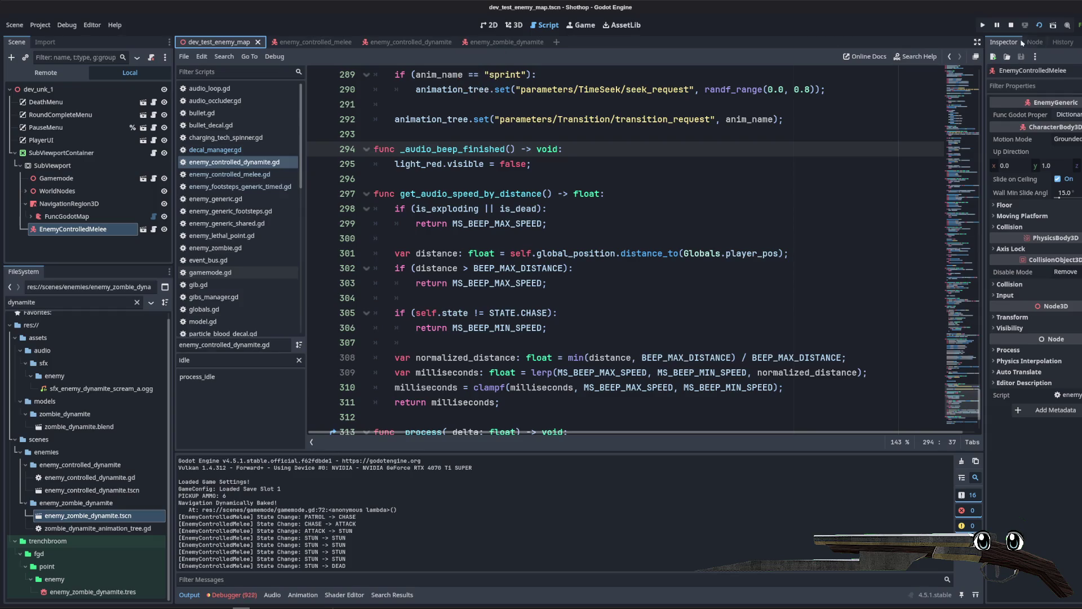
Step: In the zombie dynamite scene, add a BoneAttachment3D child of the root named BoneHead
key(ctrl+Tab)
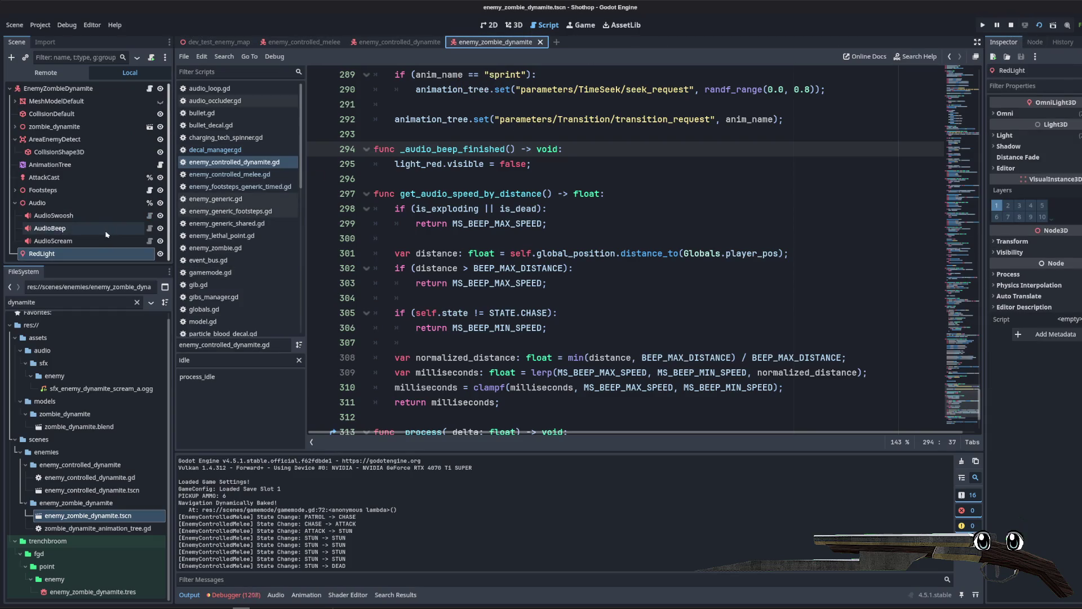
click(15, 139)
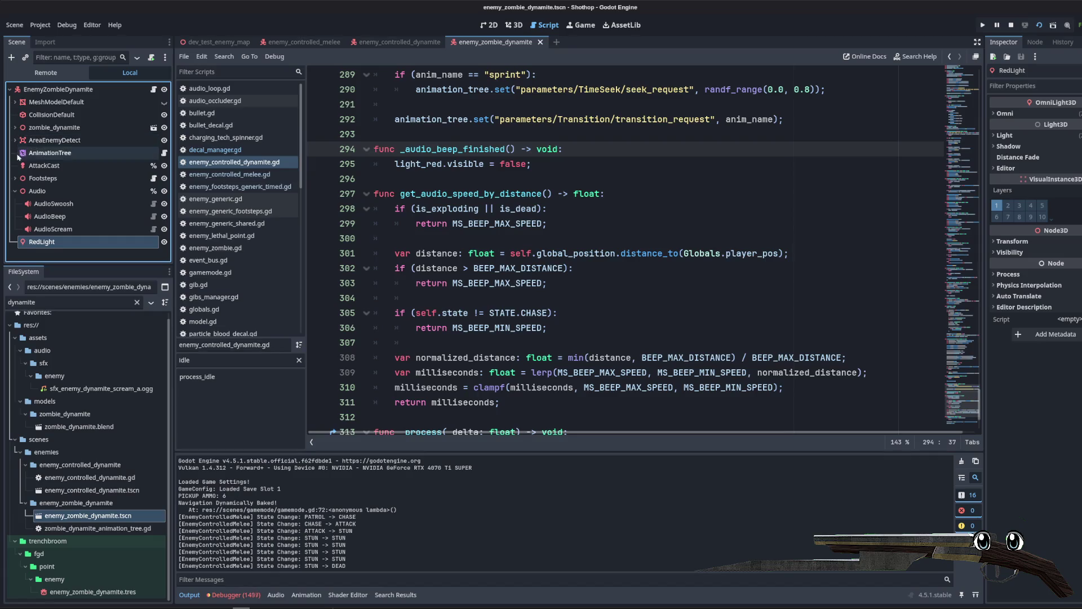
click(15, 191)
right_click(46, 91)
click(144, 115)
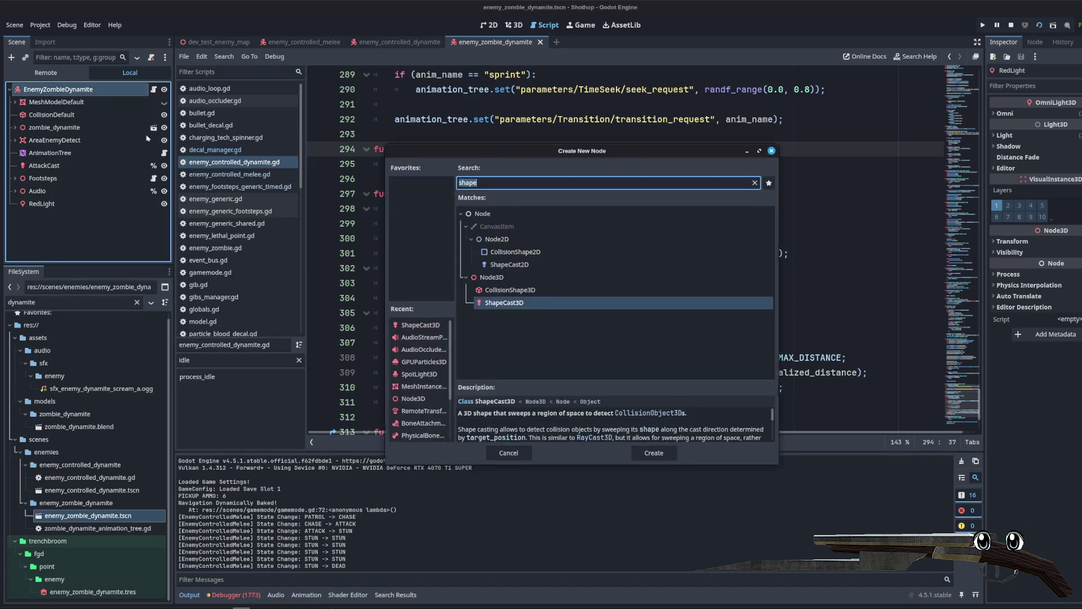
text(boneat)
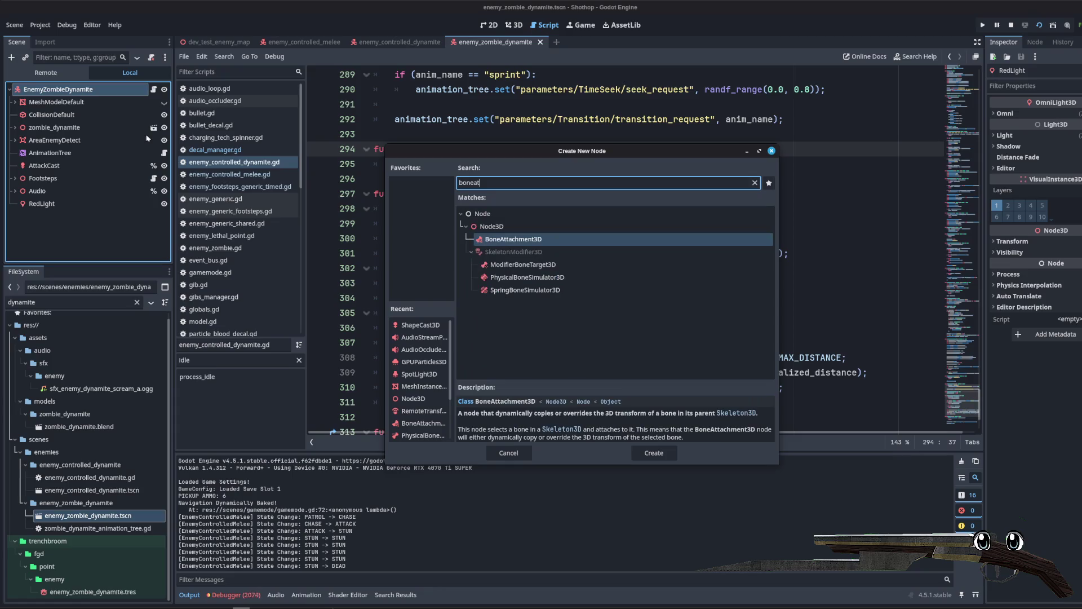
key(Return)
text(d)
key(Return)
Step: Set BoneHead to use external skeleton Skeleton3D, attached to the Head bone
click(1058, 155)
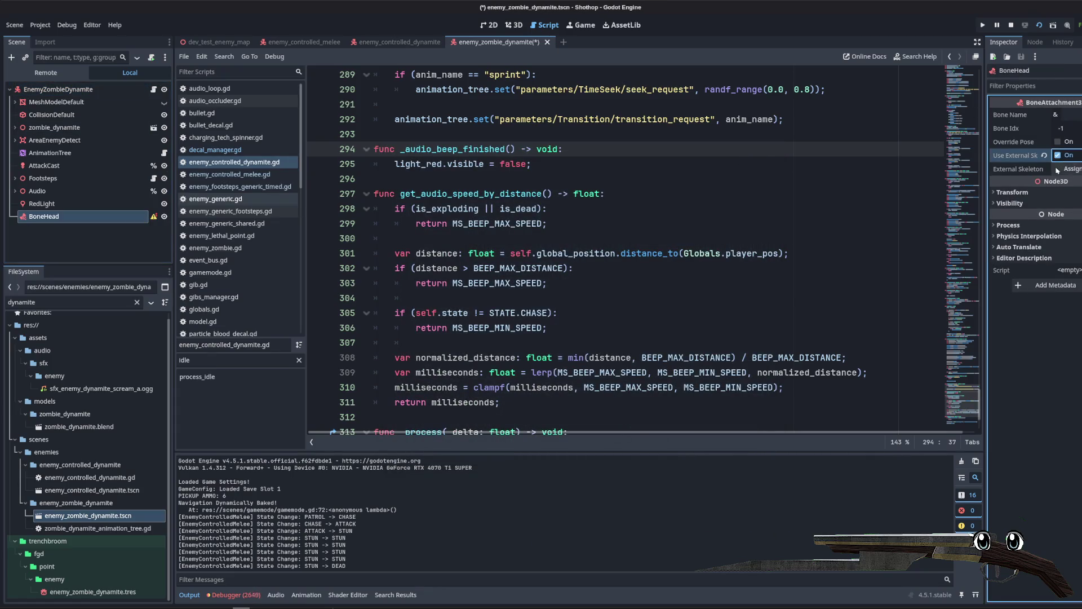
click(1066, 169)
click(593, 457)
click(1065, 114)
click(1063, 177)
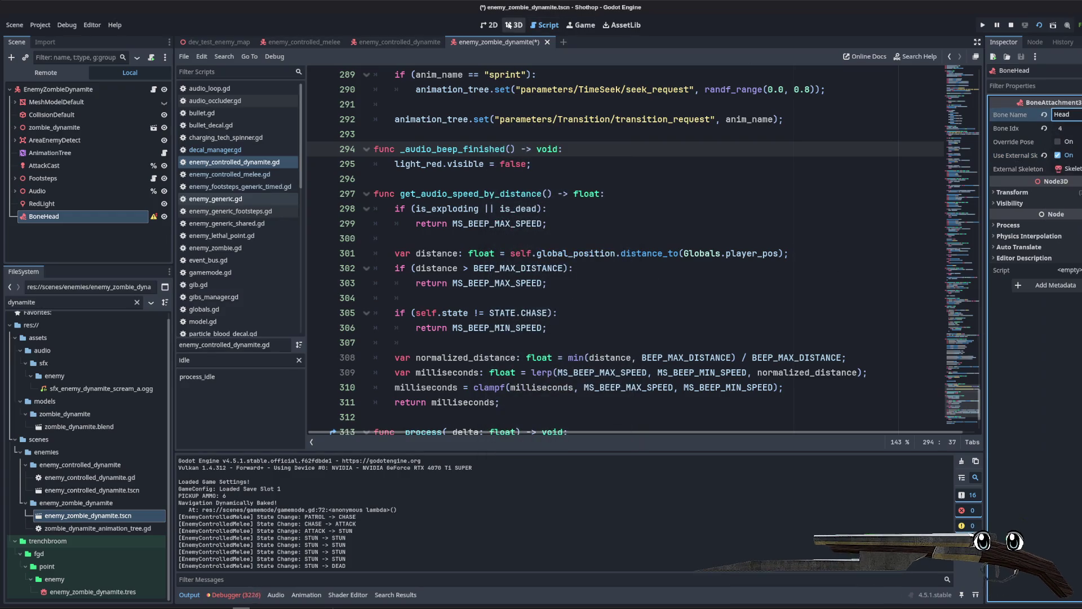
Step: Make RedLight a child of BoneHead, raise it above the zombie's head, and save
click(513, 25)
drag(41, 204, 44, 217)
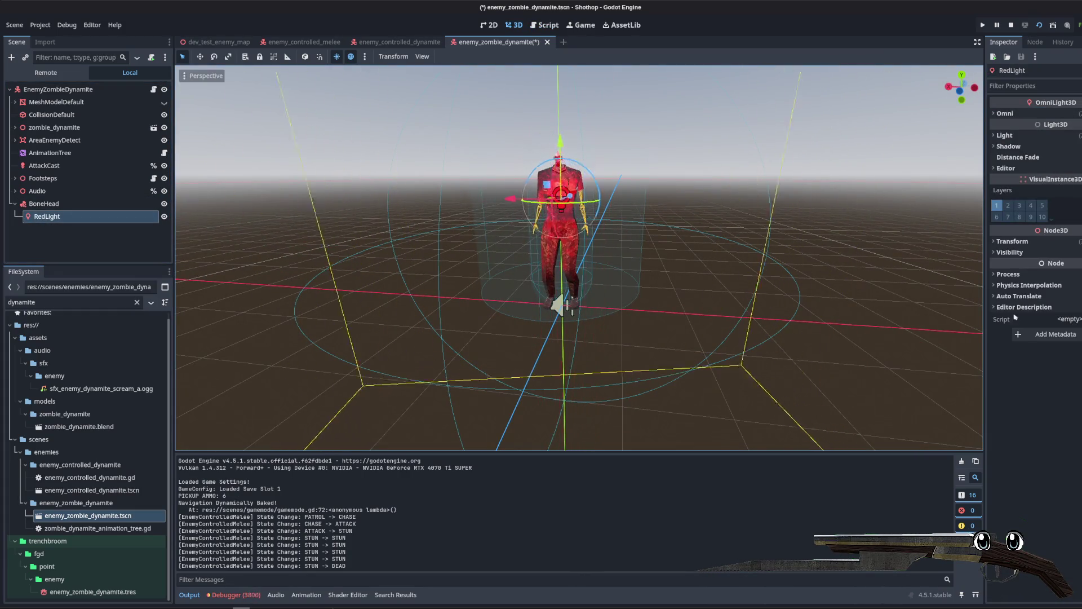
click(1013, 242)
scroll(617, 261, up, 5)
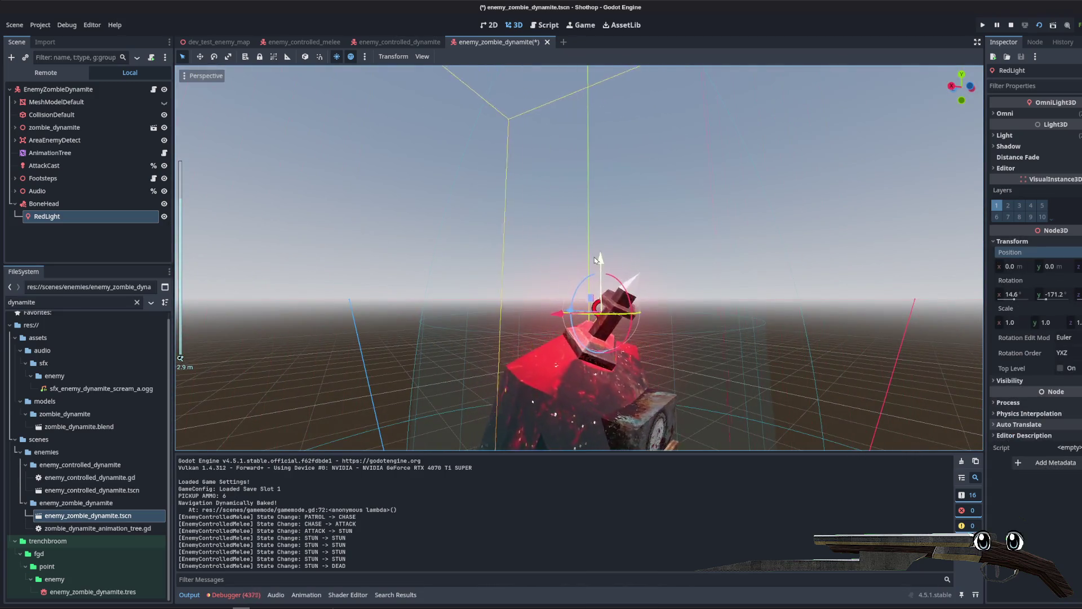
mouse_move(617, 261)
mouse_down()
mouse_move(626, 226)
mouse_move(637, 236)
mouse_move(489, 207)
mouse_move(243, 261)
mouse_up()
key(ctrl+s)
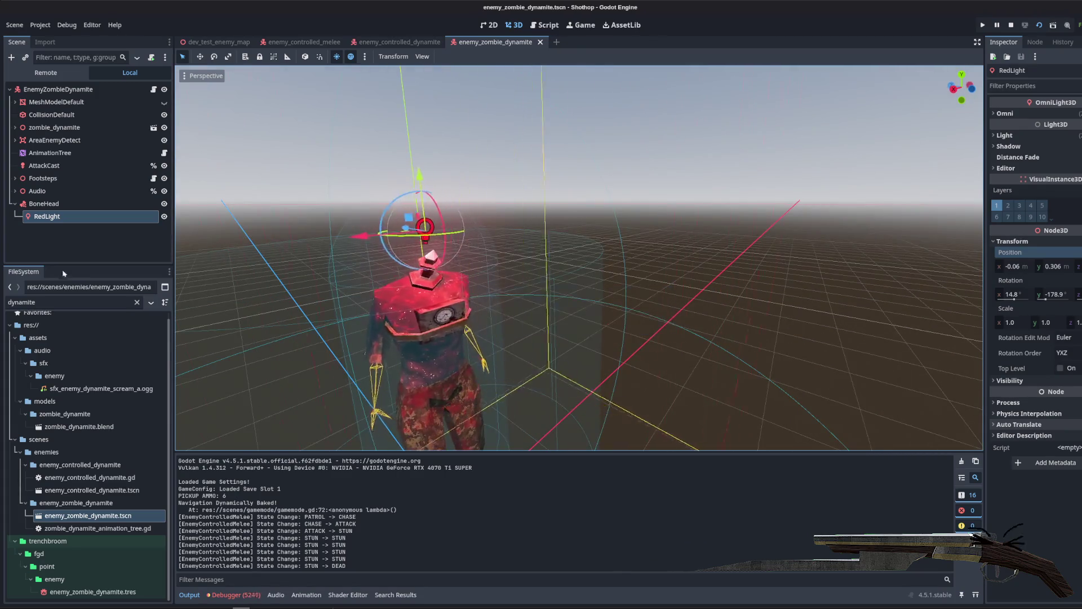
Step: Check the light from the rear orthographic view and preview the idle-full animation
click(366, 123)
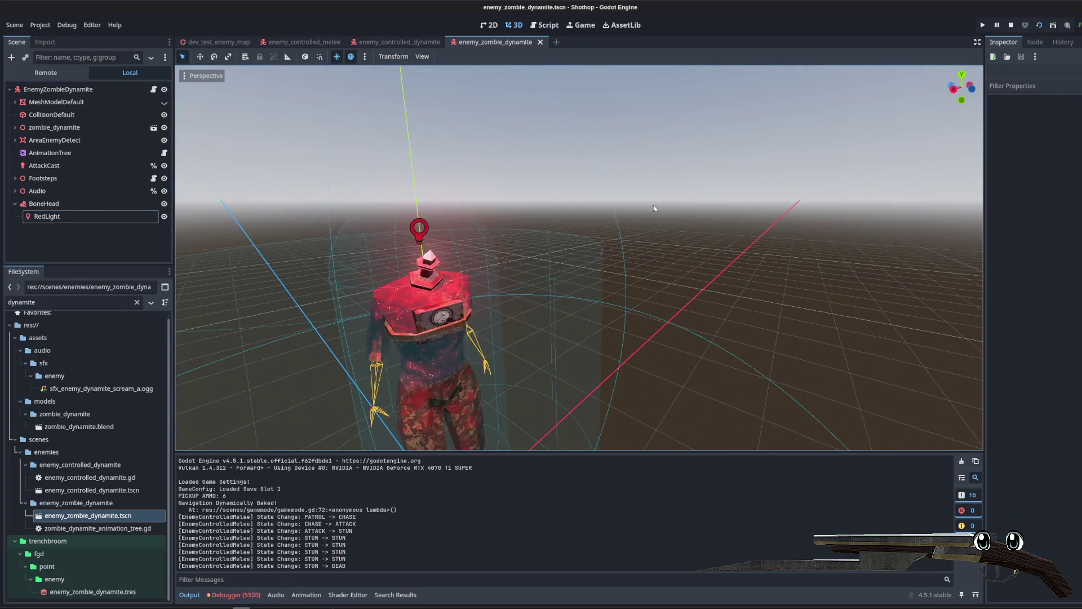
drag(654, 208, 744, 237)
click(967, 92)
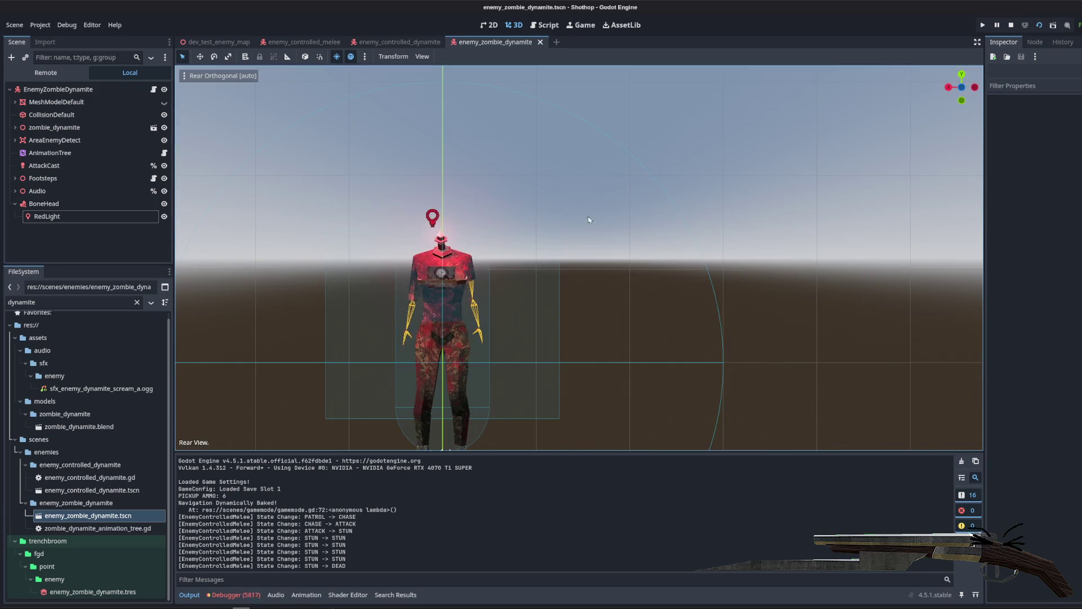
click(92, 216)
click(50, 153)
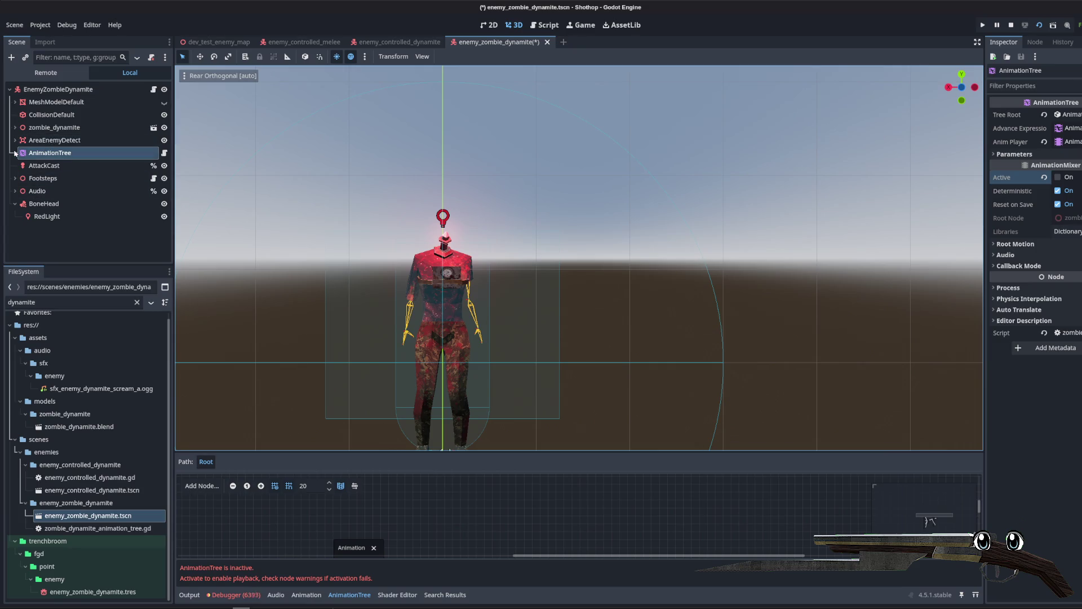
click(14, 128)
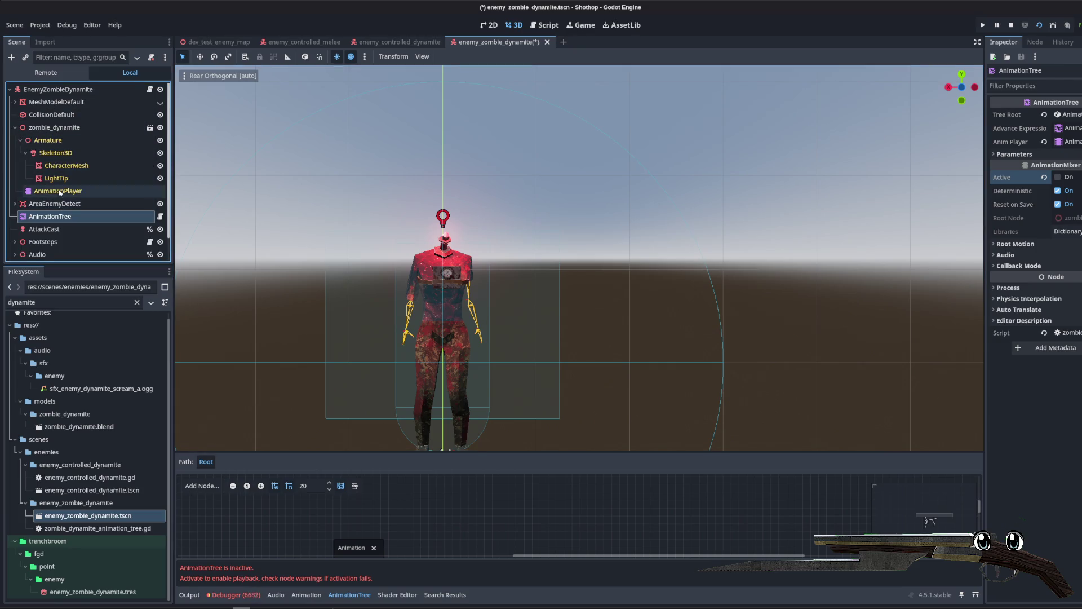
click(57, 191)
click(367, 461)
click(361, 500)
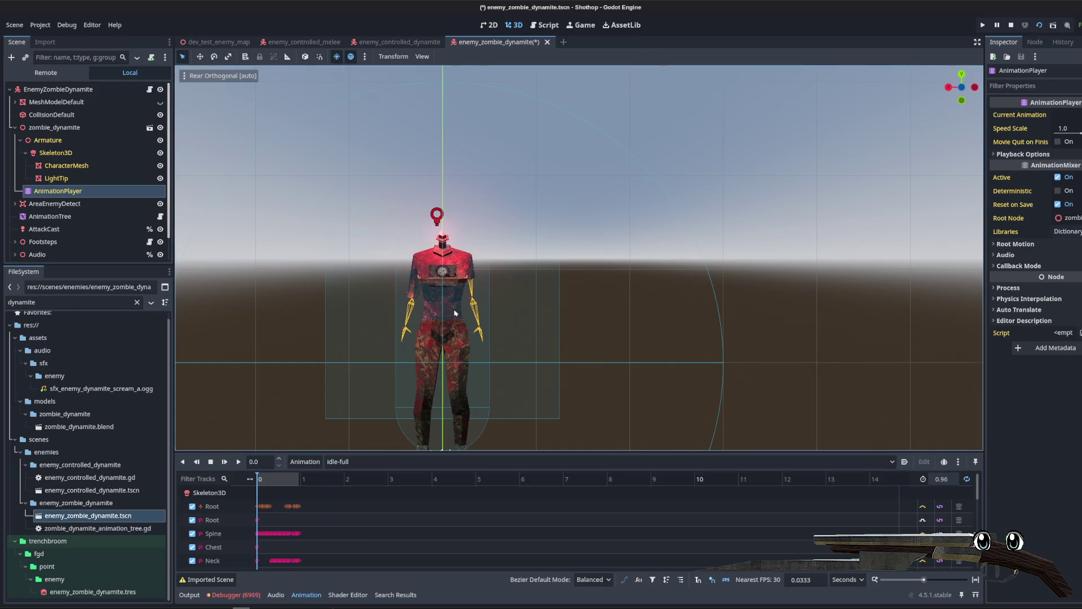
Step: Inspect the LightTip mesh, centre RedLight horizontally over the head, and save
click(56, 179)
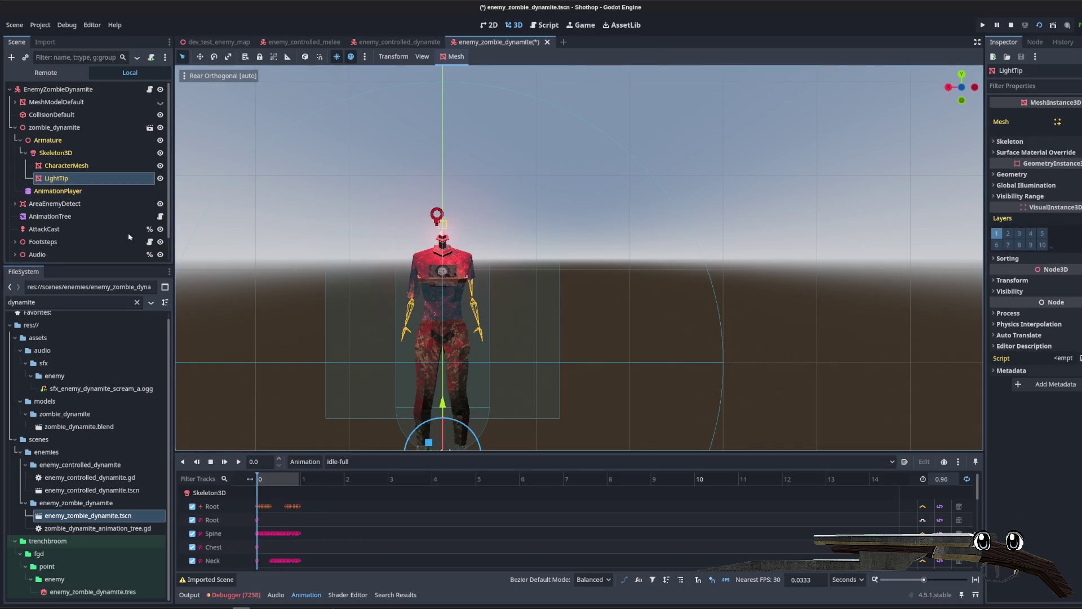
click(59, 217)
scroll(62, 243, down, 2)
click(47, 254)
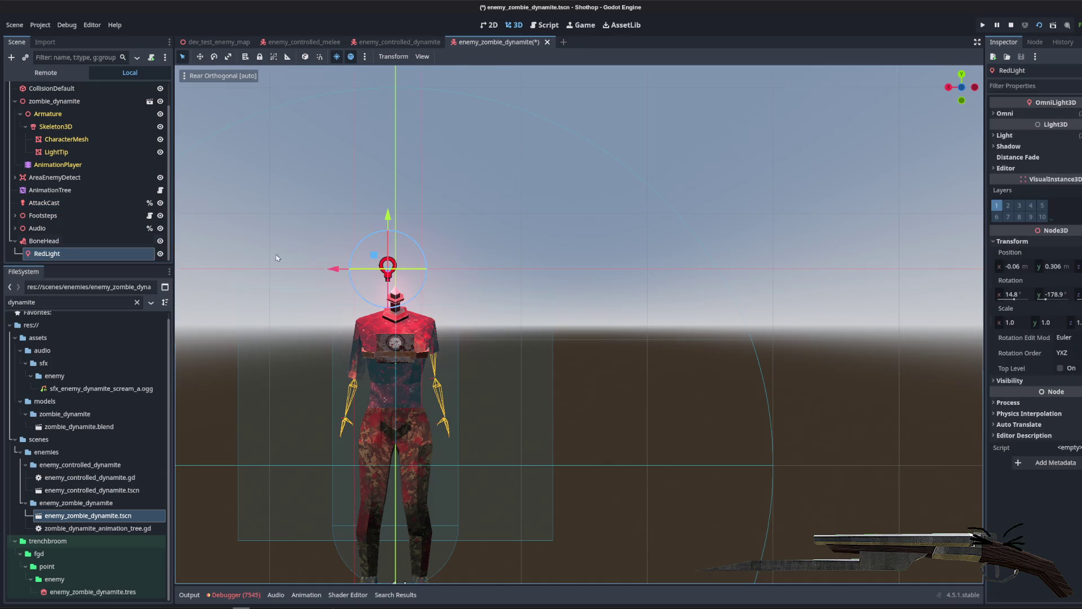
drag(340, 277, 330, 276)
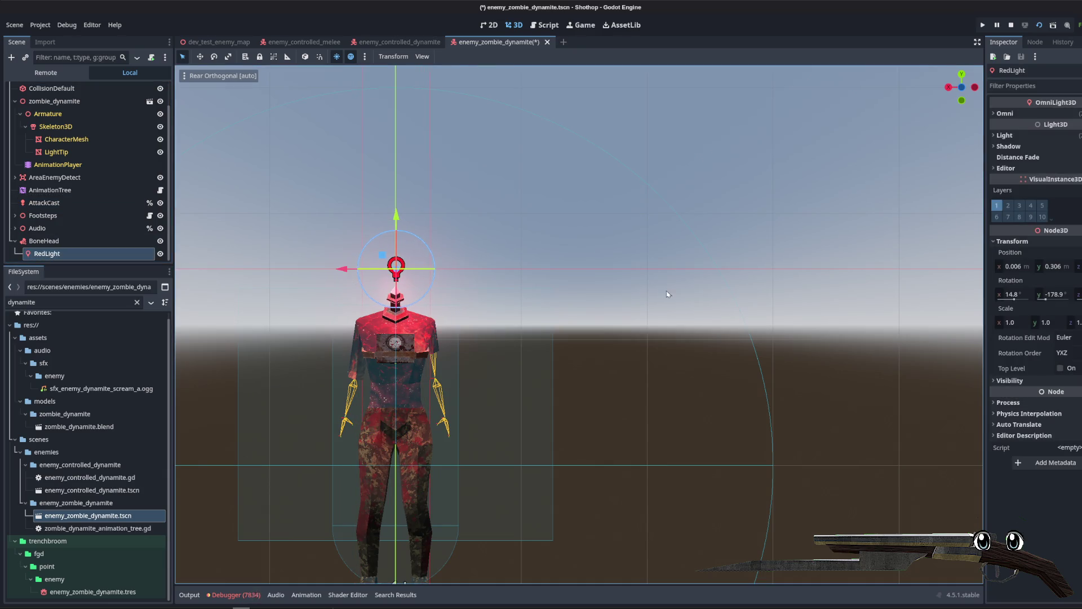
key(ctrl+s)
Step: Select the LightTip mesh, then open the root node's enemy script
click(543, 253)
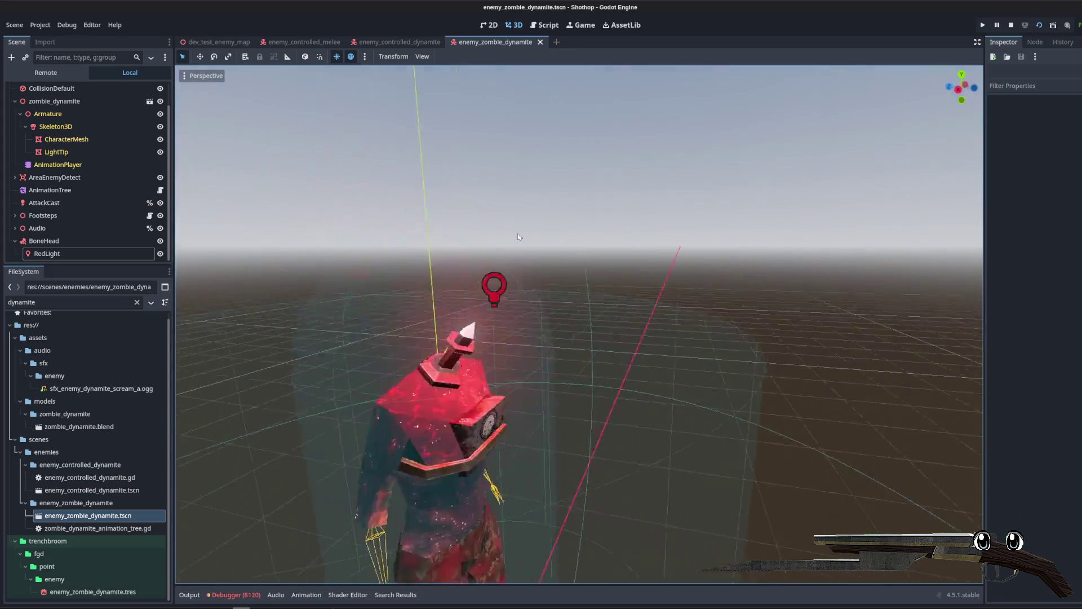
scroll(552, 226, down, 3)
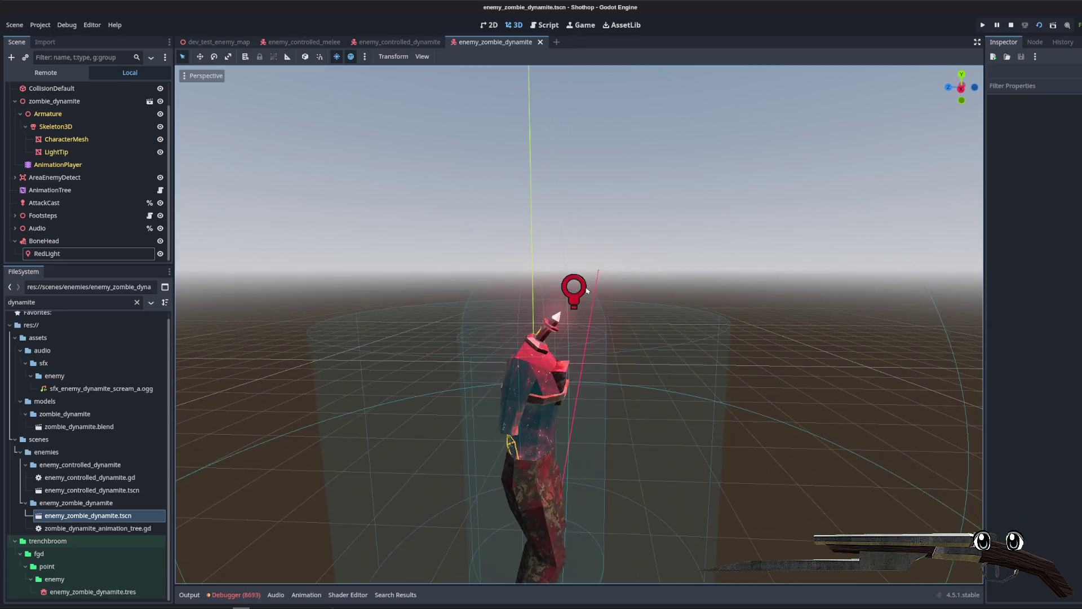
scroll(197, 237, up, 5)
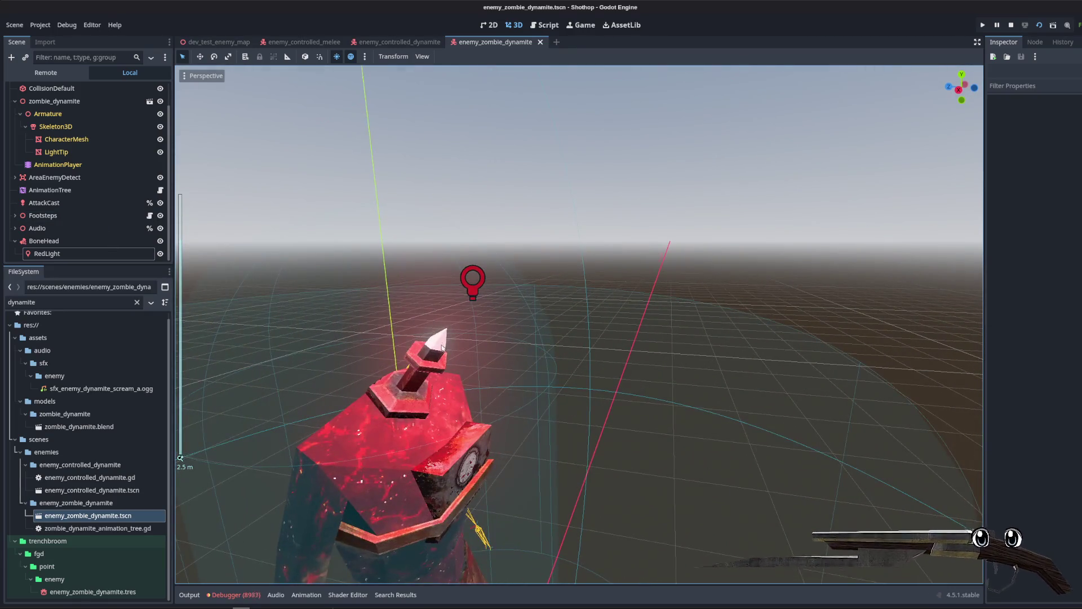
click(62, 152)
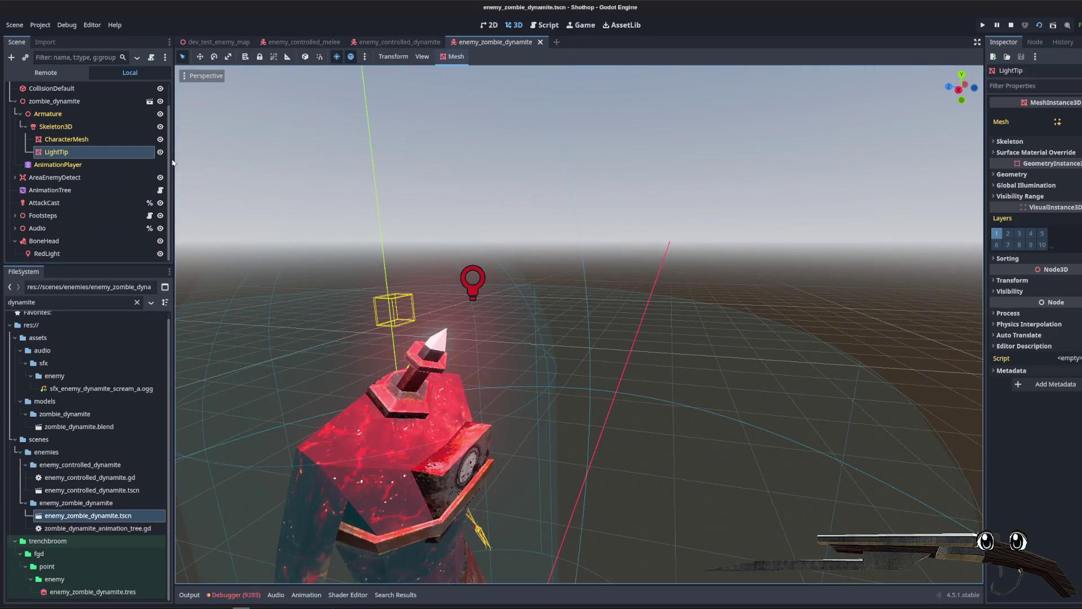
scroll(128, 107, up, 2)
click(149, 89)
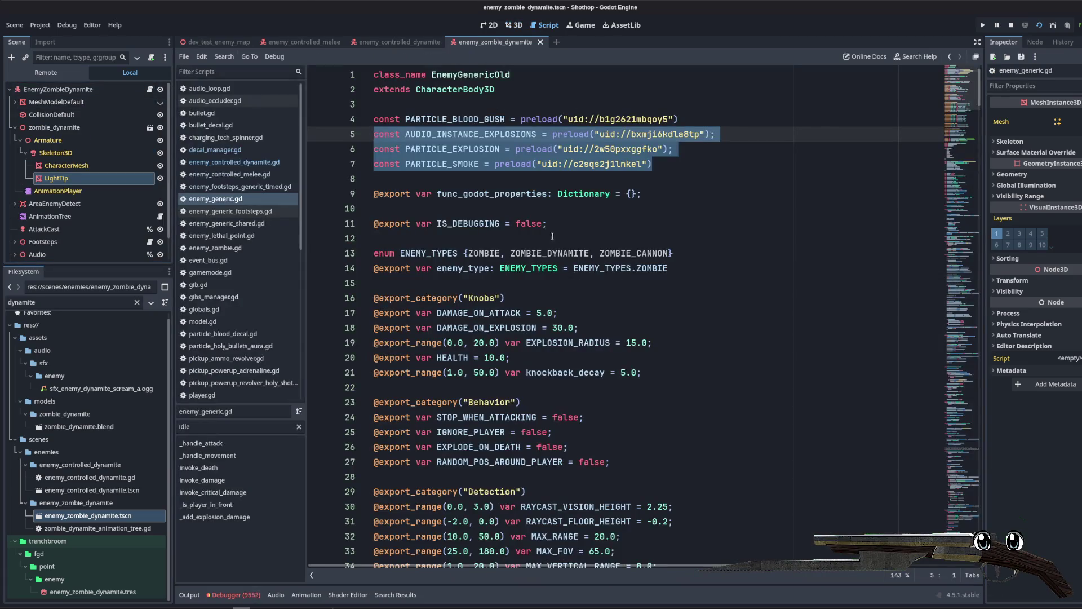
Step: Scroll through enemy_generic.gd to review its code
click(765, 243)
scroll(765, 243, down, 8)
click(733, 242)
scroll(727, 253, down, 8)
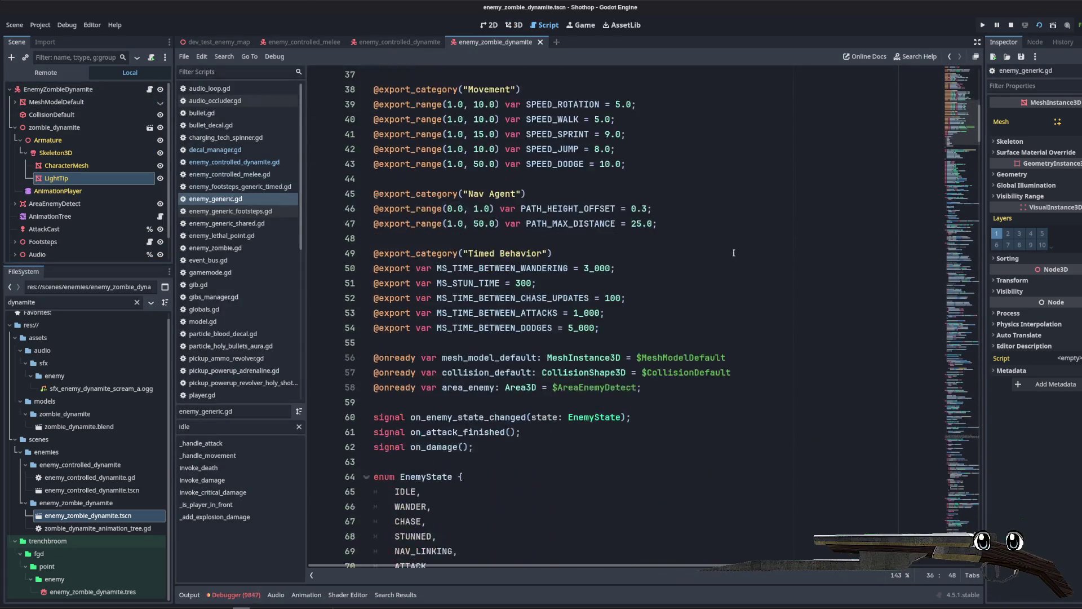
scroll(726, 258, down, 2)
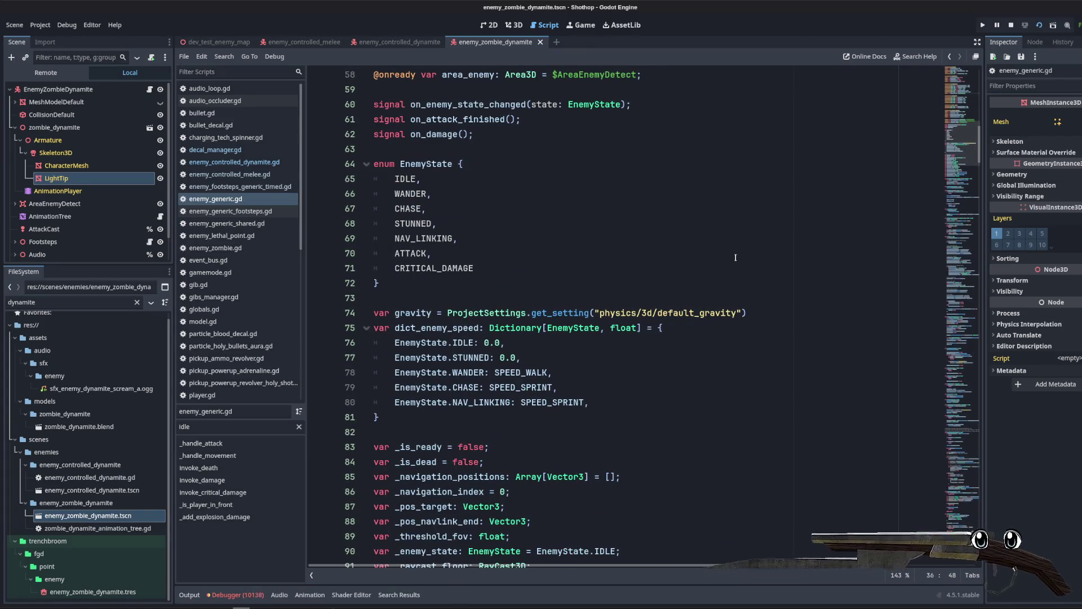
scroll(735, 258, down, 4)
scroll(705, 282, down, 2)
click(618, 324)
scroll(637, 319, down, 2)
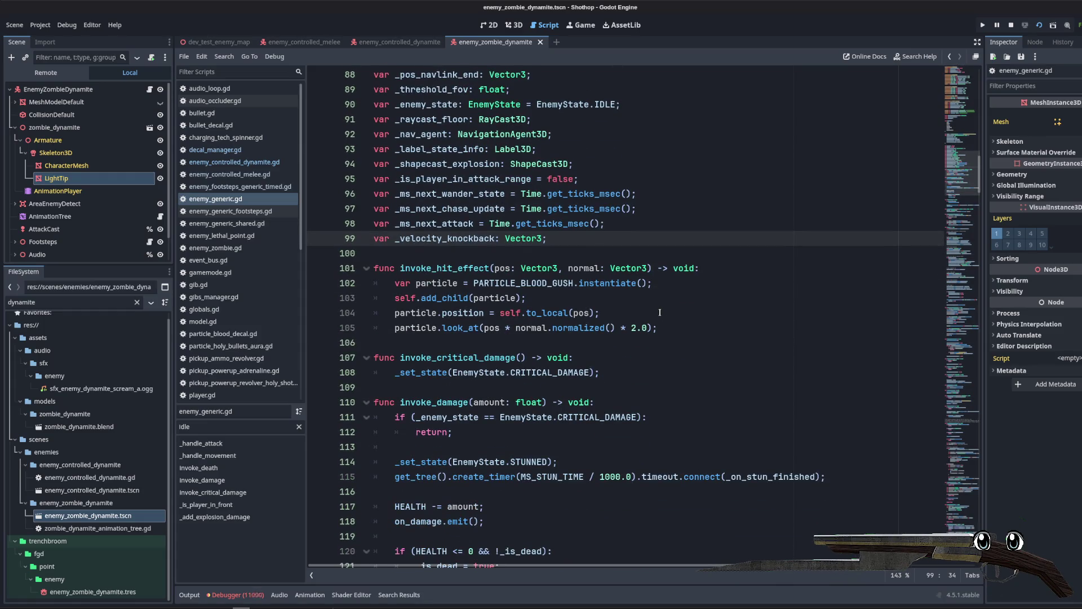
scroll(659, 311, down, 10)
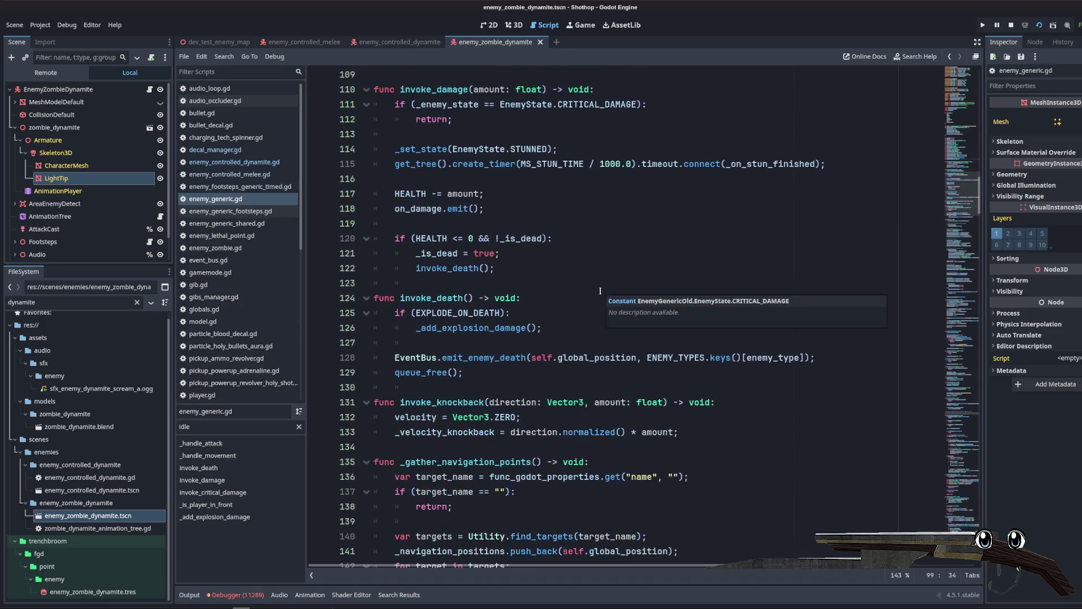
scroll(598, 290, down, 2)
scroll(586, 304, up, 20)
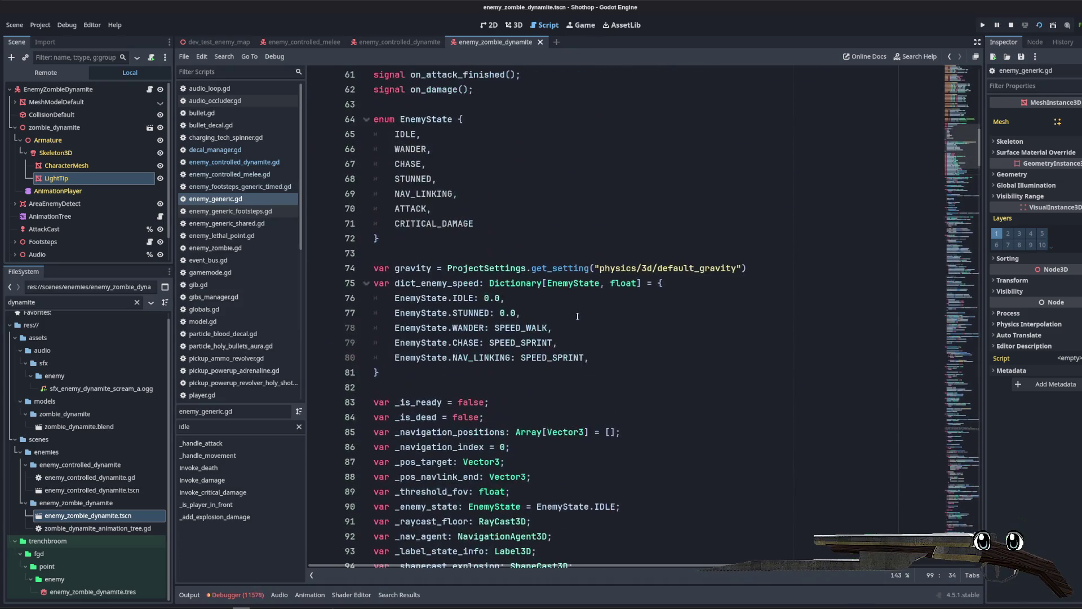
Step: Open enemy_controlled_dynamite.gd and scroll to its state variables and _ready function
click(234, 161)
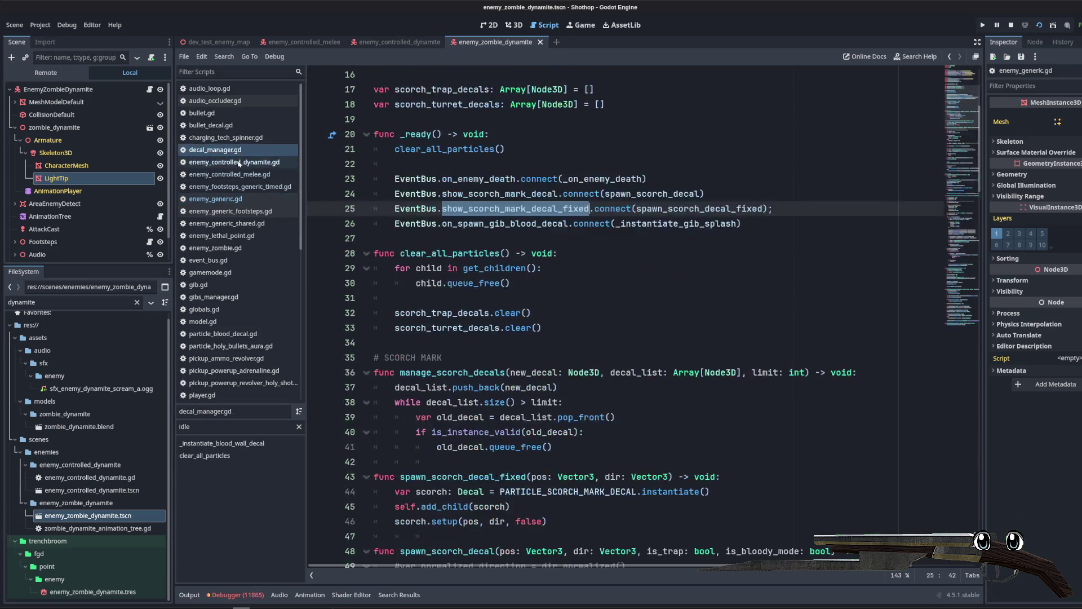
scroll(514, 276, up, 20)
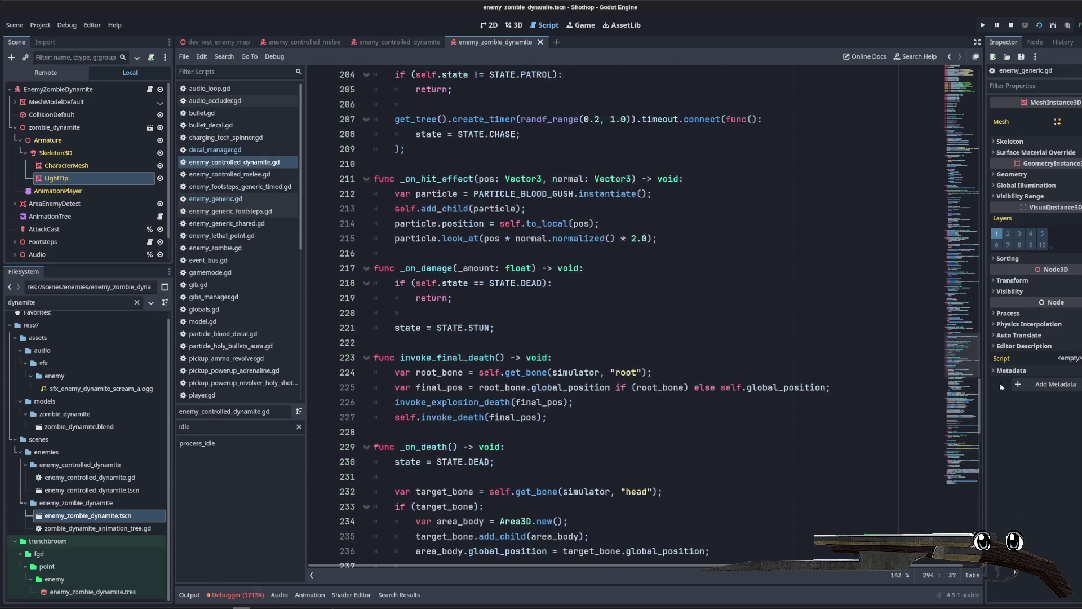
scroll(555, 280, down, 12)
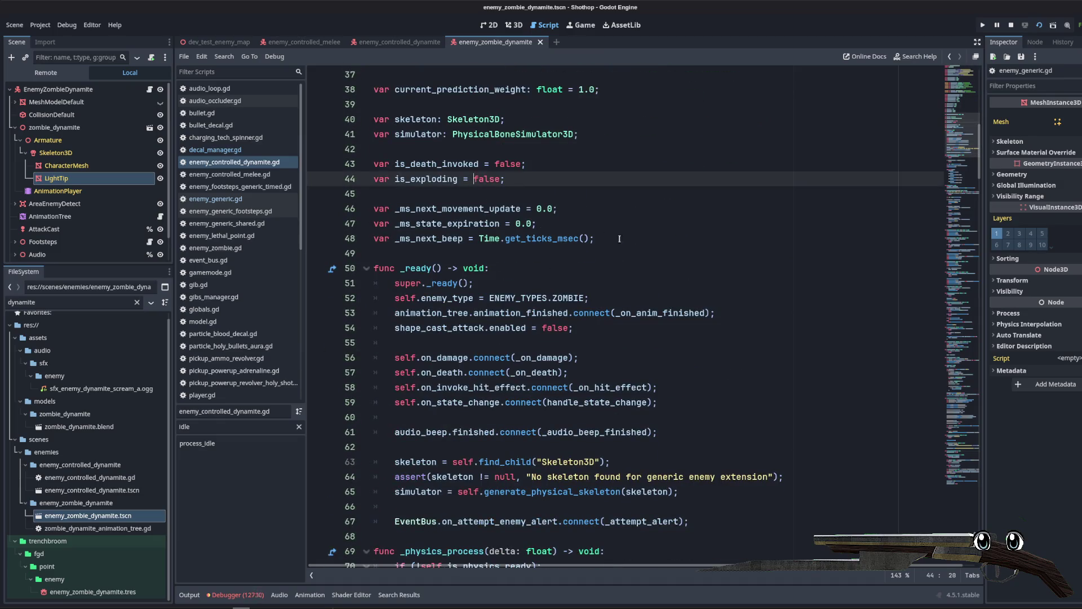
Step: Add a new variable declaration typed StandardMaterial3D after the simulator declaration
click(648, 134)
key(Return)
text(var light_tip: M)
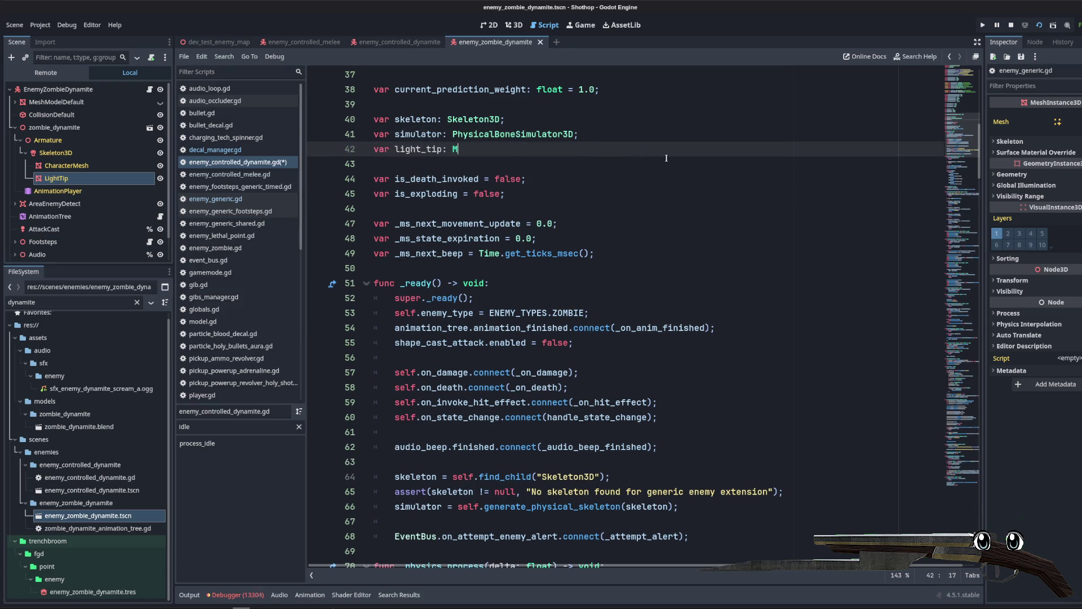
text(esh)
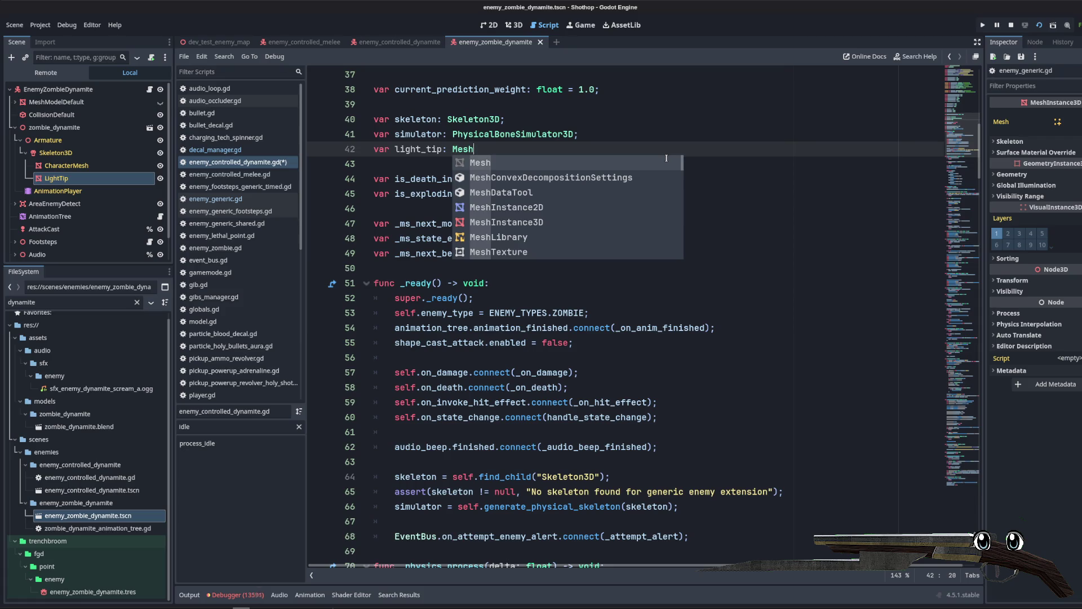
key(BackSpace)
key(BackSpace)
key(BackSpace)
text(Material)
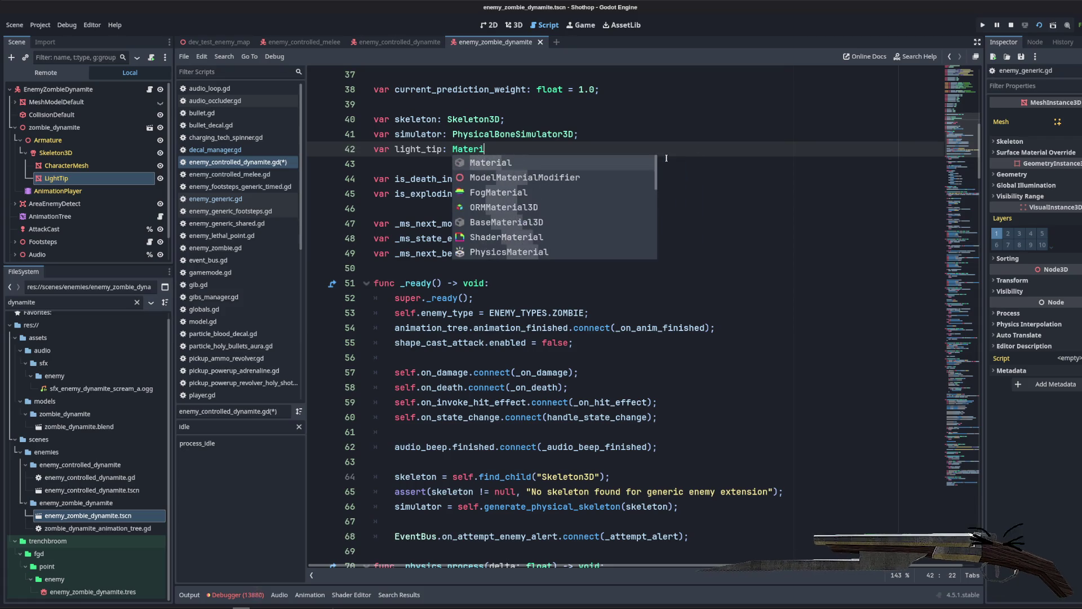
key(Left)
key(Left)
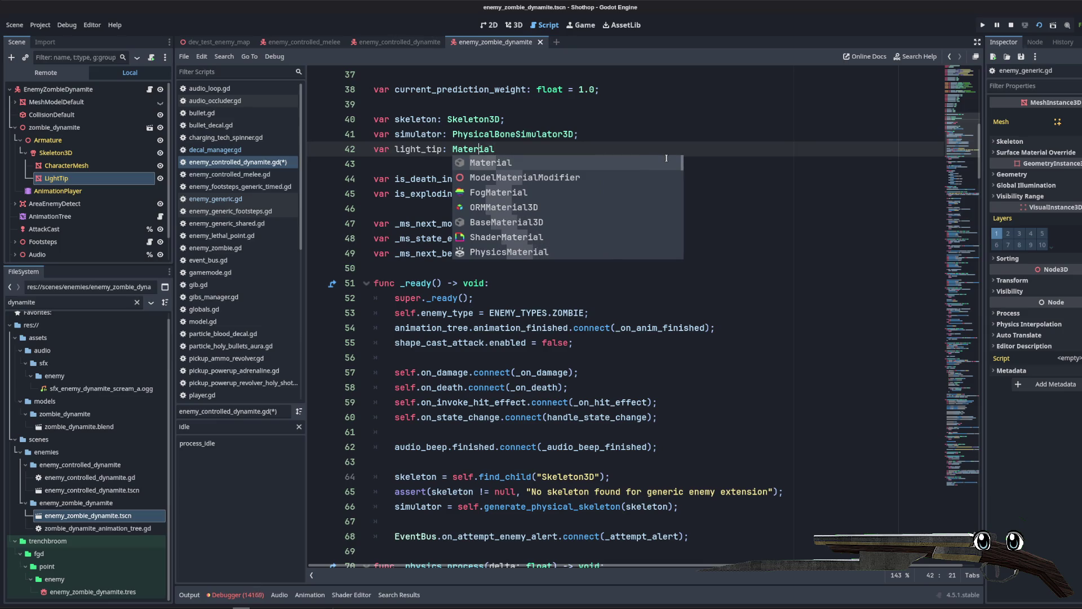
key(Right)
key(Right)
key(BackSpace)
key(BackSpace)
key(BackSpace)
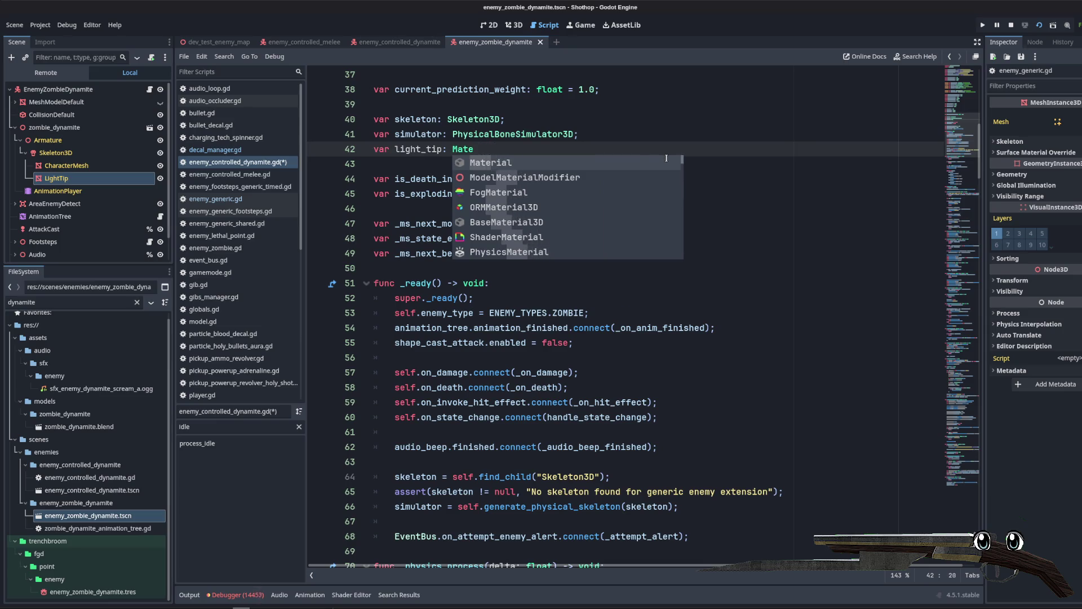
text(StandardMat)
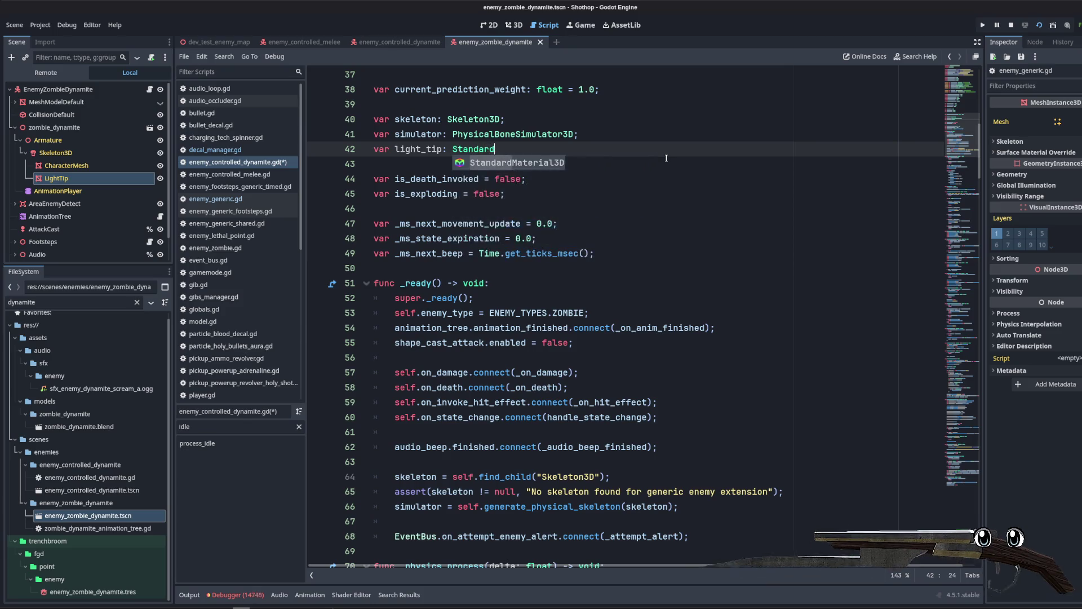
key(Return)
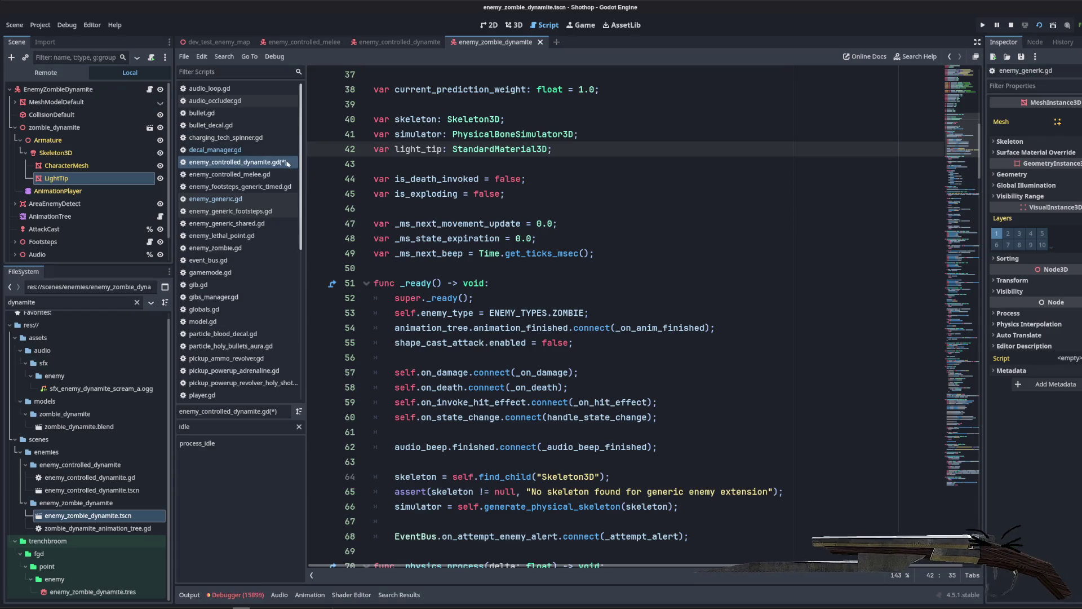
Step: Rename the variable to light_tip_material and save the script
click(450, 164)
click(443, 149)
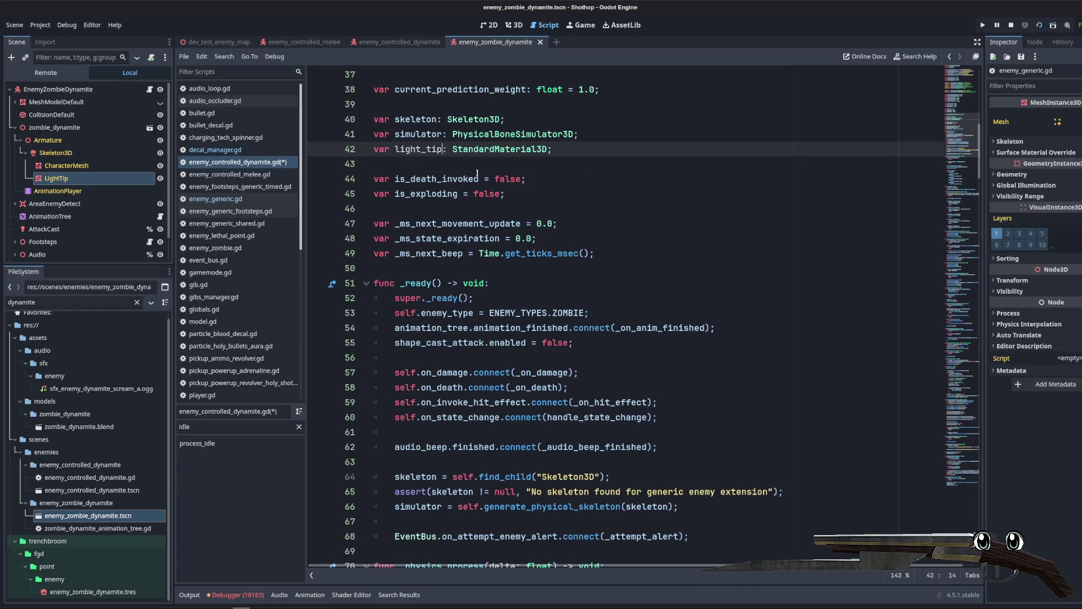
text(_material)
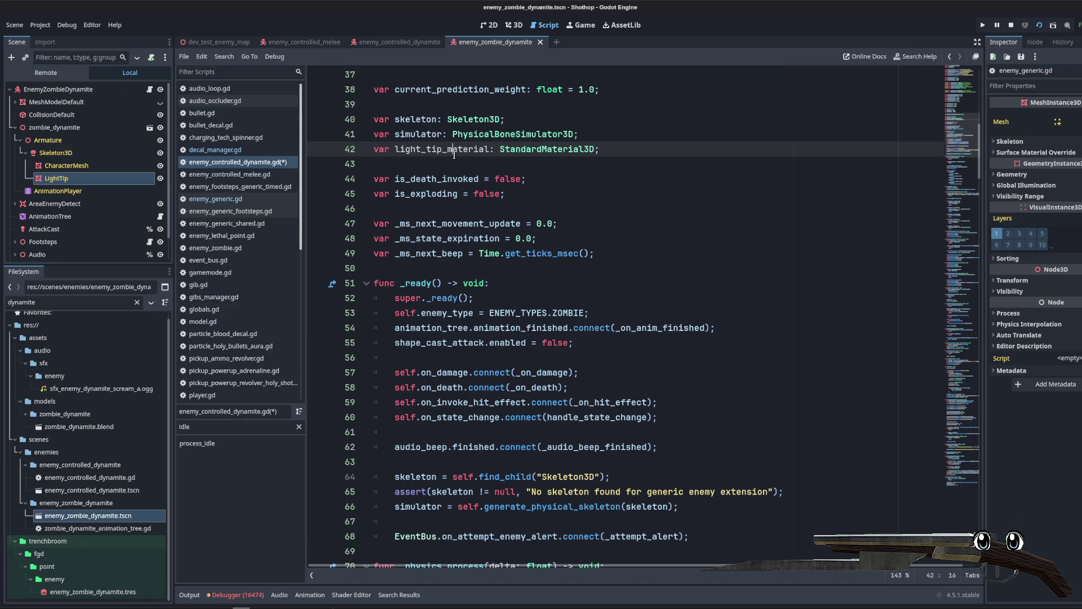
key(ctrl+s)
click(700, 342)
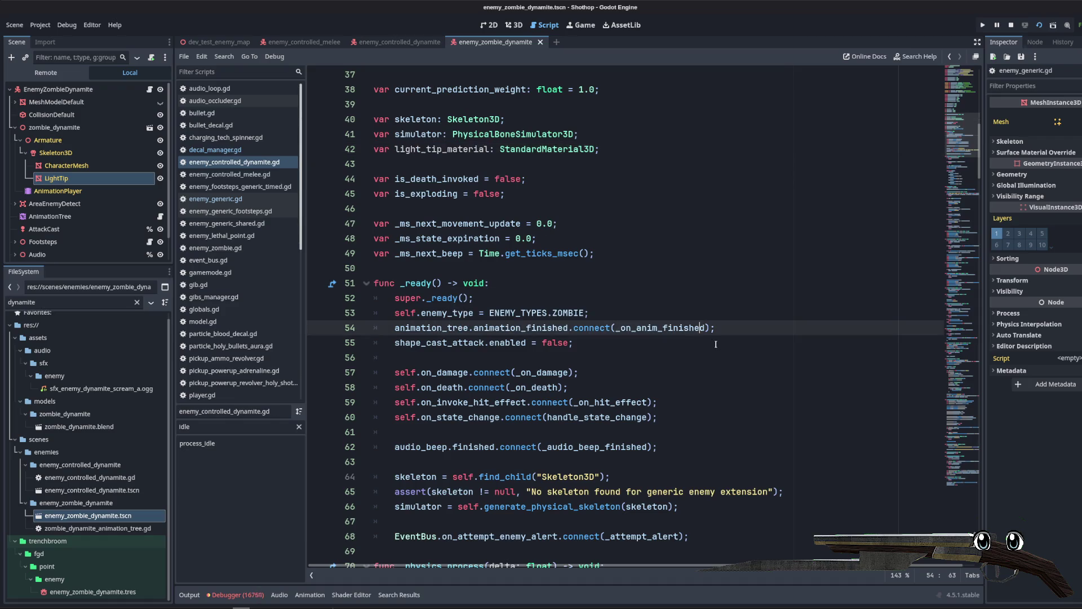
scroll(752, 230, down, 4)
Step: At the end of _ready, add var light_tip_mesh = self.find_child("LightTip");
click(736, 358)
key(Return)
key(Return)
text(var light_tip_mesh)
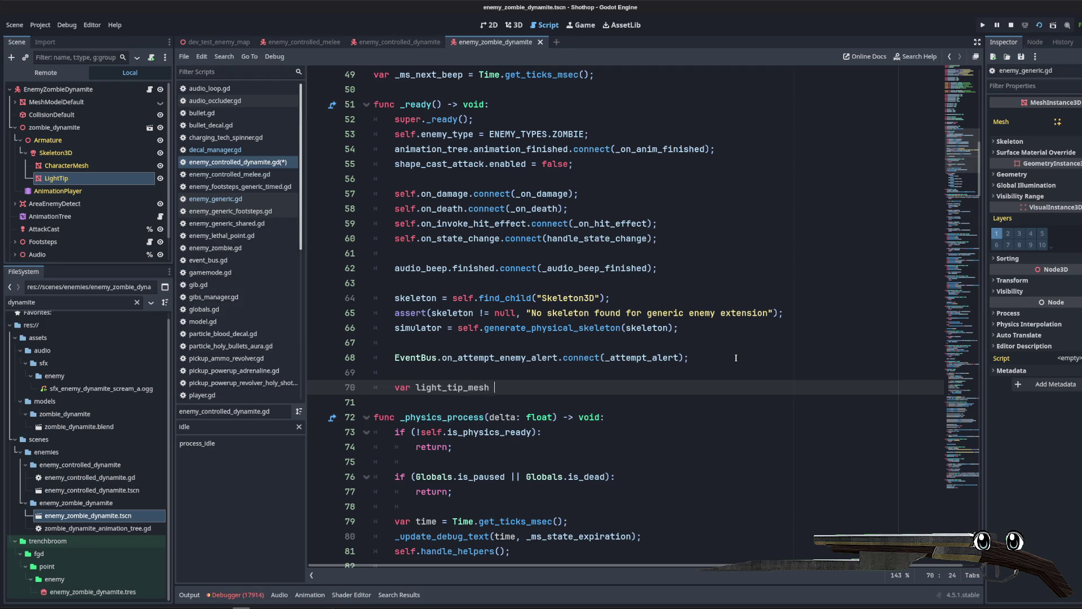
text(= self.find_ch)
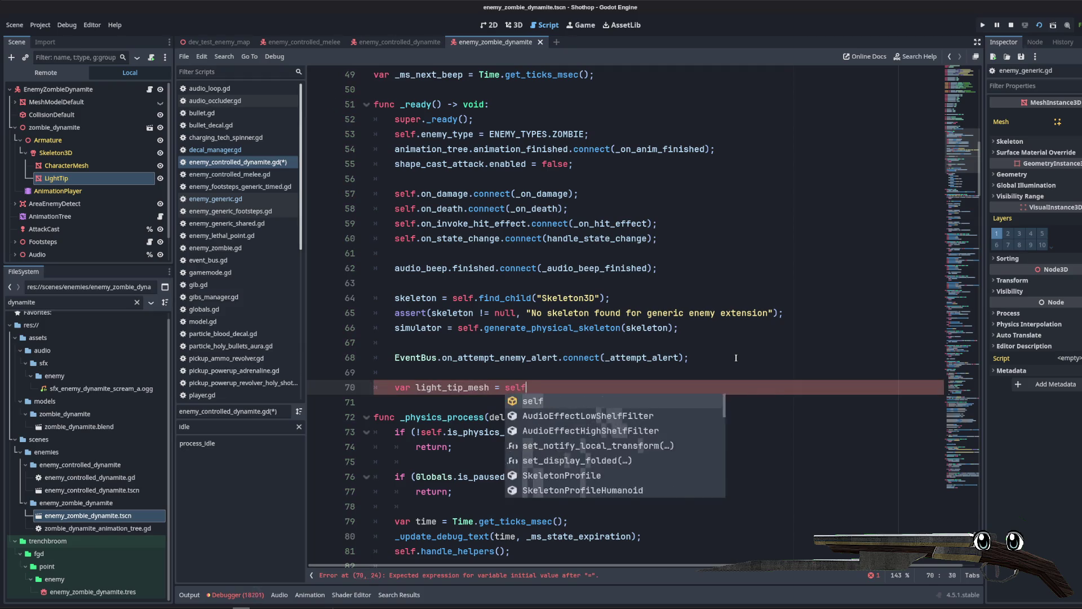
key(Return)
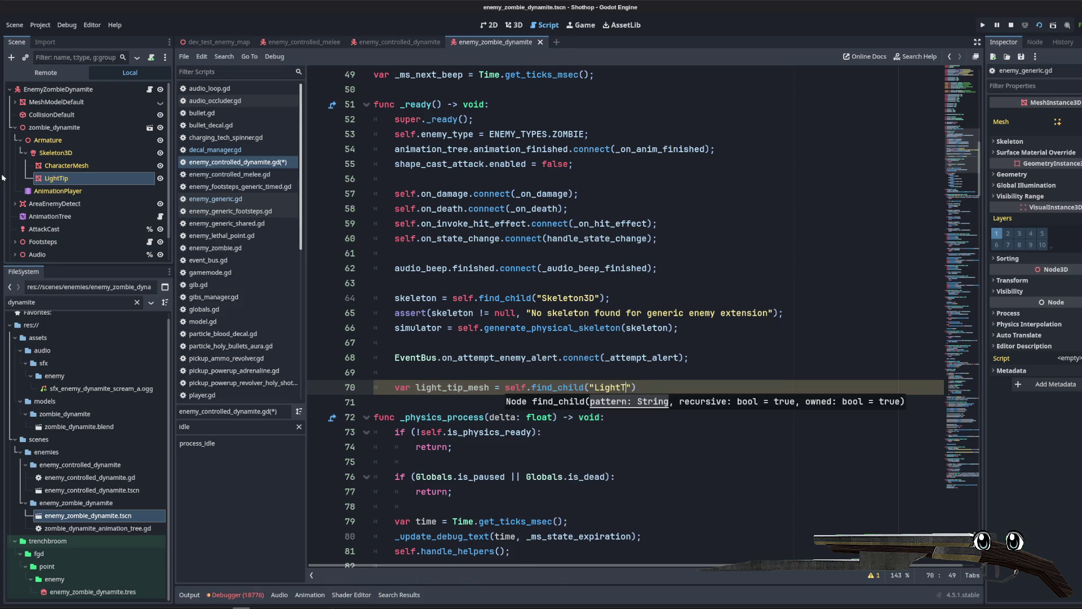
text(;)
key(Return)
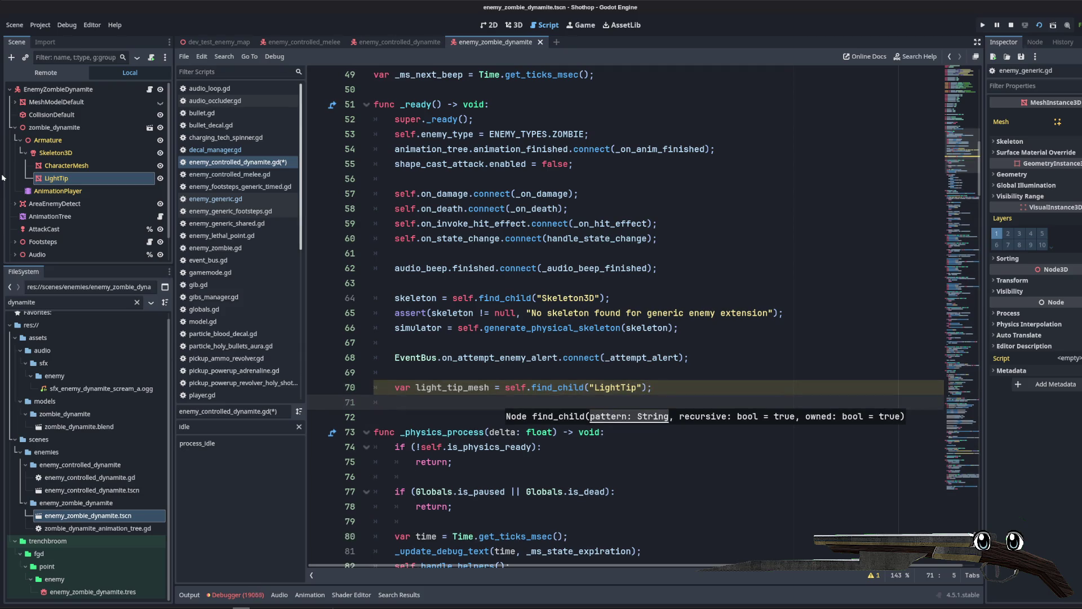
Step: Add an if (light_tip_mesh): check with an empty indented body line
text(if)
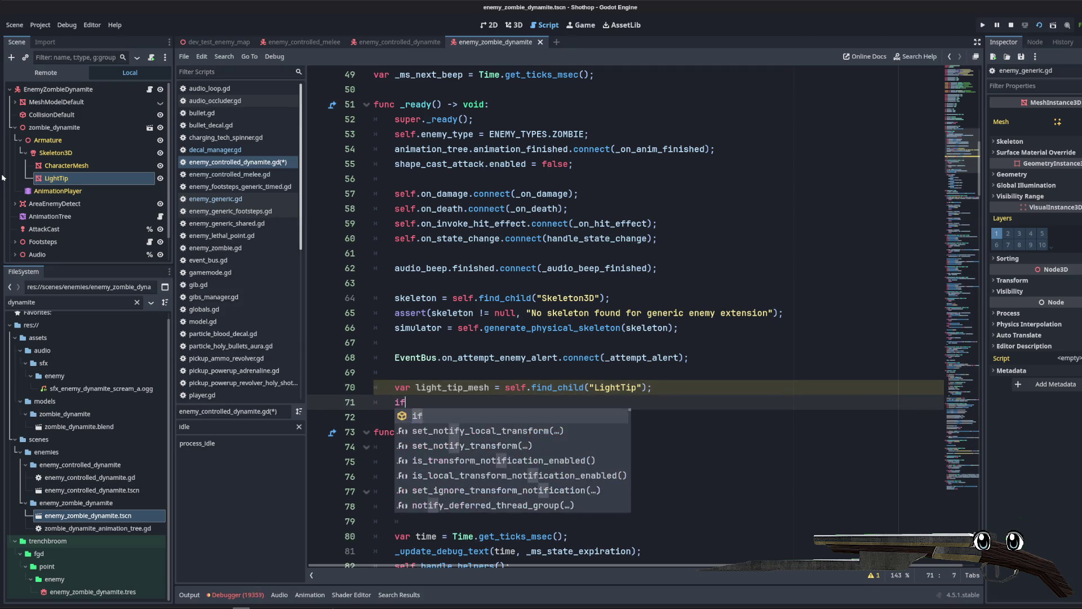
text( (light)
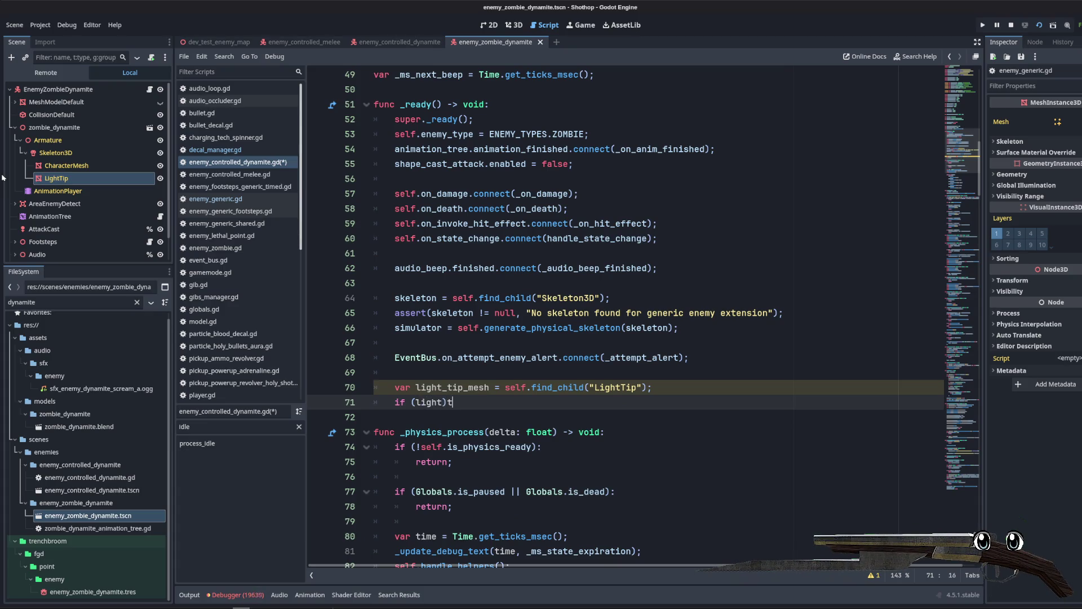
text(_tip)
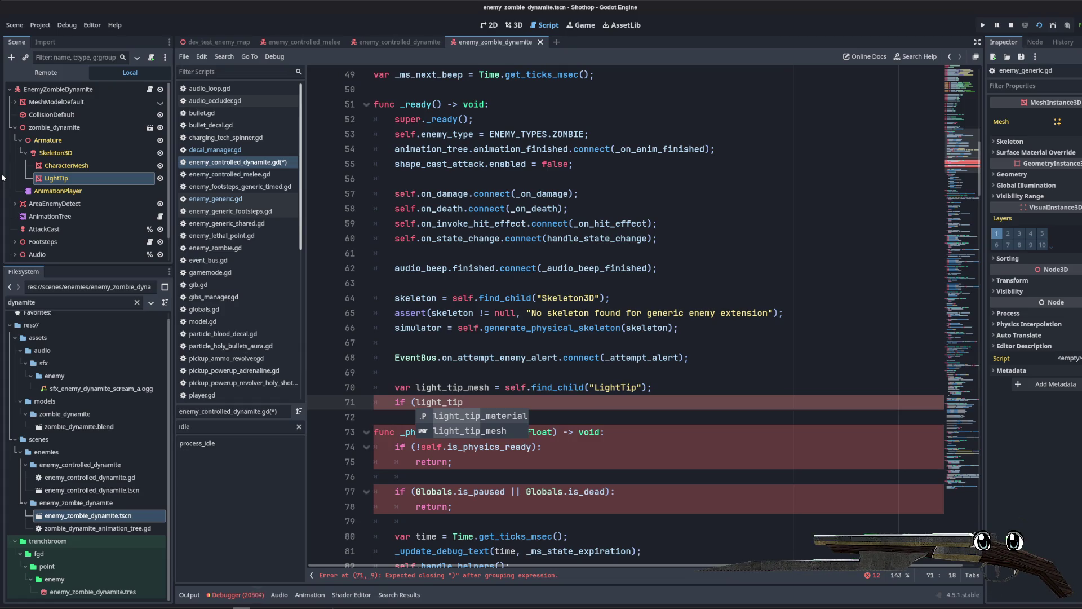
key(Down)
key(Return)
text():)
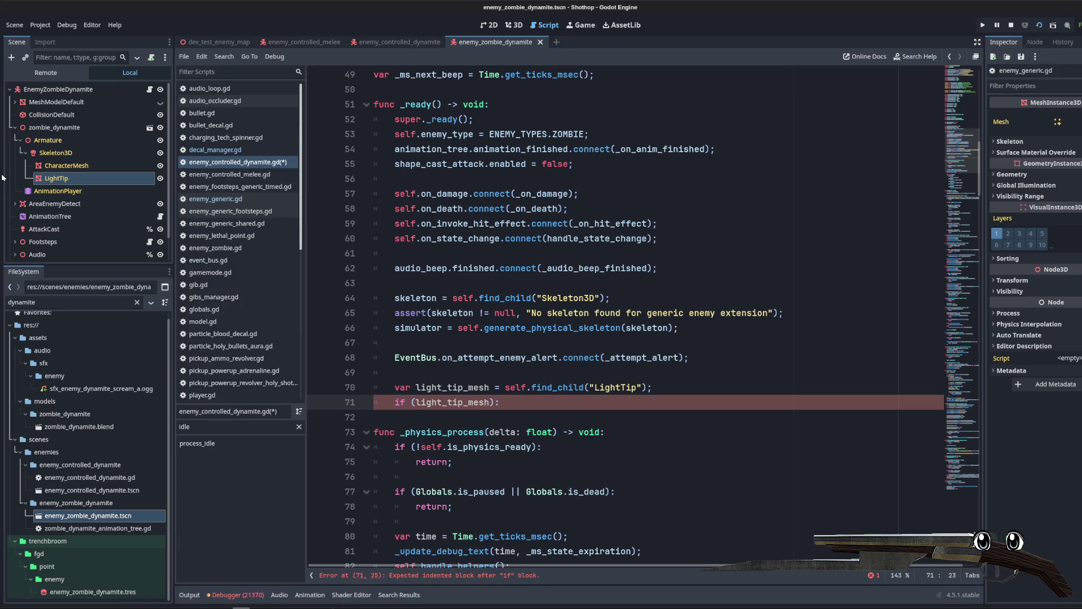
key(End)
key(Return)
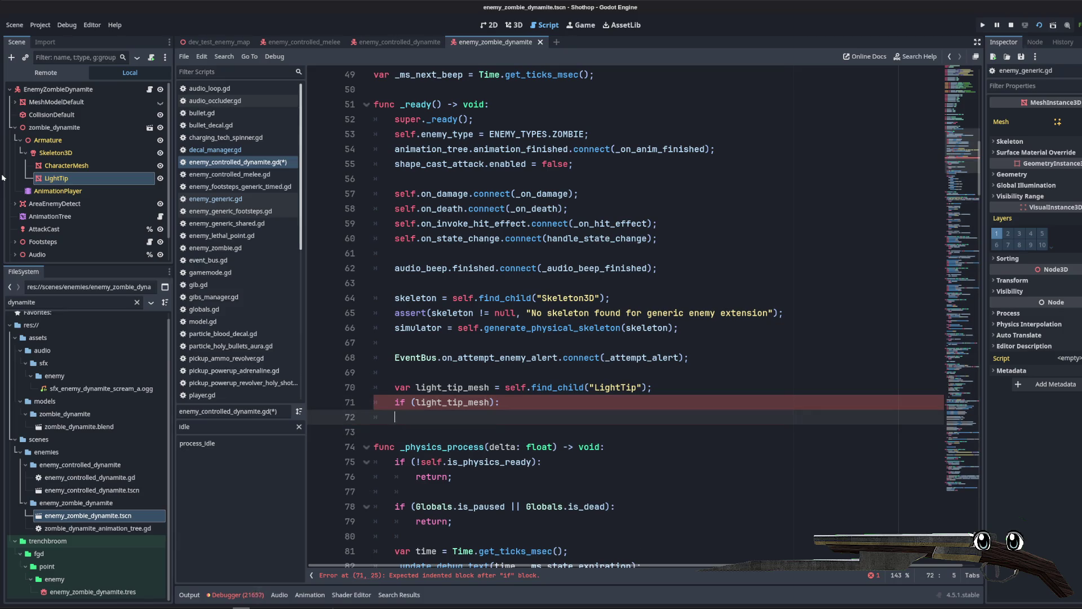
scroll(84, 169, down, 1)
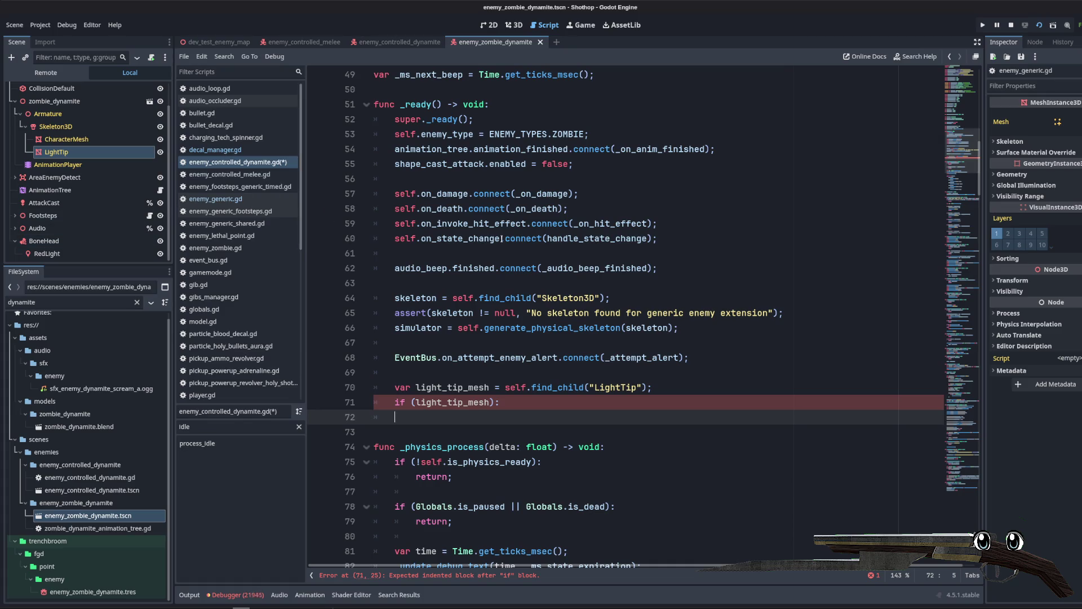
scroll(567, 238, down, 3)
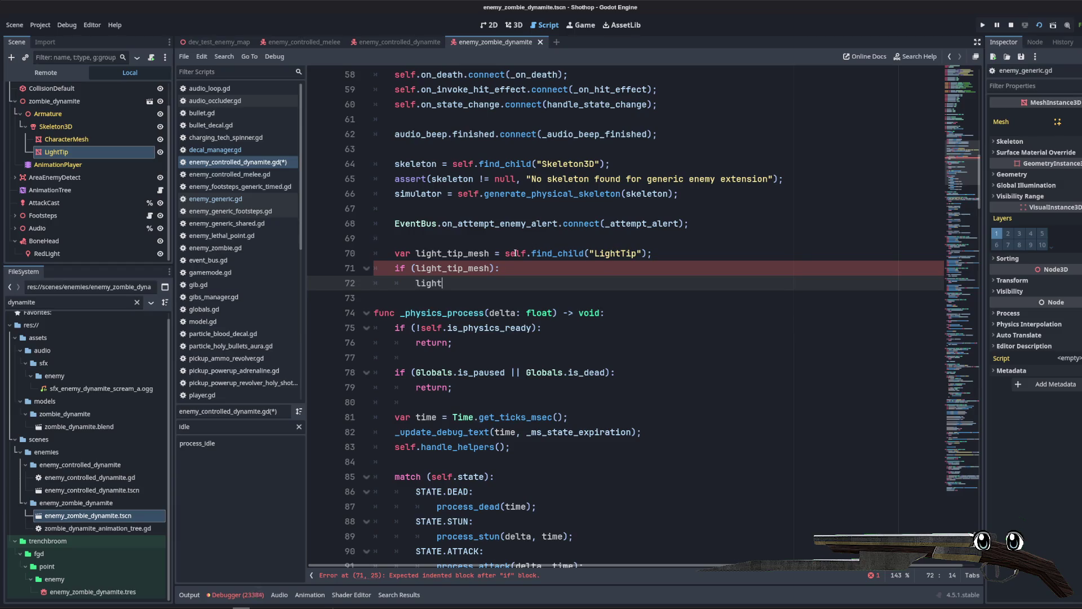
Step: Start line 72 as light_tip_material = light_tip_mesh.get…
key(BackSpace)
key(BackSpace)
key(BackSpace)
text(ht_tip_material = light_tip_mesh.)
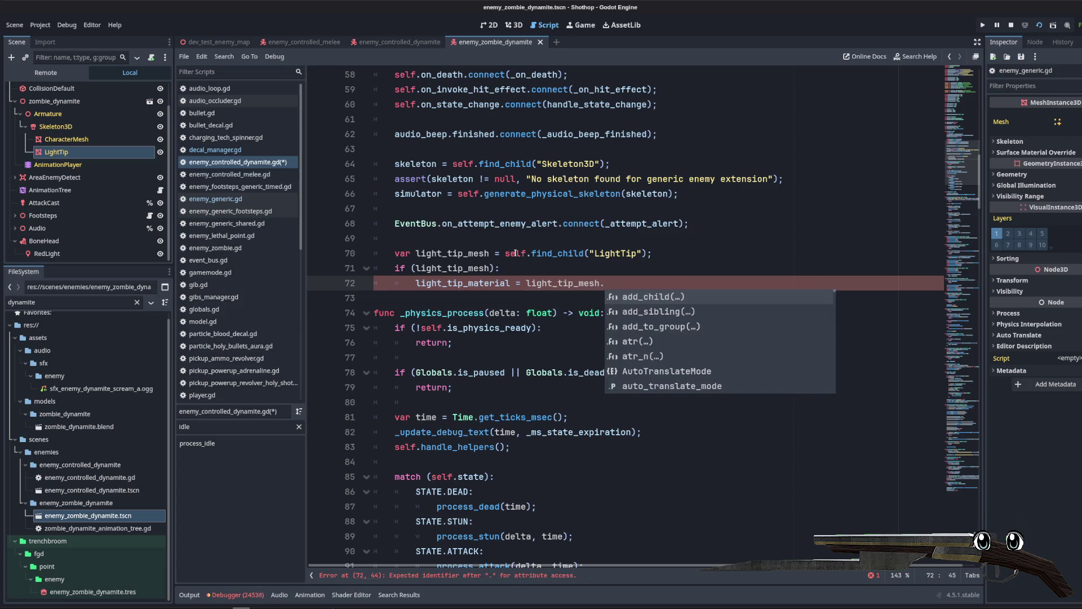
text(m)
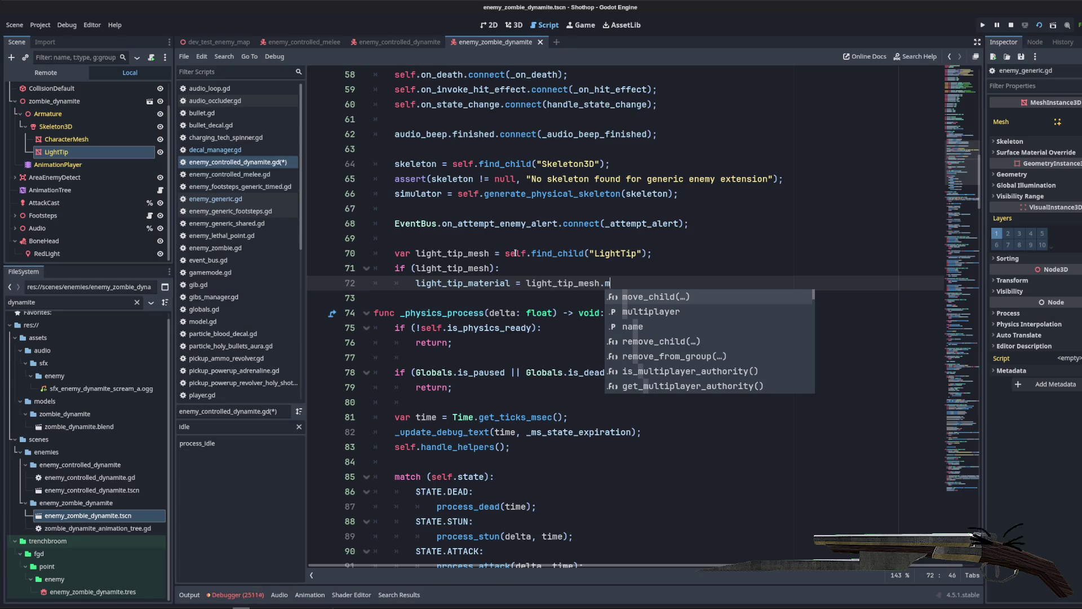
key(BackSpace)
text(get_s)
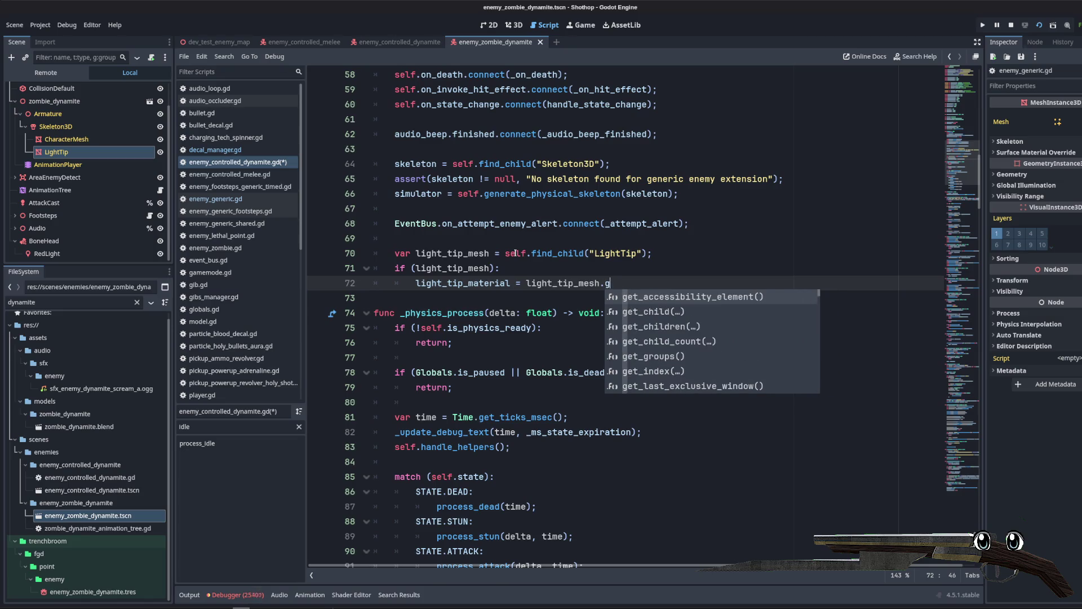
key(BackSpace)
key(BackSpace)
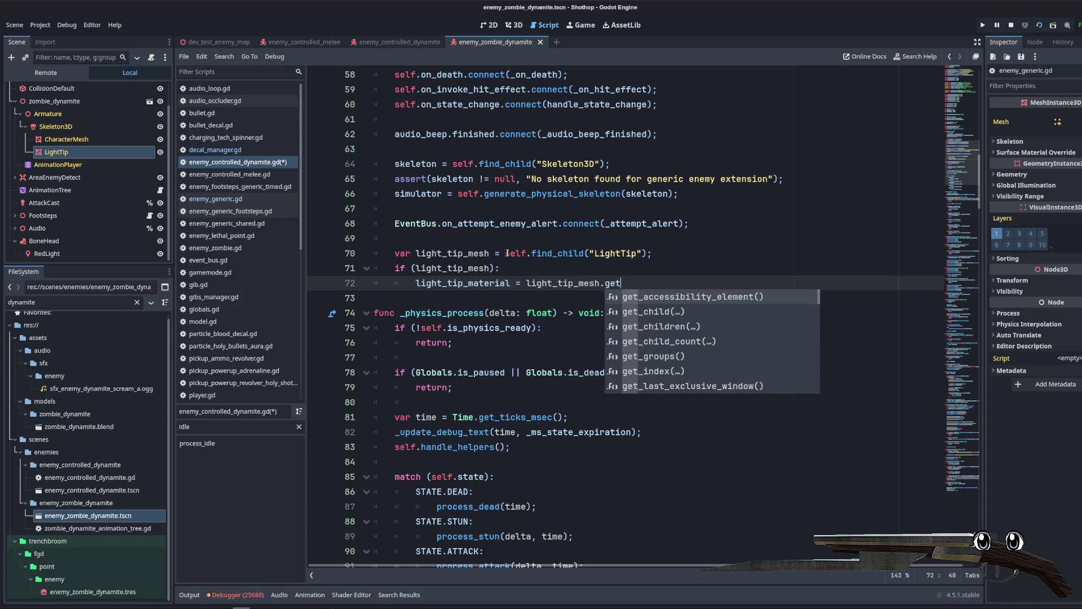
Step: Give the light_tip_mesh declaration on line 70 the MeshInstance3D type hint
click(488, 253)
text(: StandardMa)
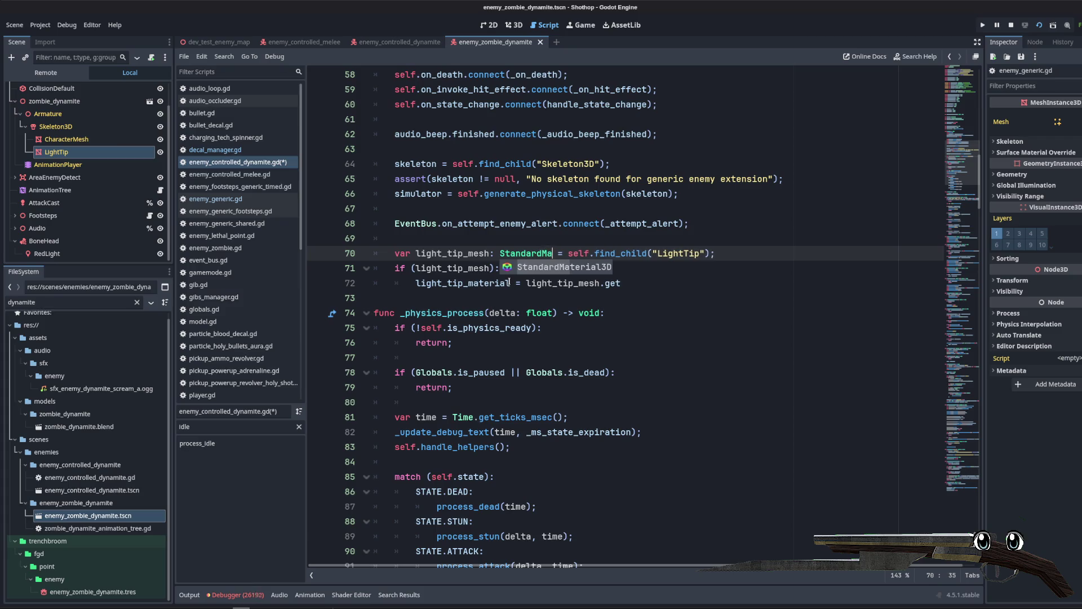
key(Return)
key(ctrl+z)
key(ctrl+z)
text(M)
key(BackSpace)
text(: MeshIns)
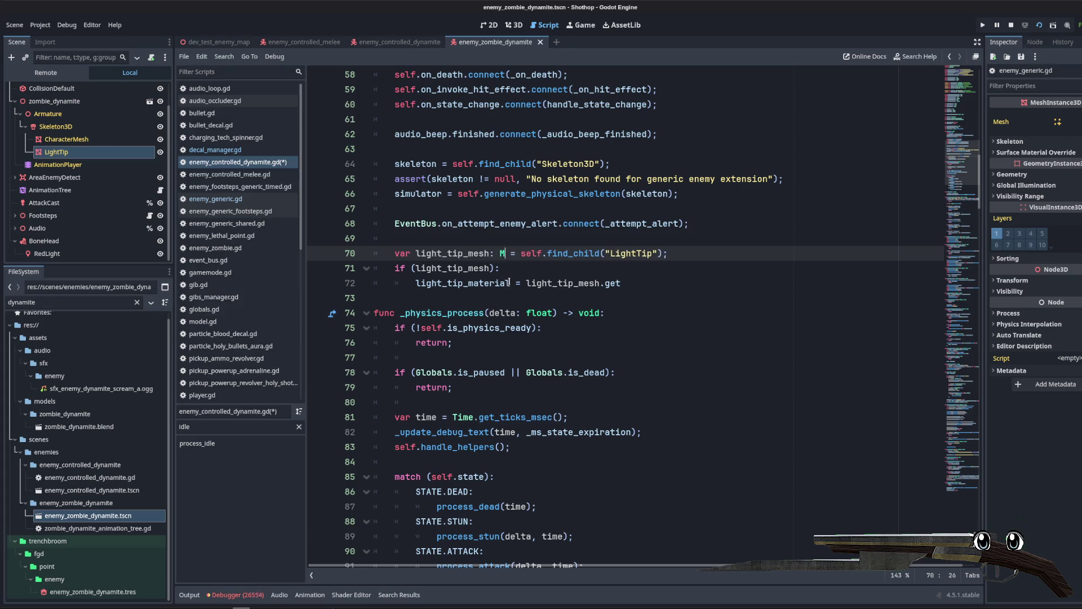
click(509, 281)
key(Down)
key(Down)
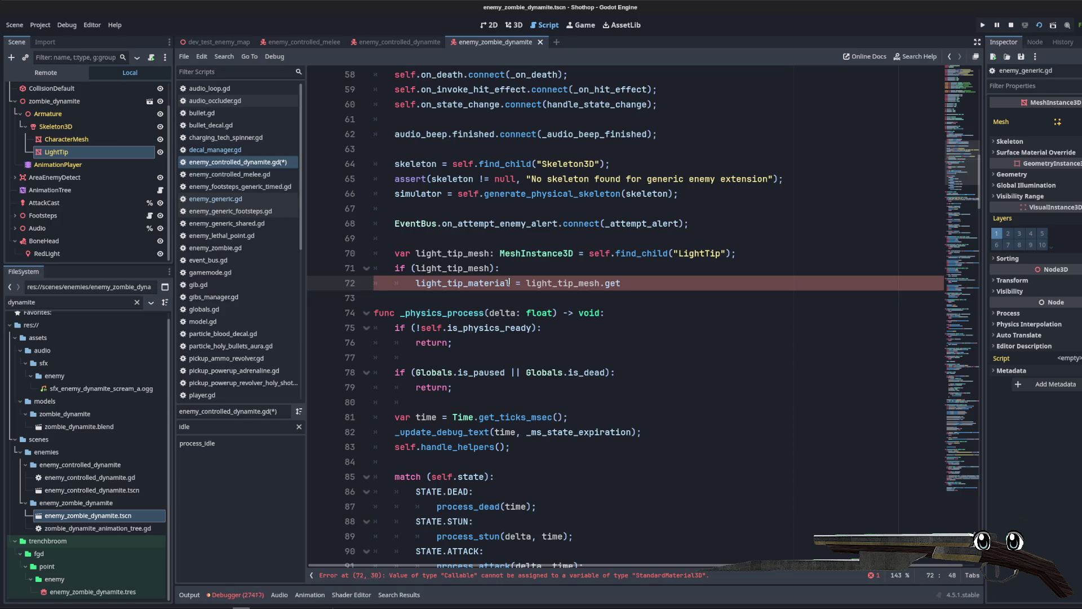
Step: Assign light_tip_mesh.get_active_material(0).duplicate() to light_tip_material on line 72
key(BackSpace)
key(BackSpace)
text(et)
key(Return)
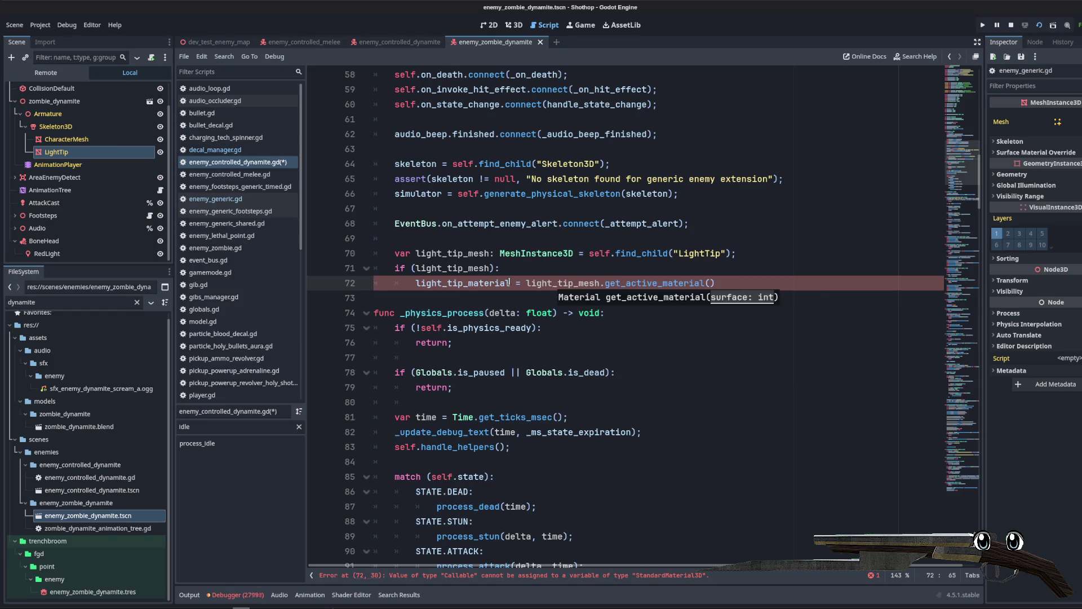
key(BackSpace)
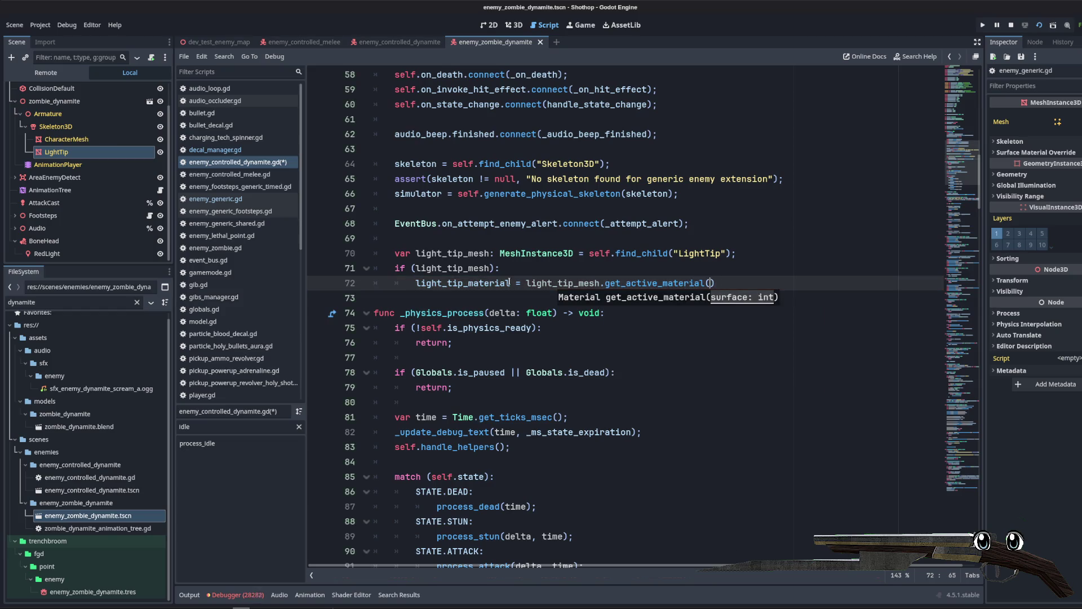
text(0);)
click(720, 235)
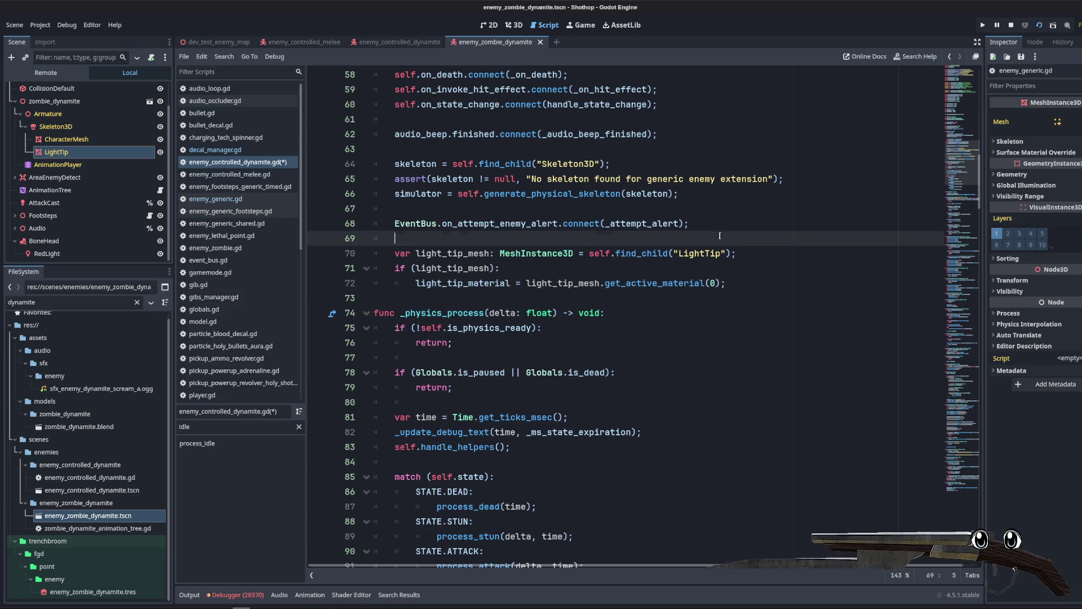
click(764, 283)
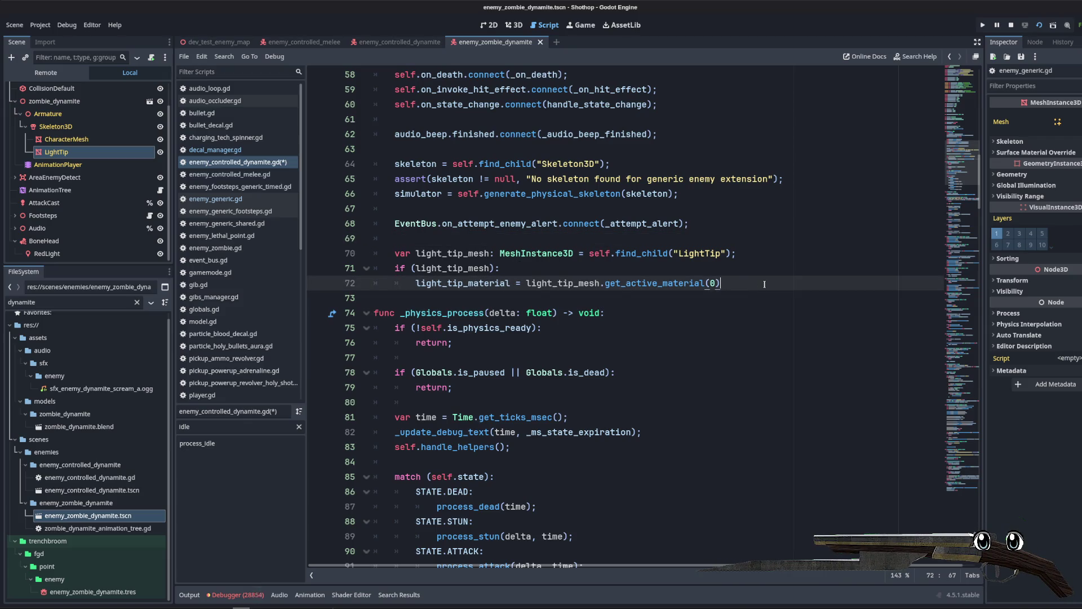
text(.duplicate();)
key(Return)
Step: Add light_tip_mesh.set_surface_override_material(0, light_tip_material) on the next line
text(light_tip_mesh.set_ac)
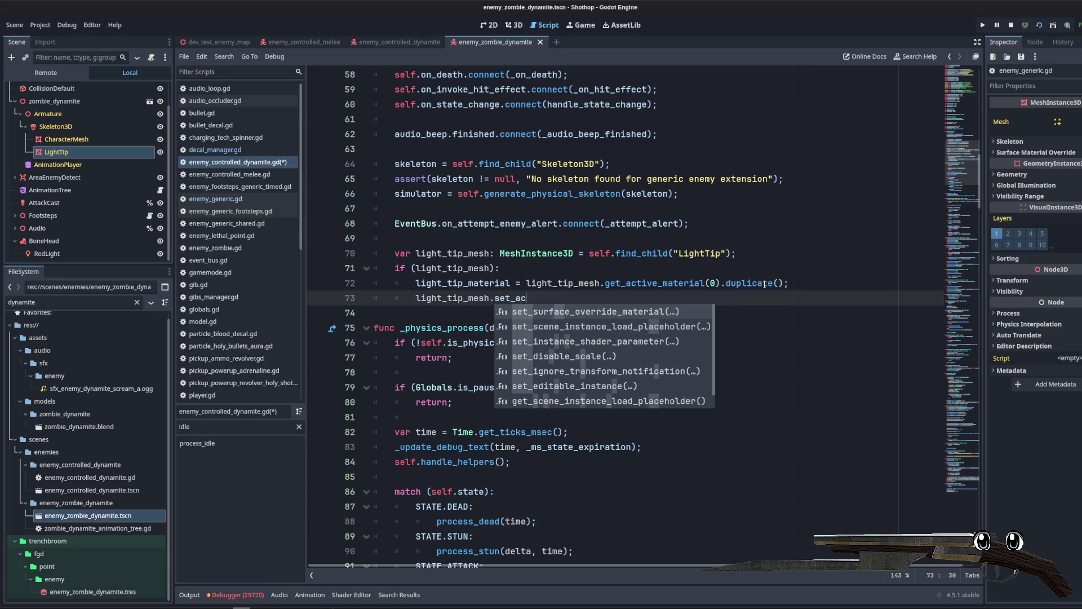
key(Return)
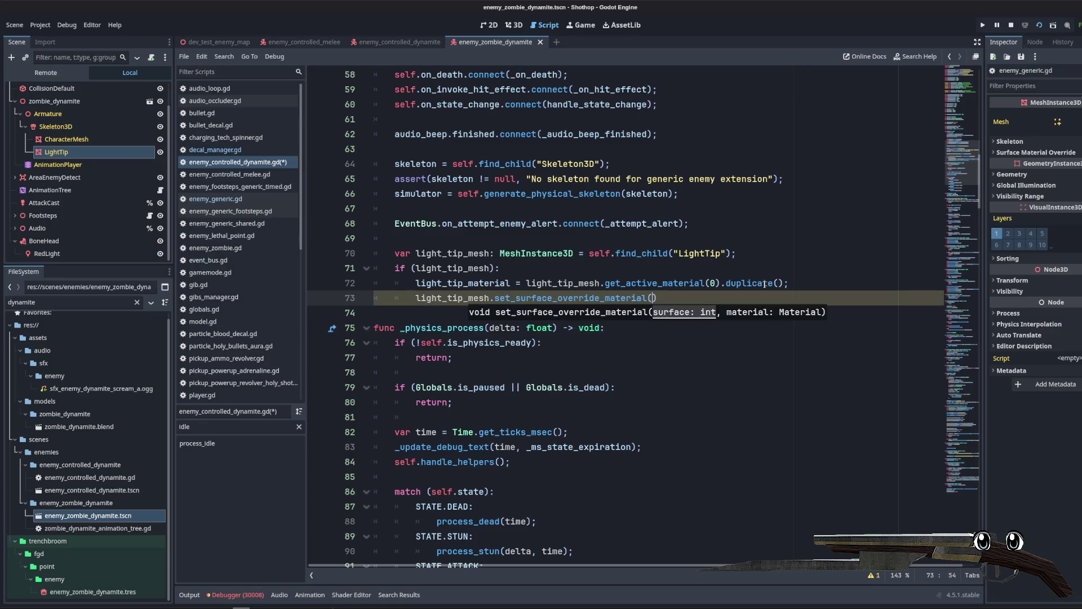
text(0, )
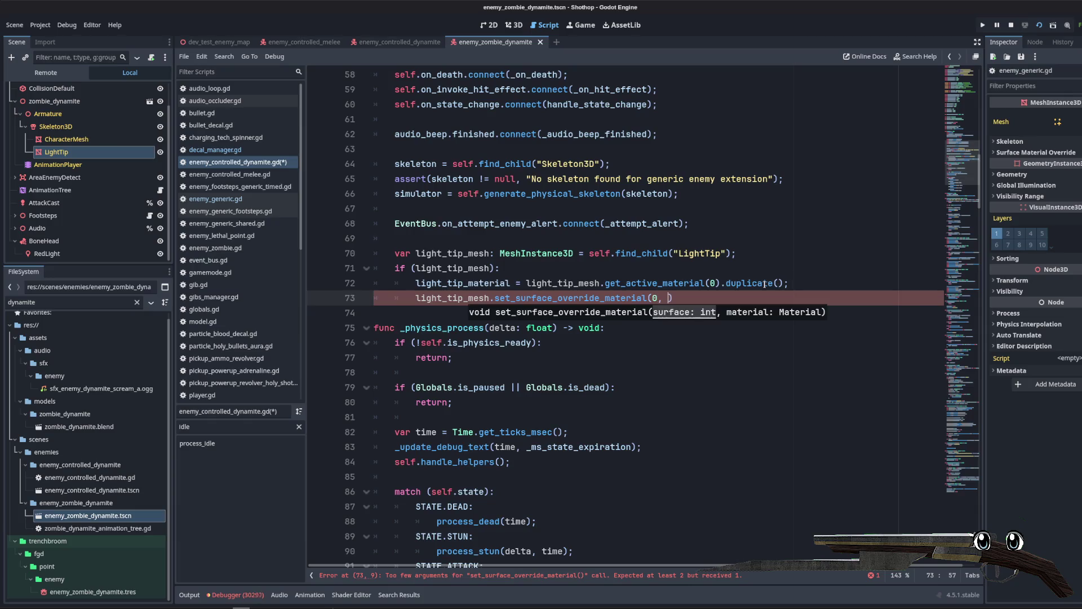
text(_ti)
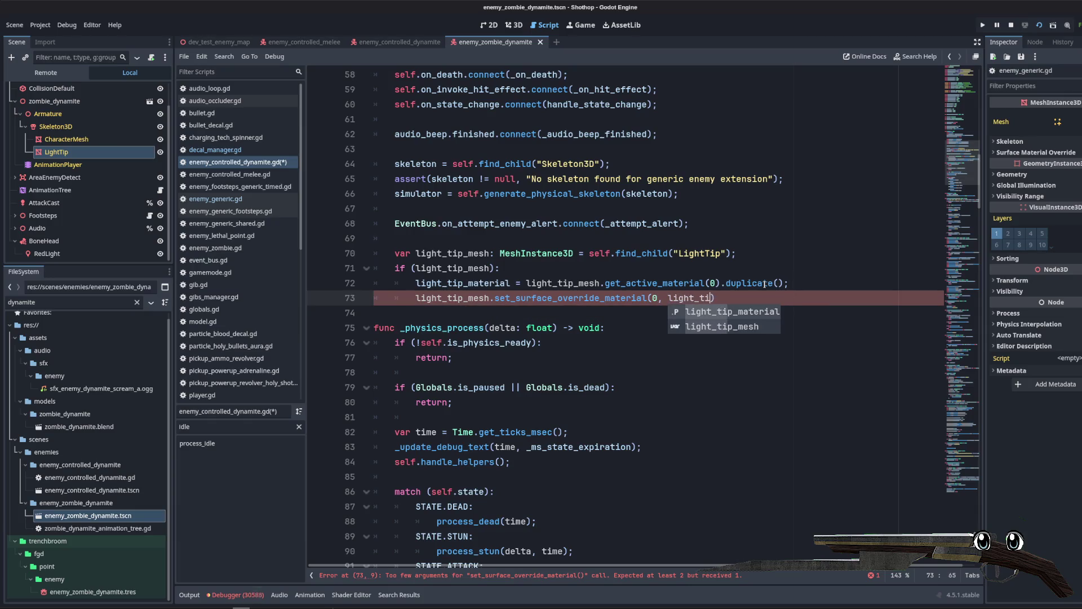
key(Return)
text();)
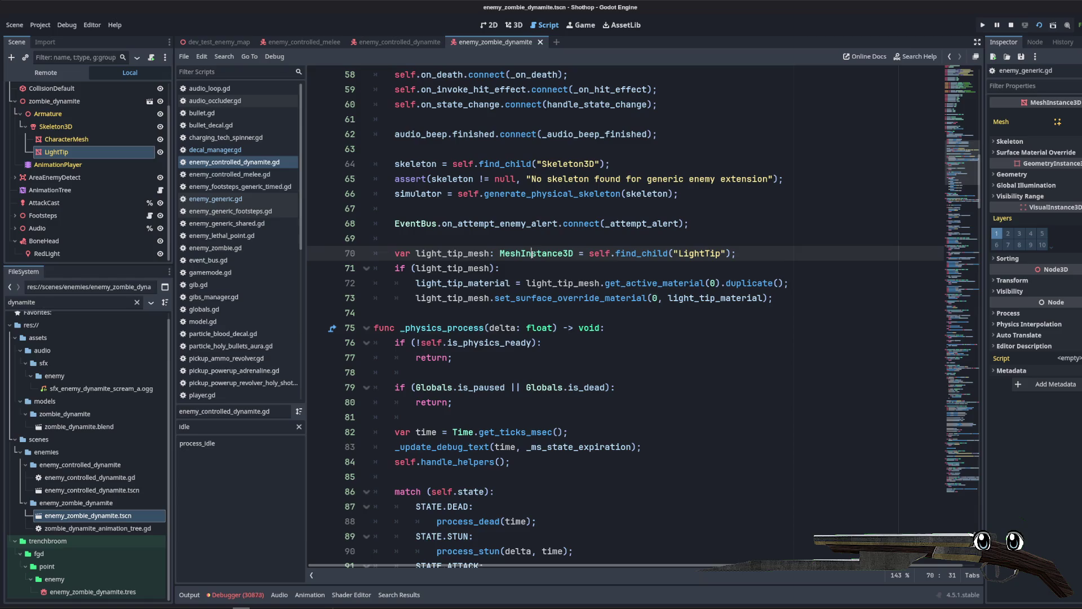
key(Return)
text(light_tip_mesh.)
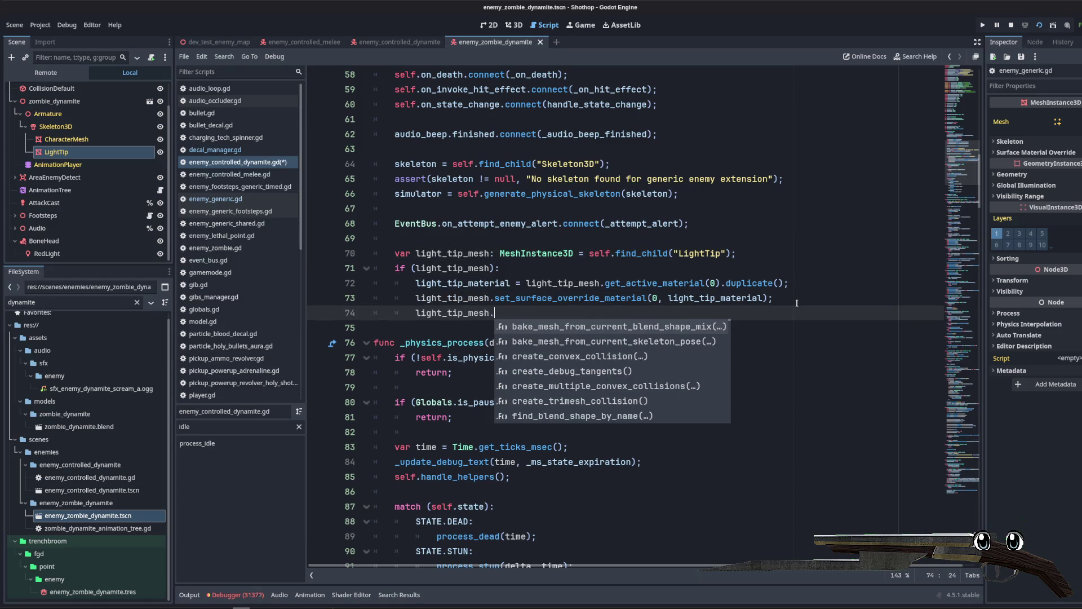
Step: Remove the abandoned albedo line and save the script
text(alb)
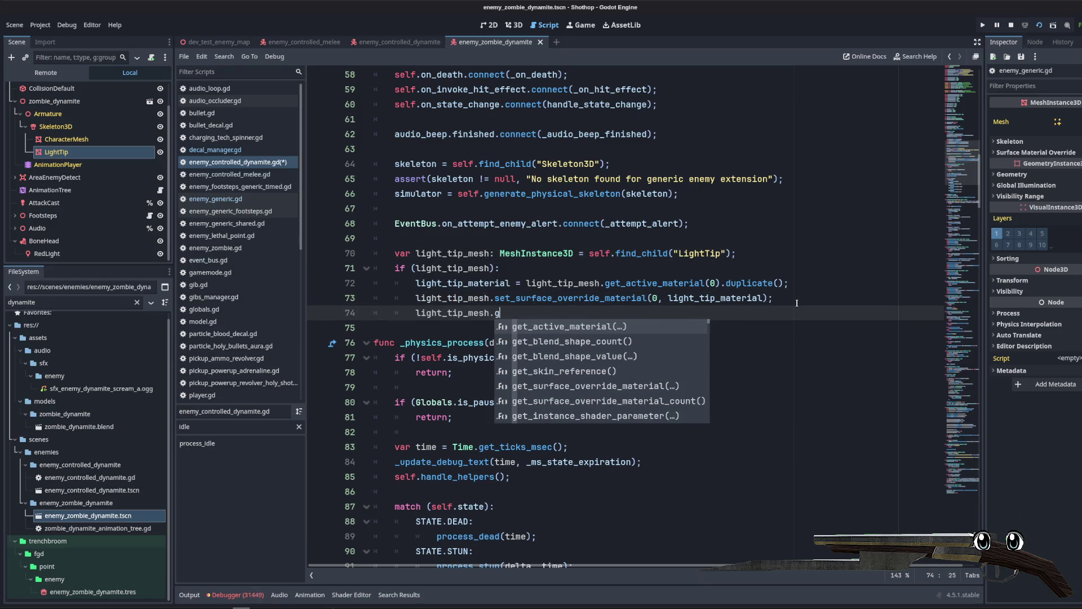
key(BackSpace)
key(BackSpace)
key(BackSpace)
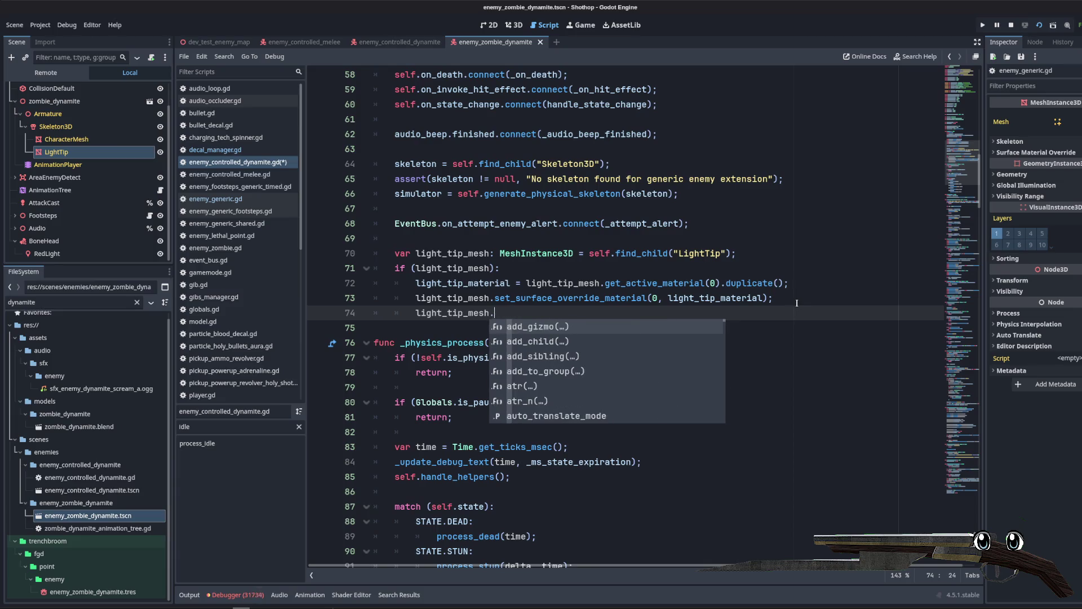
key(BackSpace)
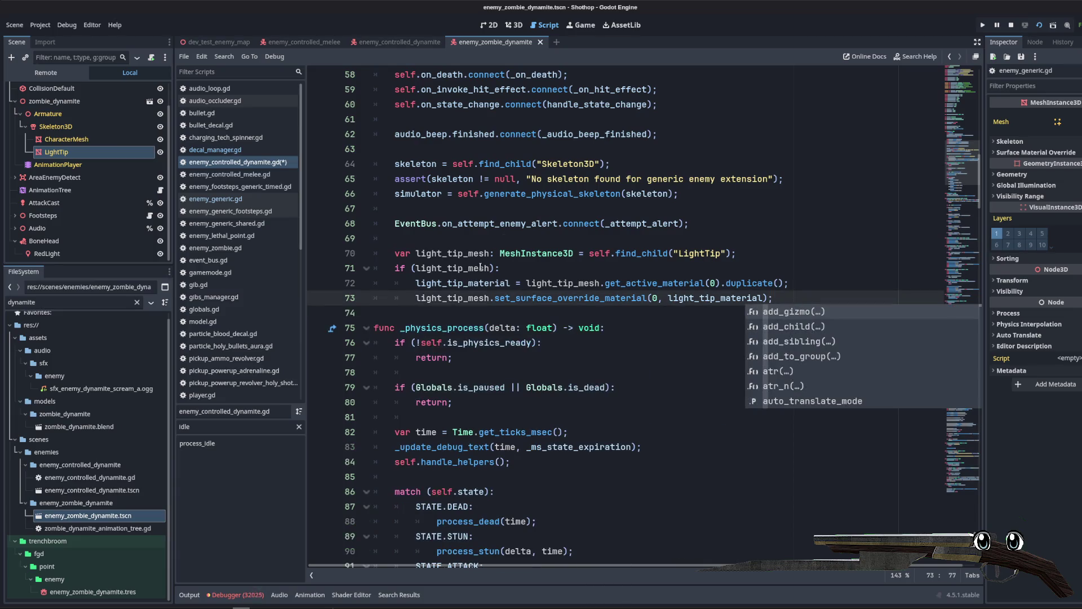
double_click(475, 282)
key(Up)
key(Up)
key(Up)
key(ctrl+s)
scroll(953, 521, down, 20)
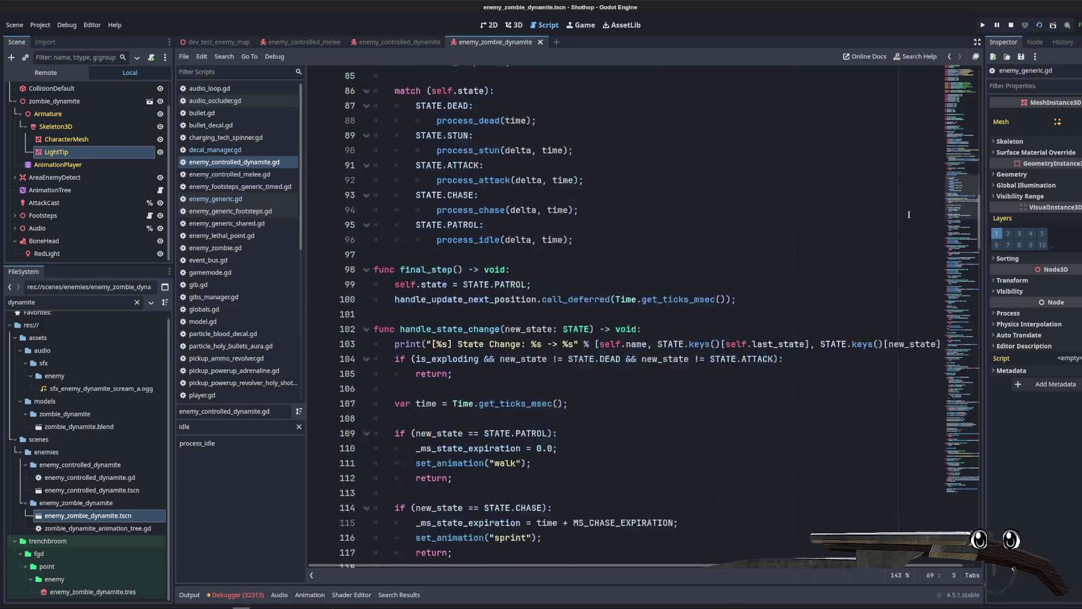
Step: Set light_tip_material.albedo_color = Color.BLACK after hiding light_red, then save
click(601, 176)
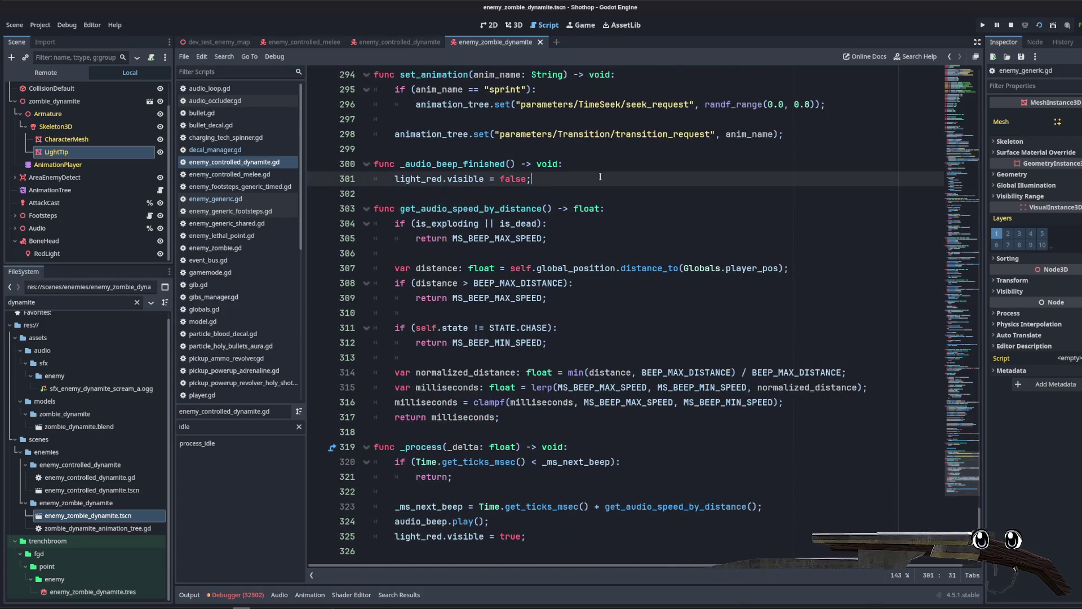
key(Return)
text(light_tip_material.albedo_color = )
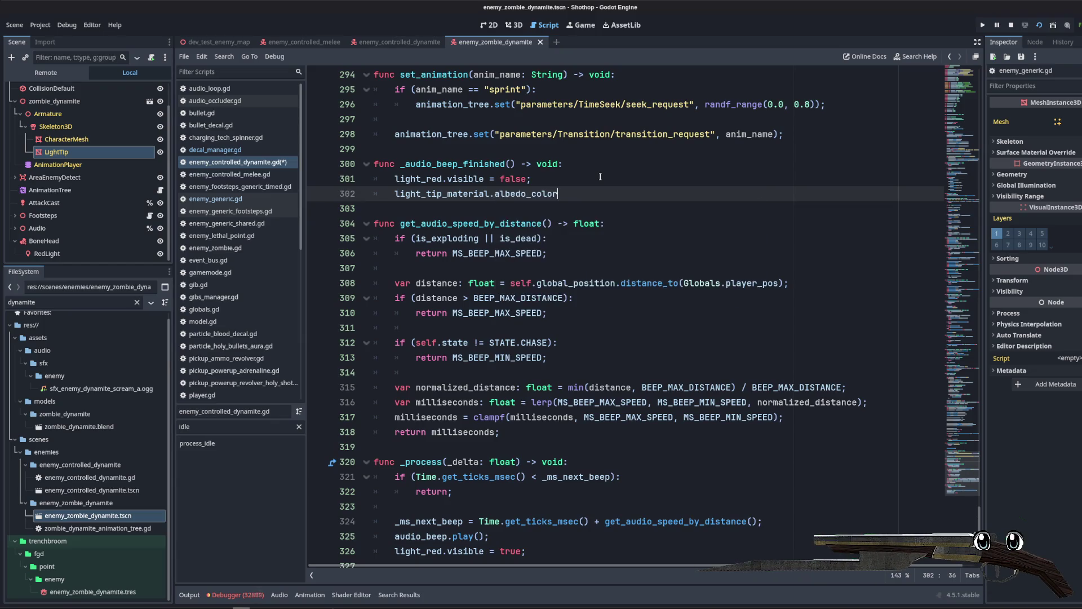
text(Color.BL)
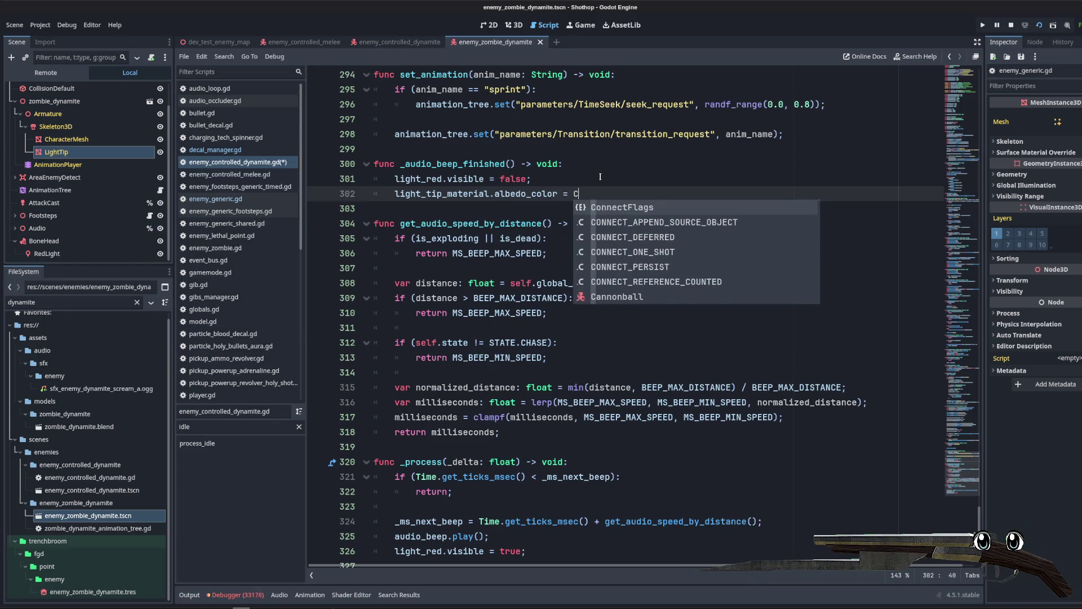
key(Return)
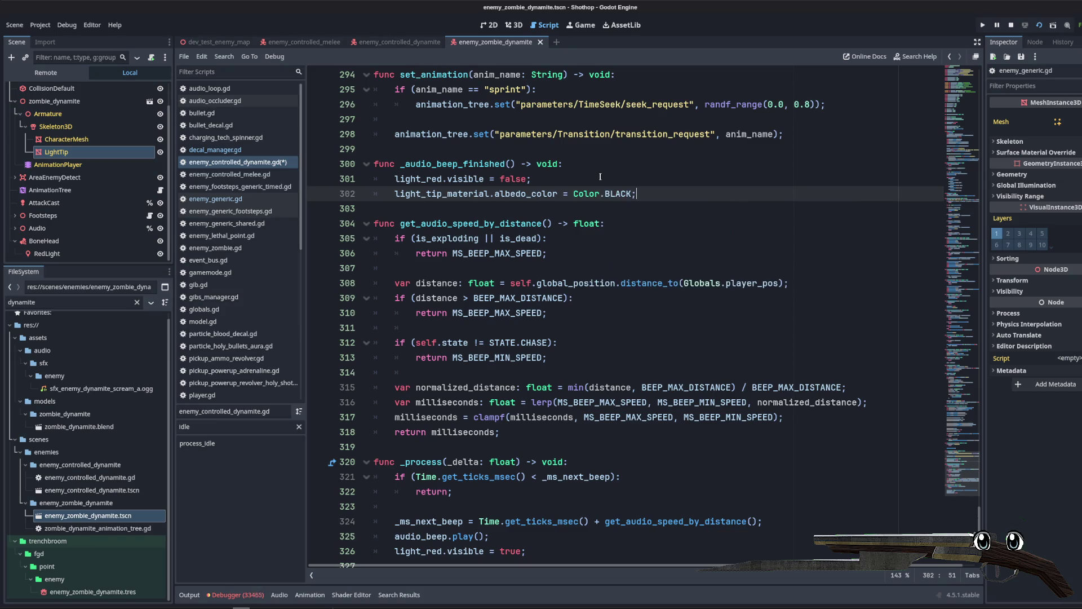
key(ctrl+s)
Step: Copy the albedo colour line into _process and change it to Color.RED
click(600, 177)
scroll(562, 207, down, 1)
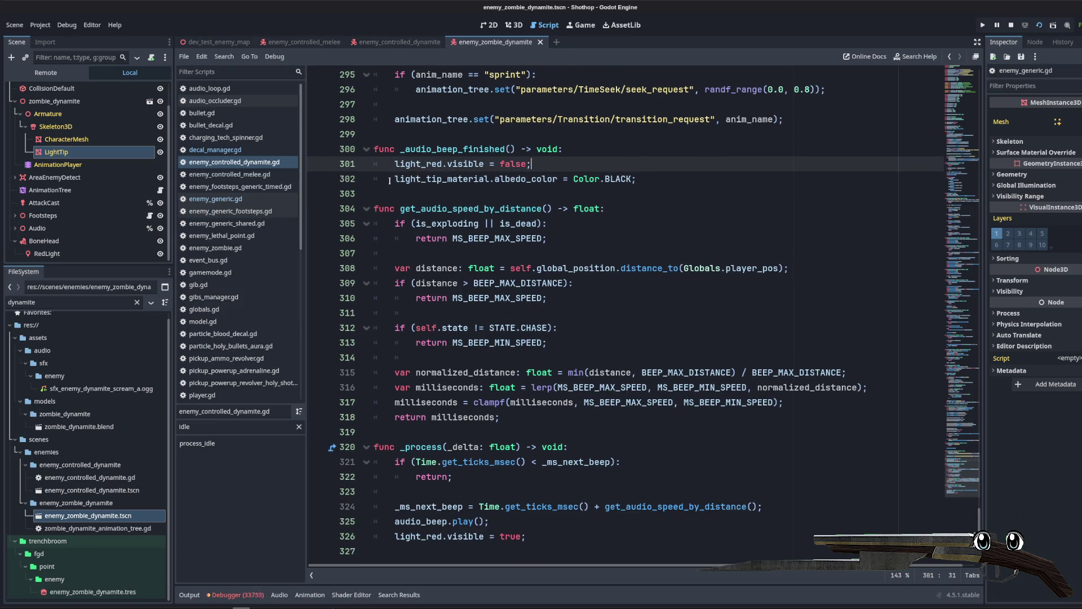
drag(389, 180, 677, 184)
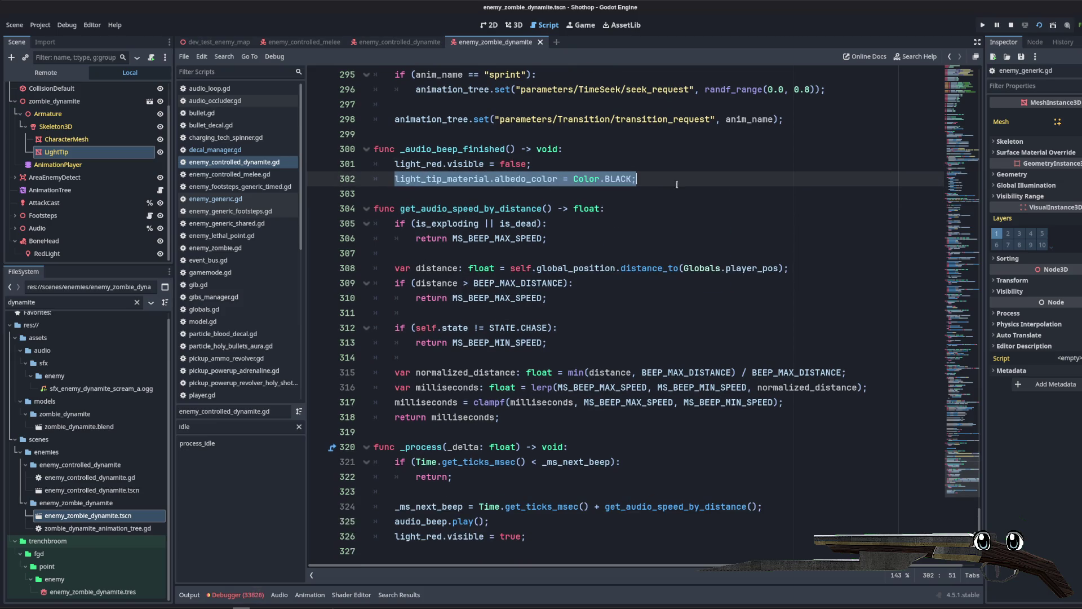
key(ctrl+c)
click(571, 535)
key(Return)
key(ctrl+v)
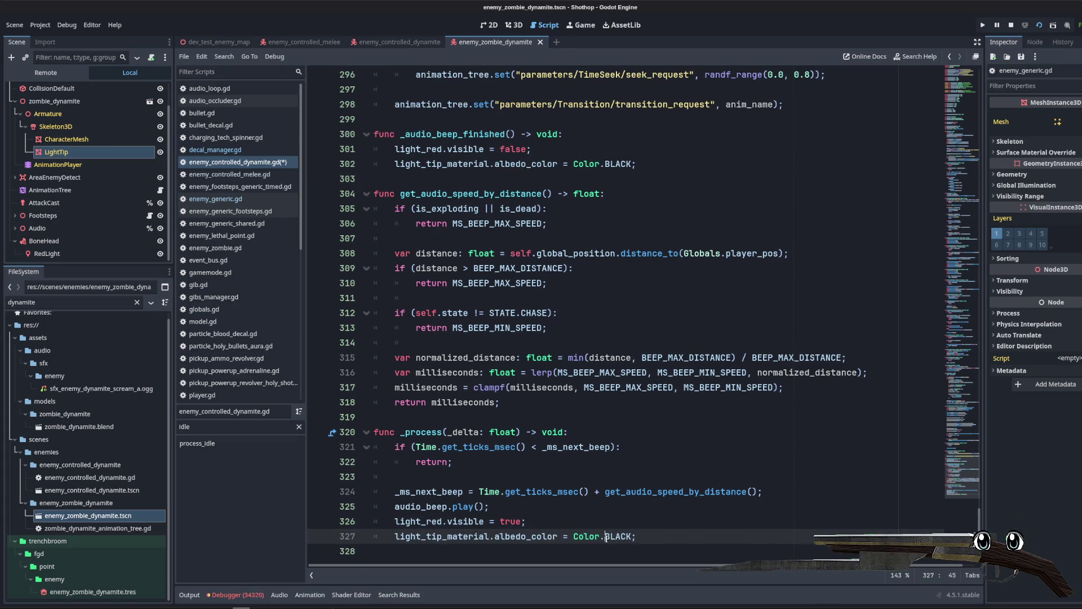
double_click(609, 536)
text(RED)
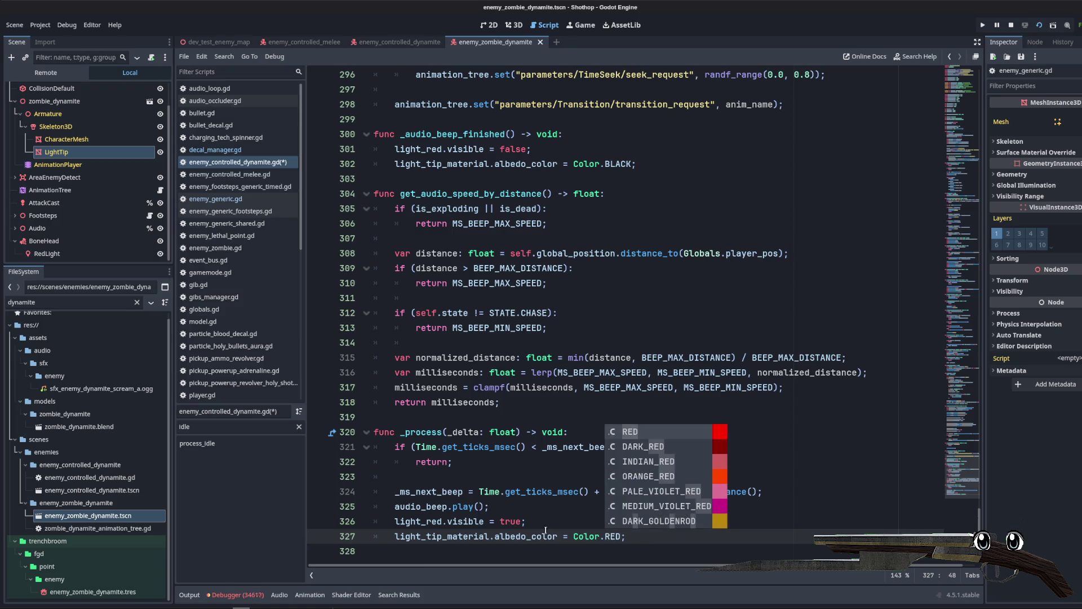
click(637, 439)
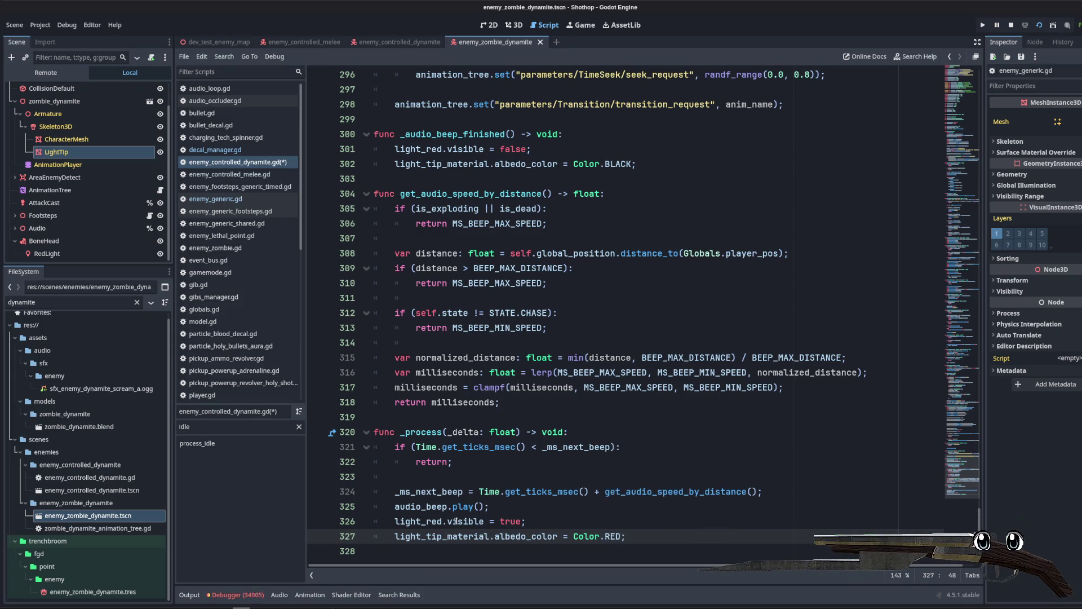
Step: Duplicate the Color.RED line below itself as line 328
triple_click(392, 536)
key(ctrl+c)
key(End)
key(Return)
key(ctrl+v)
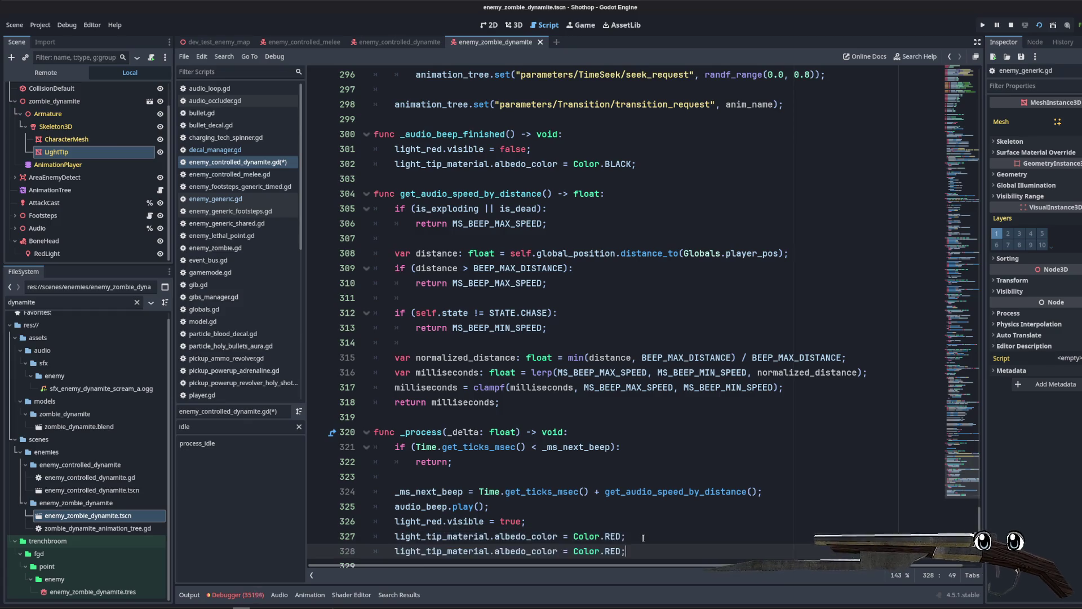
Step: Trim line 328 to light_tip_material.albedo_color. and browse the Color members list
click(613, 541)
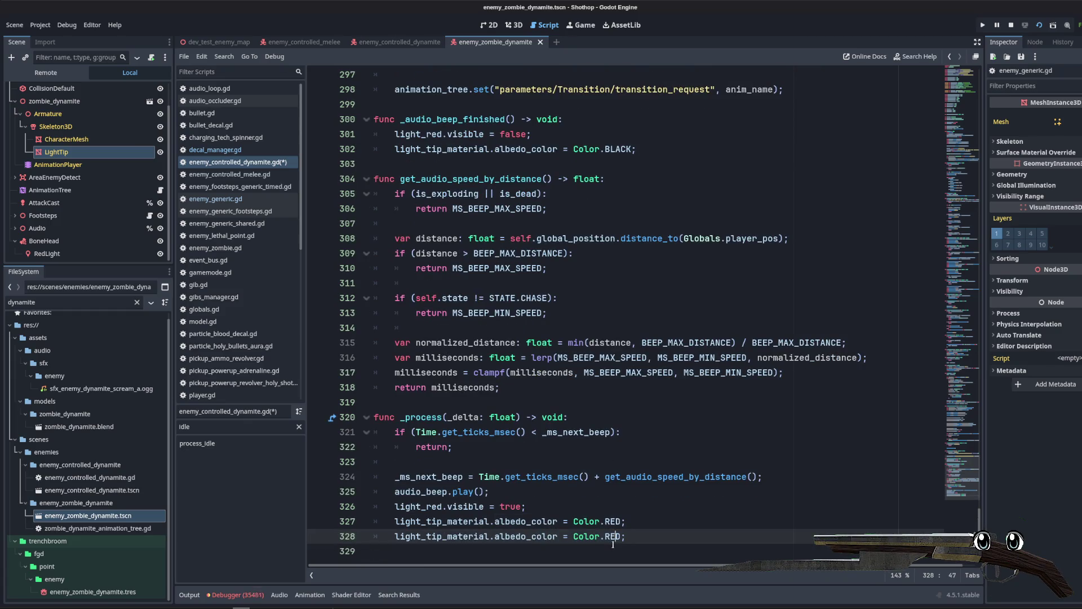
click(636, 540)
key(ctrl+z)
key(BackSpace)
key(BackSpace)
key(BackSpace)
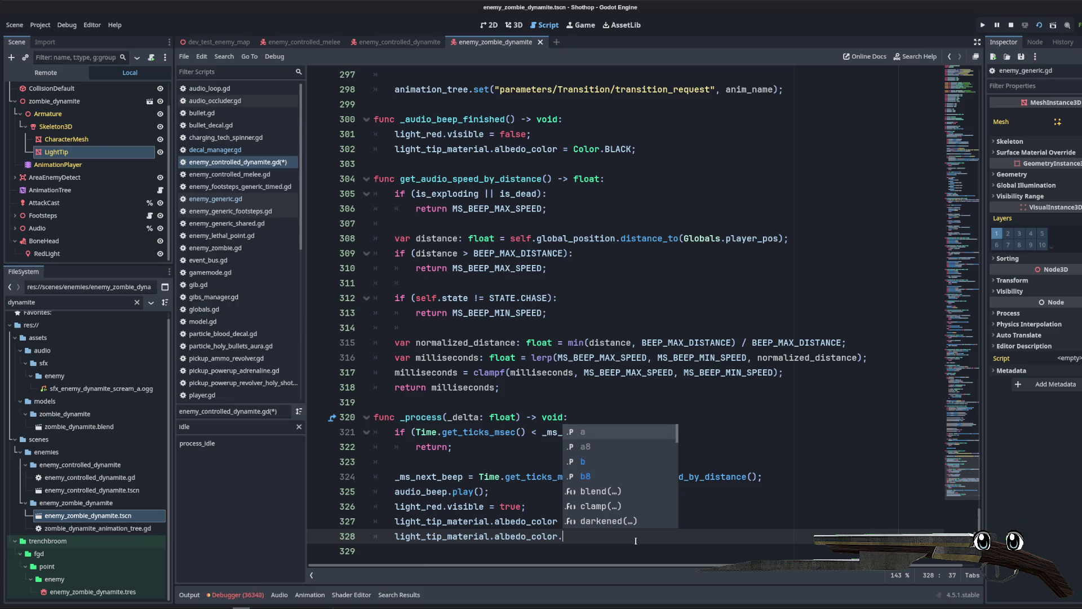
scroll(623, 473, down, 4)
scroll(623, 472, down, 6)
scroll(625, 469, up, 2)
scroll(614, 496, down, 2)
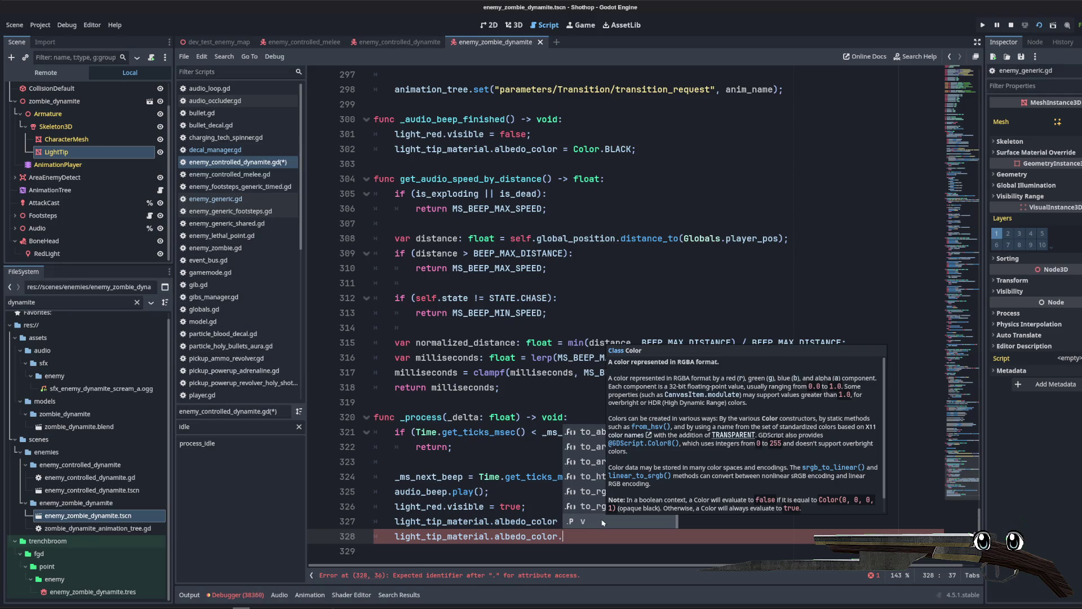
scroll(758, 435, down, 1)
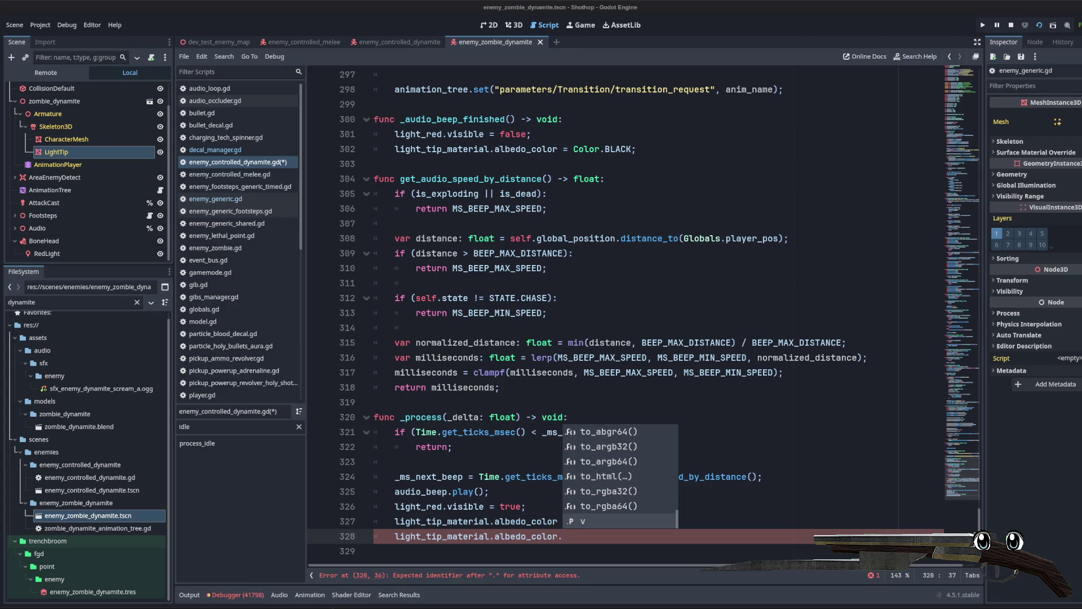
key(Escape)
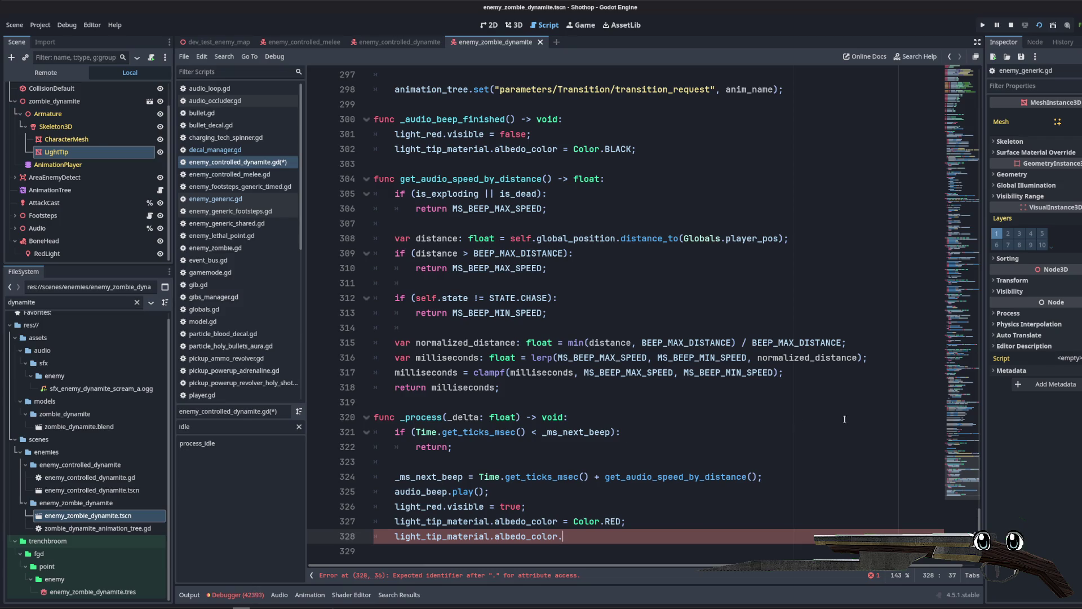
Step: Complete line 328's albedo_color assignment, then play-test the dynamite zombie and stop the game
click(575, 536)
text(r)
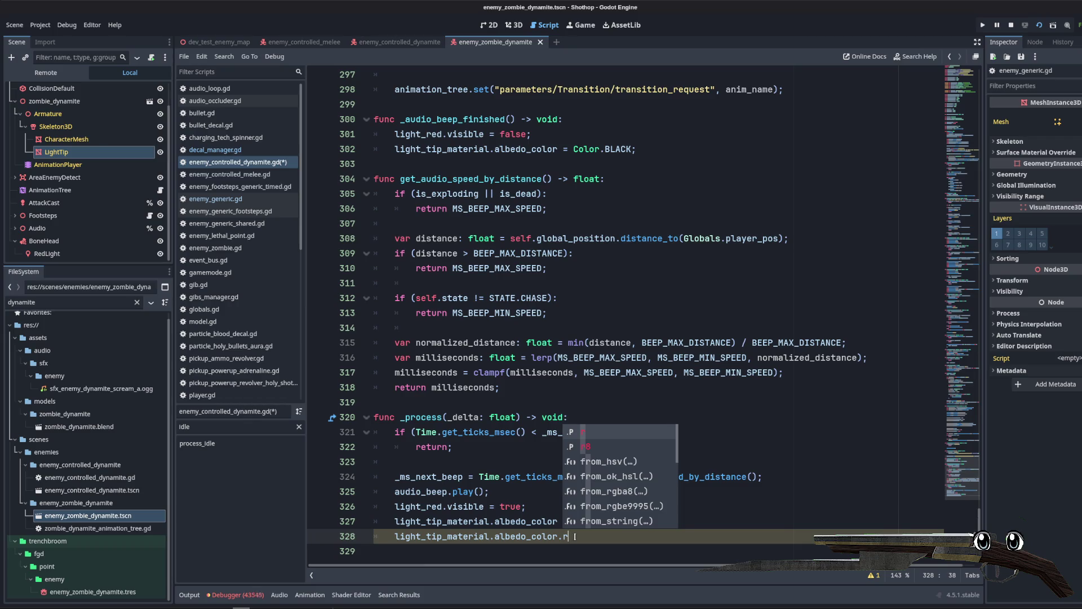
text(=)
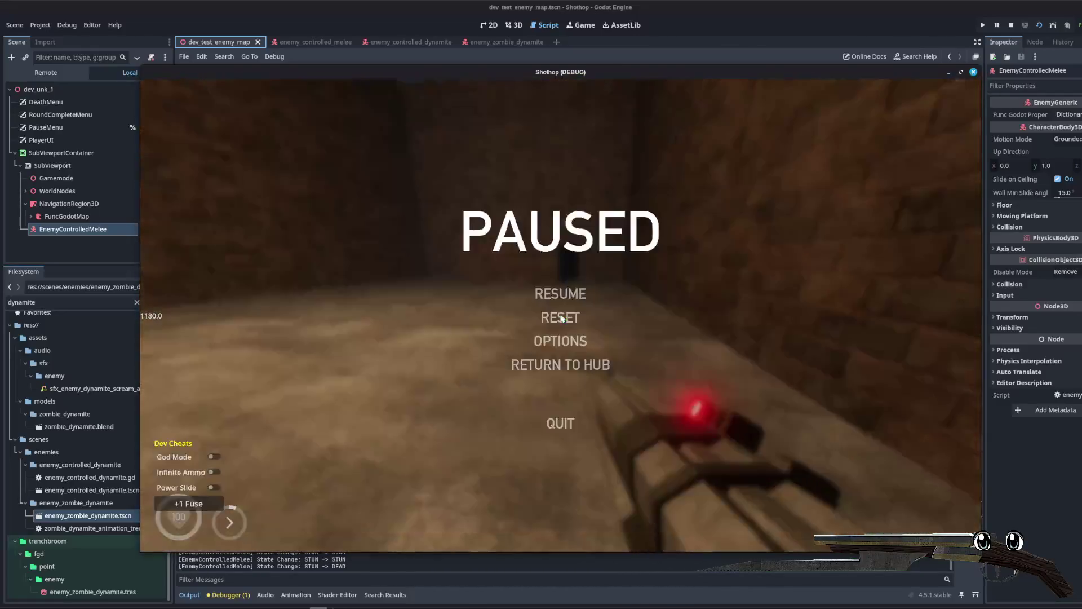
click(561, 318)
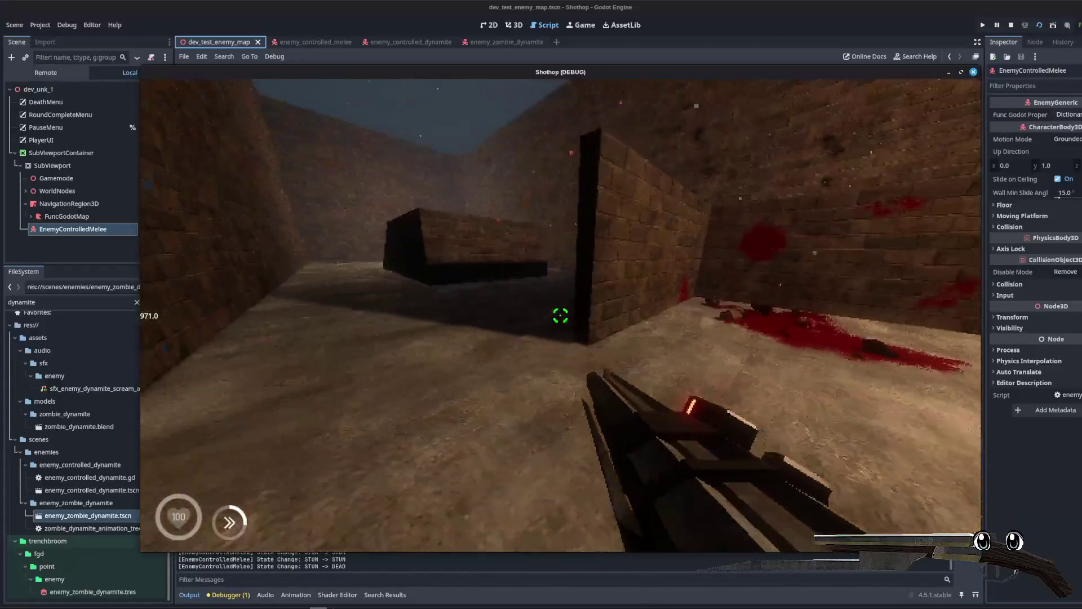
key(Escape)
click(1010, 24)
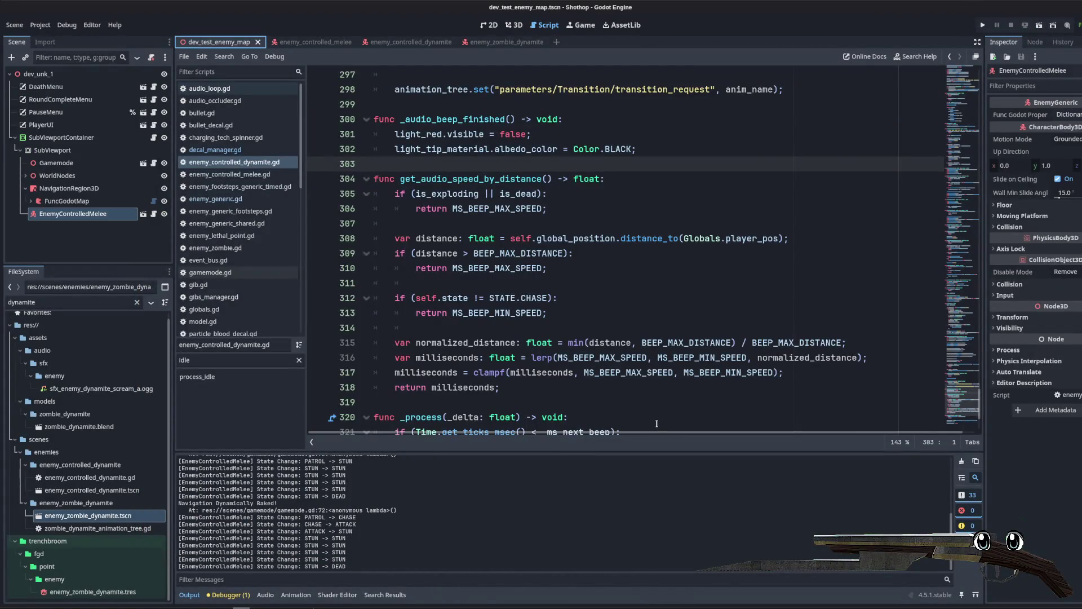
Step: Return to line 2 at the top of the dynamite script and switch to the terminal
click(615, 328)
scroll(605, 371, down, 3)
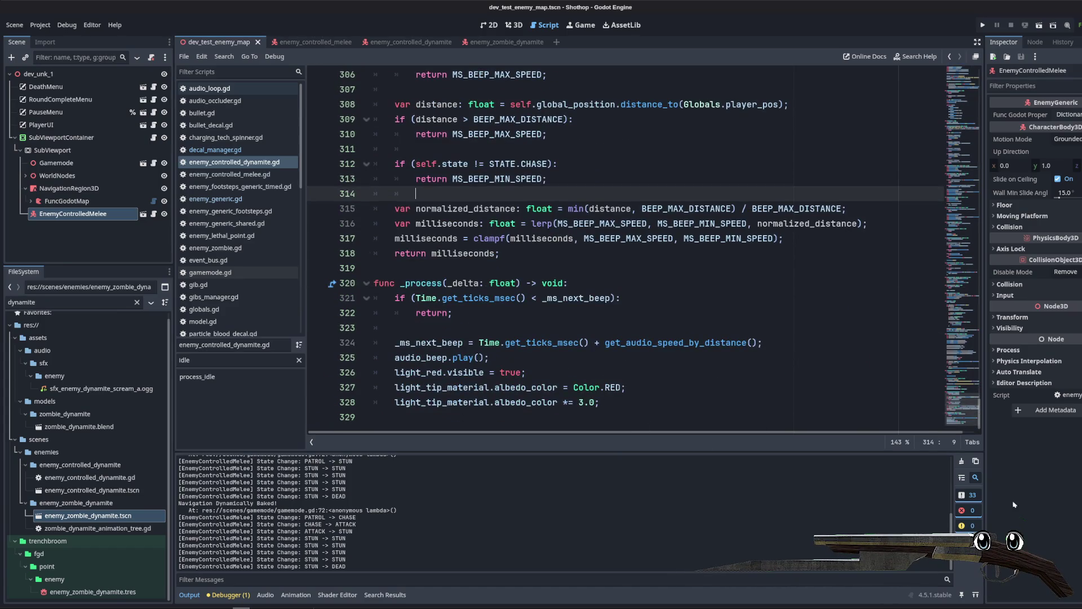
drag(955, 394, 919, 68)
click(676, 148)
click(507, 89)
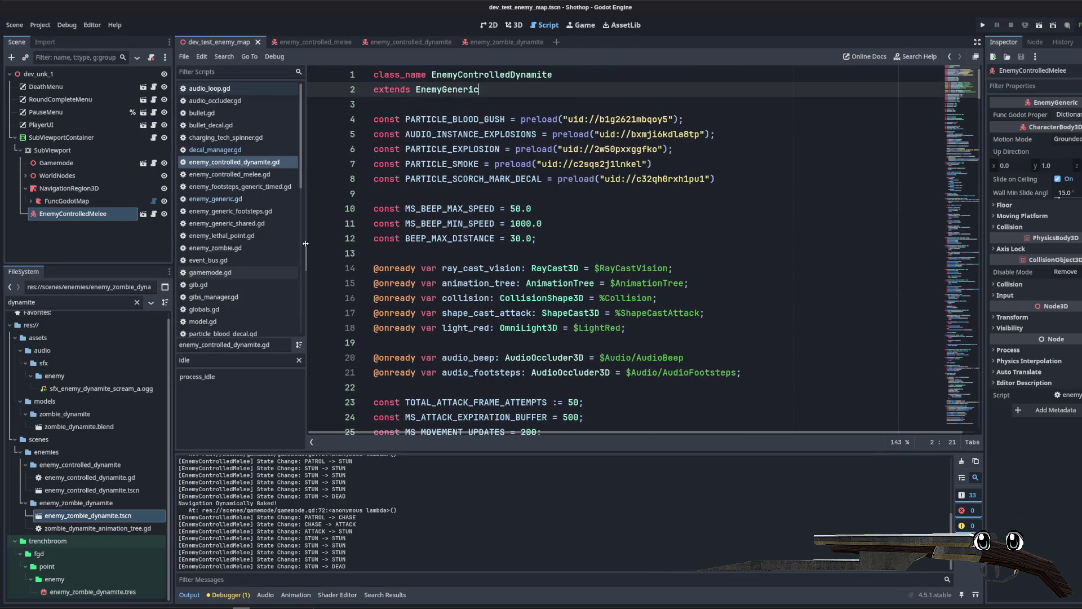
key(alt+Tab)
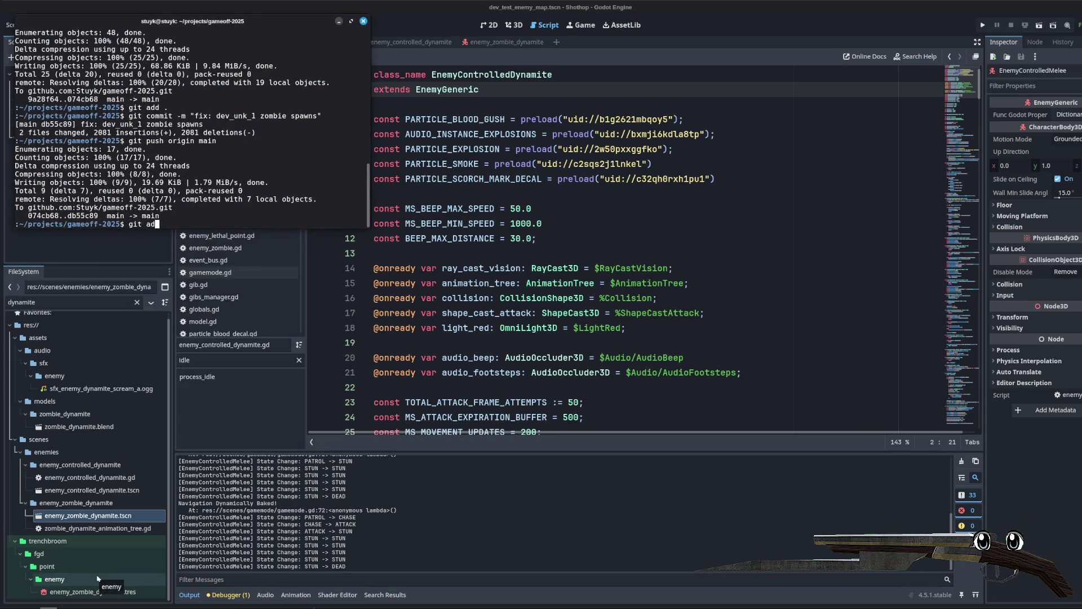
Step: Run git add ., commit as 'feat: explosive enemy', push to origin main, and return to Godot
text(d .)
key(Return)
text(git commit -m "feat: explos)
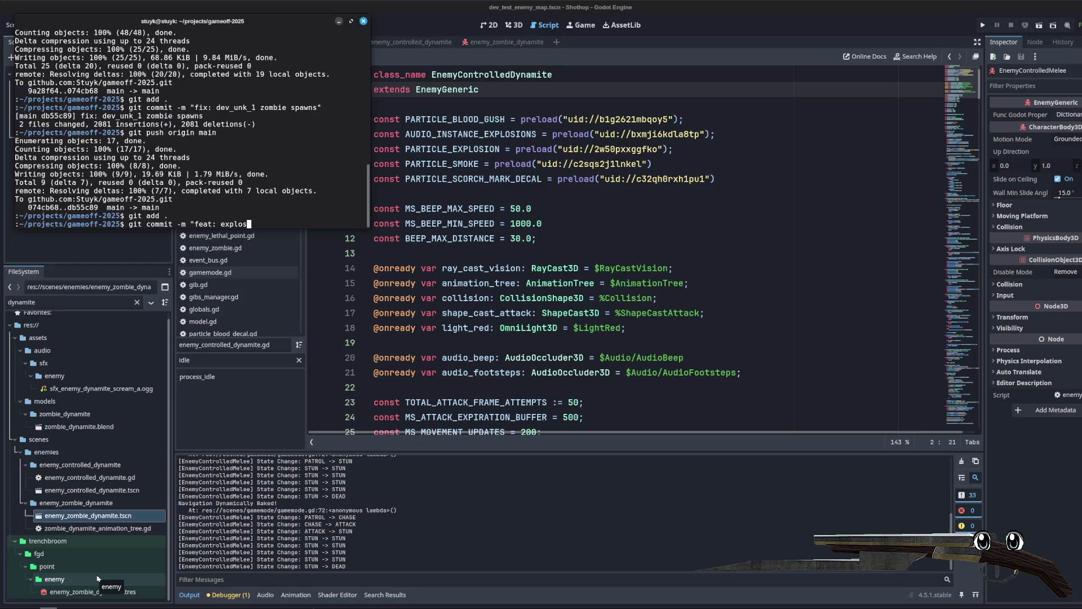
text(ive enemy)
key(Return)
text(git push orig)
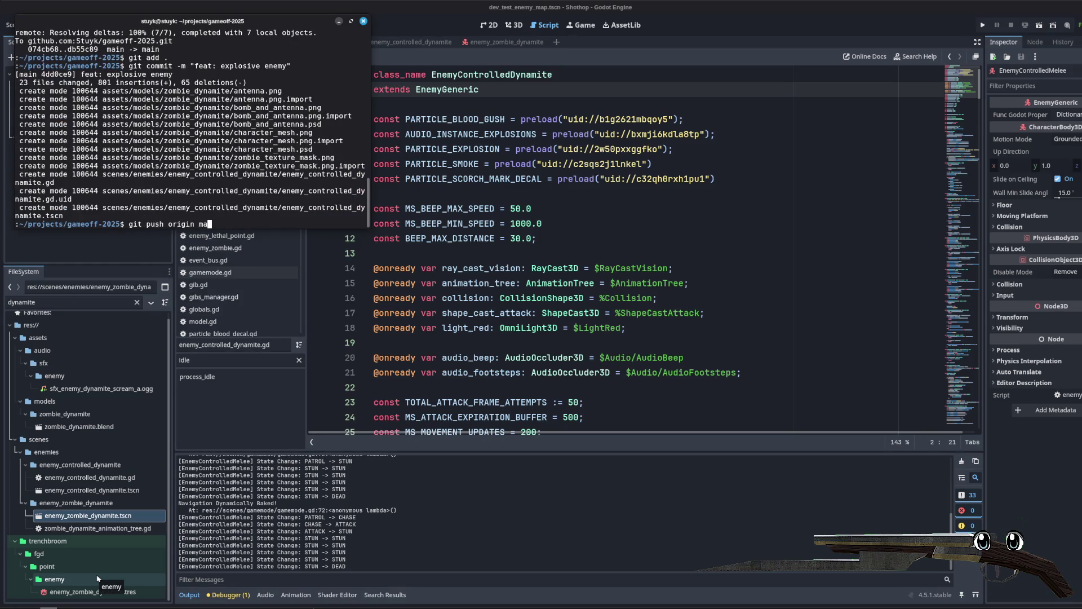
text(in)
key(Return)
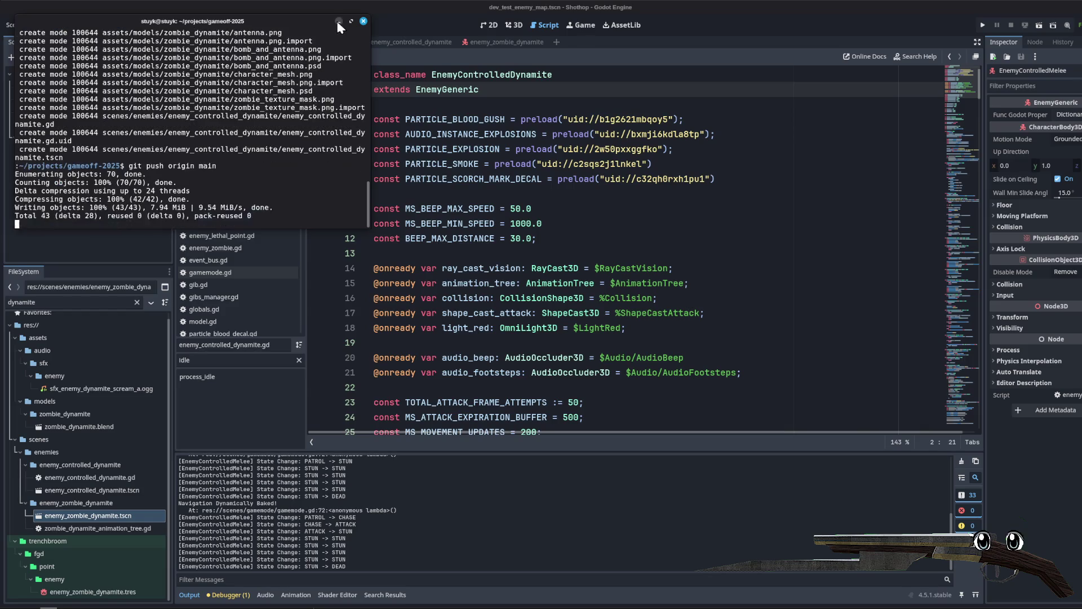
click(339, 22)
click(496, 195)
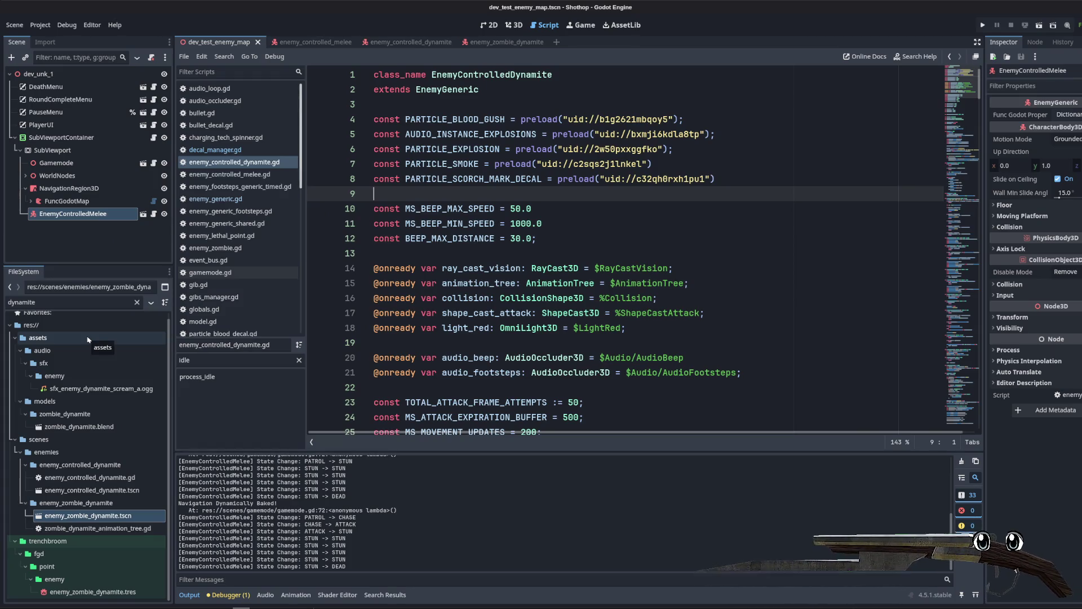
click(387, 163)
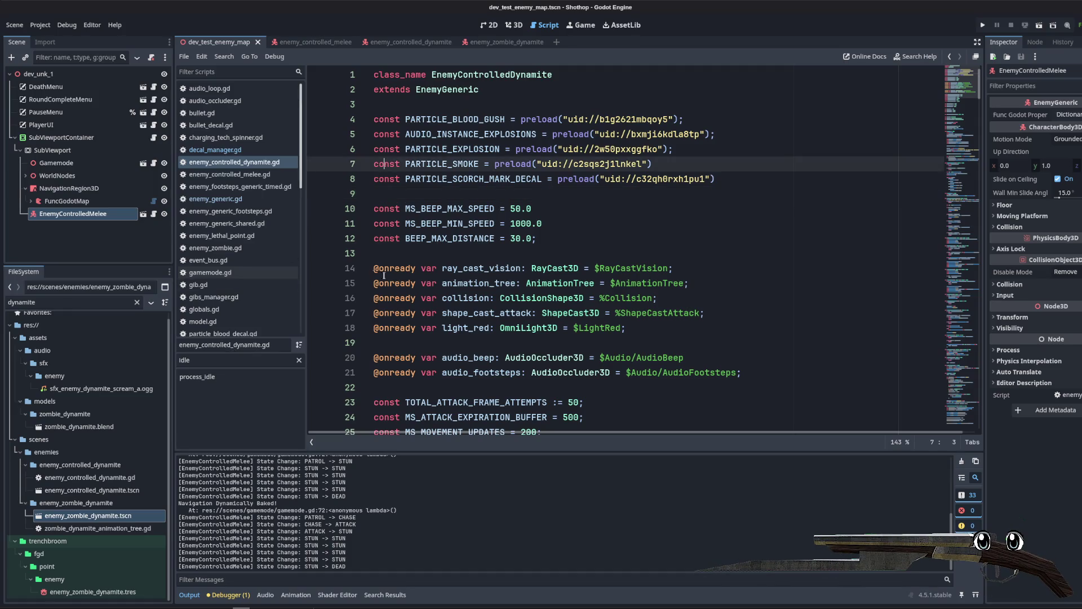
Step: Scroll through the dynamite script and clear the FileSystem filter
scroll(384, 275, down, 10)
scroll(592, 87, up, 10)
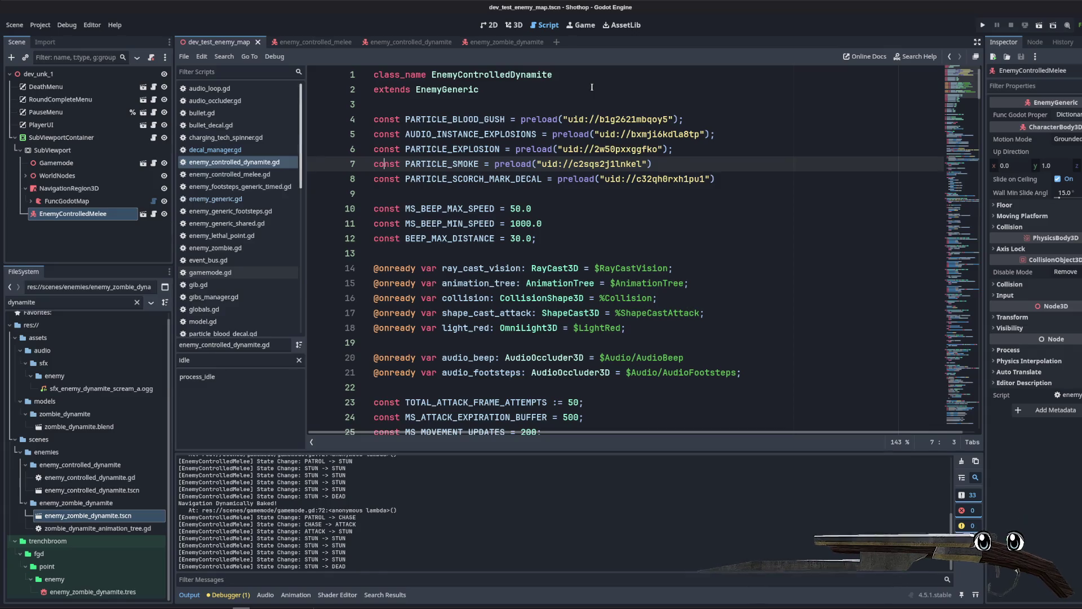
click(962, 294)
drag(963, 294, 979, 425)
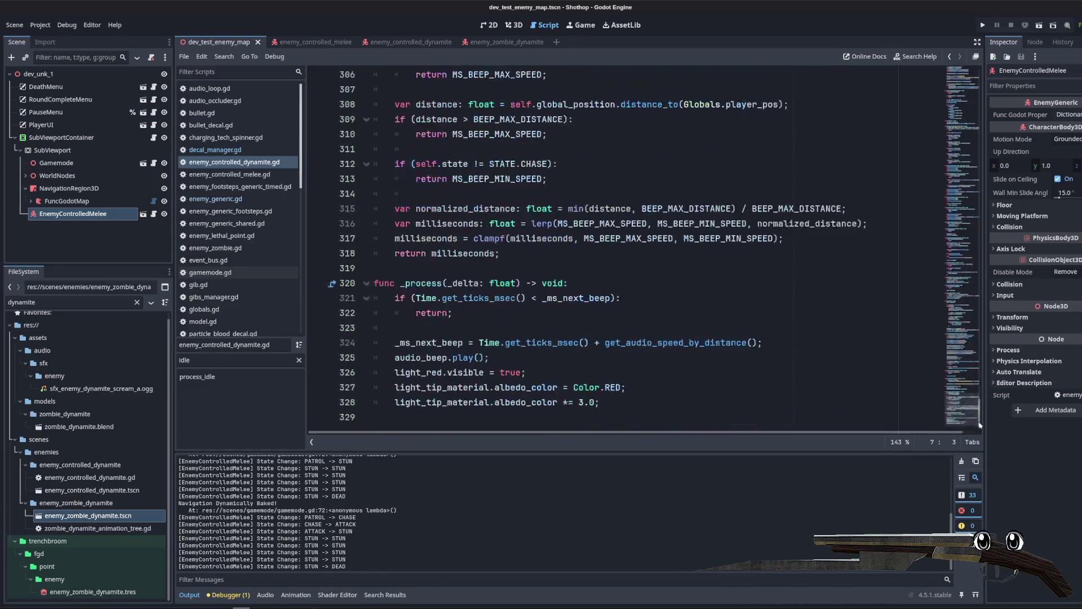
click(729, 191)
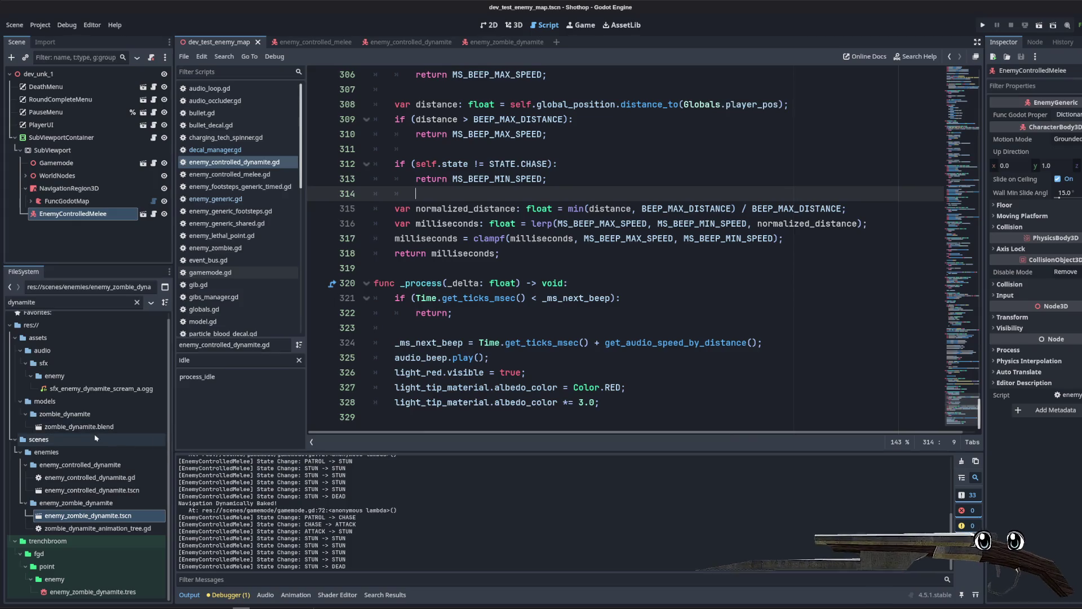
click(137, 302)
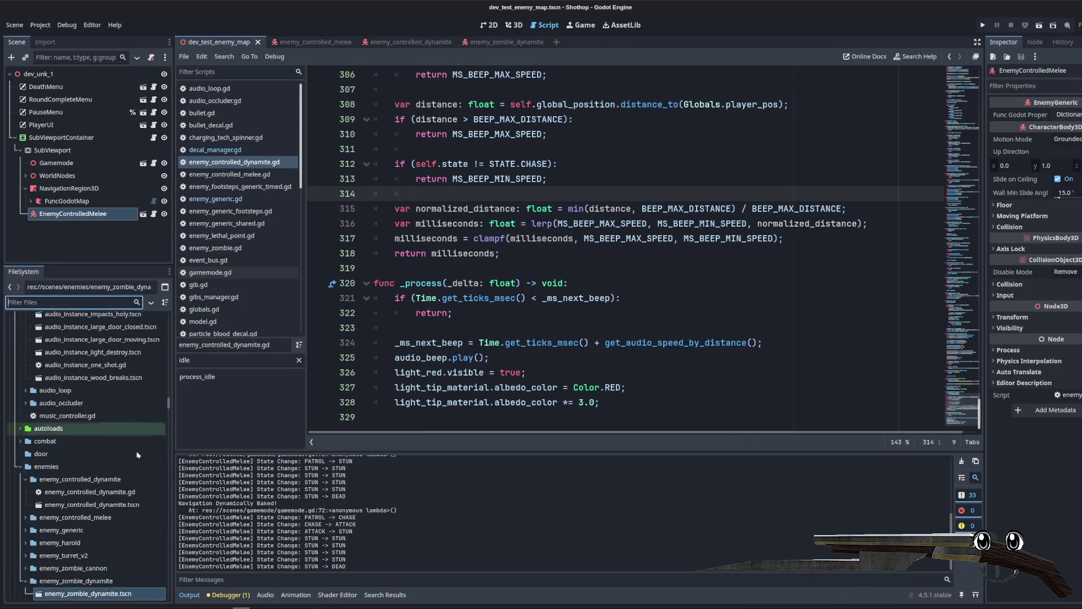
scroll(57, 470, up, 4)
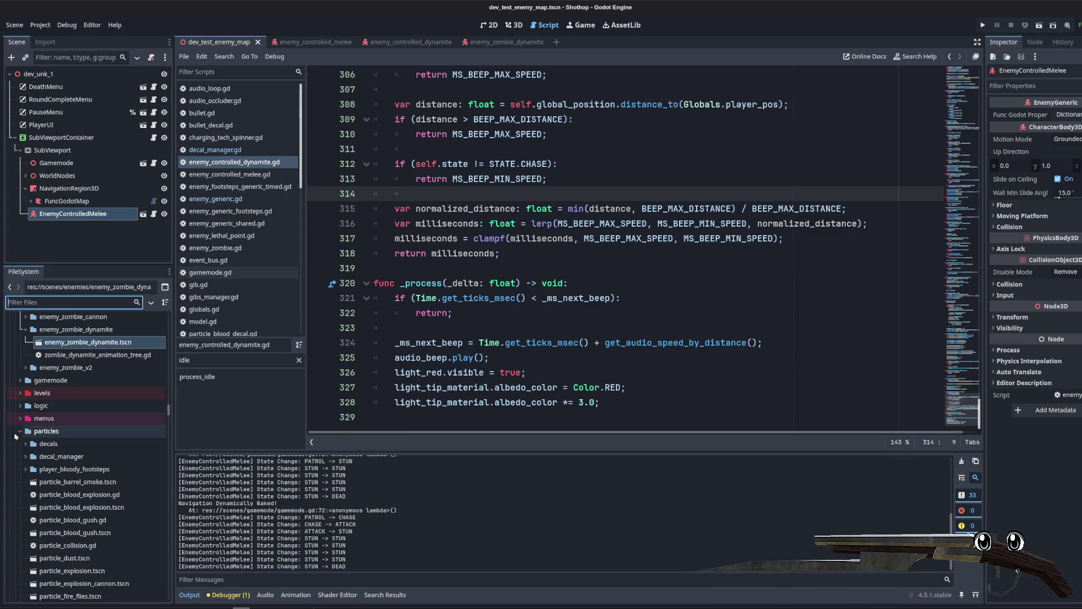
scroll(162, 432, down, 10)
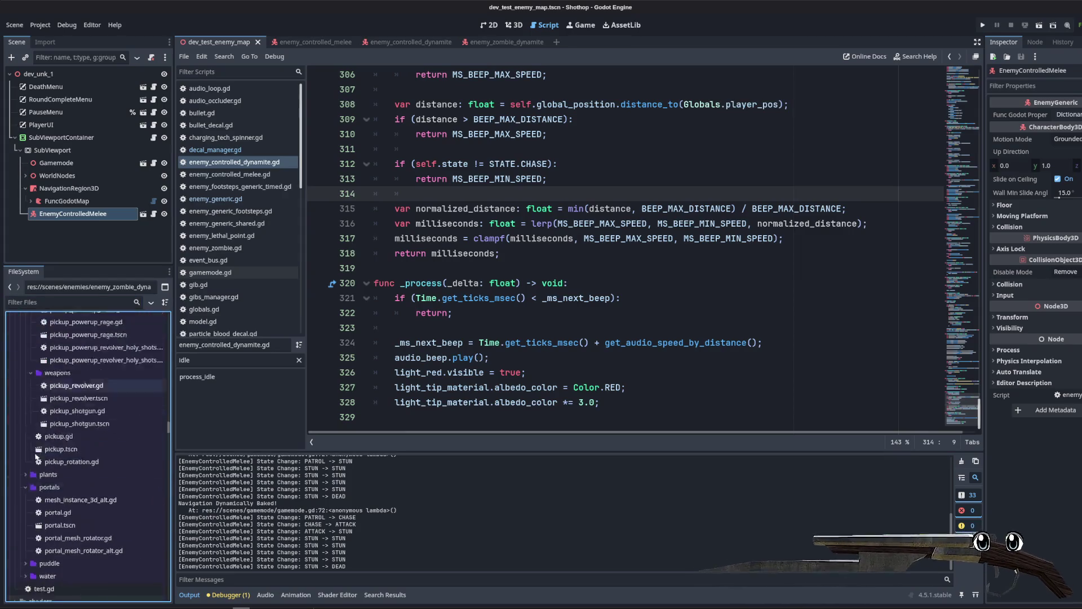
scroll(162, 432, down, 15)
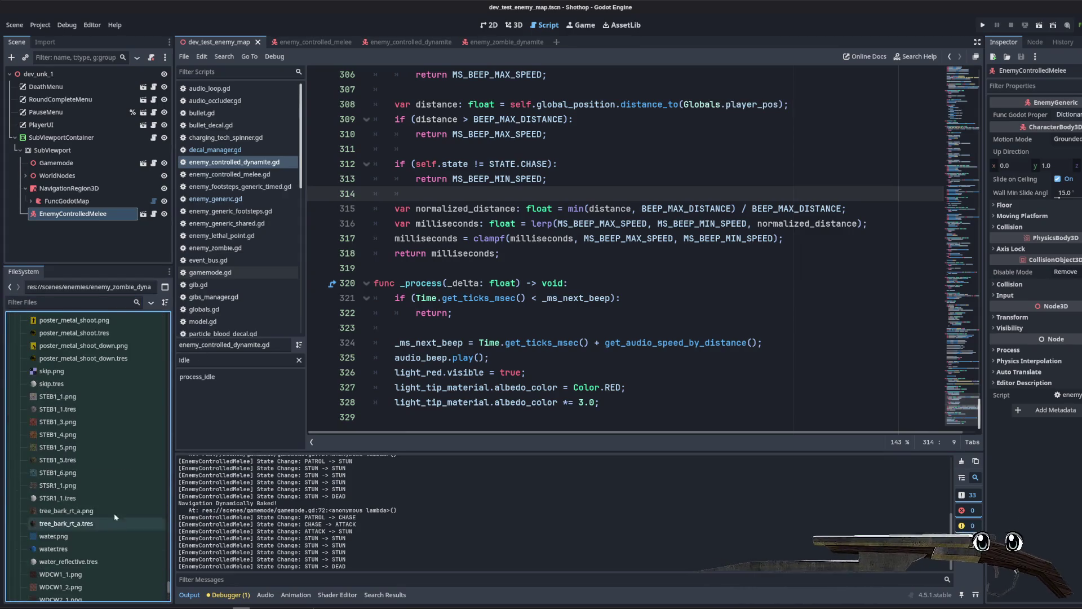
Step: Filter the FileSystem for 'dynamite' and open enemy_zombie_dynamite.tres
click(68, 302)
text(fgd)
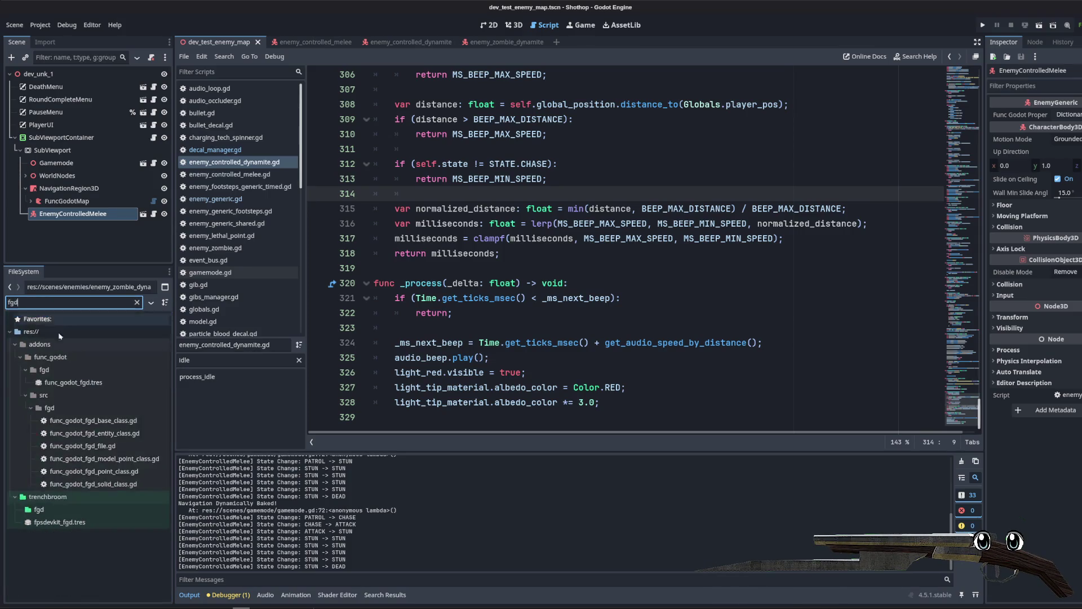
text(explo)
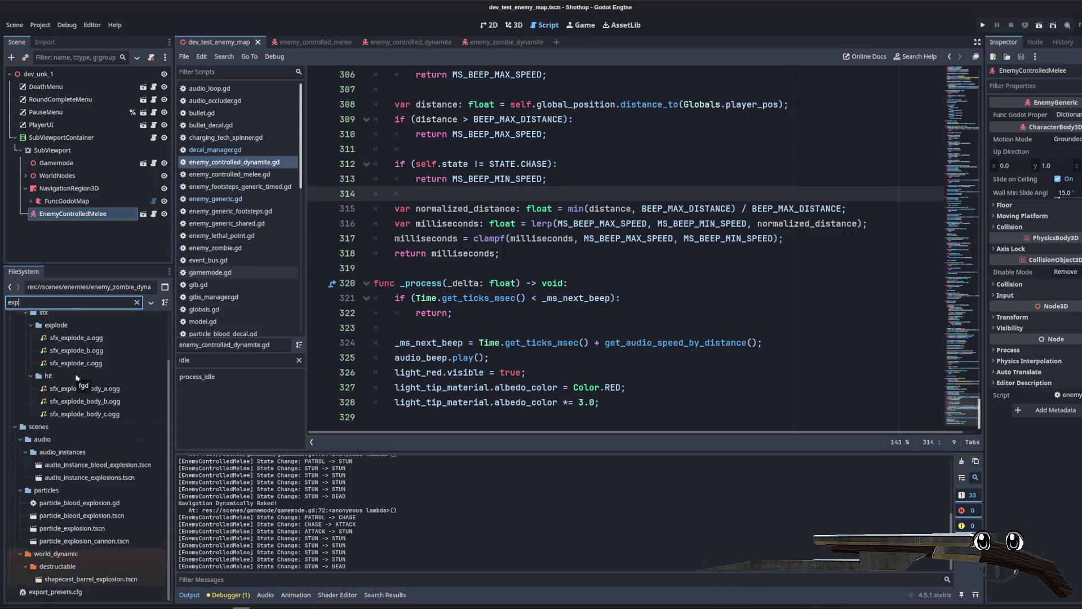
key(ctrl+a)
text(dynamite)
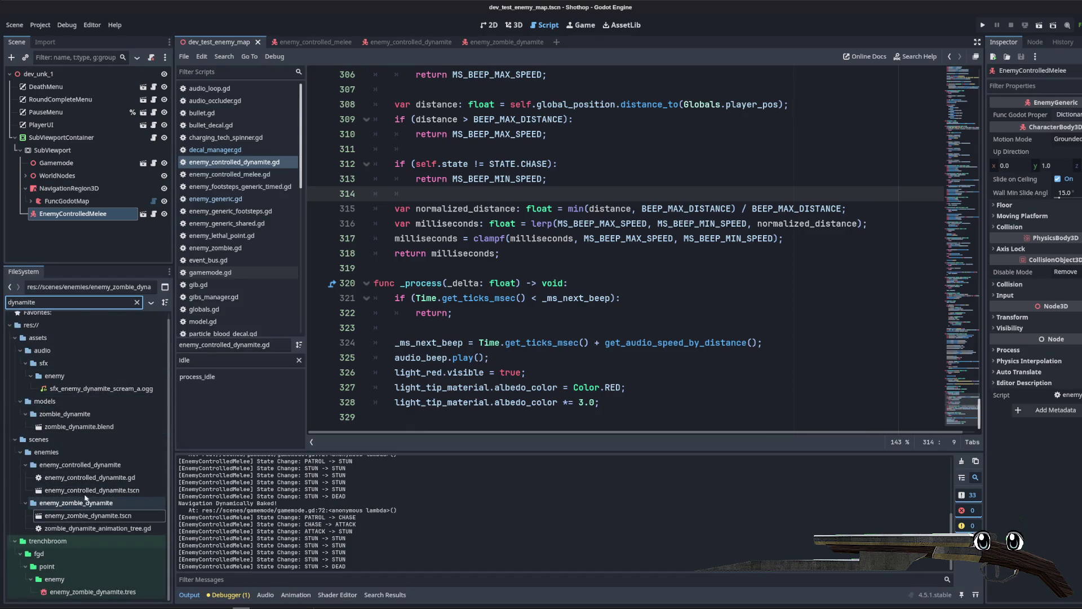
click(76, 491)
click(93, 591)
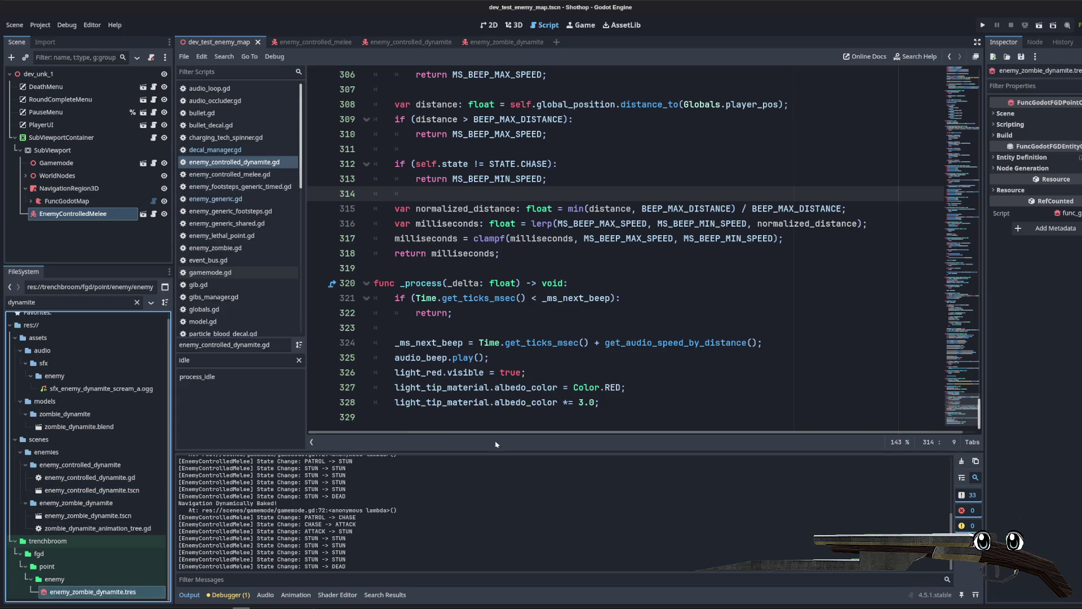
Step: Quick-load enemy_zombie_dynamite.tscn as the definition's Scene File and save
click(1005, 113)
click(1068, 125)
click(1076, 169)
text(dynamite)
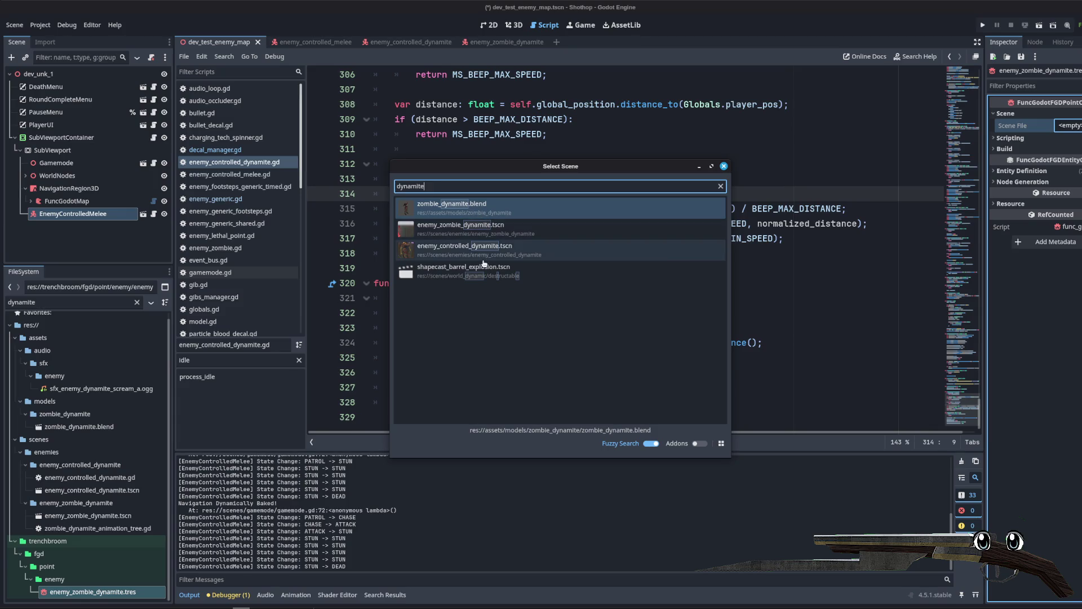
double_click(483, 238)
key(ctrl+s)
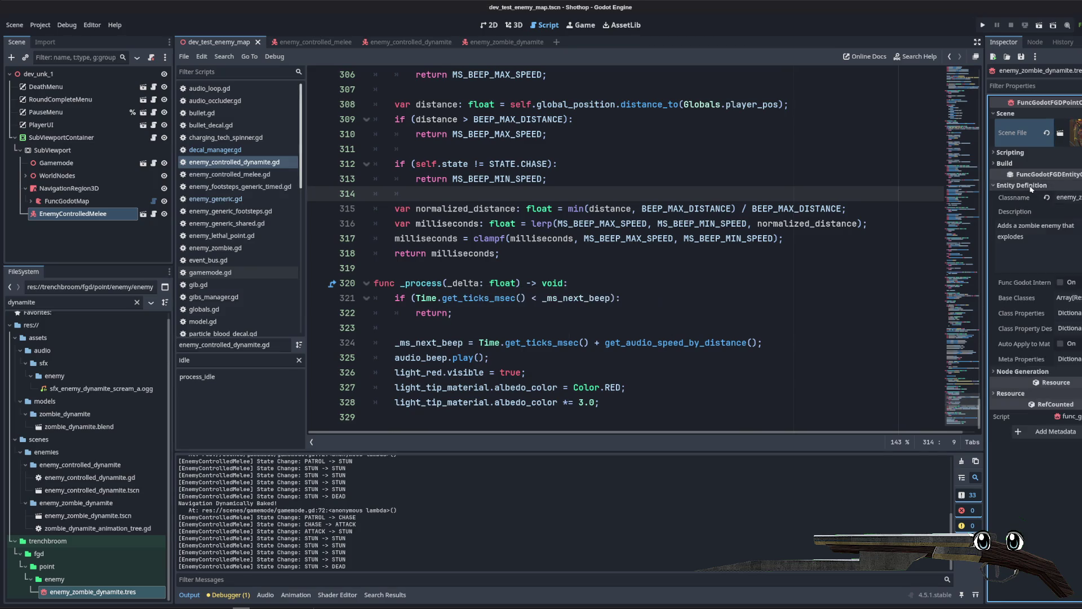
Step: Collapse NavigationRegion3D in the scene tree and bring up the scene tabs' context menu
click(679, 238)
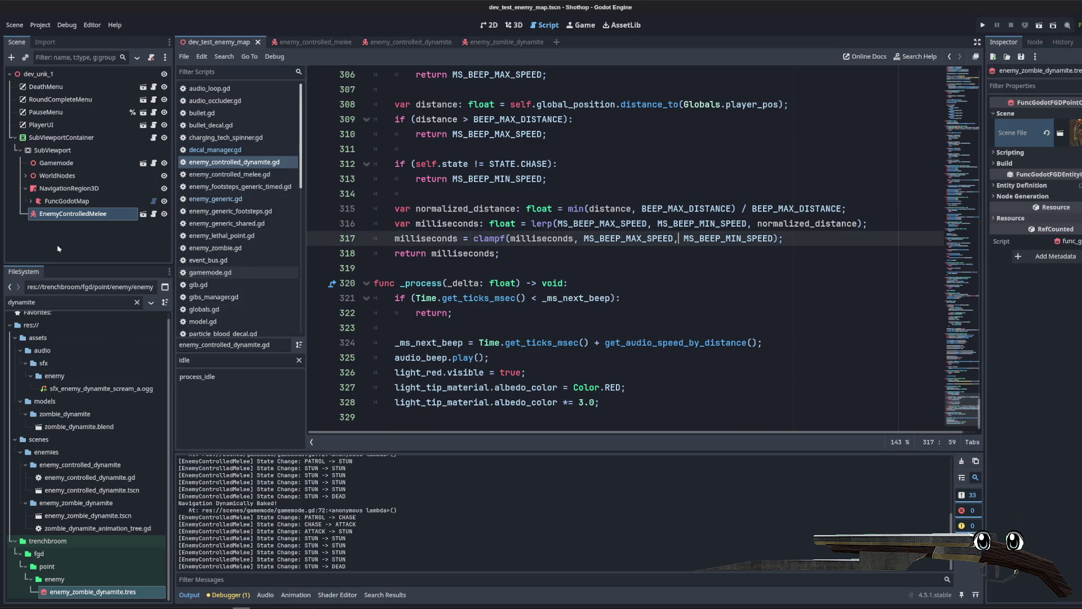
click(25, 188)
right_click(220, 44)
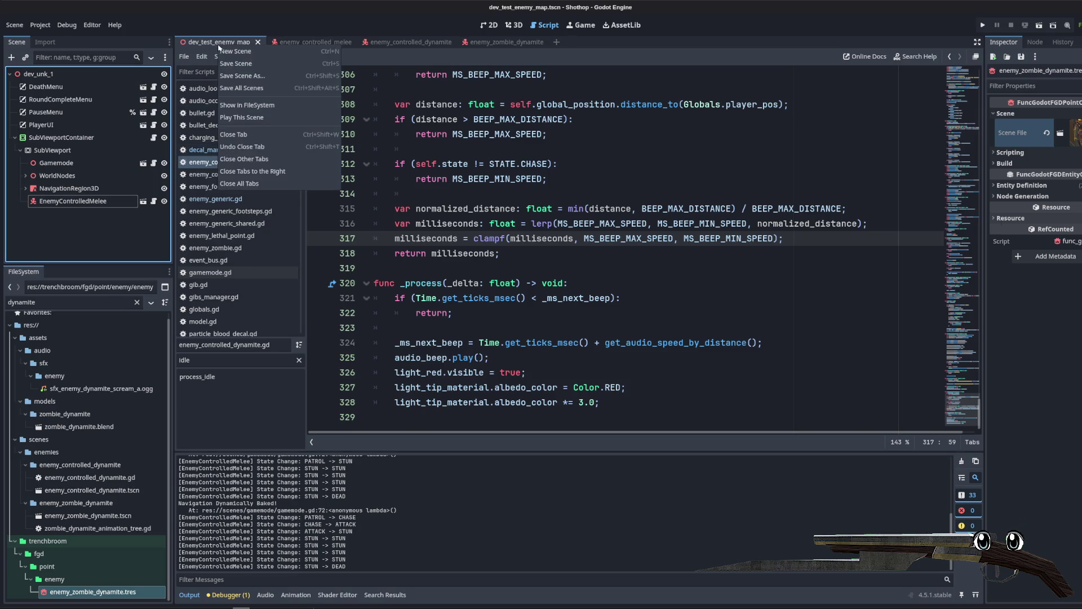
Step: Close all scene tabs except dev_test_enemy_map
click(254, 168)
click(583, 200)
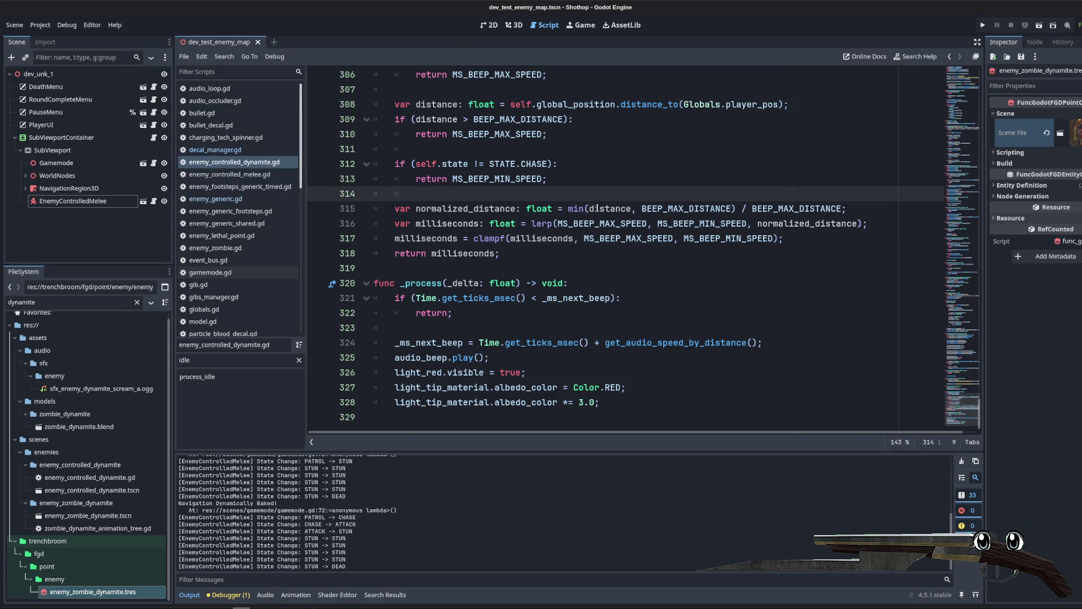
click(582, 284)
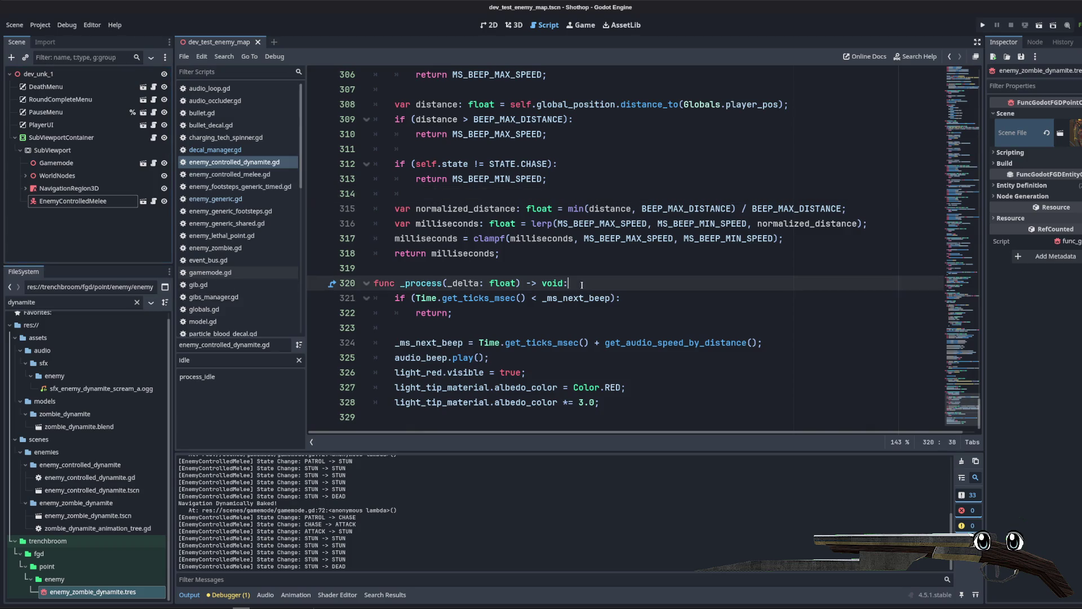
Step: Clear the filter, select fpsdevkit_fgd.tres and export the FGD for TrenchBroom
click(137, 302)
click(25, 491)
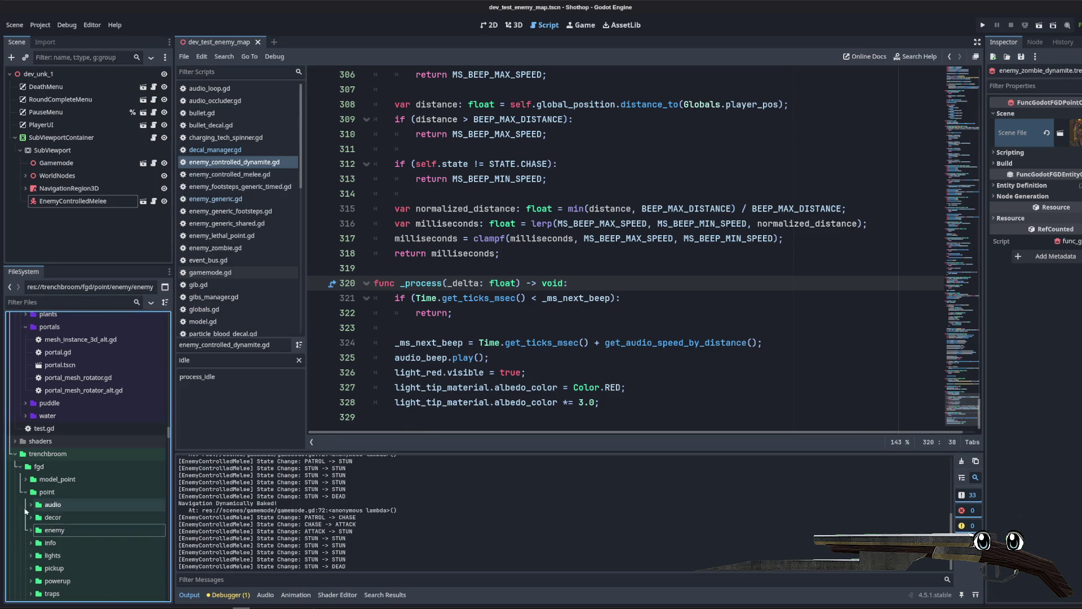
scroll(28, 512, down, 10)
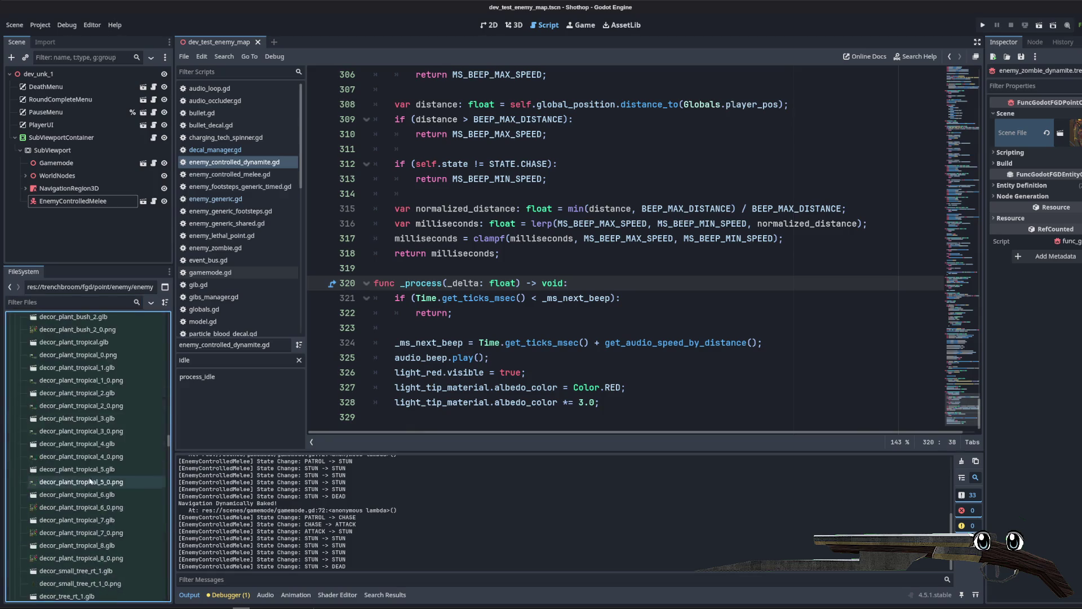
scroll(85, 483, down, 15)
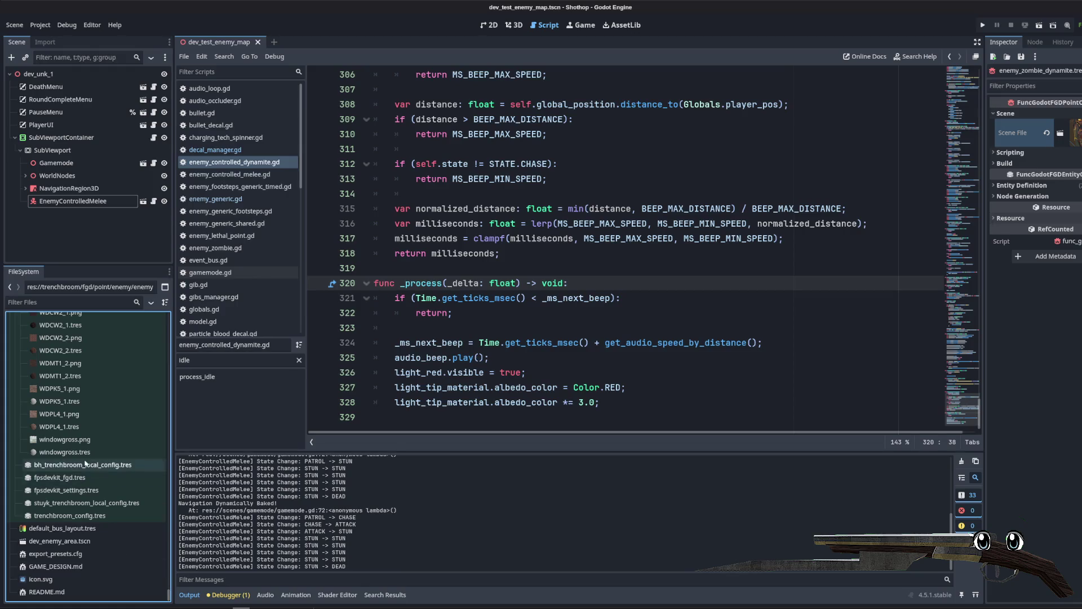
click(64, 478)
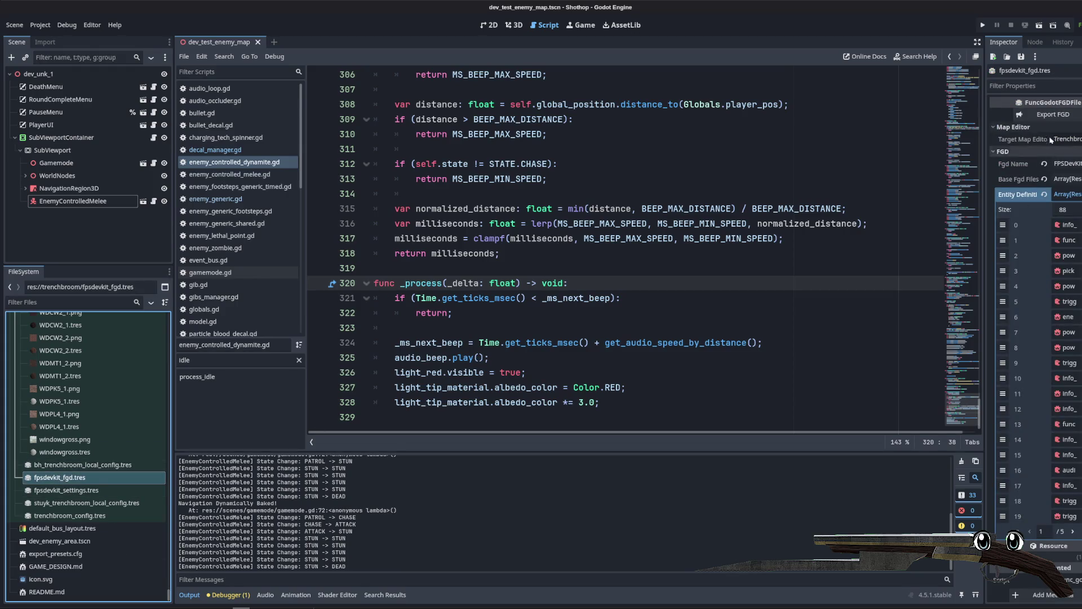
click(1039, 117)
Step: Filter the project files for 'enem'
click(709, 169)
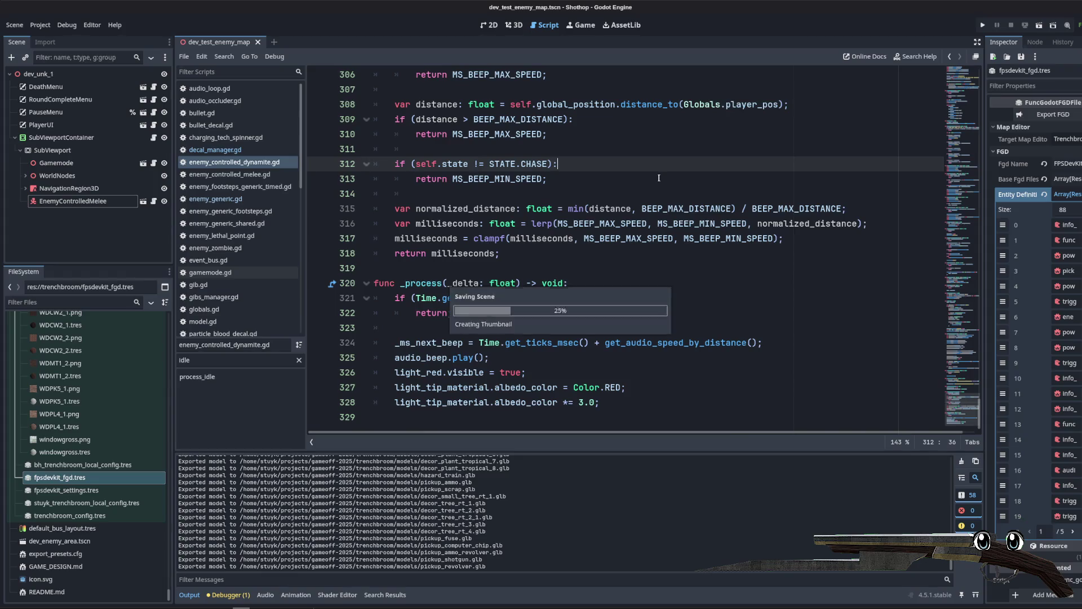
click(53, 305)
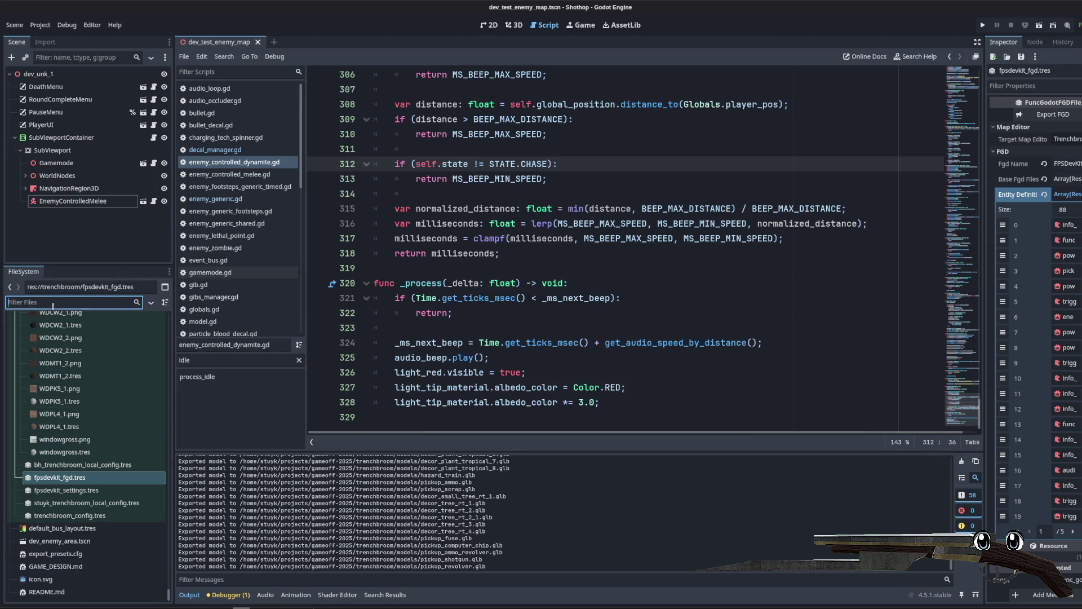
text(enem)
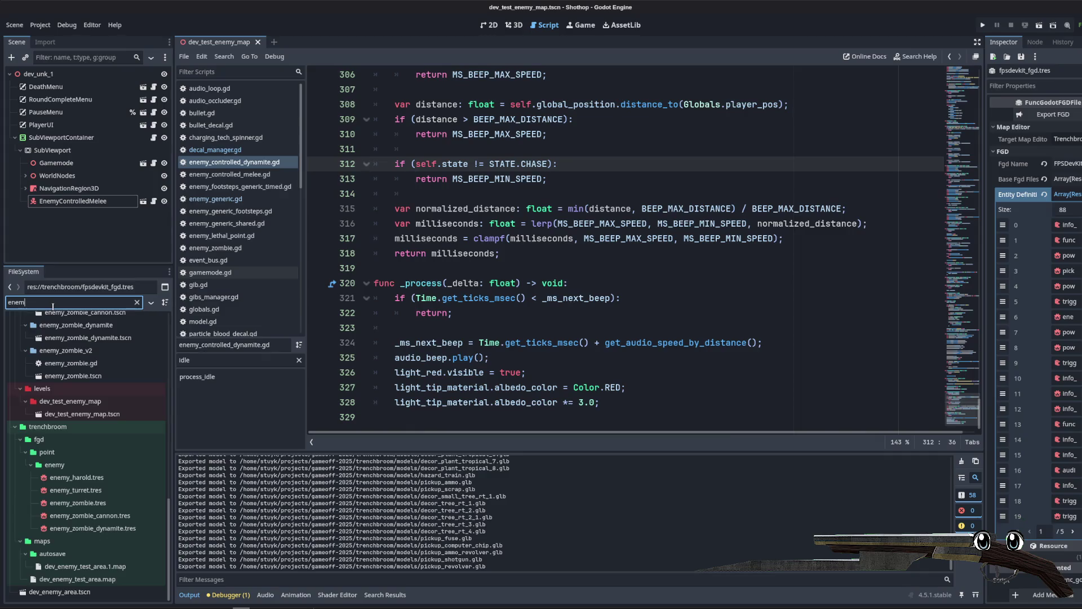
key(BackSpace)
key(BackSpace)
key(BackSpace)
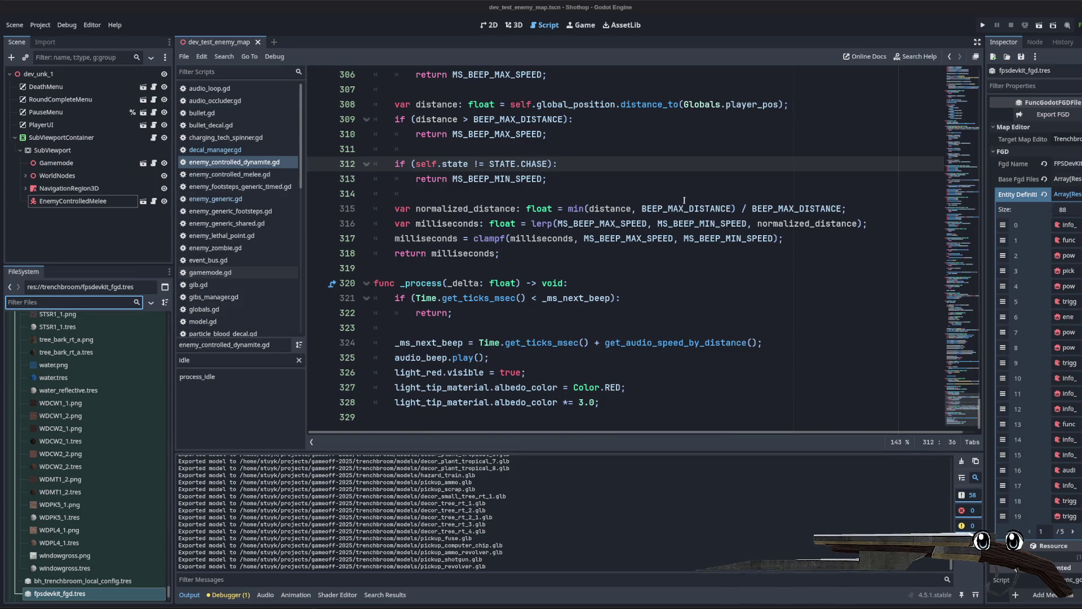
Step: Filter the FileSystem for 'dev_u' and open the dev_unk_1 level scene
click(589, 197)
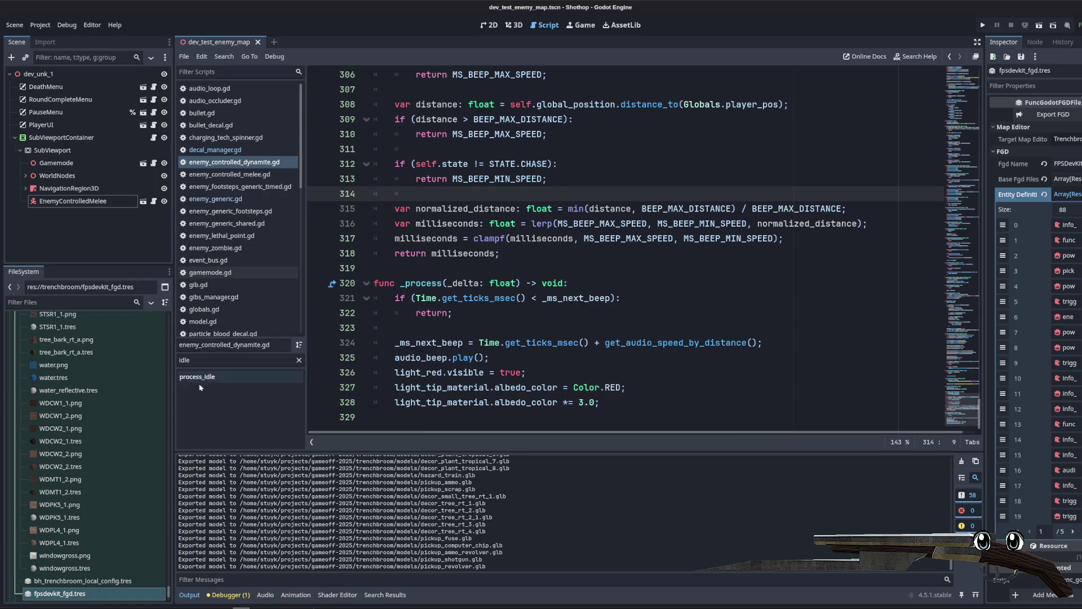
mouse_move(163, 403)
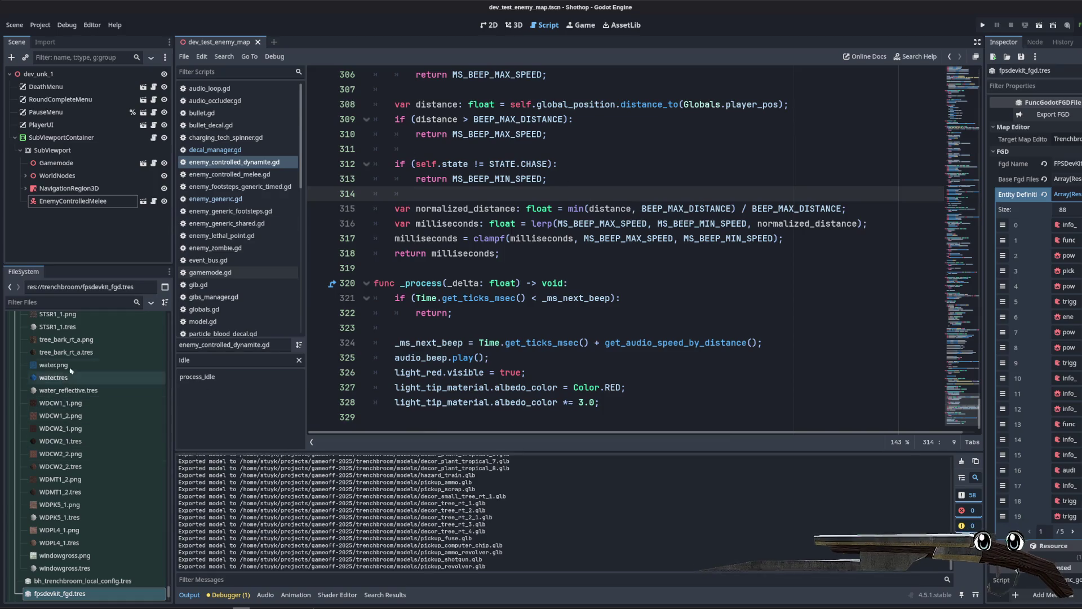
click(36, 303)
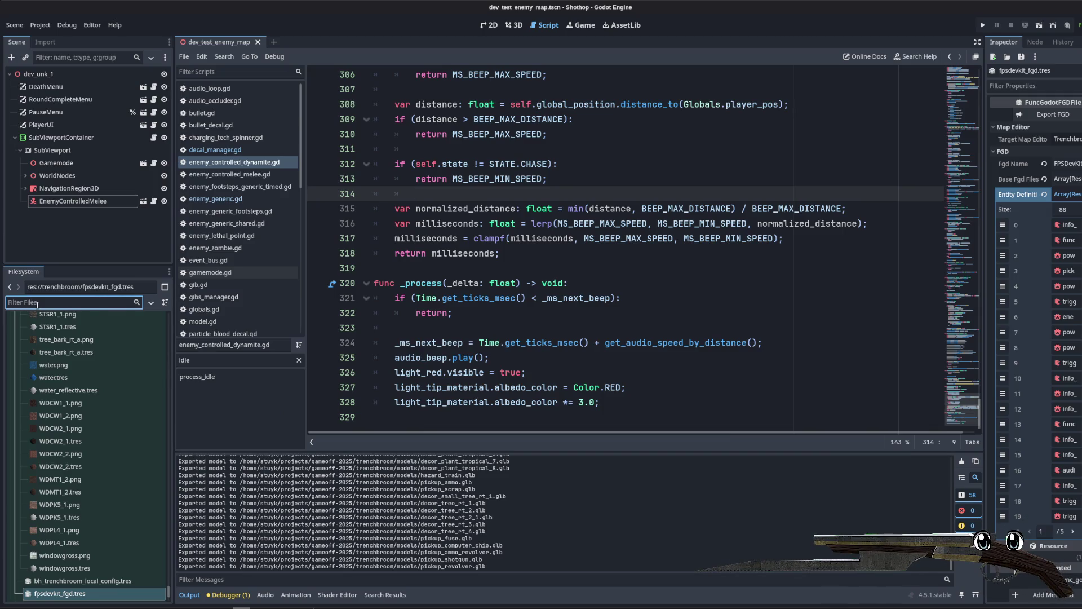
text(unk)
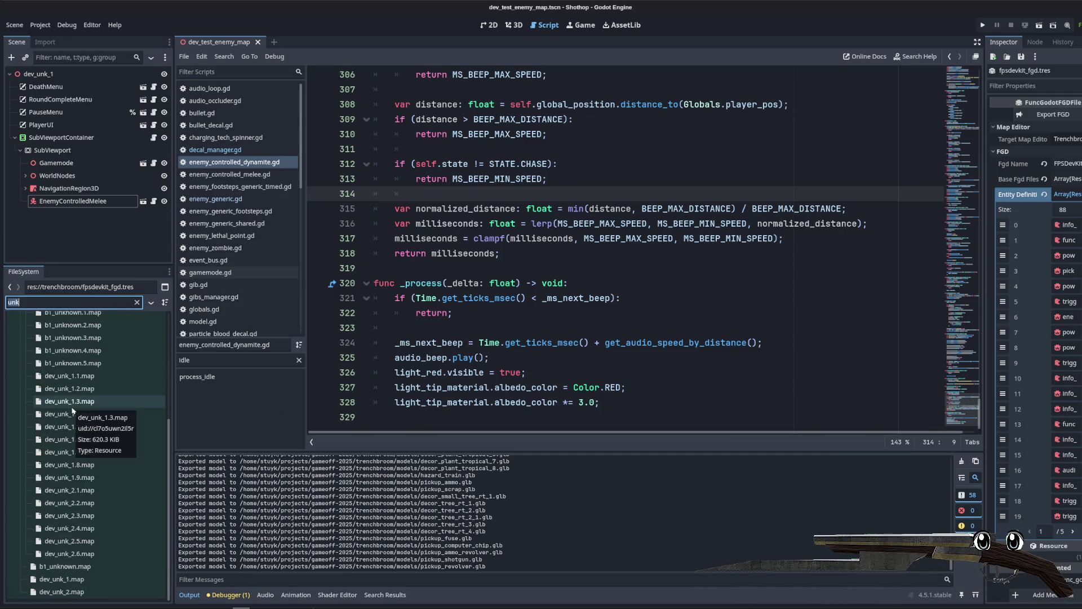
key(BackSpace)
key(BackSpace)
key(BackSpace)
text(dev_u)
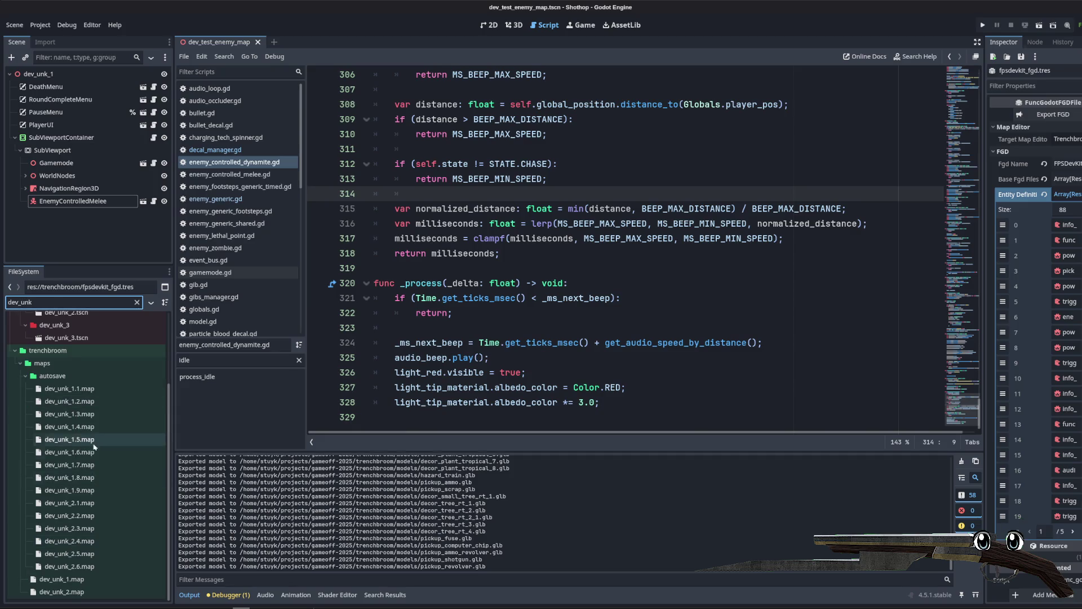
scroll(71, 400, up, 5)
click(69, 382)
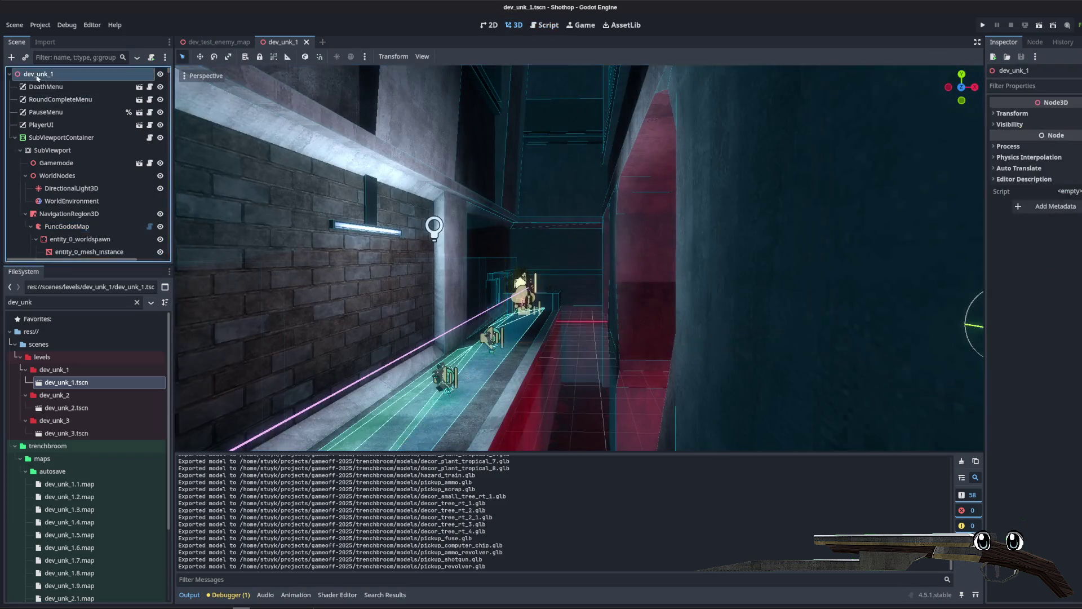
Step: Build Map on the FuncGodotMap node and run the current scene
click(25, 175)
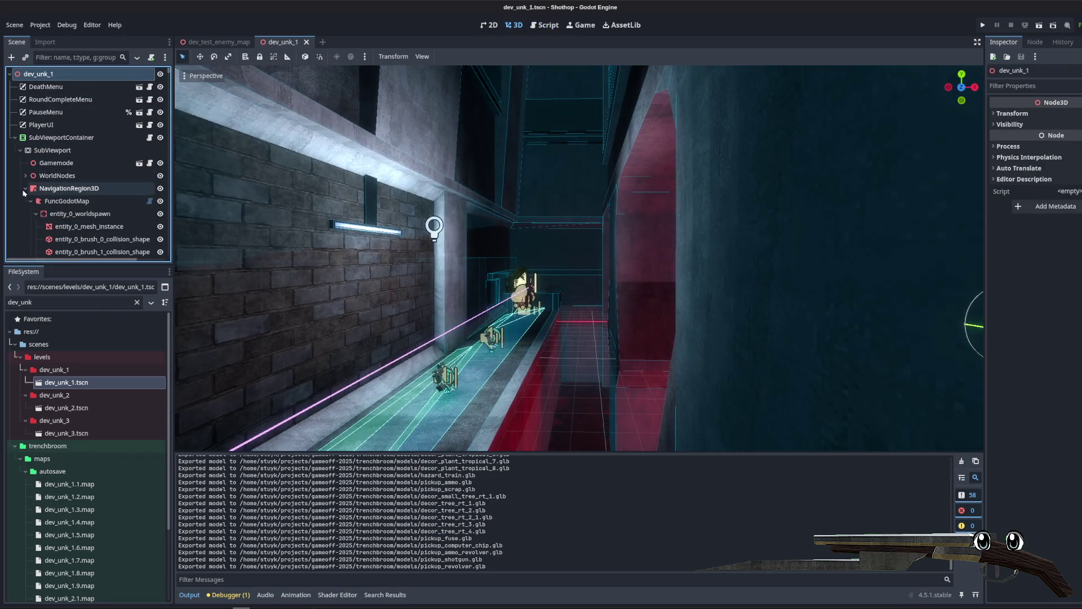
click(67, 200)
click(1057, 115)
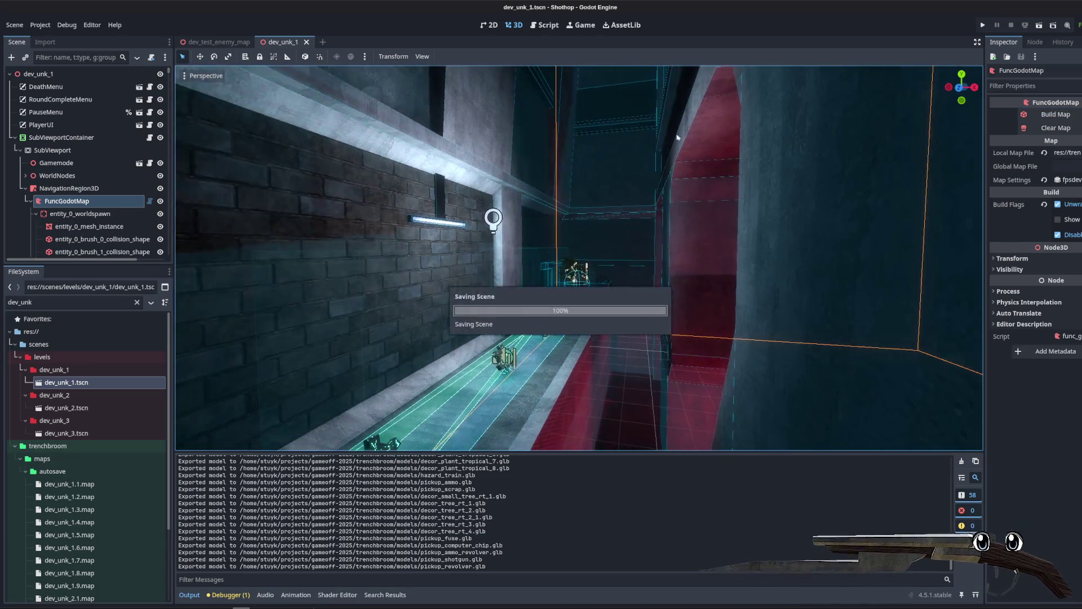
click(1040, 27)
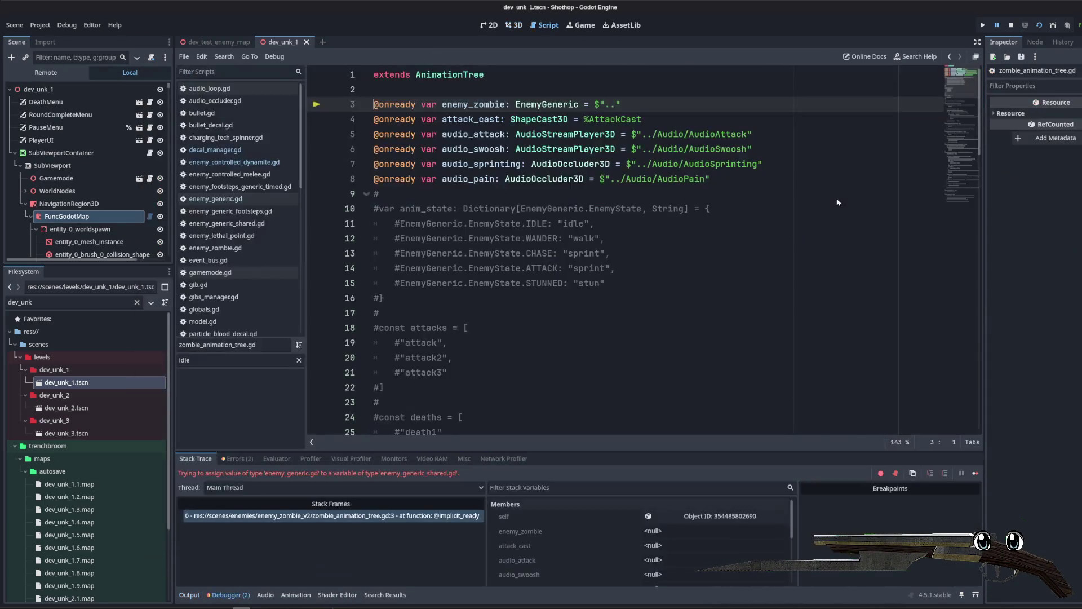
Step: Stop the crashed game, save, rebuild the FuncGodotMap geometry and rerun the level
text(w)
key(BackSpace)
click(1013, 26)
key(ctrl+s)
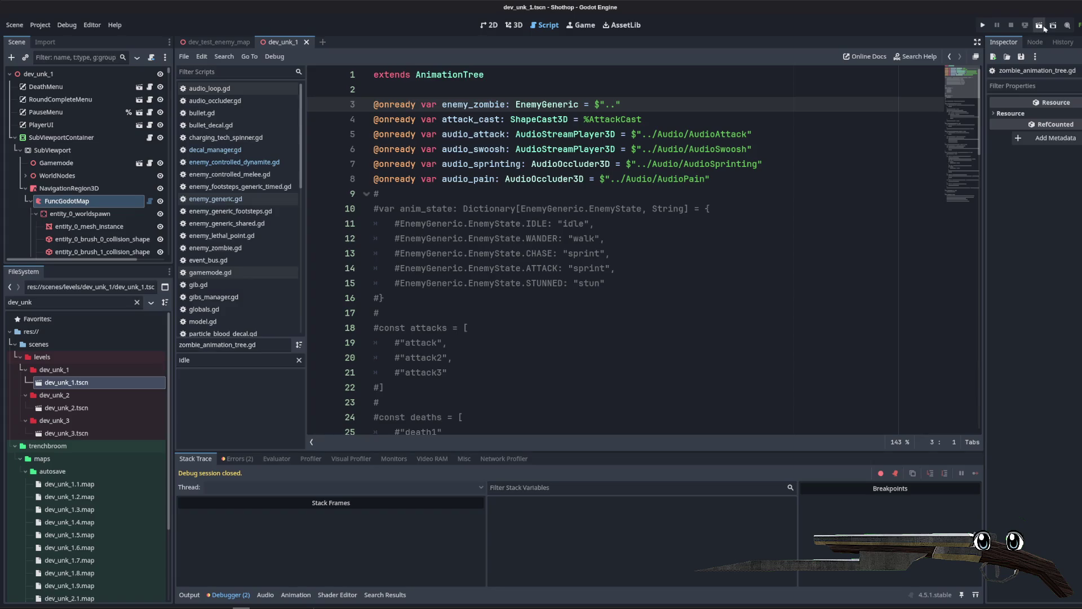
click(54, 202)
click(1079, 102)
click(1039, 24)
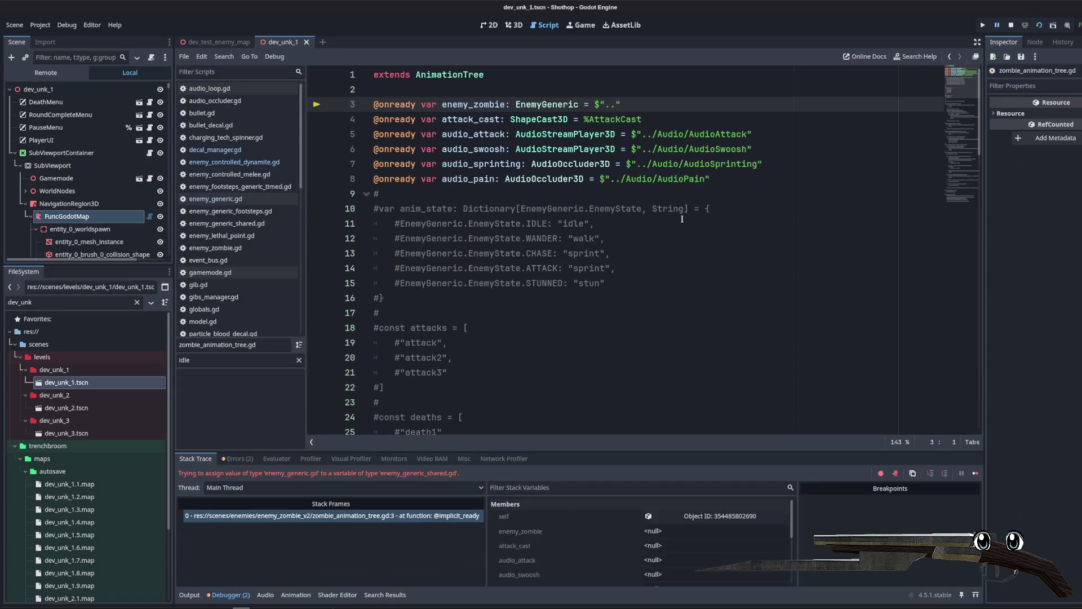
Step: Filter the FileSystem for 'zombie' and select enemy_zombie_dynamite.tres
click(598, 235)
scroll(85, 186, down, 10)
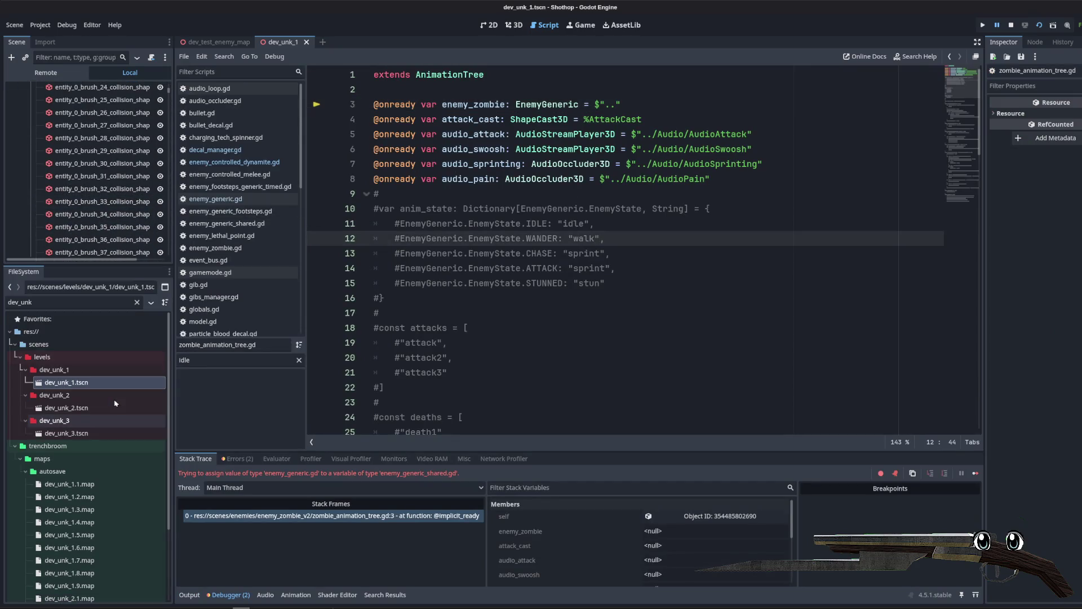
scroll(116, 403, down, 5)
click(140, 305)
click(137, 302)
scroll(161, 501, down, 5)
scroll(161, 501, down, 15)
click(55, 479)
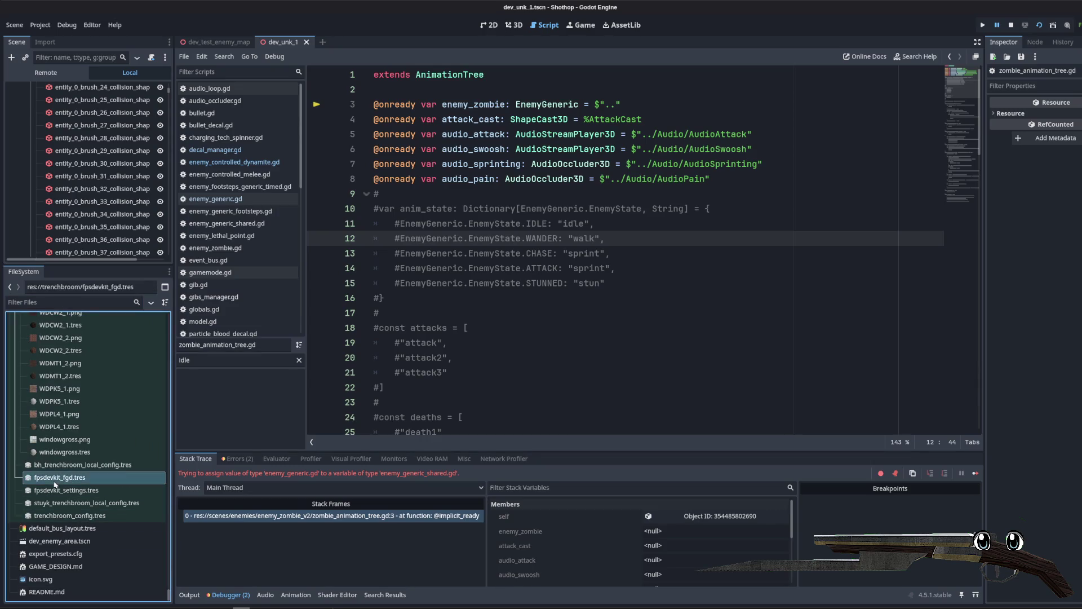
click(66, 302)
text(zombie)
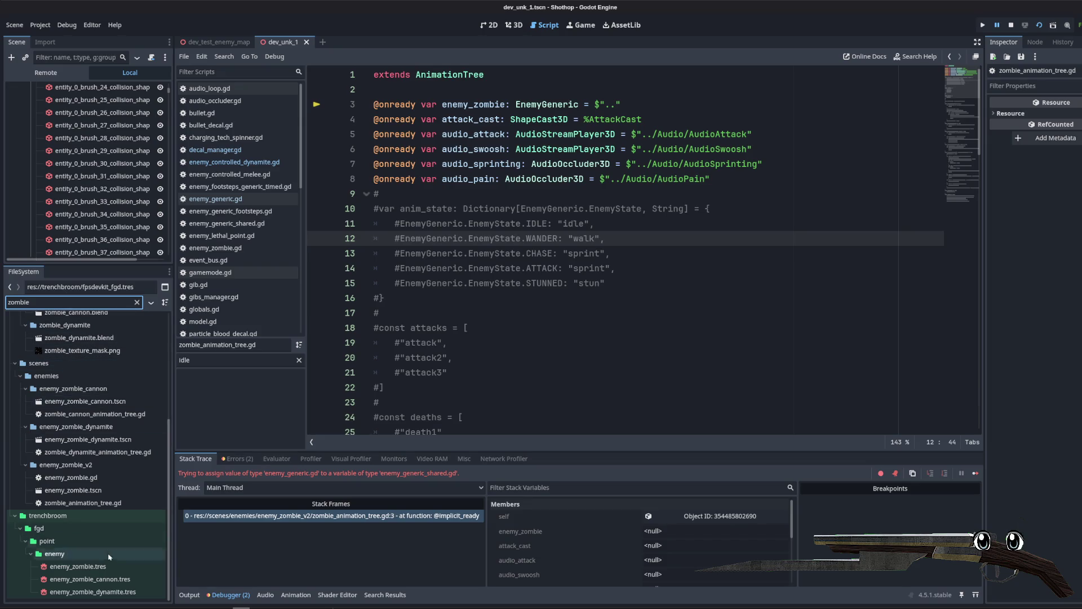
click(99, 588)
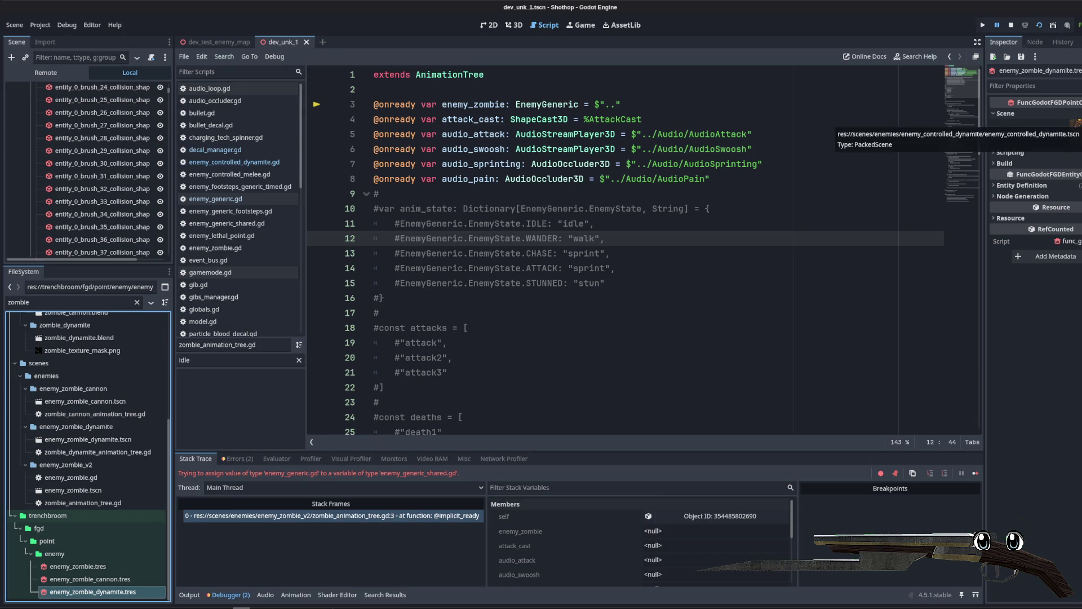
Step: Expand the Entity Definition and open its linked enemy_controlled_dynamite scene
click(1037, 186)
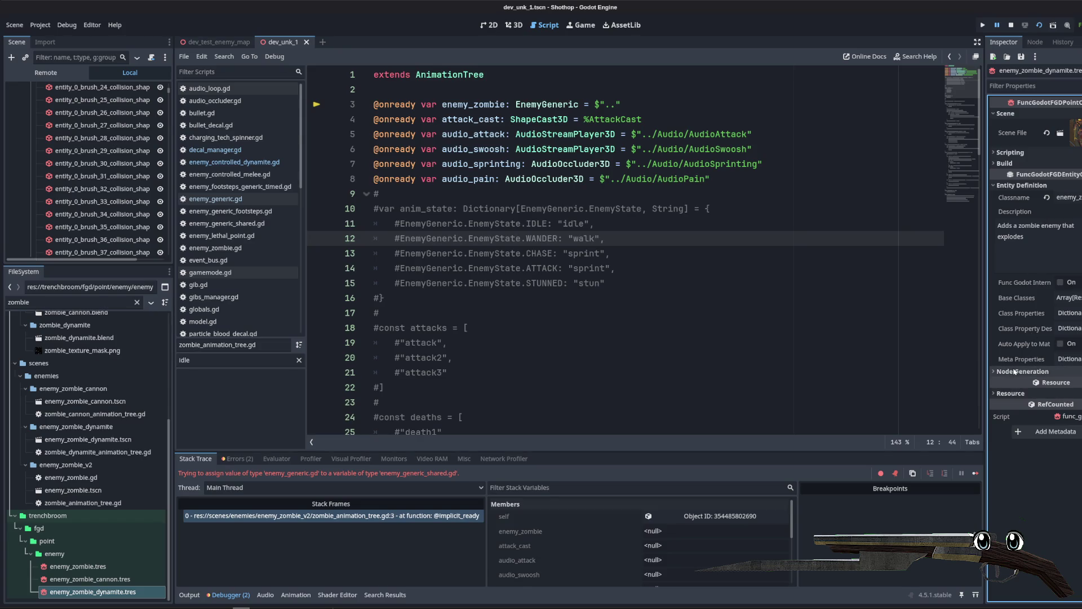
mouse_move(986, 293)
mouse_down()
mouse_move(755, 293)
mouse_move(815, 293)
mouse_up()
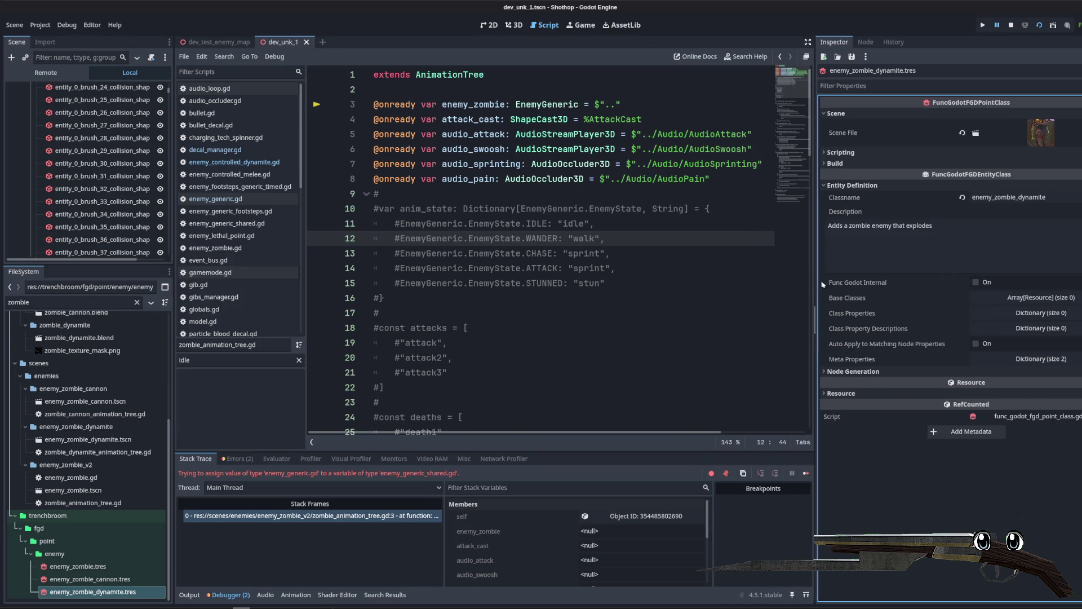
click(1040, 132)
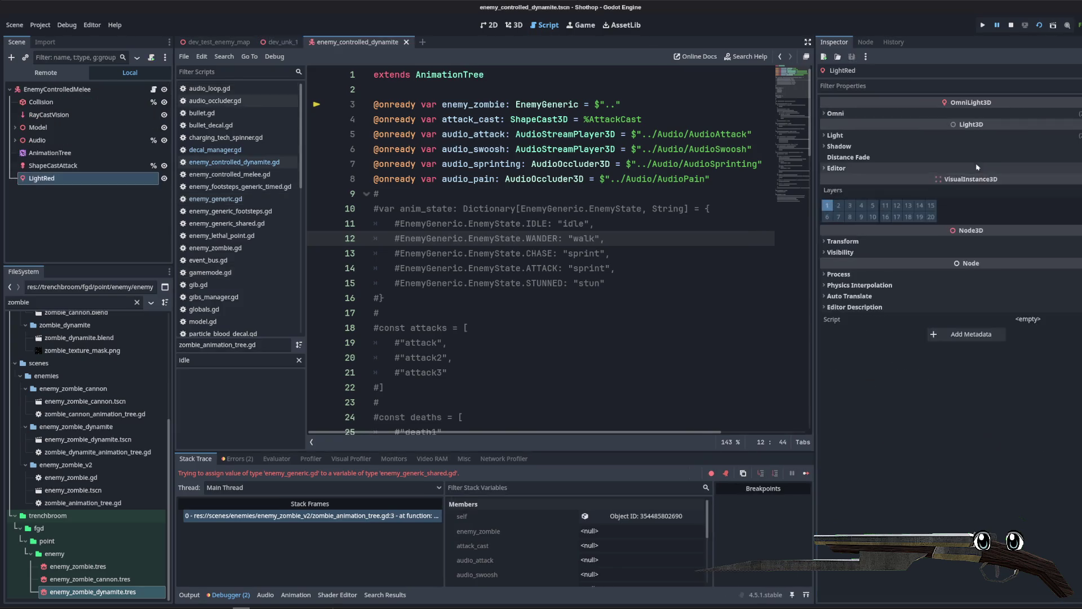
click(609, 163)
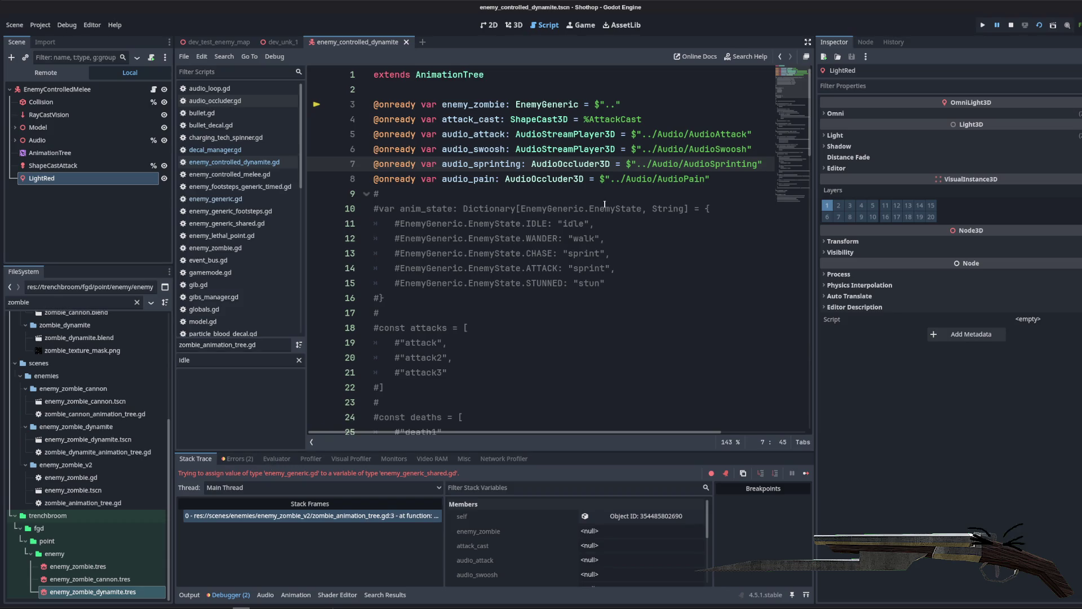
Step: View the dynamite zombie in 3D, return to dev_unk_1 and clear the generated map geometry
click(558, 89)
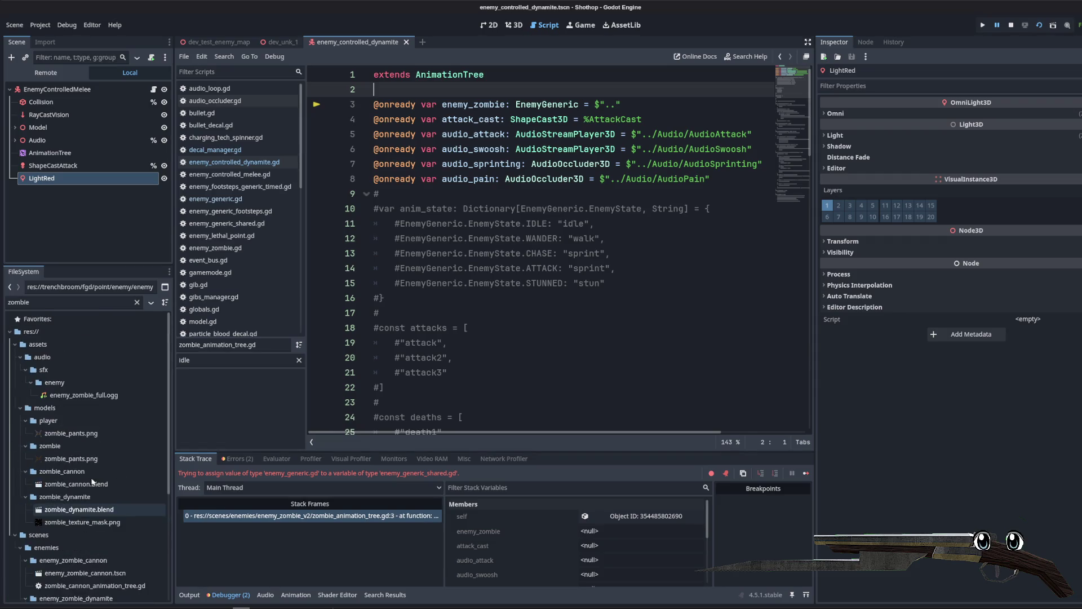
click(513, 25)
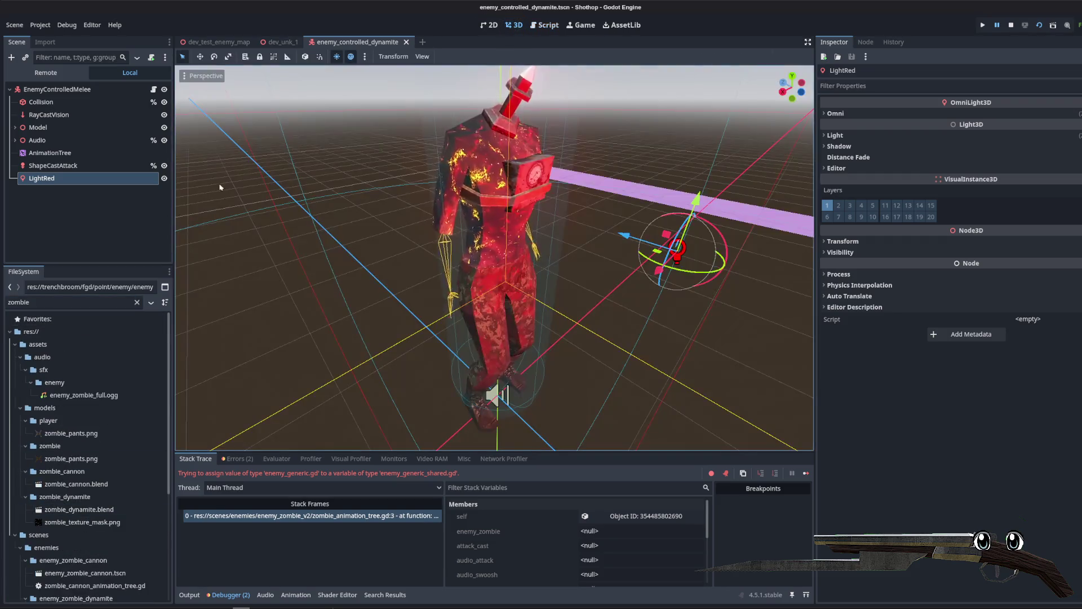
click(280, 42)
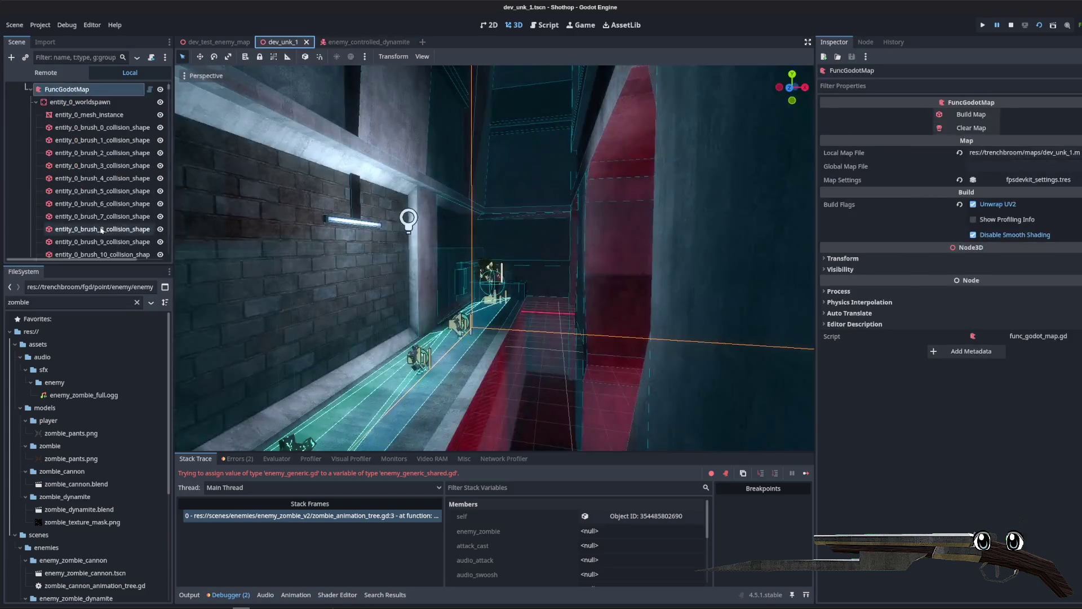
click(970, 128)
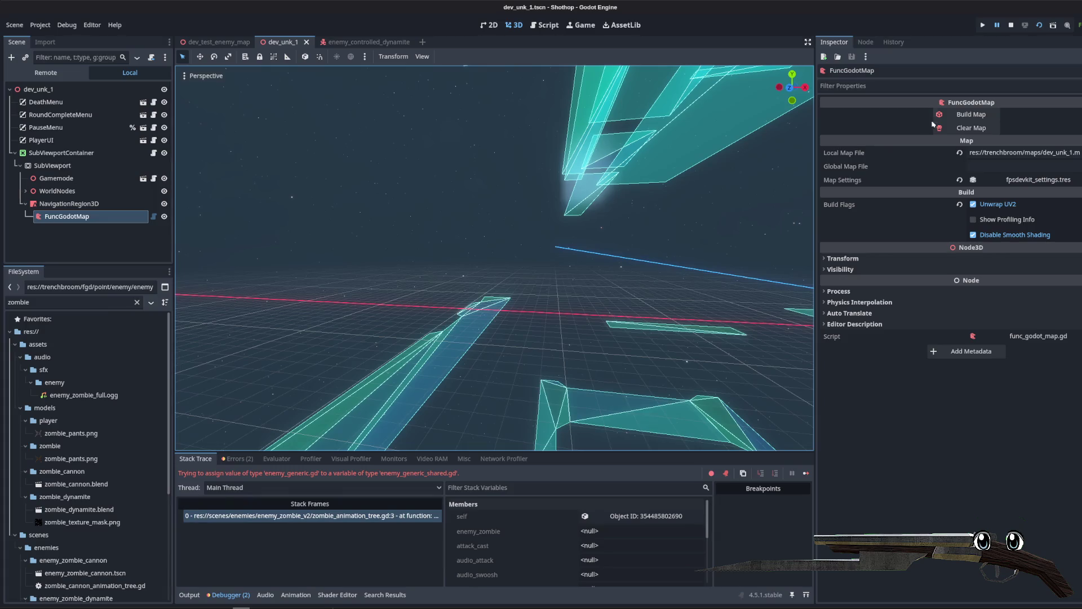
Step: Rebuild the dev_unk_1 map, collapse entities 0-4 and focus the view on entity_236_enemy_zombie
click(947, 115)
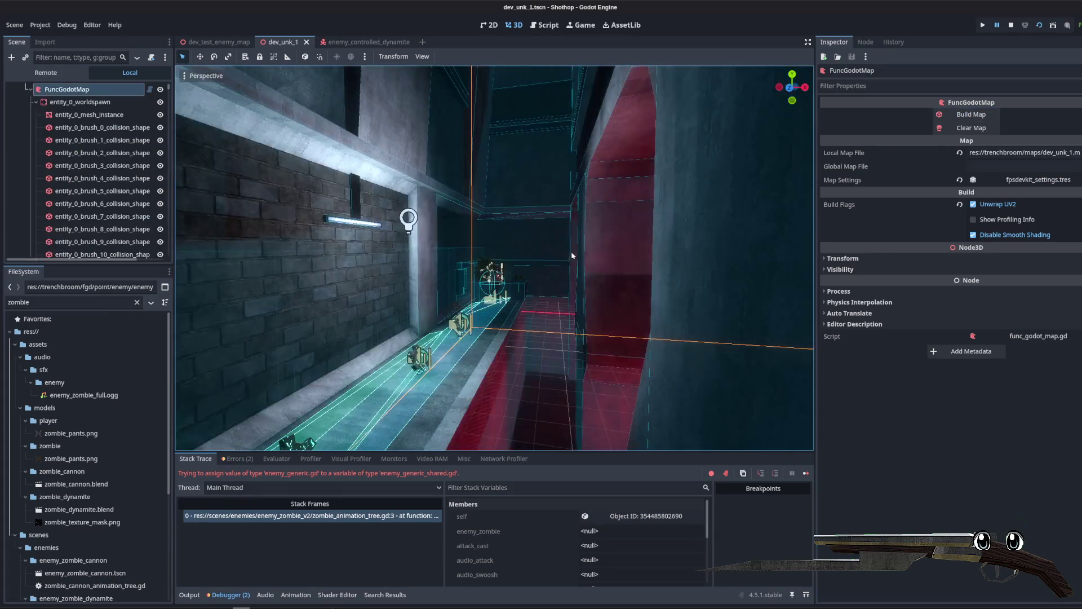
click(36, 103)
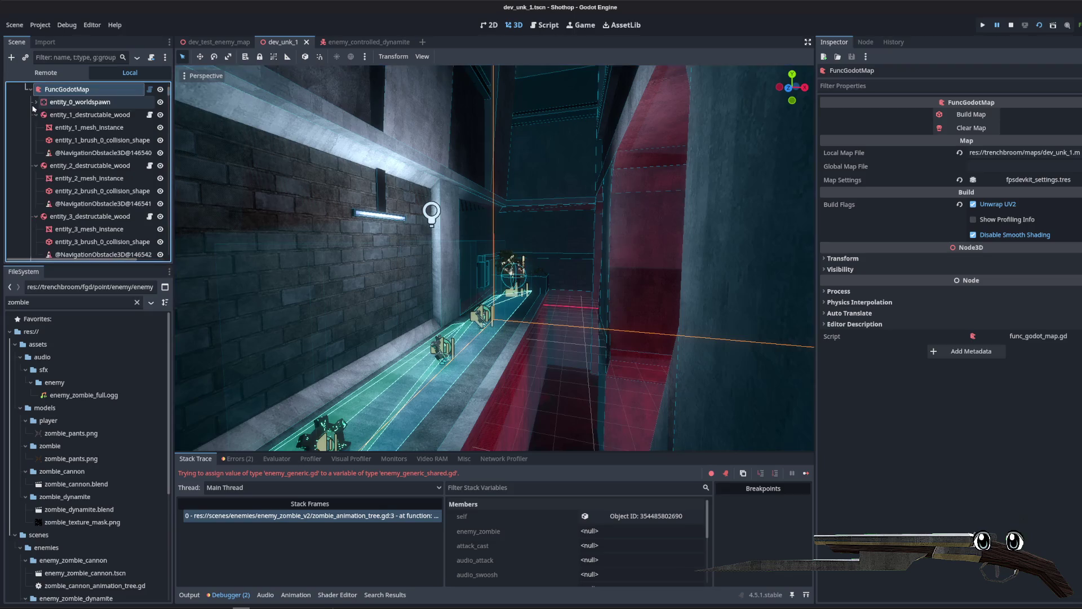
click(35, 115)
click(35, 128)
click(35, 140)
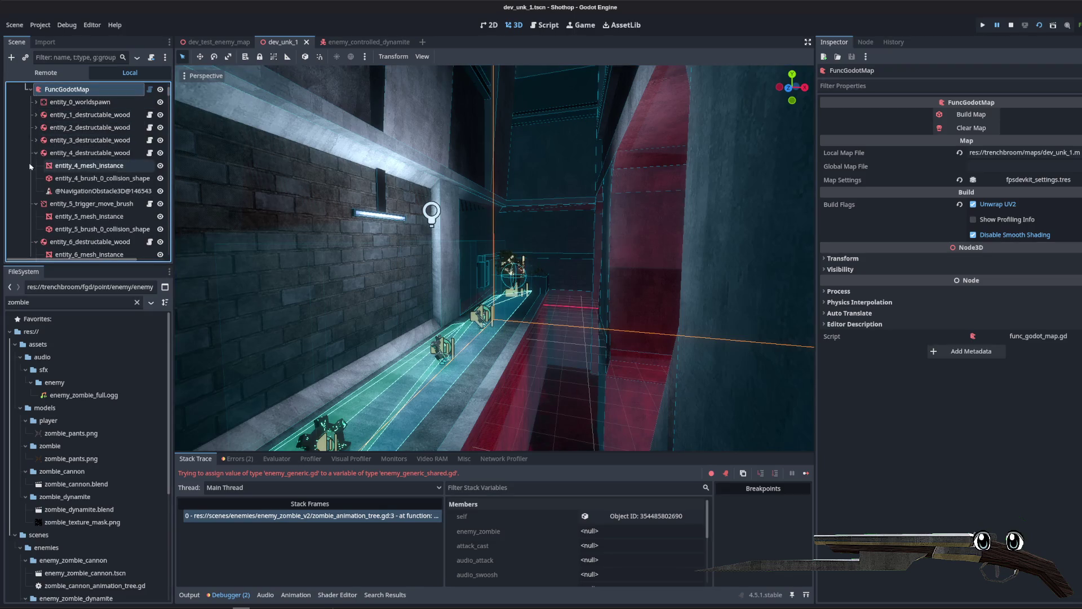
click(125, 153)
scroll(125, 153, down, 5)
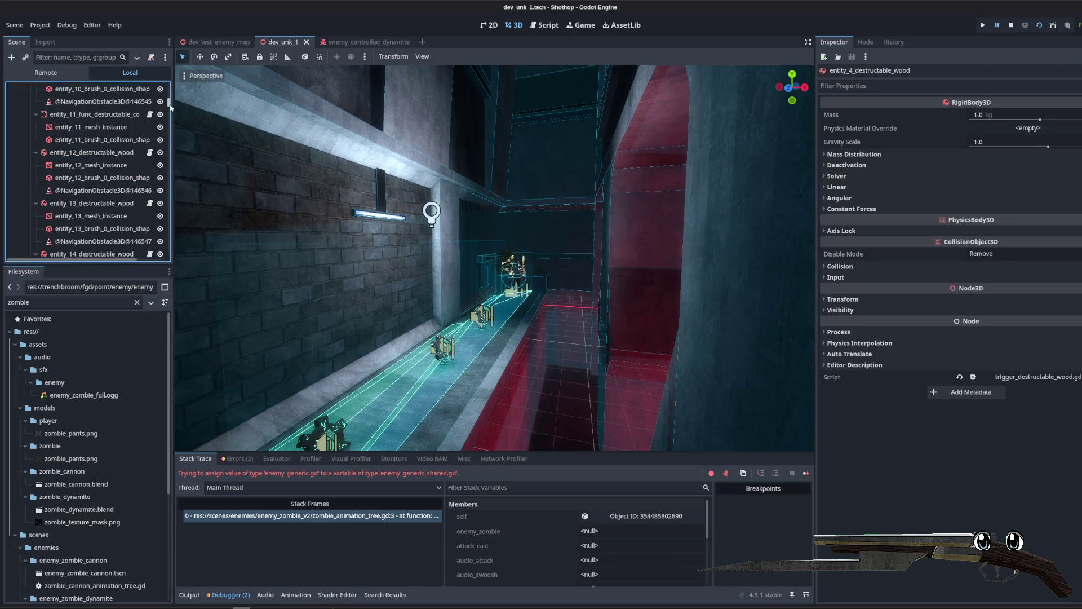
drag(170, 105, 169, 263)
double_click(77, 173)
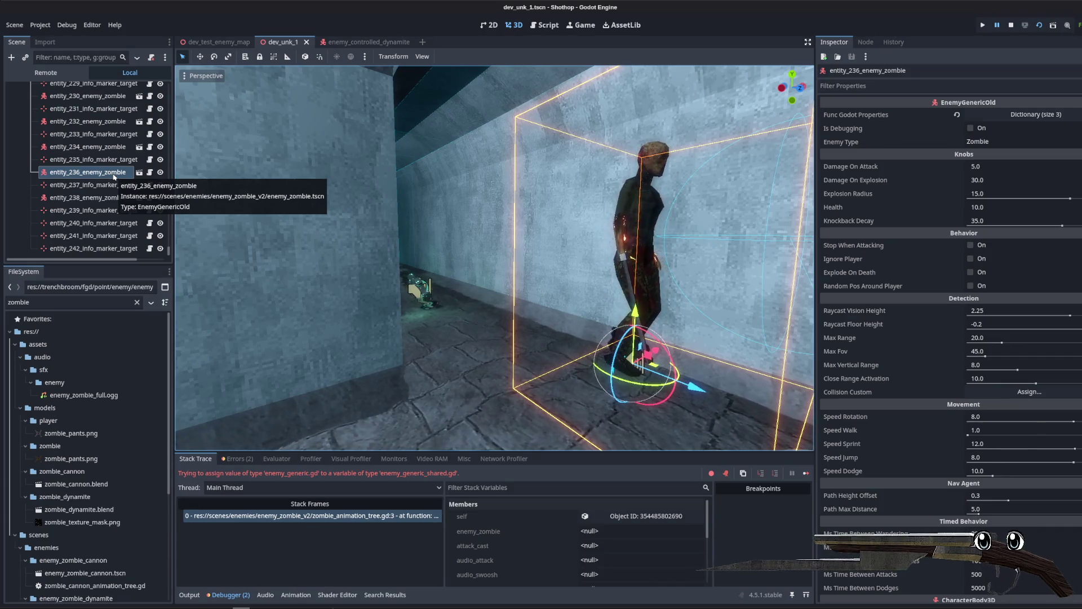
Step: Replace enemy_zombie.tres's Scene File with enemy_controlled_melee.tscn via Quick Load and save it
scroll(97, 461, down, 5)
scroll(97, 461, down, 1)
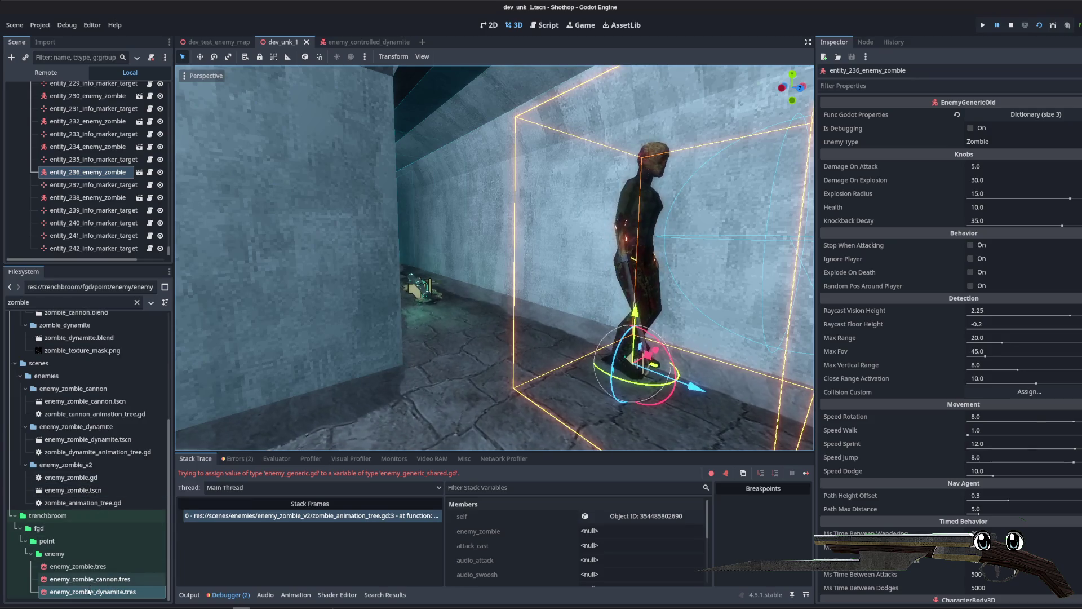
click(84, 566)
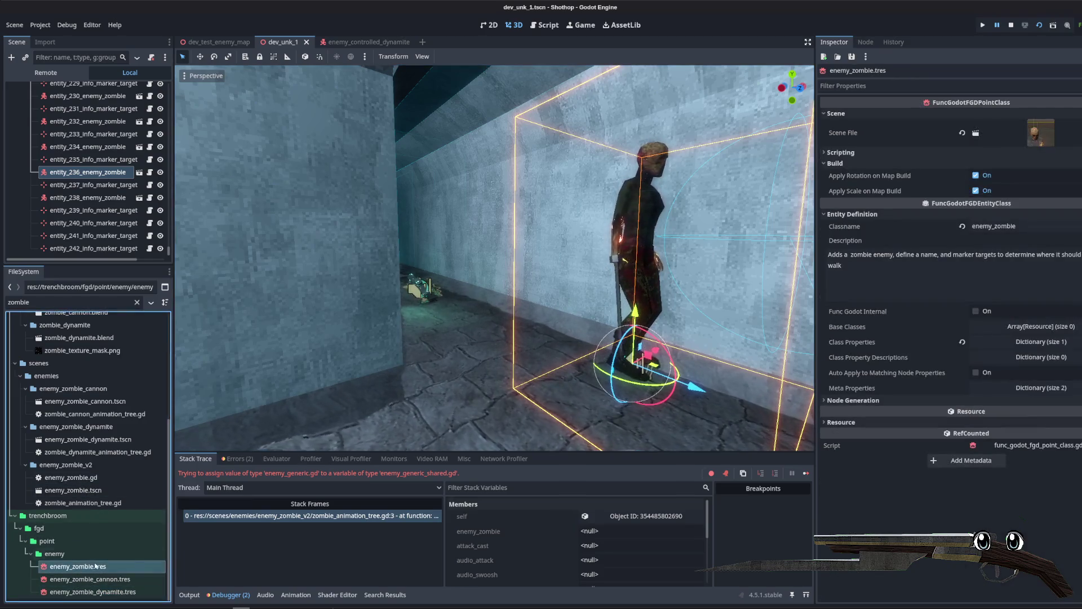
click(1064, 140)
click(1071, 192)
click(1076, 125)
click(1076, 172)
text(enemy_zombi)
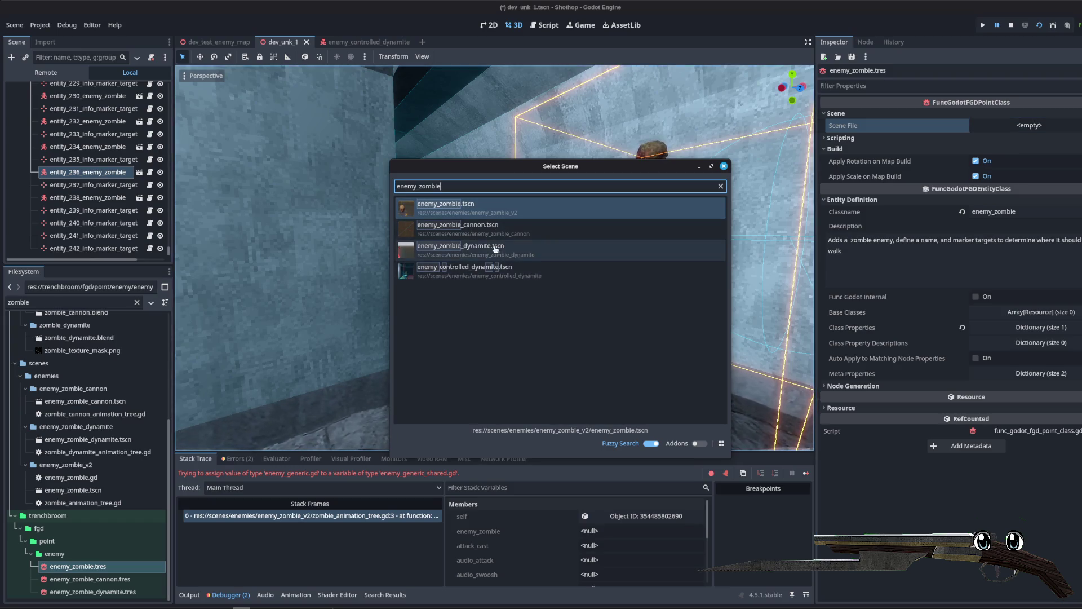
text(controlled)
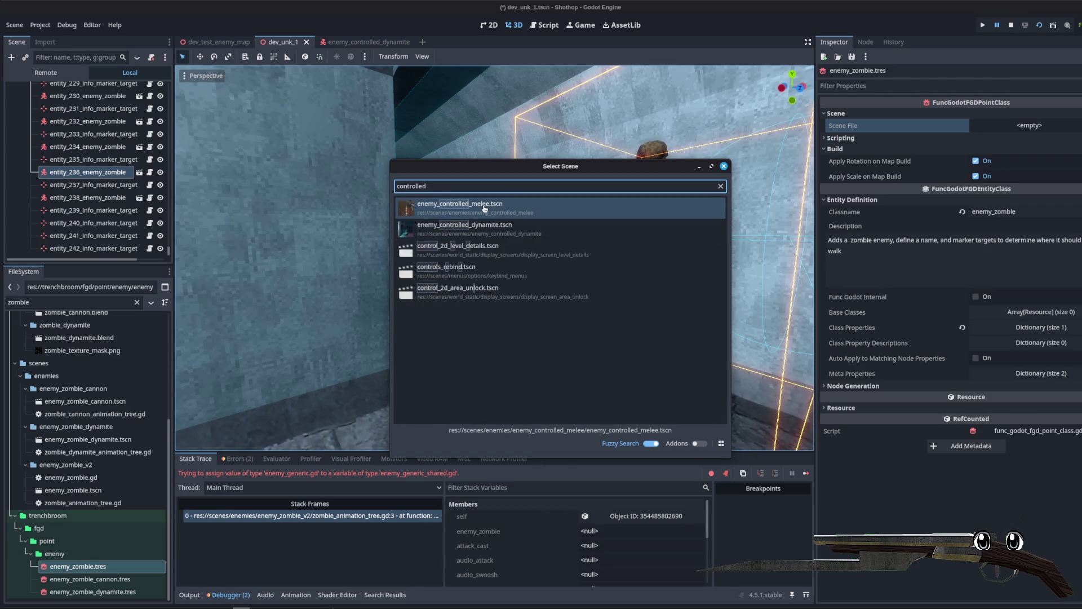
click(485, 209)
key(ctrl+s)
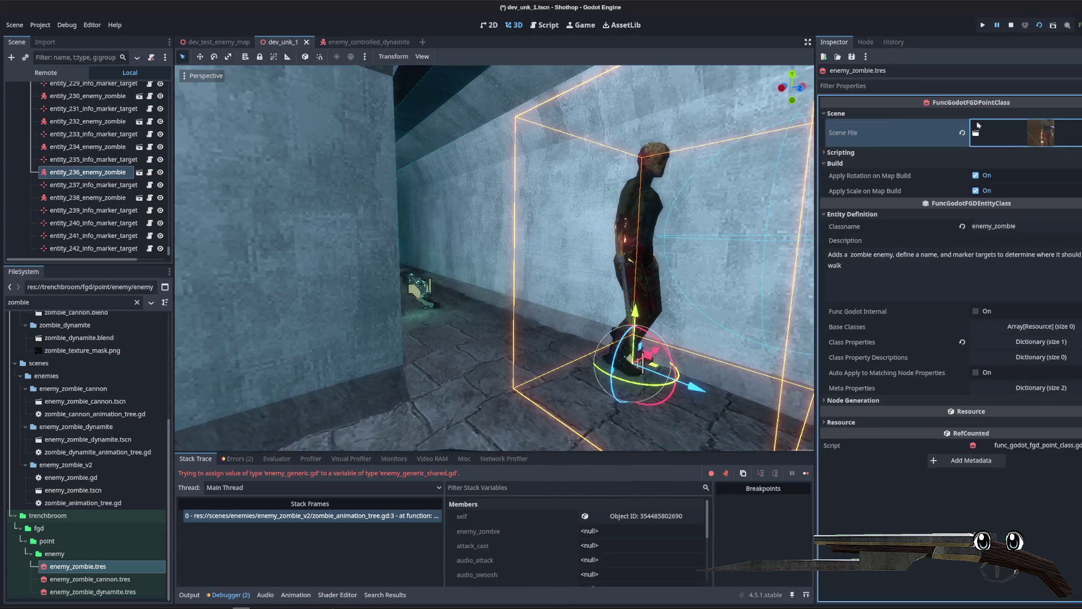
Step: Select FuncGodotMap and rebuild the map with the new zombie scene
click(892, 112)
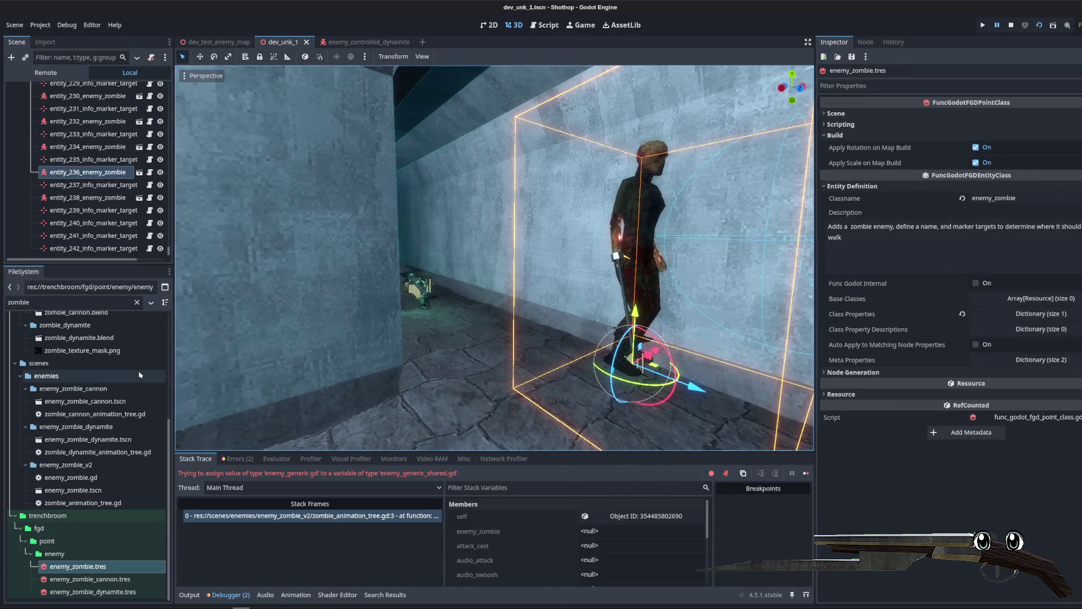
scroll(90, 235, up, 20)
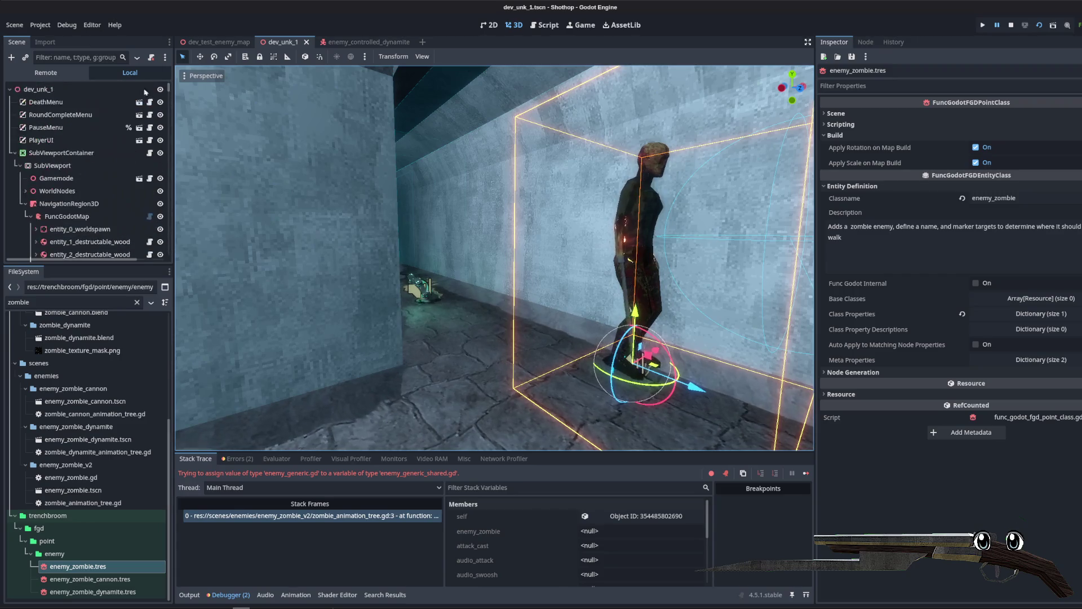
click(569, 176)
click(935, 114)
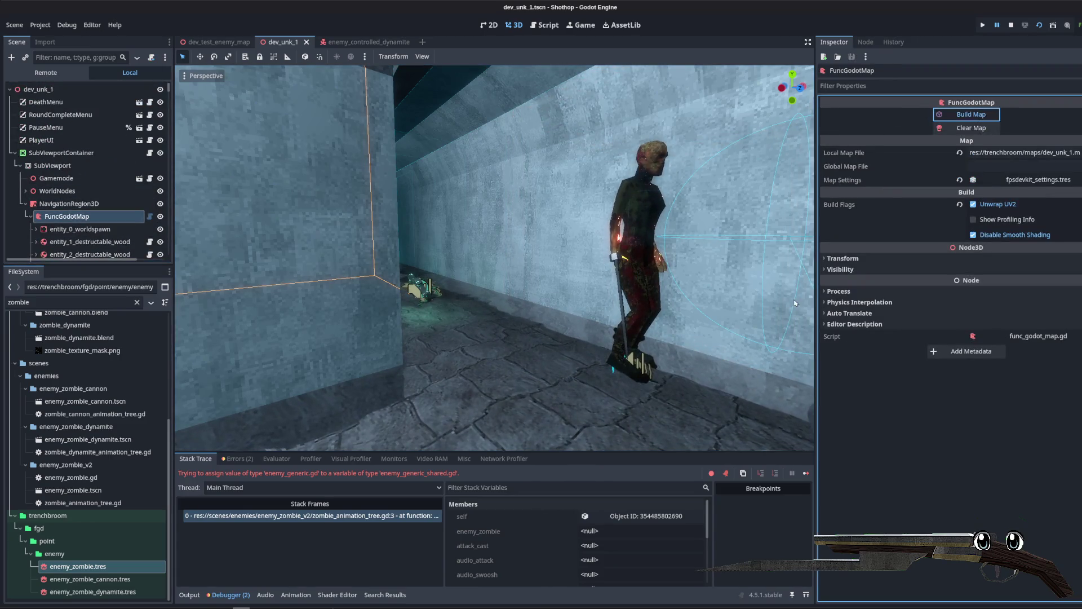
Step: Save the rebuilt level and playtest it, moving forward and shooting the enemies
key(ctrl+s)
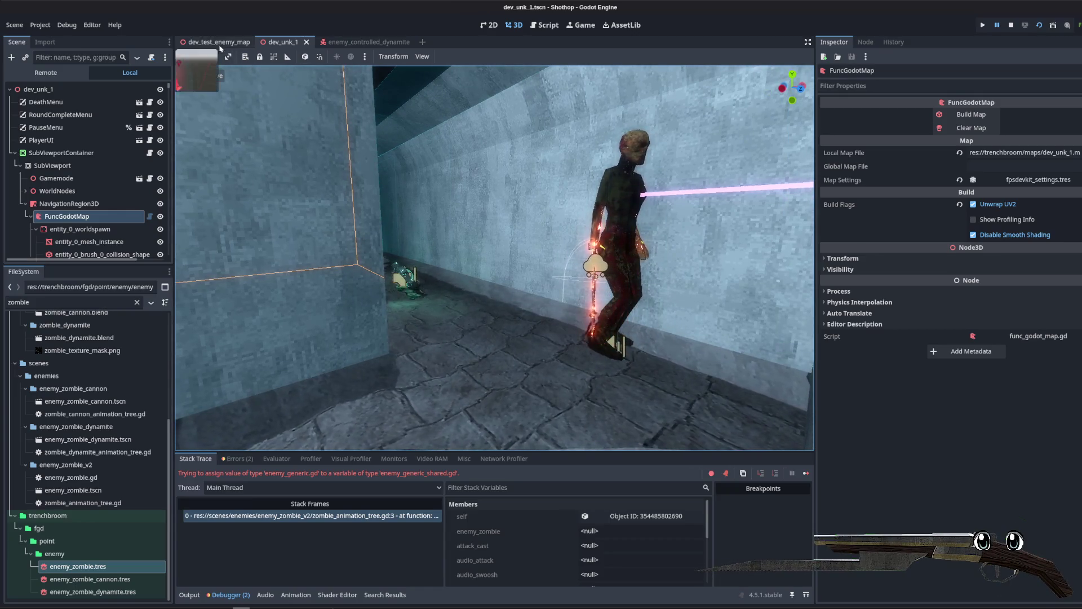
click(1011, 28)
key(F5)
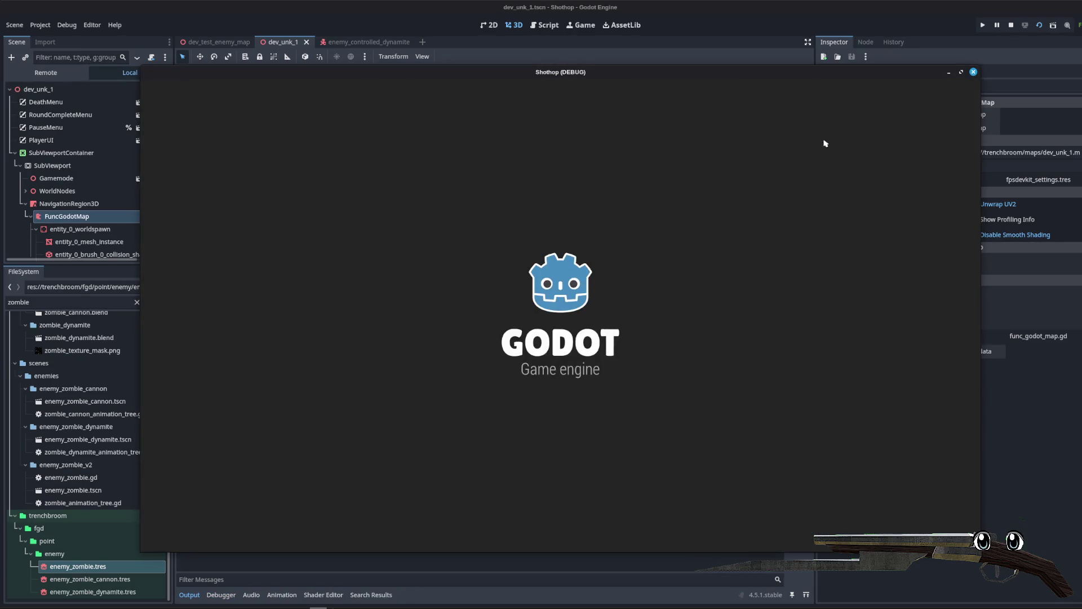
key(w)
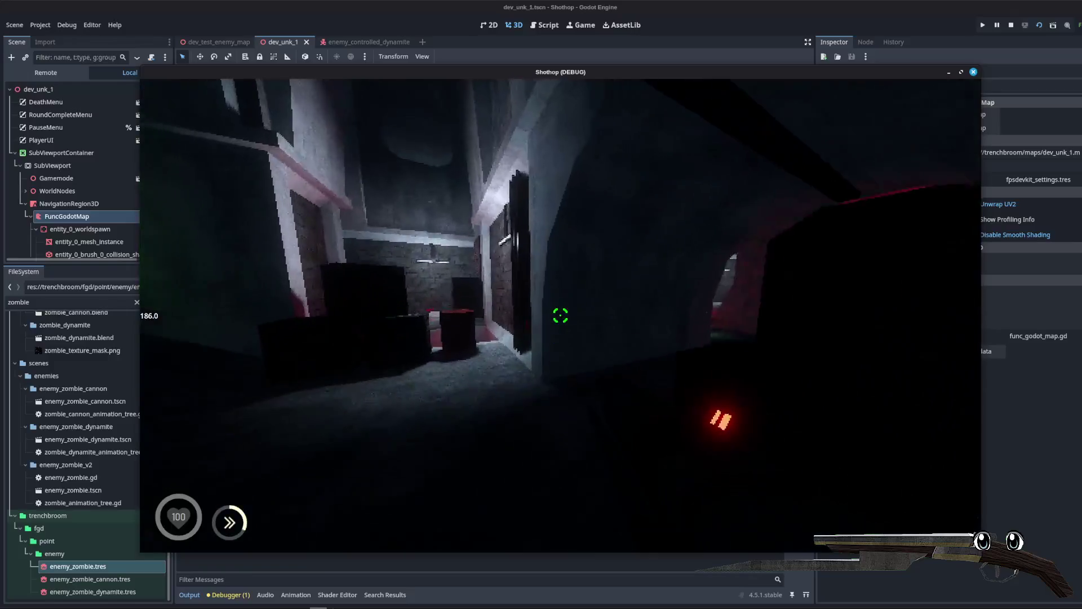
key(w)
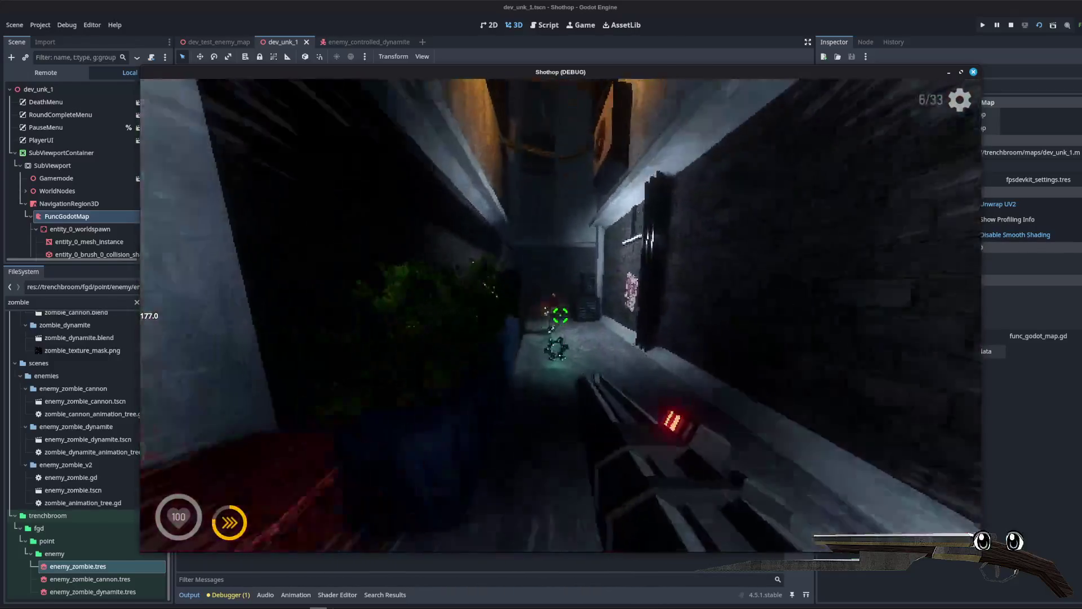
click(560, 315)
key(w)
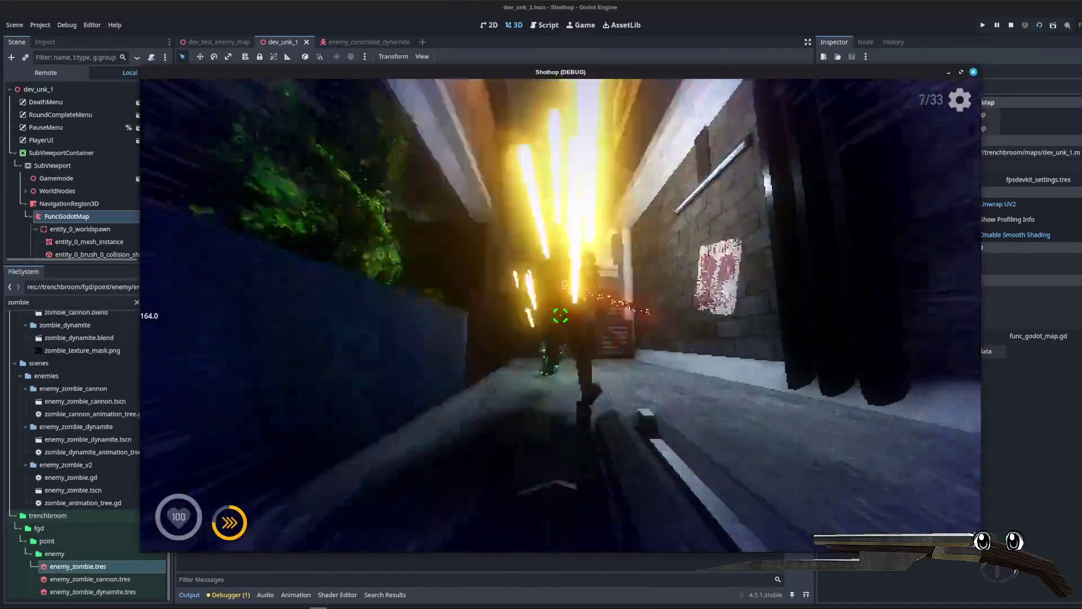
key(w)
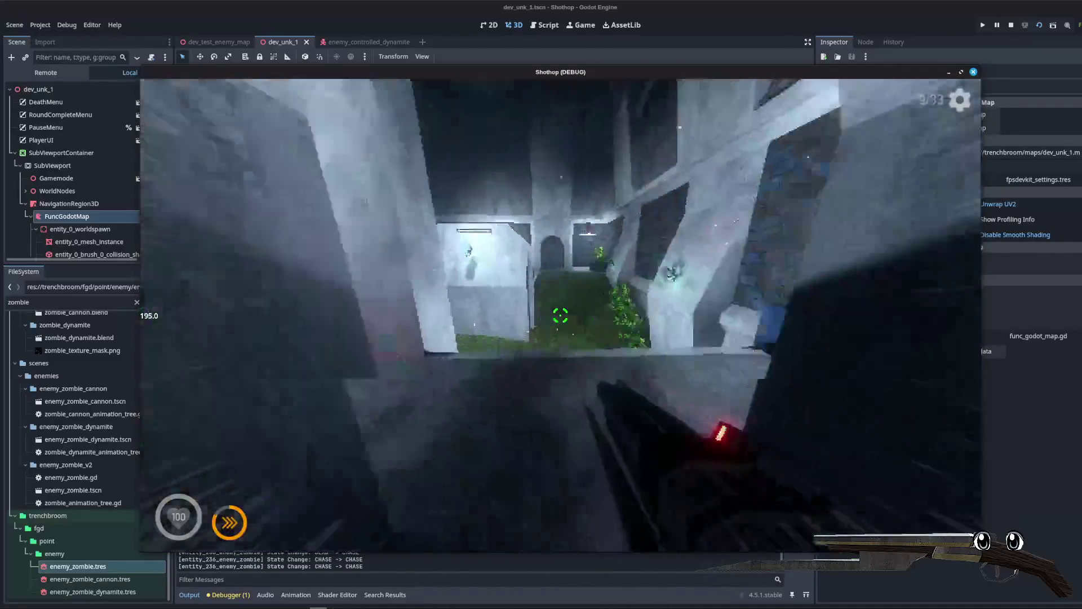
key(w)
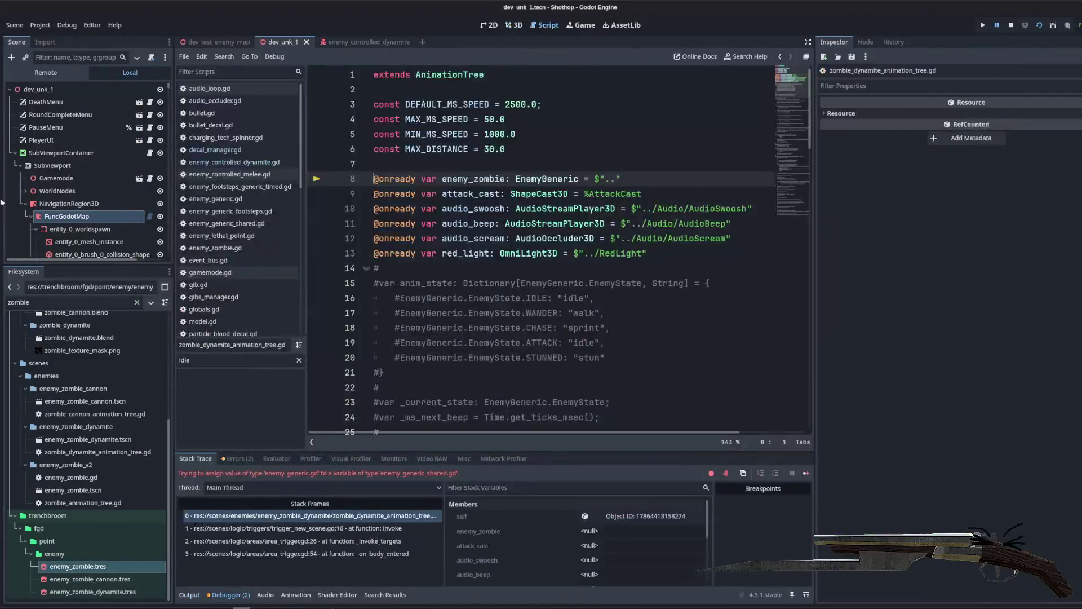
Step: Stop the game and switch to TrenchBroom to open a different map file
click(541, 134)
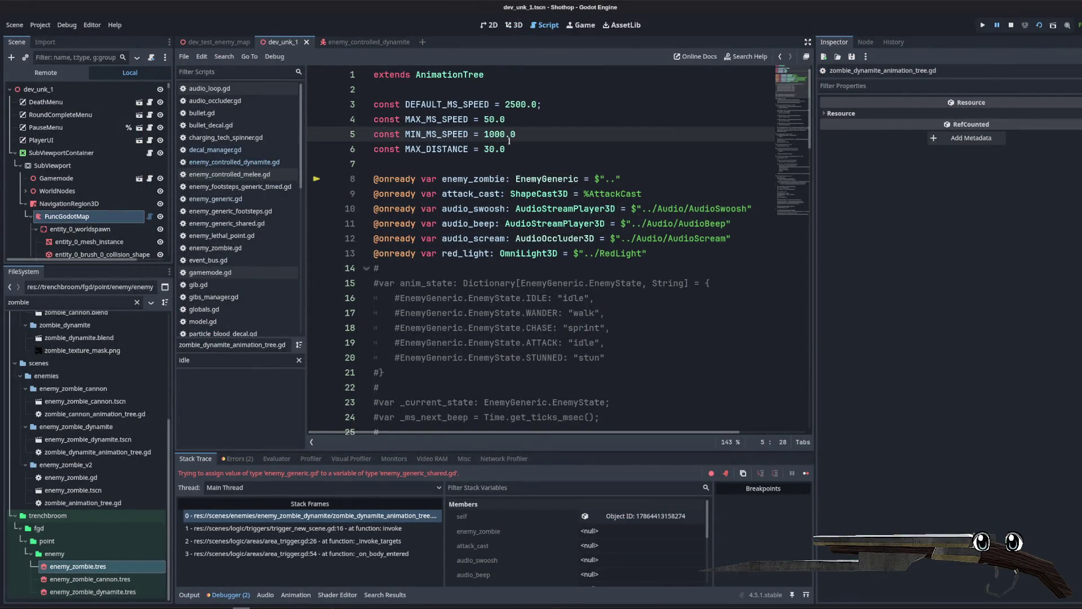
click(1010, 26)
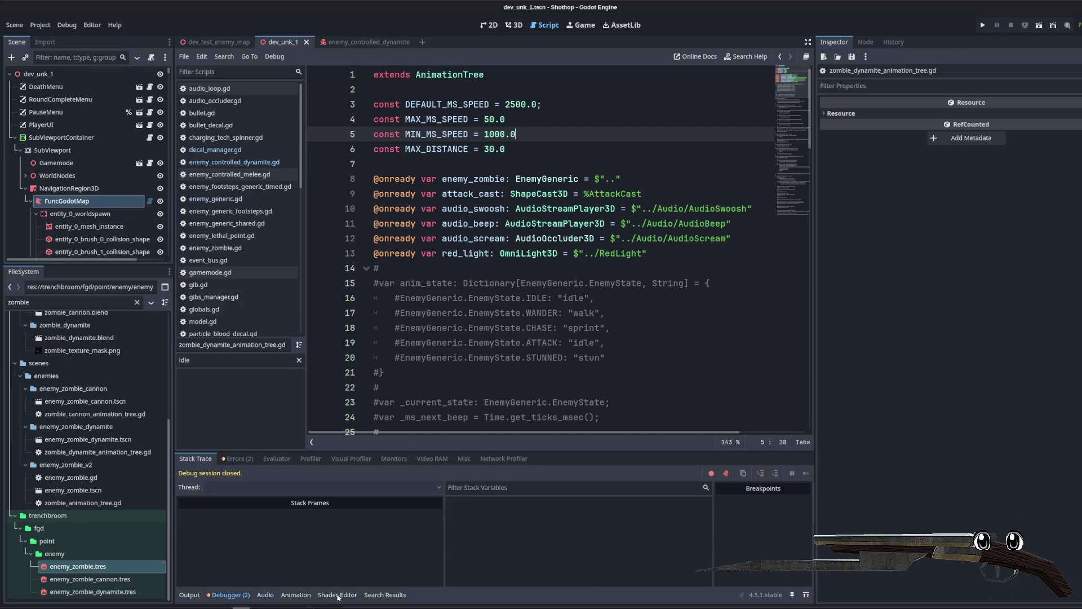
key(alt+Tab)
click(8, 18)
click(22, 41)
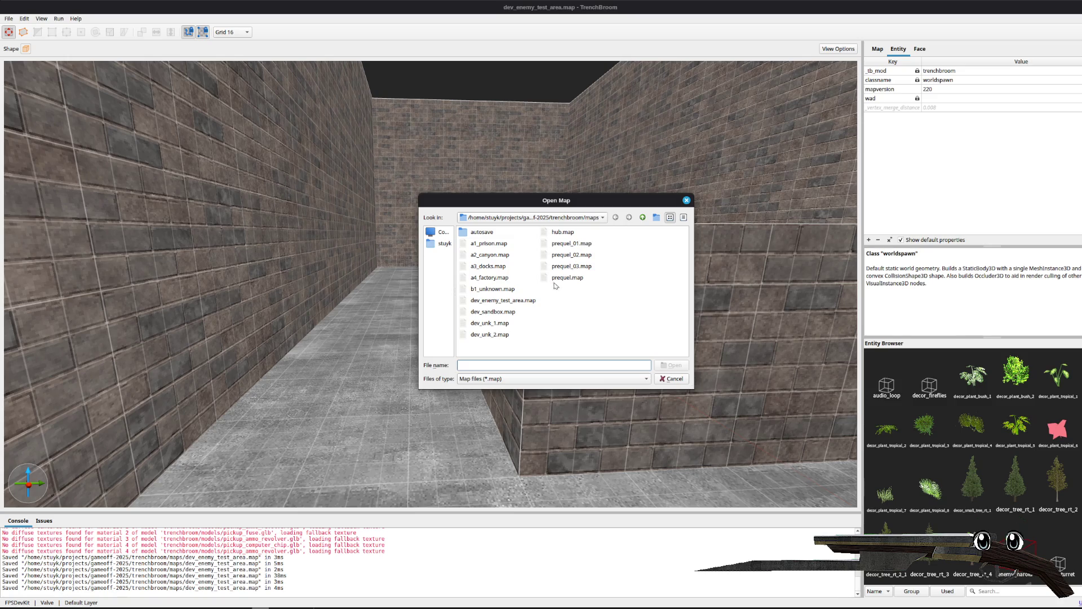
Step: Open dev_unk_1.map in TrenchBroom
key(Escape)
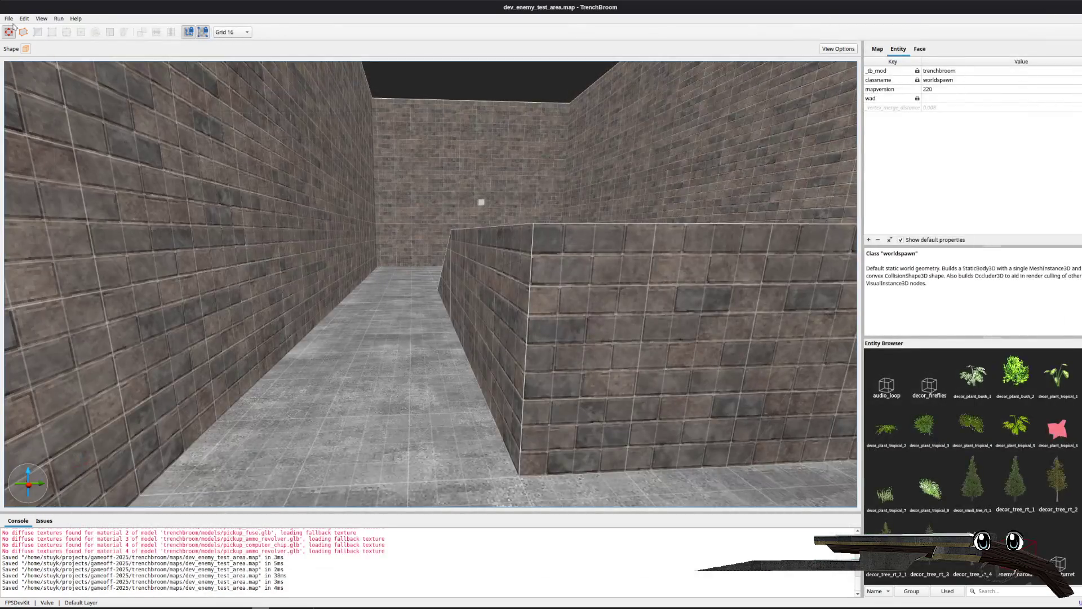
key(alt+f)
key(Down)
key(Return)
double_click(506, 326)
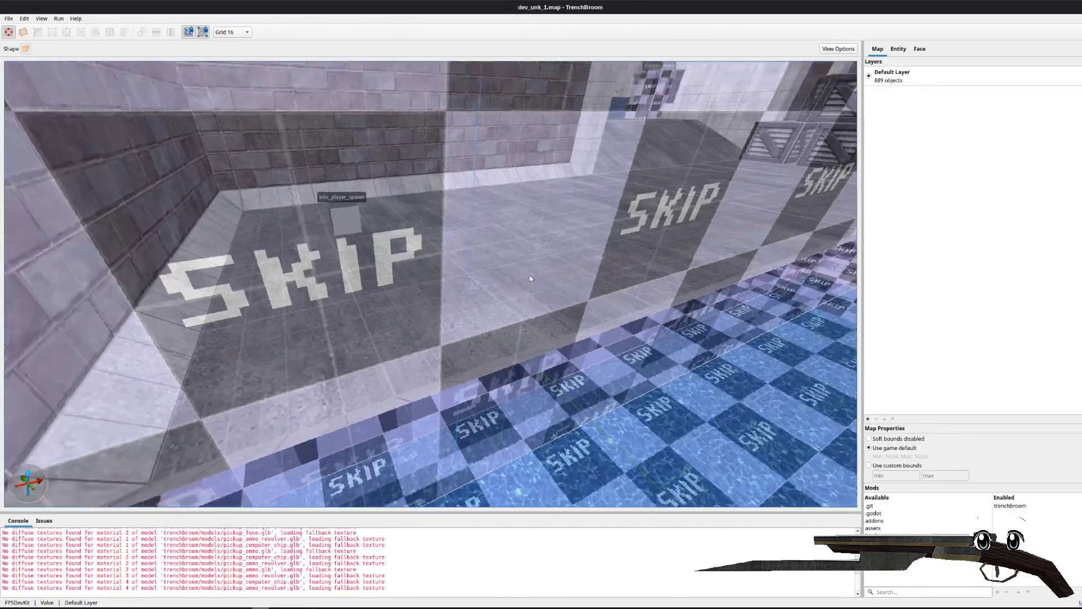
Step: Fly to the trigger_new_scene entity and view its scene_path in the Entity tab
key(w)
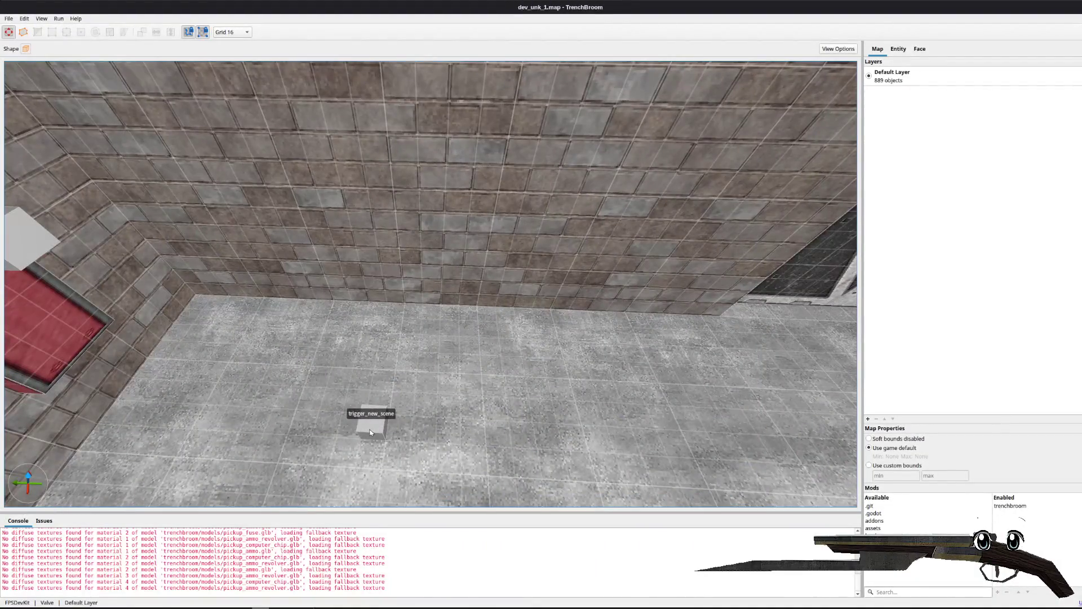
click(370, 432)
click(898, 51)
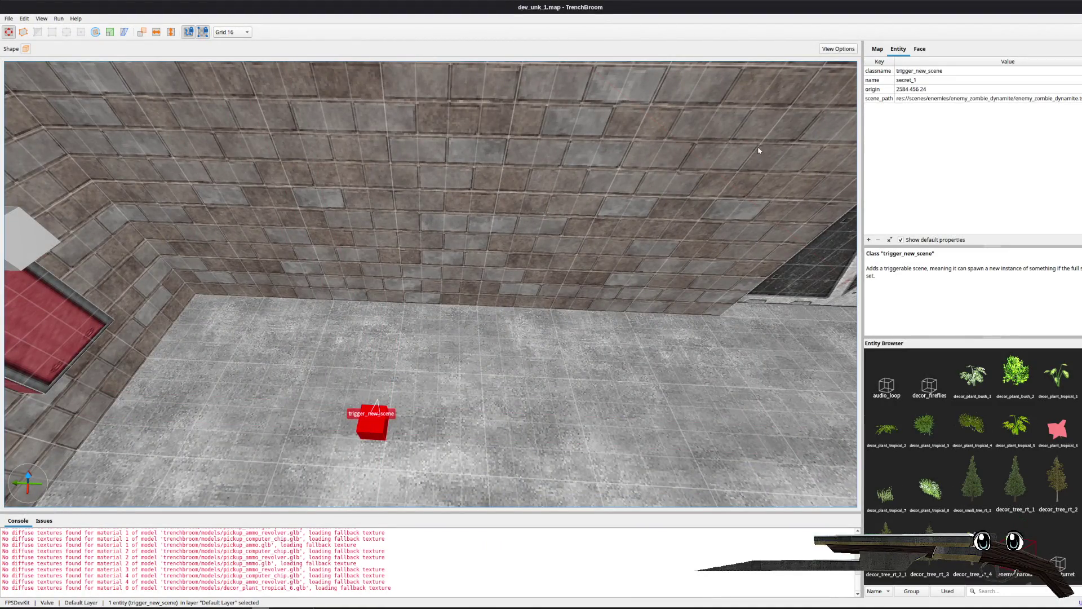
key(d)
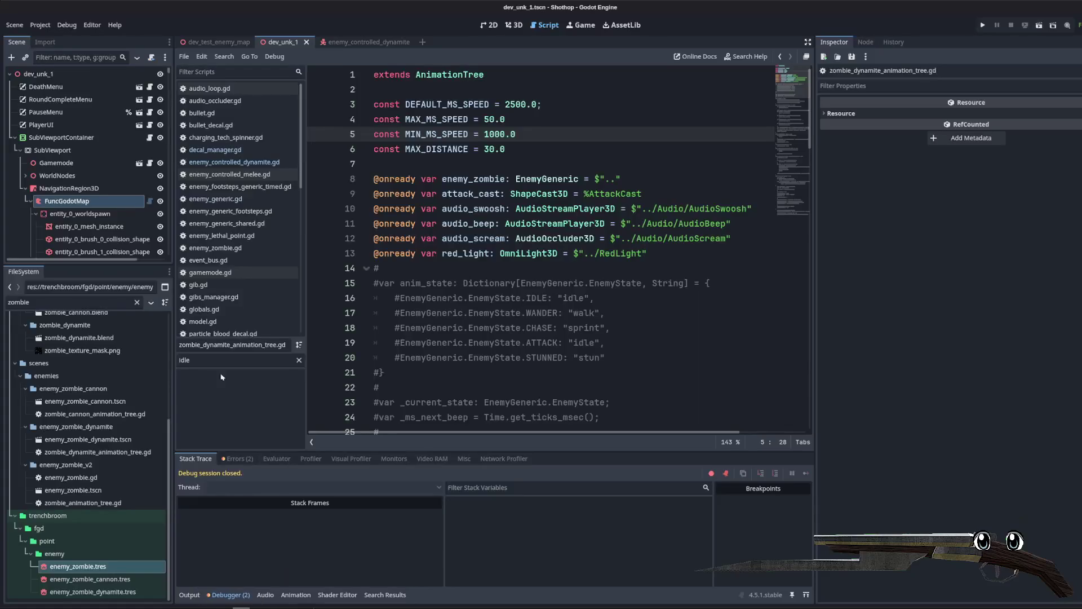
Step: Filter for 'controlled' and copy the file path of enemy_controlled_dynamite.tscn
scroll(78, 420, up, 4)
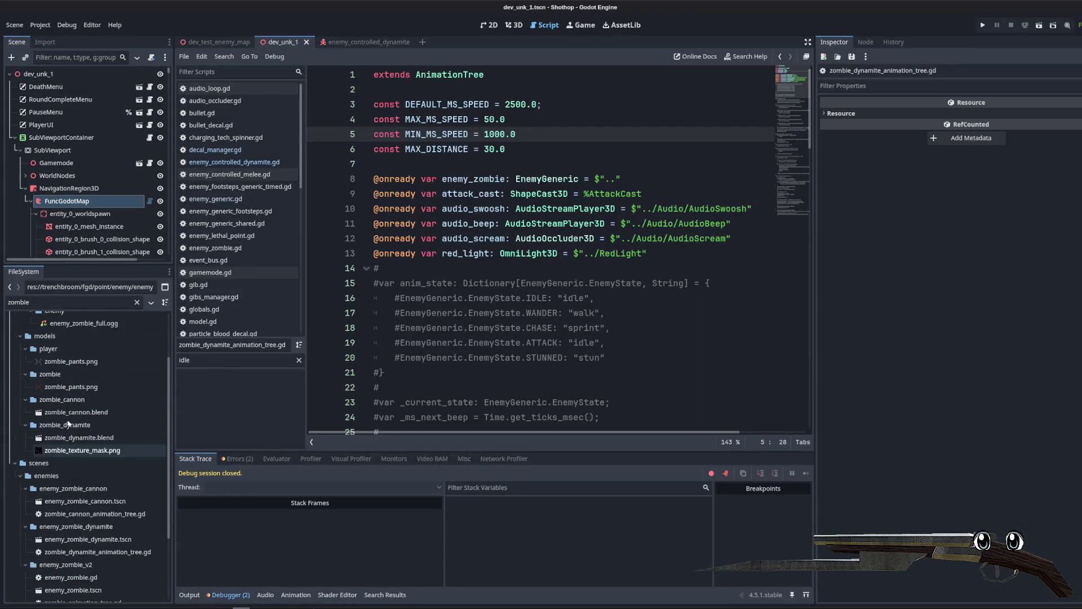
scroll(82, 387, up, 3)
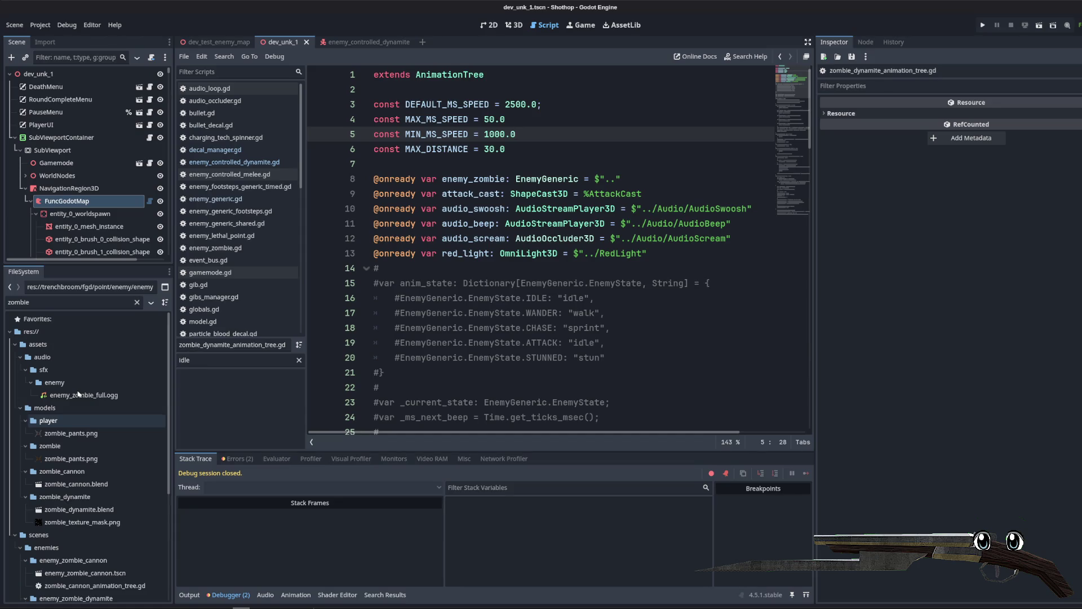
scroll(78, 395, down, 7)
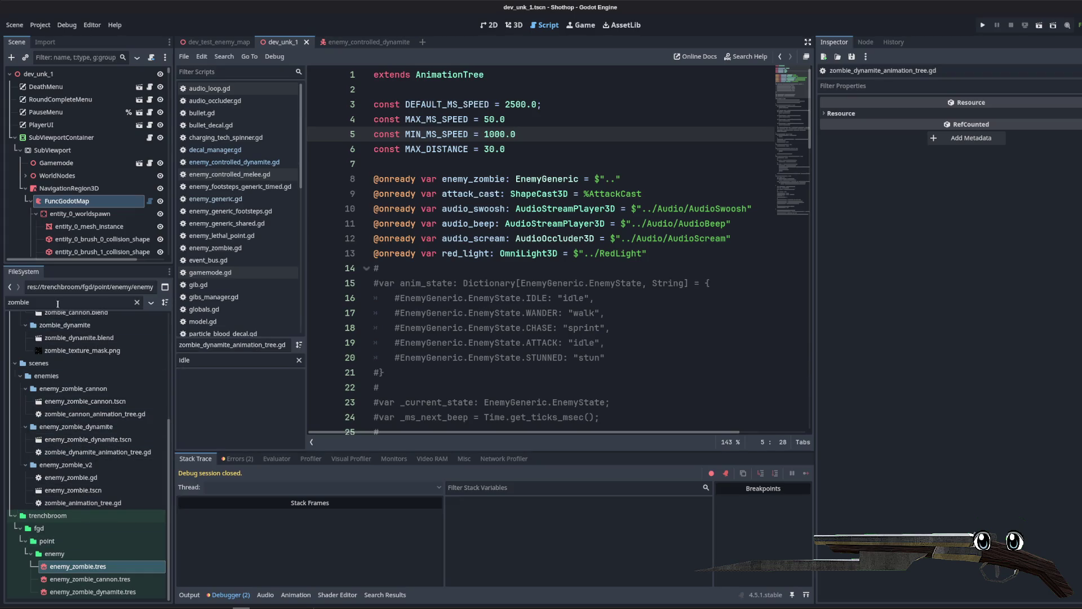
text(controlled)
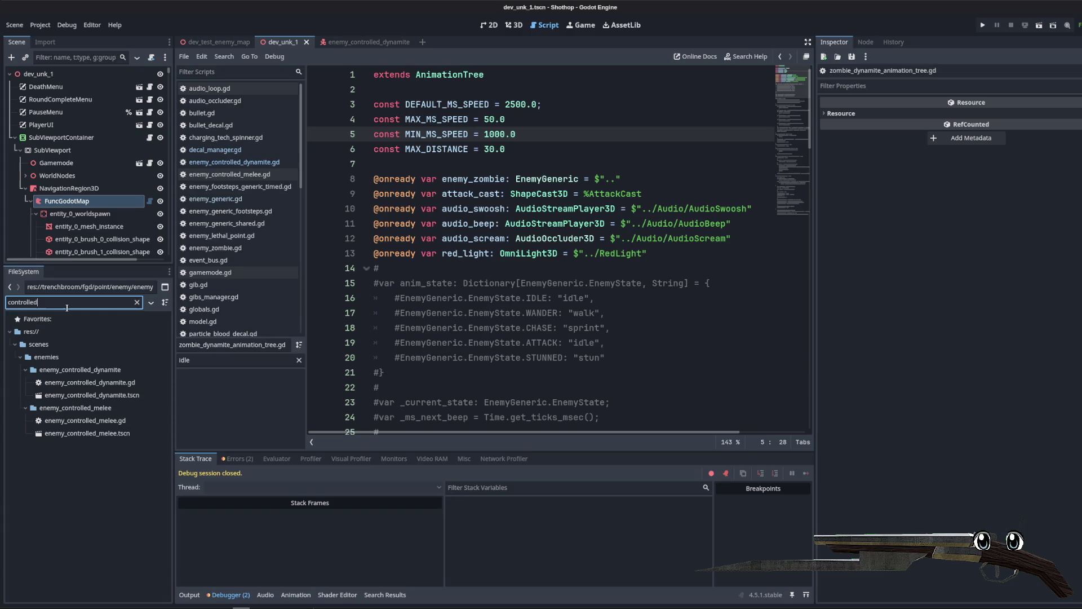
right_click(83, 395)
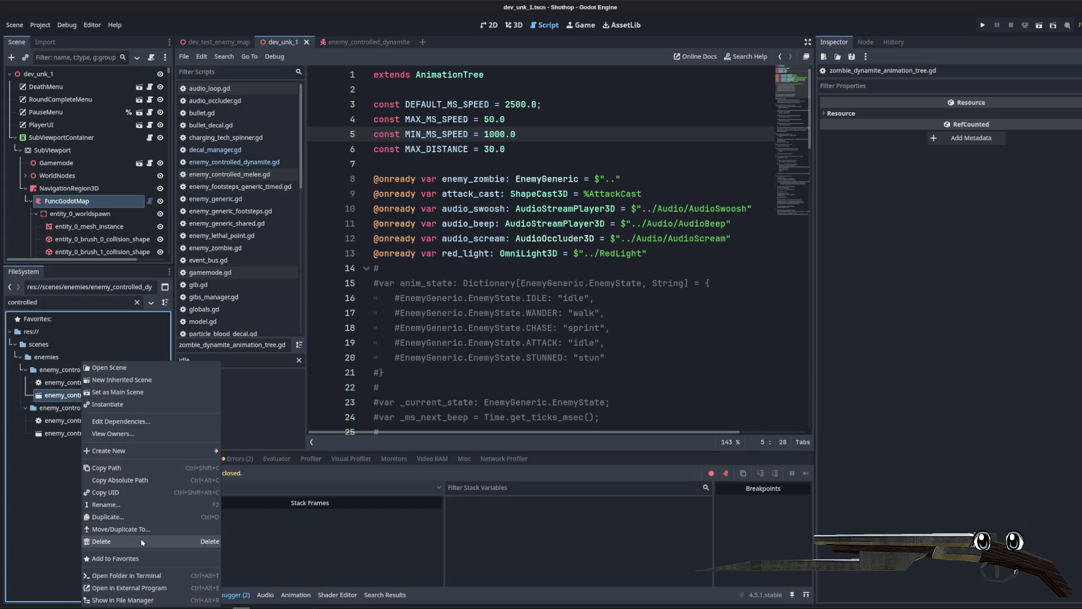
click(108, 468)
Step: Switch to the dev_unk_1.map TrenchBroom window from the taskbar
mouse_move(280, 607)
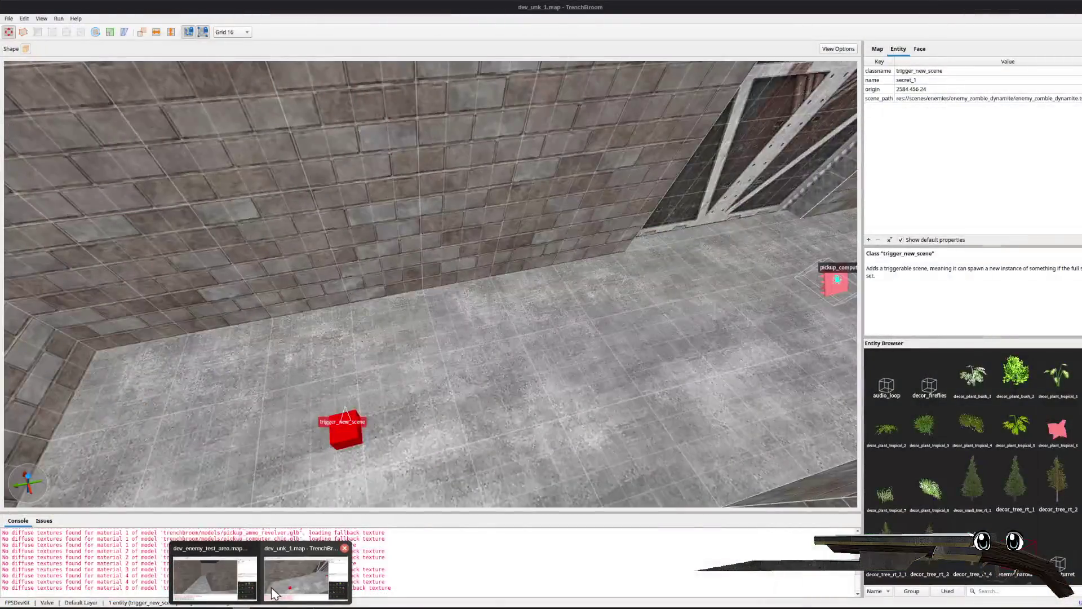
mouse_move(240, 590)
click(305, 578)
Step: Paste the enemy_controlled_dynamite.tscn path into scene_path, save dev_unk_1.map and return to Godot
double_click(1054, 99)
key(Return)
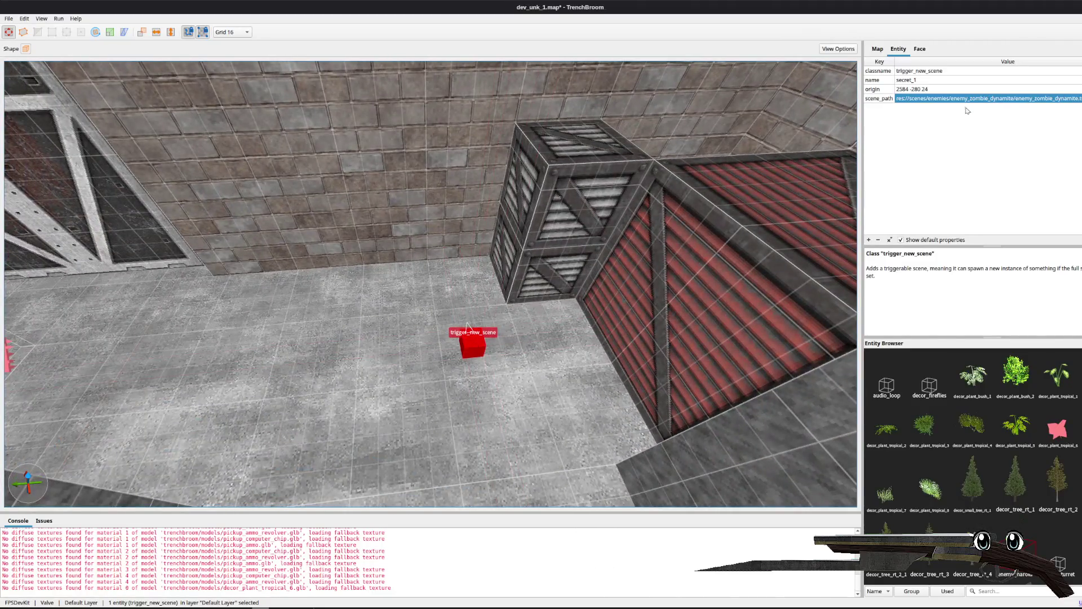
double_click(965, 99)
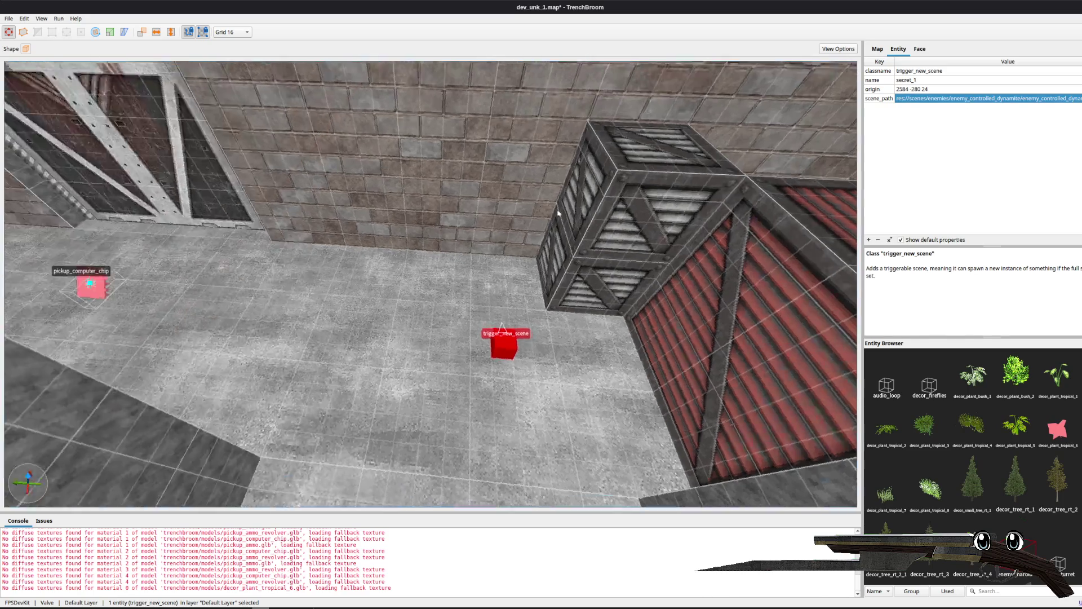
key(ctrl+s)
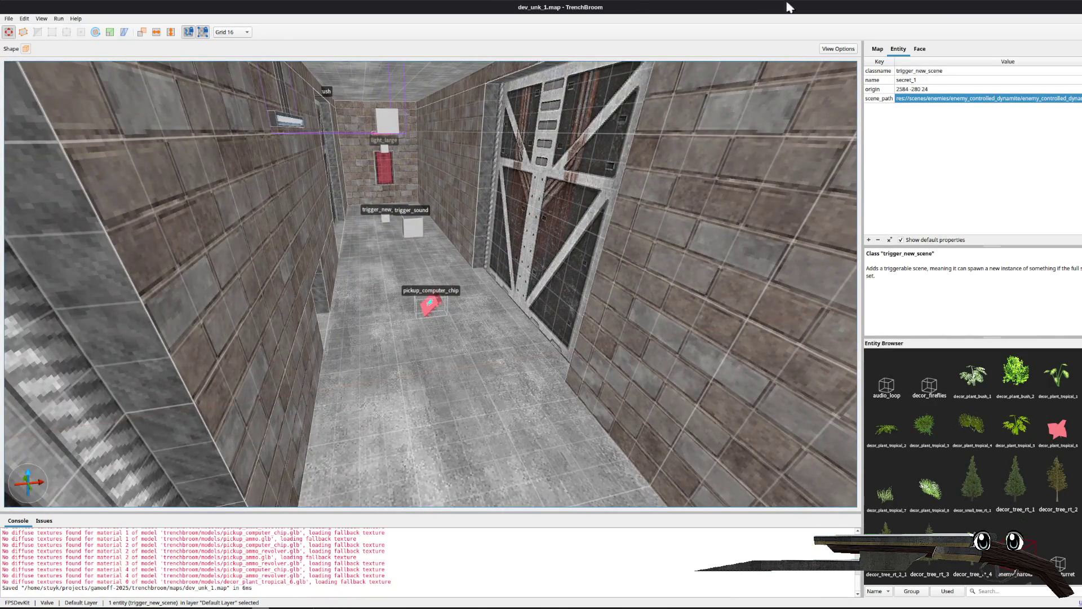
key(alt+Tab)
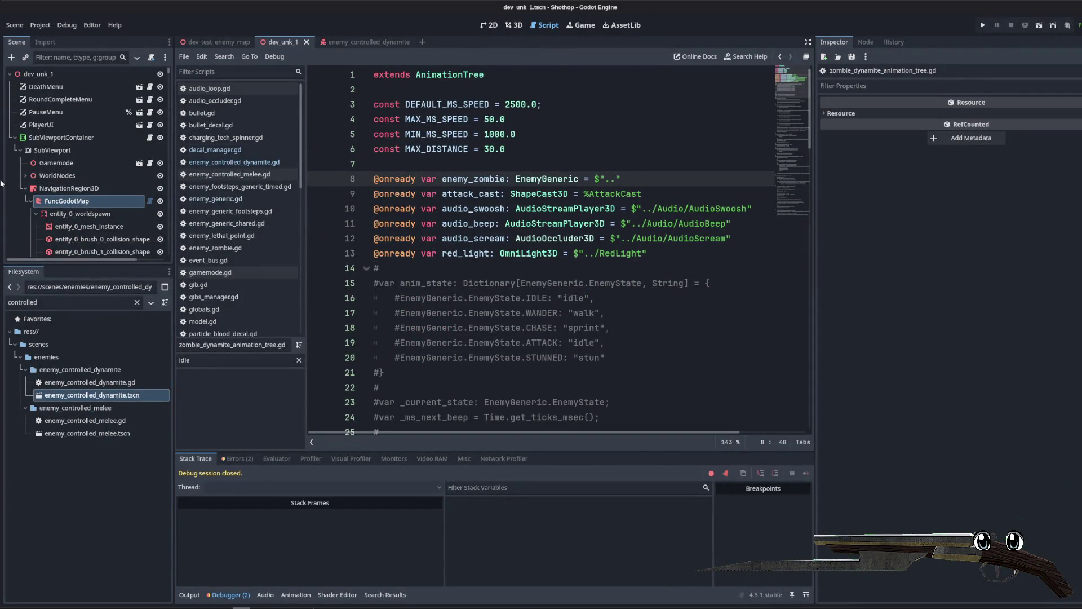
Step: Rebuild the dev_unk_1 map and play-test the level with the controlled enemies
click(984, 113)
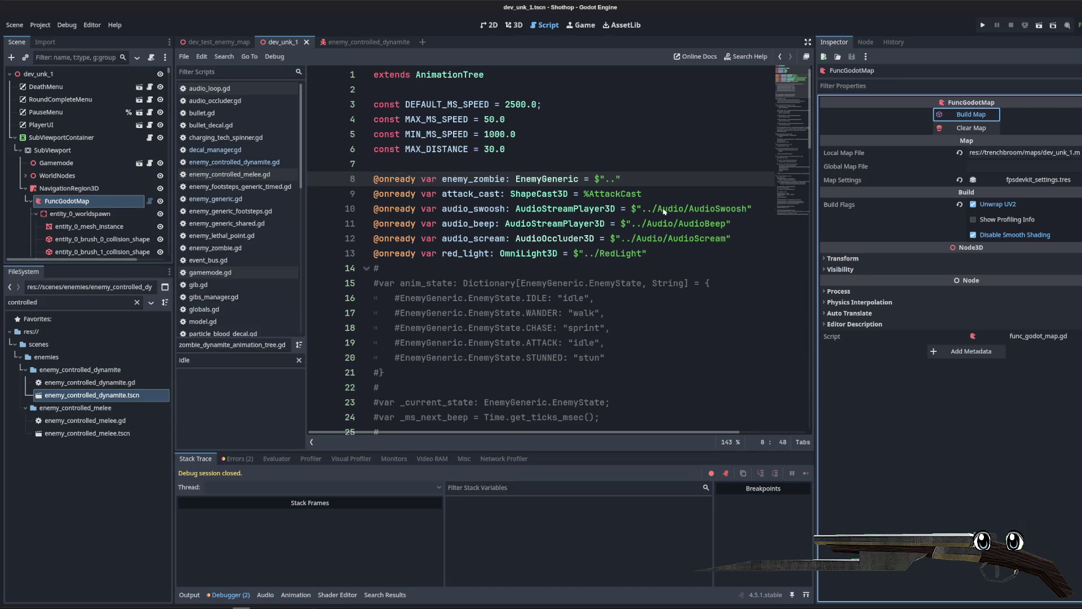
click(282, 44)
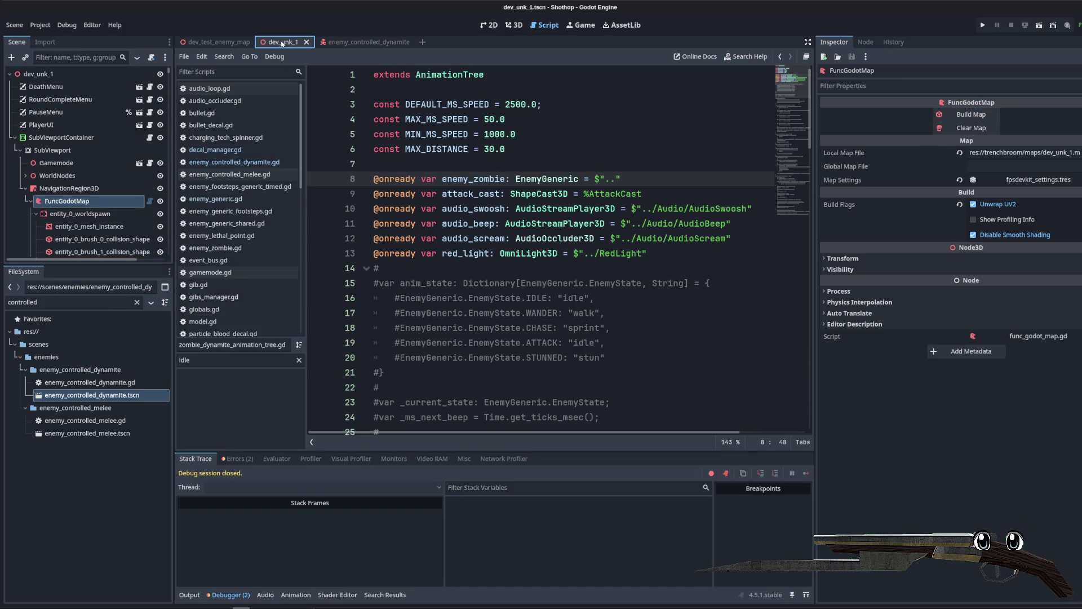
click(516, 26)
key(F5)
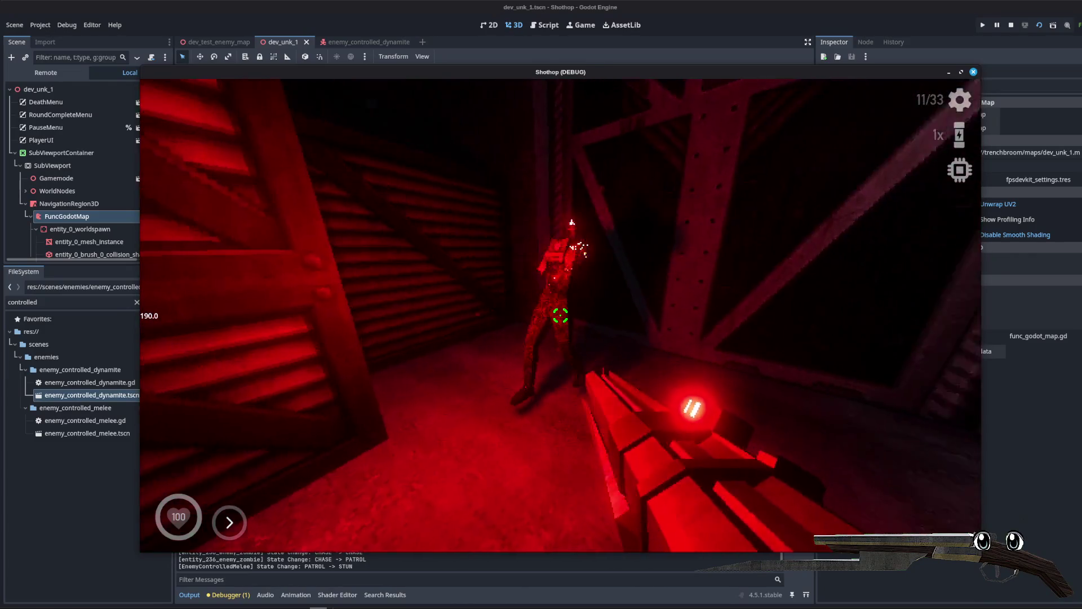
key(F8)
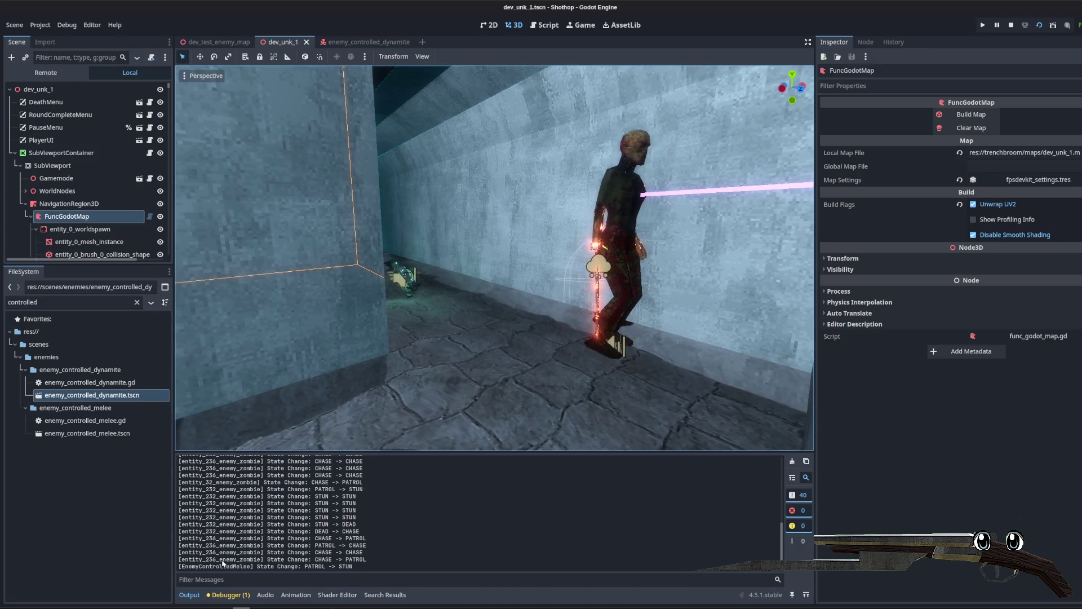
Step: Review the output log and open the enemy_controlled_dynamite scene tab
scroll(414, 556, up, 15)
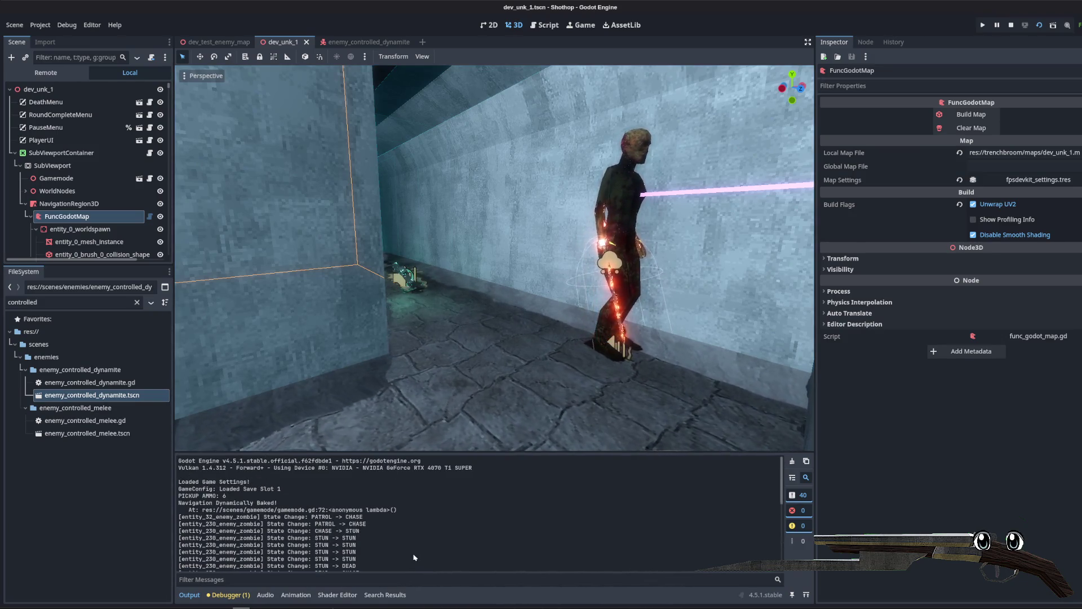
scroll(417, 556, down, 15)
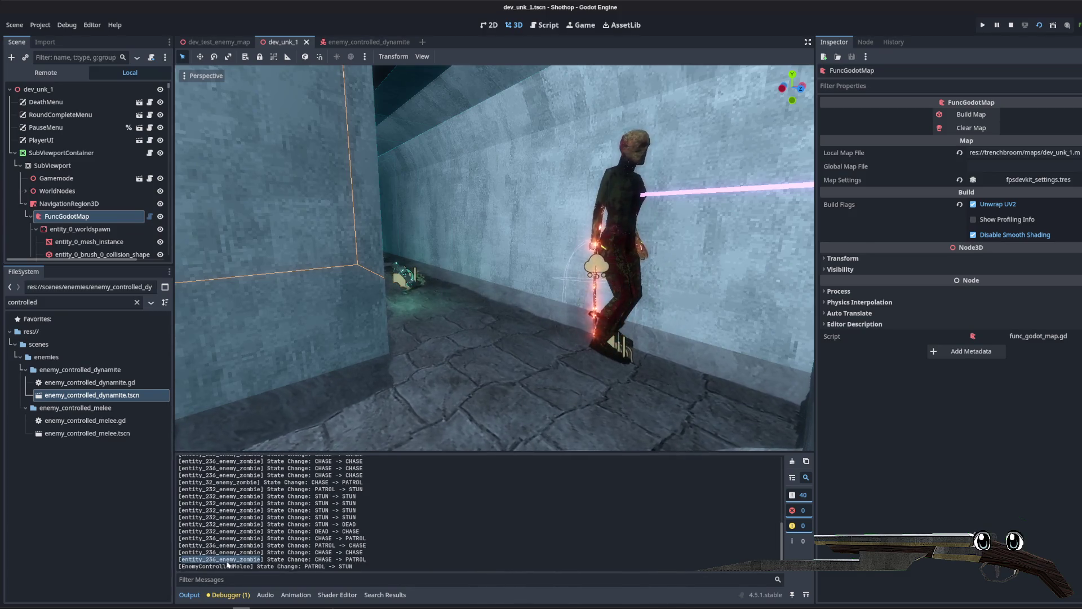
click(291, 547)
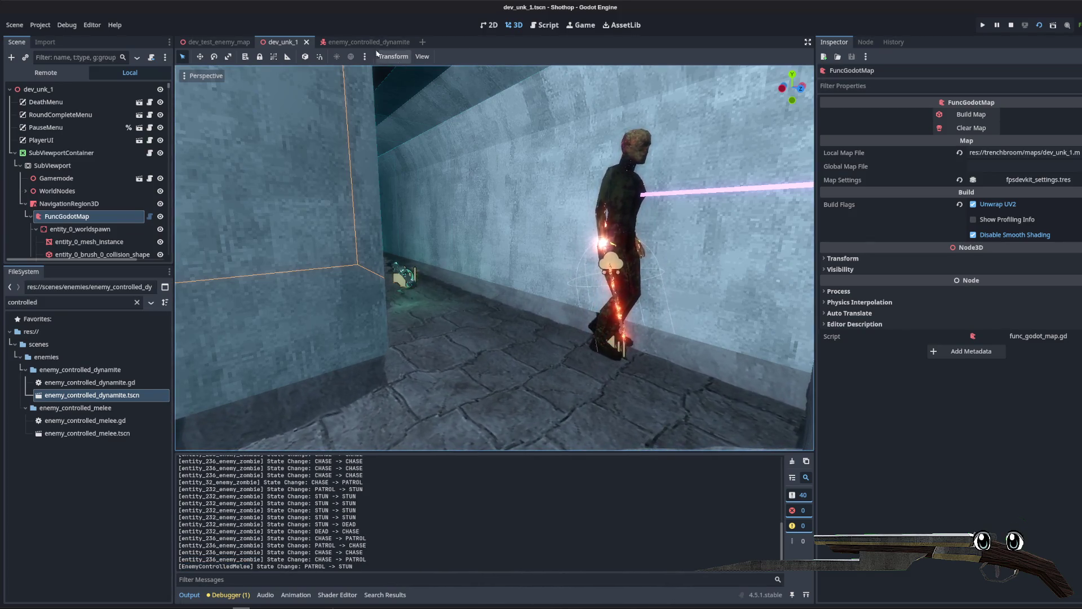
click(368, 42)
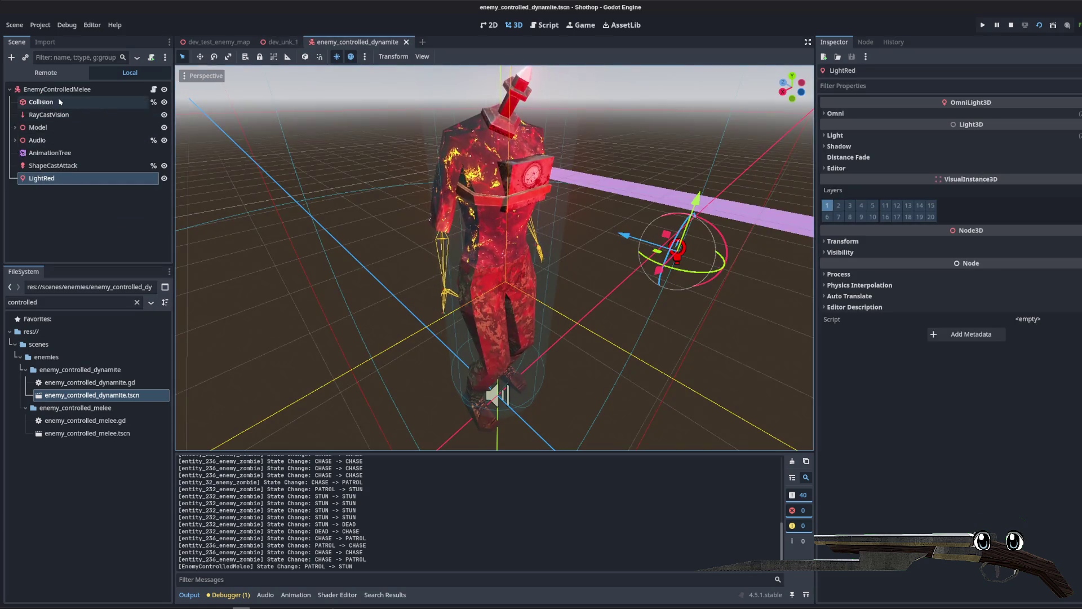
Step: Rename the dynamite scene's root node to EnemyControlledDynamite and save the scene
click(85, 92)
click(105, 94)
text(Dynamite)
key(Return)
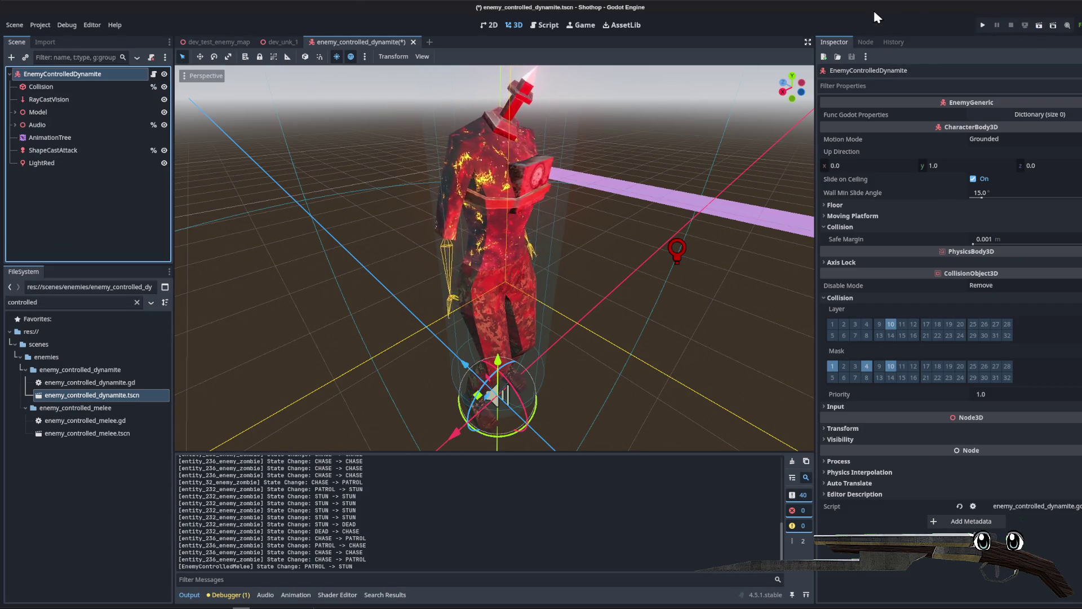
key(ctrl+s)
click(280, 96)
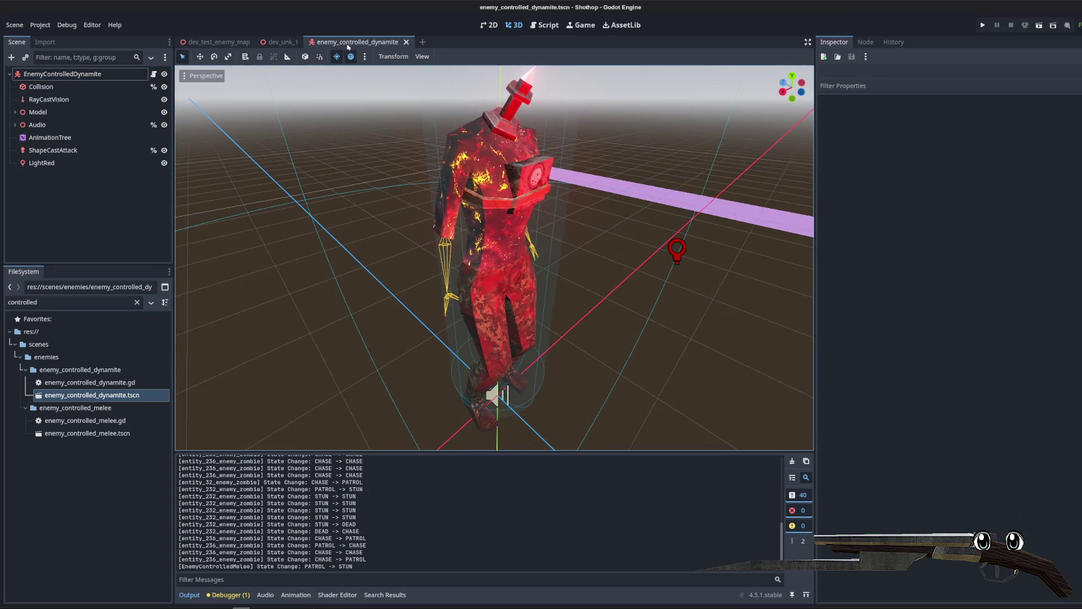
Step: Return to dev_unk_1, collapse the NavigationRegion3D branch and switch to the script editor
click(279, 49)
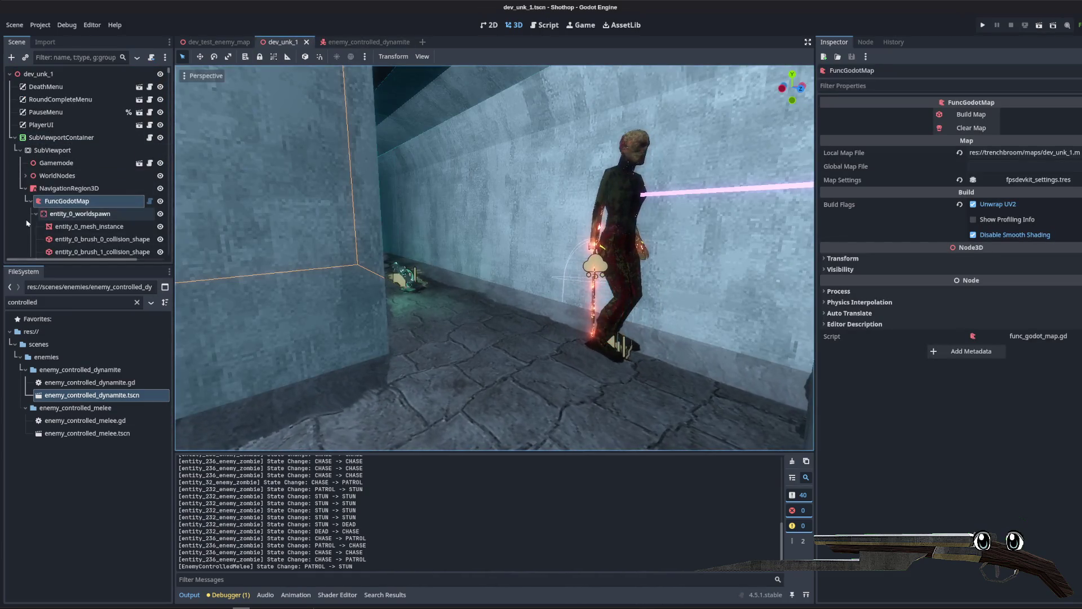
click(26, 188)
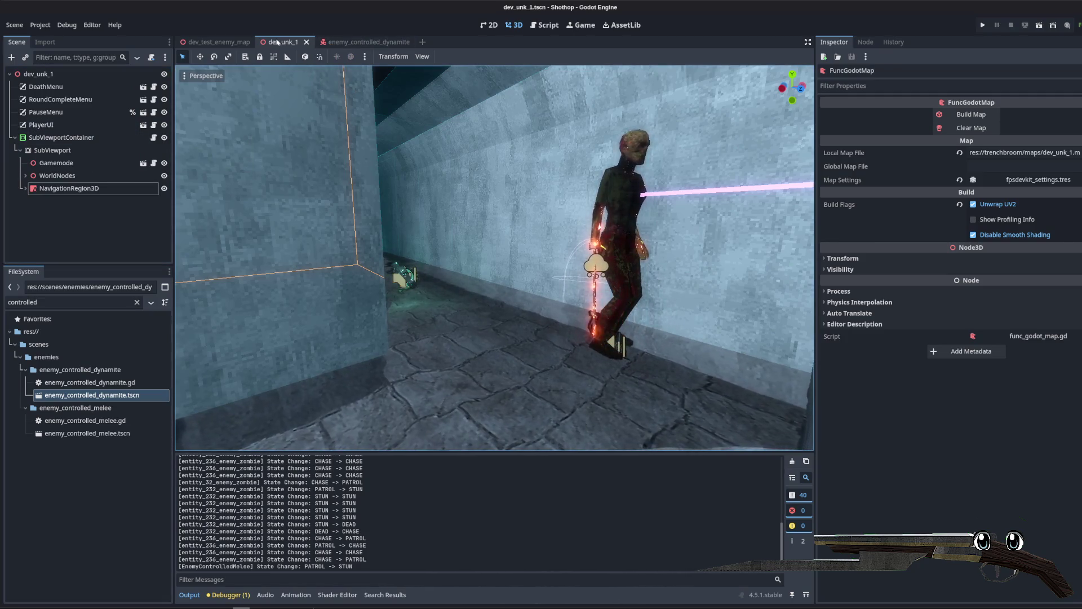
click(564, 26)
Step: Filter the script list by 'player' and open player.gd
click(245, 72)
text(g)
key(BackSpace)
text(player)
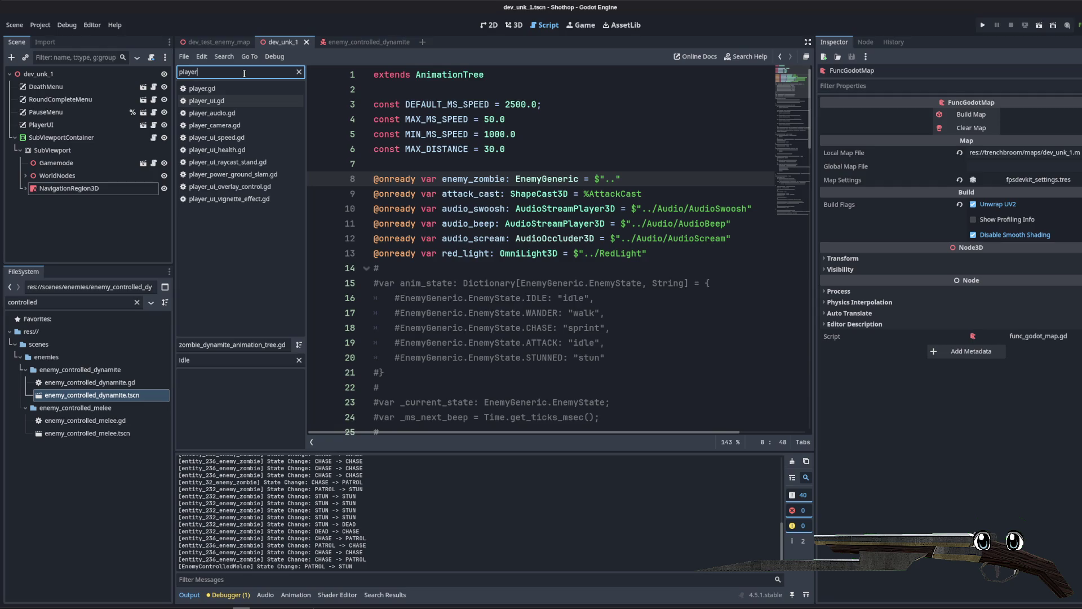
click(220, 90)
scroll(676, 226, down, 6)
click(711, 226)
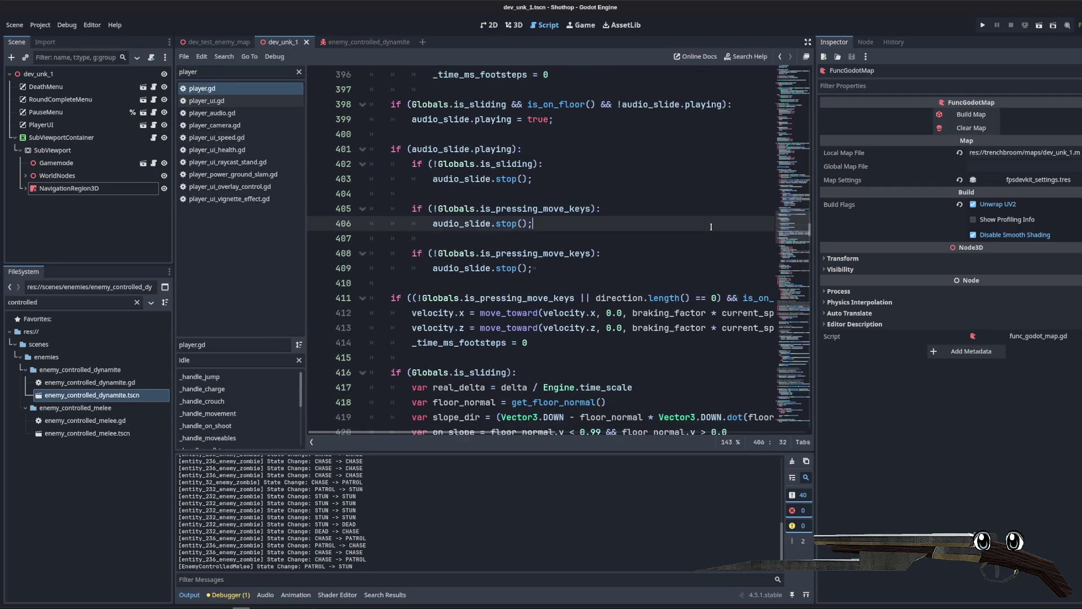
Step: Search player.gd for 'handle_moveme' and widen the code area
key(ctrl+f)
text(handle)
key(BackSpace)
text(movement)
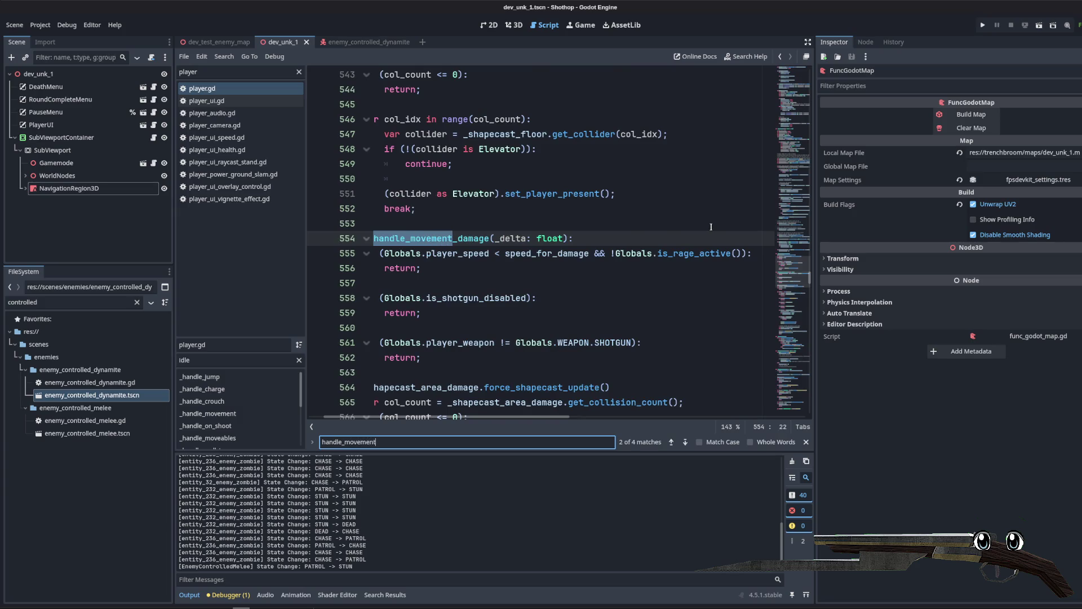
scroll(711, 227, down, 6)
drag(815, 299, 950, 299)
scroll(509, 408, down, 2)
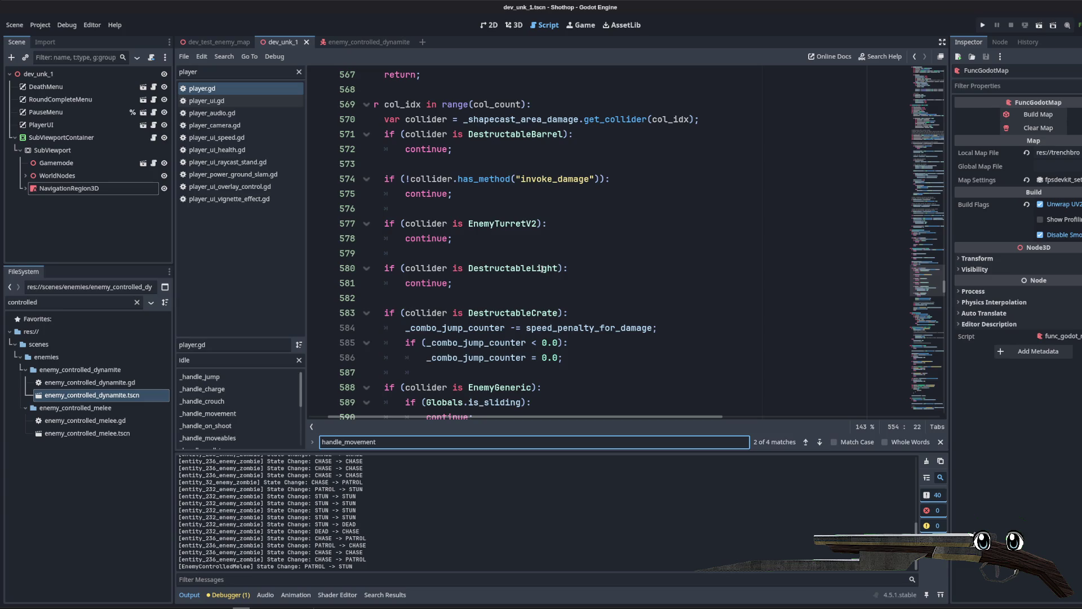
scroll(444, 421, left, 2)
Step: Tidy the blank lines after the DestructableLight continue line
click(518, 288)
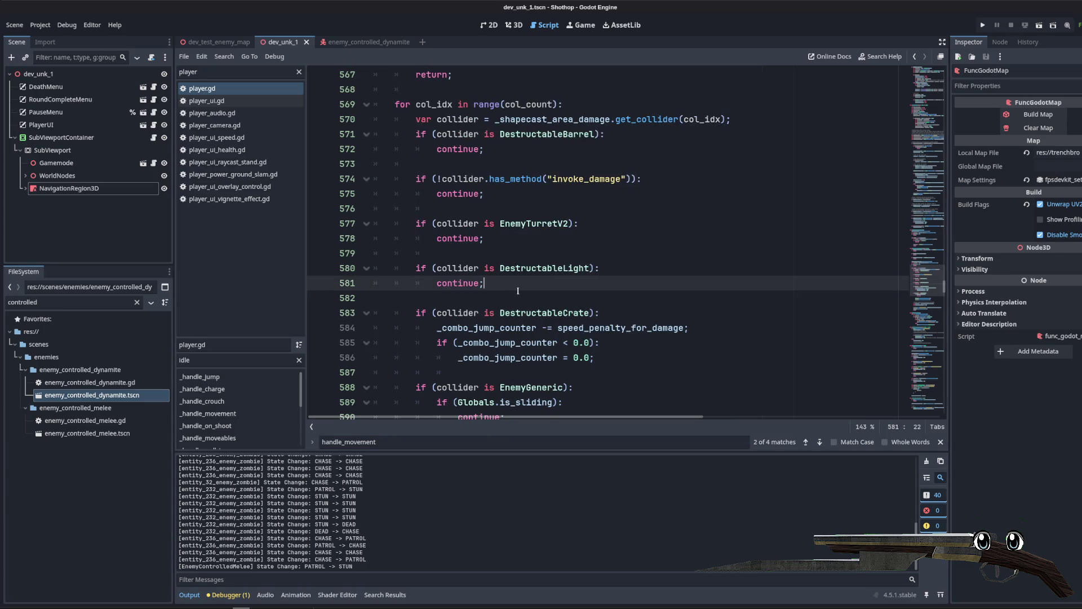
key(Return)
key(Return)
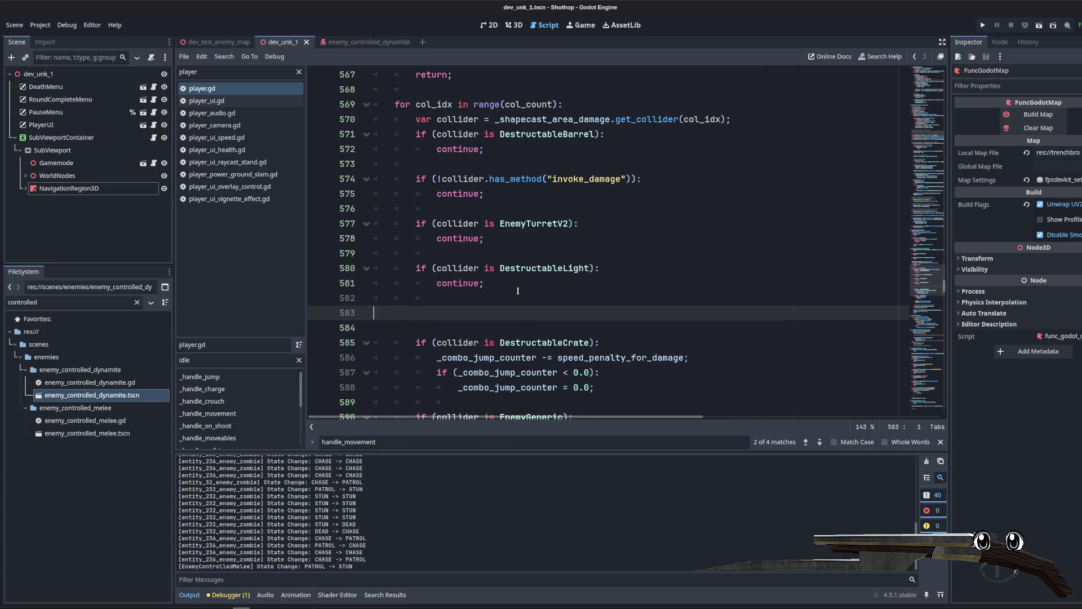
key(BackSpace)
key(Down)
key(BackSpace)
scroll(517, 290, down, 4)
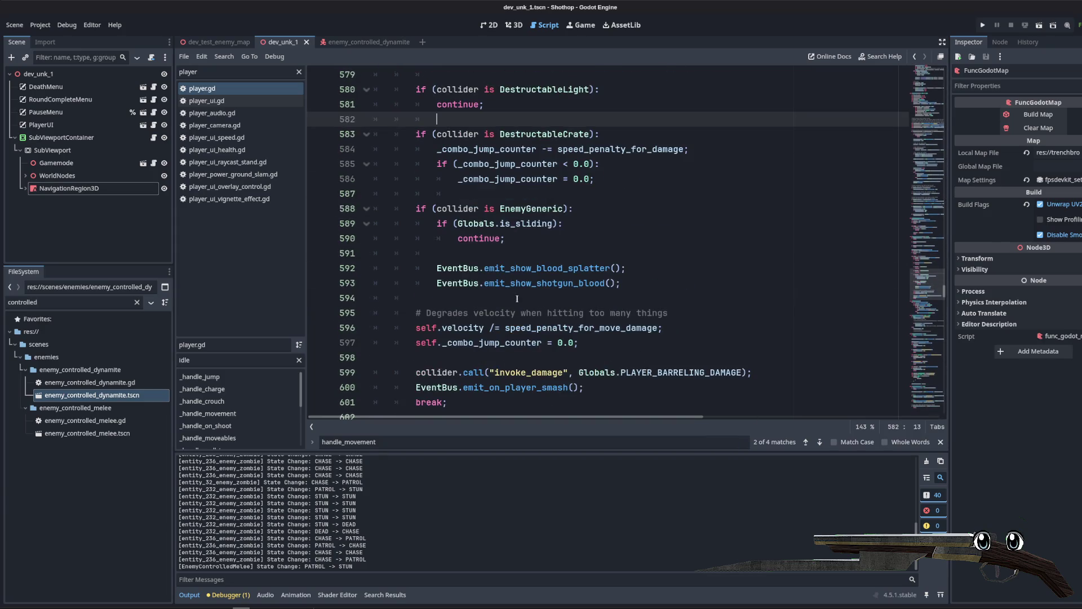
scroll(536, 285, down, 1)
scroll(619, 282, up, 1)
Step: Indent the velocity penalty and combo reset lines into the EnemyGeneric branch, with the comment above them
click(707, 273)
click(502, 210)
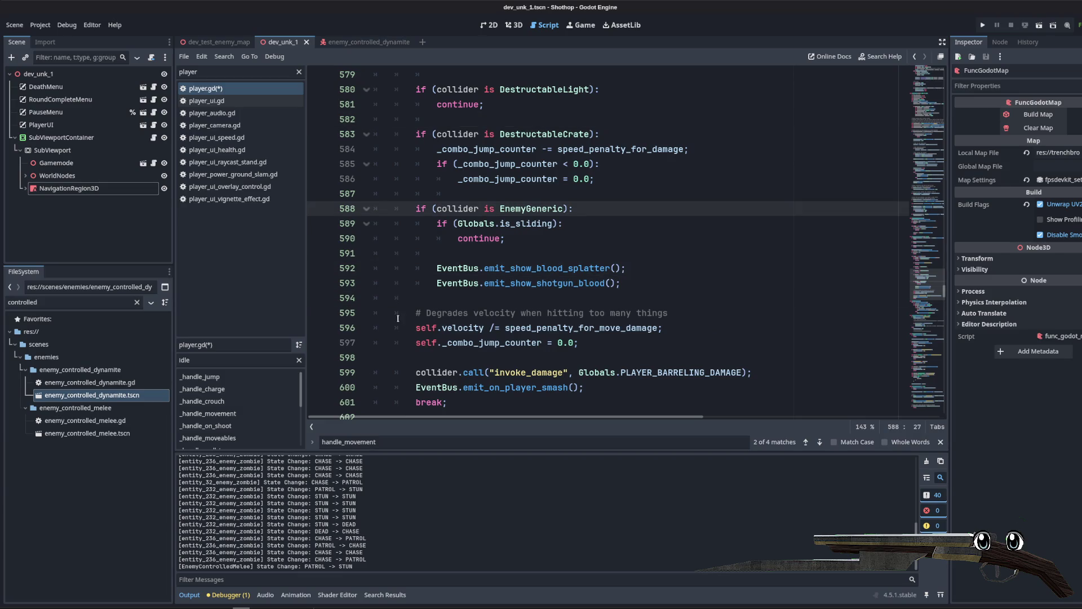
drag(415, 328, 563, 341)
key(Tab)
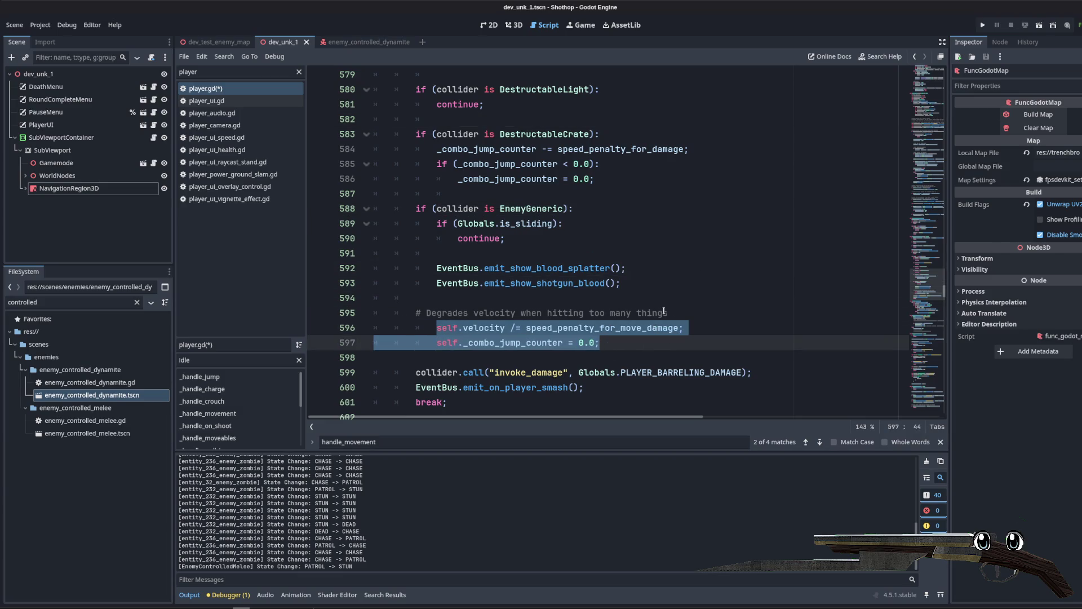
key(alt+Up)
key(alt+Up)
key(alt+Up)
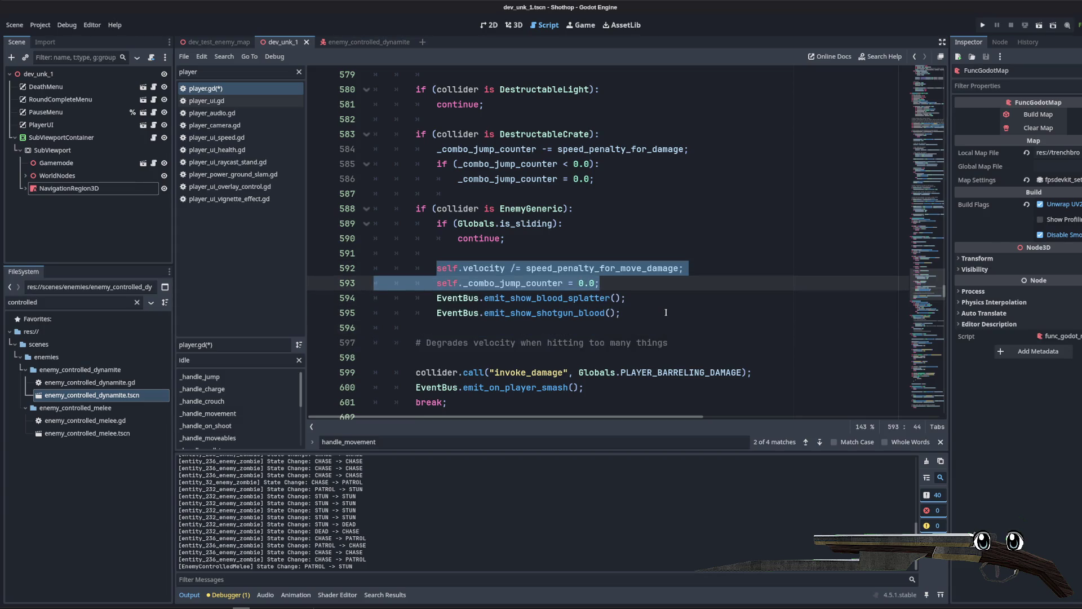
drag(695, 338, 349, 330)
click(689, 343)
key(alt+Up)
key(alt+Up)
key(alt+Up)
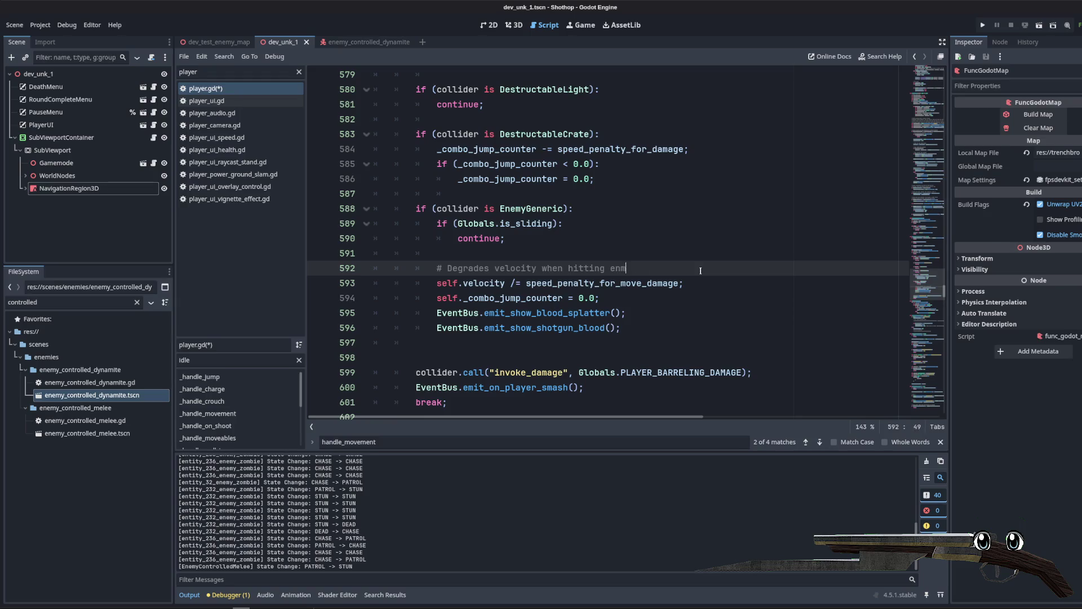
Step: Save player.gd and run the scene to test the change
key(Up)
key(ctrl+s)
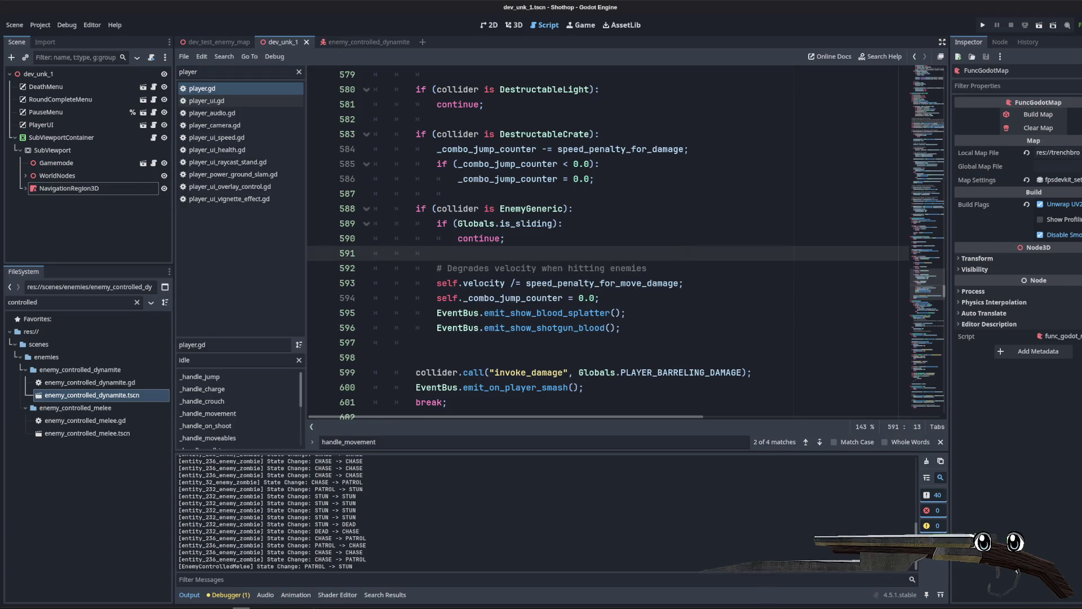
click(608, 298)
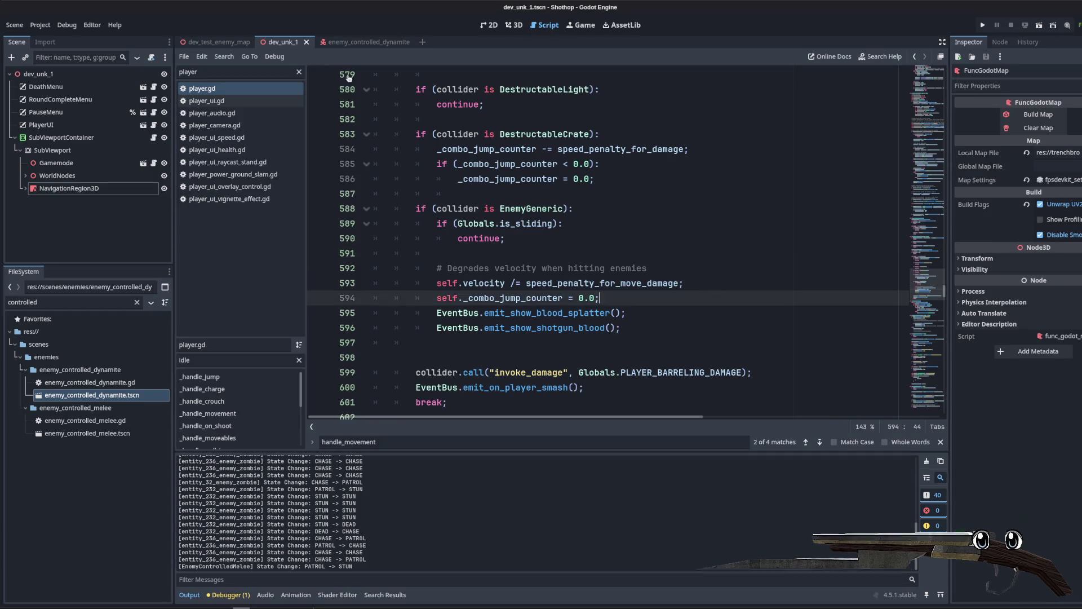
click(1039, 25)
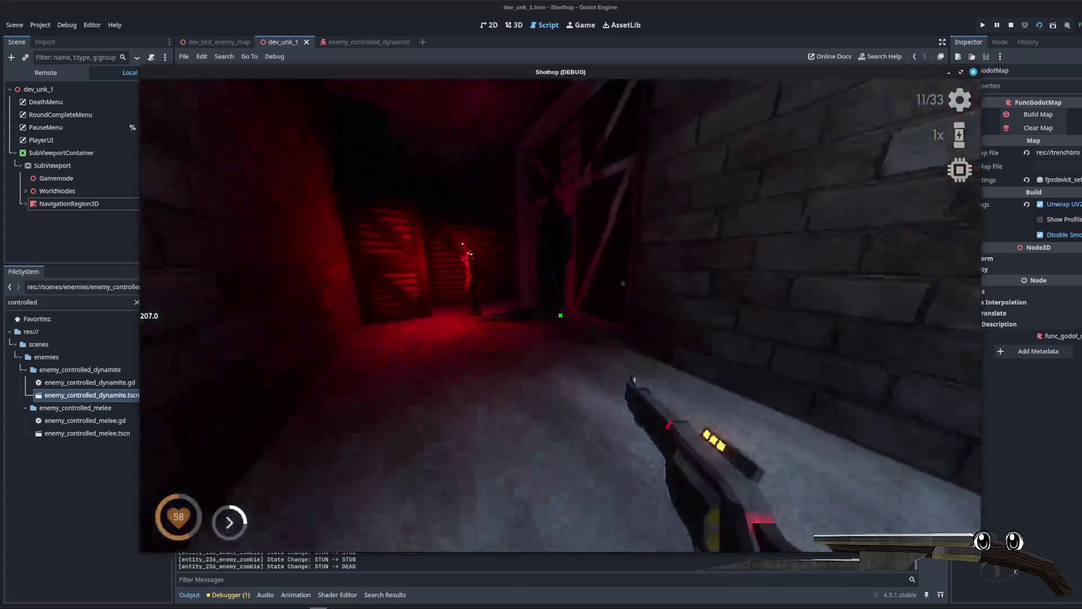
Step: Pause the game with Esc and return to the Godot editor with Alt+Tab
key(Escape)
key(alt+Tab)
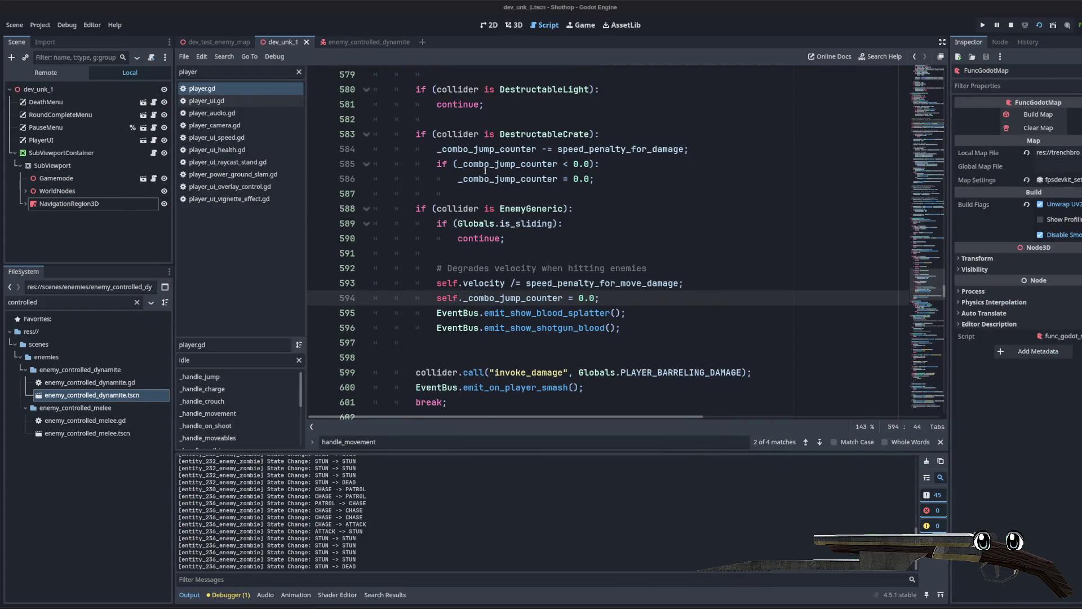
Step: Show the Remote scene tree and expand dev_unk_1, SubViewport and FuncGodotMap
click(63, 68)
click(15, 165)
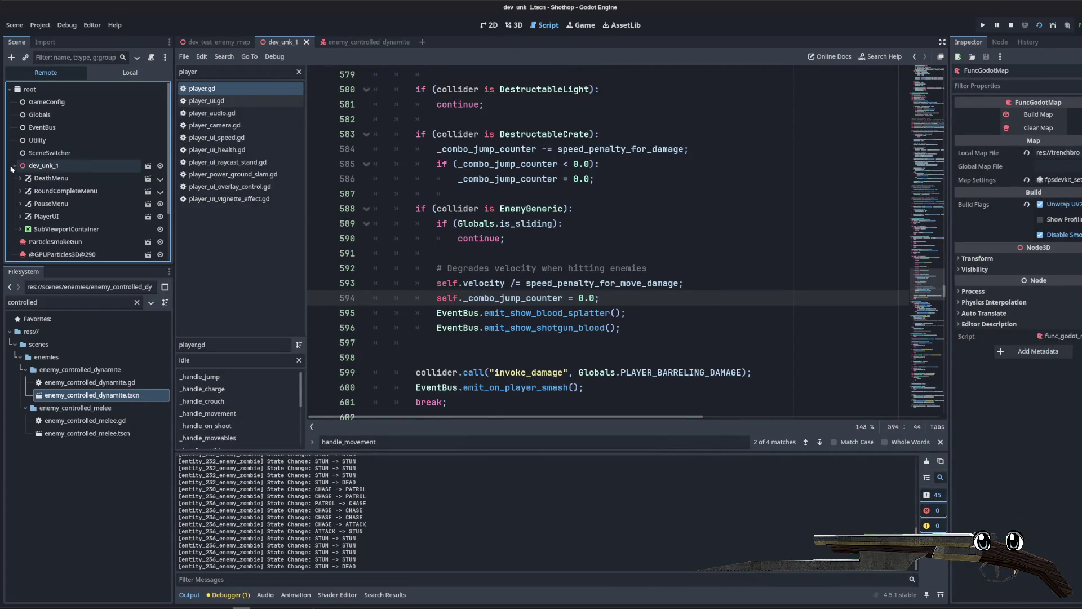
click(25, 241)
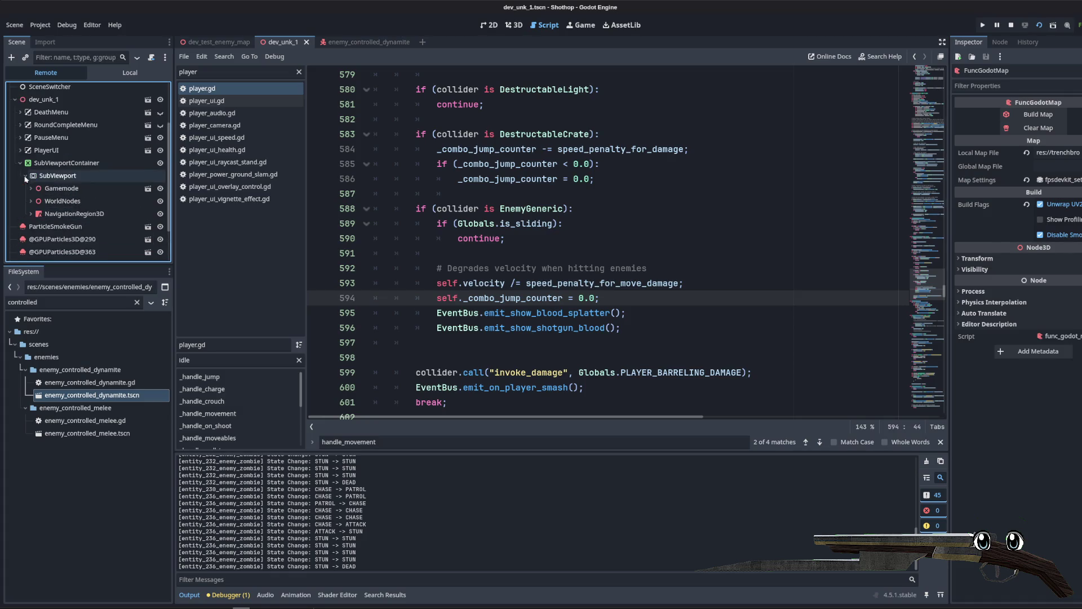
scroll(25, 179, down, 3)
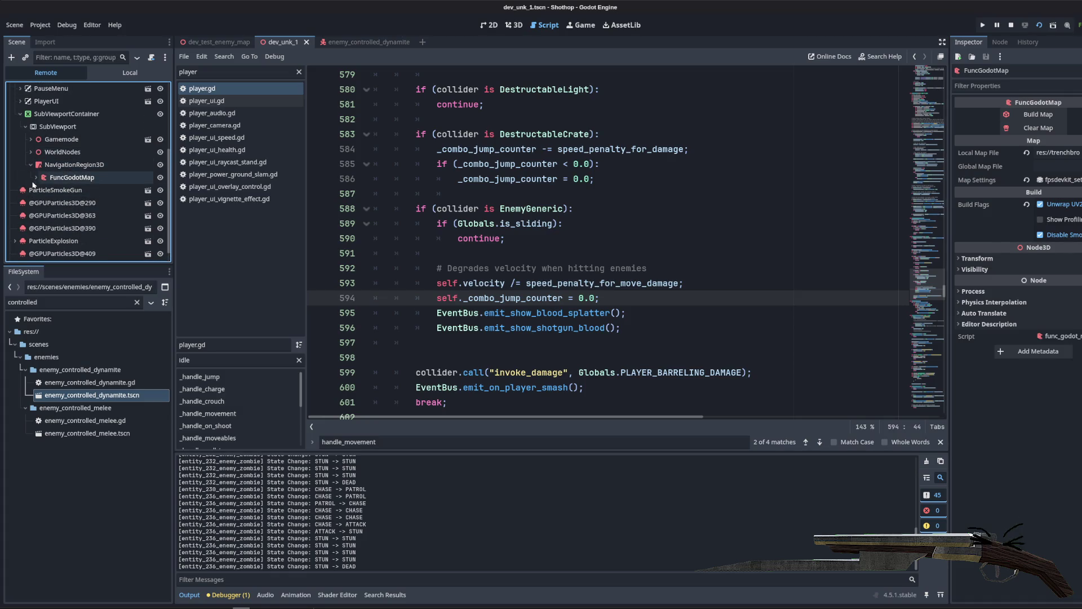
click(36, 177)
Step: Browse the map entities, then filter the tree by 'dyn' and select the first EnemyControlledDynamite
scroll(165, 101, down, 2)
mouse_move(170, 100)
mouse_down()
mouse_move(176, 253)
mouse_move(152, 91)
mouse_up()
scroll(152, 96, down, 5)
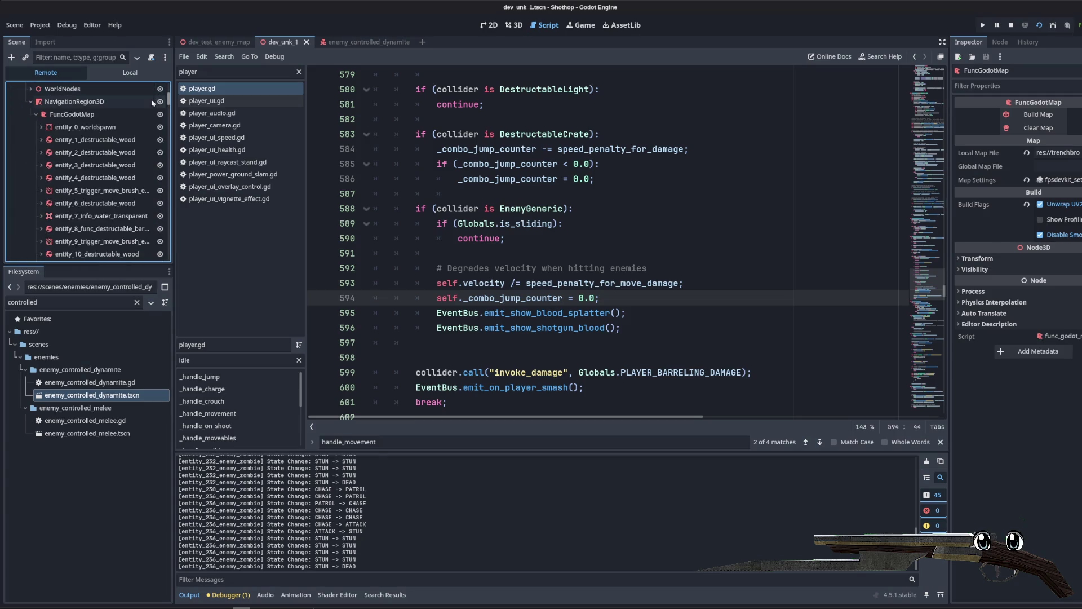
scroll(152, 106, down, 8)
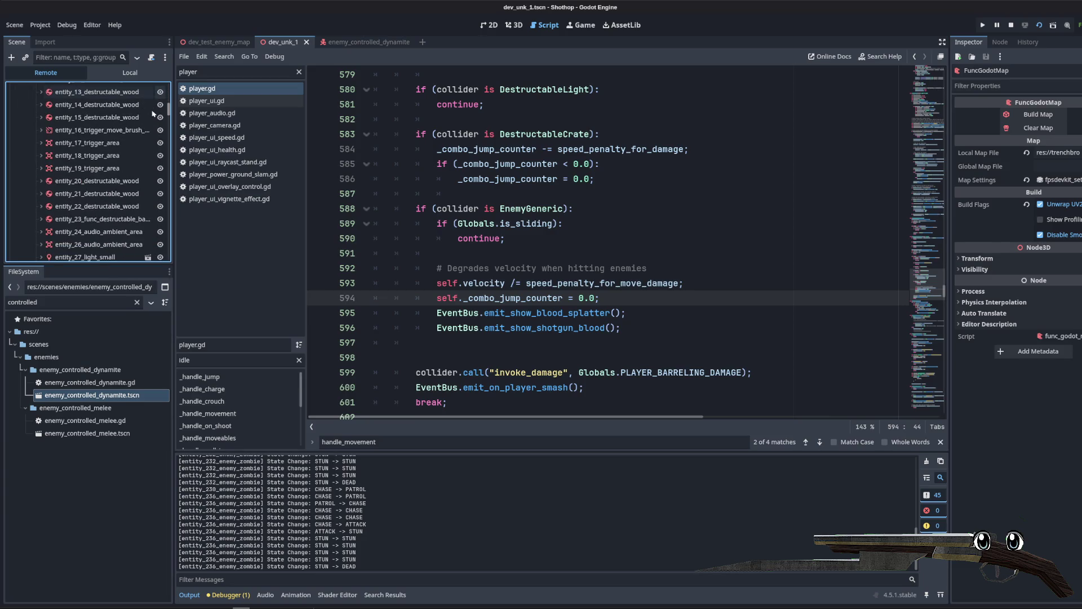
scroll(157, 122, down, 15)
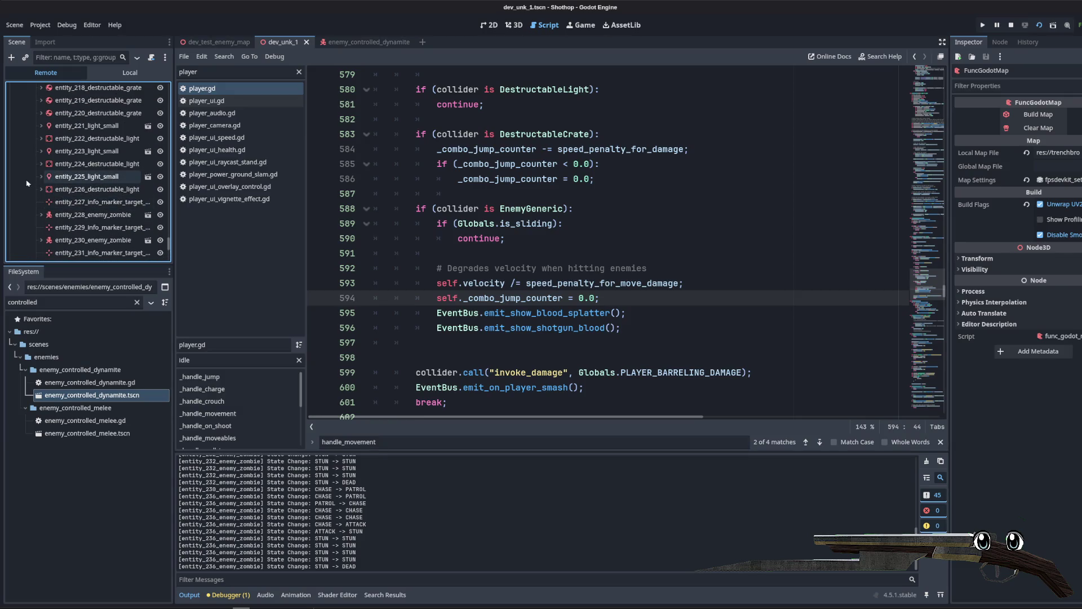
scroll(57, 196, up, 6)
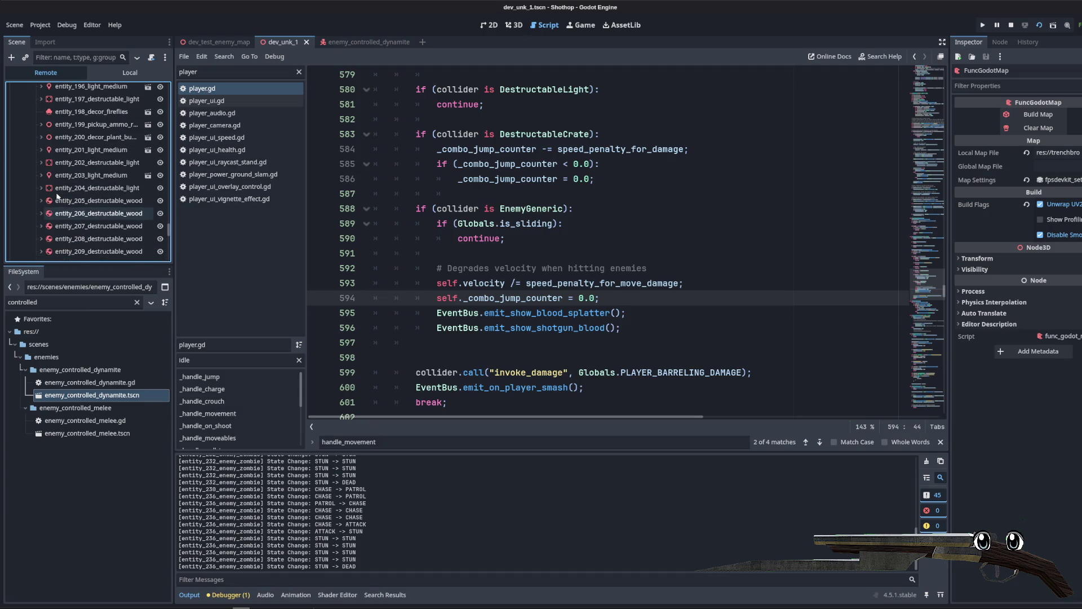
scroll(57, 195, up, 1)
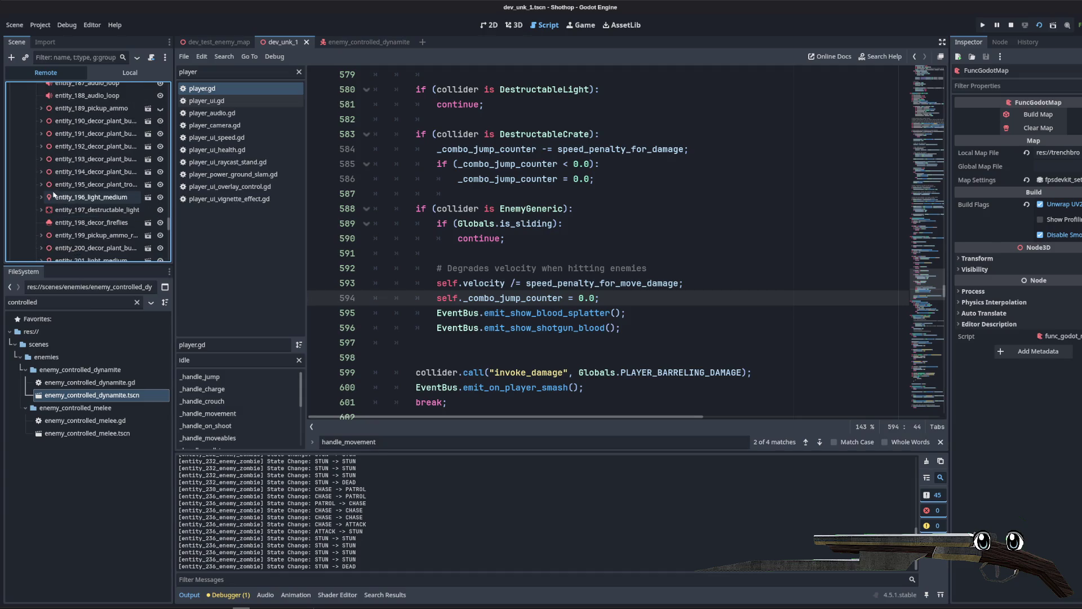
click(69, 53)
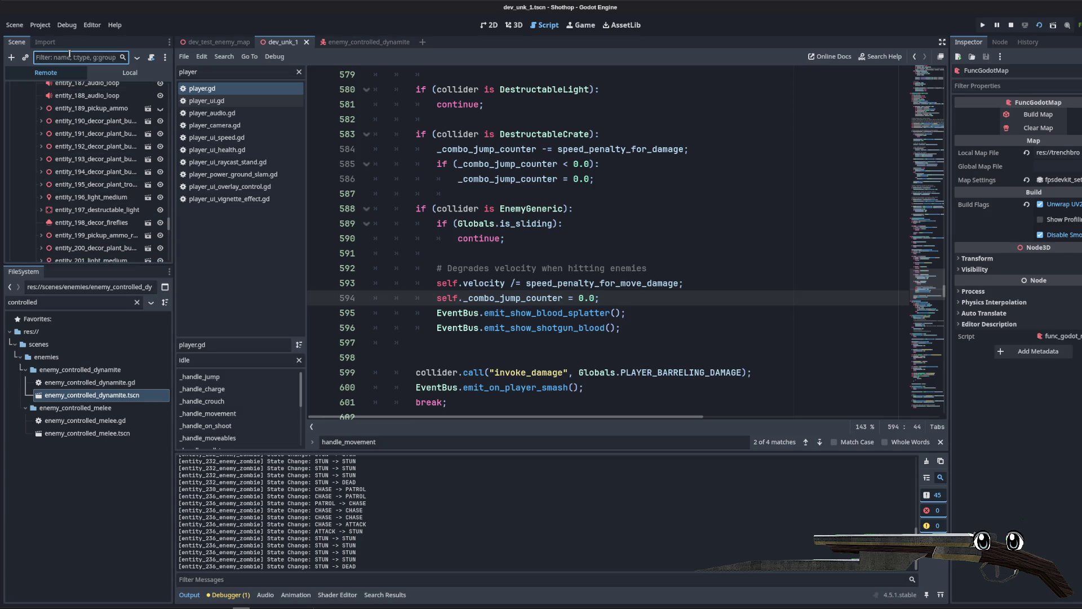
text(dyn)
click(56, 89)
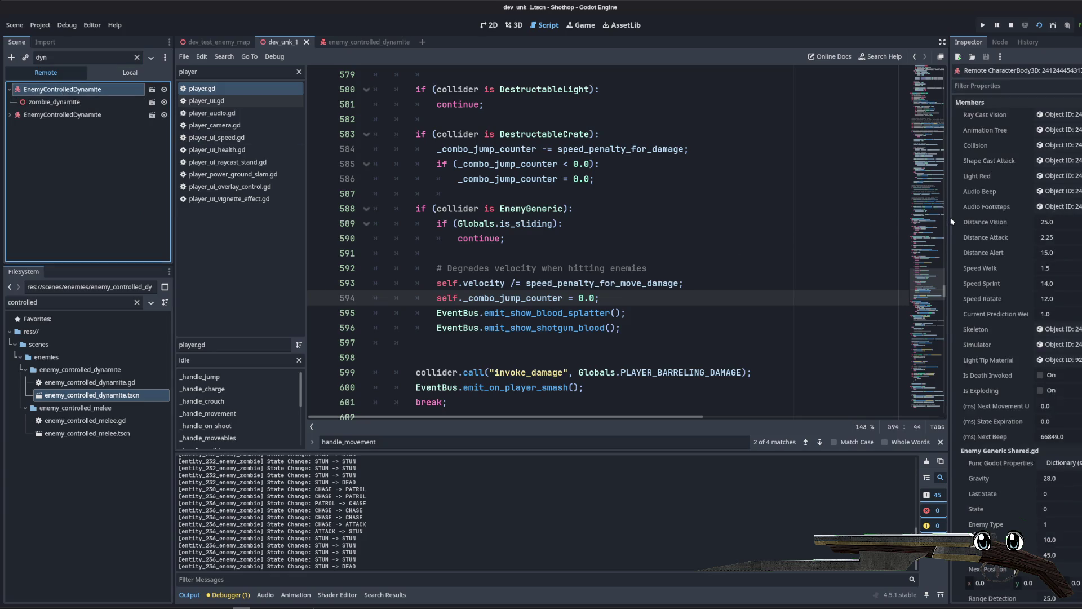
Step: Review the dynamite enemy's live properties in a widened Inspector, then stop the game with F8
mouse_move(950, 222)
mouse_down()
mouse_move(730, 220)
mouse_move(740, 220)
mouse_up()
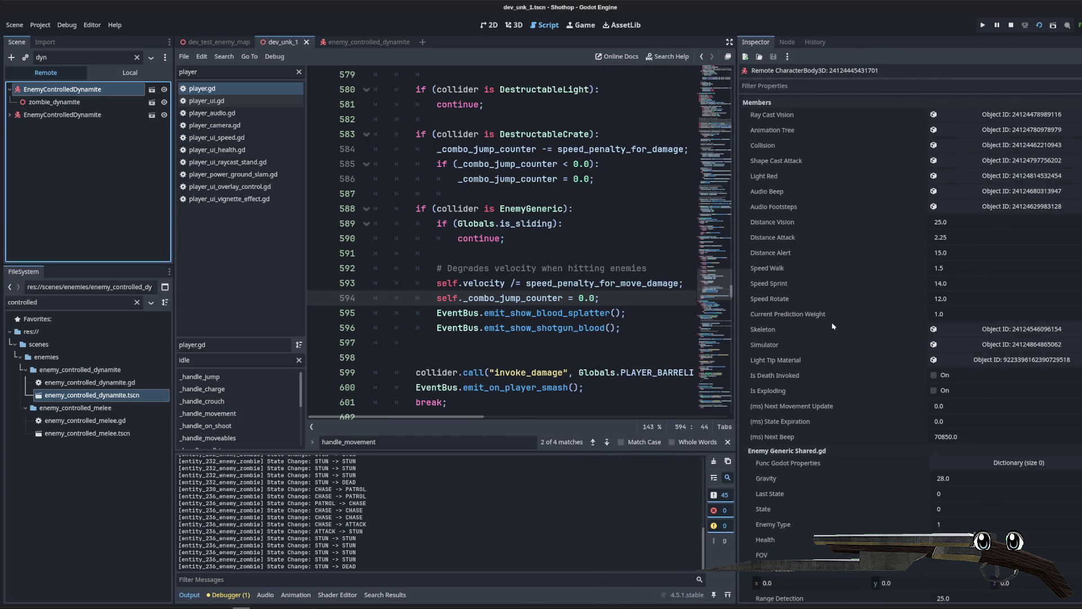
scroll(833, 326, down, 5)
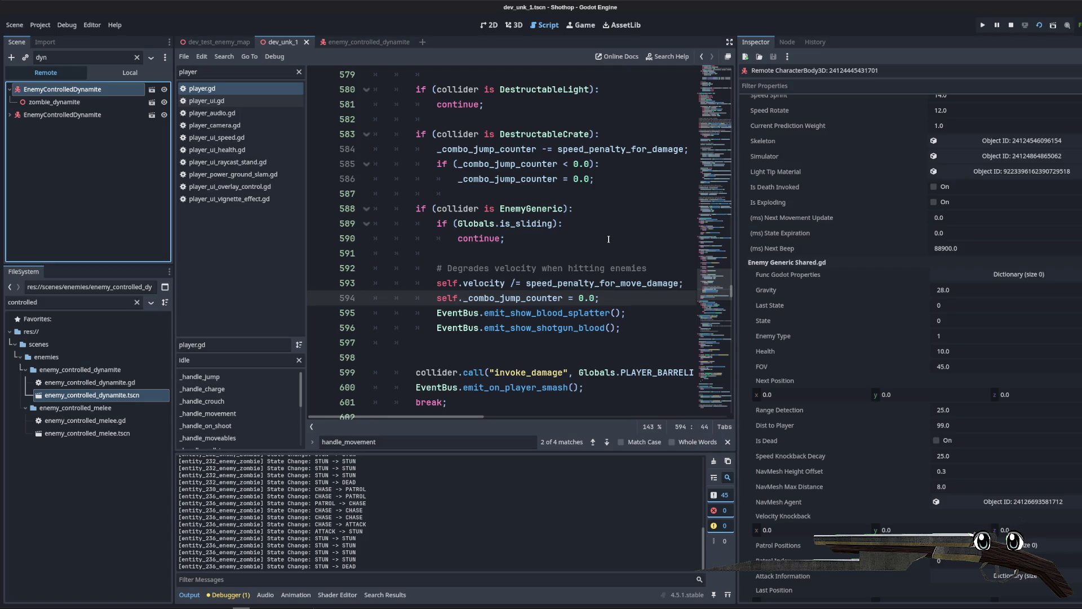
click(609, 239)
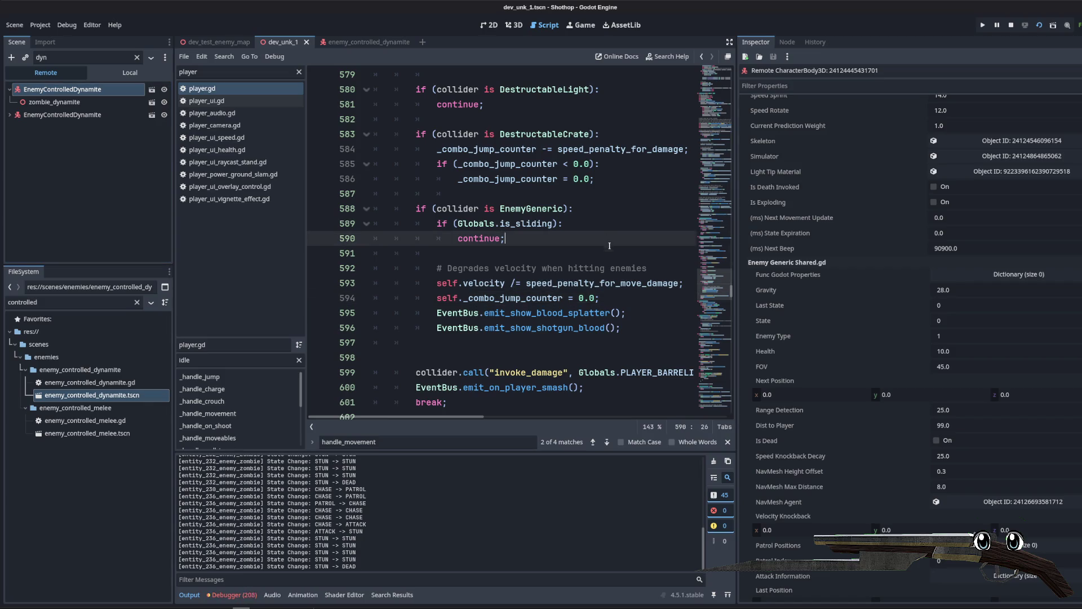
drag(741, 260, 888, 260)
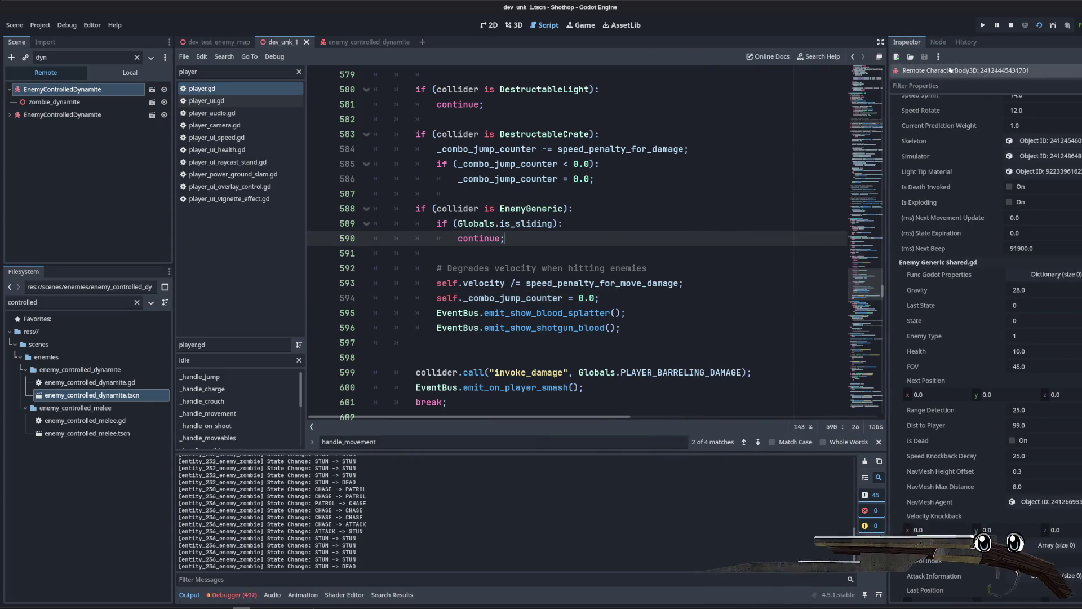
key(F8)
drag(175, 308, 236, 308)
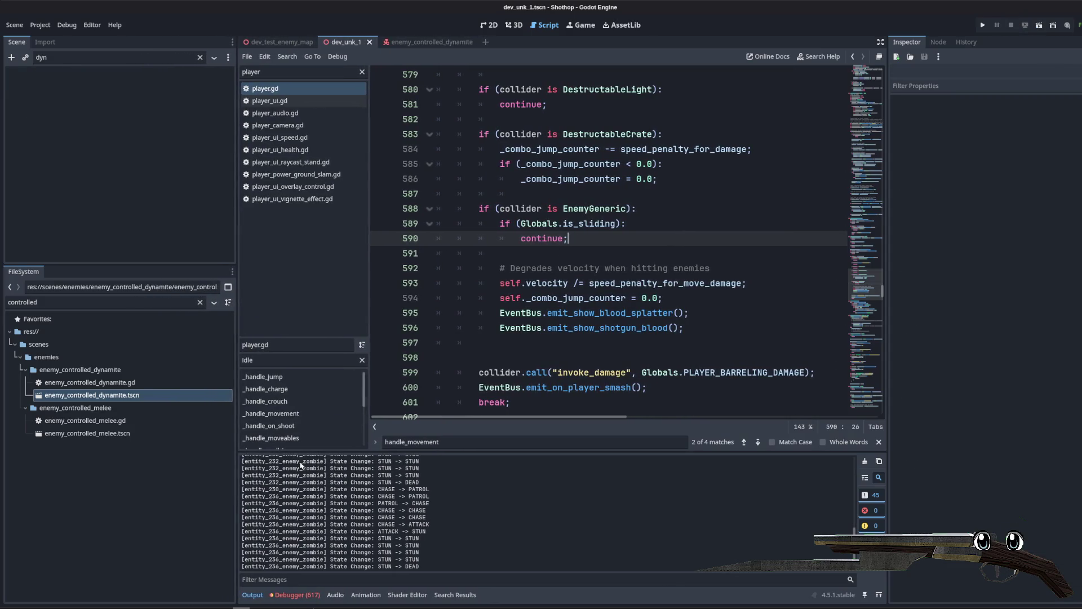
Step: Clear the FileSystem filter, browse the file tree, and filter files by 'spawnscene'
click(187, 493)
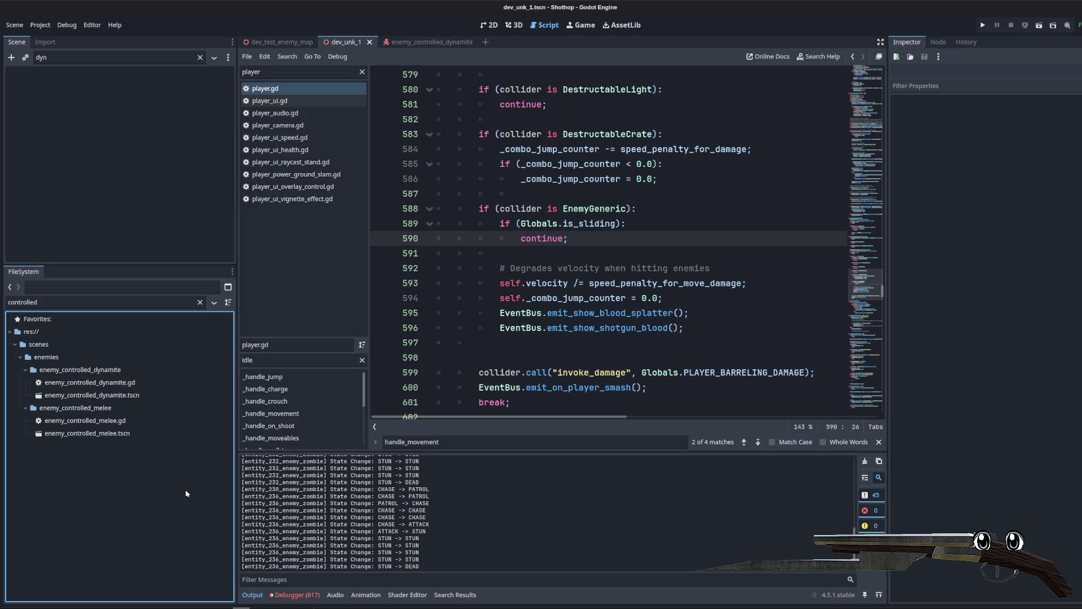
click(200, 302)
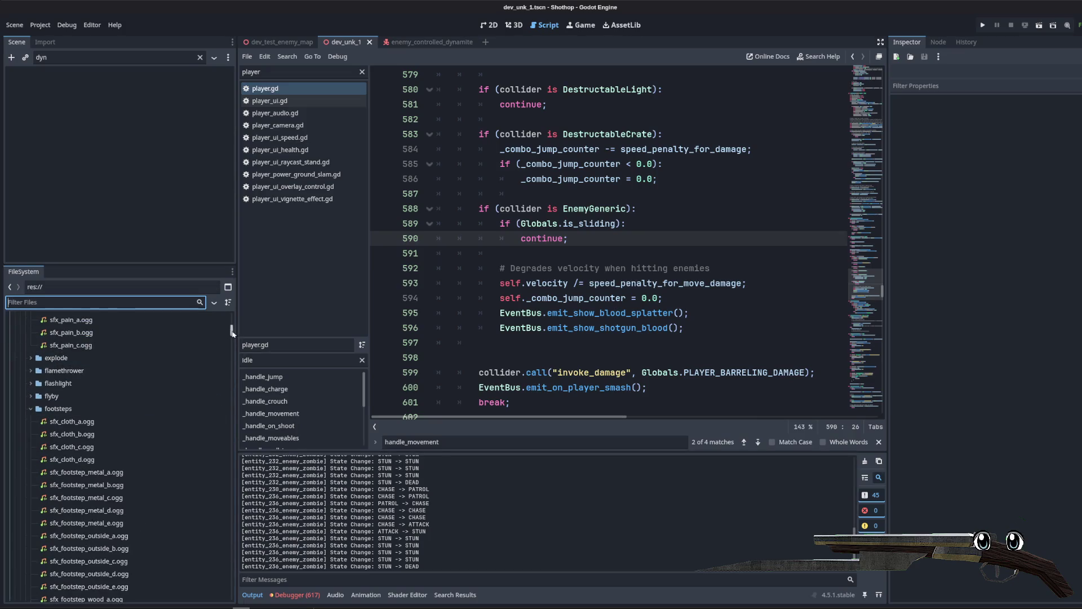
drag(232, 333, 232, 595)
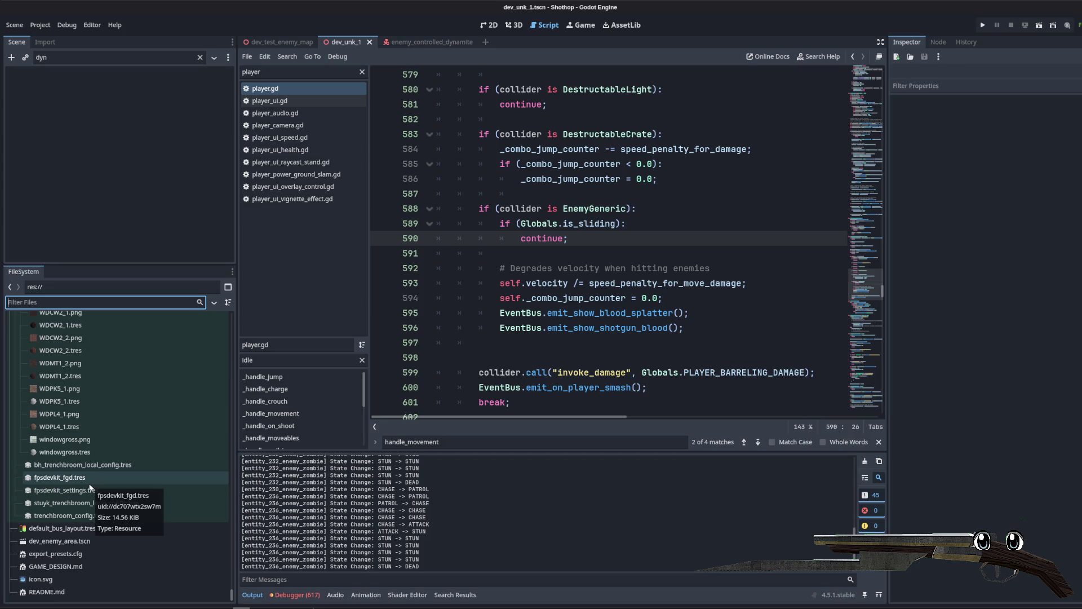
scroll(90, 486, up, 5)
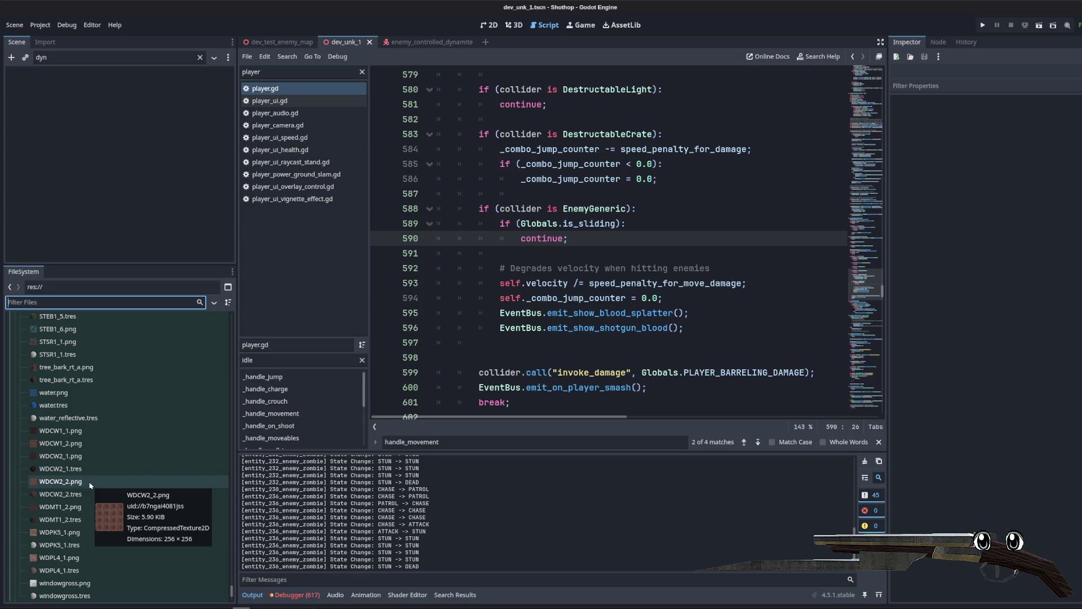
click(57, 302)
text(spawn)
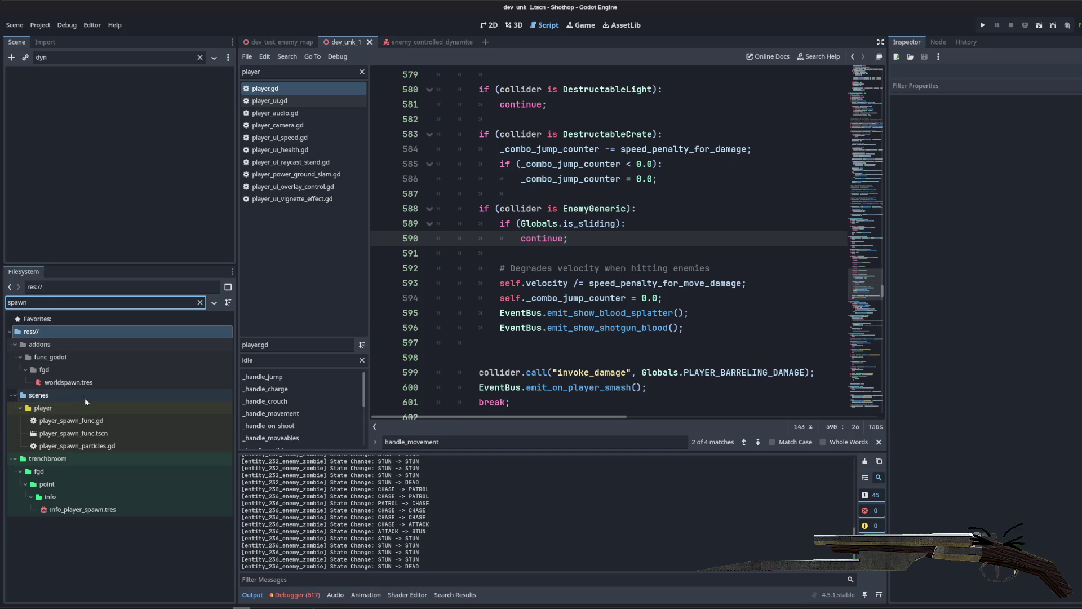
text(scene)
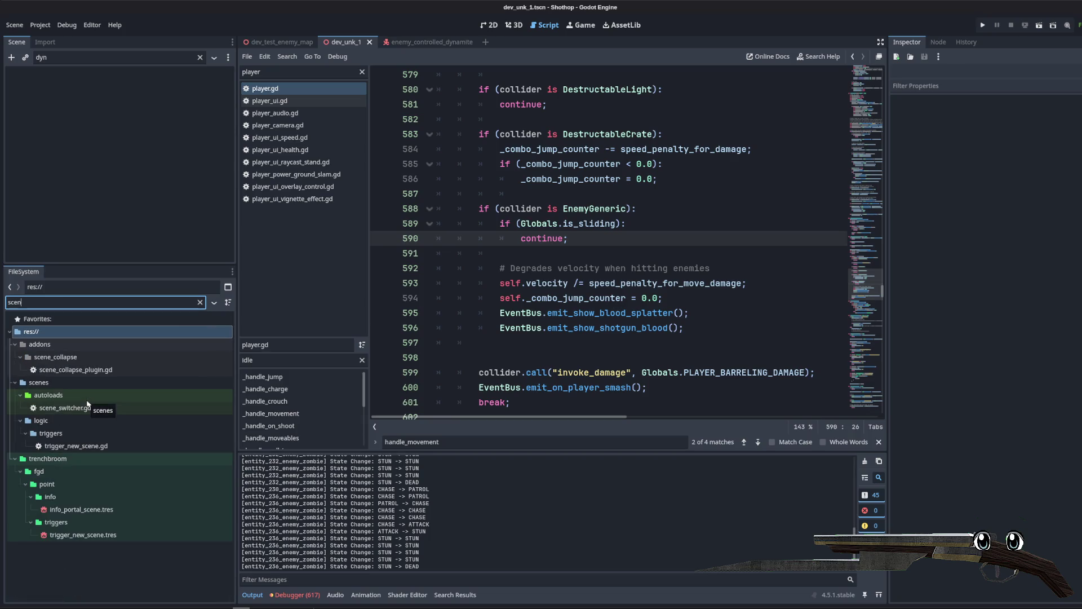
Step: Open trigger_new_scene.gd and scroll through its _ready function
click(102, 446)
double_click(102, 446)
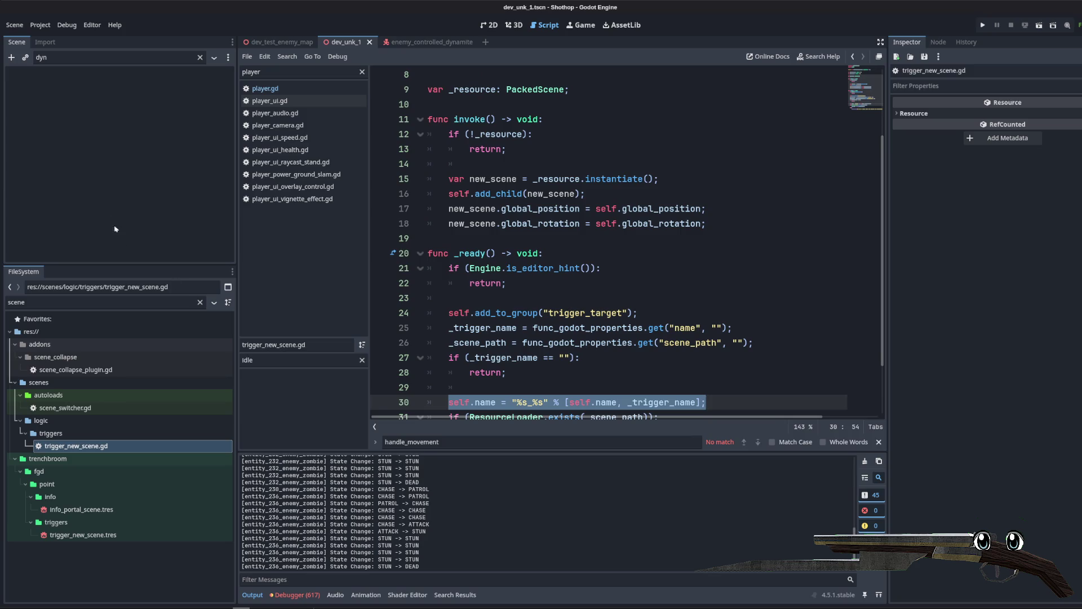
click(551, 237)
scroll(551, 238, up, 2)
scroll(643, 242, down, 4)
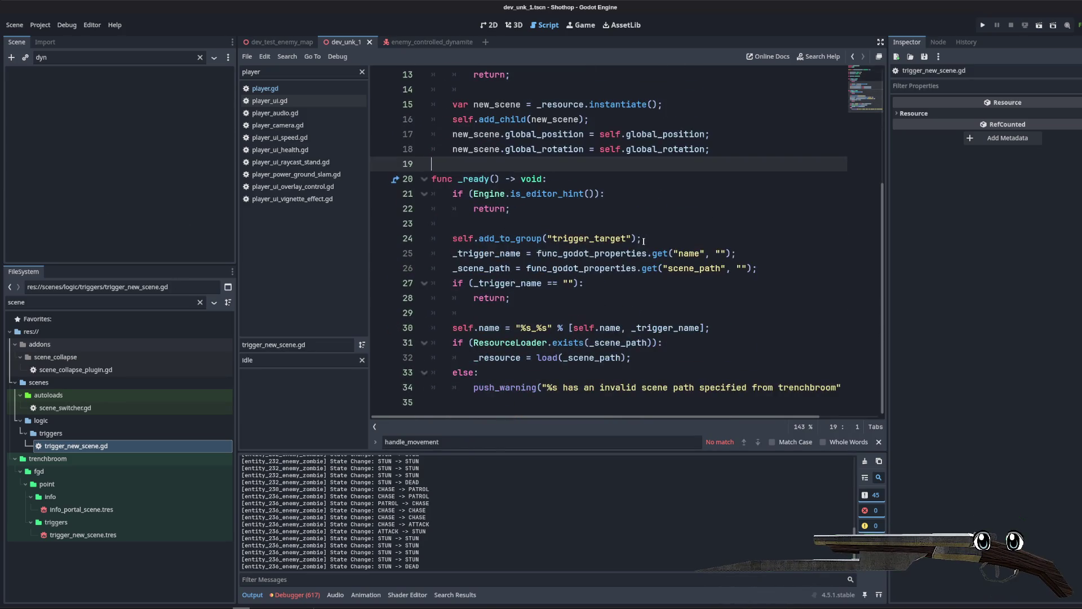
shift+click(649, 357)
click(727, 299)
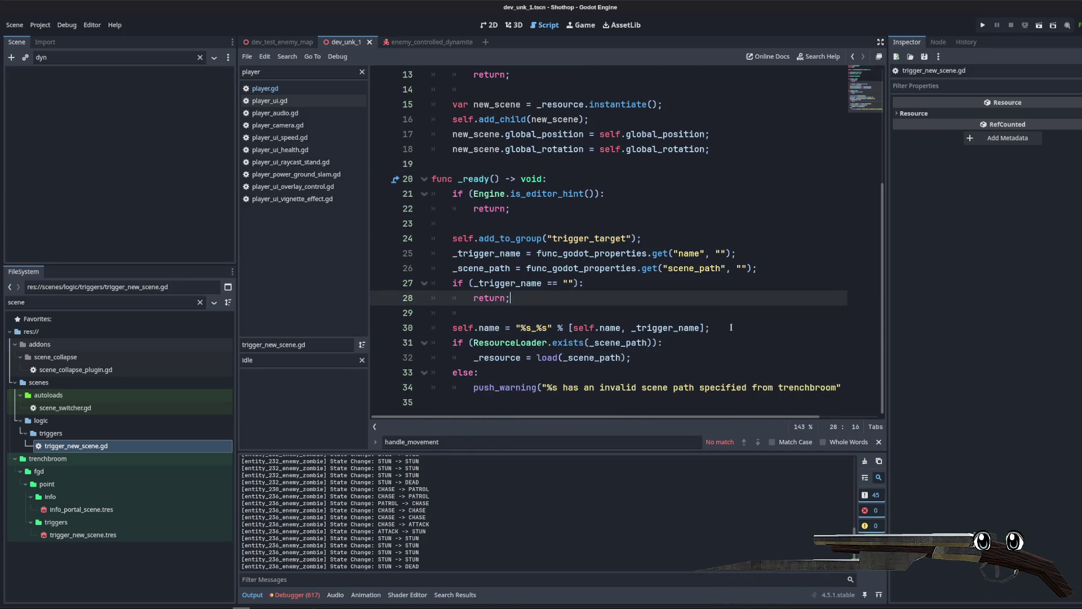
Step: Widen the code editor to read full lines around line 32, then switch to TrenchBroom
mouse_move(452, 238)
mouse_down()
mouse_move(840, 388)
mouse_move(993, 401)
mouse_up()
click(599, 312)
key(Down)
key(Down)
key(Down)
key(End)
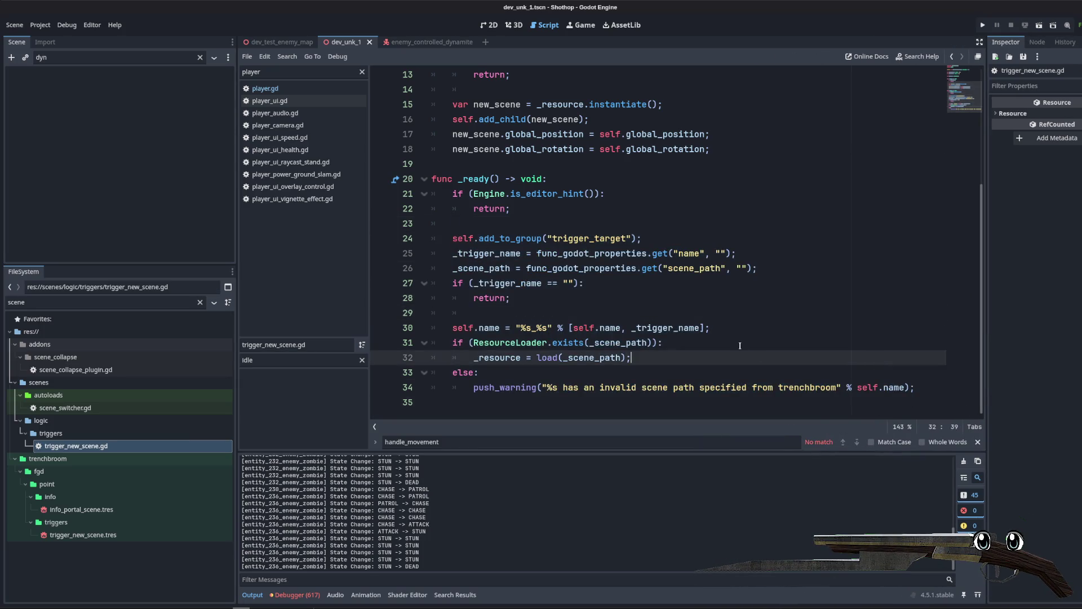
scroll(738, 346, up, 4)
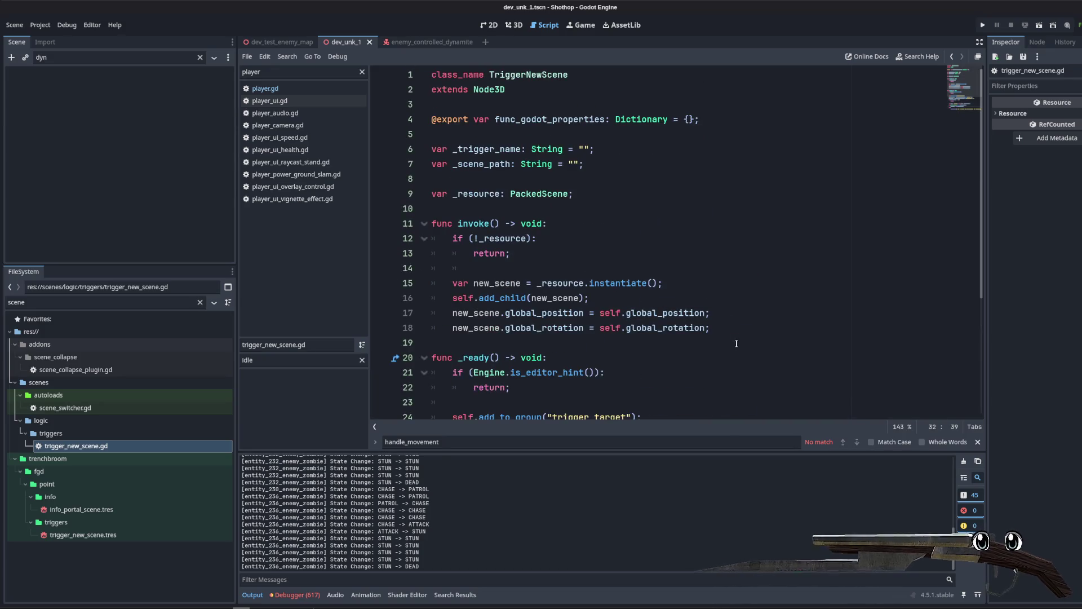
click(50, 433)
click(75, 446)
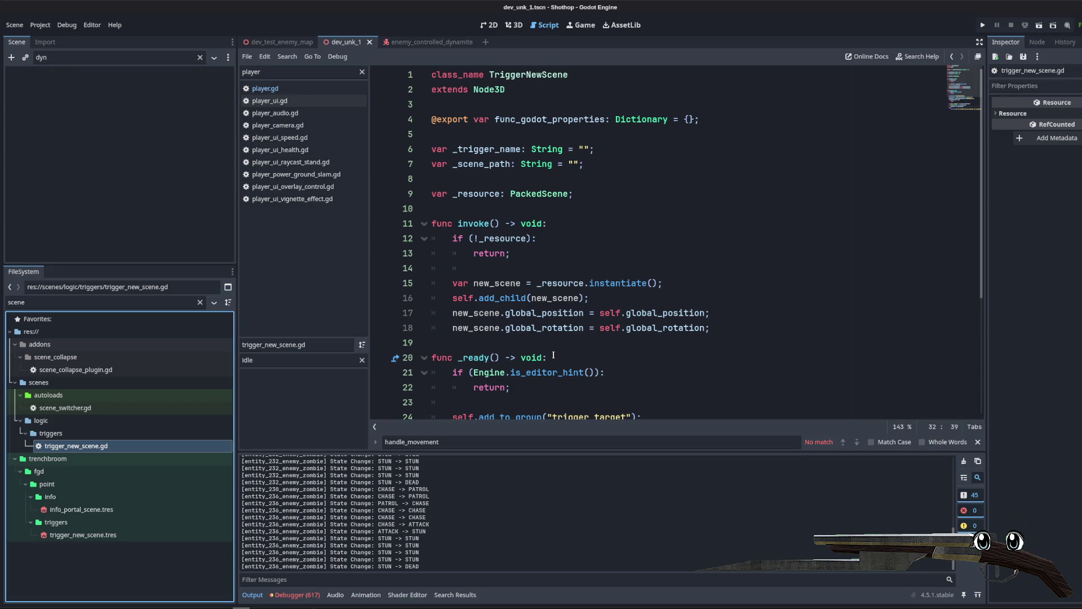
key(alt+Tab)
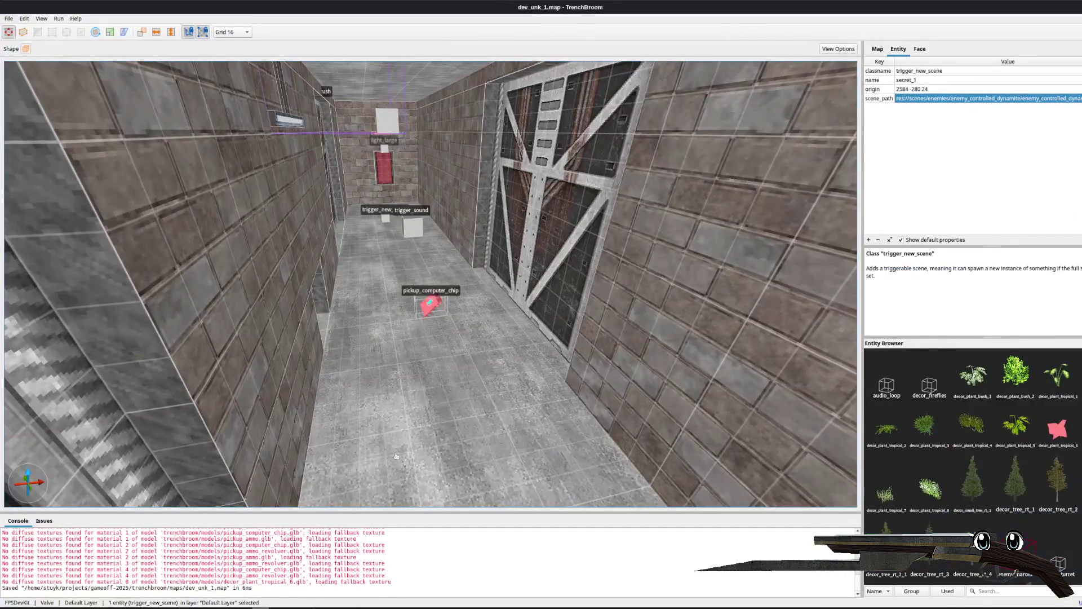
Step: Right-click an empty floor spot to reach the Create Point Entity > Enemy list
scroll(468, 383, up, 5)
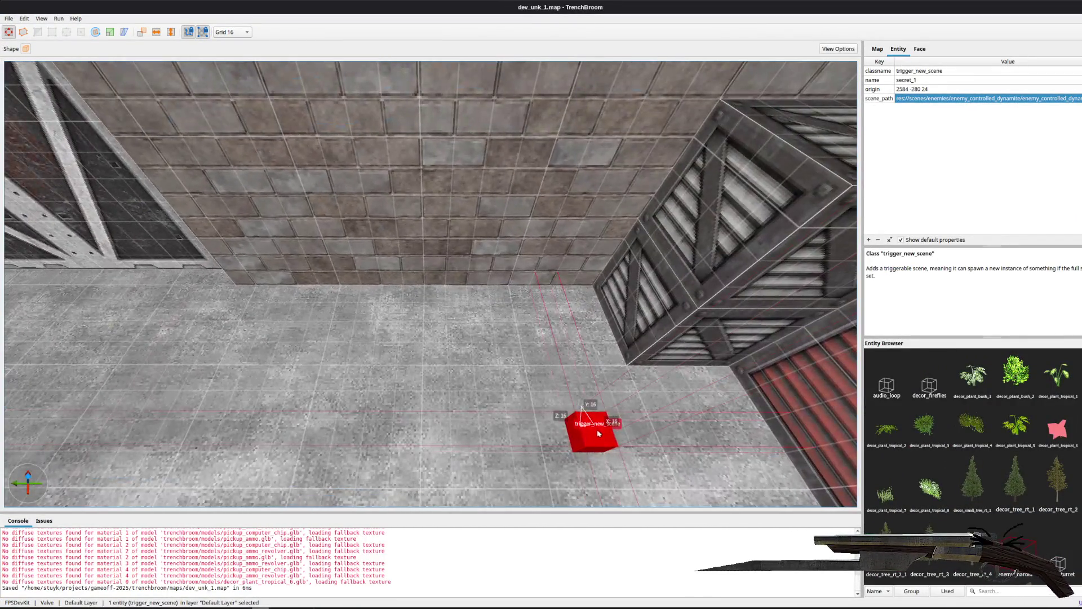
key(Escape)
right_click(536, 417)
mouse_move(620, 564)
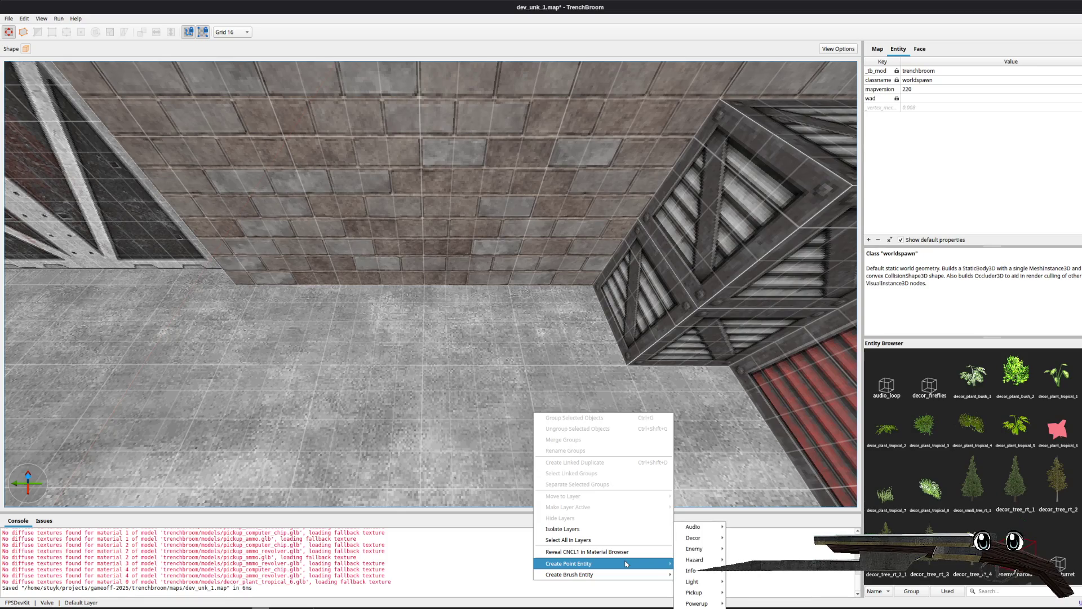
mouse_move(705, 554)
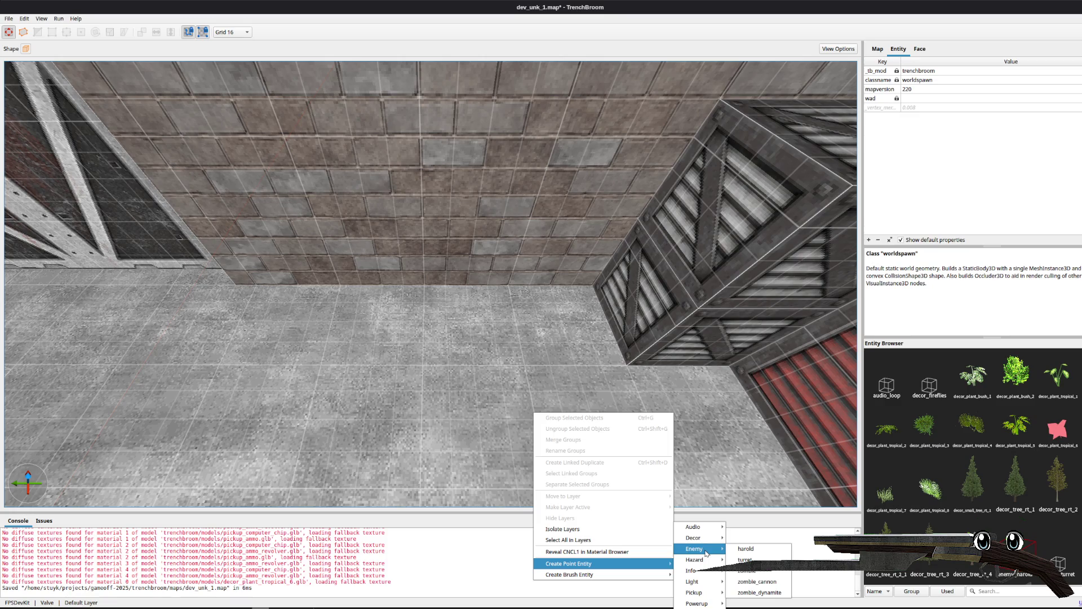
Step: Place an enemy_zombie_dynamite on the floor, nudge it left, and save the map with Ctrl+S
click(766, 595)
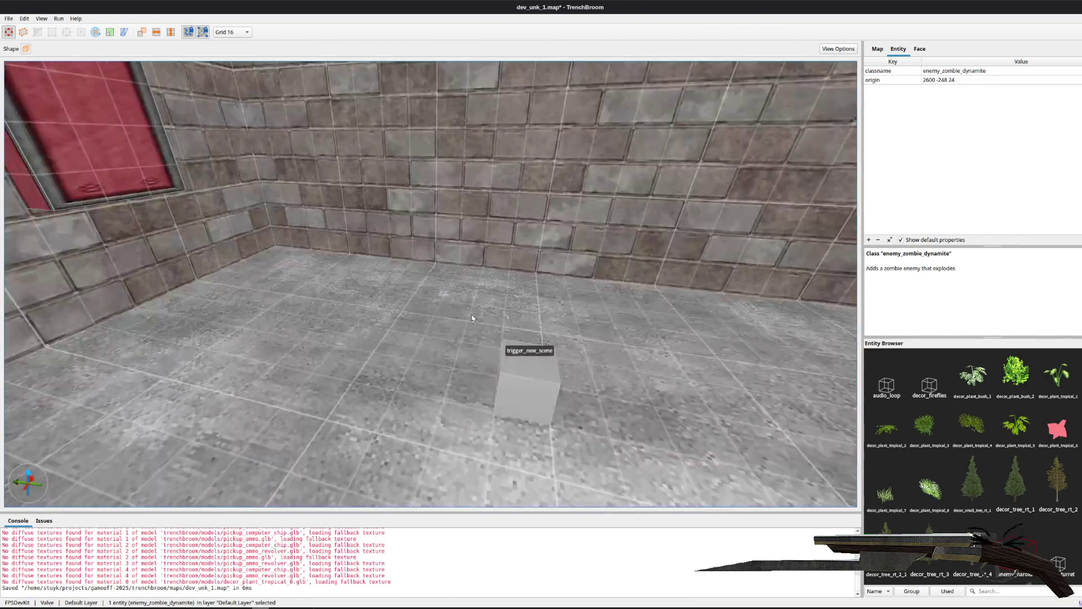
key(Escape)
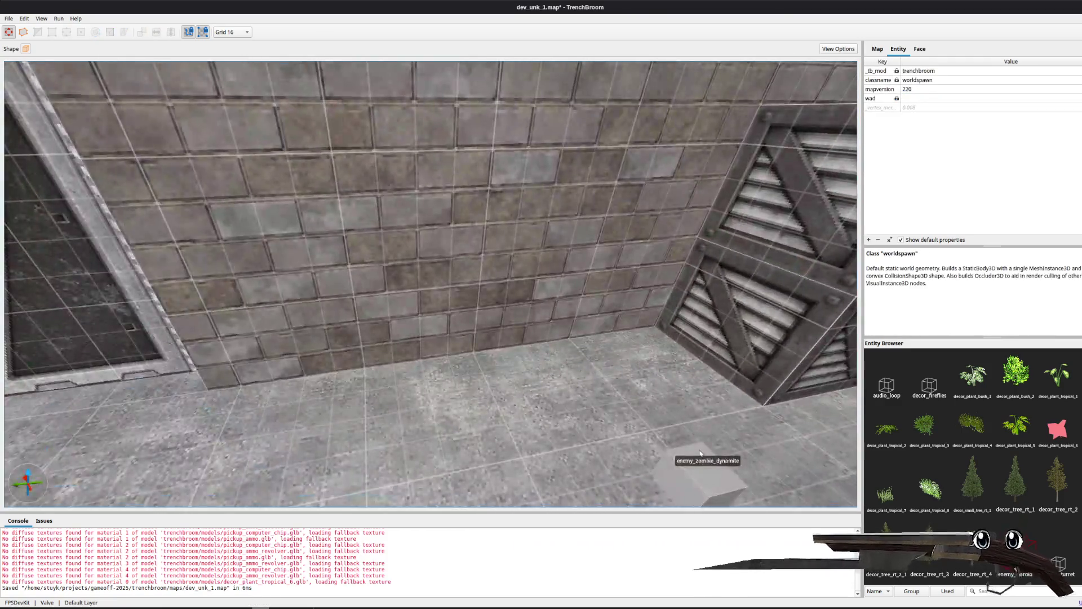
click(700, 453)
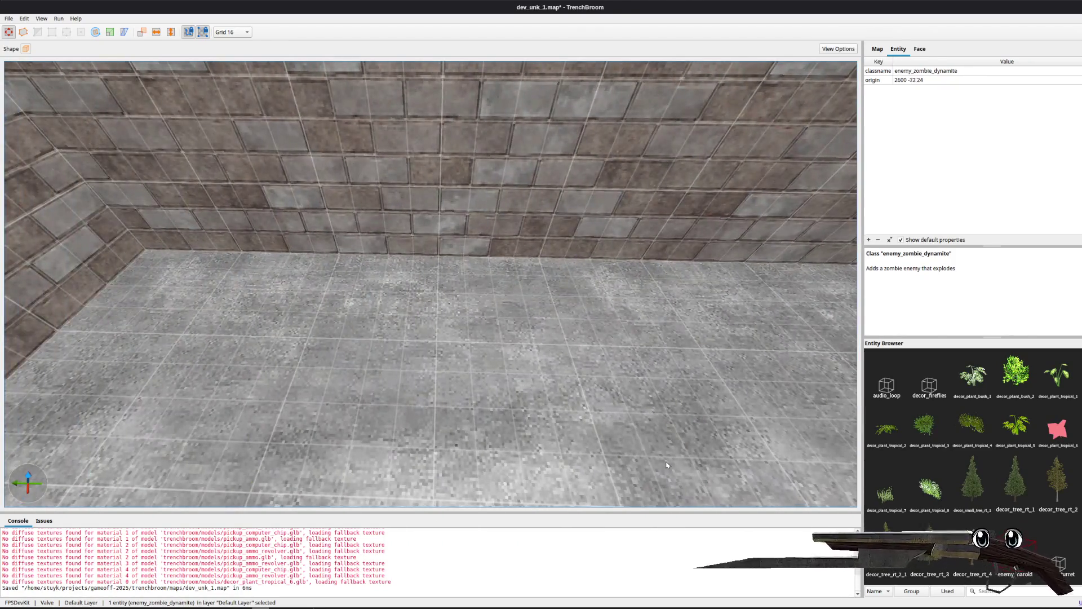
key(Left)
key(Left)
key(Left)
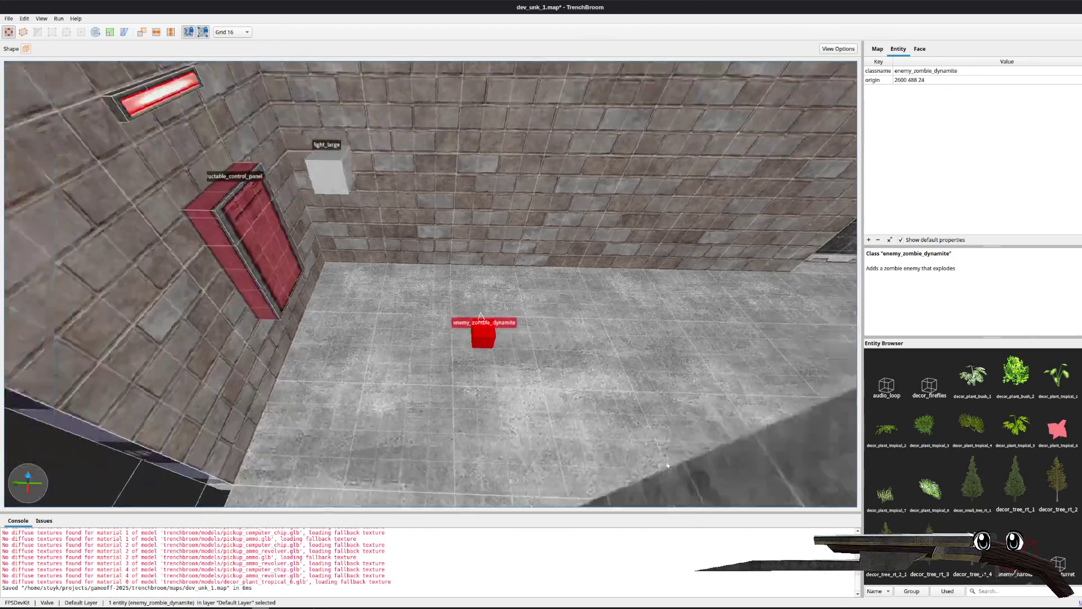
key(Escape)
key(ctrl+s)
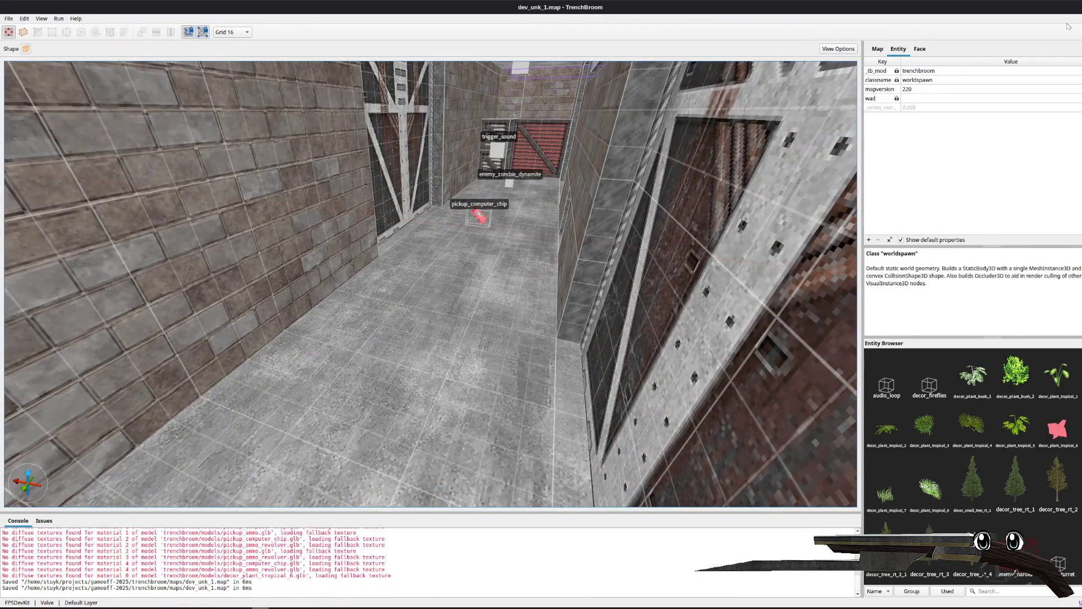
key(alt+Tab)
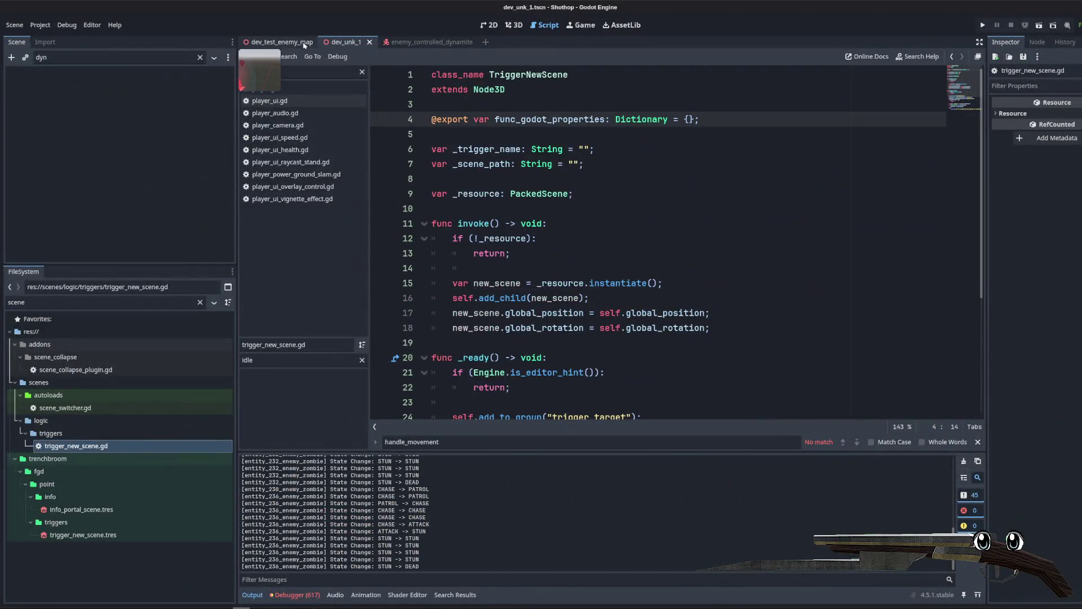
Step: In the dev_unk_1 scene, select FuncGodotMap, run Build Map, and launch the current scene
click(353, 42)
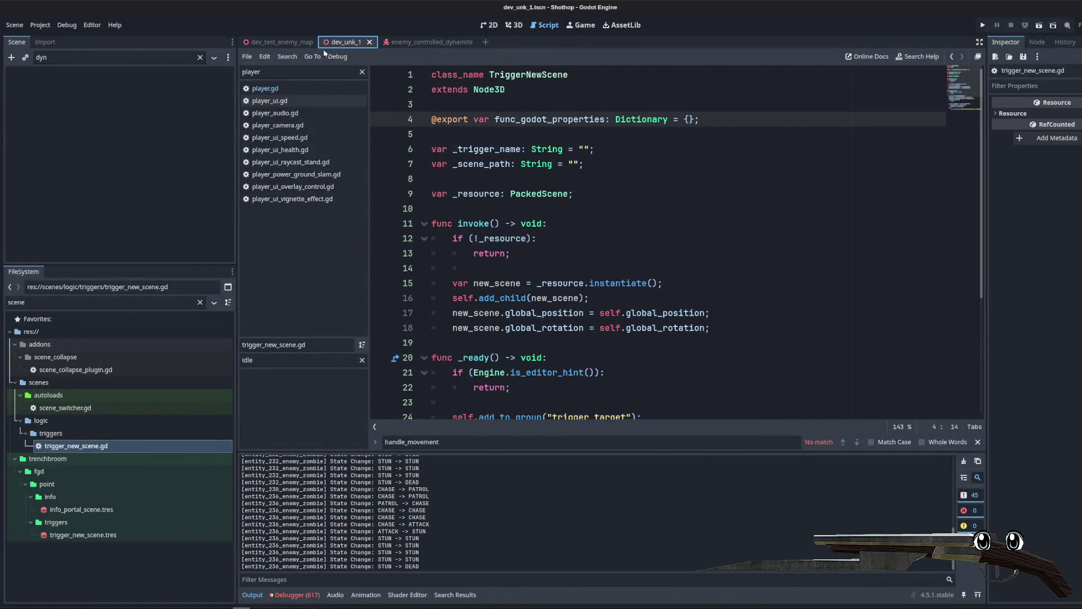
click(200, 58)
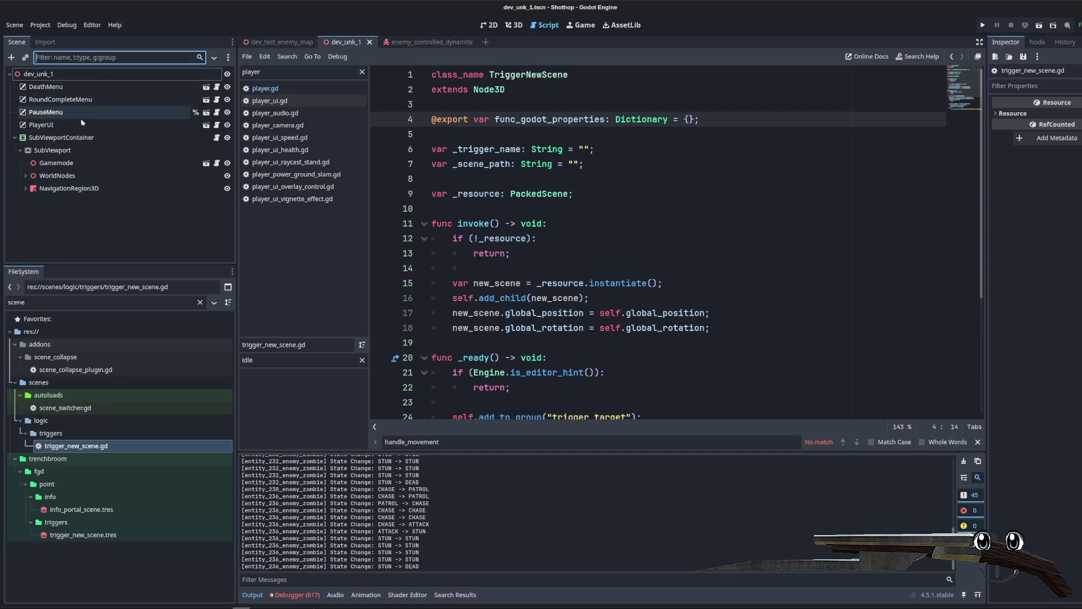
click(25, 188)
click(66, 200)
click(514, 25)
click(1053, 117)
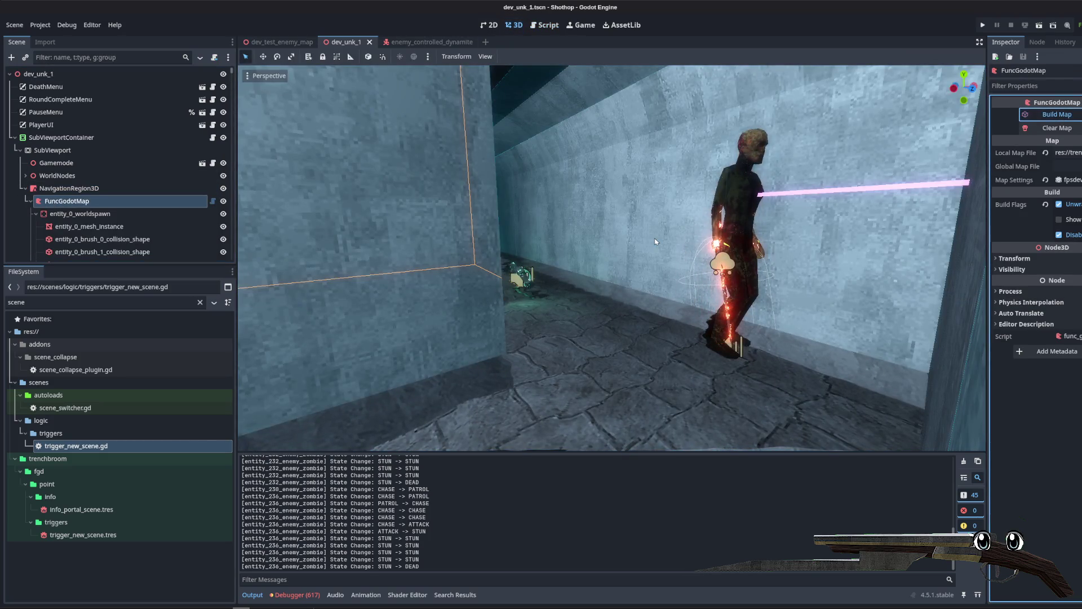
scroll(647, 255, up, 3)
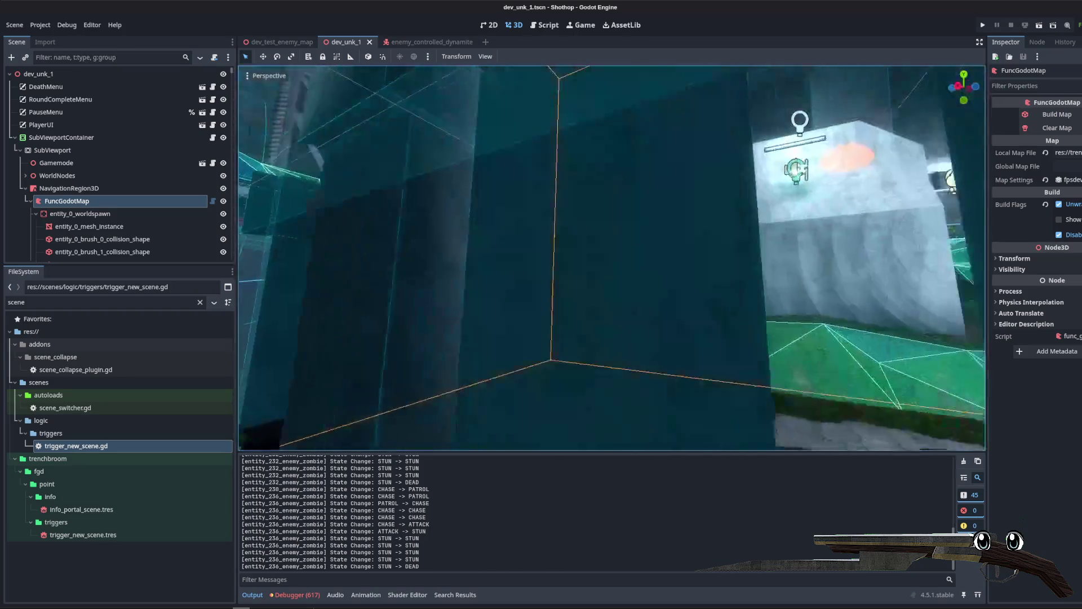
scroll(635, 246, up, 2)
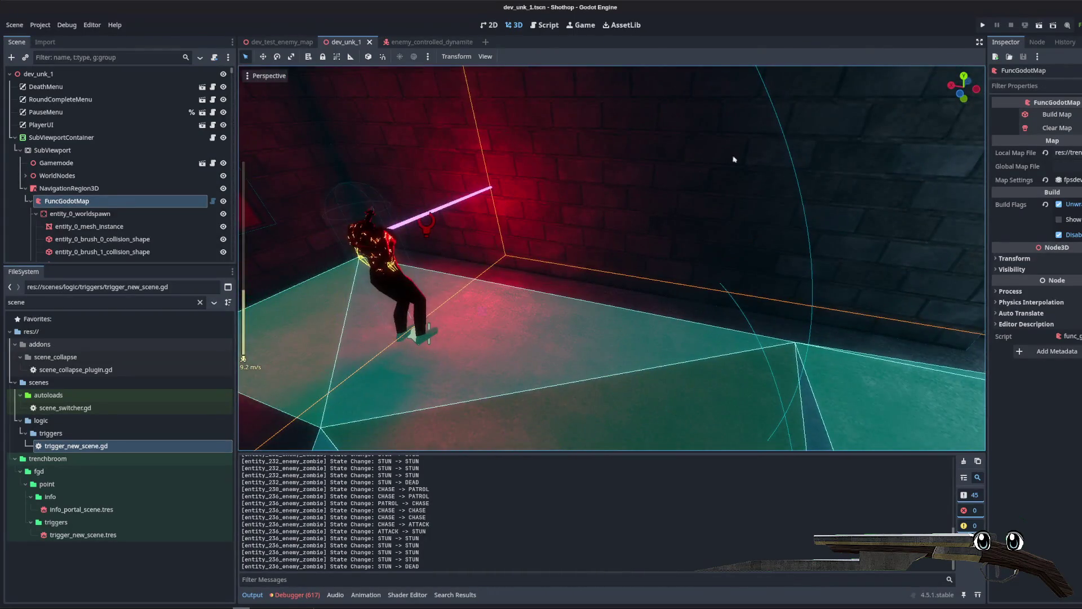
click(1038, 28)
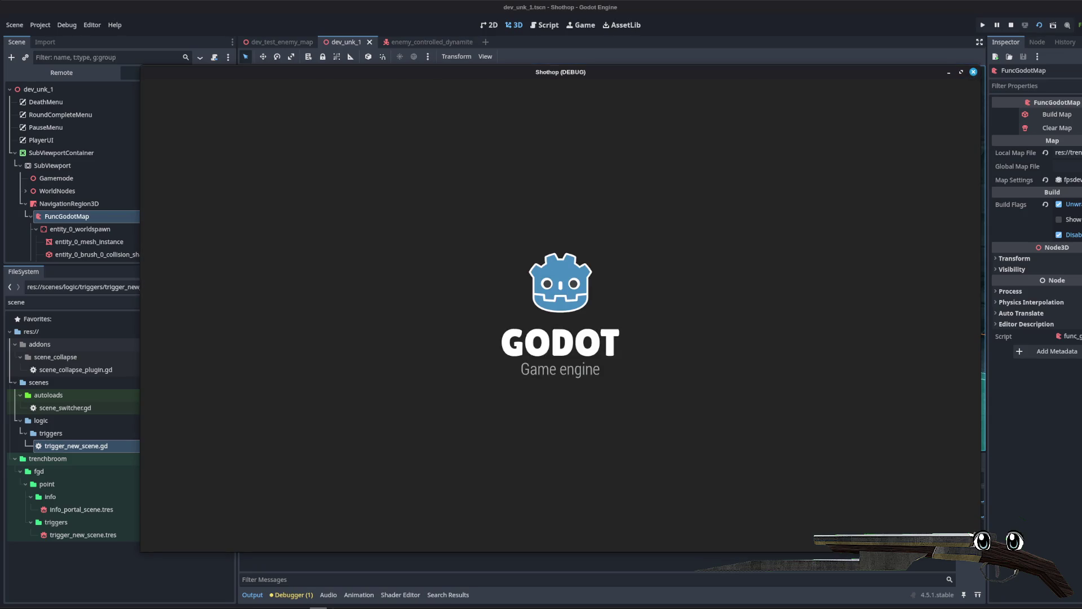
Step: Advance down the corridor shooting zombies until dying, then restart the level
key(w)
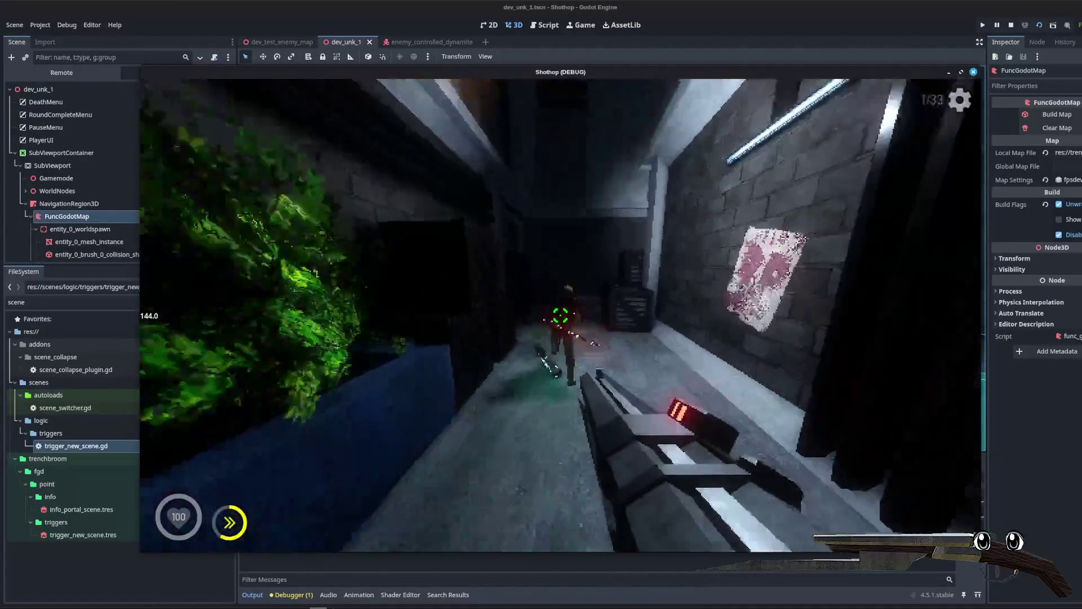
click(560, 316)
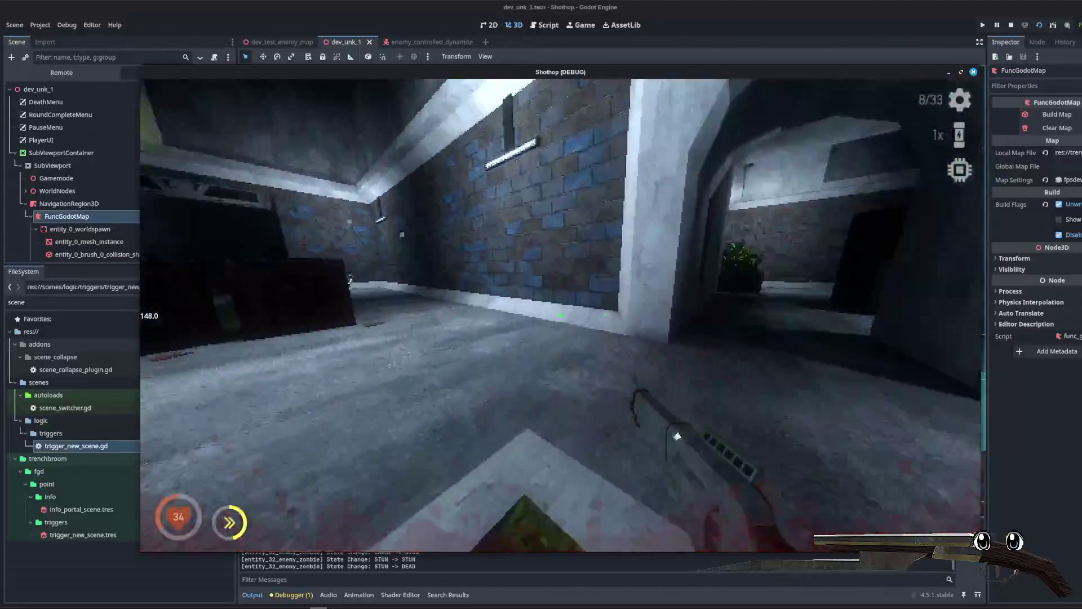
key(w)
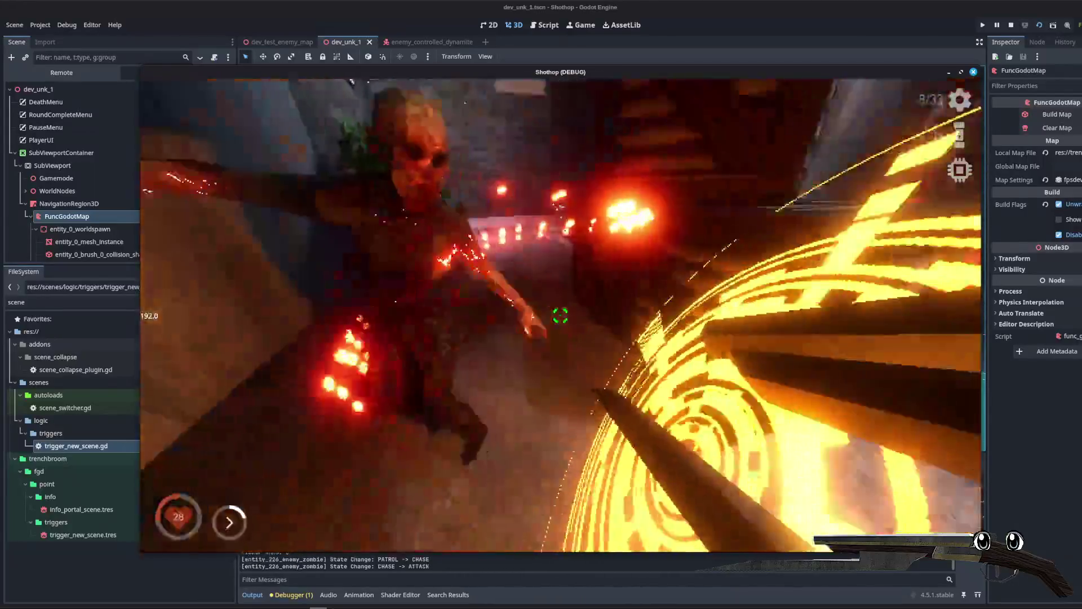
key(shift)
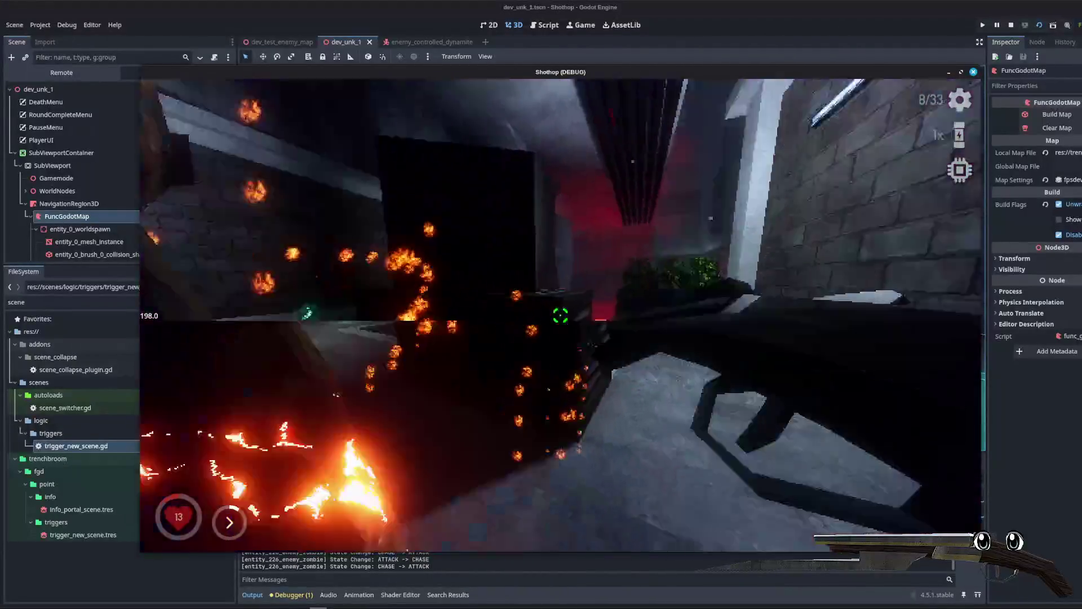
key(Return)
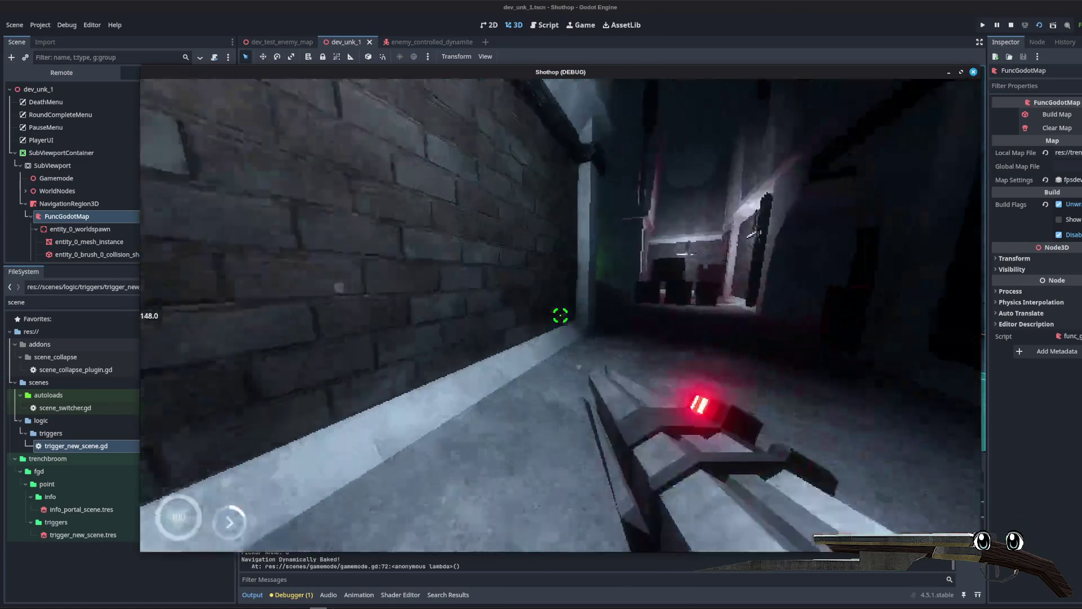
Step: Fight through the red doorway and courtyard, killing the dynamite zombie, then pause and stop with F8
key(w)
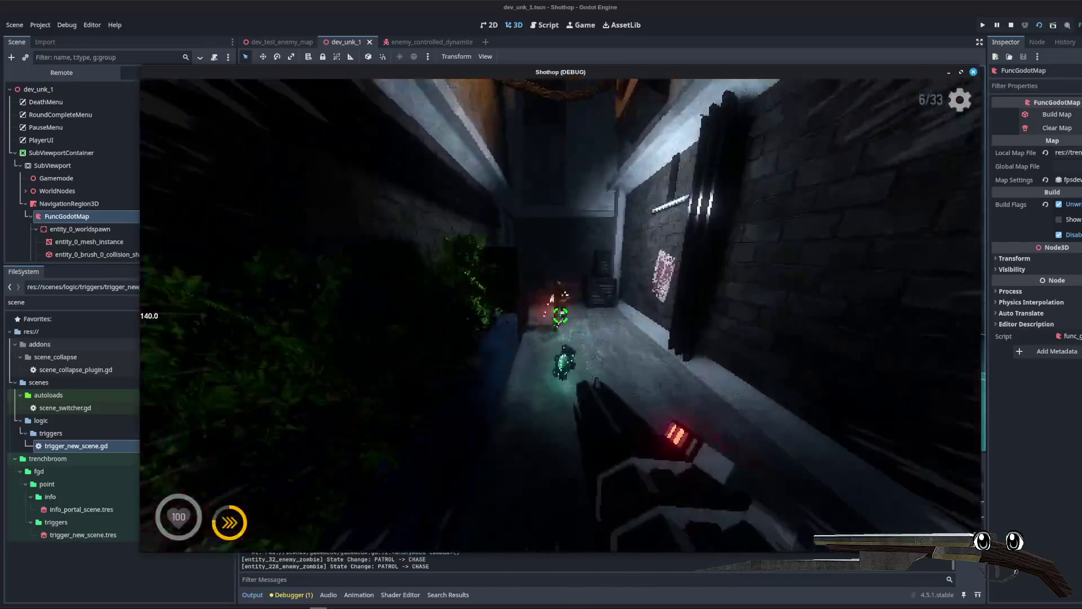
click(560, 315)
key(w)
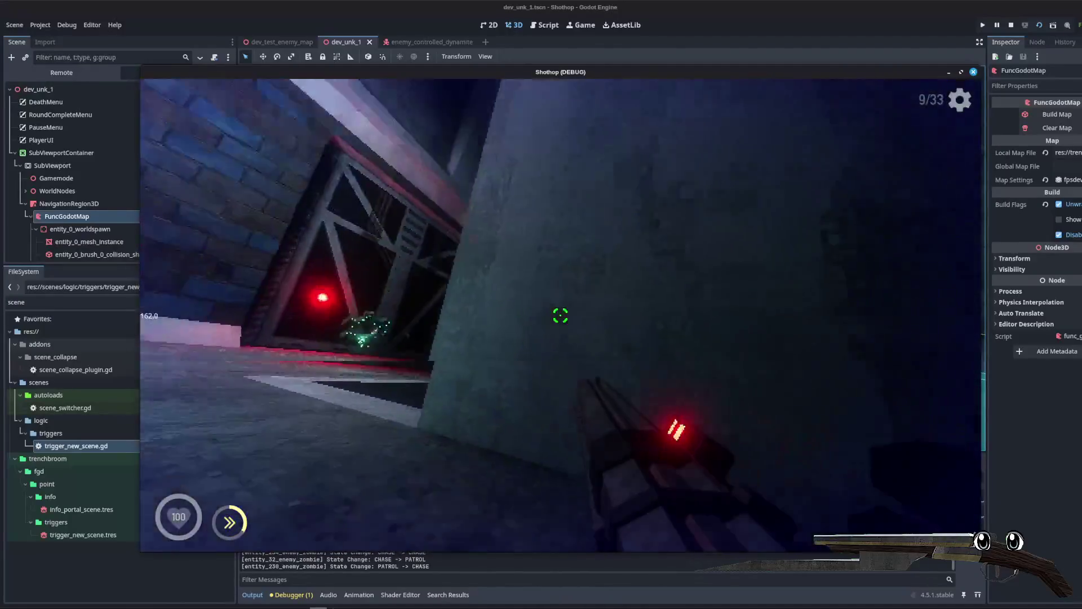
click(560, 315)
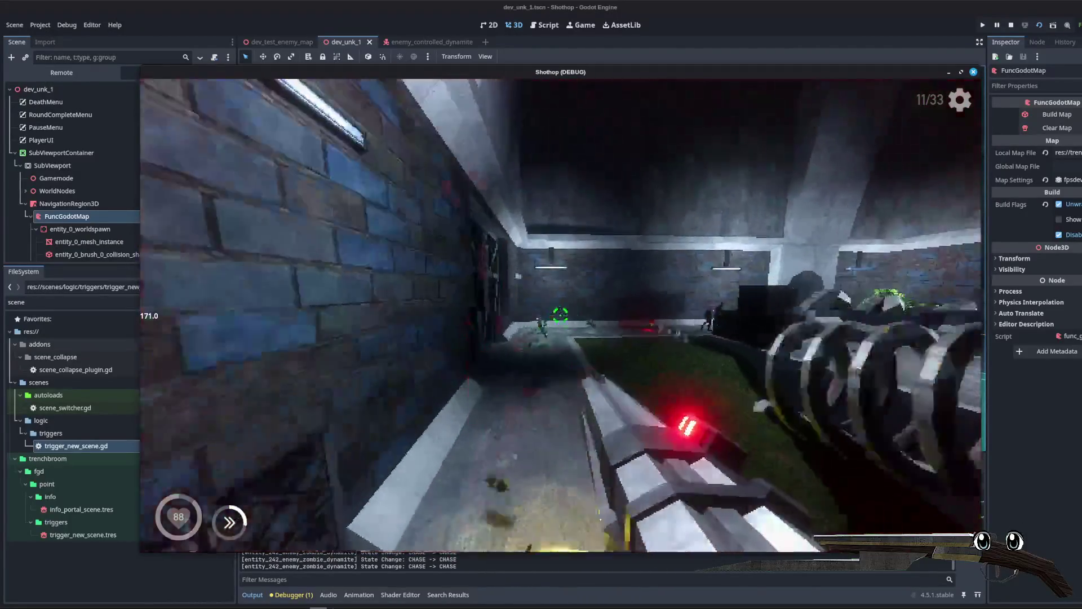
click(560, 315)
key(w)
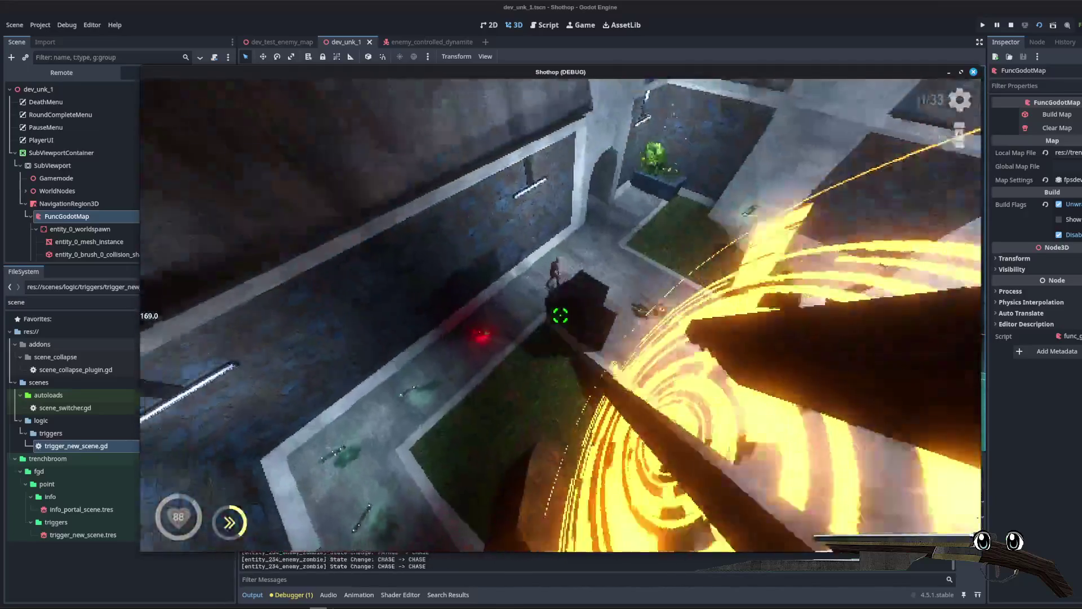
key(shift)
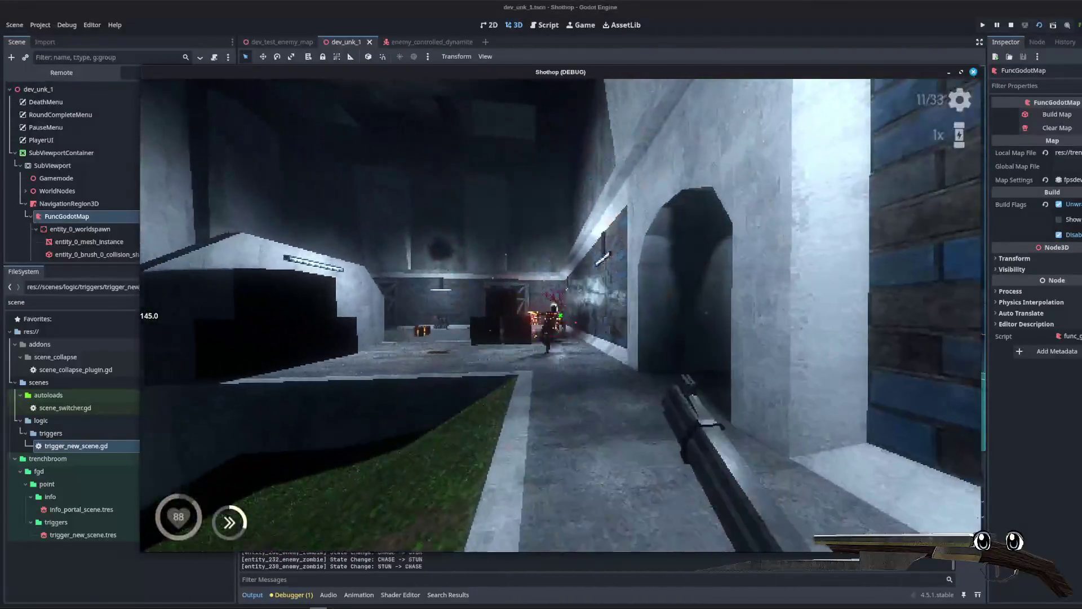
click(560, 315)
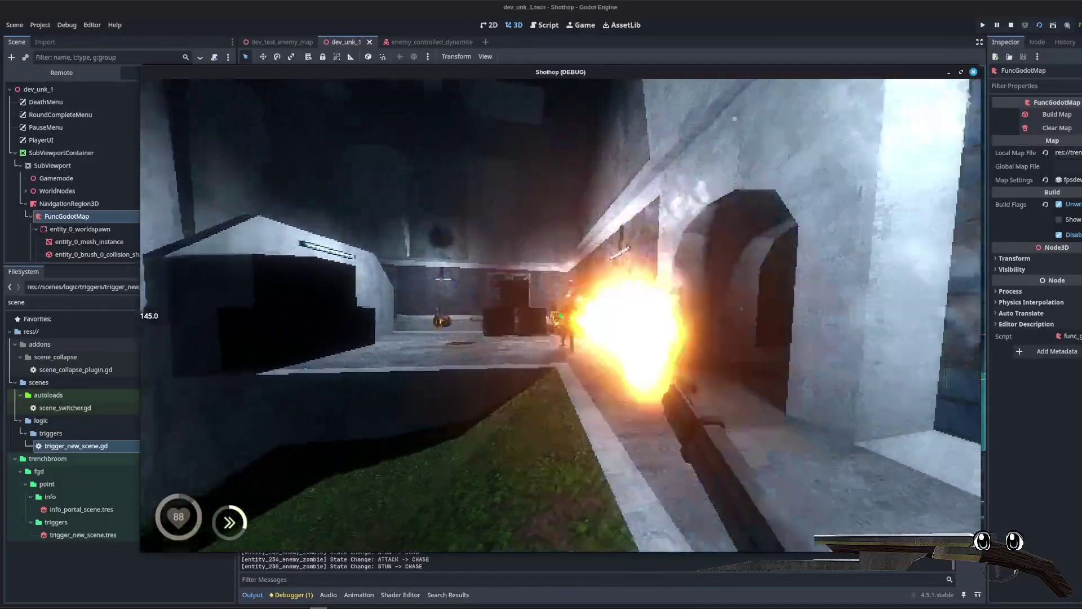
key(w)
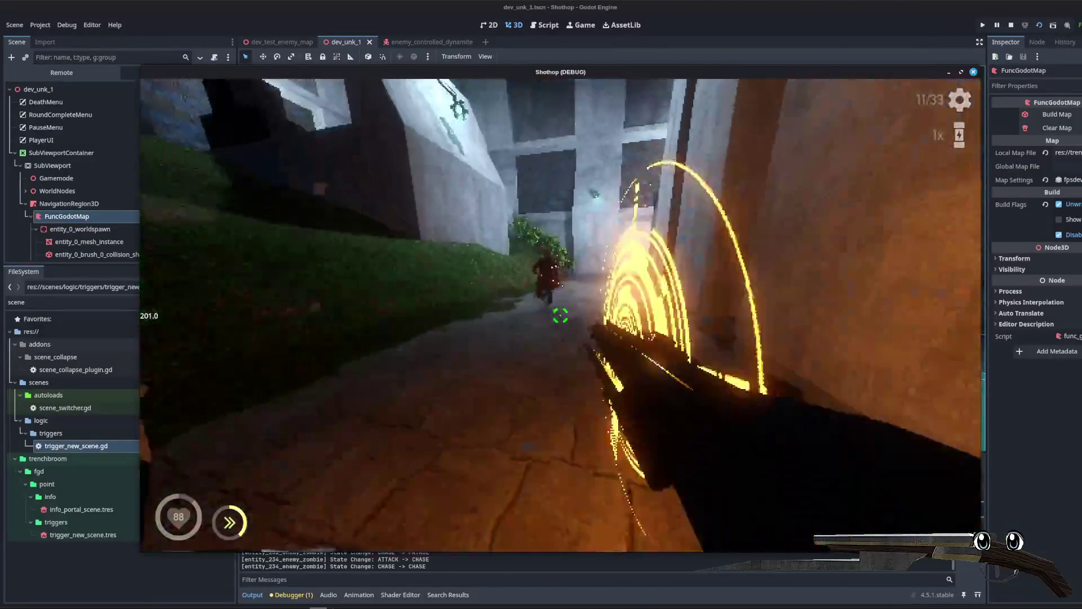
click(560, 315)
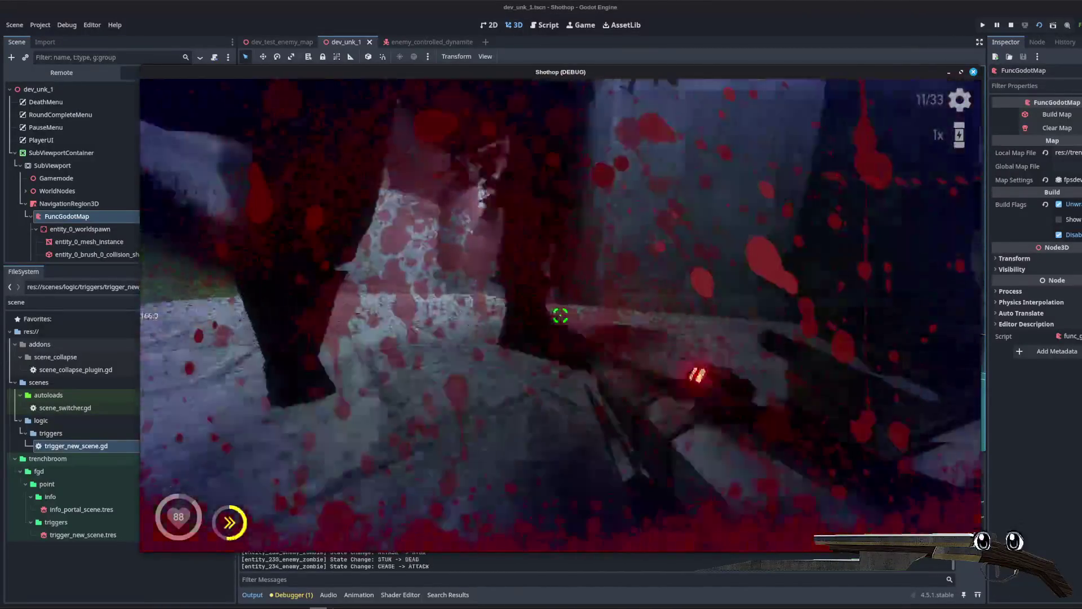
click(560, 315)
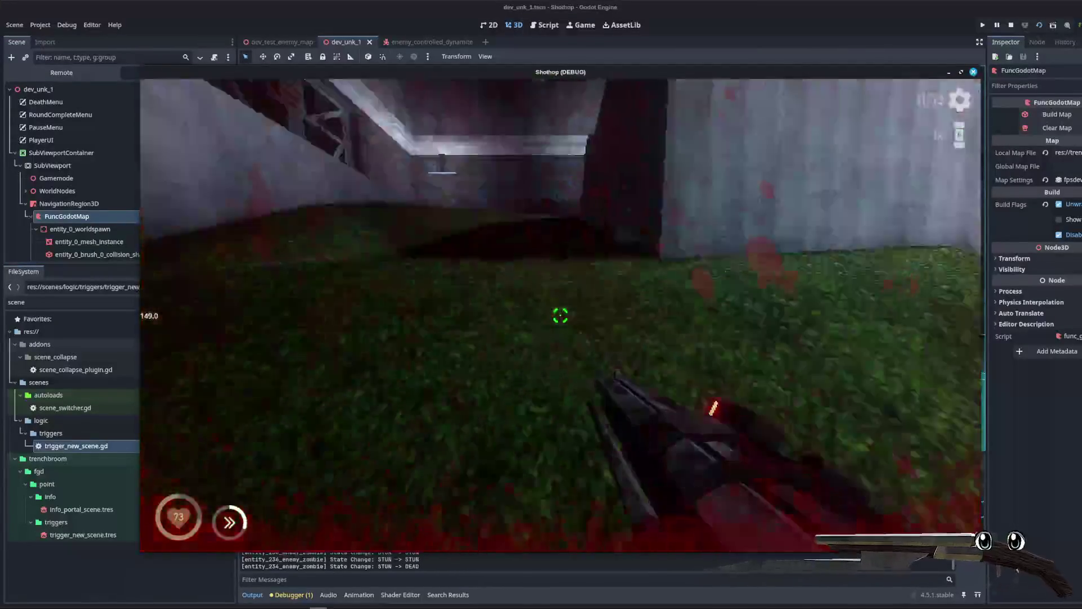
mouse_move(560, 315)
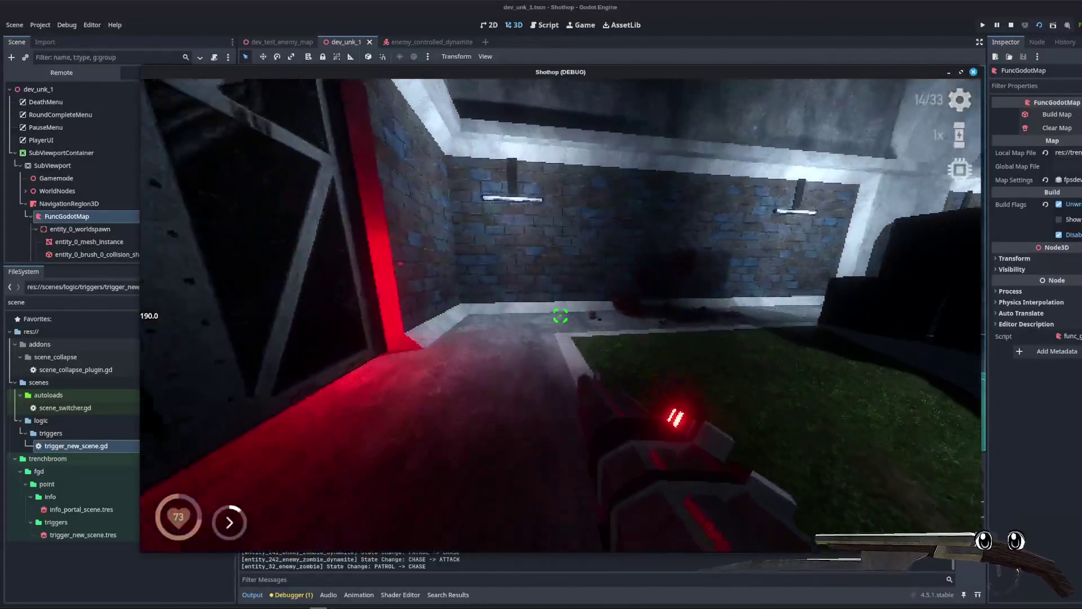
key(Escape)
key(F8)
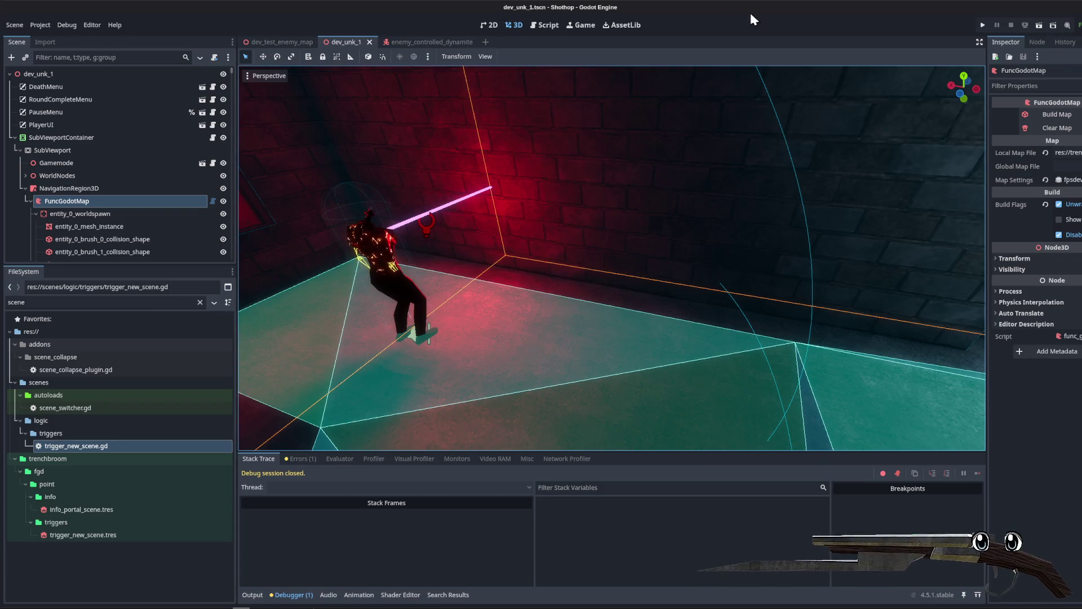
Step: Collapse the FuncGodotMap and NavigationRegion3D branches and clear the file list filter
click(30, 201)
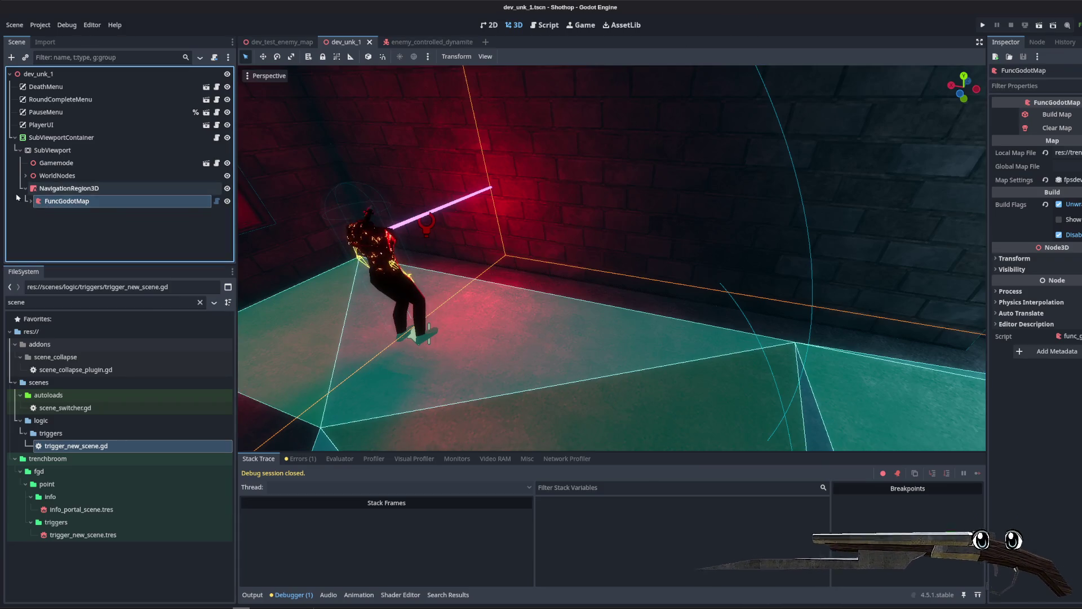
click(25, 188)
click(200, 302)
scroll(155, 483, down, 10)
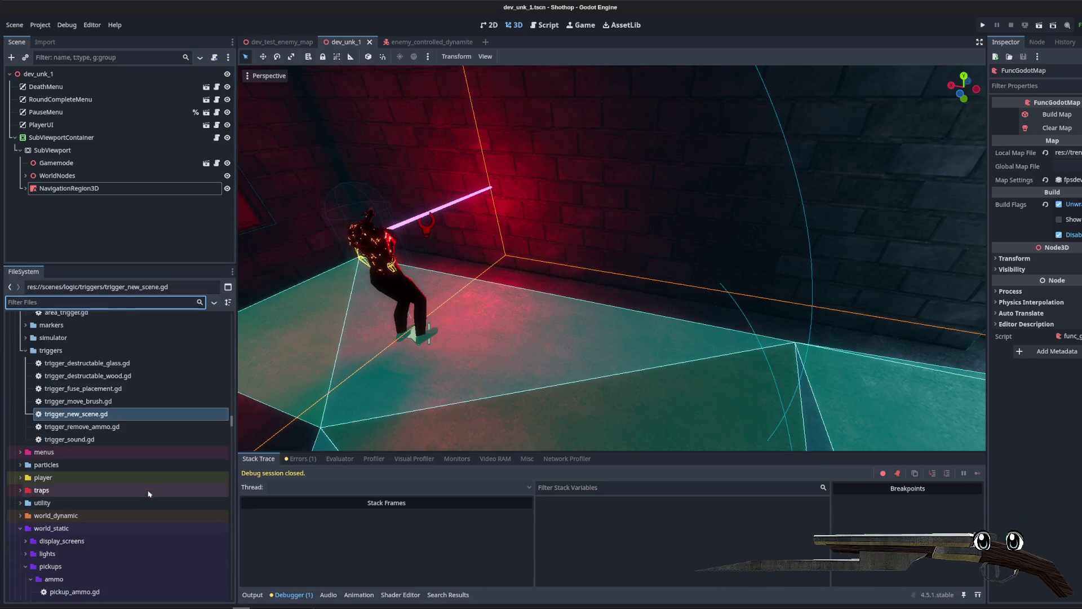
scroll(155, 483, down, 15)
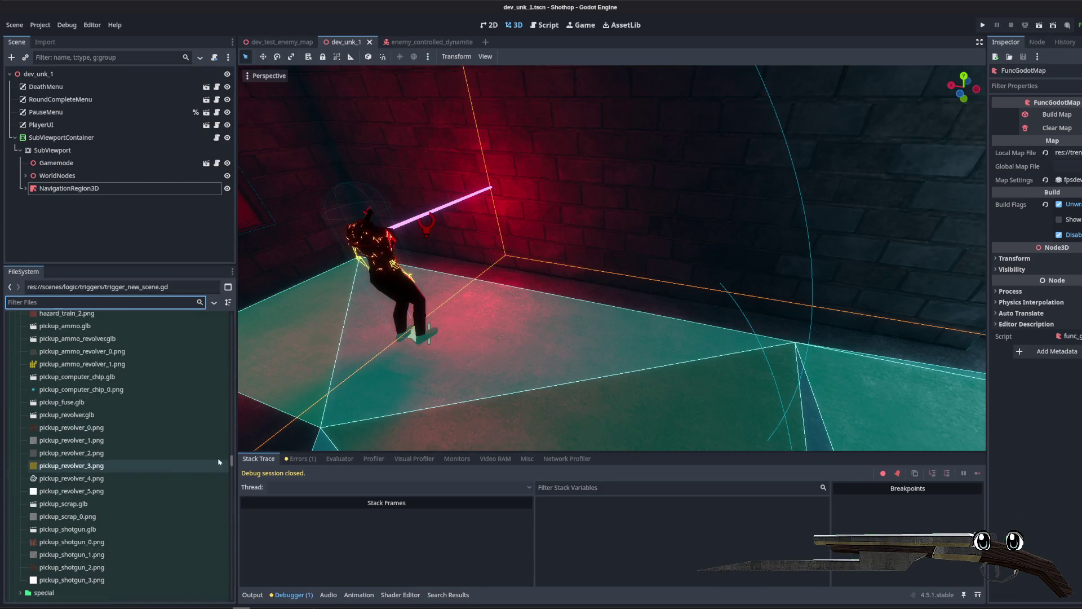
scroll(230, 495, down, 10)
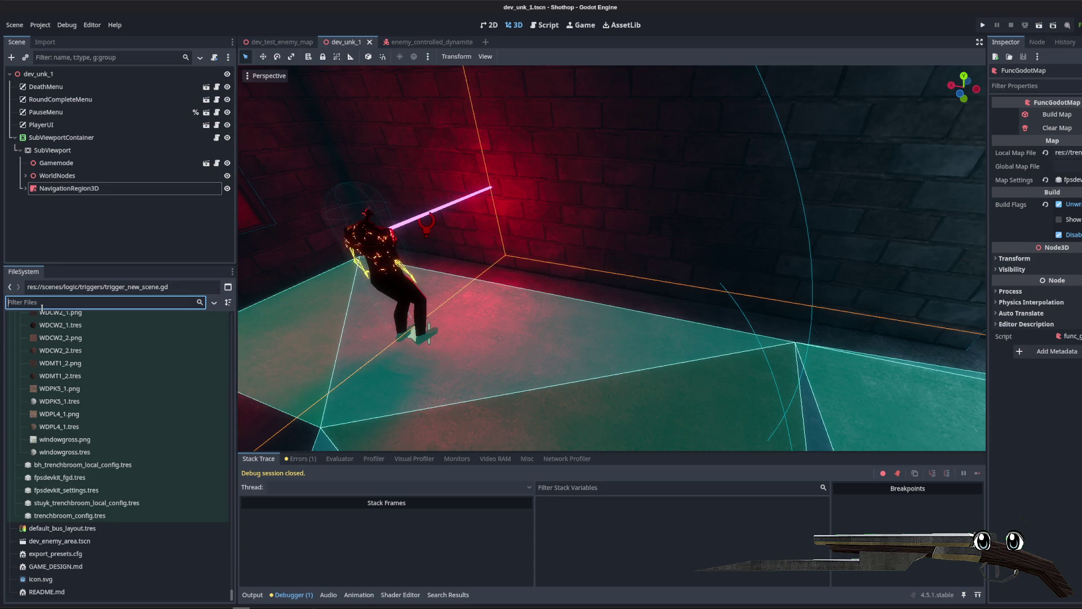
scroll(158, 462, up, 10)
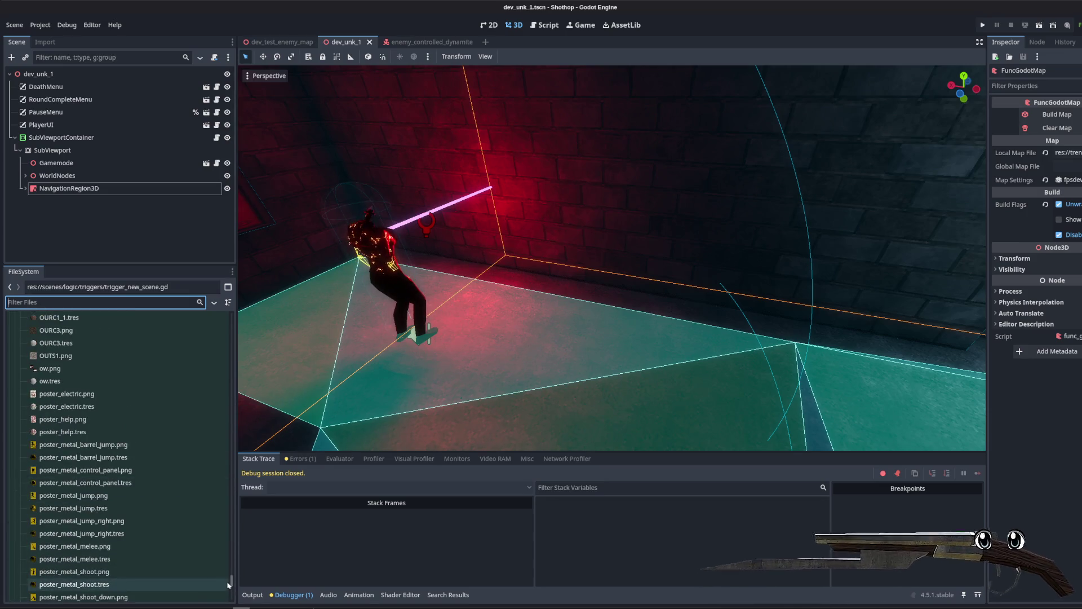
drag(228, 584, 230, 417)
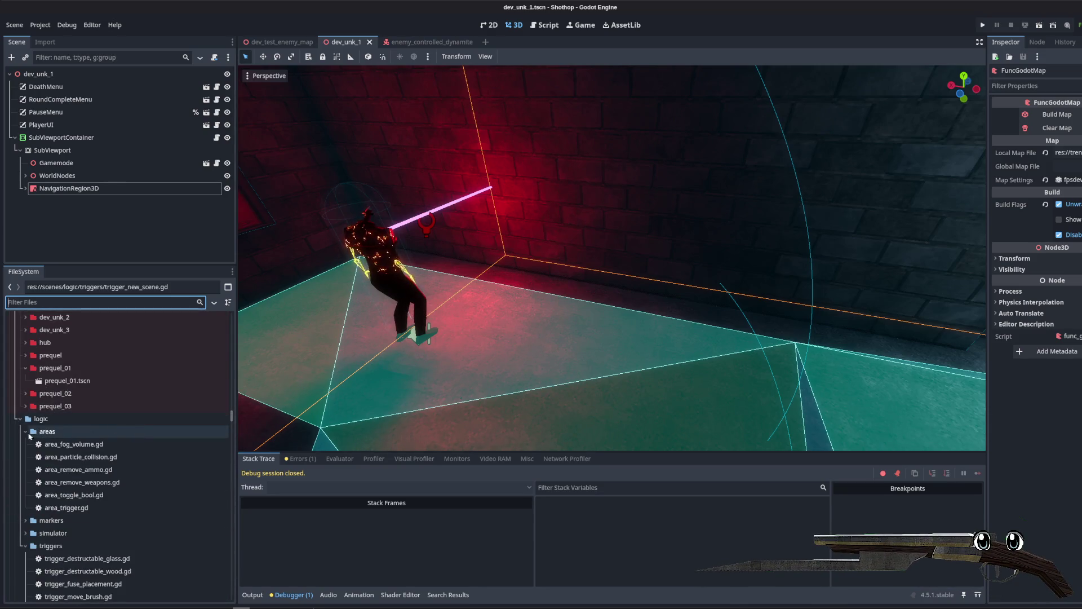
Step: Collapse the areas, prequel_01, enemy_controlled_dynamite and enemies folders in the FileSystem dock
click(27, 432)
scroll(31, 428, up, 4)
click(26, 475)
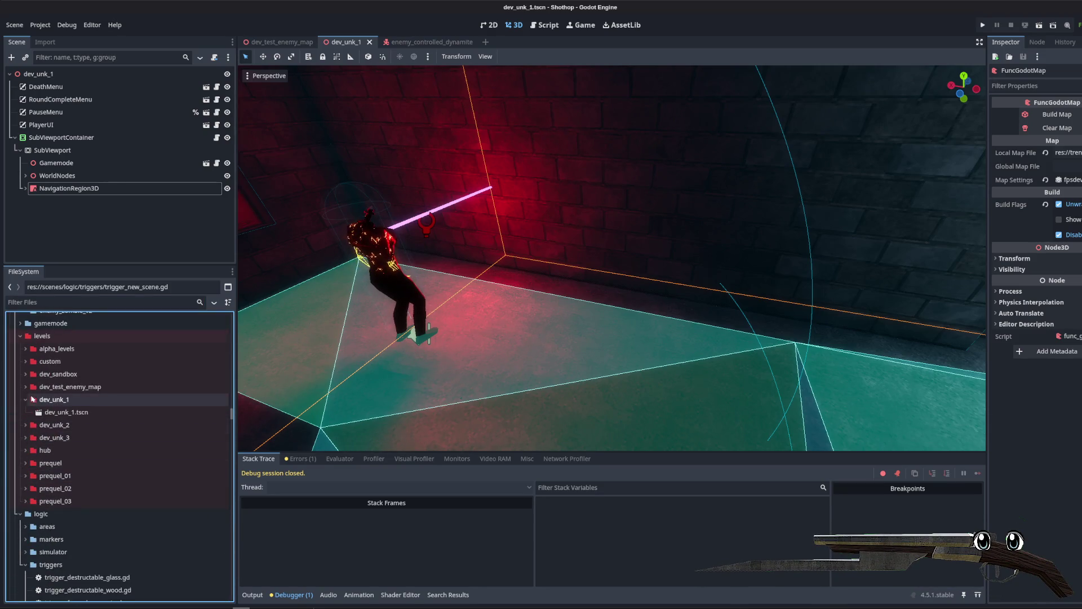
scroll(29, 412, up, 6)
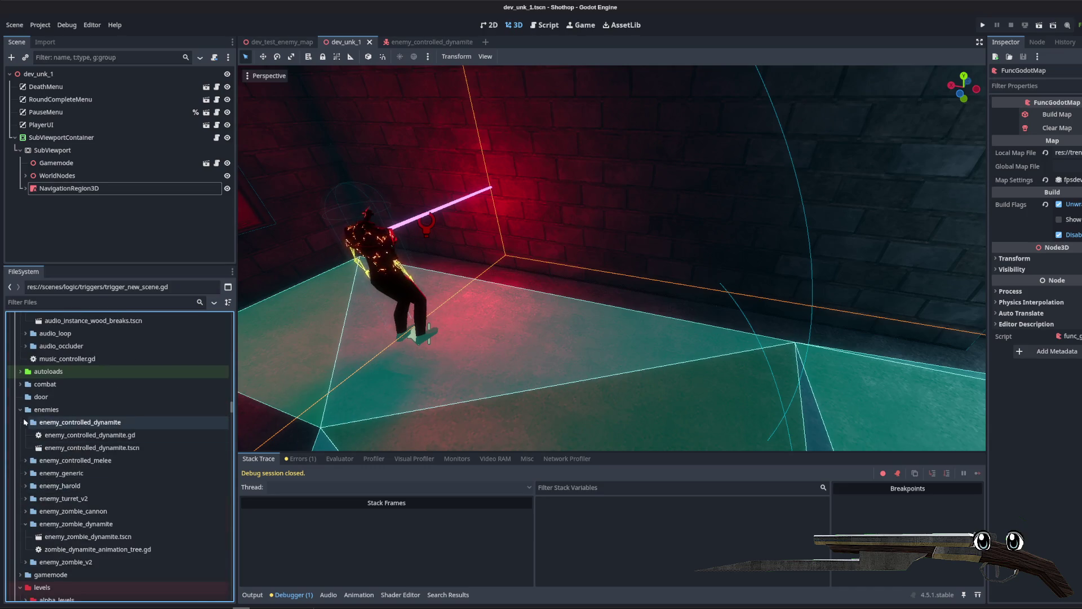
click(24, 422)
click(20, 409)
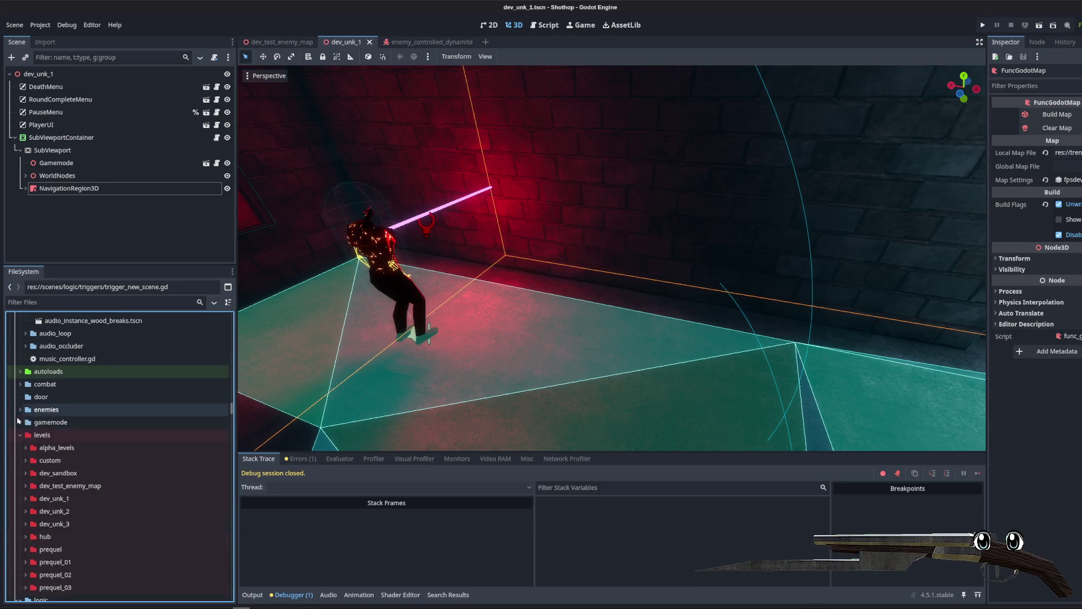
scroll(18, 420, up, 4)
scroll(24, 391, up, 6)
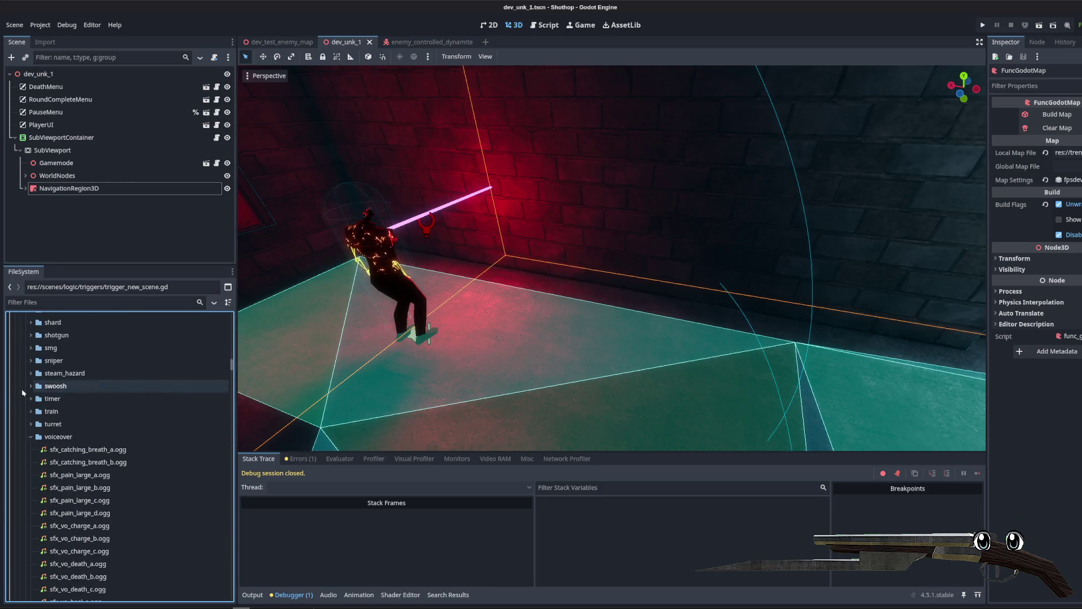
Step: Filter files by 'trigger', then select and duplicate trigger_new_scene.gd
click(57, 302)
text(trigger)
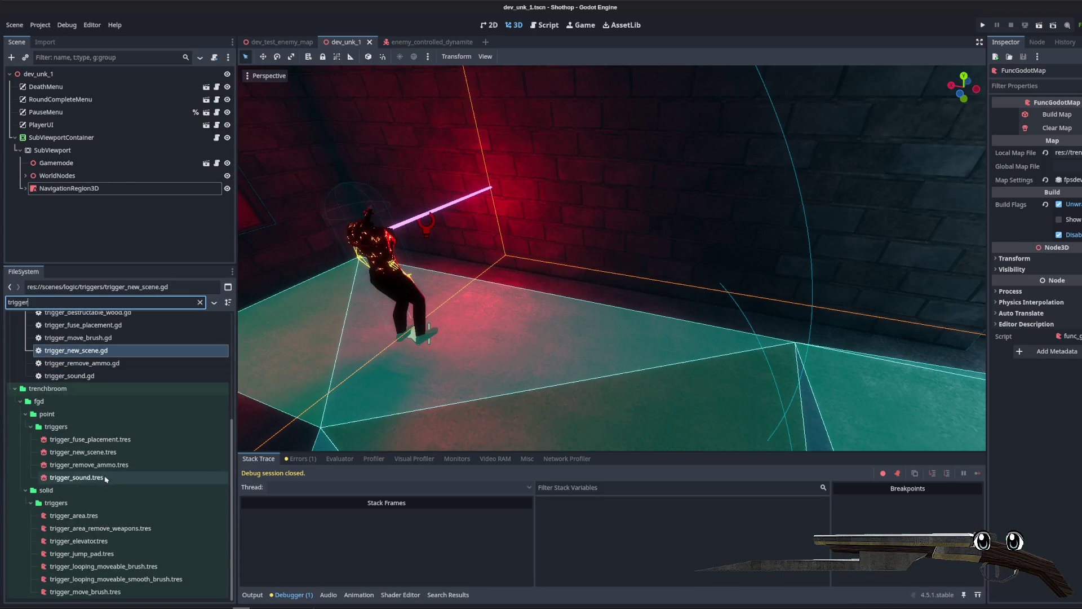
scroll(112, 438, up, 3)
click(112, 432)
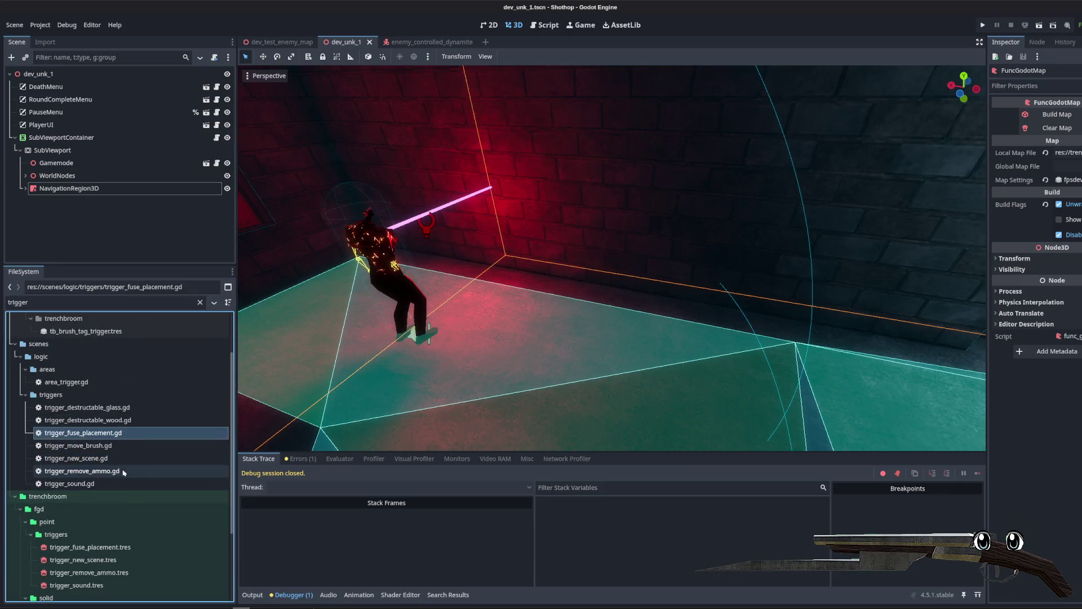
key(Down)
click(100, 458)
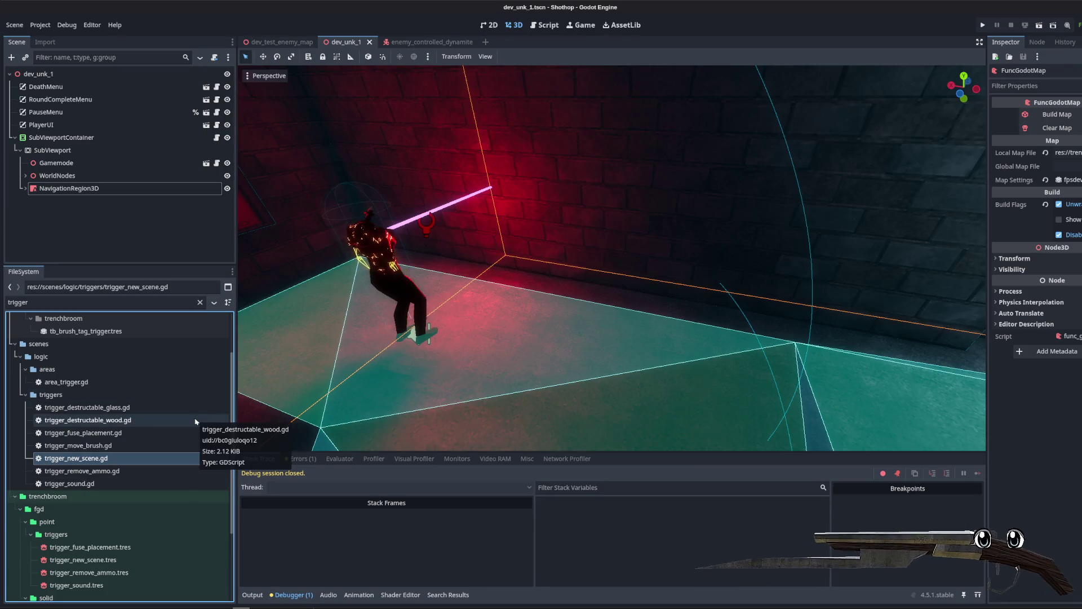
key(ctrl+d)
Step: Name the copy trigger_enemy_spawn.gd and open it in the script editor
key(Right)
key(BackSpace)
key(BackSpace)
key(BackSpace)
text(my_spawn)
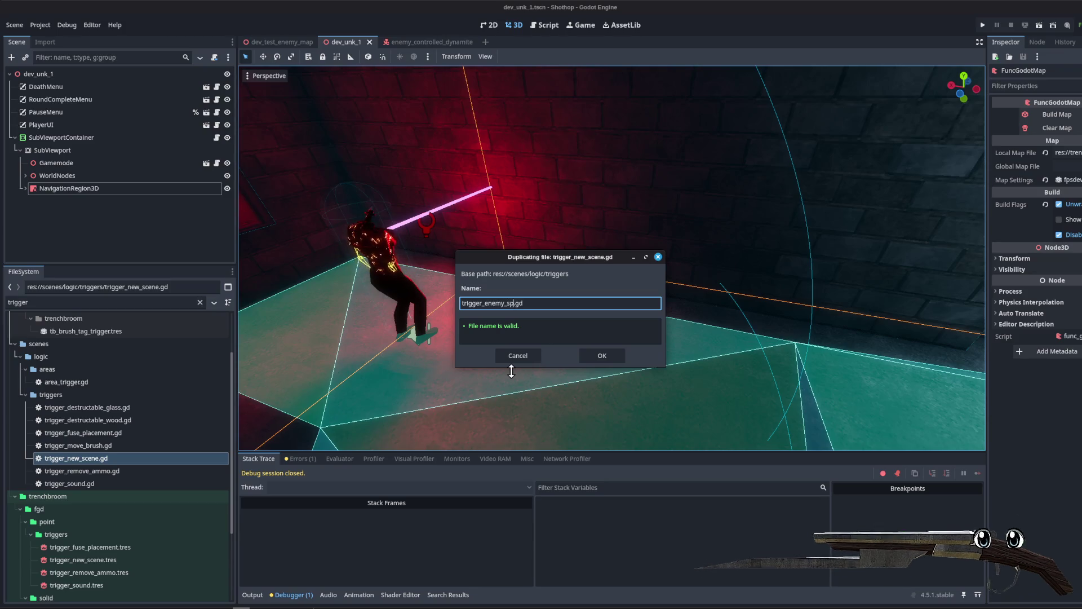
click(600, 357)
double_click(81, 434)
Step: Move through the variable declarations and delete the _scene_path line
click(632, 224)
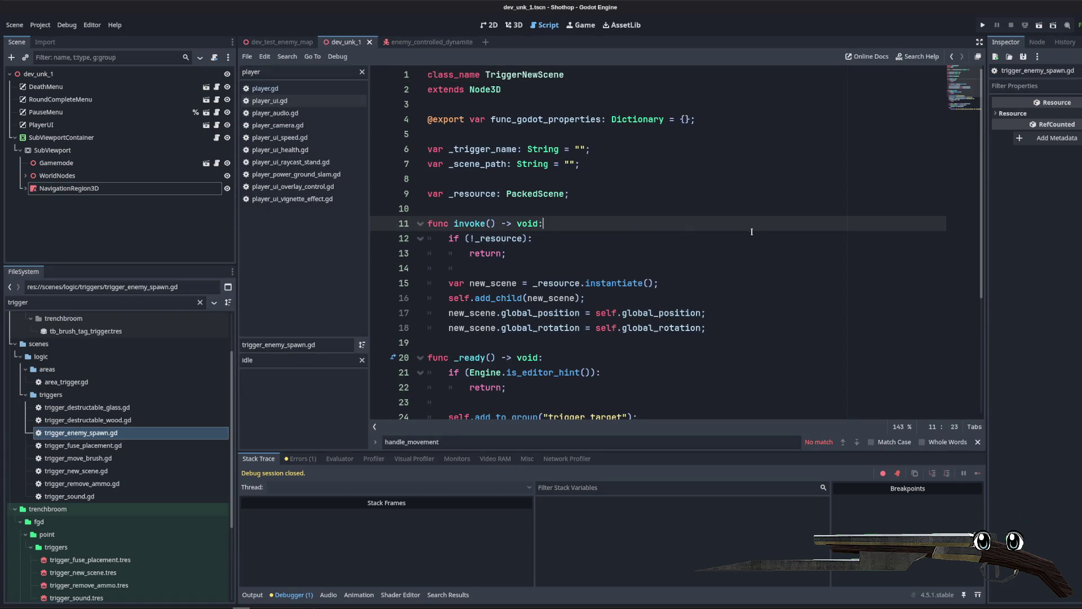
key(Up)
key(Up)
key(Up)
key(Up)
key(Up)
key(Down)
key(ctrl+d)
key(Up)
key(ctrl+d)
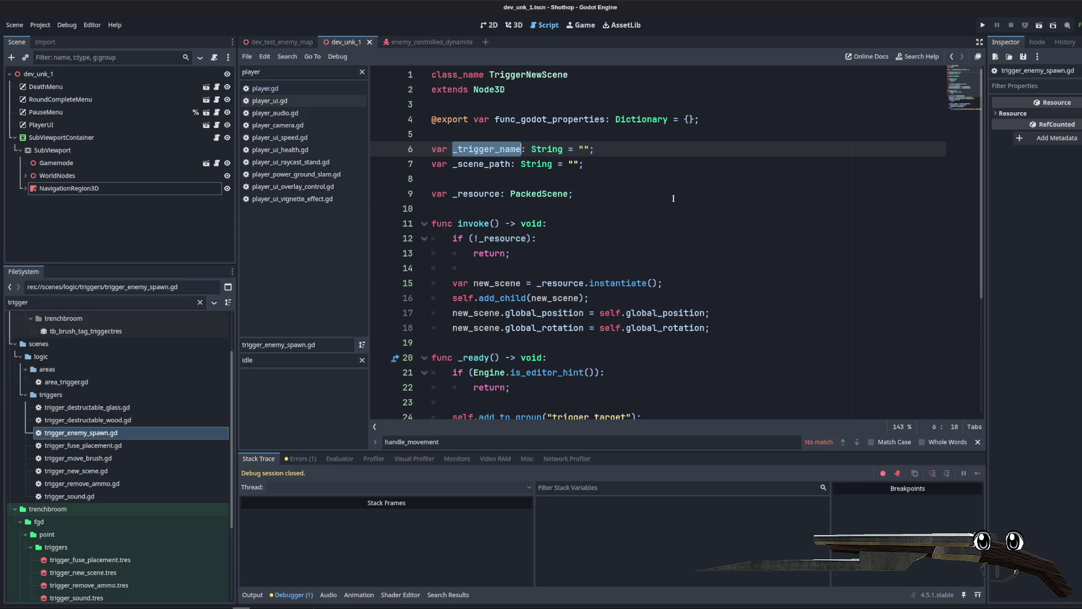
click(672, 198)
mouse_move(619, 163)
mouse_down()
mouse_move(563, 138)
mouse_move(479, 164)
mouse_move(363, 161)
mouse_up()
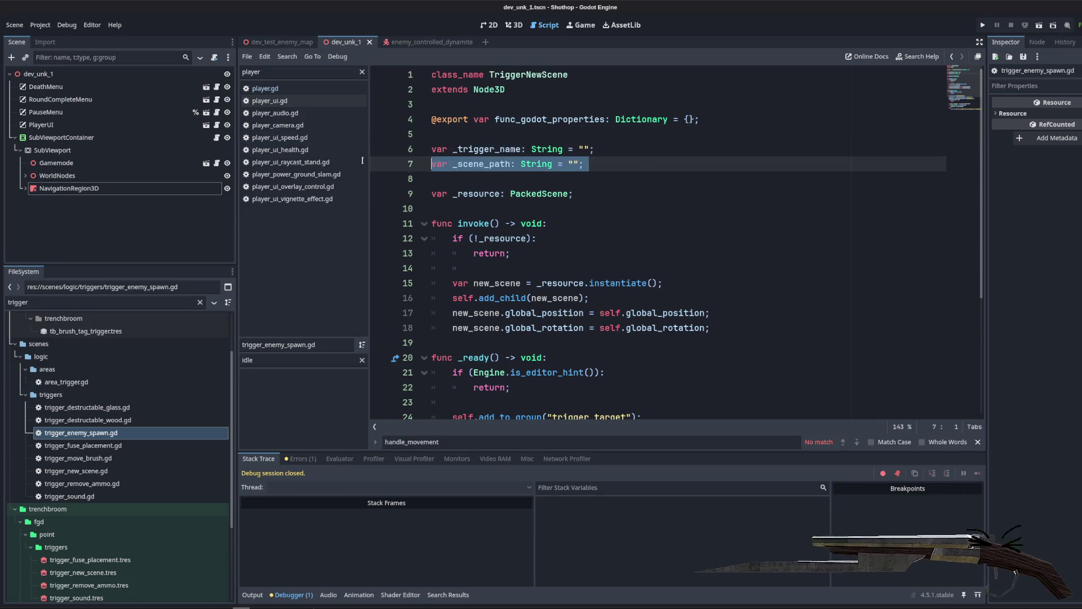
key(BackSpace)
key(BackSpace)
key(Delete)
Step: Restore the _scene_path line and rename the variable to _enemy_type
key(ctrl+z)
click(500, 163)
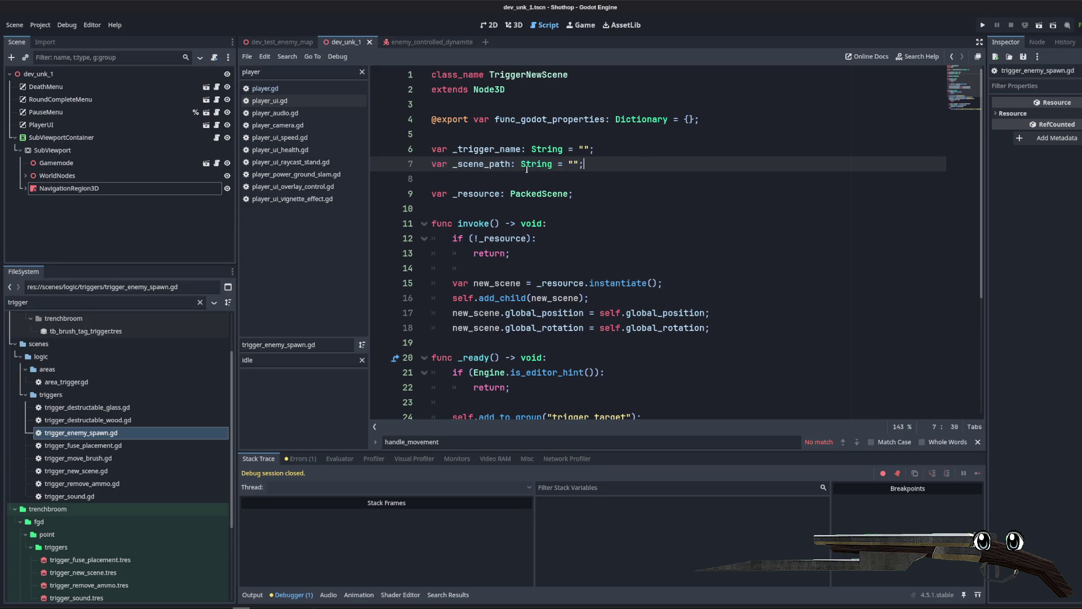
key(ctrl+z)
double_click(501, 164)
text(_enemy_type)
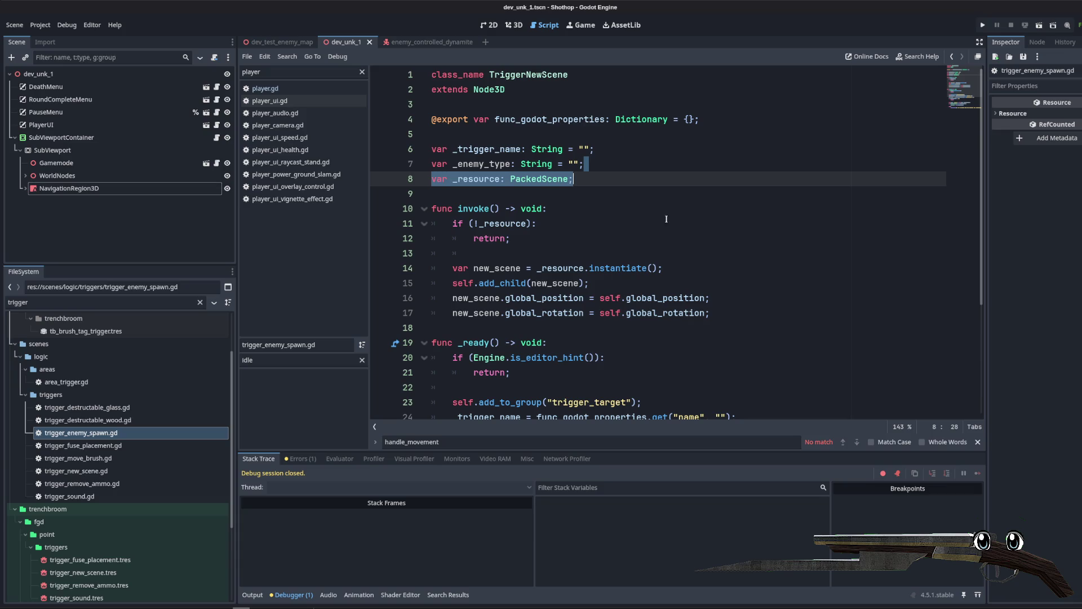
Step: Add a const ENEMY_TYPES dictionary below the export line with a controlled_melee key
click(659, 135)
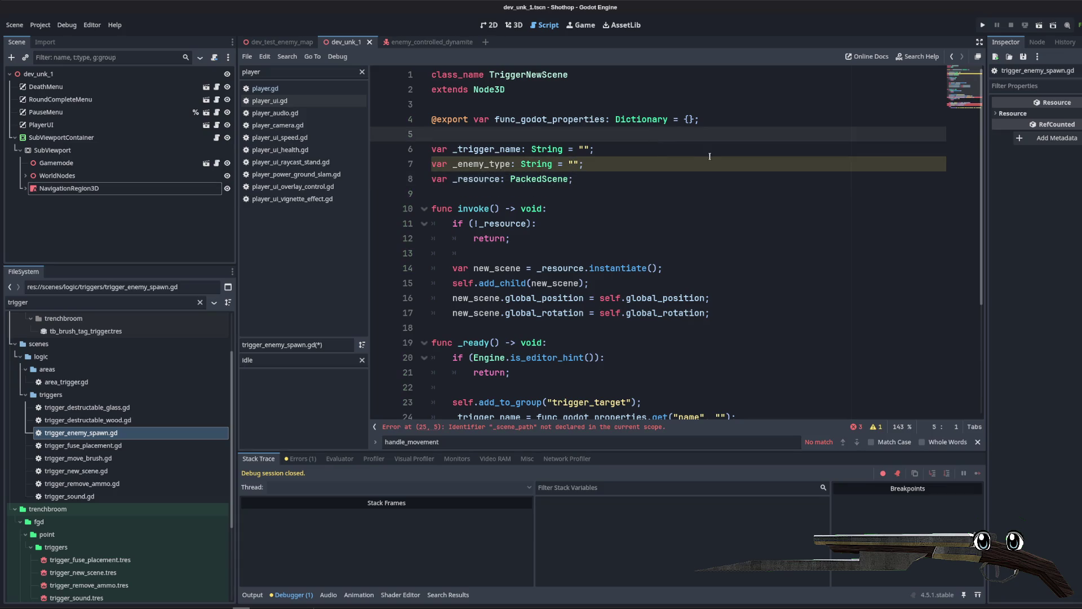
click(647, 119)
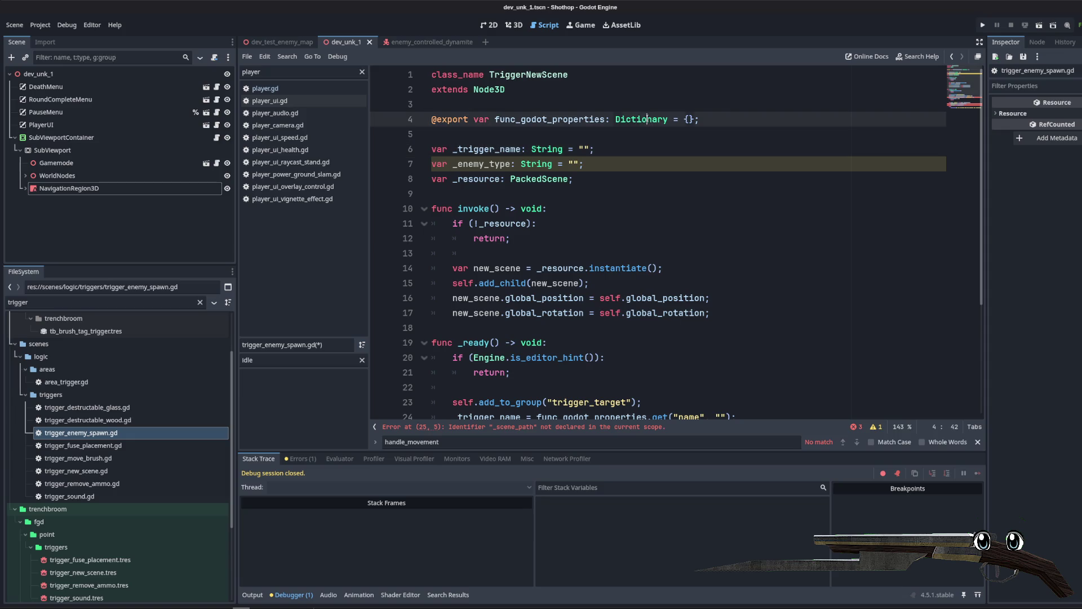
key(Return)
key(Return)
key(Return)
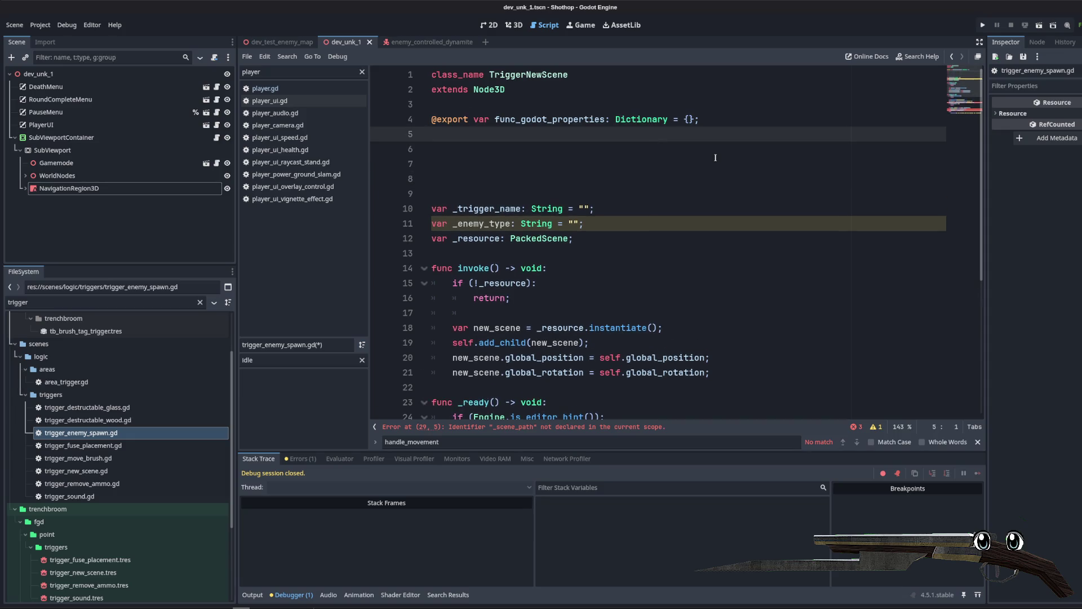
click(715, 155)
text(const ENEM)
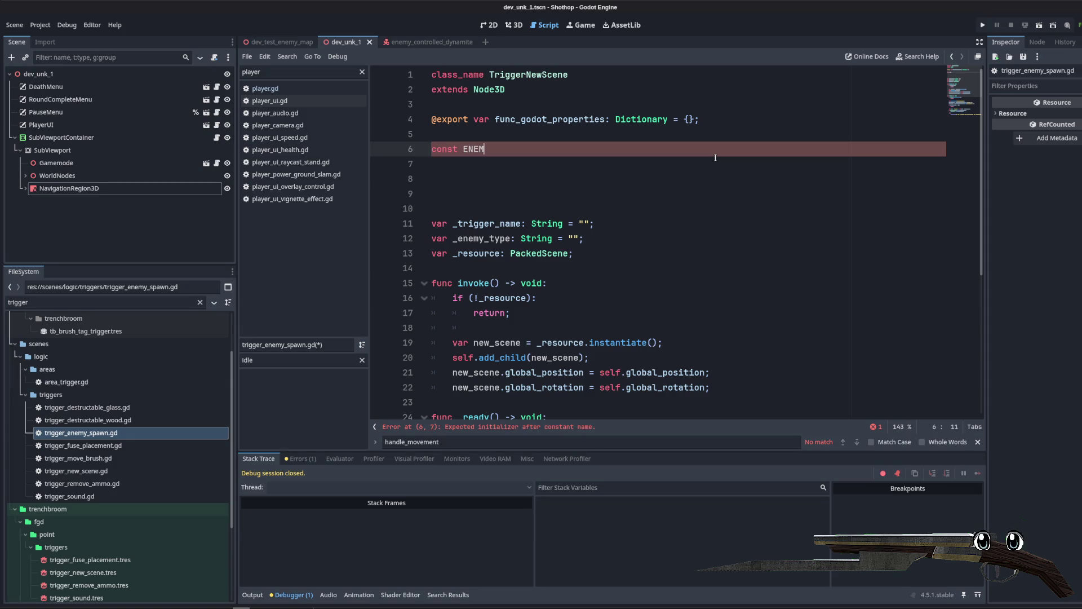
text(Y_TYPES = {)
key(Return)
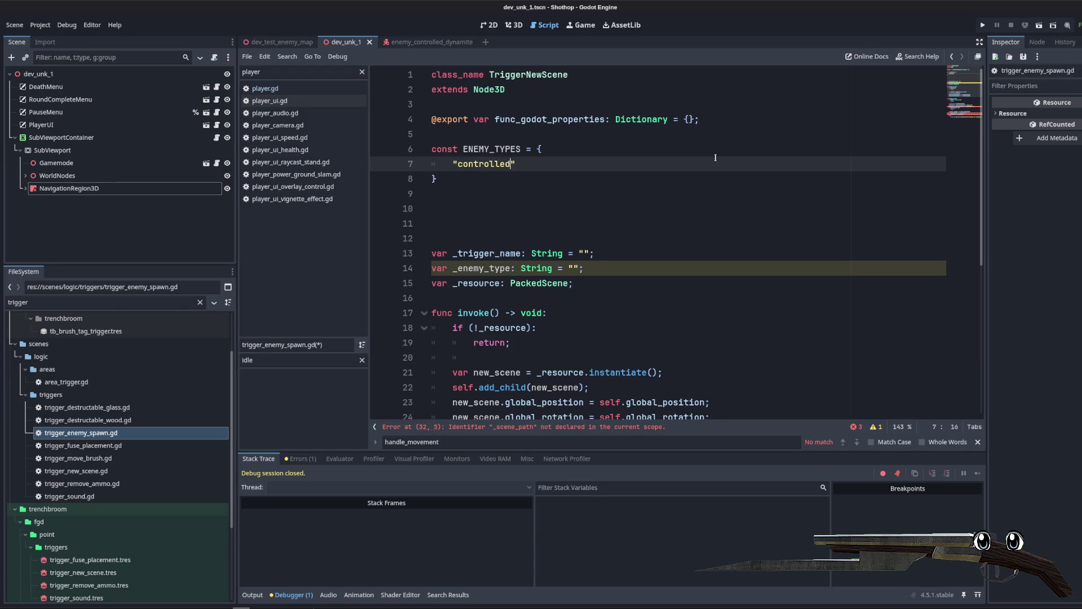
text(:)
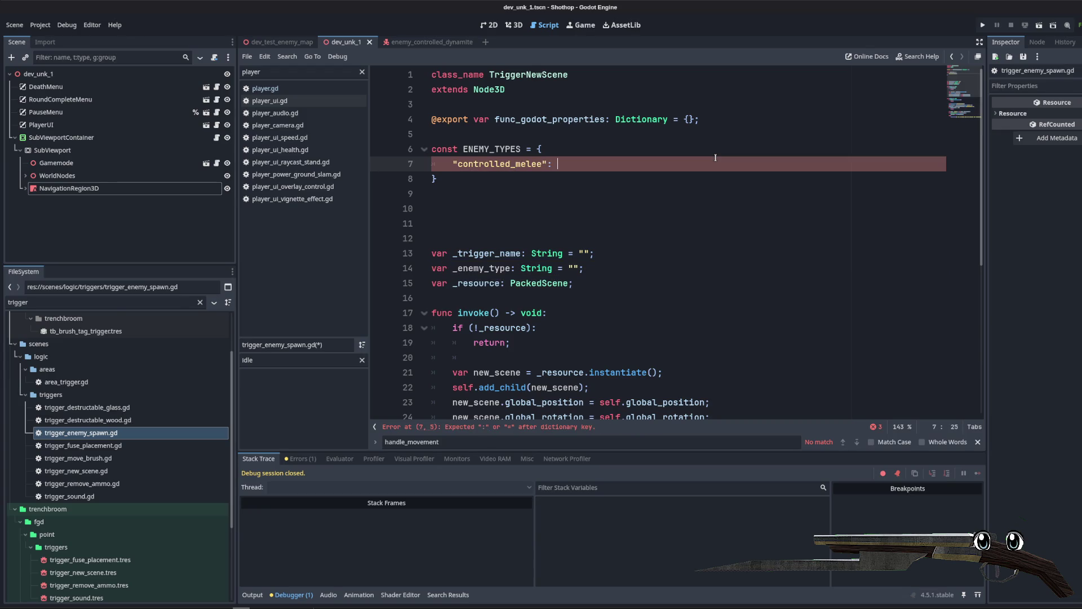
Step: Filter files by 'controlled' and preload enemy_controlled_melee.tscn as a constant
click(105, 300)
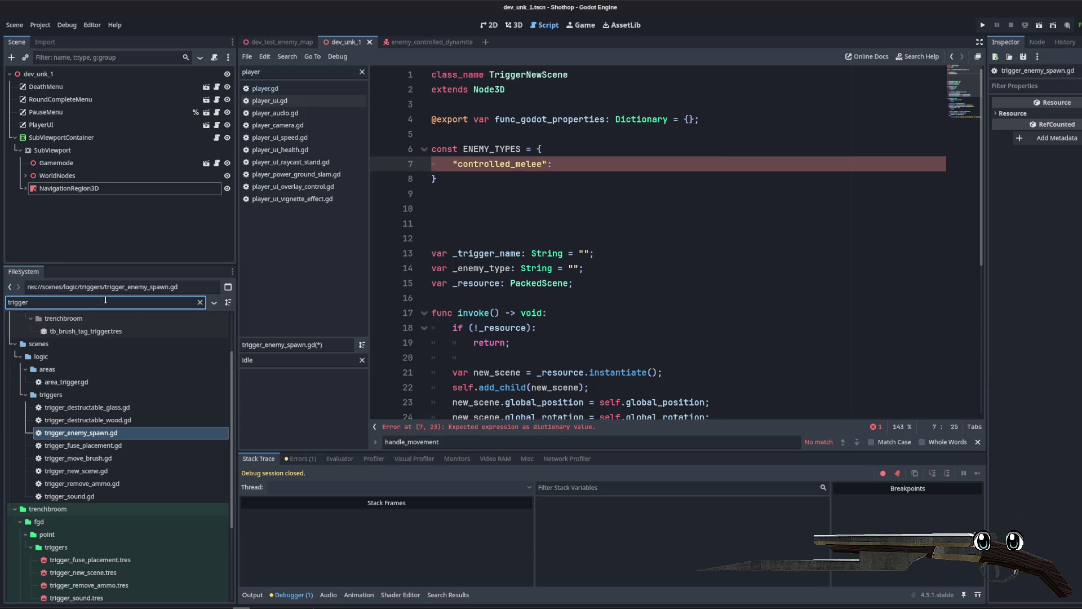
key(ctrl+a)
text(controlled)
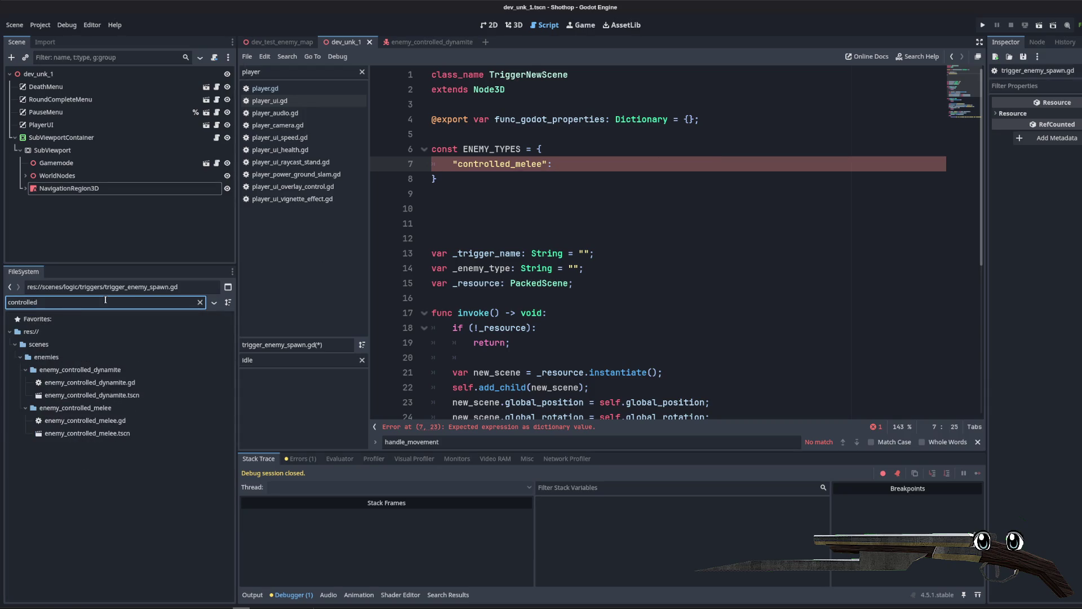
mouse_move(88, 433)
mouse_down()
mouse_move(471, 114)
mouse_move(502, 110)
mouse_up()
Step: Preload enemy_controlled_dynamite.tscn as a second scene constant
click(508, 89)
key(Return)
mouse_move(92, 394)
mouse_down()
mouse_move(80, 402)
mouse_move(383, 310)
mouse_move(494, 149)
mouse_move(490, 135)
mouse_up()
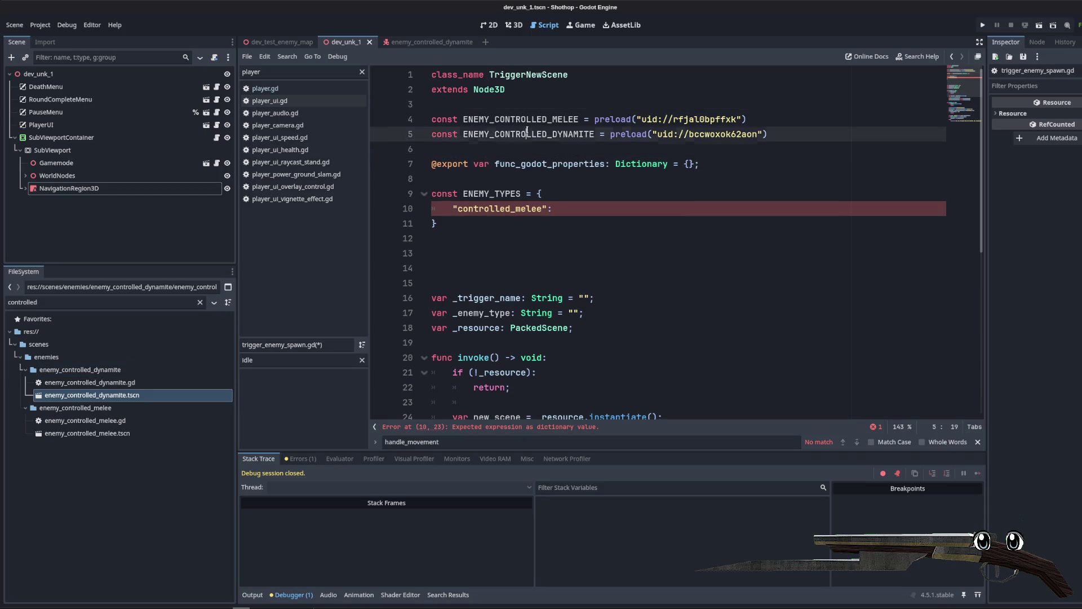
click(567, 214)
click(545, 181)
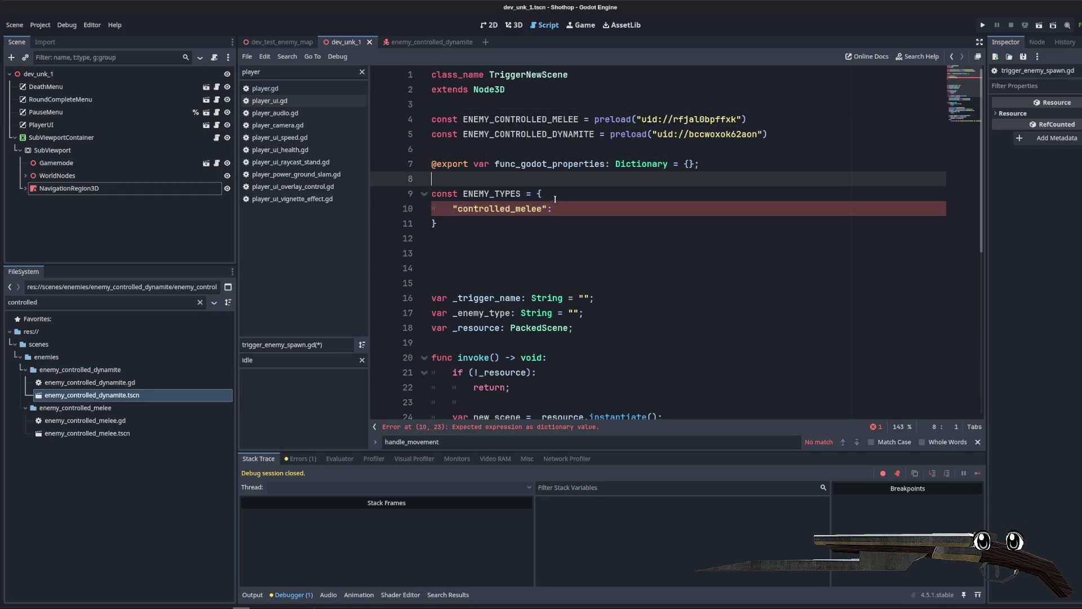
click(569, 146)
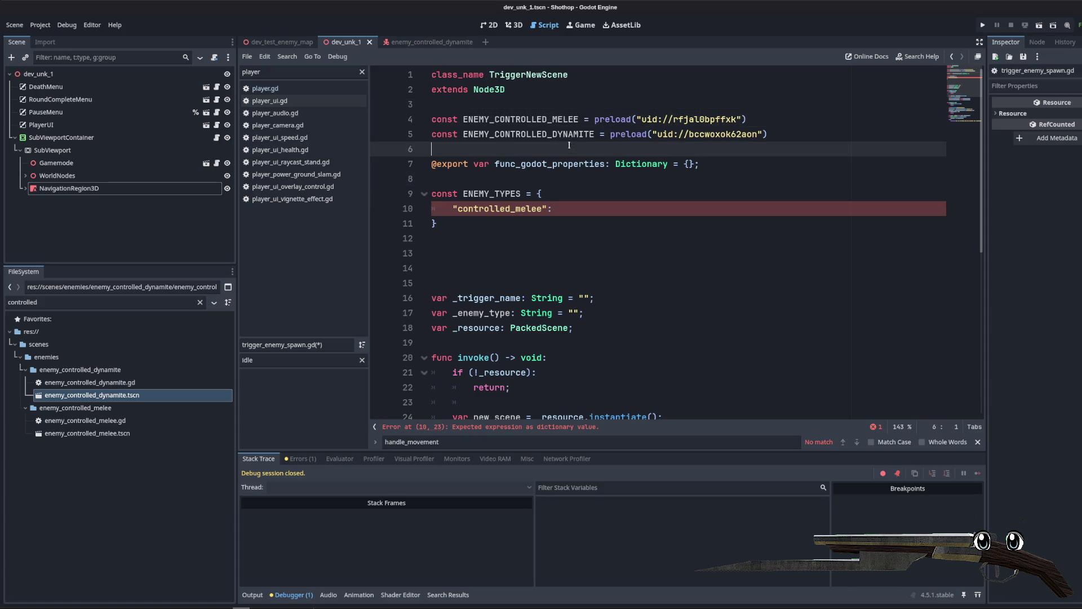
Step: In the dynamite enemy's script, change the enemy type on line 53 to ZOMBIE_DYNAMITE
ctrl+click(677, 134)
click(217, 74)
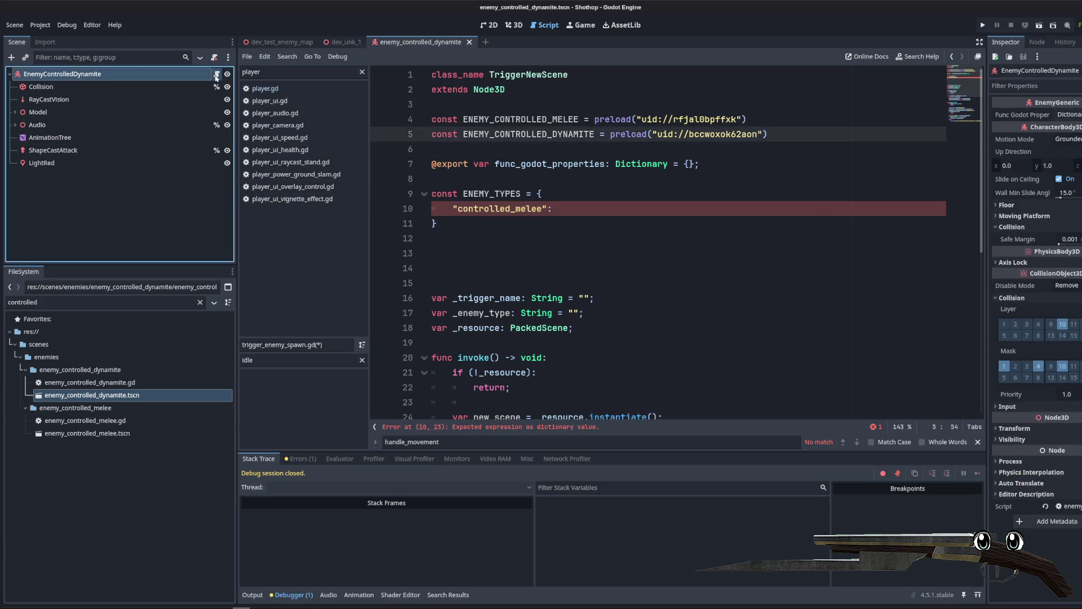
scroll(575, 281, up, 20)
scroll(656, 244, down, 10)
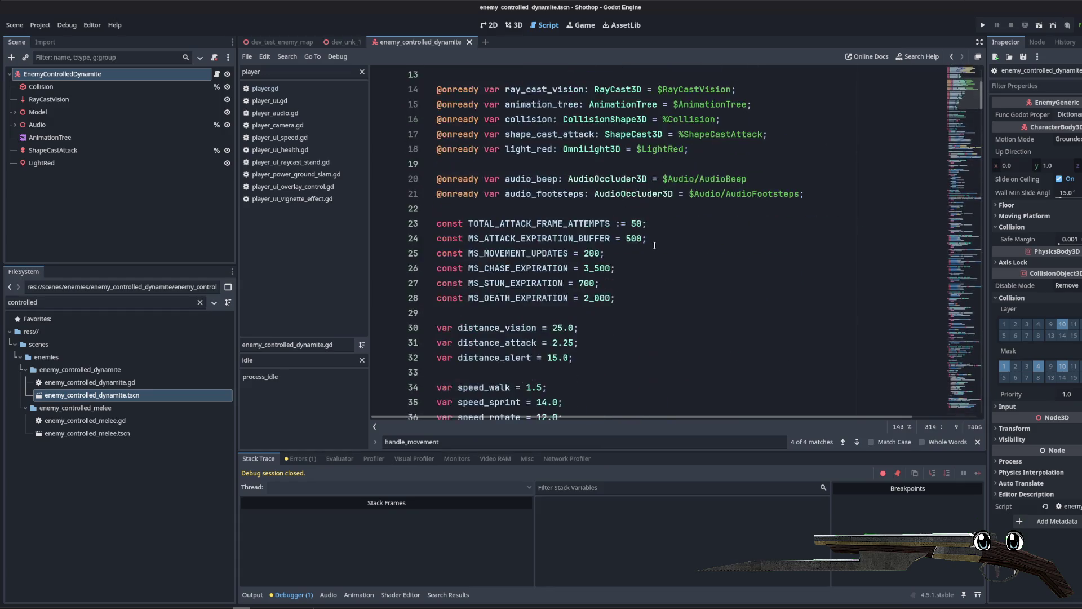
scroll(655, 244, down, 5)
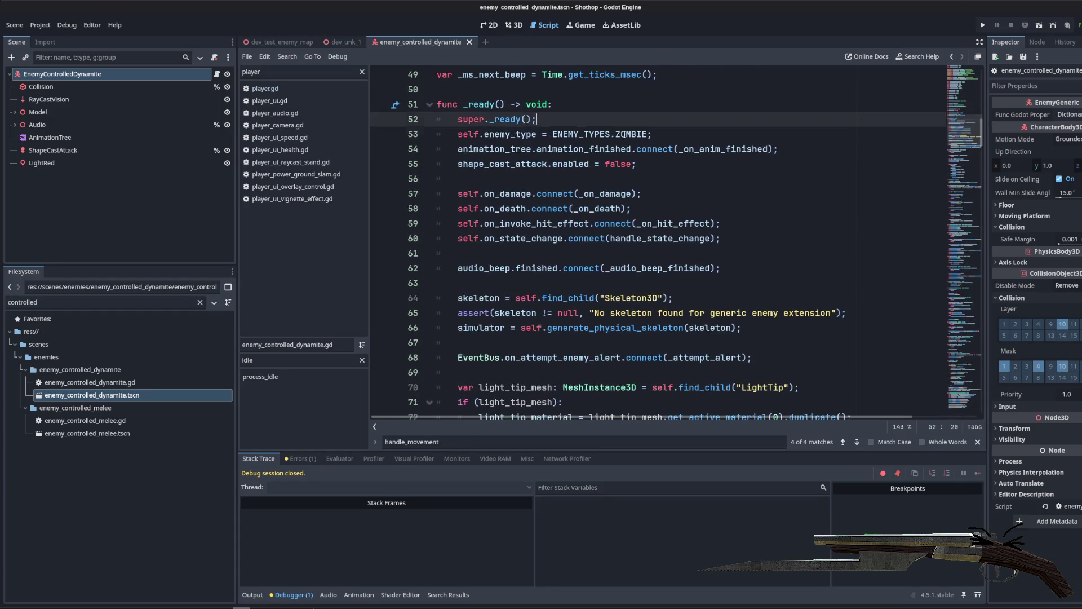
double_click(638, 134)
key(Down)
key(Down)
key(Return)
key(Up)
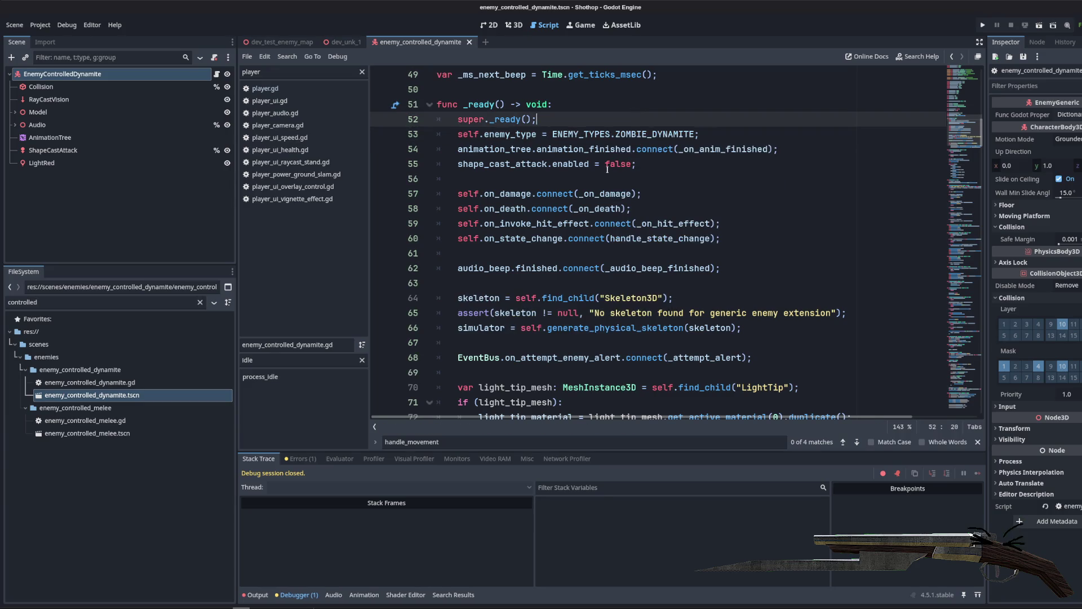
Step: Filter the script list by 'spawn' and reopen trigger_enemy_spawn.gd
click(265, 89)
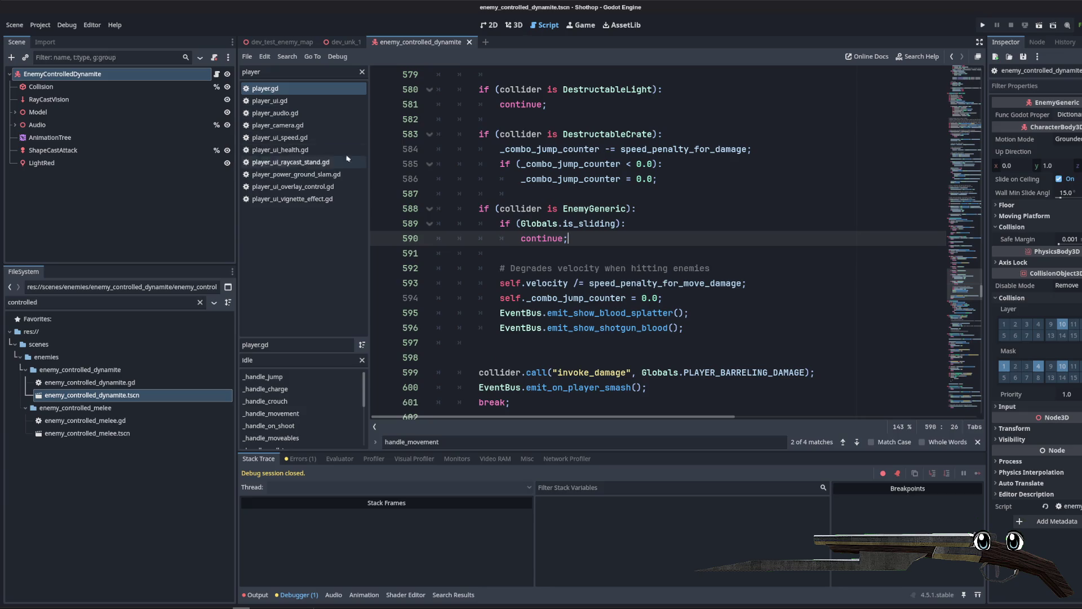
scroll(428, 162, up, 7)
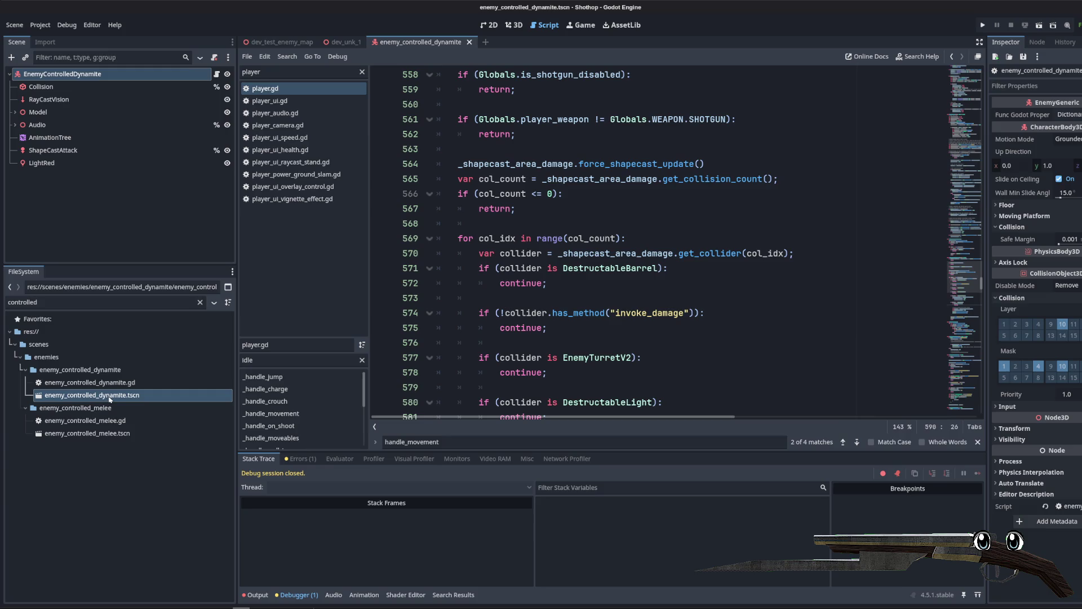
double_click(283, 72)
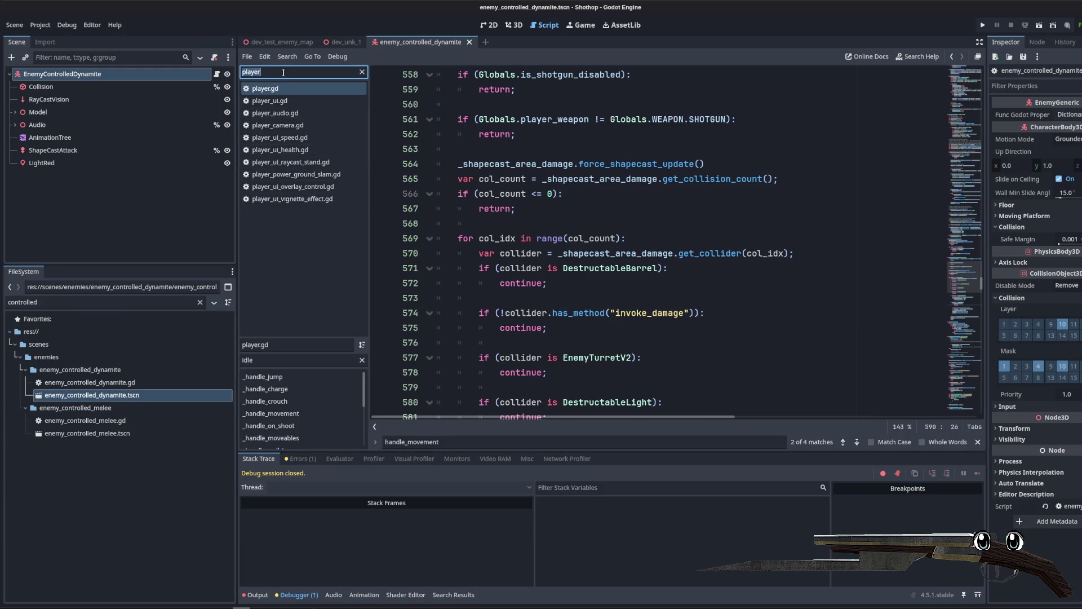
text(spawn)
click(287, 89)
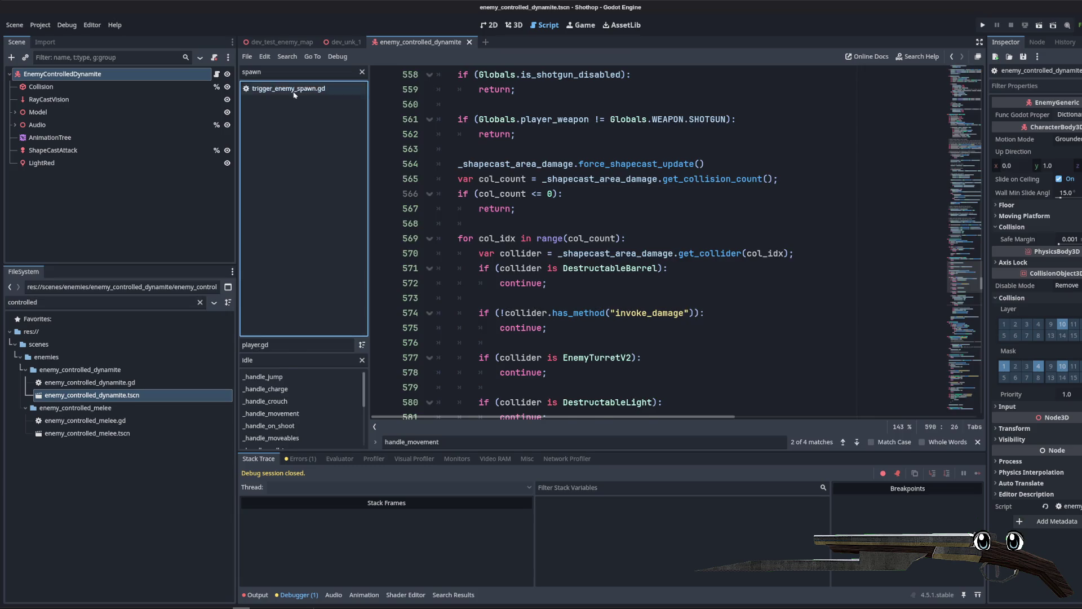
click(502, 213)
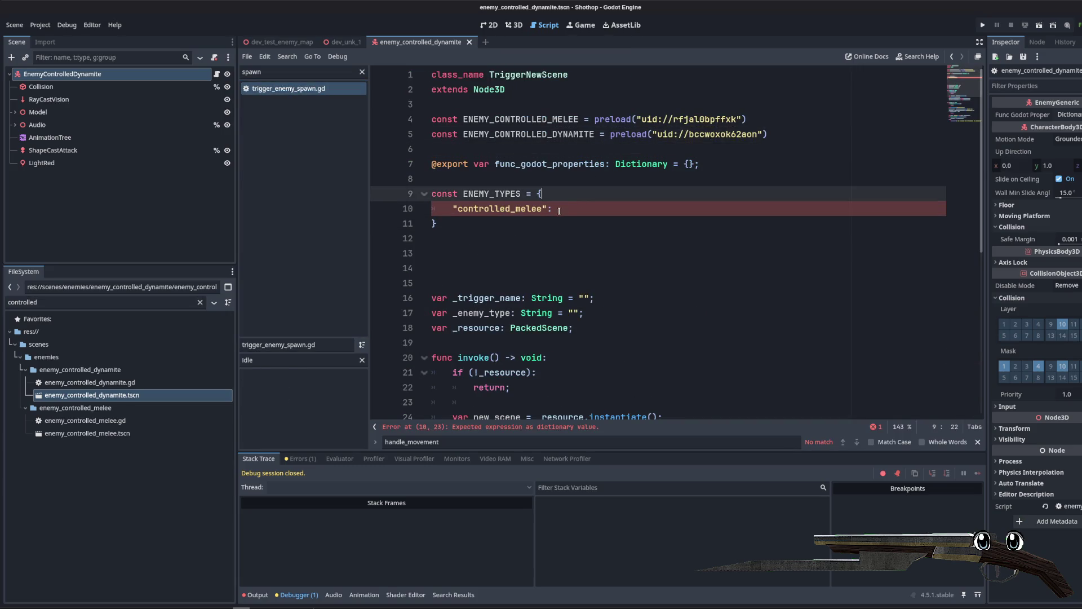
Step: Remove the "controlled_melee" key and clear the script list filter
drag(547, 209, 455, 210)
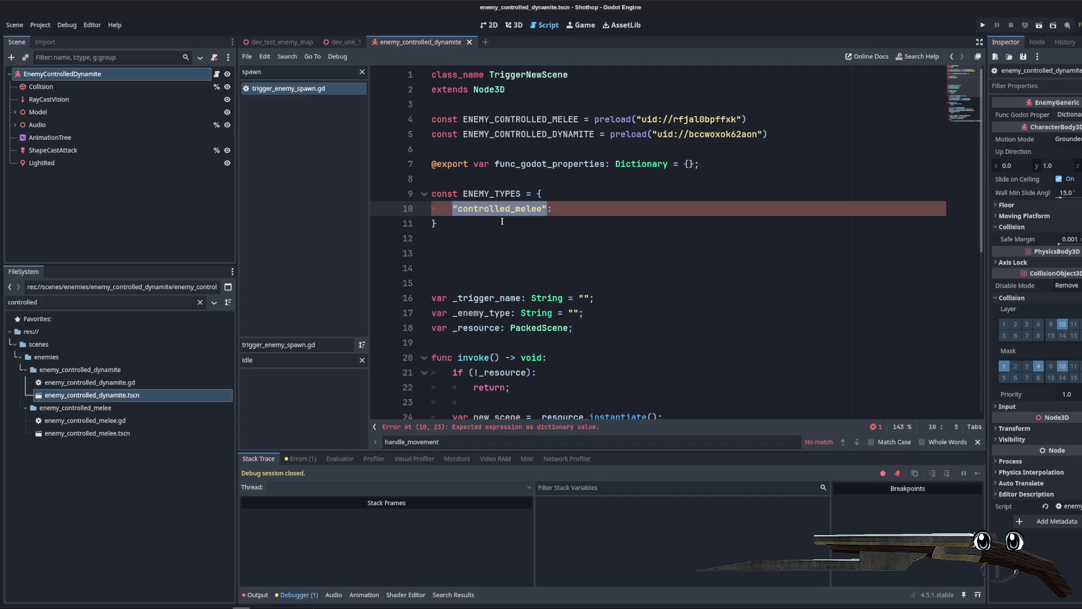
key(BackSpace)
text(Ene)
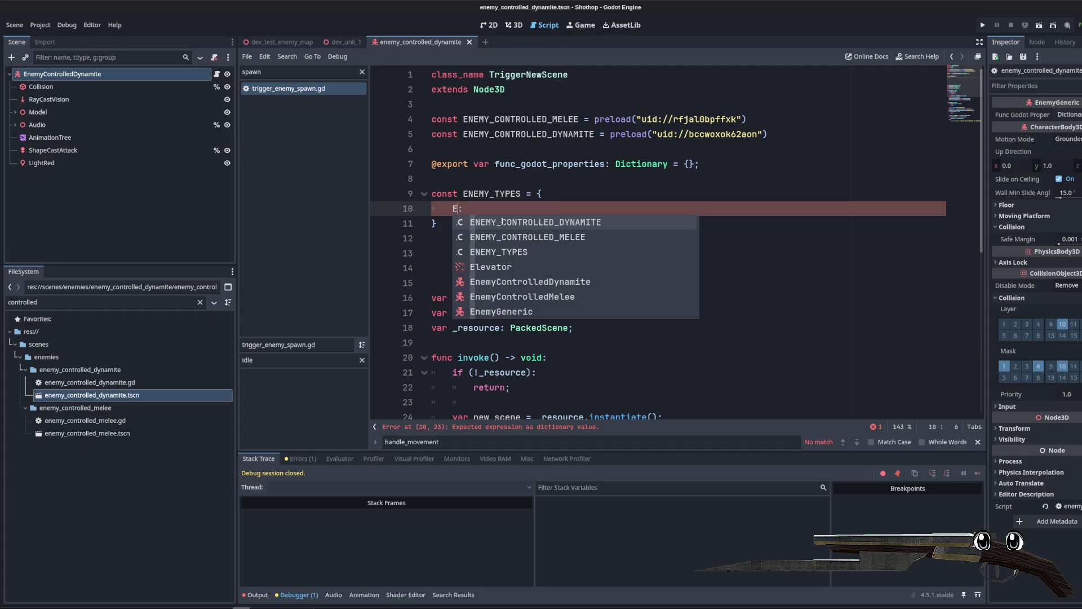
text(myS)
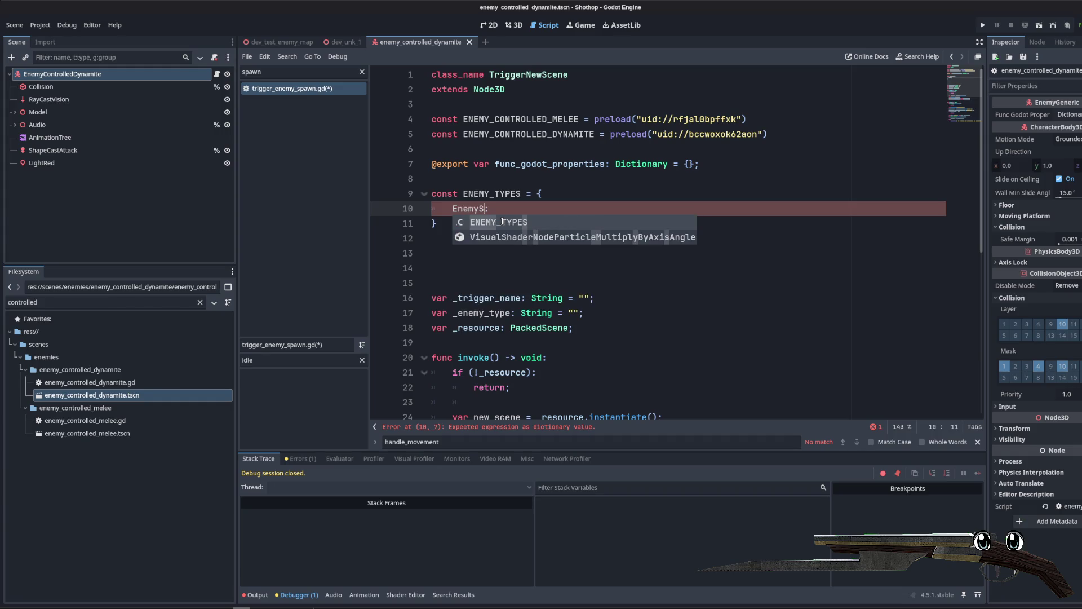
key(BackSpace)
key(BackSpace)
key(BackSpace)
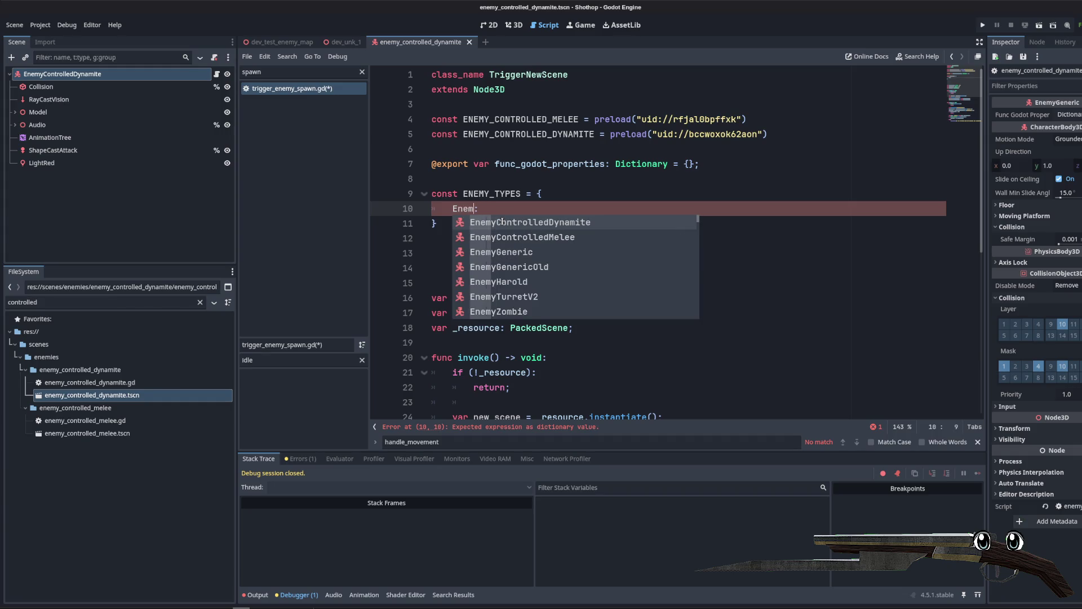
text(SH:ARE:)
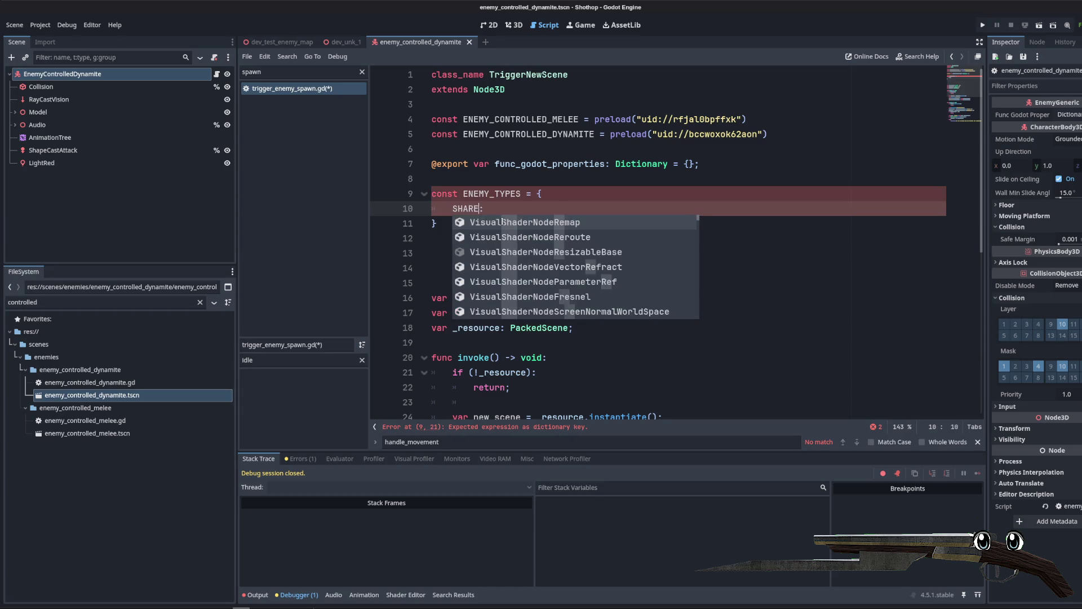
key(BackSpace)
key(BackSpace)
key(BackSpace)
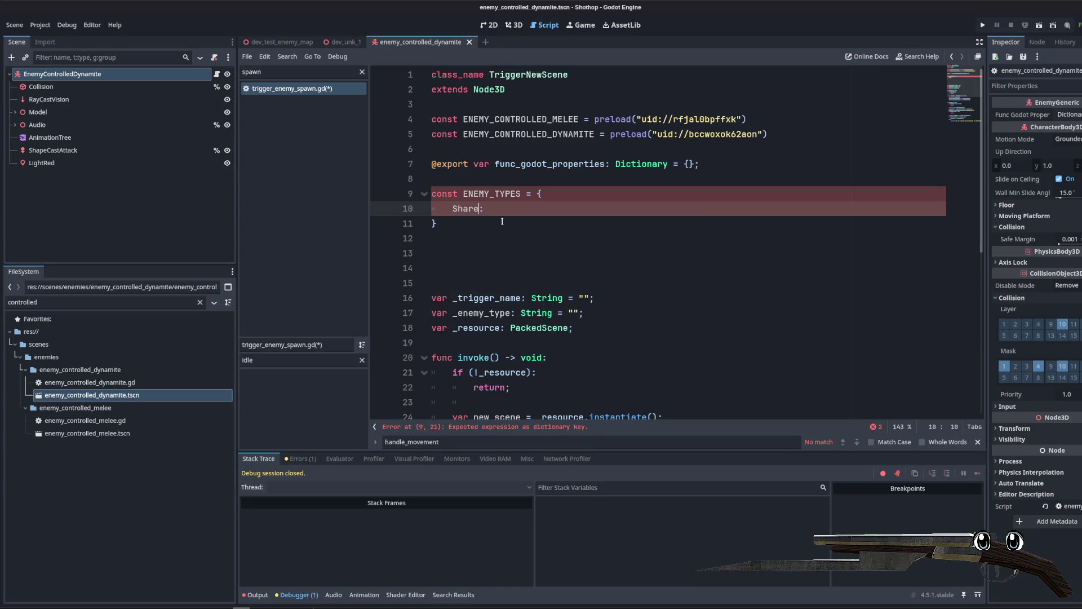
text(d)
click(305, 72)
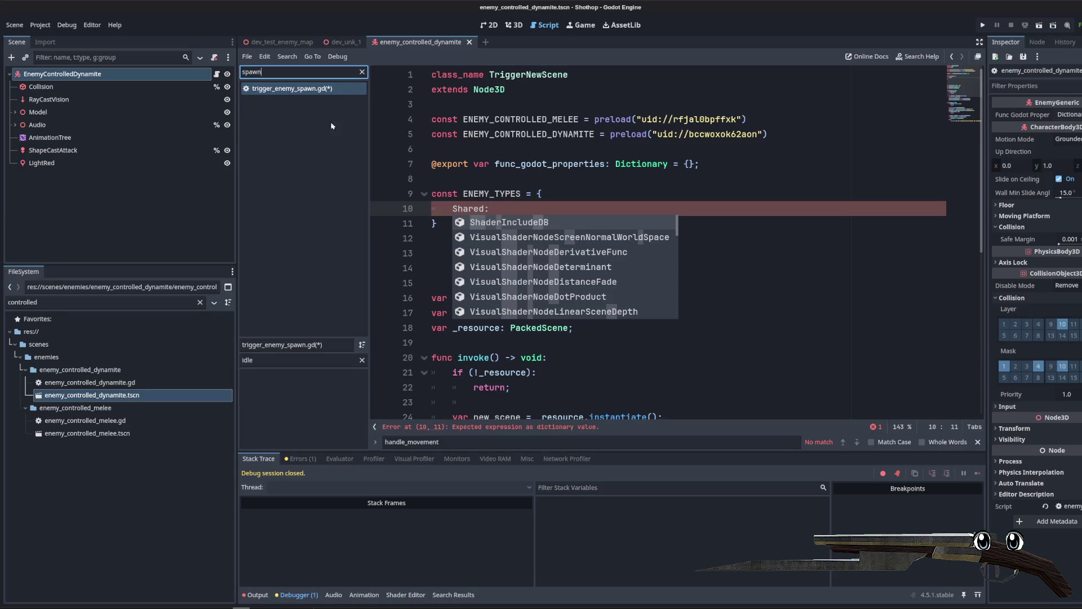
key(ctrl+a)
key(BackSpace)
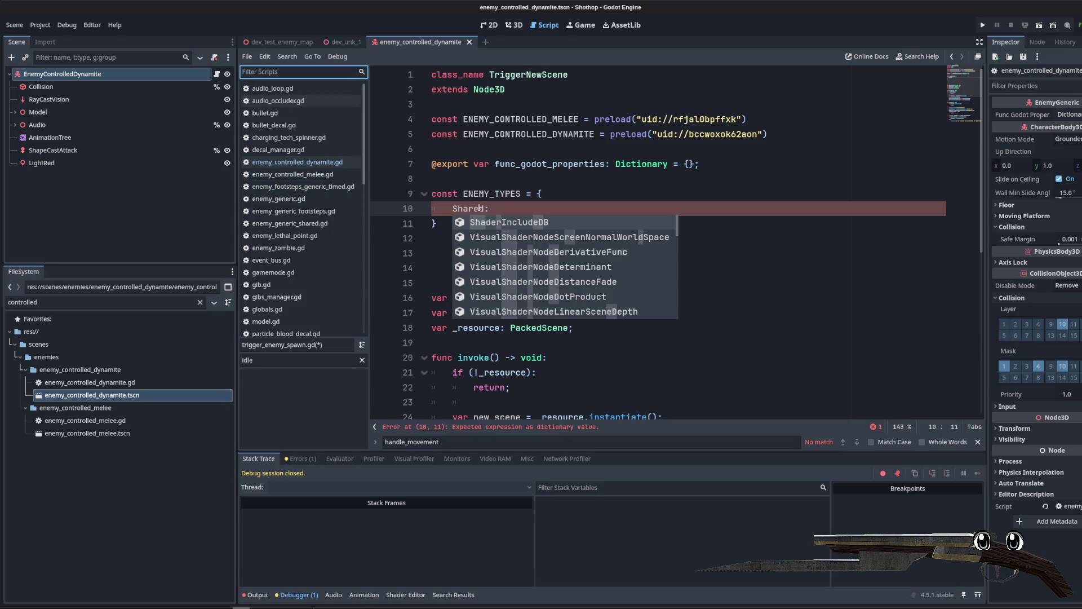
Step: Make the first entry map EnemyGeneric.ENEMY_TYPES.ZOMBIE to ENEMY_CONTROLLED_MELEE
double_click(479, 208)
text(Enemy:)
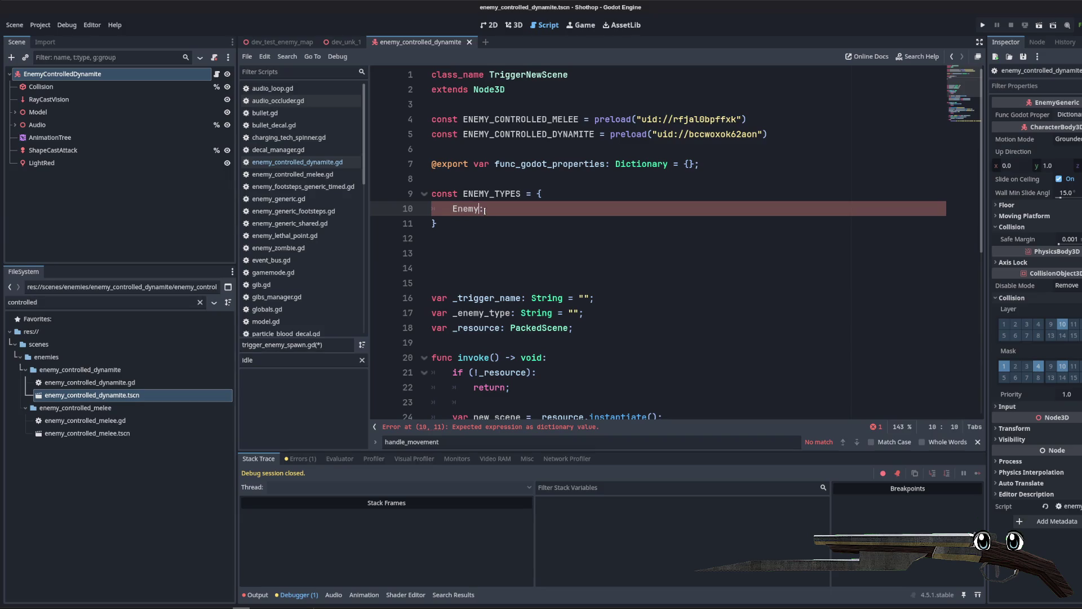
text(Gene)
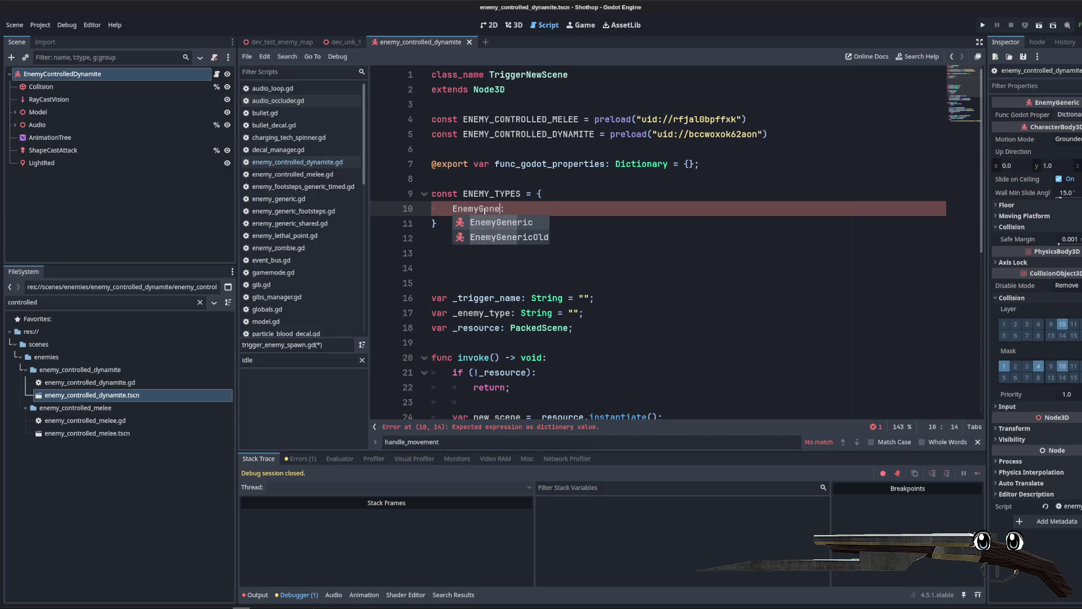
key(Return)
text(En)
key(Return)
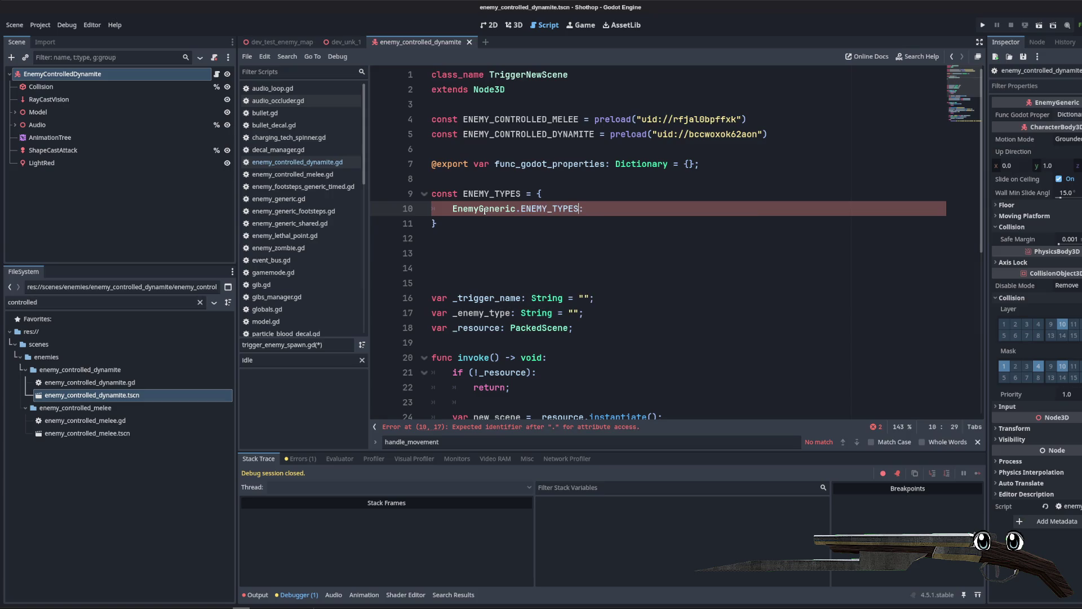
key(Down)
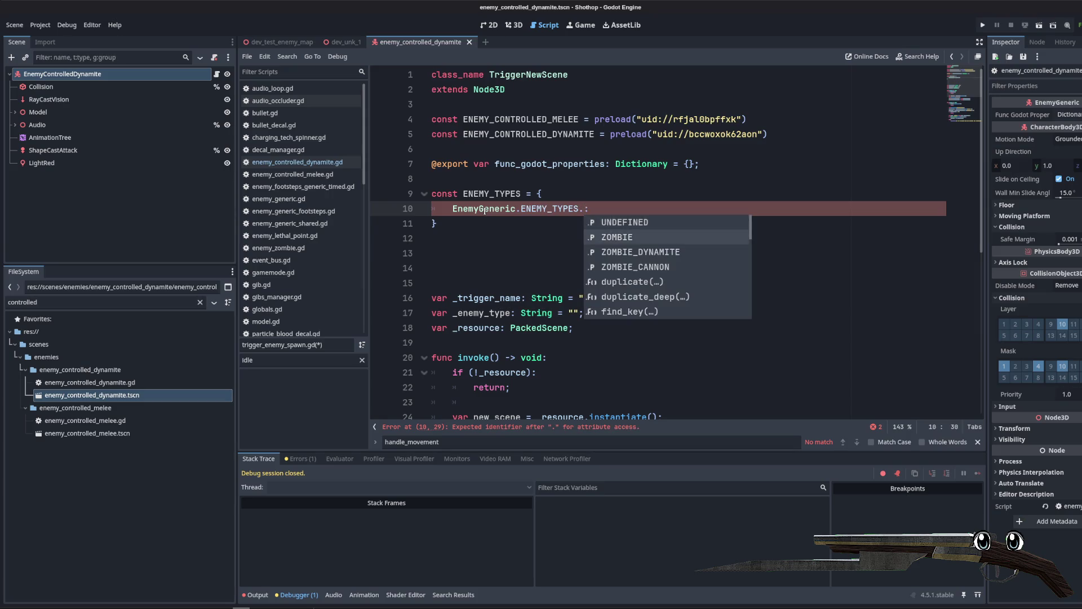
key(Return)
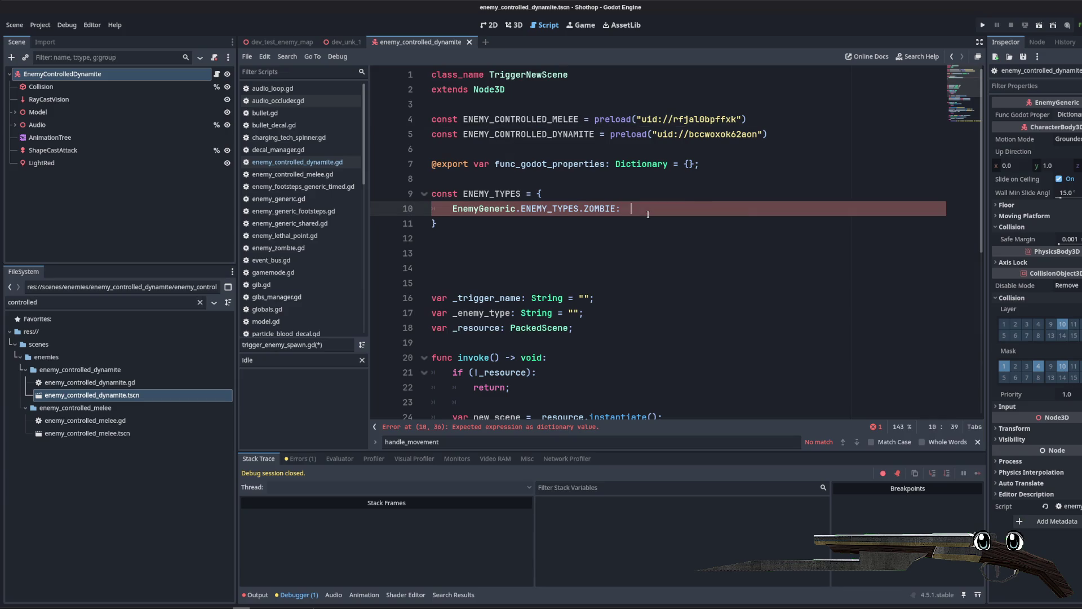
text(ENEMY_CONTROLLED_MELEE,)
Step: Duplicate the entry as ZOMBIE_DYNAMITE mapped to ENEMY_CONTROLLED_DYNAMITE
key(Return)
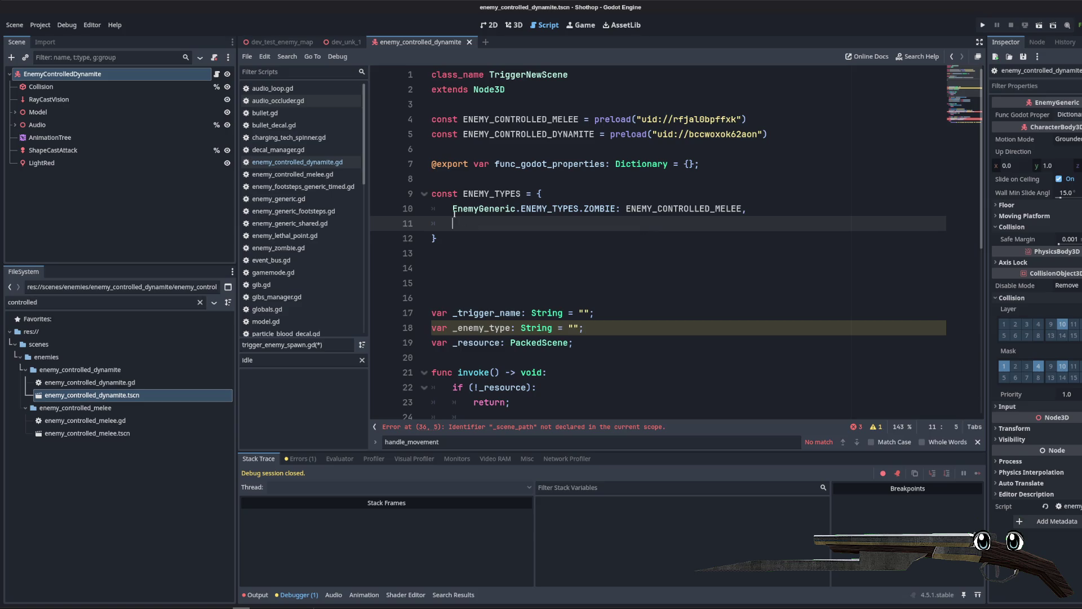
key(ctrl+z)
triple_click(454, 209)
key(ctrl+shift+d)
double_click(612, 224)
key(BackSpace)
key(Down)
key(Return)
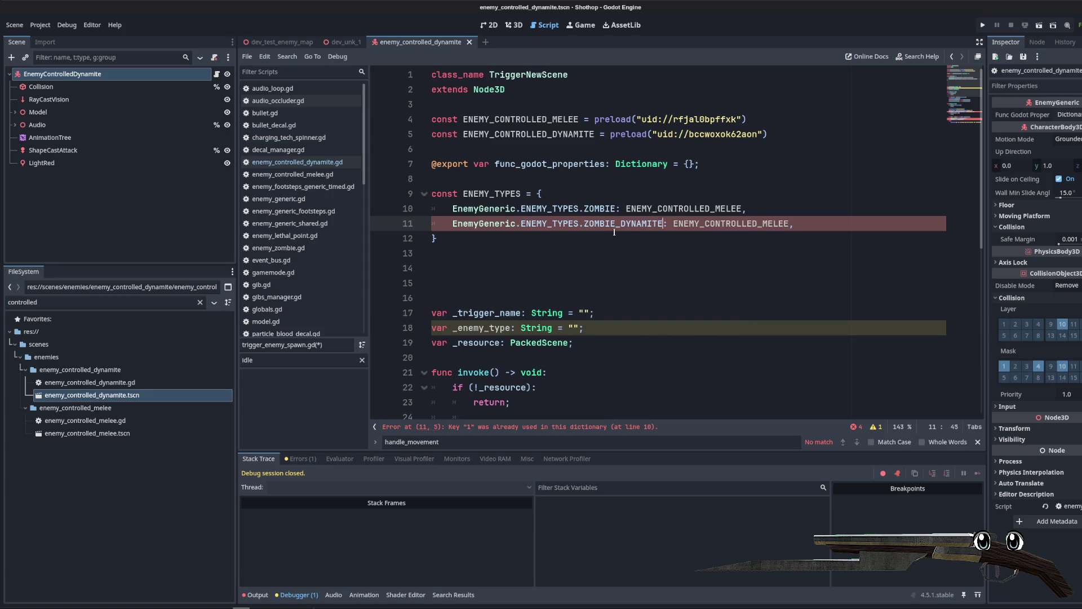
double_click(529, 134)
key(ctrl+c)
double_click(713, 224)
key(ctrl+v)
Step: Delete the extra blank lines below the dictionary
click(597, 266)
key(Up)
key(Delete)
key(Delete)
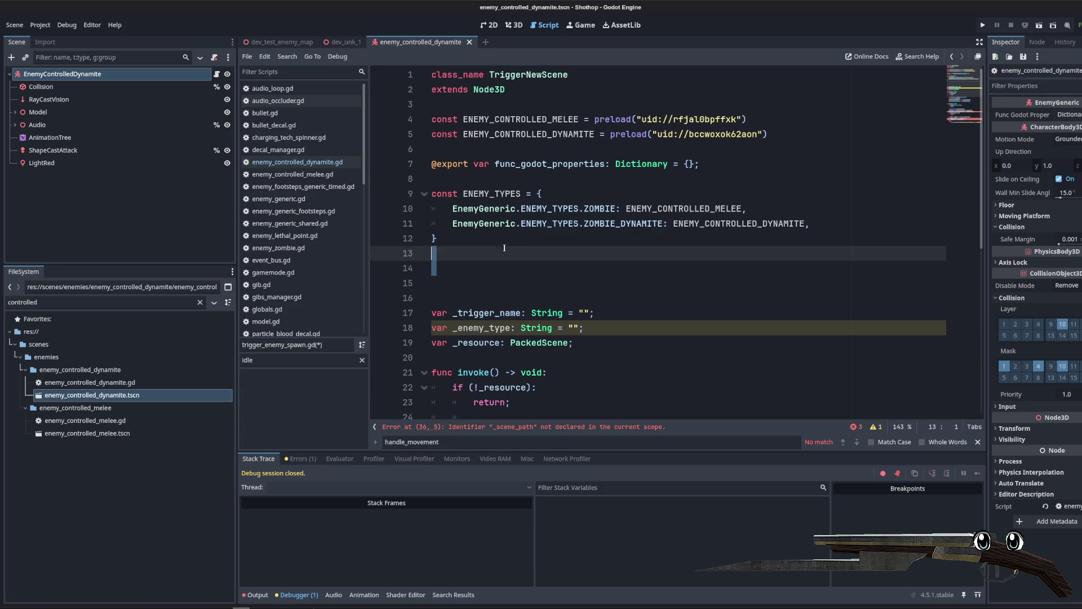
key(Delete)
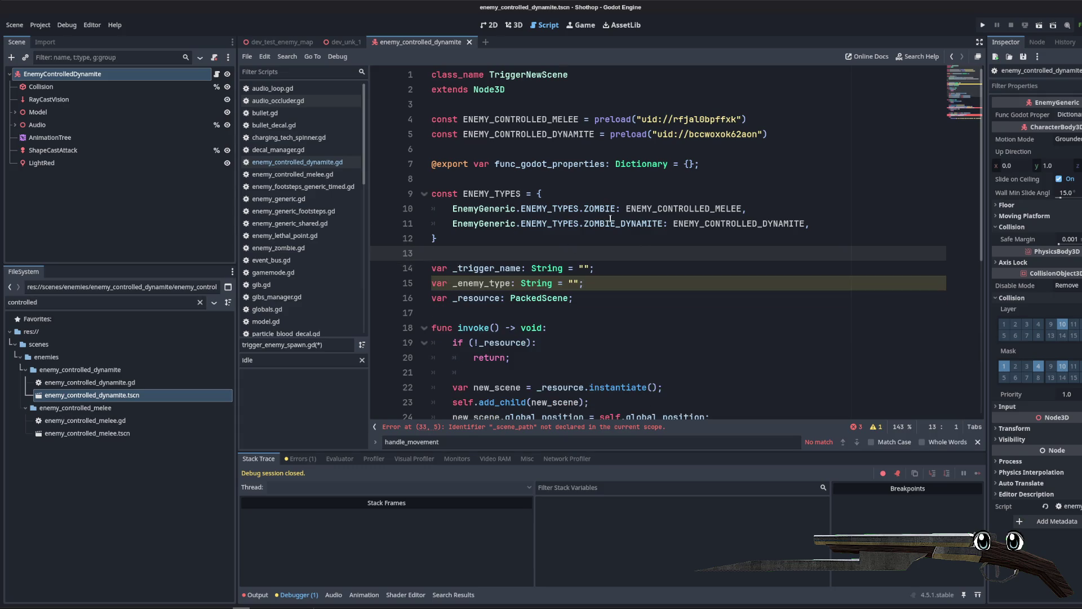
Step: Move the func_godot_properties export line below ENEMY_TYPES
click(514, 192)
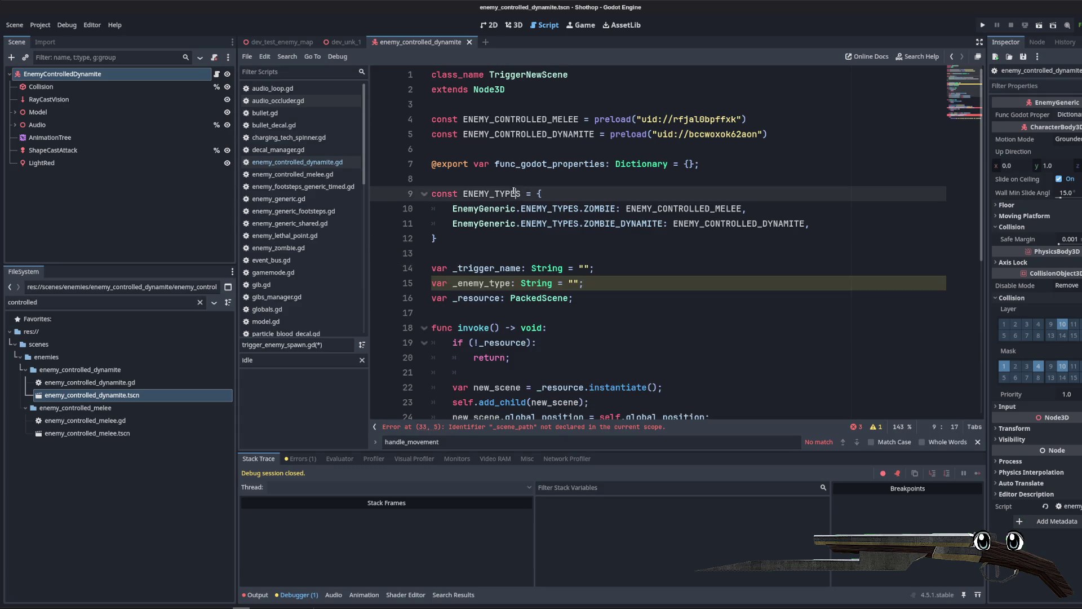
triple_click(762, 164)
key(alt+Down)
key(alt+Down)
key(alt+Down)
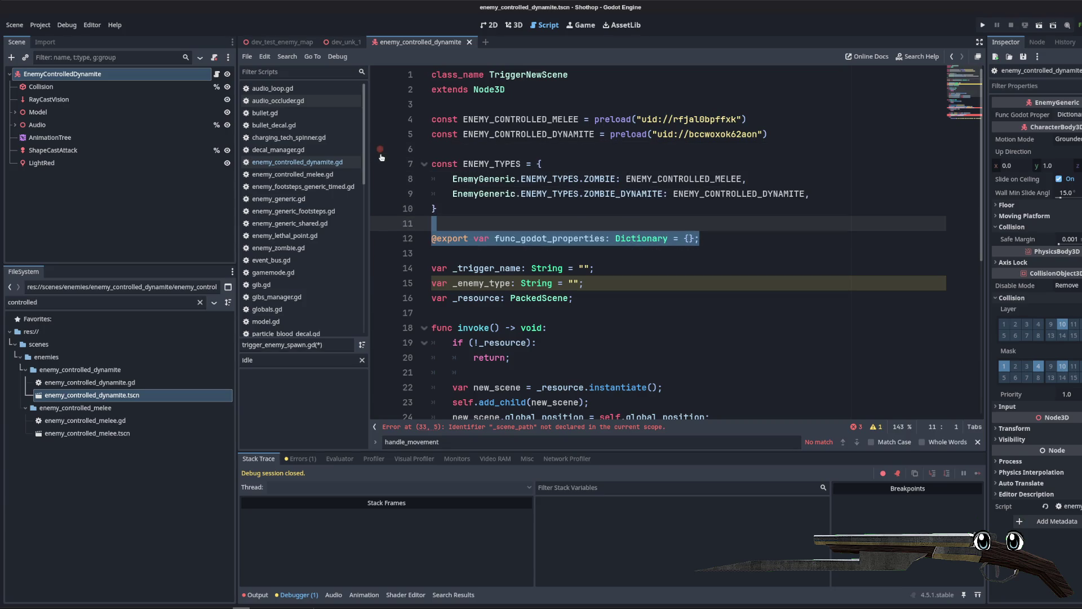
Step: Change _enemy_type from a String with an empty default to an int defaulting to 0
click(757, 283)
scroll(757, 257, down, 3)
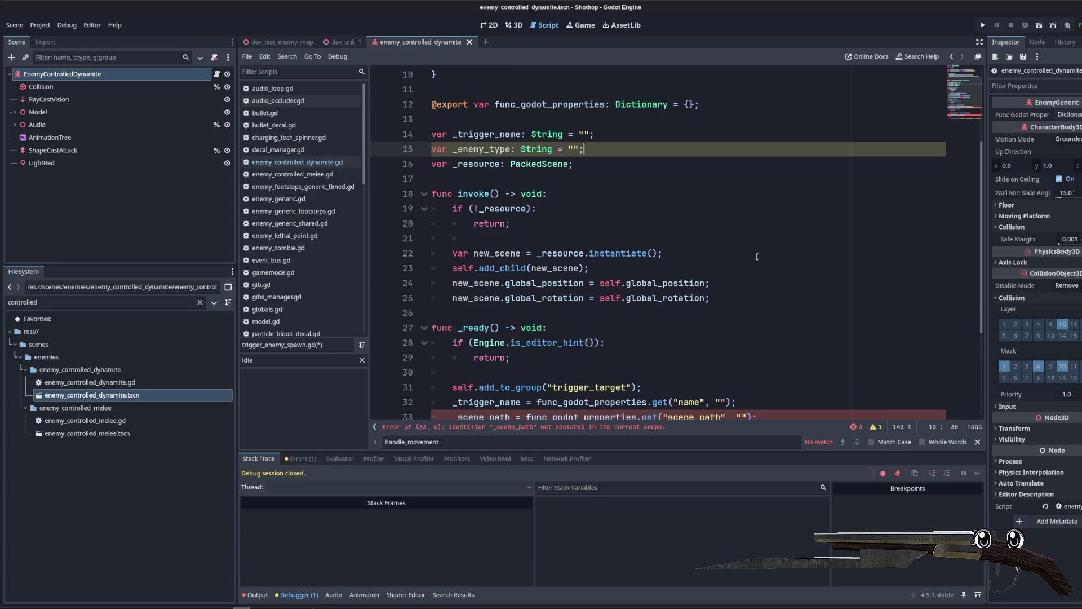
click(569, 172)
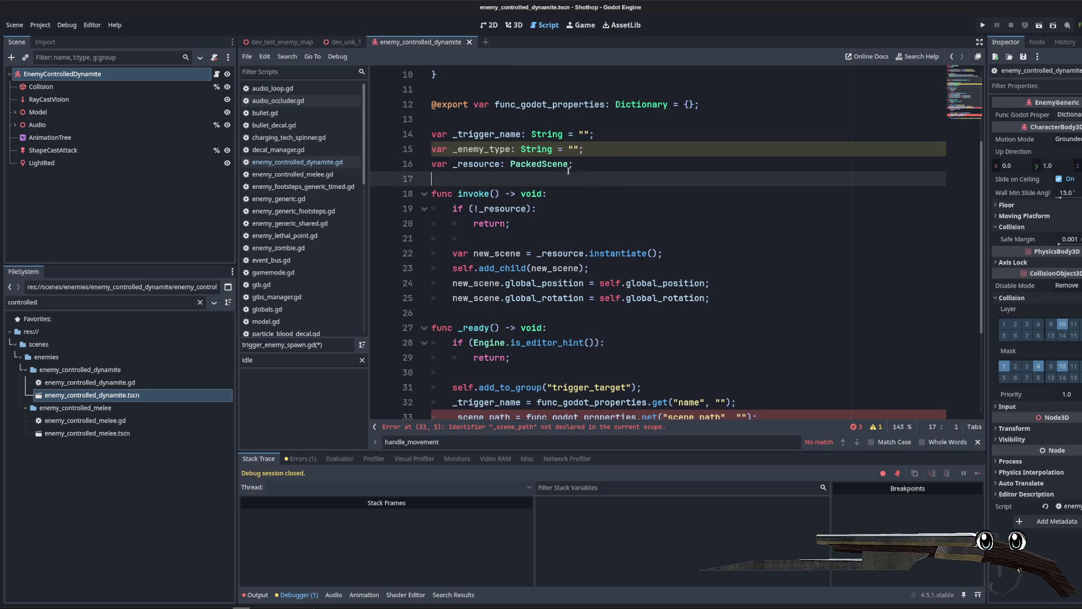
click(499, 149)
scroll(498, 169, up, 3)
double_click(536, 193)
text(int)
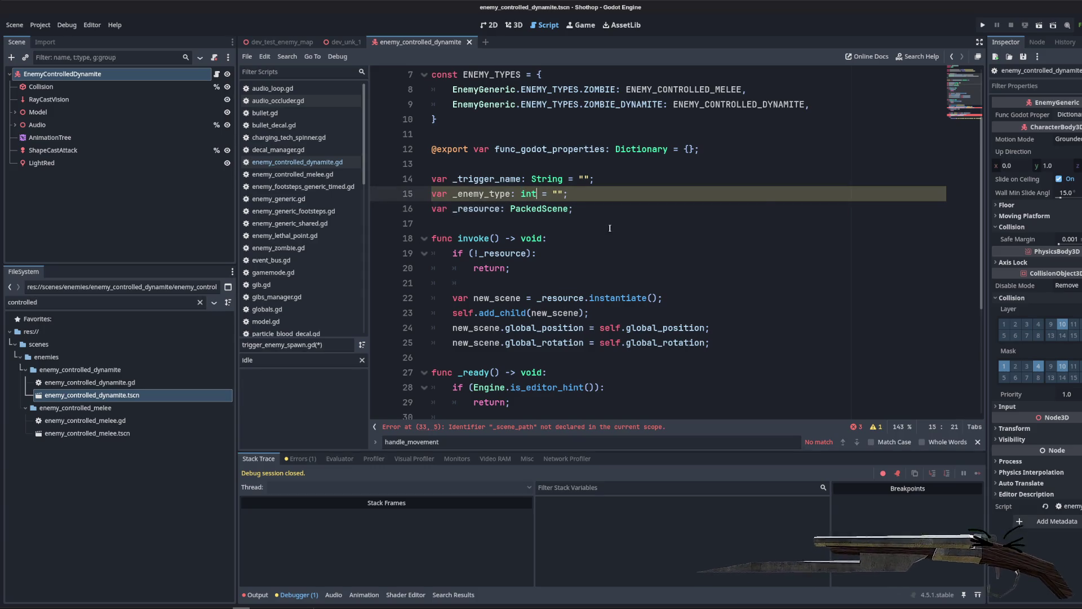
key(End)
key(Left)
key(BackSpace)
key(BackSpace)
text(0)
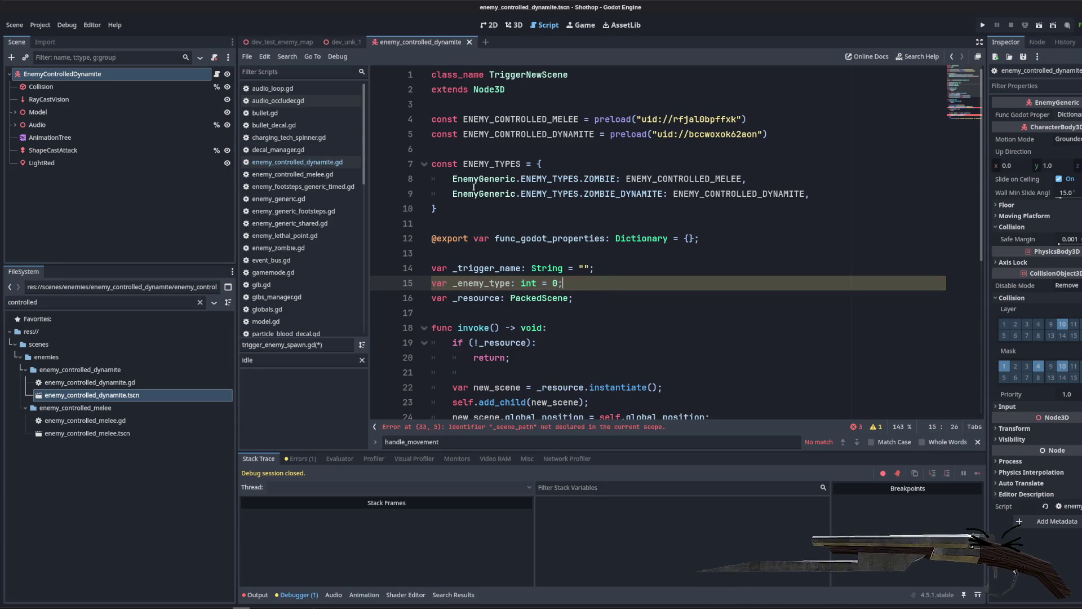
click(615, 148)
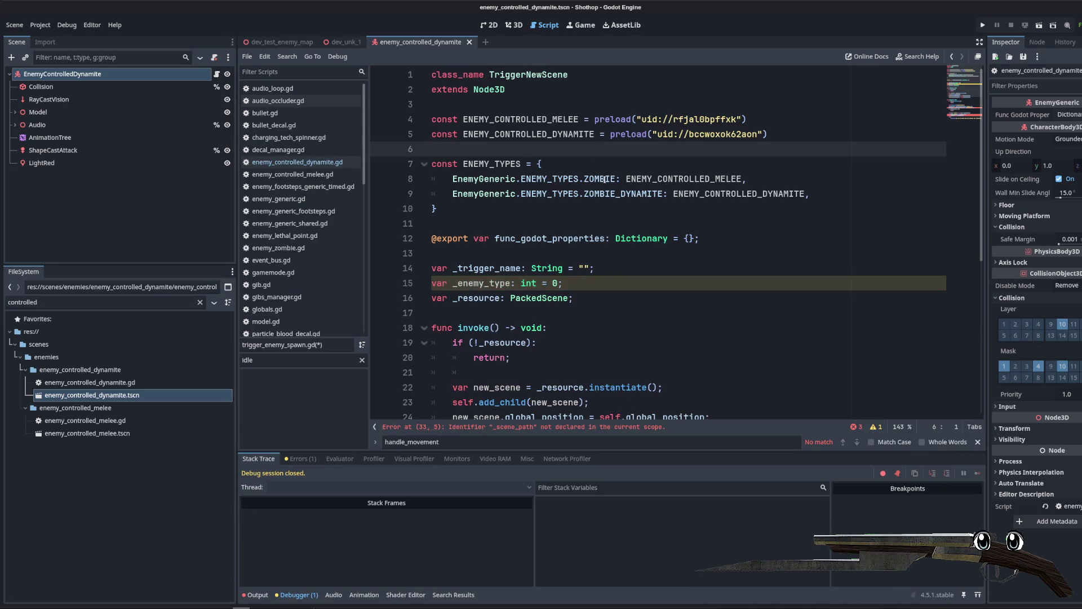
click(605, 179)
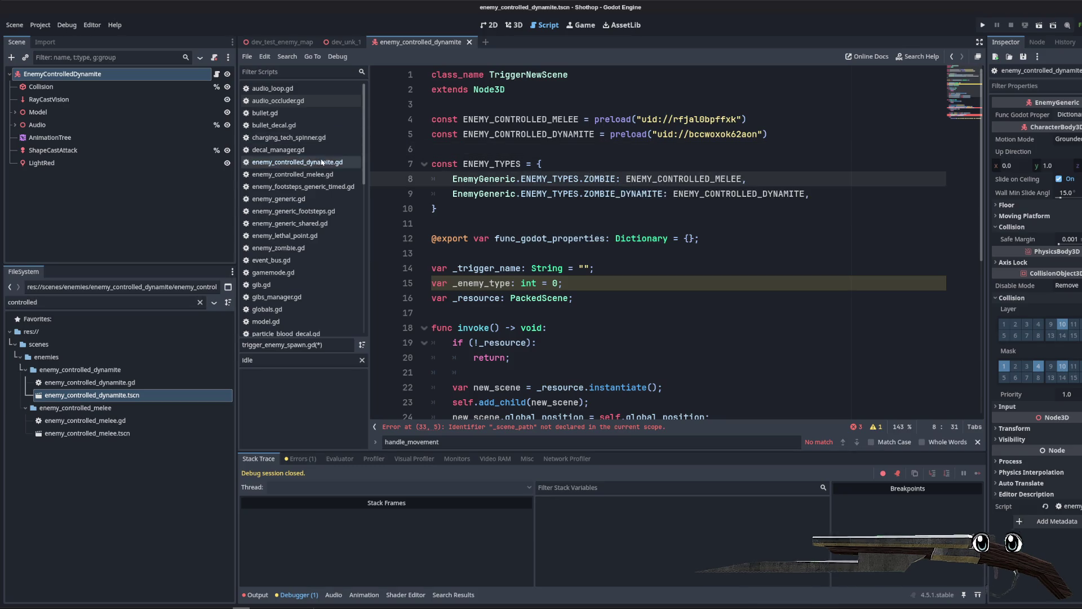
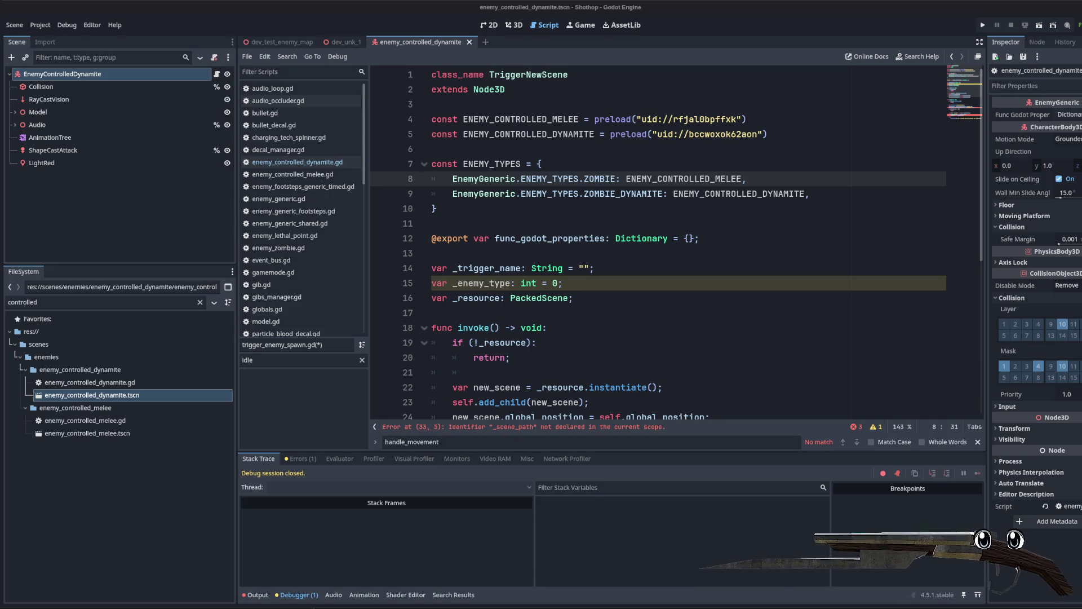
Step: Change _enemy_type's type on line 15 from int to EnemyGeneric.ENEMY_TYPES, keeping '= 0'
double_click(487, 268)
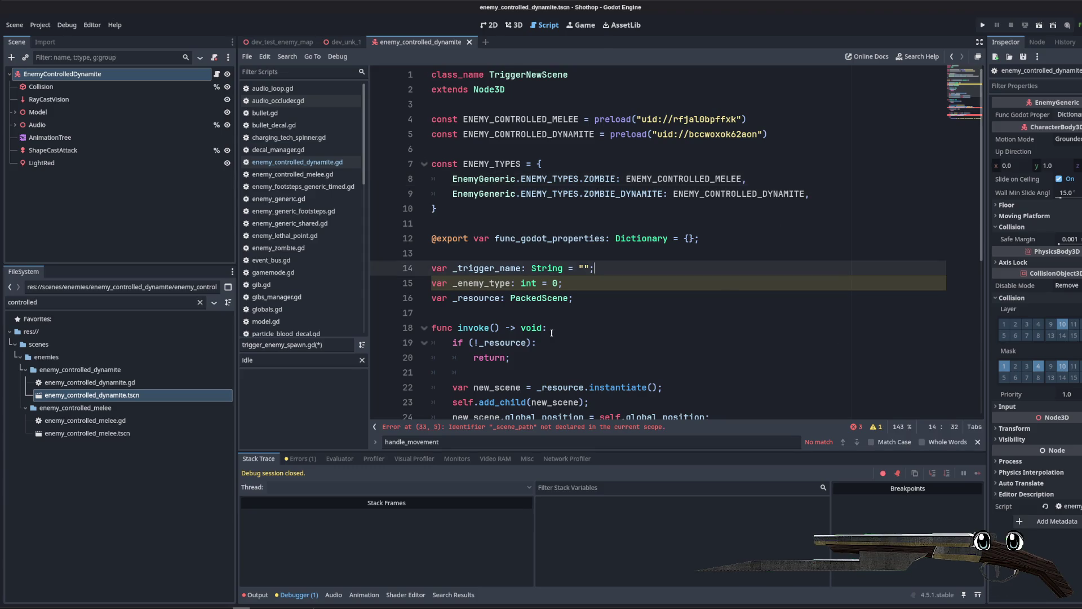
scroll(507, 239, down, 4)
scroll(507, 240, up, 3)
double_click(507, 238)
double_click(528, 239)
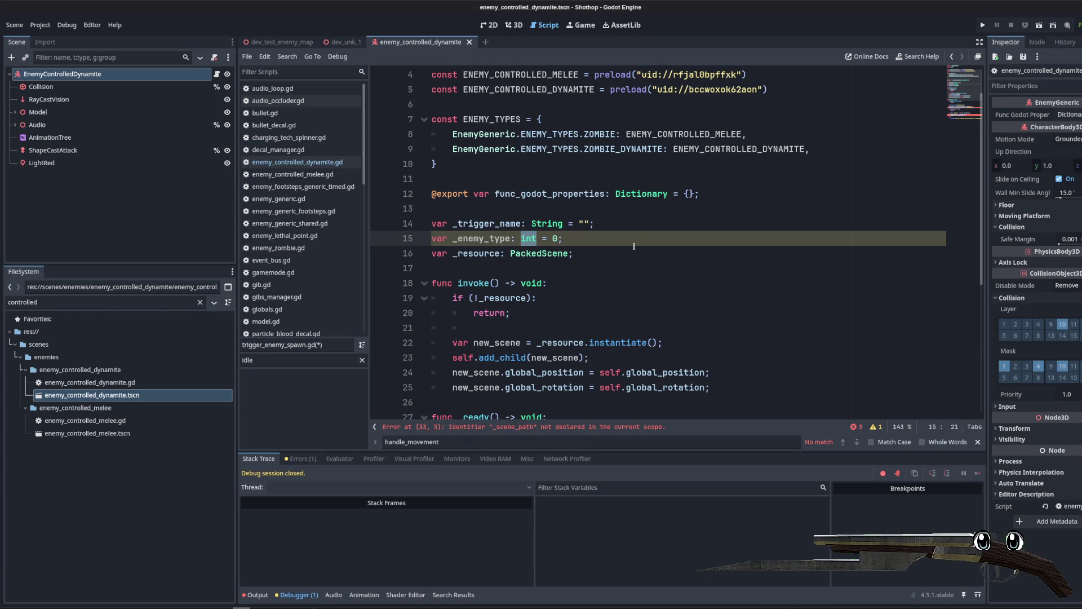
text(Enemy)
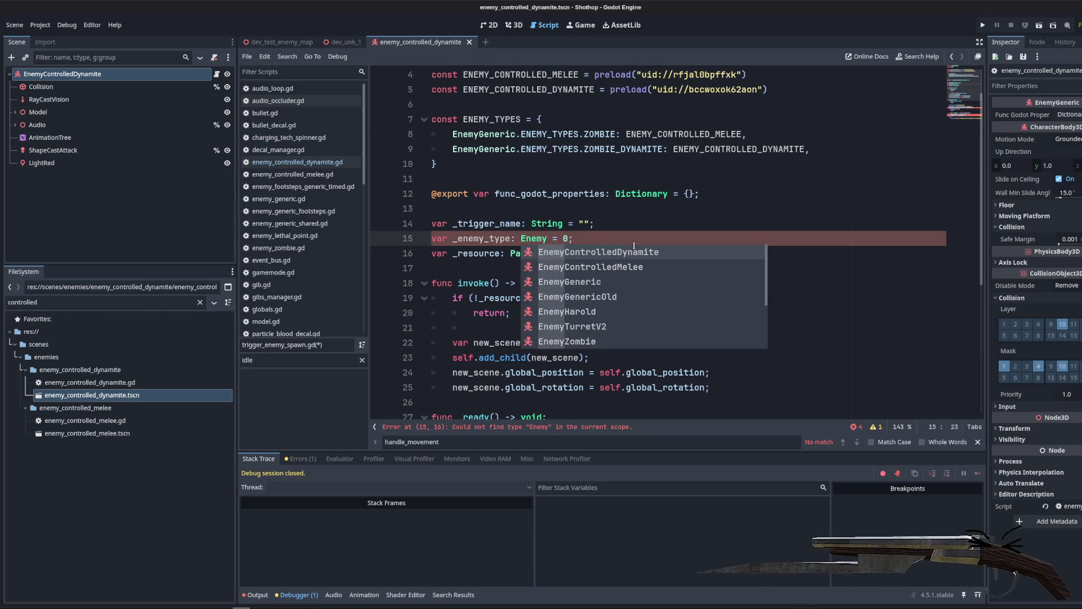
key(Escape)
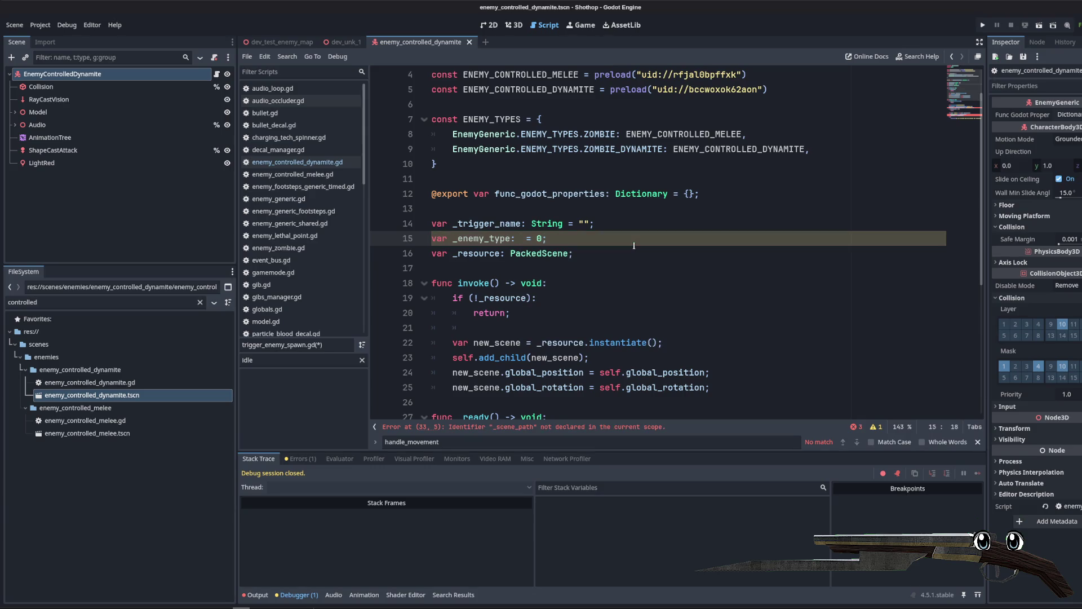
text(Generic.ENE)
key(Return)
Step: Check the edited declaration and find where _enemy_type is used further down
click(717, 244)
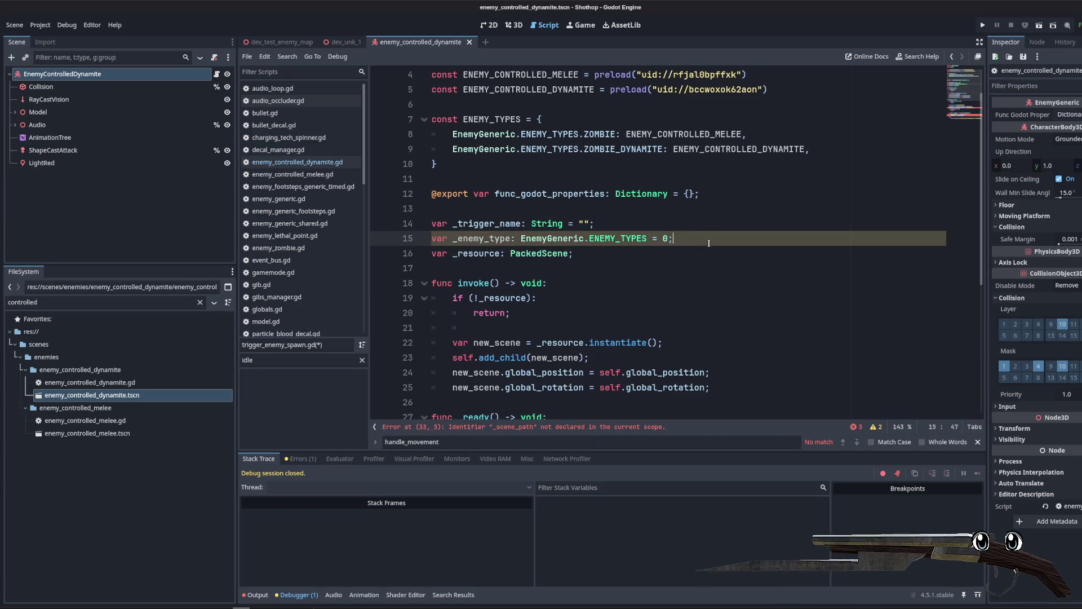
scroll(717, 243, down, 1)
click(578, 205)
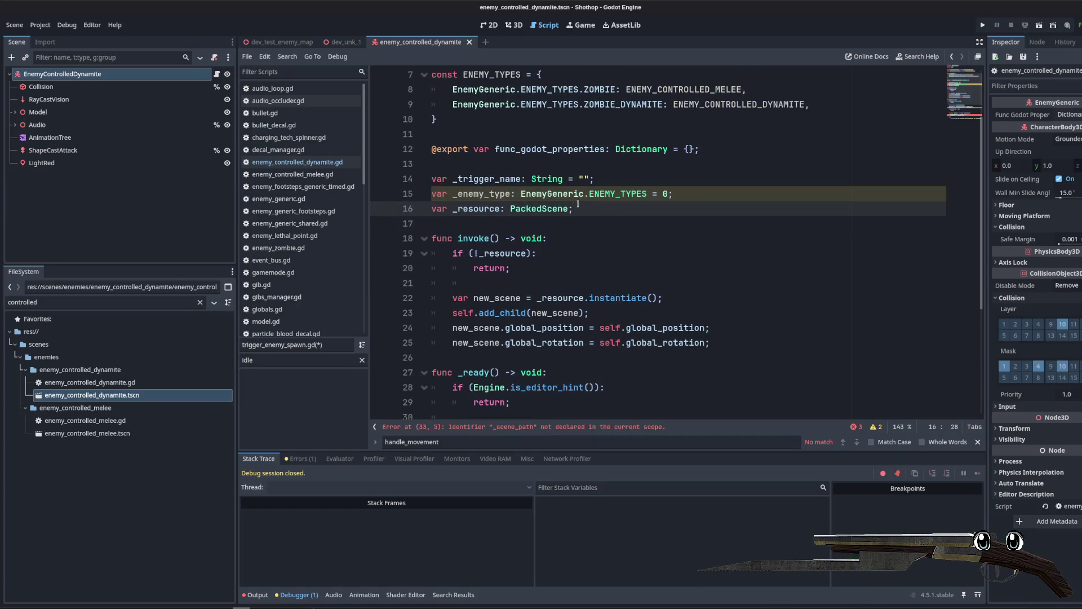
double_click(514, 196)
scroll(616, 235, down, 4)
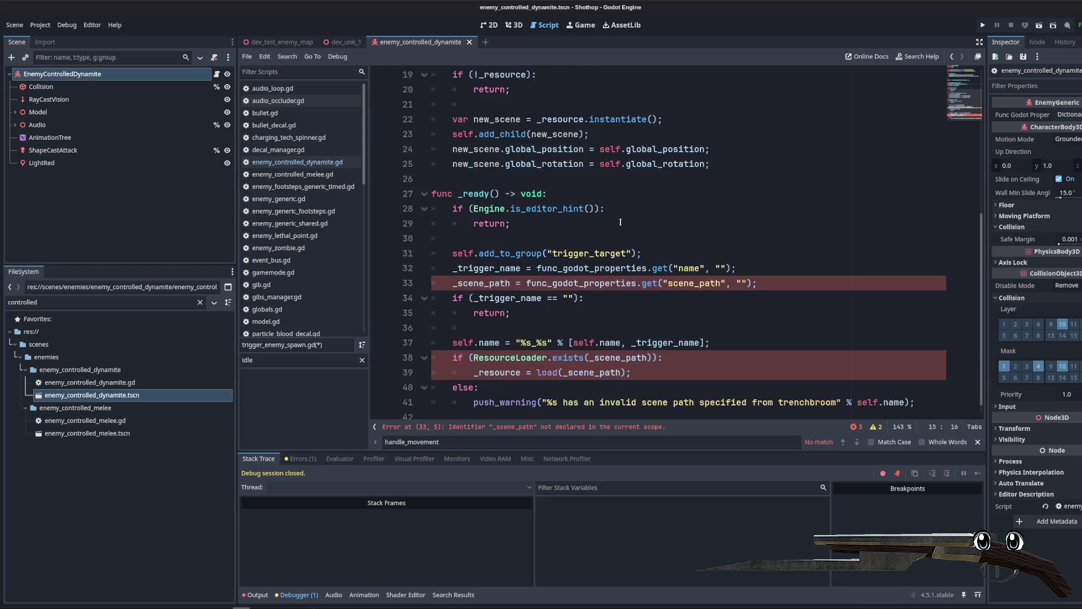
Step: On line 33, assign _enemy_type from the 'enemy_type' property instead of _scene_path from 'scene_path'
click(696, 291)
click(687, 241)
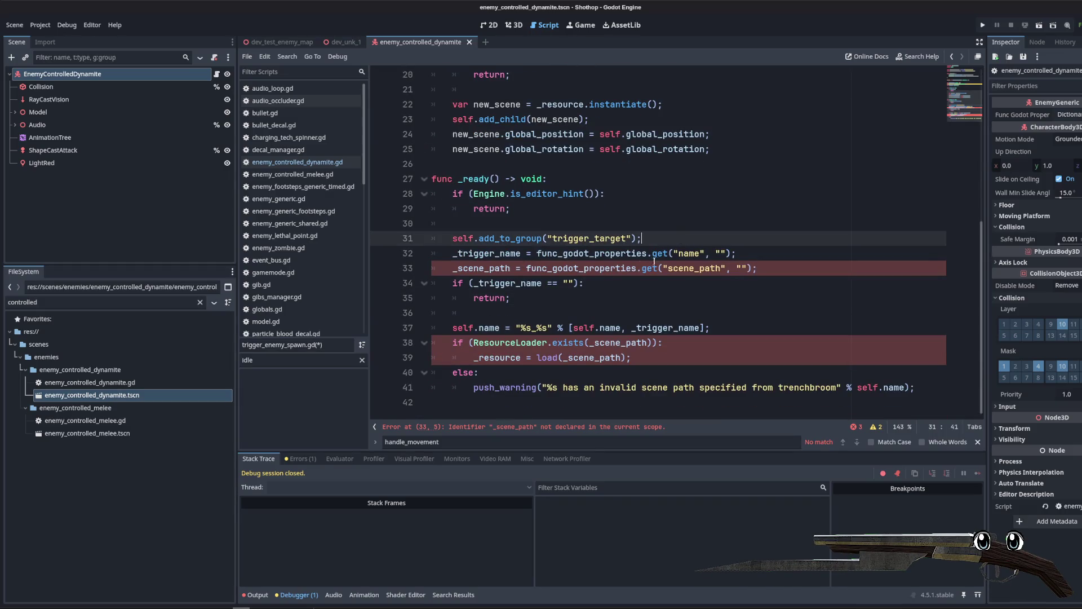
click(574, 317)
mouse_move(919, 387)
mouse_down()
mouse_move(462, 299)
mouse_move(409, 278)
mouse_up()
scroll(409, 278, up, 5)
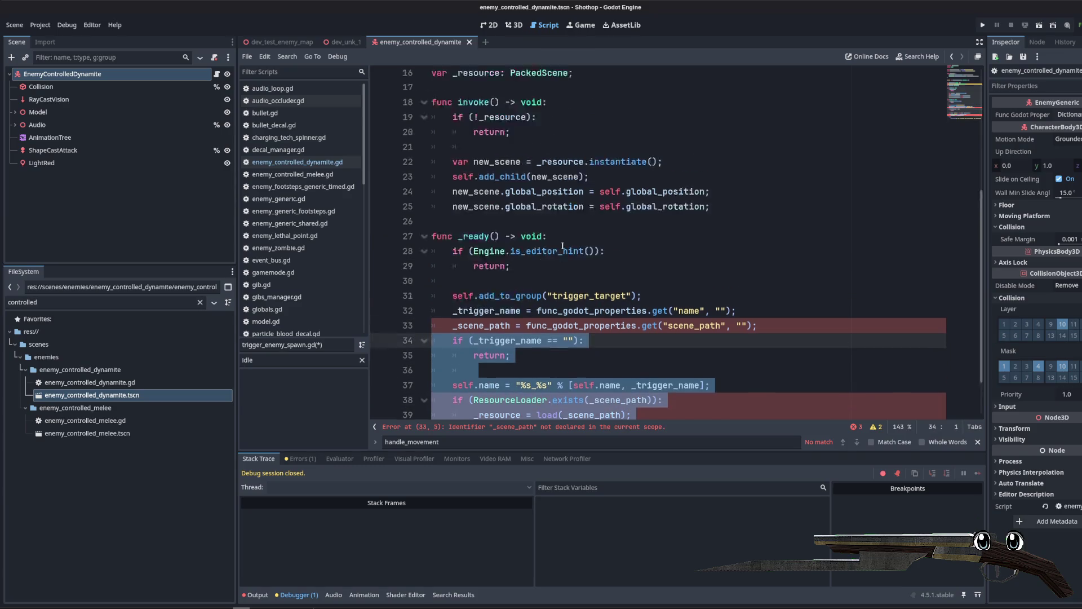
click(510, 224)
scroll(553, 303, down, 4)
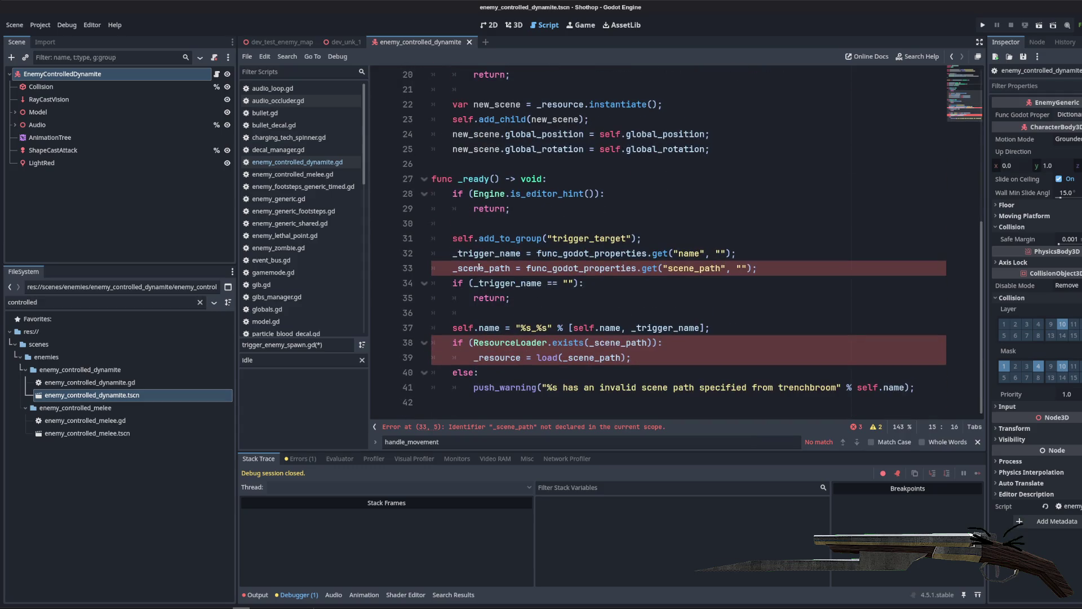
double_click(481, 268)
text(_enemy_type)
double_click(693, 268)
text(enemy_type)
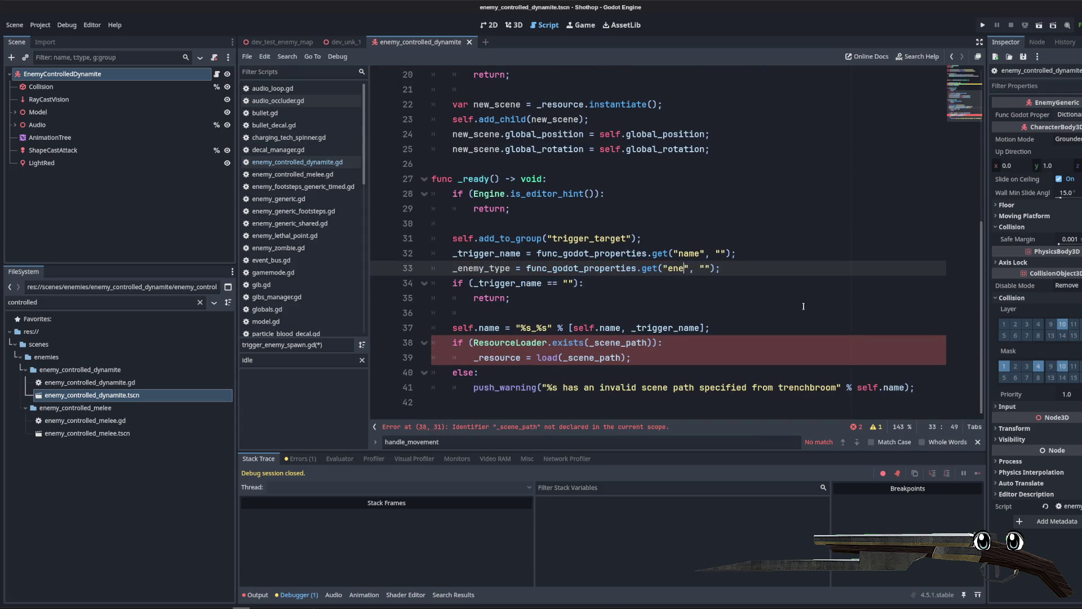
Step: Make the enemy_type lookup default to EnemyGeneric.ENEMY_TYPES.ZOMBIE
key(Up)
key(Up)
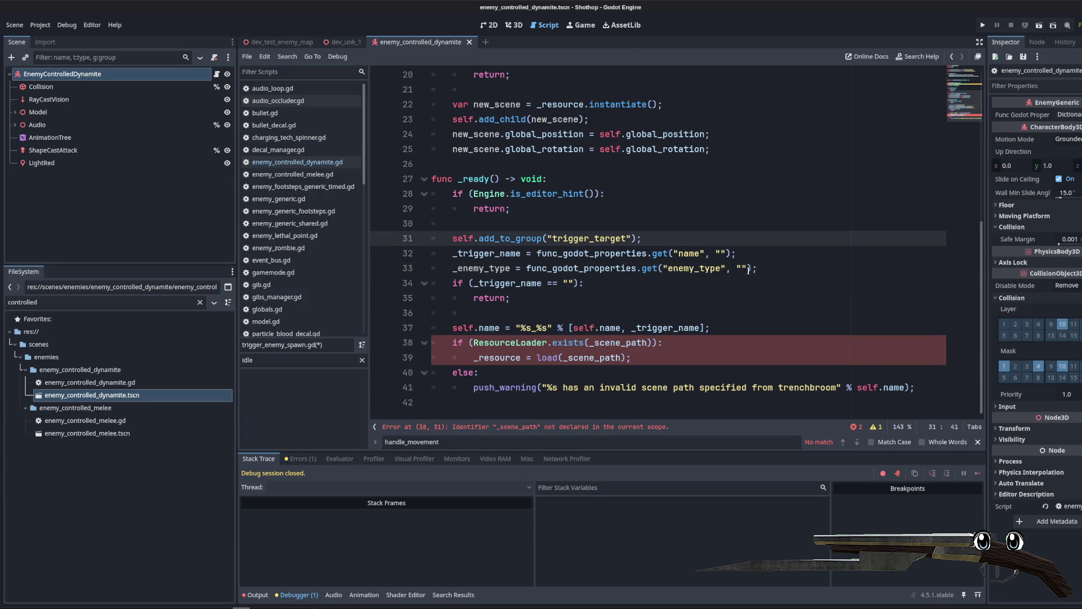
click(749, 269)
text(nemyTy)
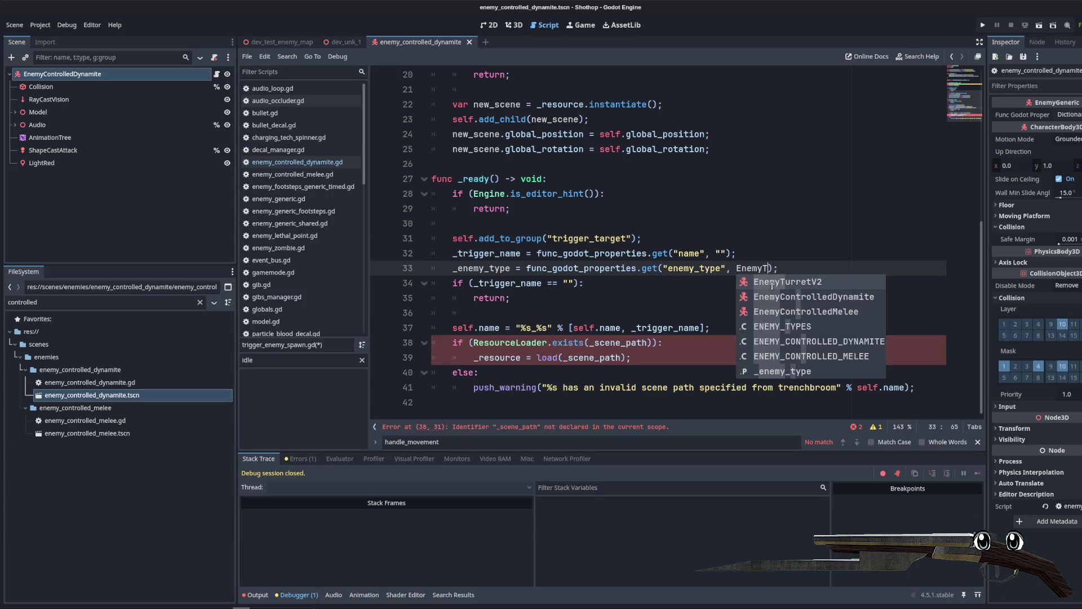
key(Escape)
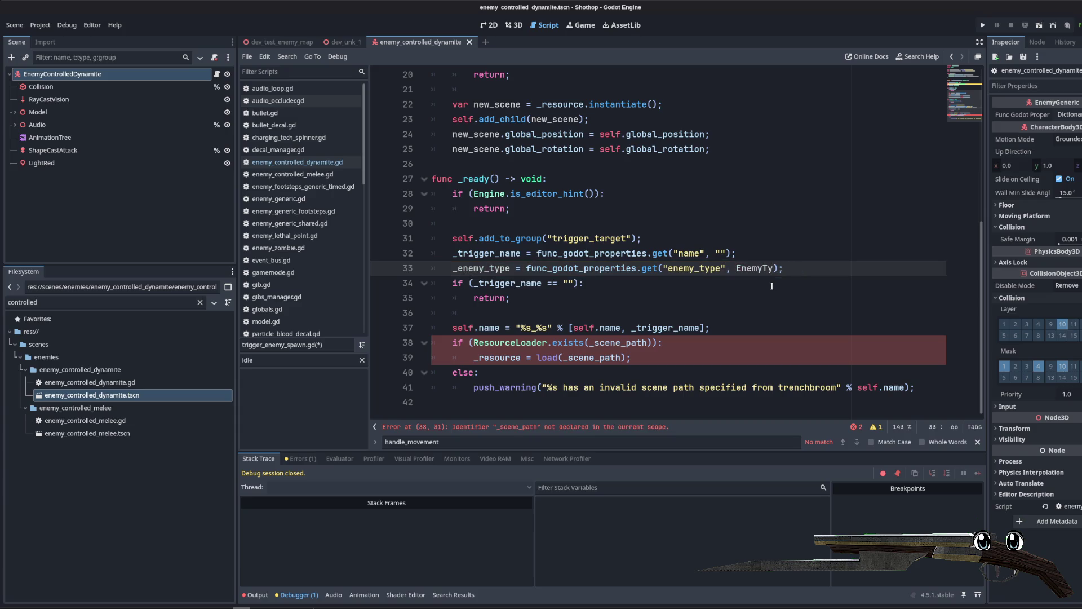
key(BackSpace)
key(BackSpace)
key(BackSpace)
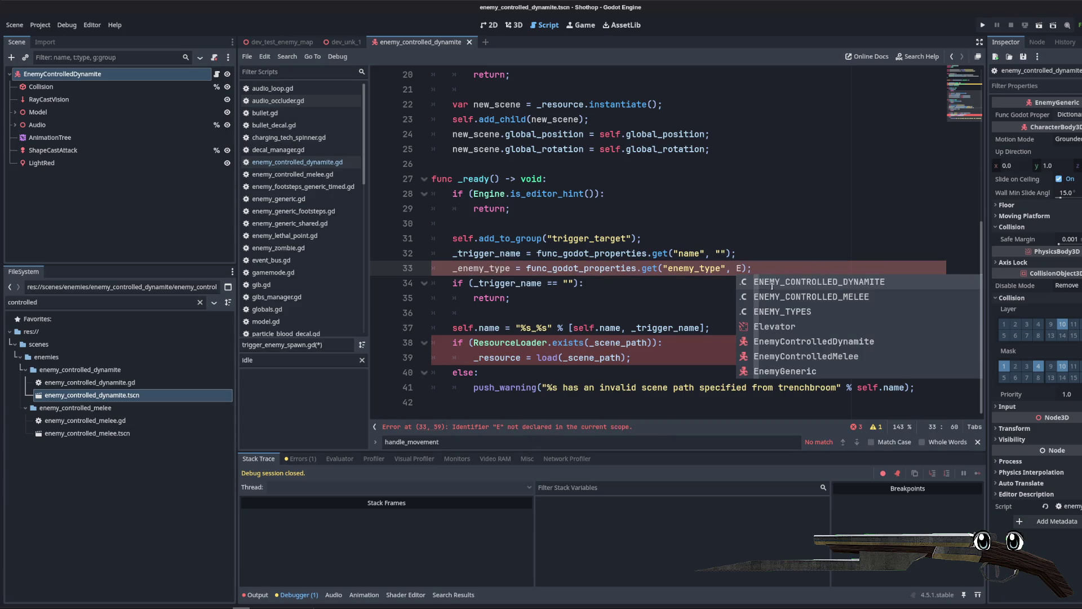
text(Shared)
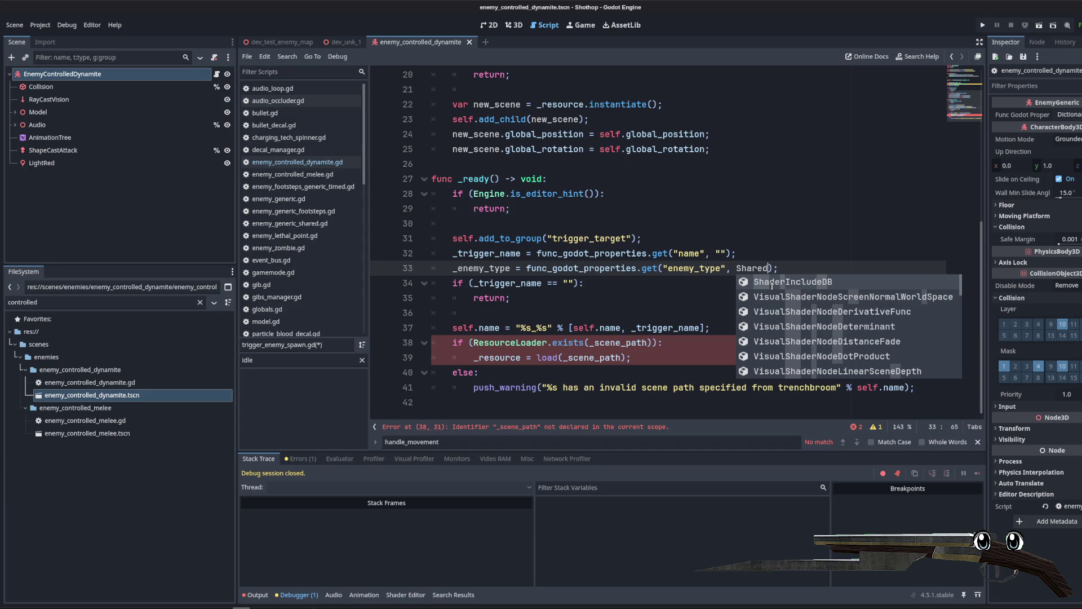
key(BackSpace)
key(BackSpace)
key(BackSpace)
text(Gene)
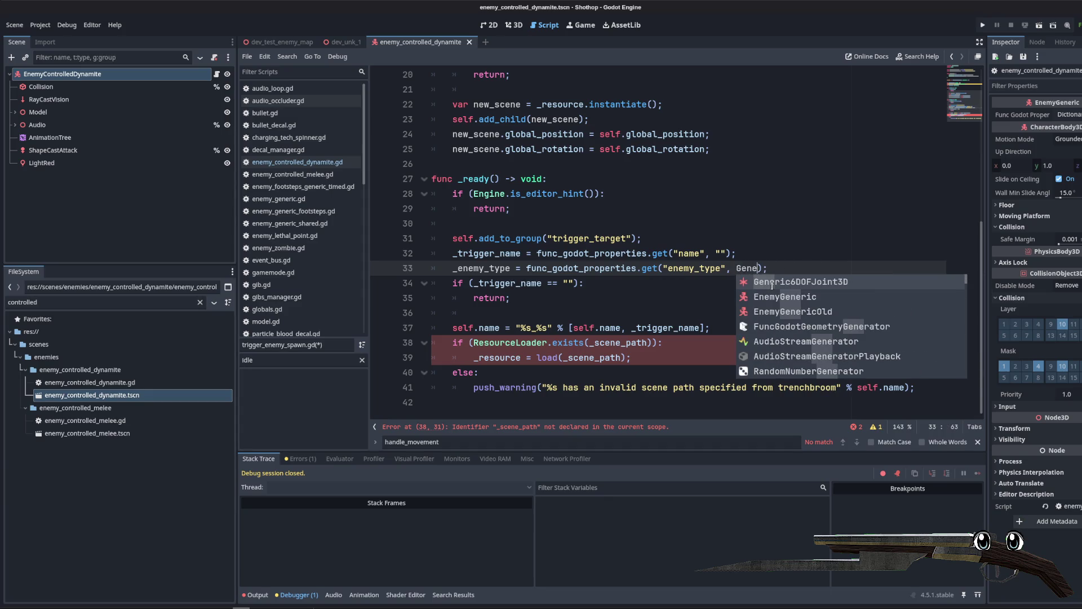
key(Return)
text(.EN)
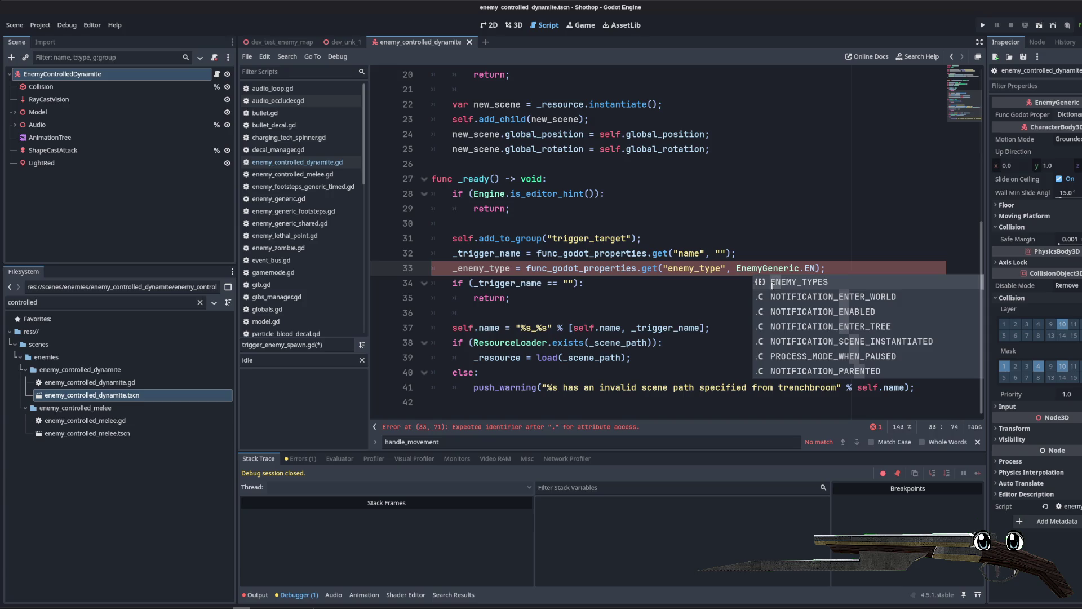
key(Return)
text(.)
key(Down)
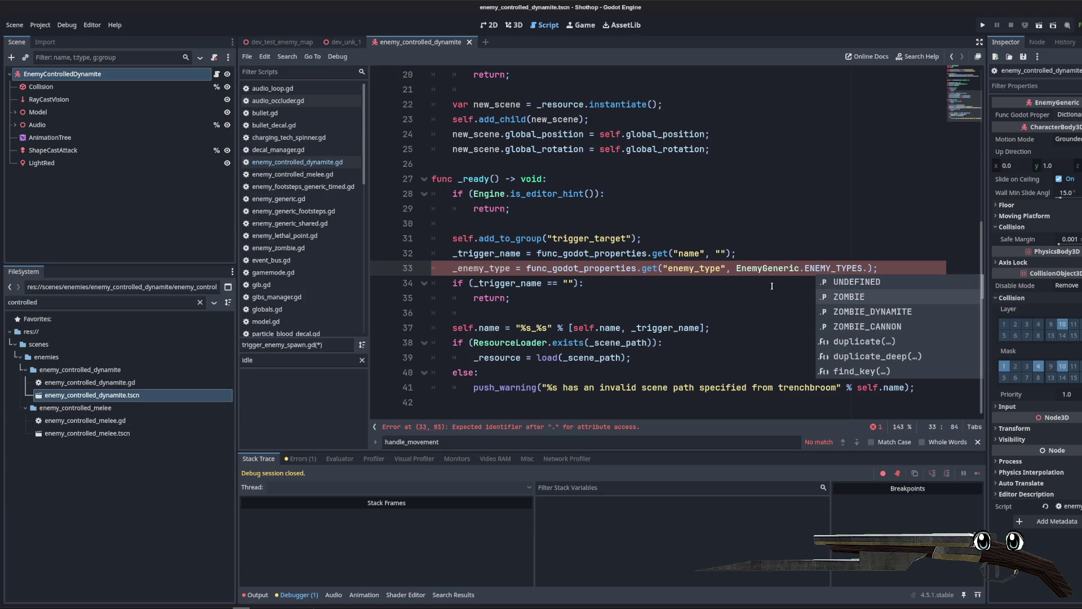
key(Return)
Step: Add blank lines after the early return in _ready
click(624, 292)
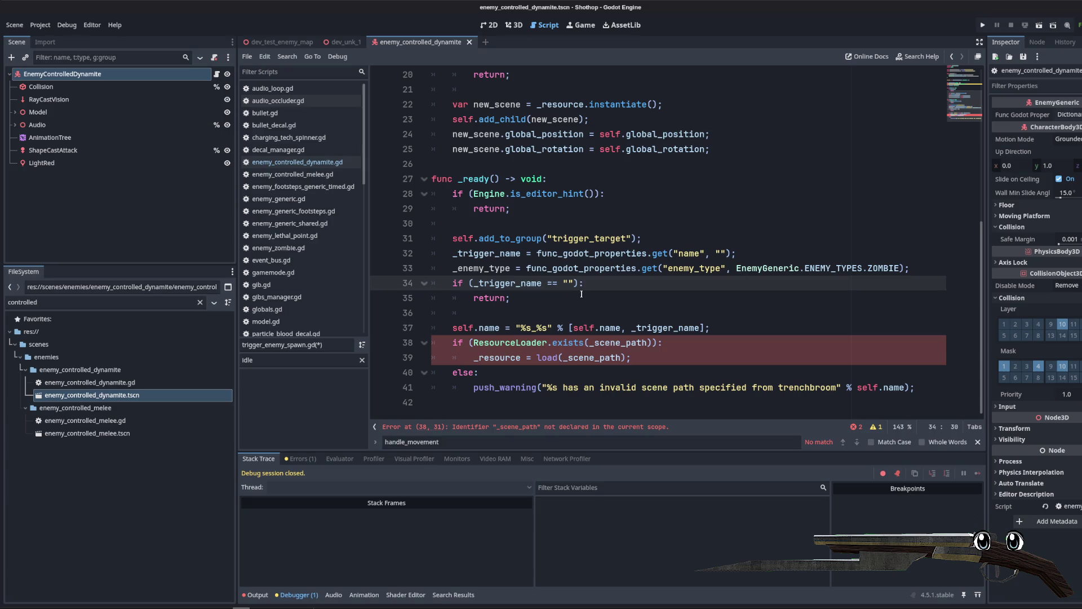
key(Up)
key(Home)
key(ctrl+shift+Right)
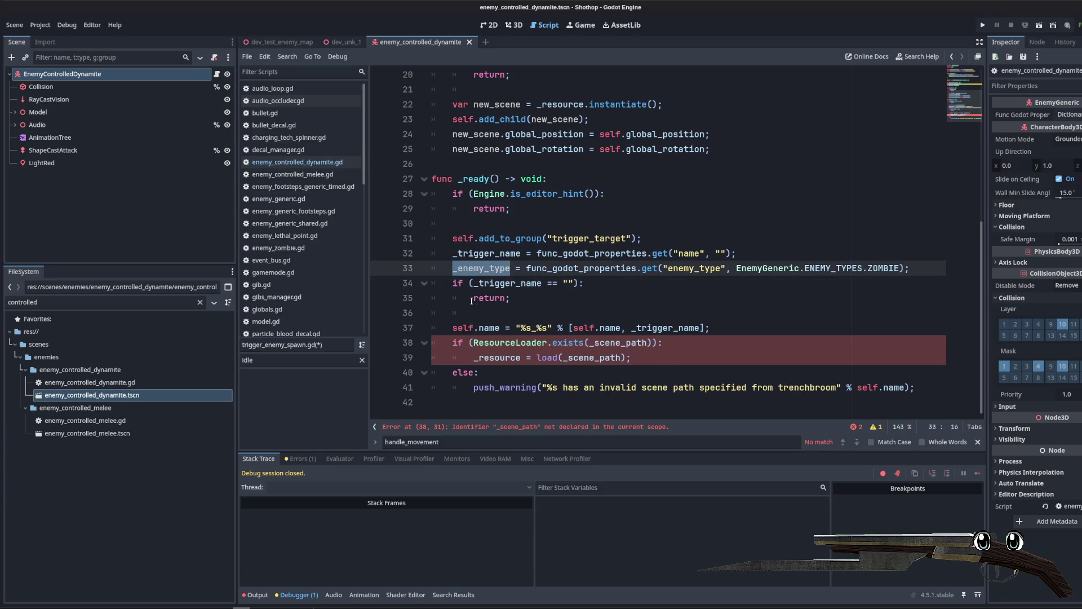
click(525, 298)
key(Return)
key(Return)
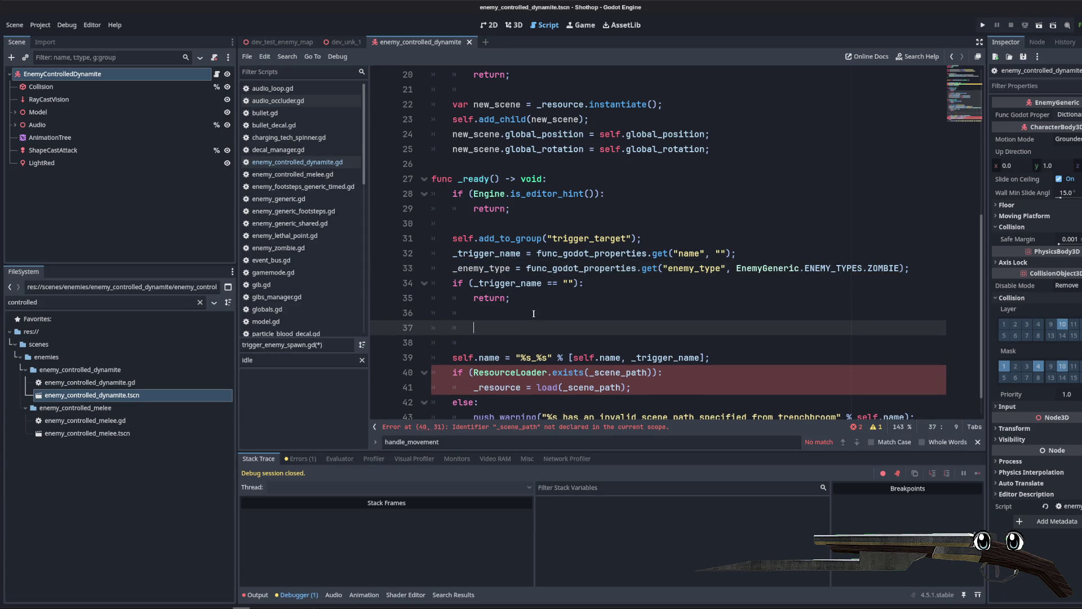
key(Return)
key(Up)
Step: Cut the old scene-path loading code and delete the leftover blank lines
scroll(535, 313, down, 1)
mouse_move(922, 388)
mouse_down()
mouse_move(845, 388)
mouse_move(410, 316)
mouse_up()
key(ctrl+x)
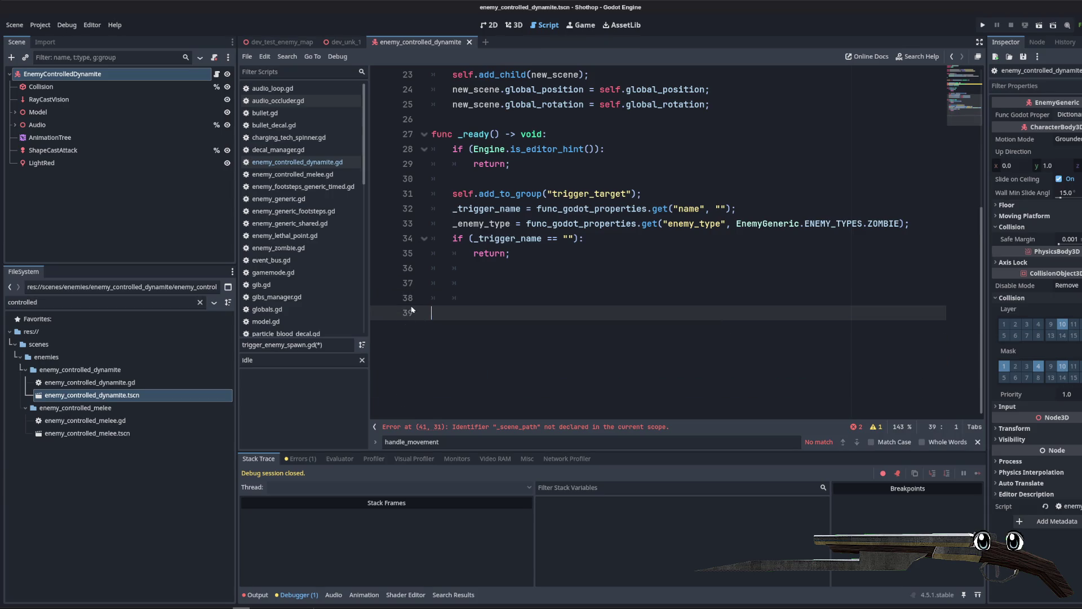
scroll(492, 285, up, 6)
scroll(492, 284, down, 2)
scroll(492, 284, down, 2)
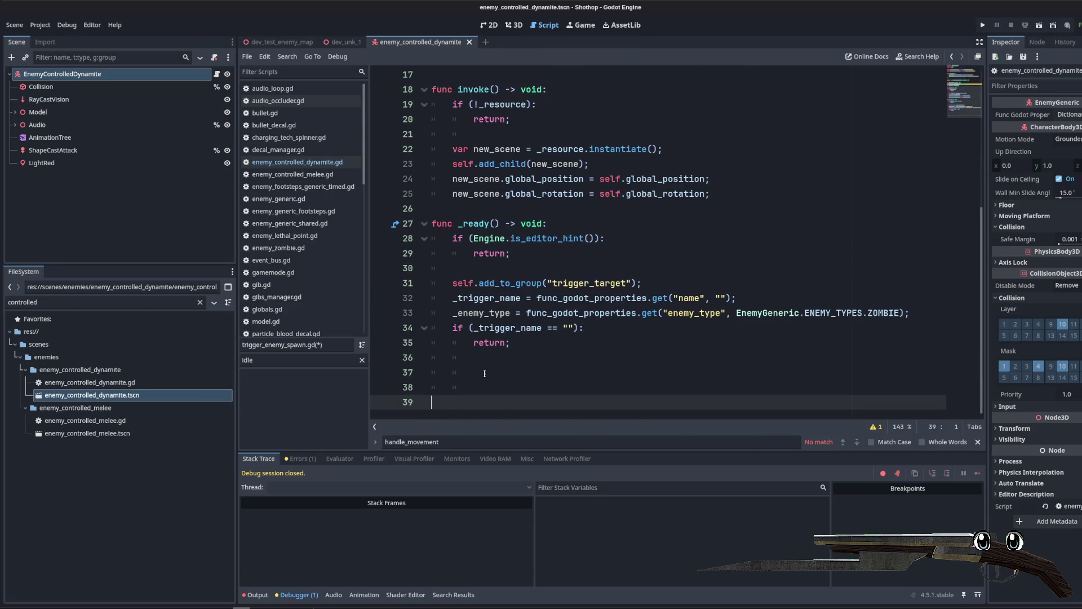
drag(479, 372, 410, 362)
key(BackSpace)
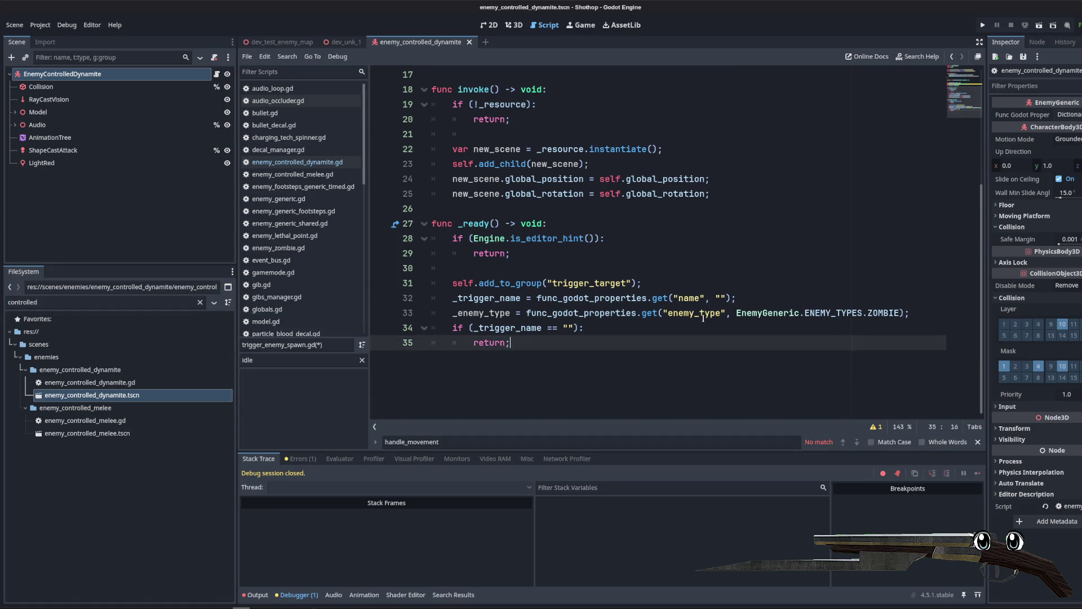
scroll(620, 254, up, 4)
click(710, 312)
Step: Add an enemy_ref line in invoke() that takes its value from ENEMY_TYPES
key(Return)
key(Return)
text(var ene)
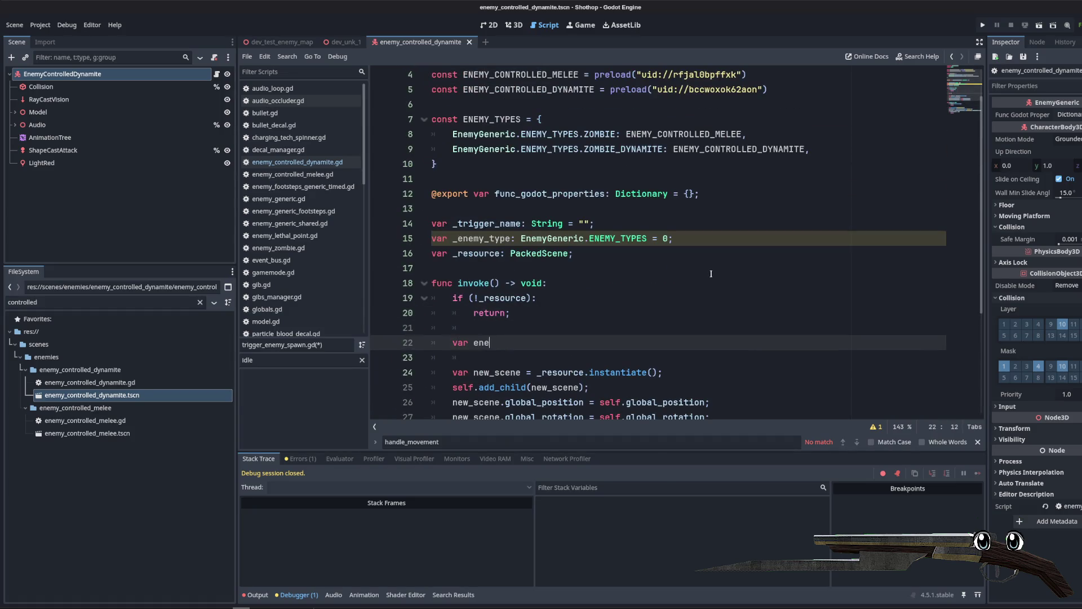
text(my_ref =)
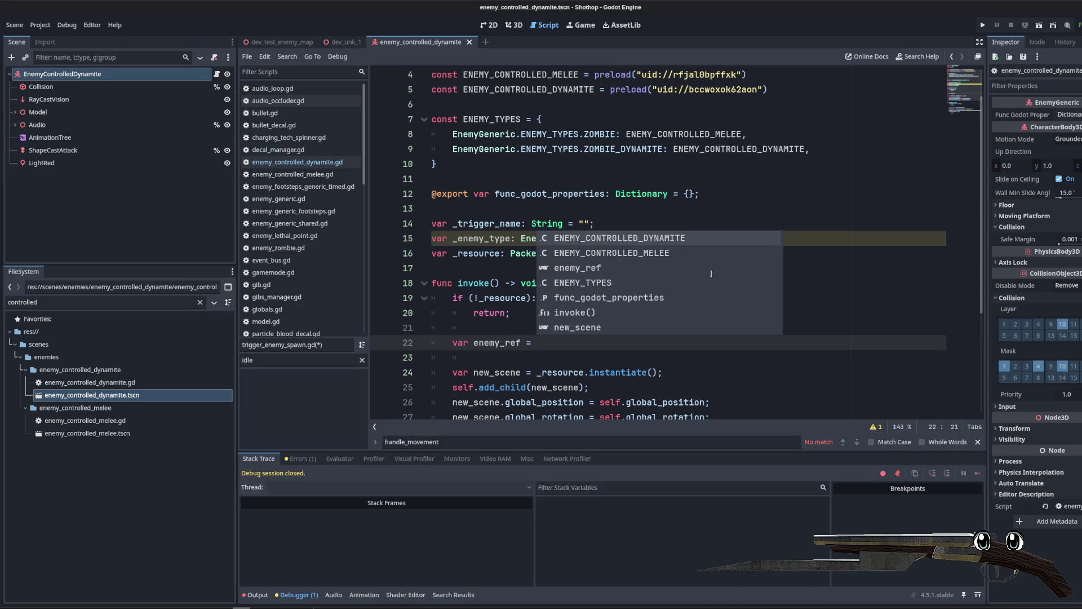
scroll(687, 261, up, 1)
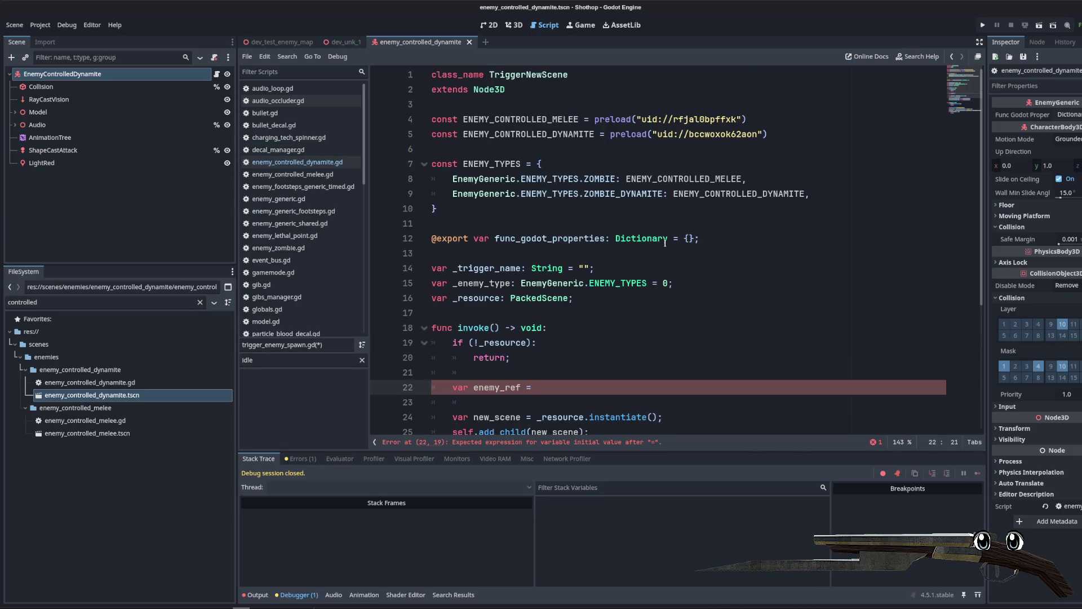
mouse_move(665, 242)
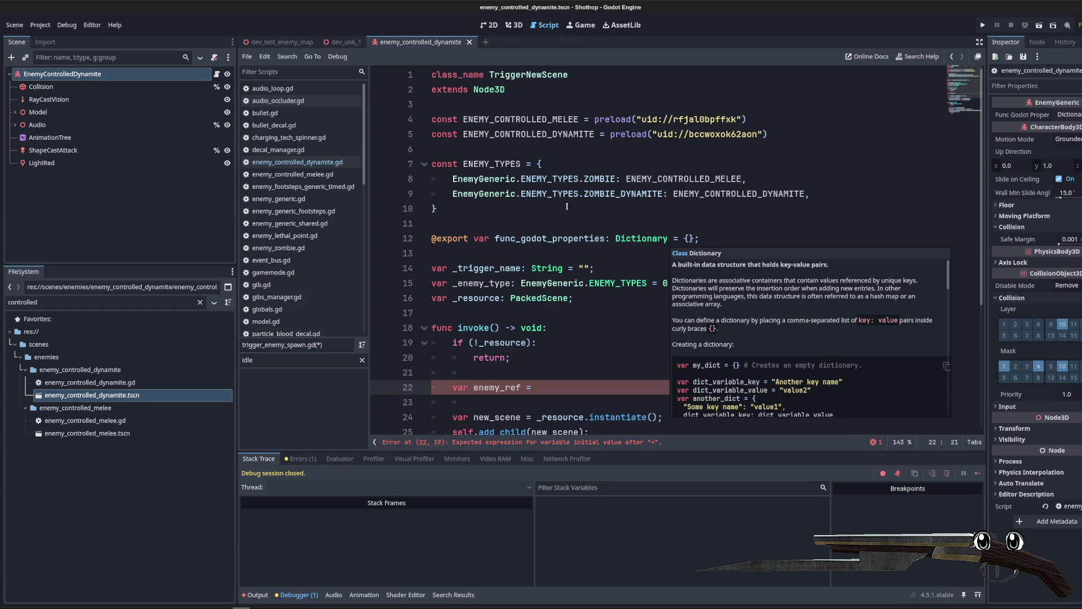
double_click(522, 119)
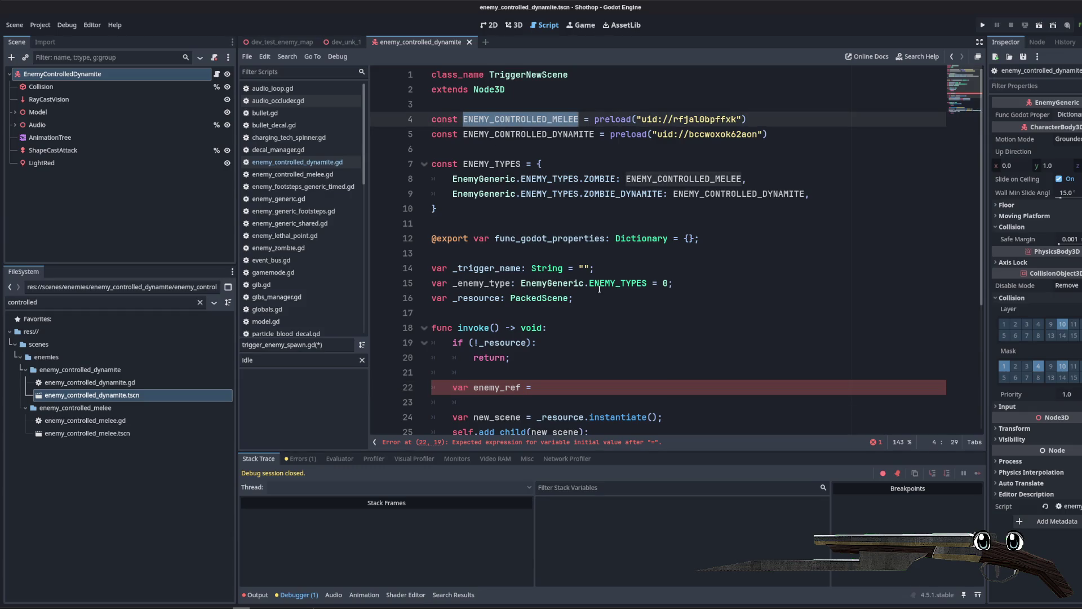
double_click(491, 163)
key(ctrl+c)
click(590, 387)
key(ctrl+v)
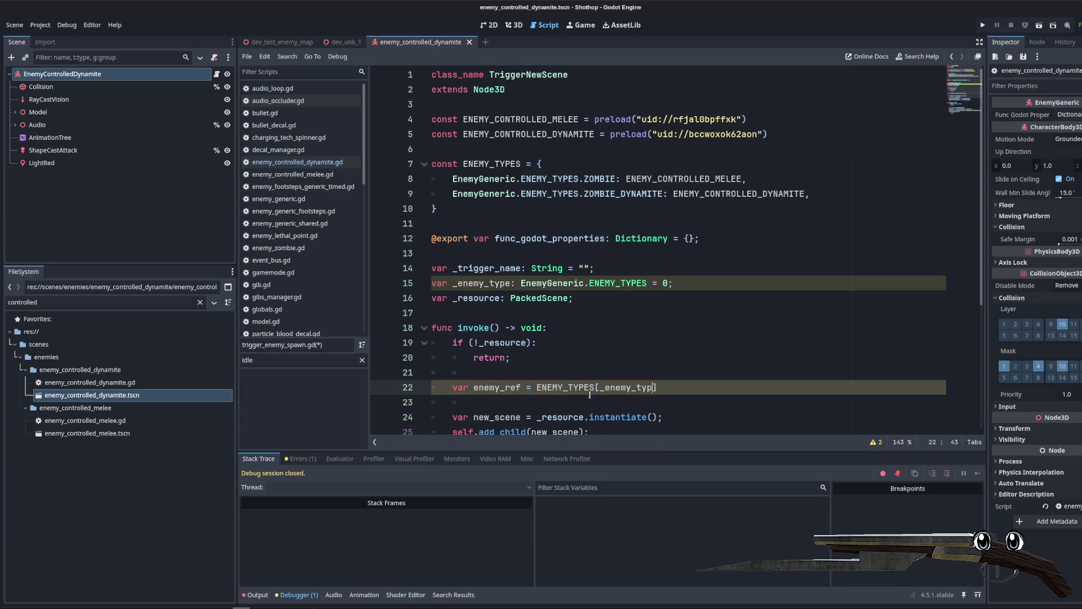
text(;)
Step: Add an if (!enemy_ref) check that prints an error and returns
key(Return)
text(()
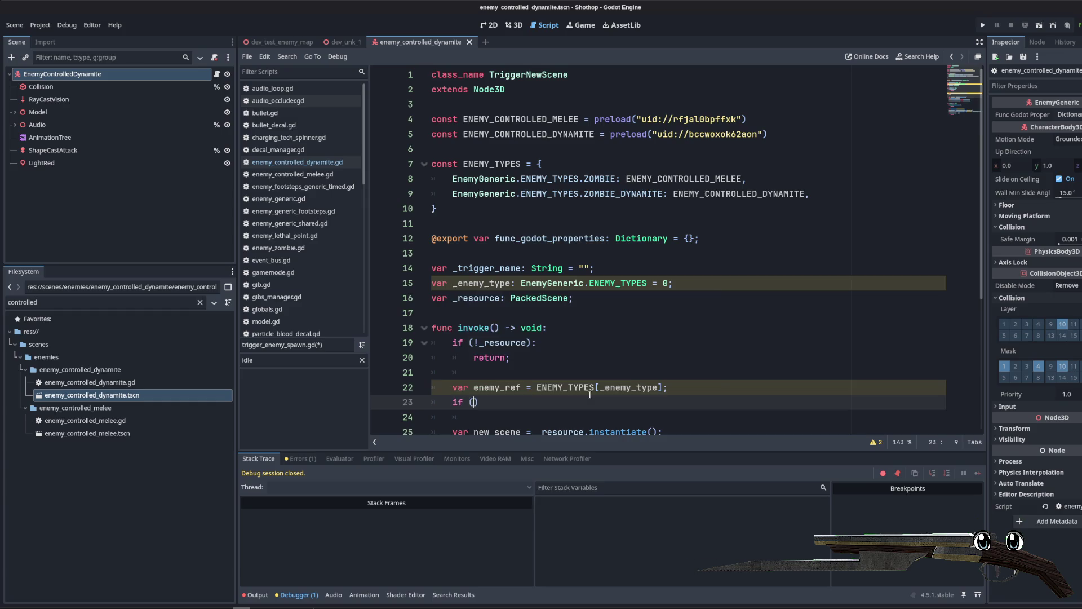
text(:)
key(Return)
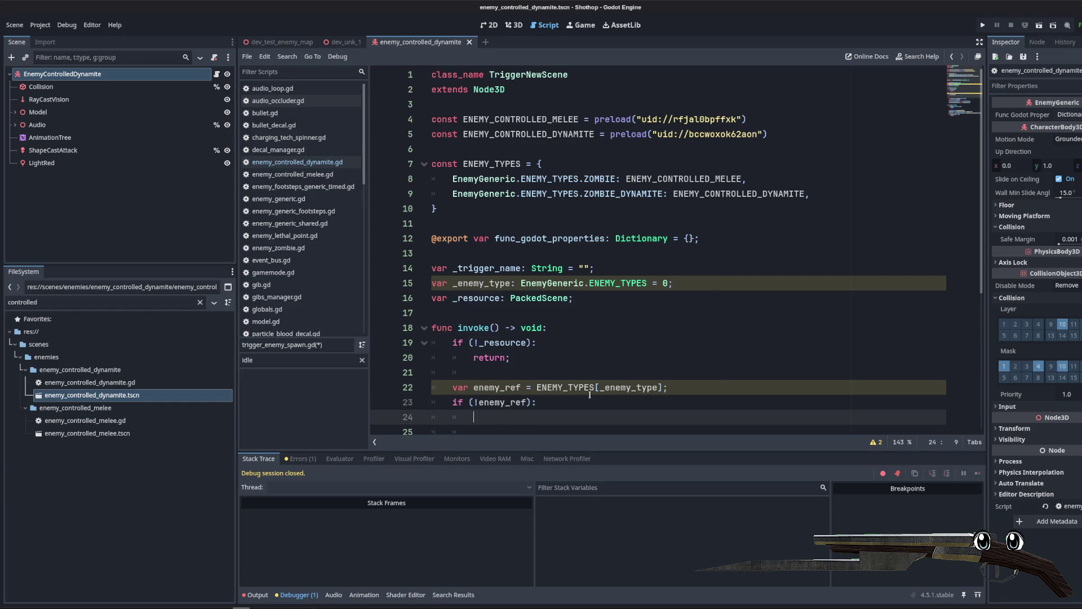
text(debug)
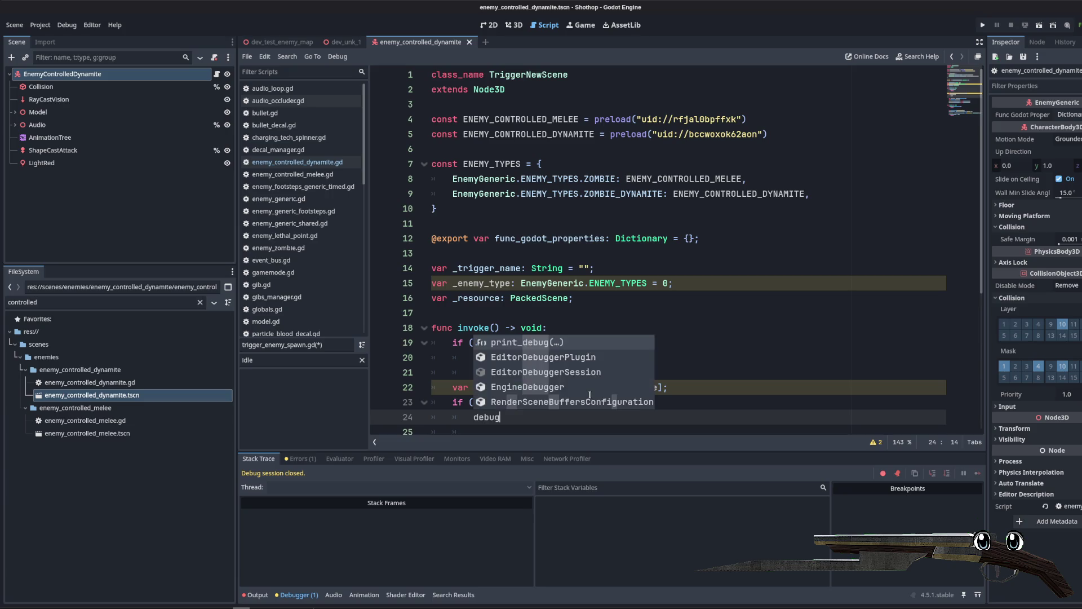
key(BackSpace)
key(BackSpace)
text(print_wa)
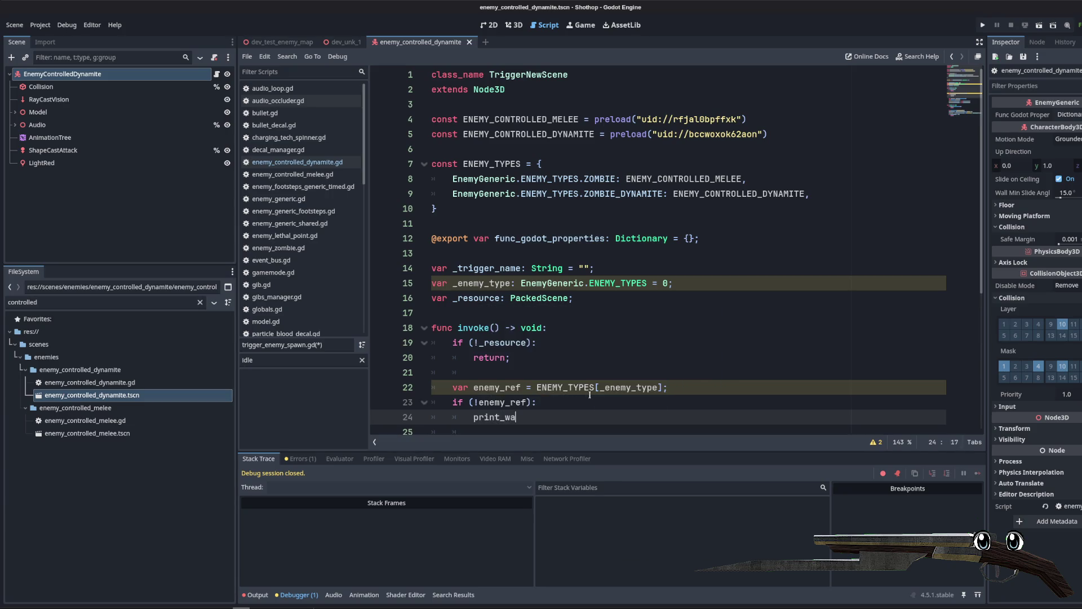
key(BackSpace)
text(raw)
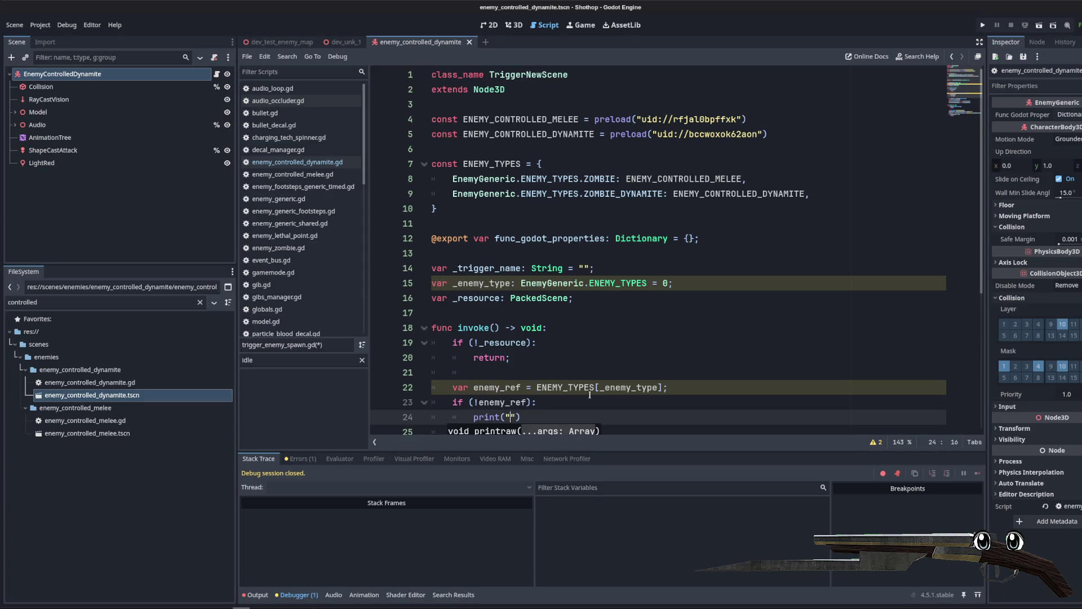
text(SE)
text(T ENEMY TYPE FOR TRIGGERED ENEMY SPAWN)
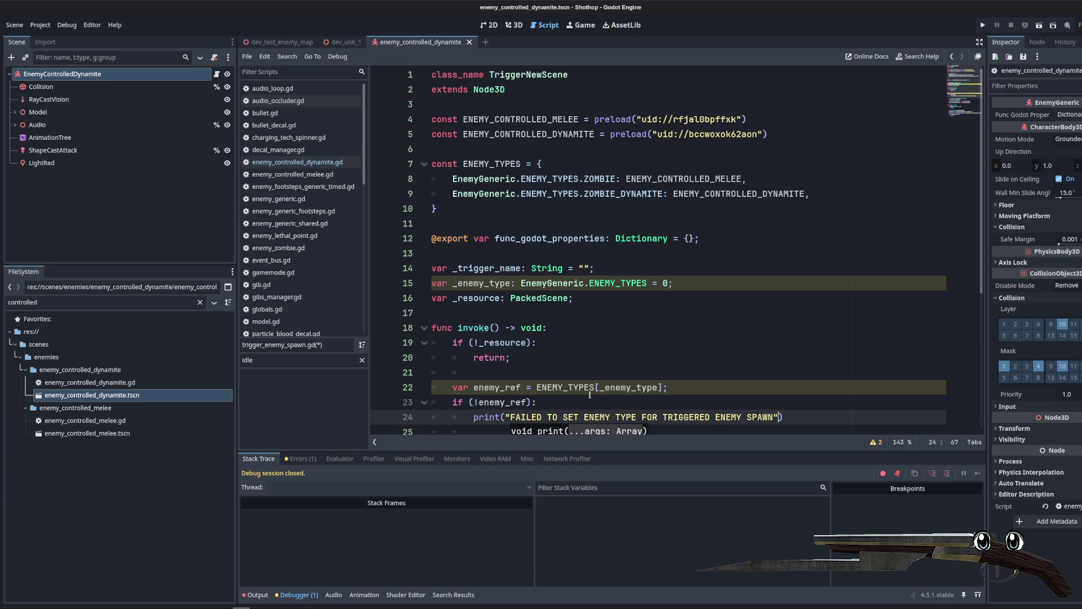
key(End)
text(;)
key(Return)
text(return;)
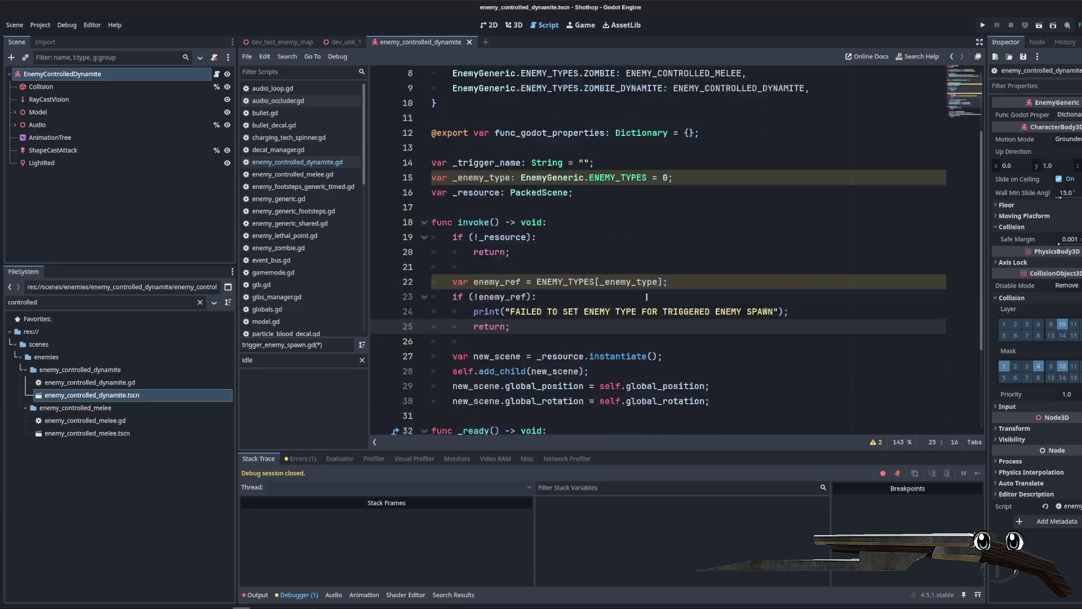
Step: Instantiate enemy_ref instead of _resource
scroll(647, 297, down, 3)
click(584, 223)
double_click(503, 150)
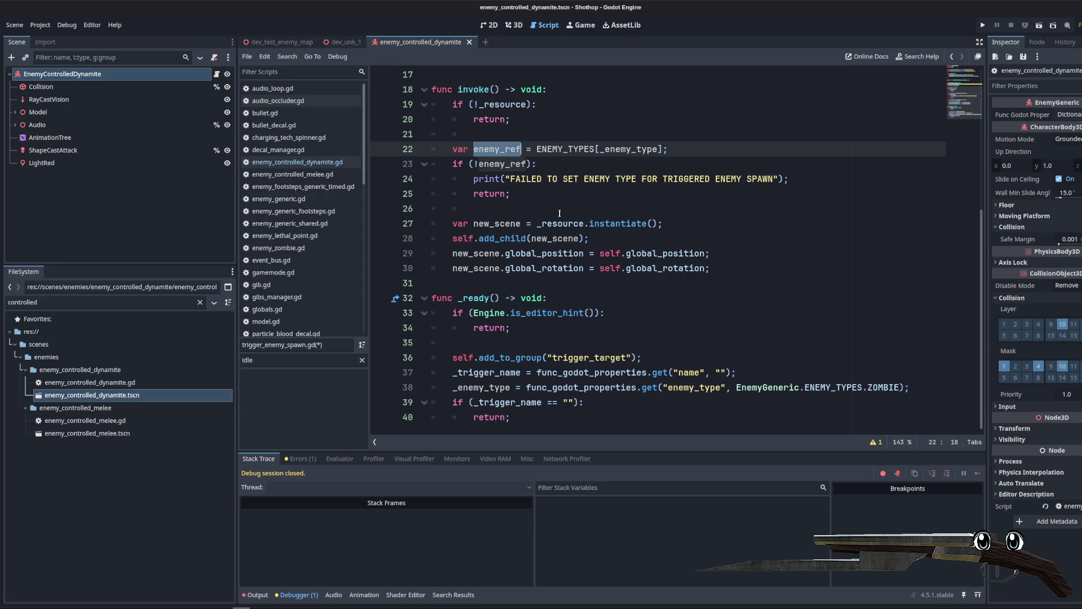
key(ctrl+c)
double_click(558, 224)
key(ctrl+v)
key(Down)
key(Up)
key(Up)
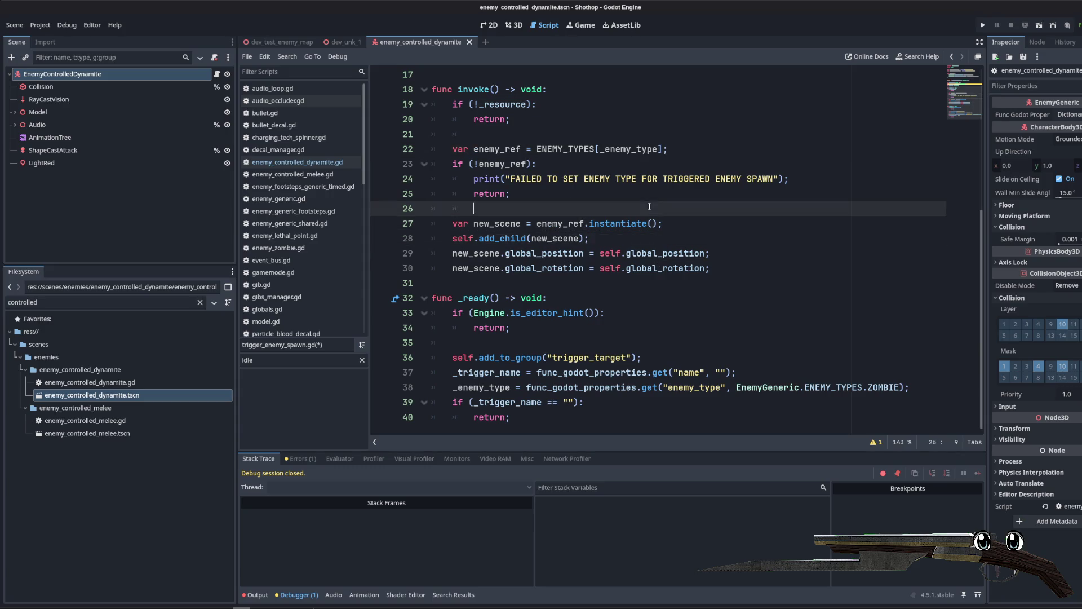
click(713, 270)
key(Up)
key(Up)
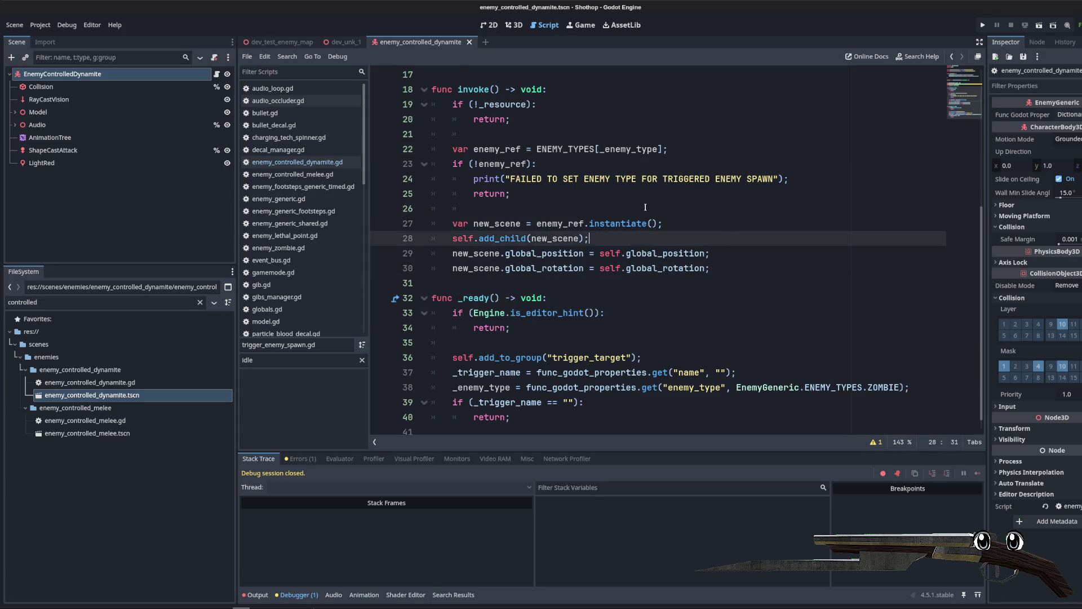
Step: Declare new_scene with the EnemyGeneric type
scroll(760, 392, up, 2)
click(753, 357)
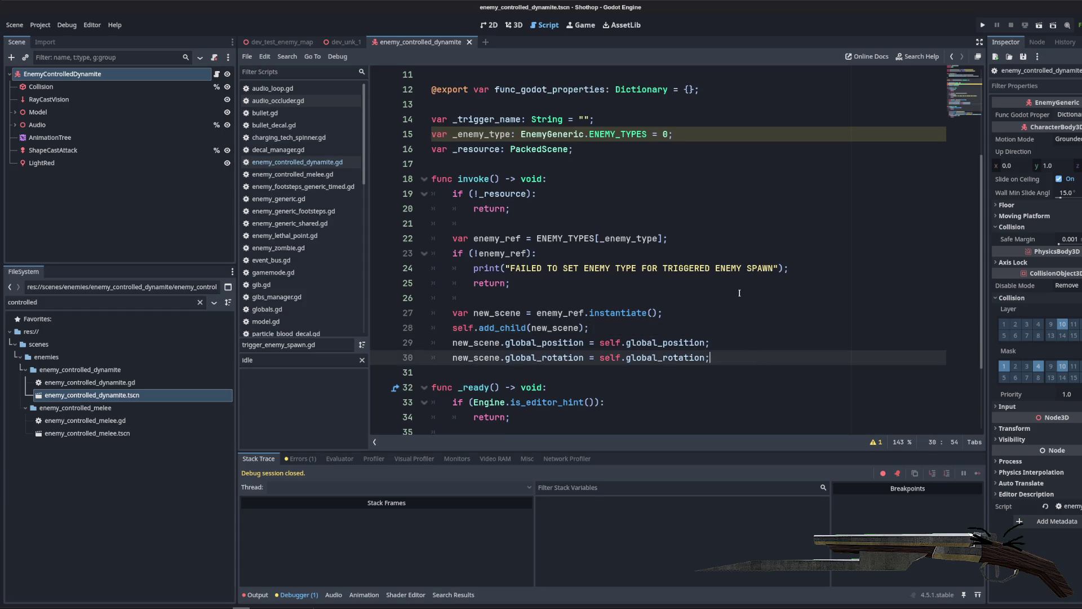
click(521, 313)
text(: Enemy)
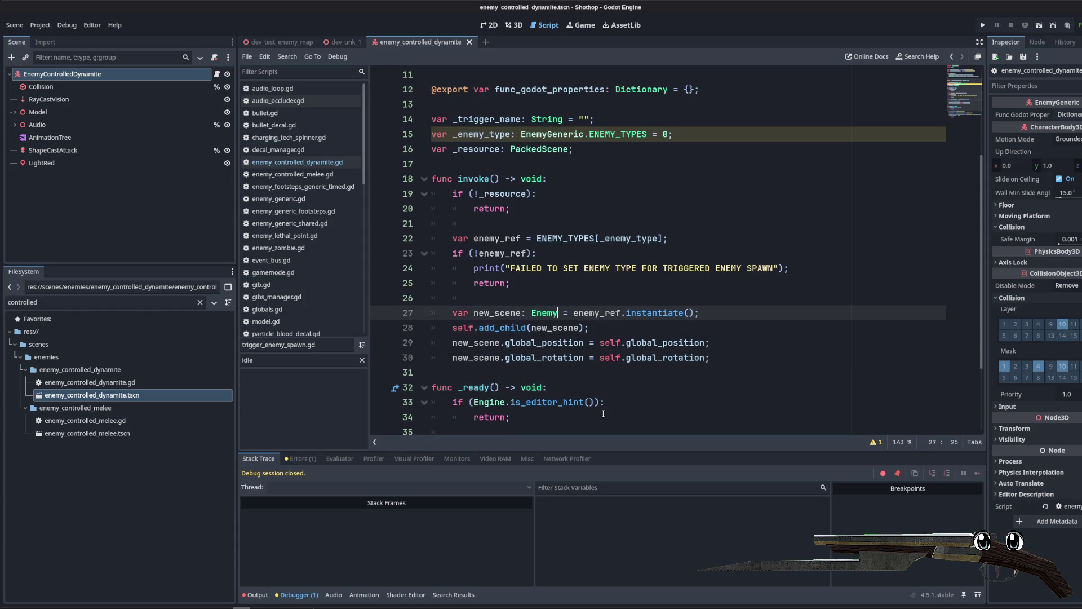
key(BackSpace)
key(BackSpace)
text(myGene)
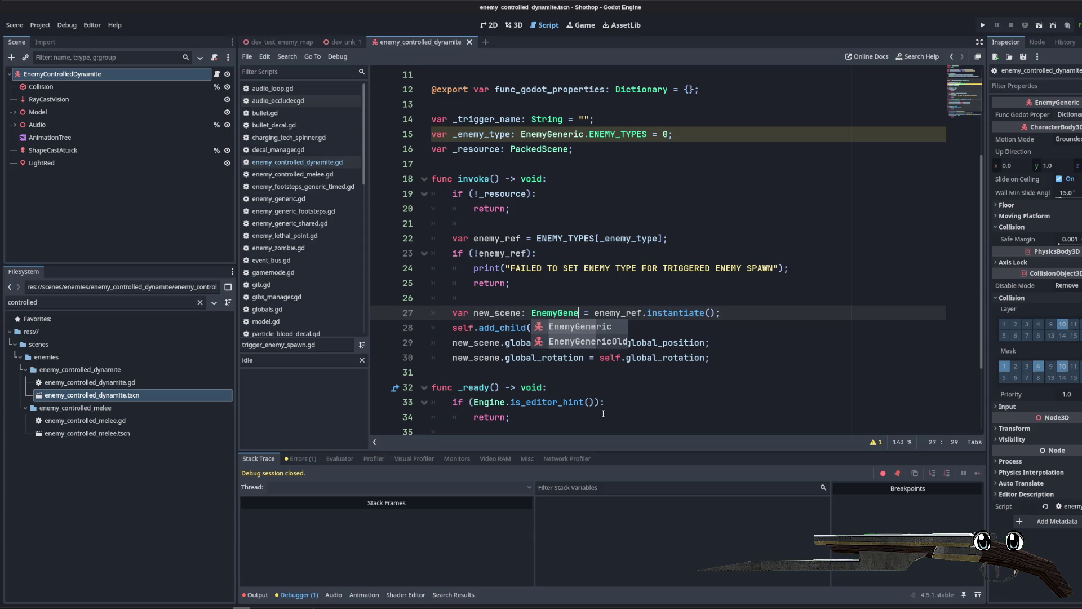
key(Return)
Step: After the rotation line, set new_scene.state = EnemyGeneric.STATE.CHASE
click(750, 352)
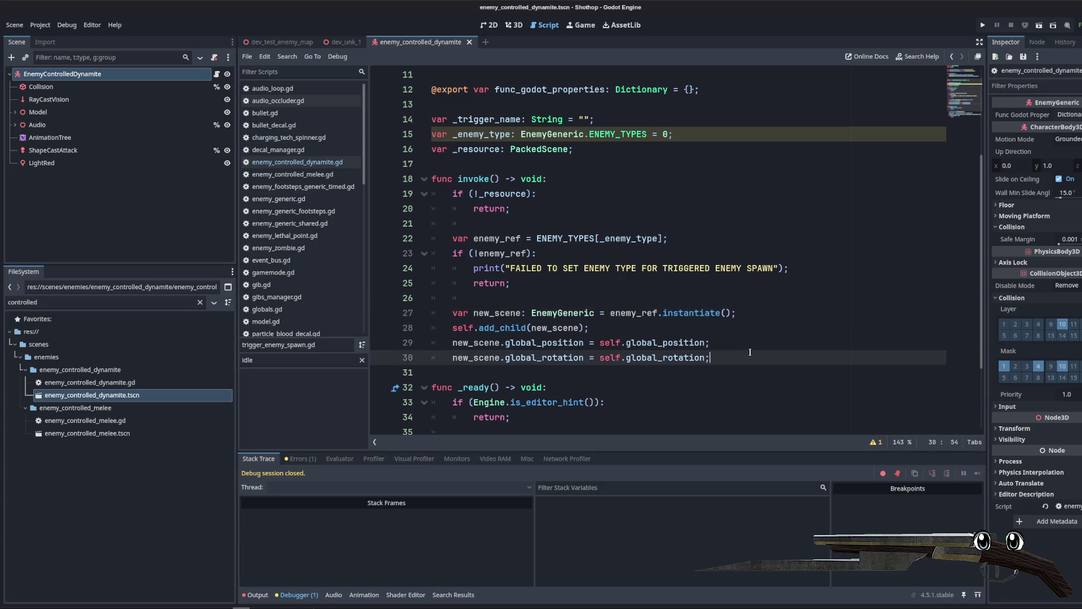
key(Return)
text(new_scene)
key(Return)
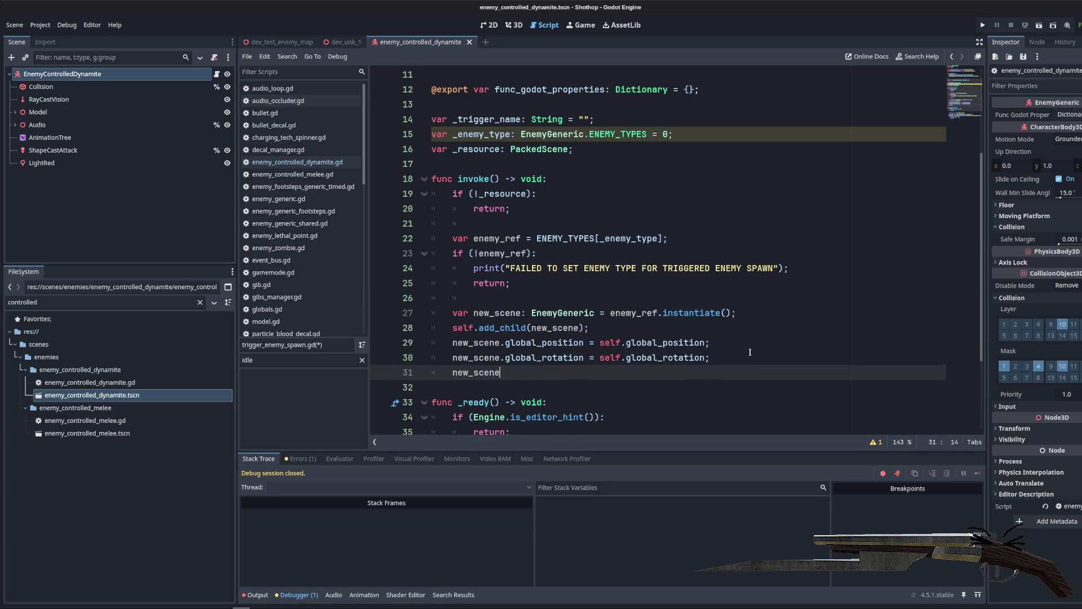
key(Return)
key(BackSpace)
key(BackSpace)
text(.)
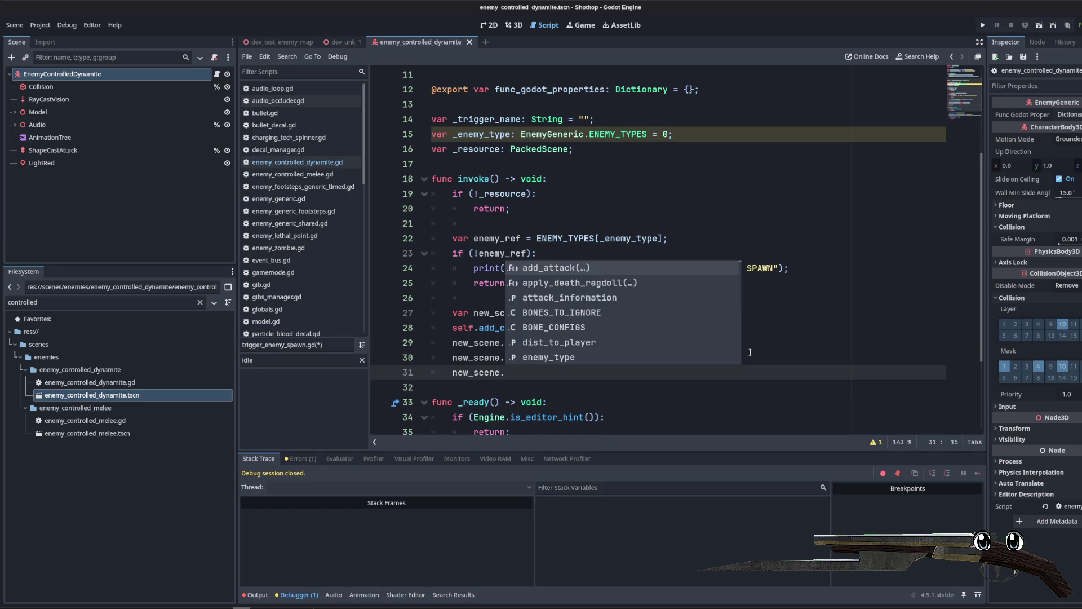
text(state = )
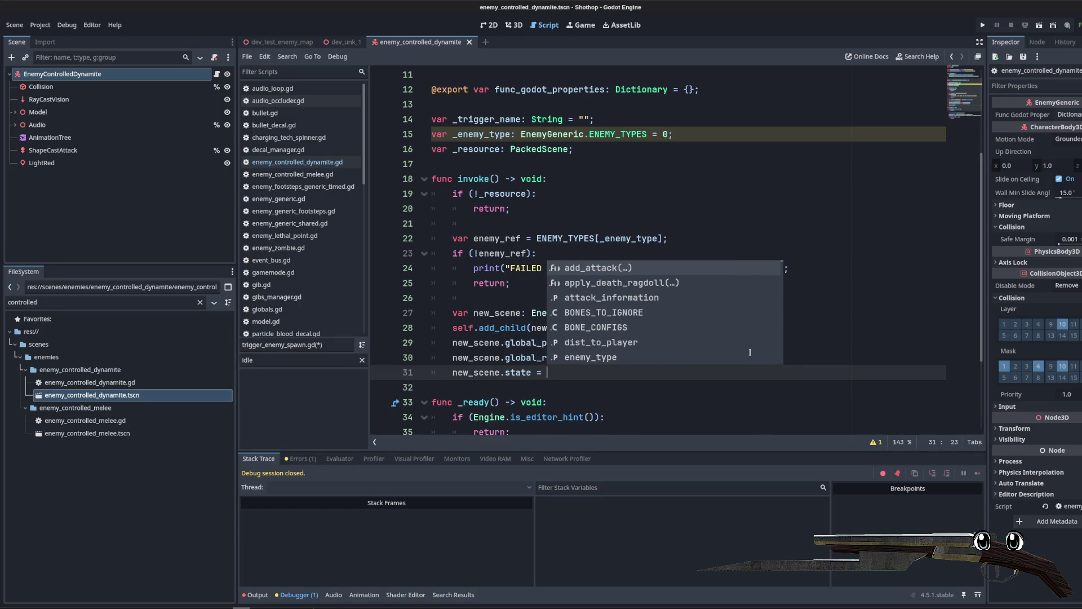
text(STATE)
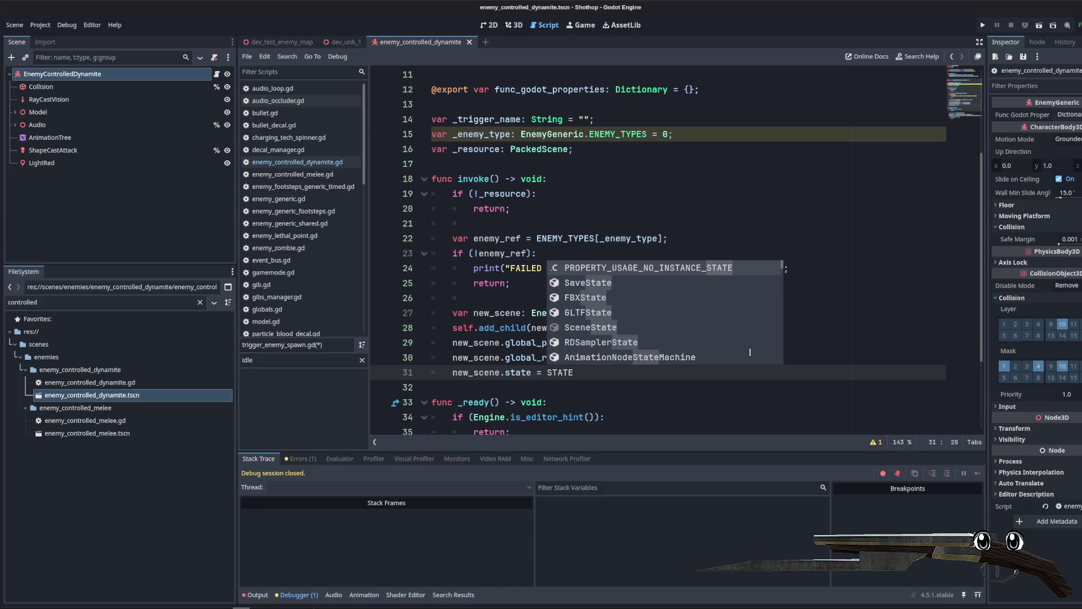
key(BackSpace)
key(BackSpace)
key(BackSpace)
text(?En)
key(BackSpace)
text(emyGene)
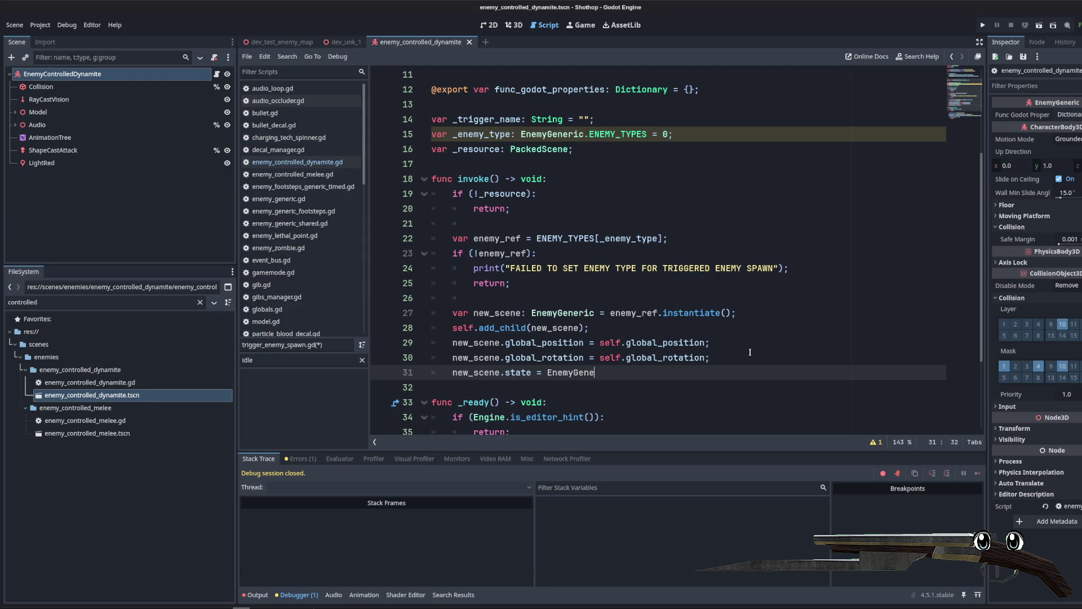
text(ric.STATE.)
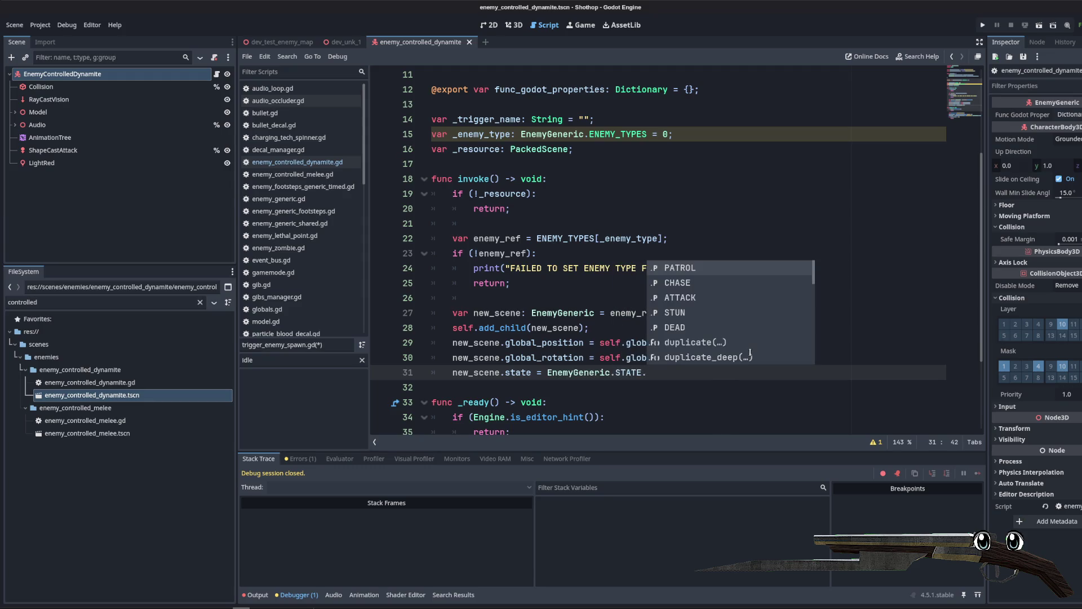
text(C)
key(Return)
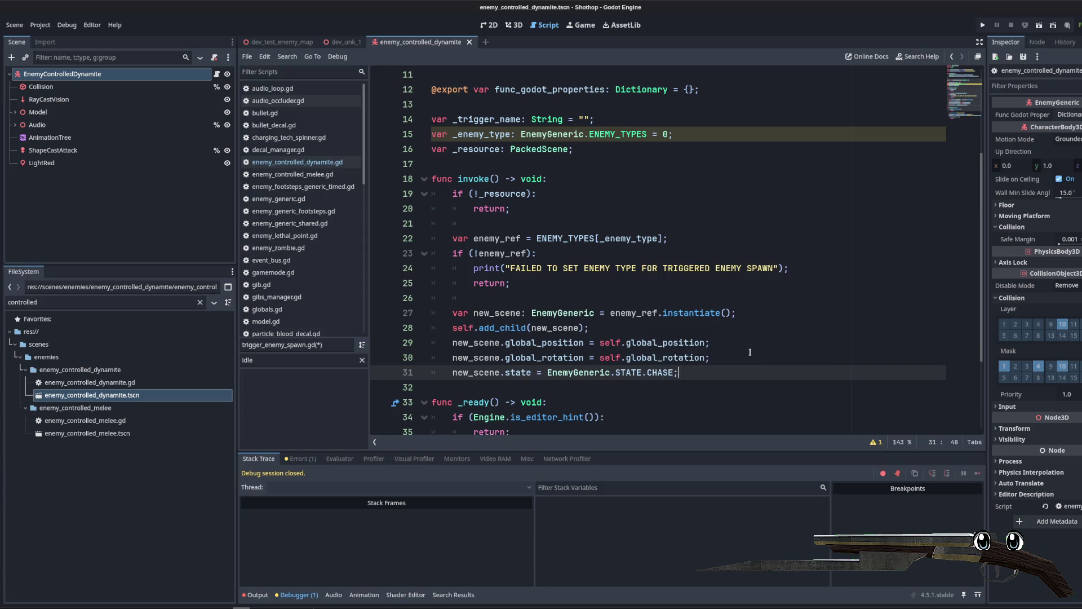
scroll(750, 352, up, 2)
triple_click(702, 221)
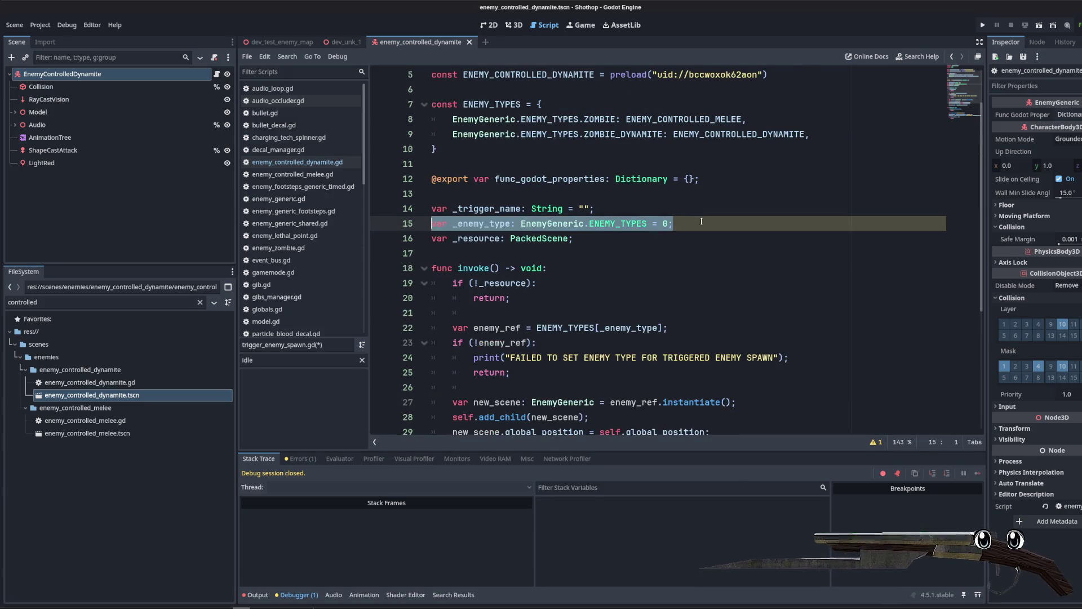
Step: Duplicate line 15 into _enemy_state: EnemyGeneric.STATE = 0
key(ctrl+shift+d)
drag(491, 239, 514, 239)
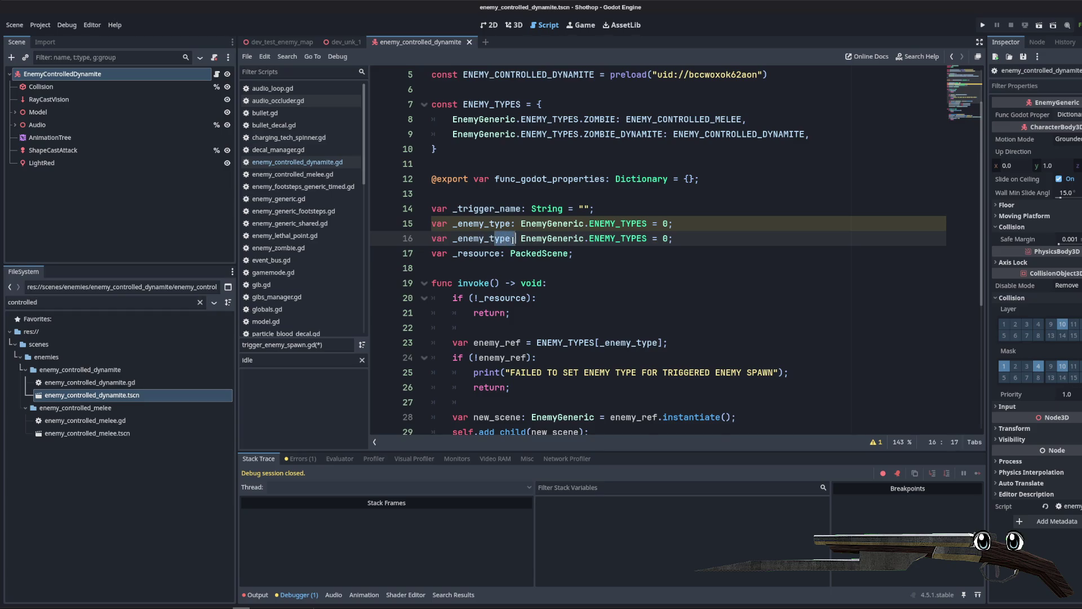
text(state)
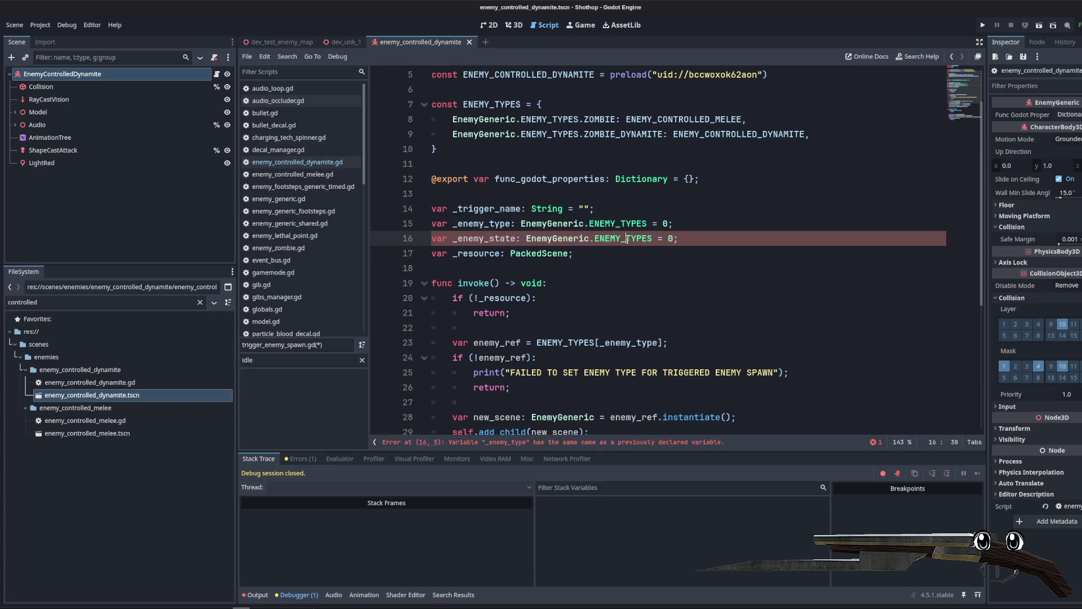
double_click(627, 239)
text(ENEMY_S)
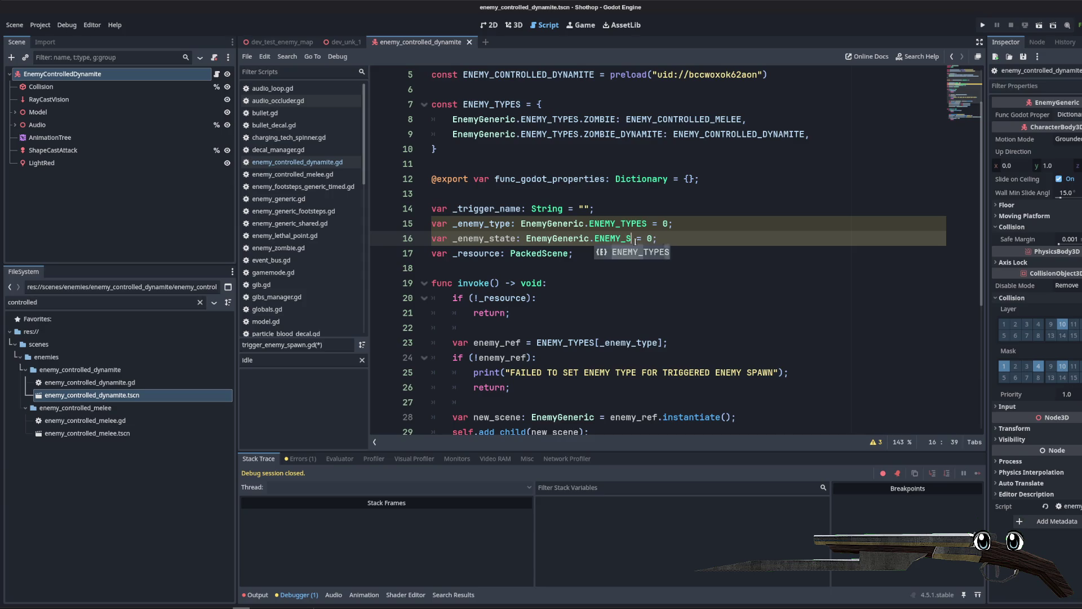
text(STATE)
click(699, 235)
scroll(698, 236, down, 5)
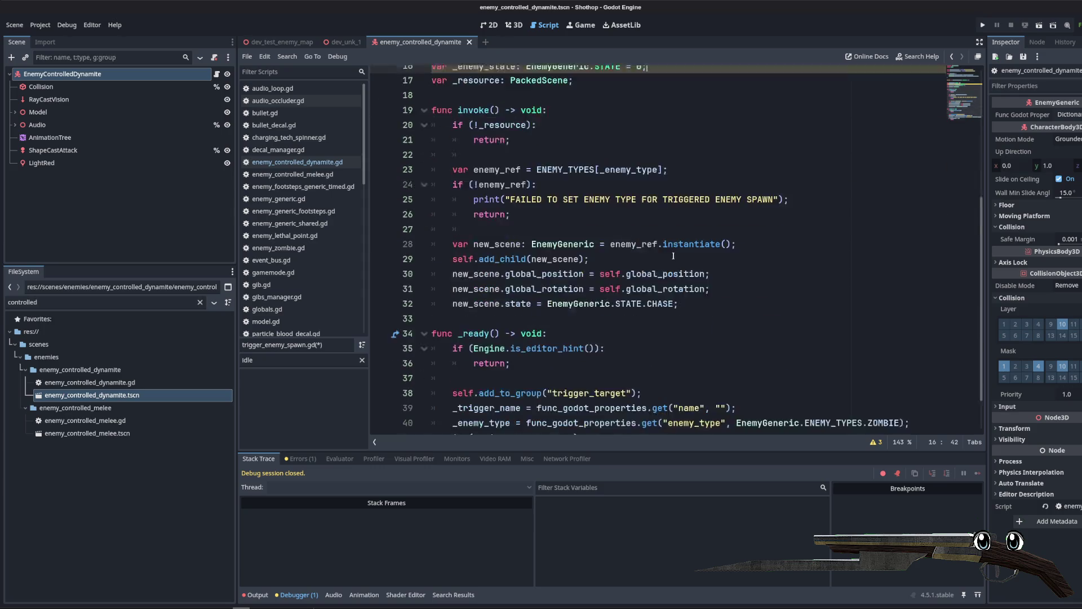
mouse_move(911, 373)
mouse_down()
mouse_move(479, 358)
mouse_move(448, 373)
mouse_up()
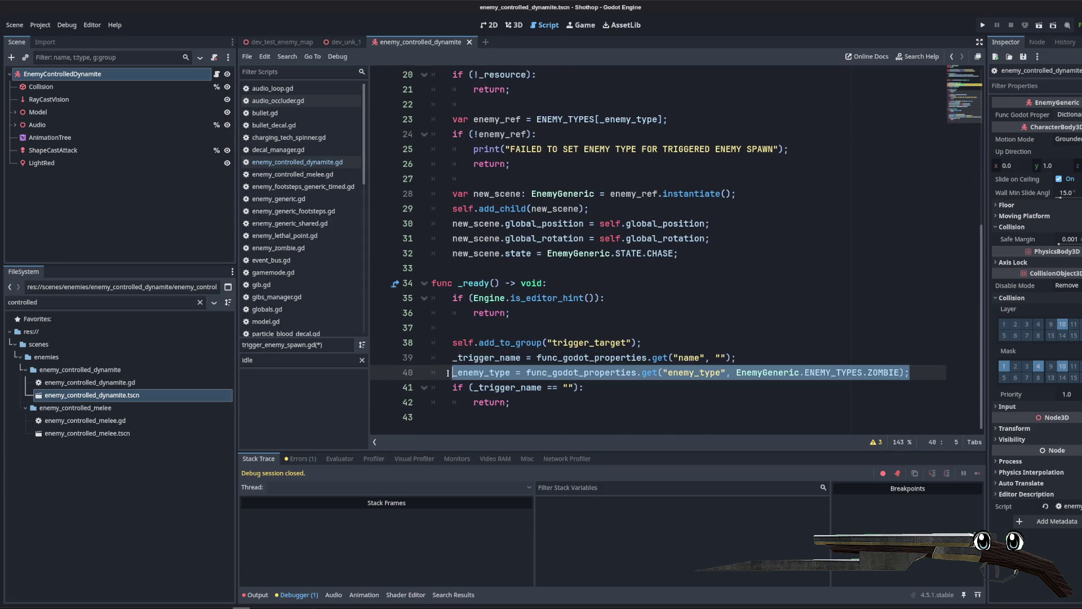
Step: Copy the _enemy_type assignment to line 41 with an EnemyGeneric.STATE.IDLE default
key(ctrl+c)
click(919, 373)
key(Return)
key(ctrl+v)
double_click(890, 387)
key(BackSpace)
text(ID)
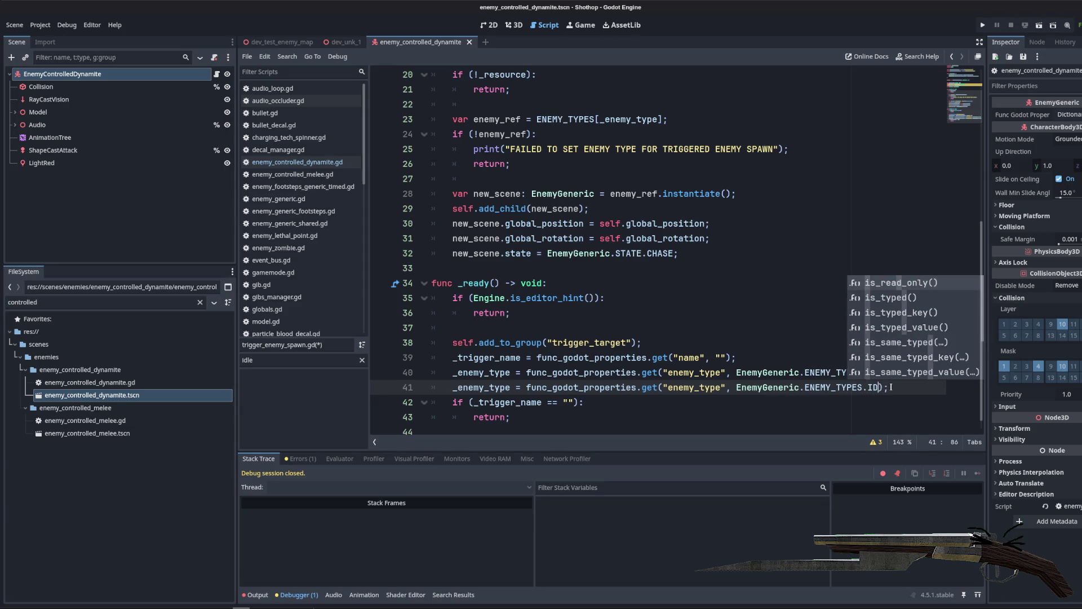
key(BackSpace)
key(BackSpace)
key(BackSpace)
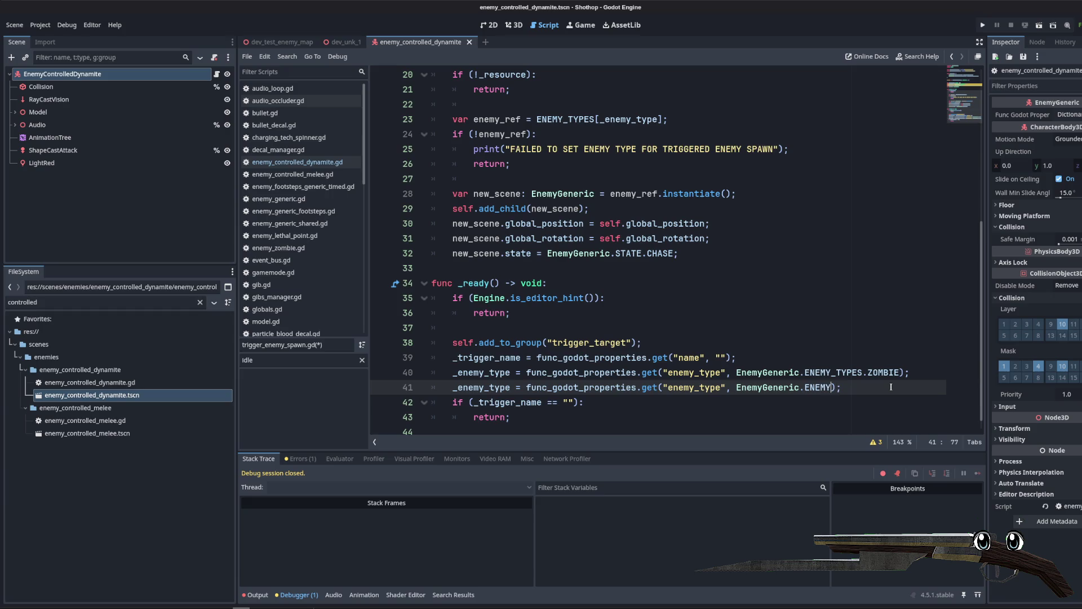
text(STATE.IDLE)
key(Up)
key(Up)
key(Up)
Step: Make line 41 assign _enemy_state from the 'enemy_state' property
double_click(704, 387)
text(enemy_state)
click(788, 350)
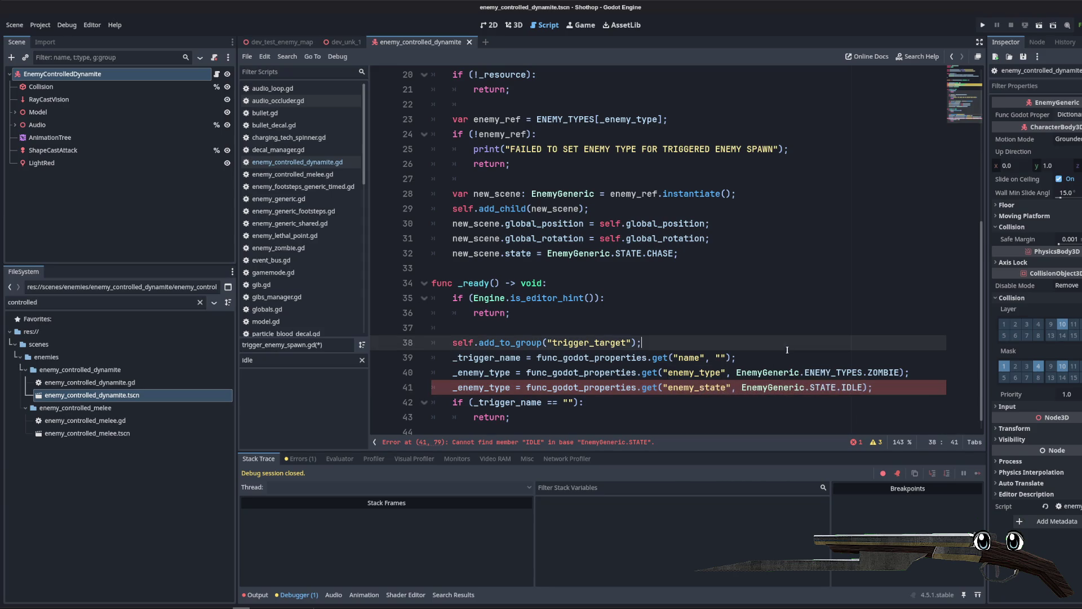
double_click(490, 388)
text(enemy_state)
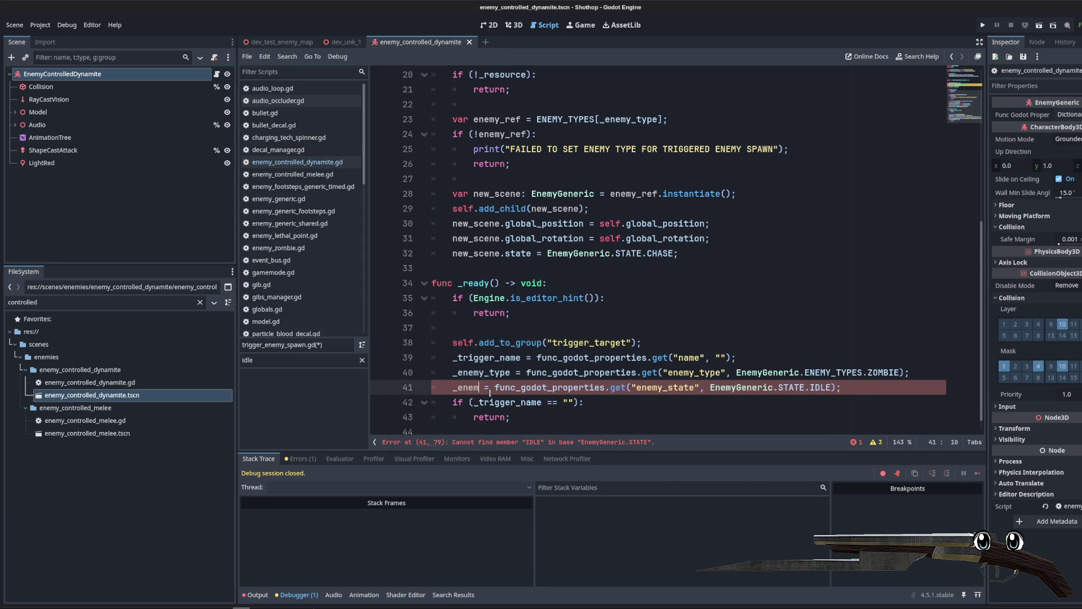
click(725, 314)
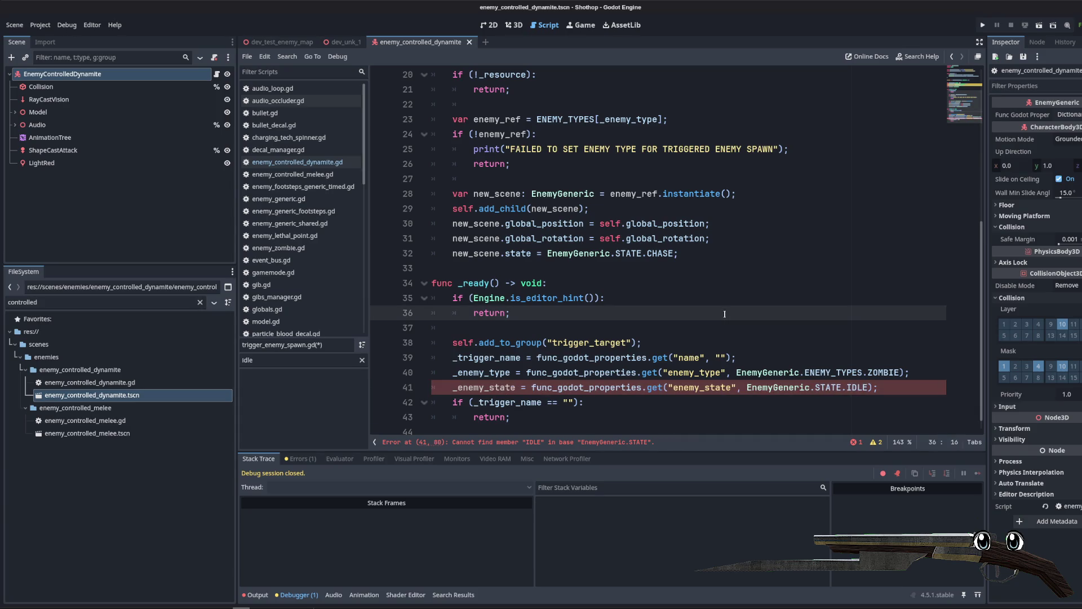
Step: Replace the invalid IDLE fallback with EnemyGeneric.STATE.PATROL
double_click(854, 389)
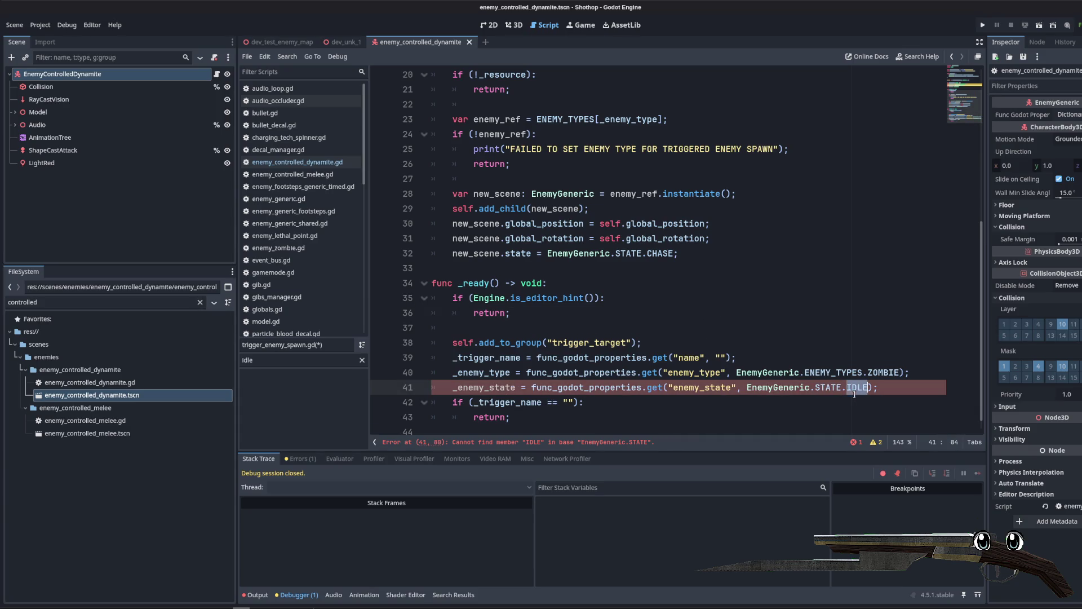
key(ctrl+space)
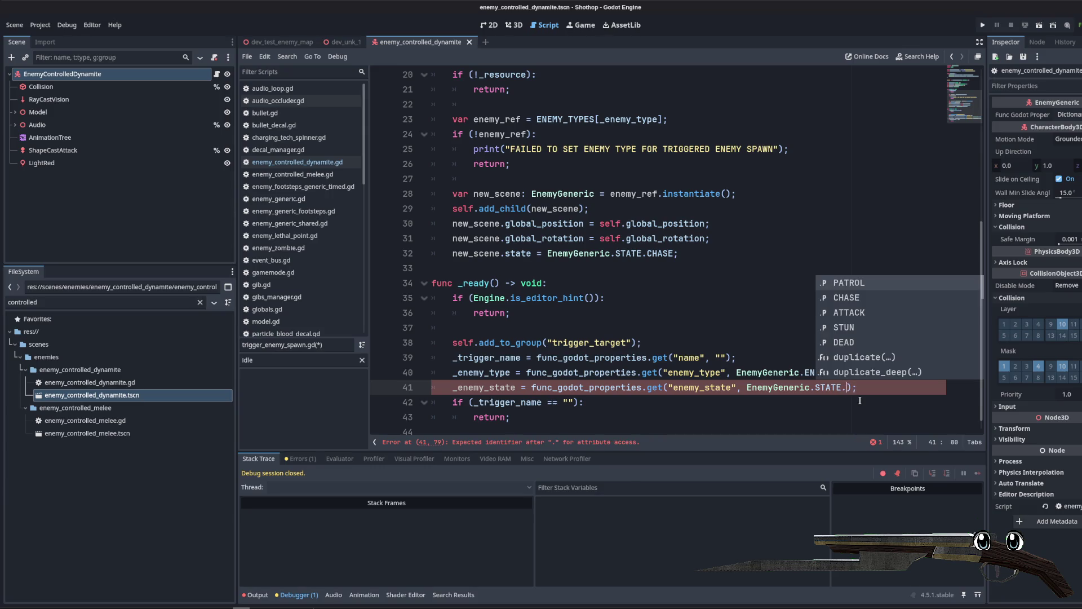
key(Return)
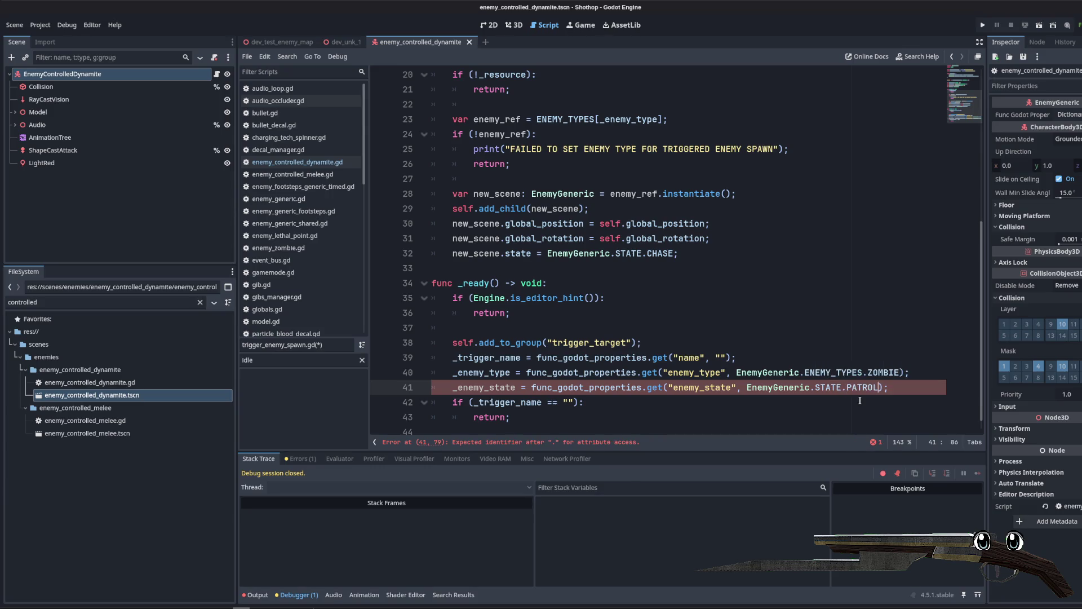
click(734, 324)
scroll(734, 316, up, 5)
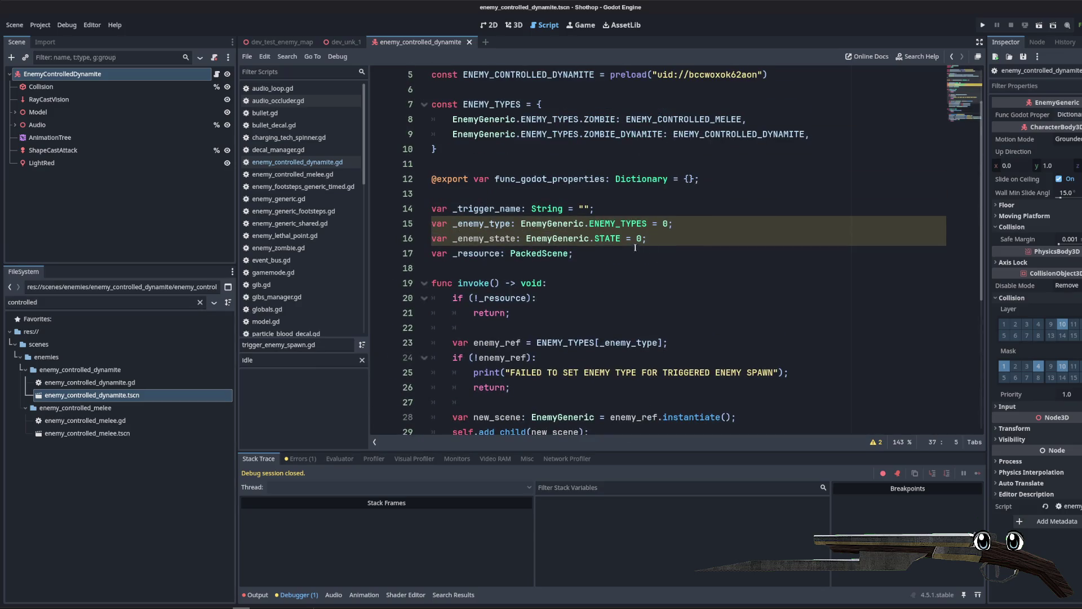
Step: Set _enemy_type's default on line 15 to EnemyGeneric.ENEMY_TYPES.ZOMBIE
scroll(617, 239, down, 5)
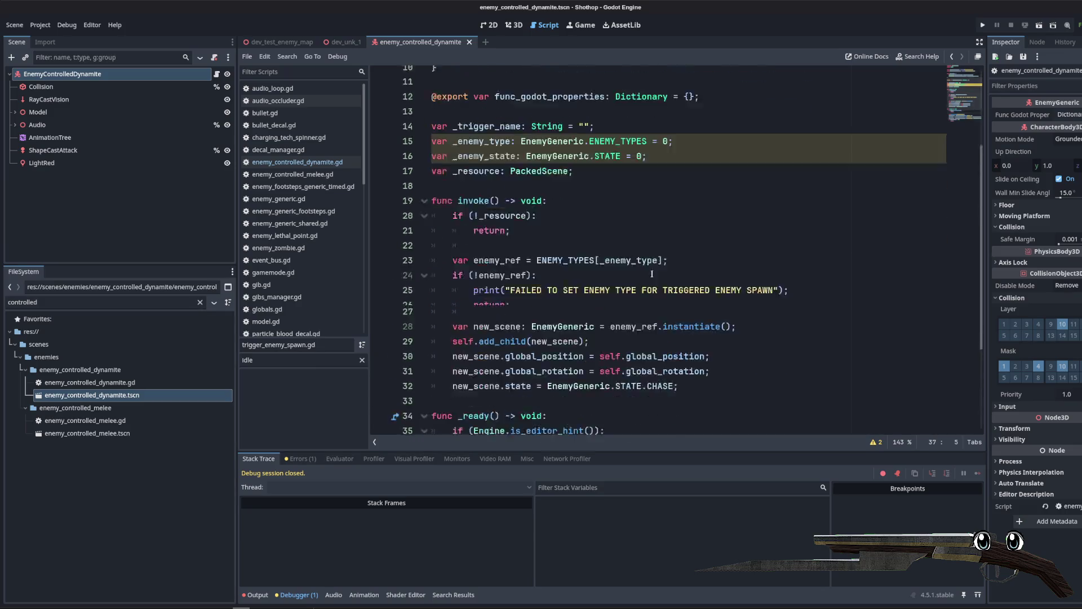
scroll(667, 323, up, 6)
click(652, 311)
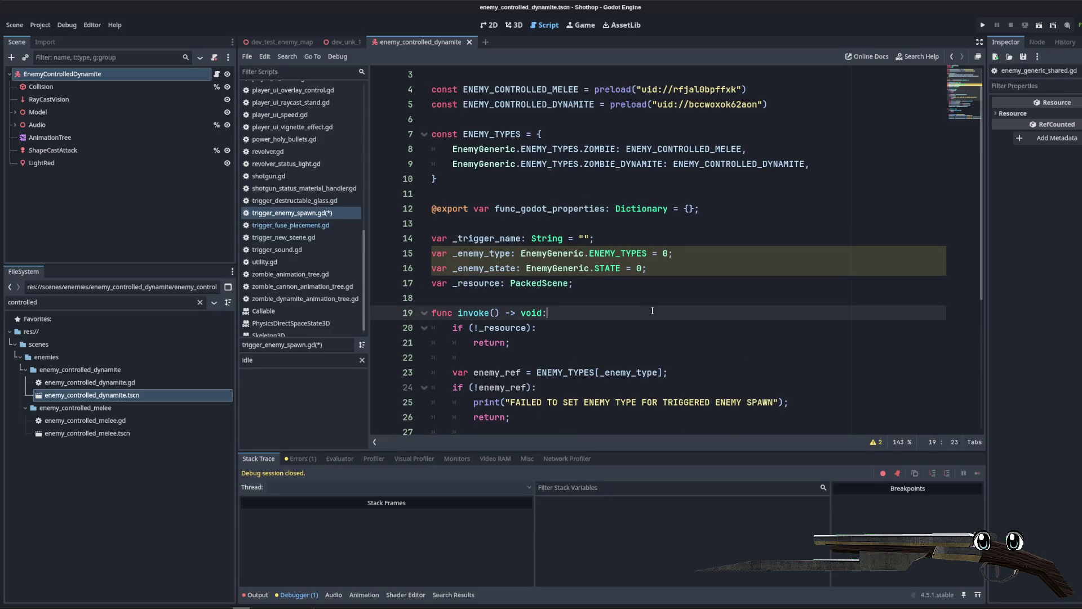
double_click(482, 253)
scroll(482, 253, down, 2)
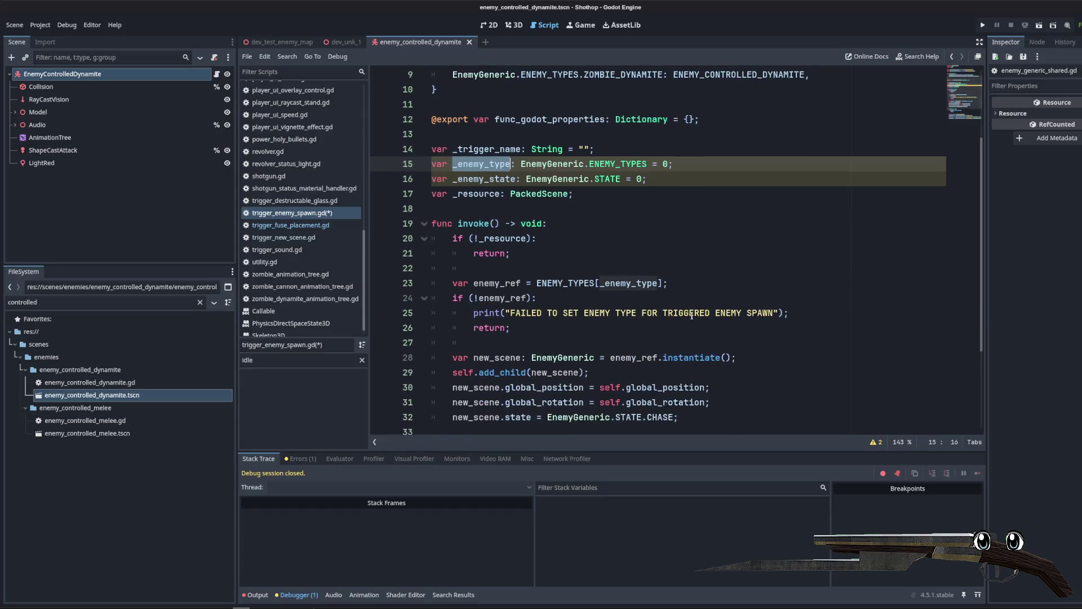
scroll(481, 253, up, 1)
click(875, 442)
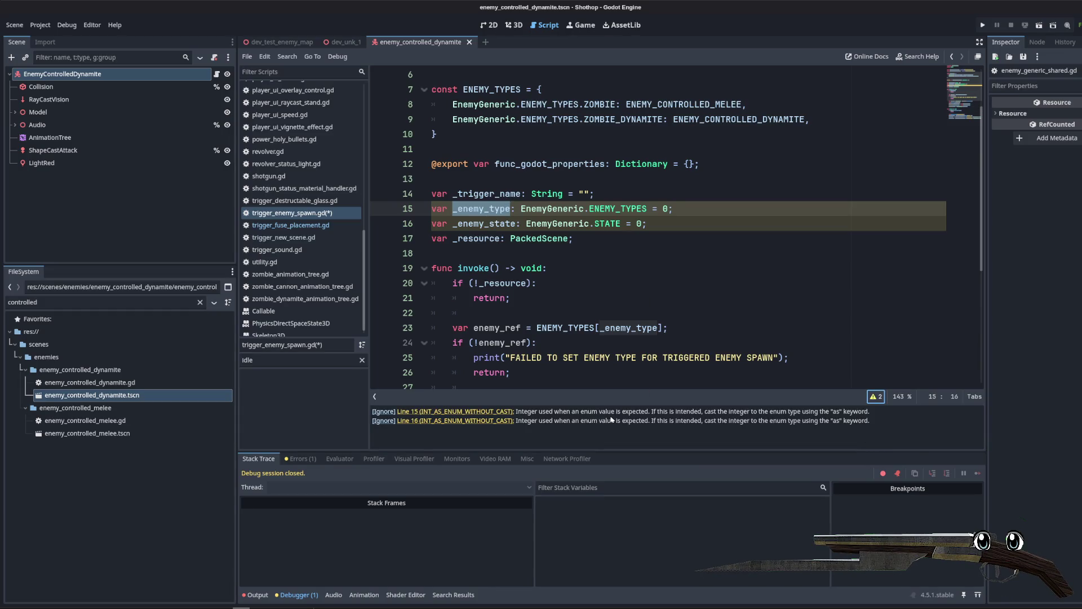
drag(521, 209, 646, 215)
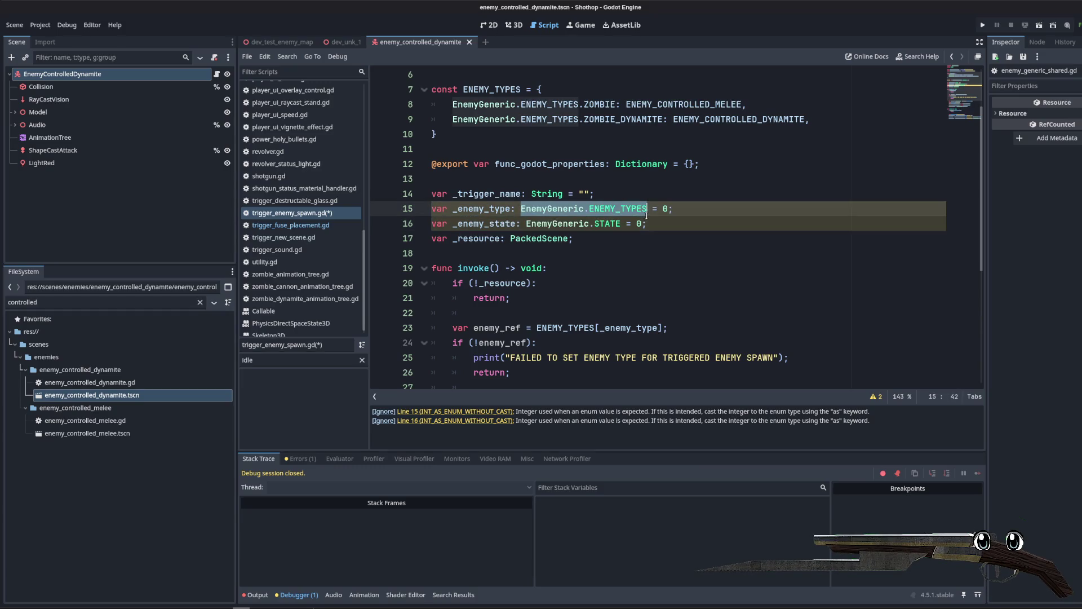
click(665, 209)
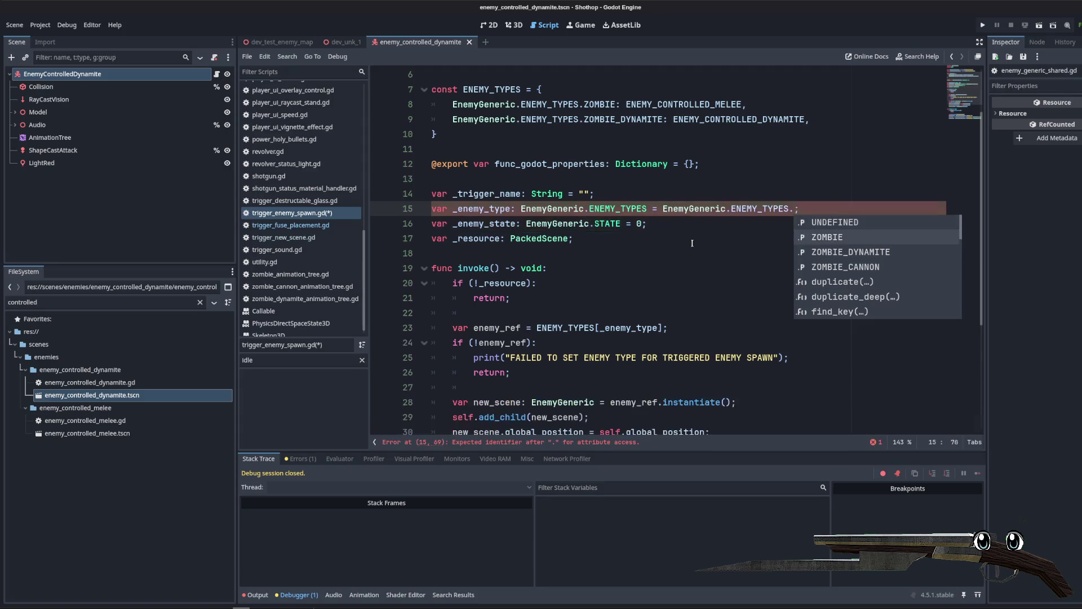
key(Down)
Step: Replace _enemy_state's 0 default on line 16 with EnemyGeneric.STATE.PATROL and save trigger_enemy_spawn.gd
key(Return)
key(Down)
key(Left)
key(BackSpace)
key(ctrl+v)
double_click(758, 223)
key(BackSpace)
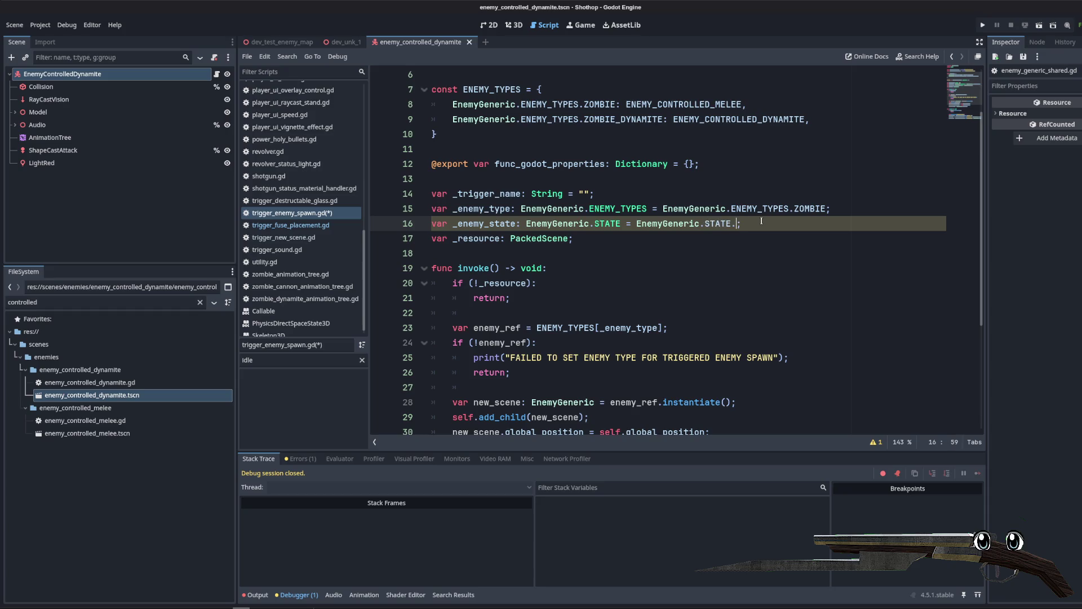
text(GE)
key(BackSpace)
text(PATROL)
key(End)
click(742, 177)
key(ctrl+s)
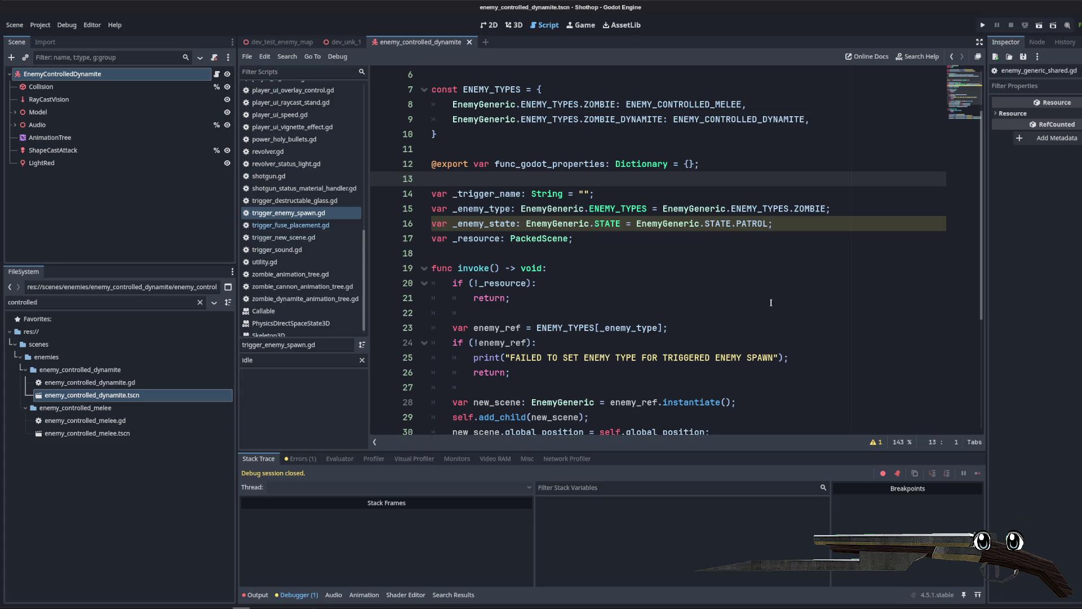
scroll(726, 282, down, 5)
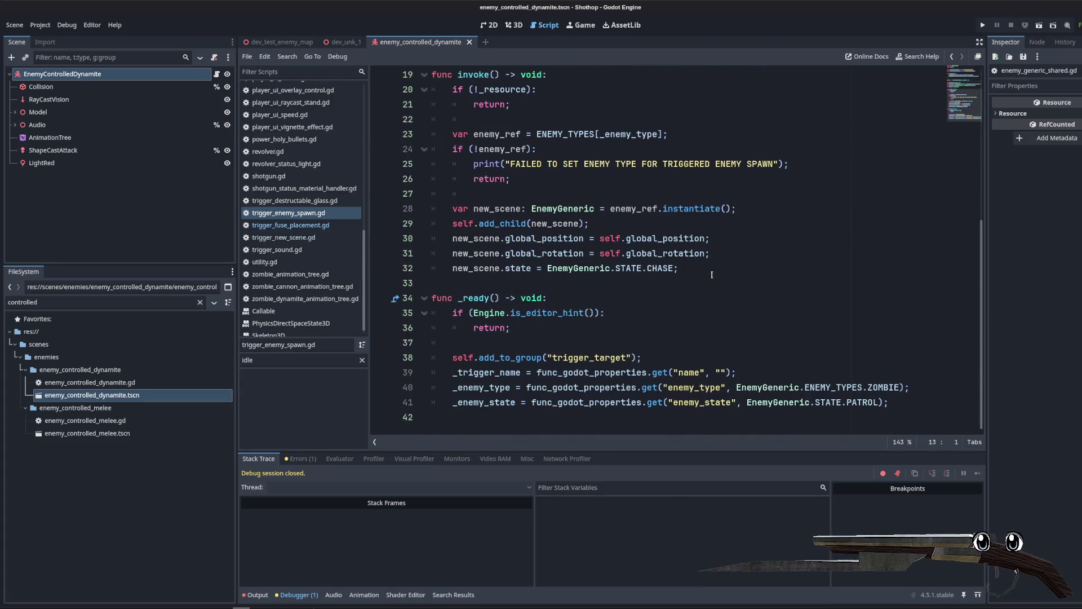
Step: Clear the FileSystem filter and scroll down to the trenchbroom folders
click(726, 267)
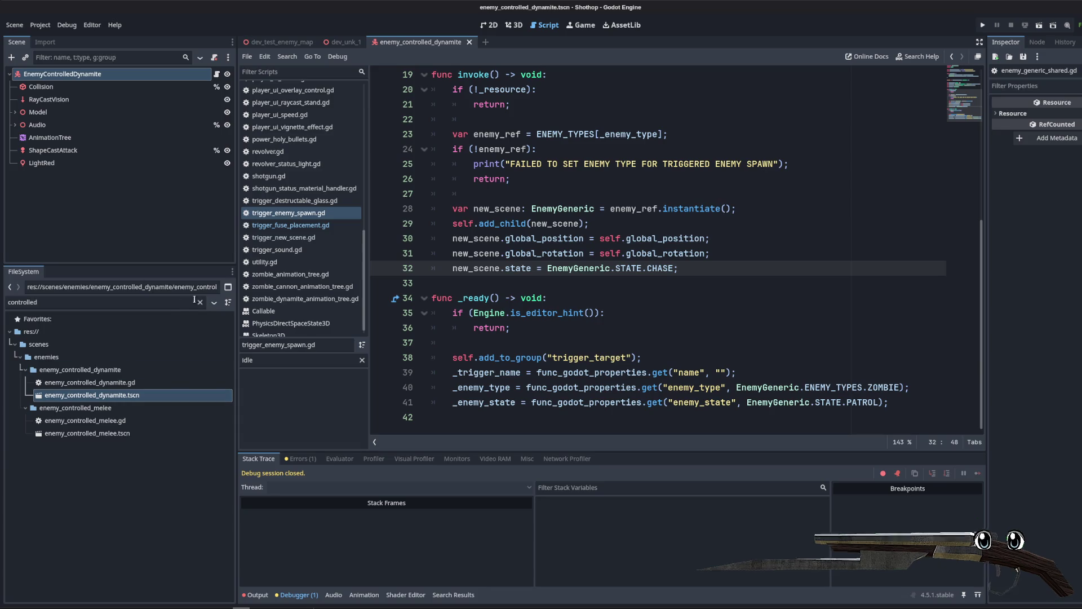
click(199, 302)
scroll(124, 420, down, 20)
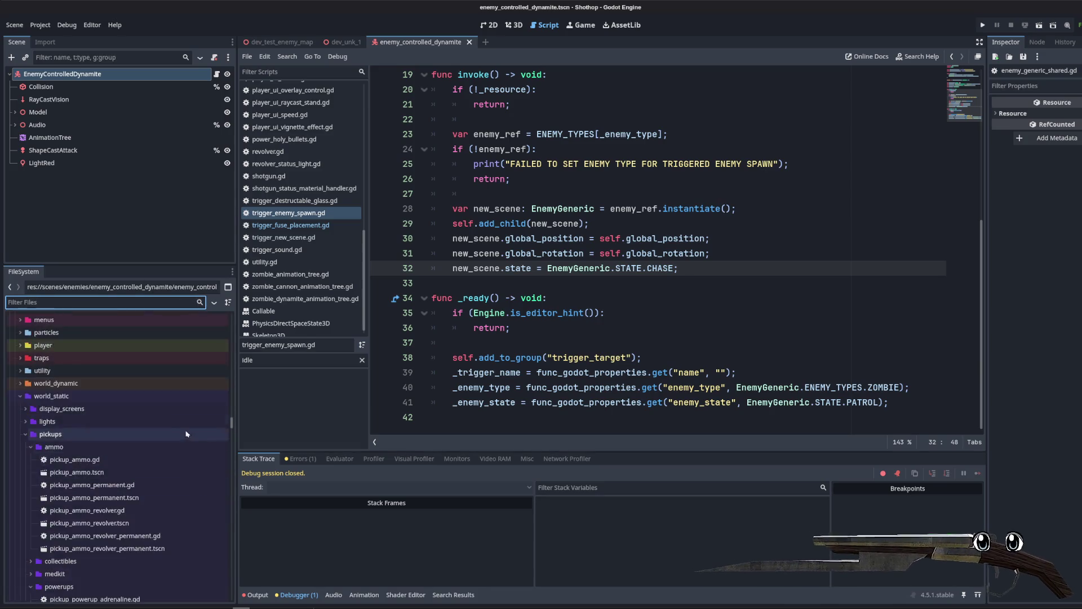
scroll(113, 428, down, 20)
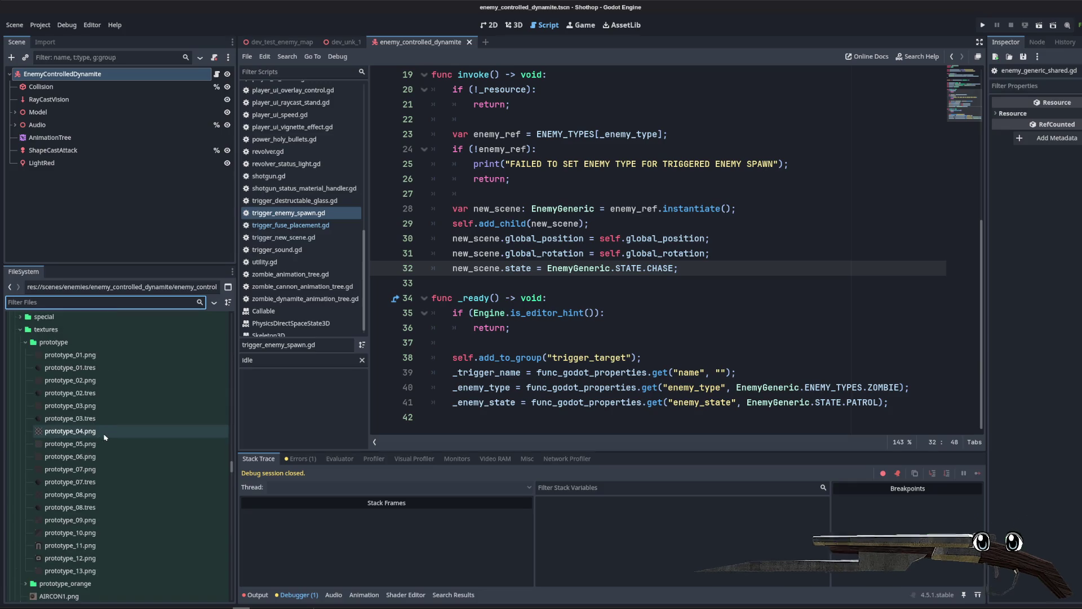
scroll(107, 445, down, 20)
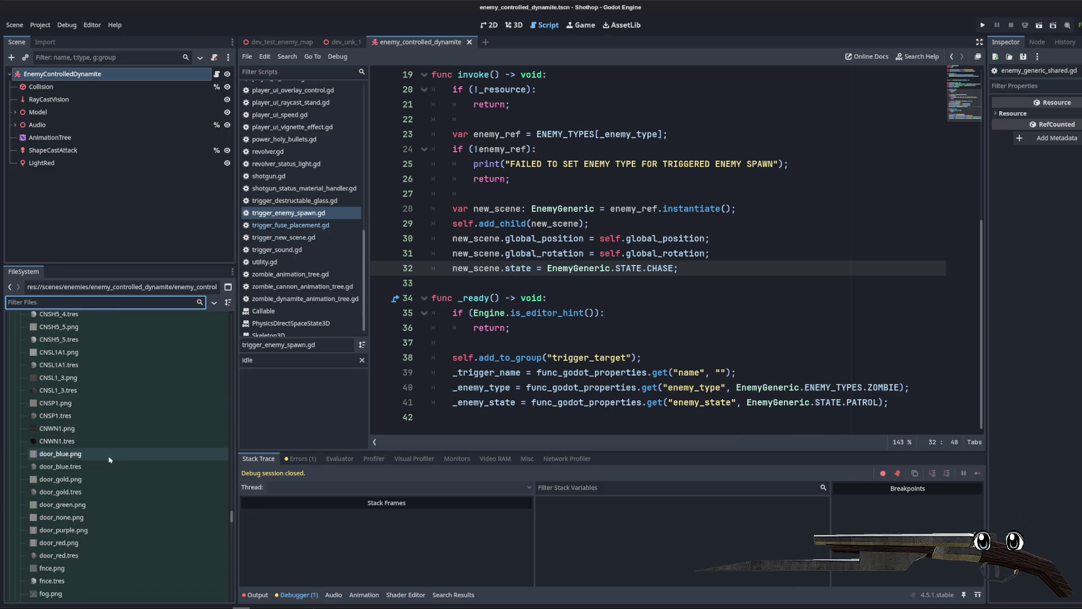
scroll(120, 461, down, 20)
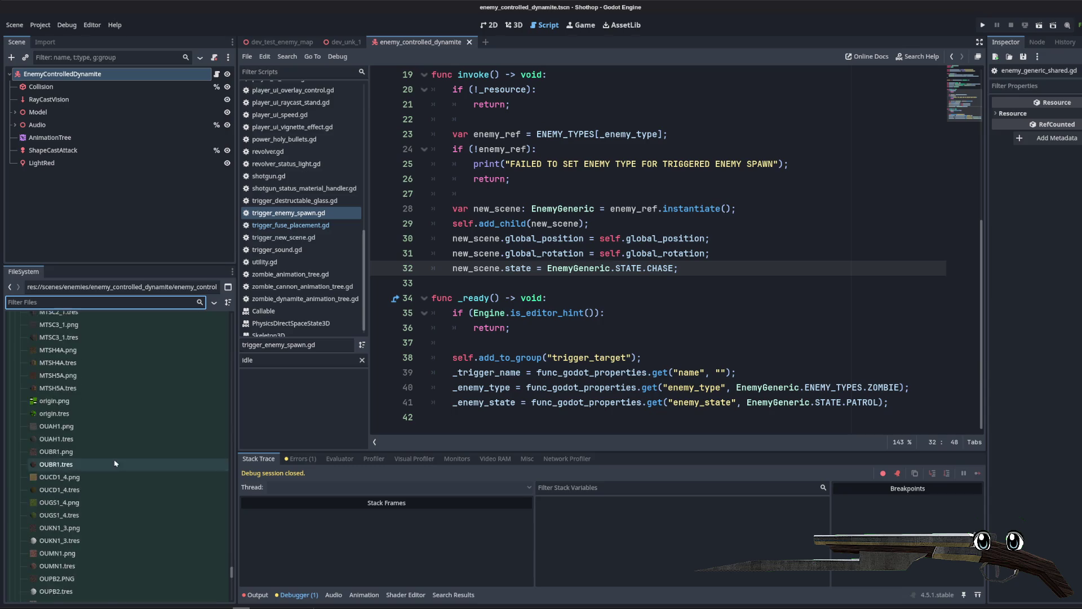
scroll(125, 462, down, 5)
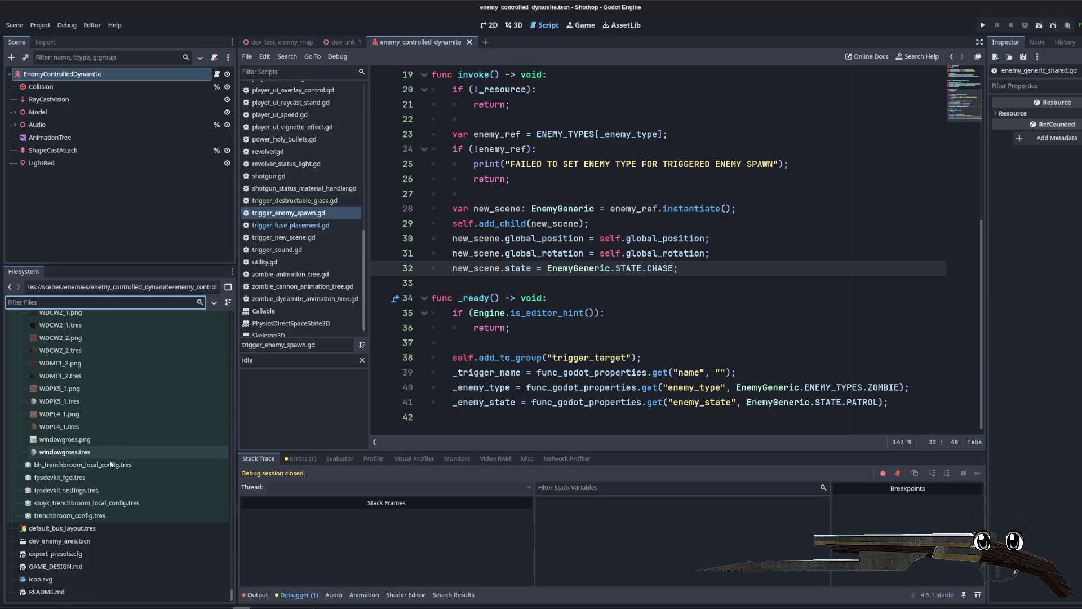
click(176, 483)
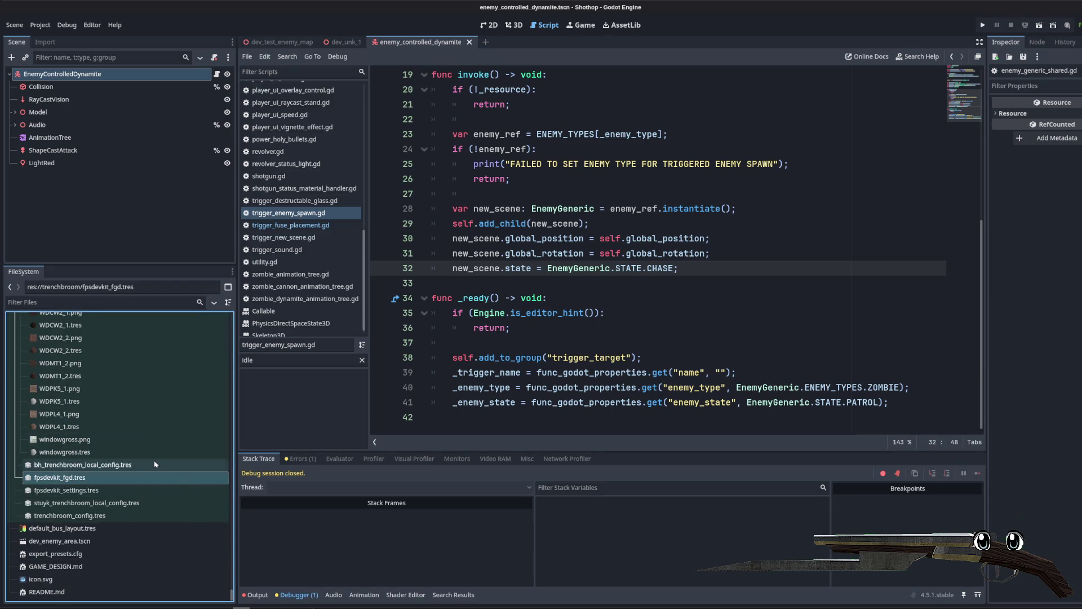
click(231, 592)
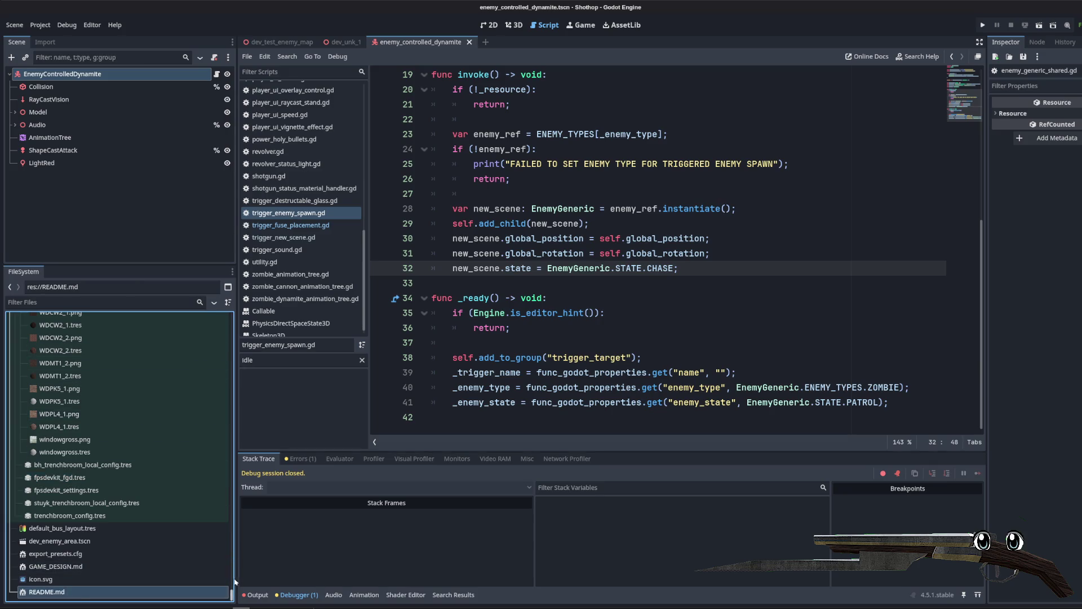
scroll(235, 558, up, 5)
drag(233, 587, 219, 454)
scroll(141, 496, down, 10)
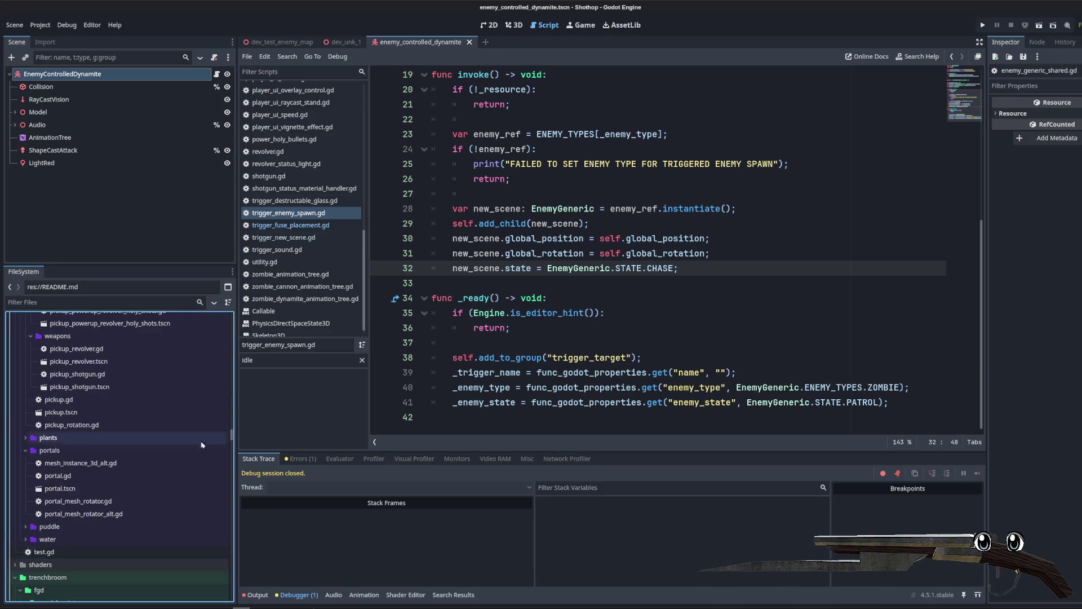
scroll(31, 563, down, 5)
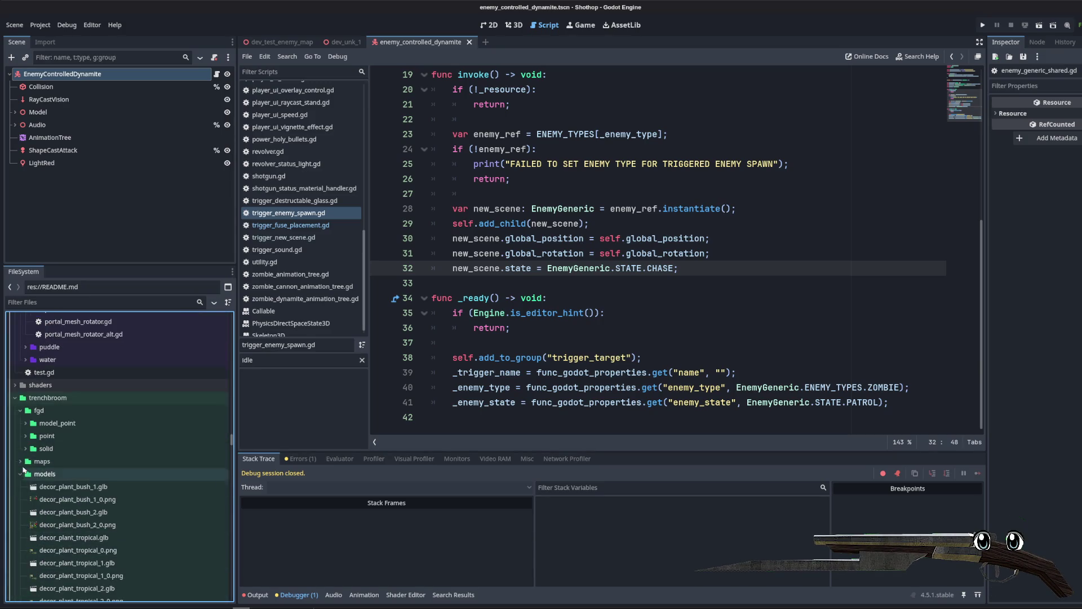
Step: Expand trenchbroom/fgd/point and its enemy folder, then select trigger_new_scene.tres
click(21, 499)
click(20, 500)
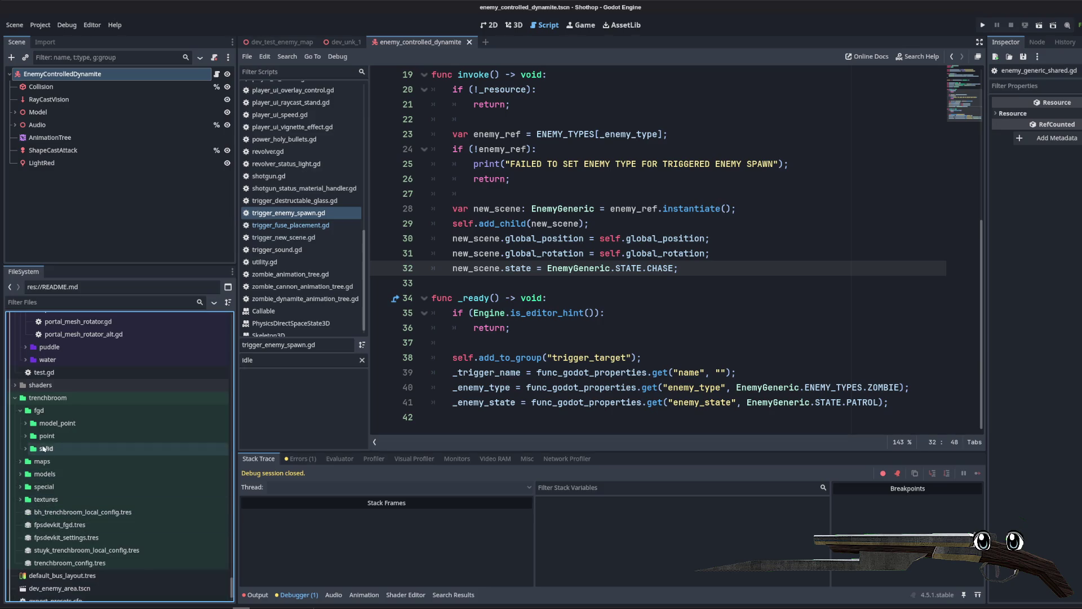
click(25, 423)
click(25, 424)
click(25, 436)
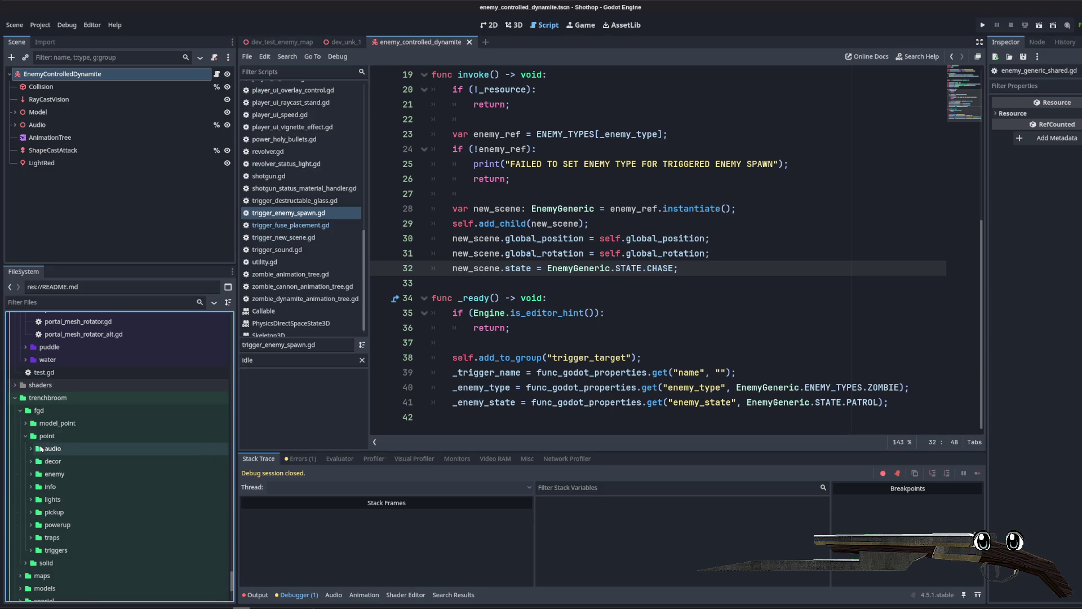
click(34, 475)
click(31, 475)
scroll(33, 478, down, 3)
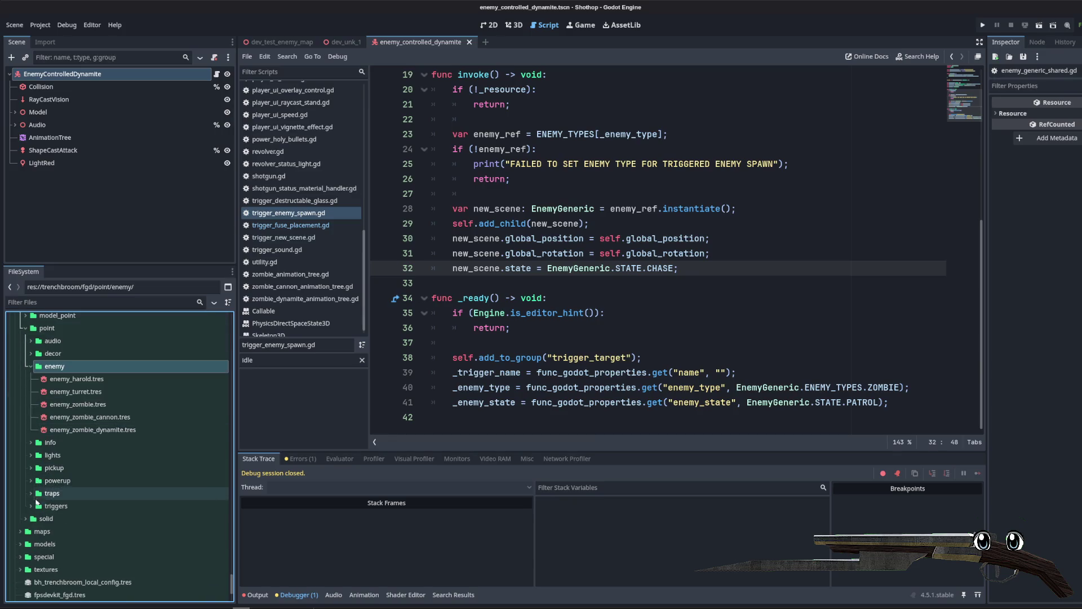
scroll(77, 510, down, 2)
click(198, 458)
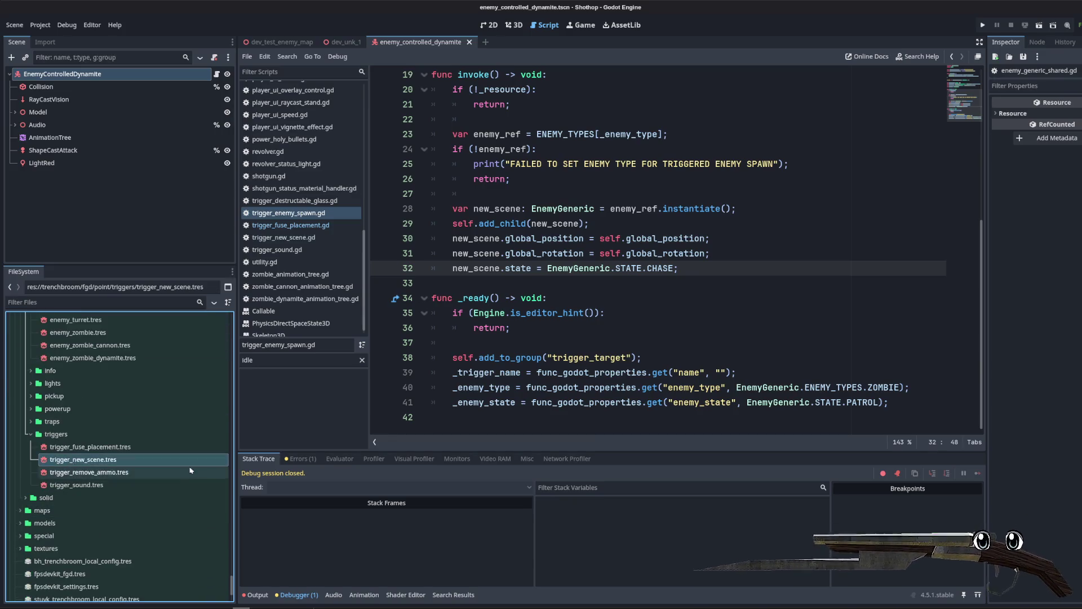
Step: Duplicate trigger_new_scene.tres as trigger_new_enemy.tres
key(ctrl+d)
text(trigger_new)
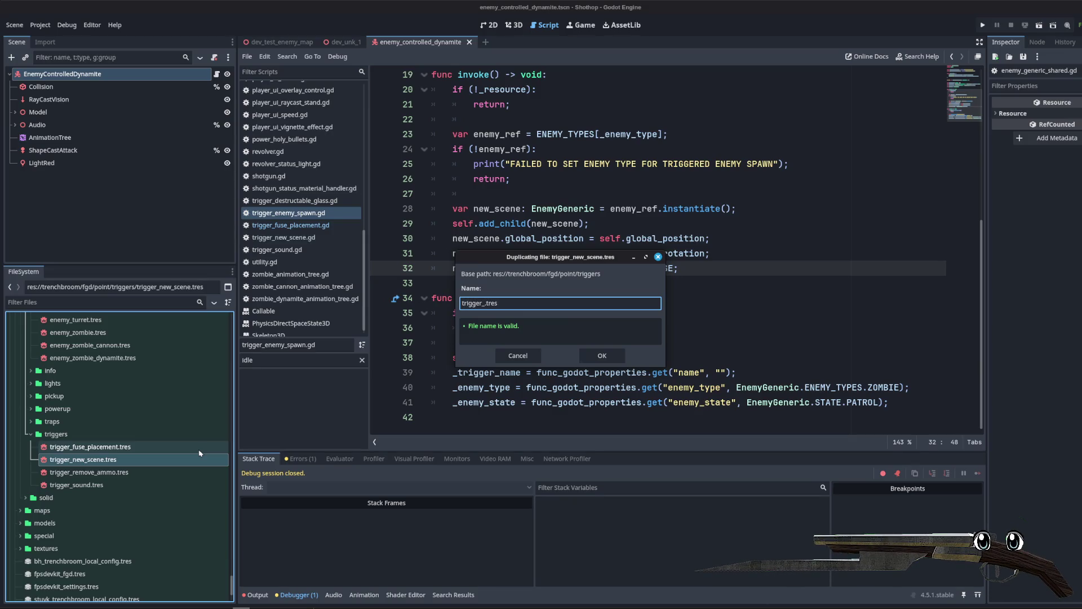
text(_enemy)
key(Return)
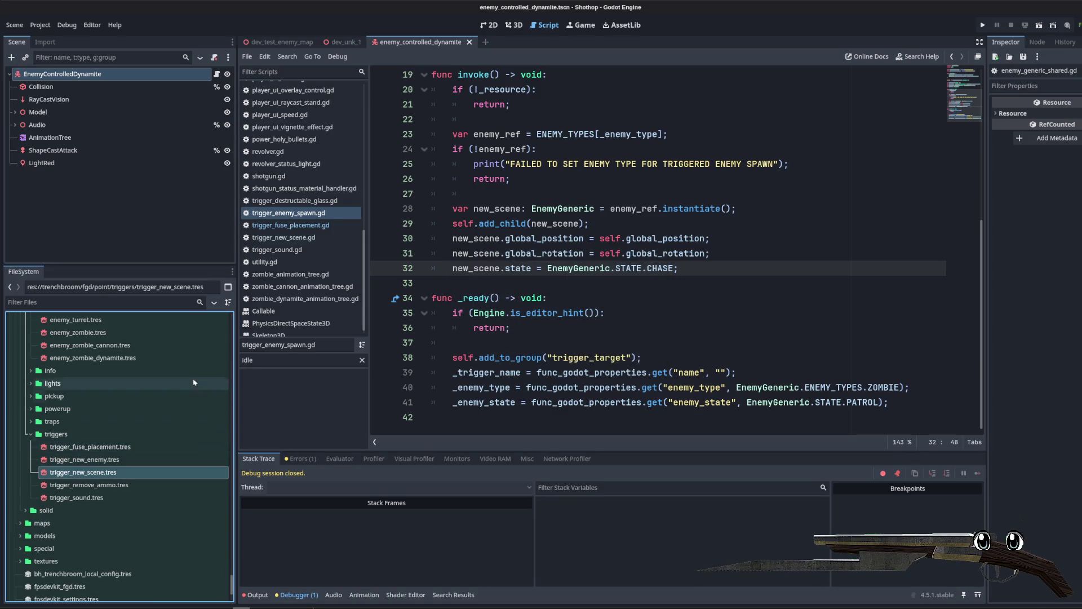
Step: Set trigger_new_enemy's Description to 'Adds a new enemy that can be spawned by a trigger.' and save
click(54, 462)
drag(985, 260, 704, 261)
click(978, 169)
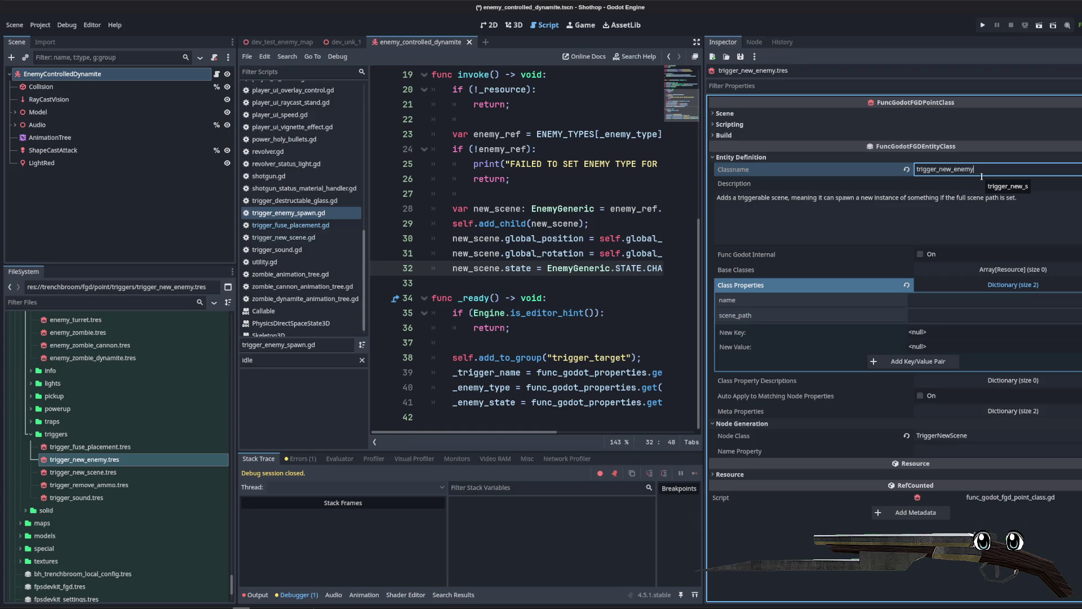
click(810, 209)
key(ctrl+a)
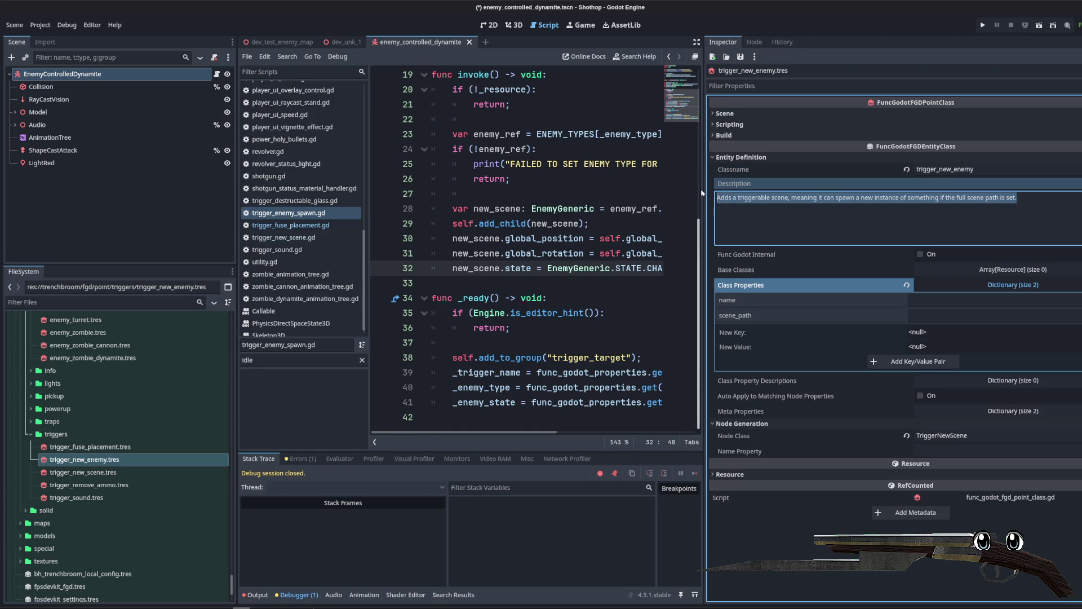
text(Adds a new enemy that can be spawned by a trigger. E)
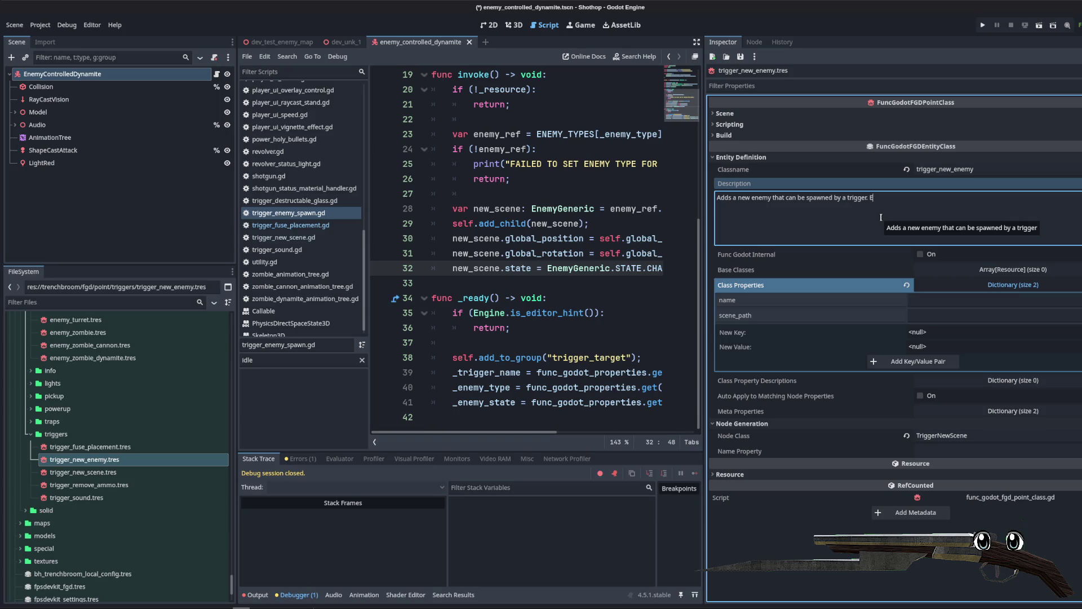
key(BackSpace)
key(ctrl+s)
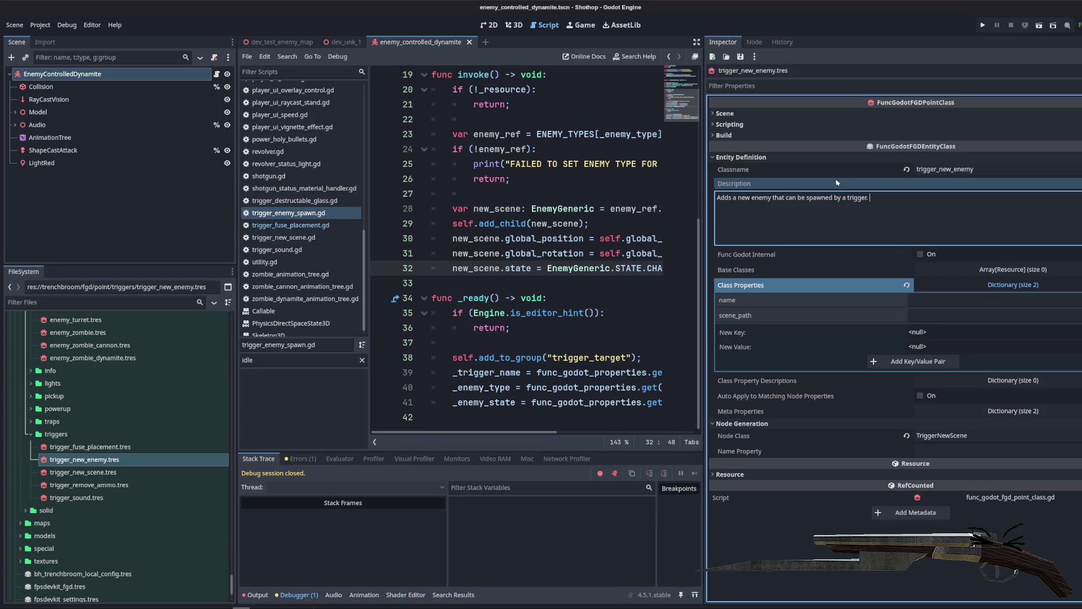
Step: Change Node Class and the script's class_name from TriggerNewScene to TriggerNewEnemy, then save
click(1008, 291)
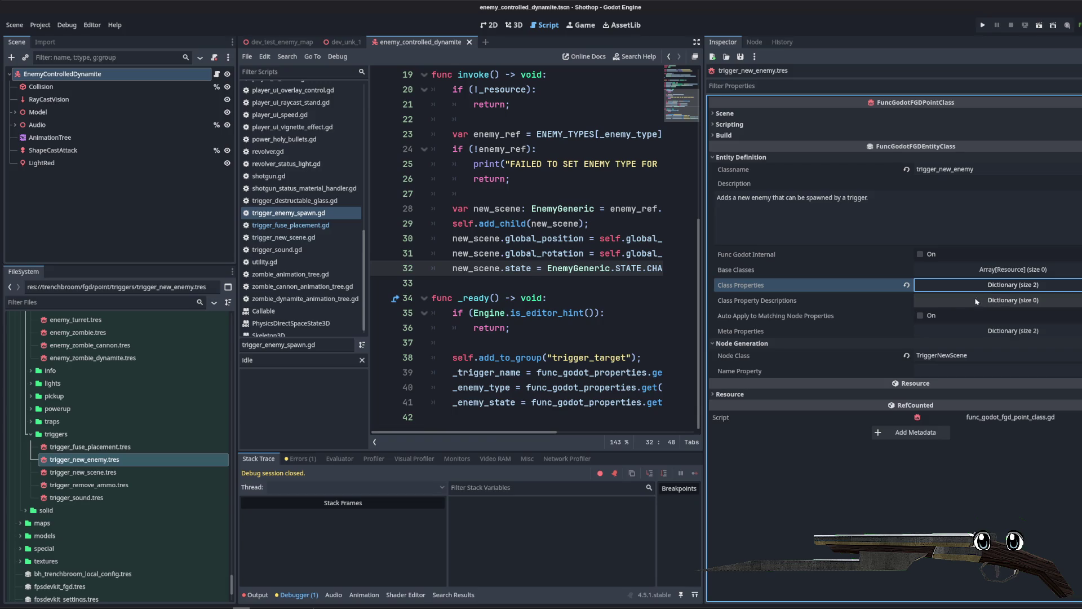
click(956, 359)
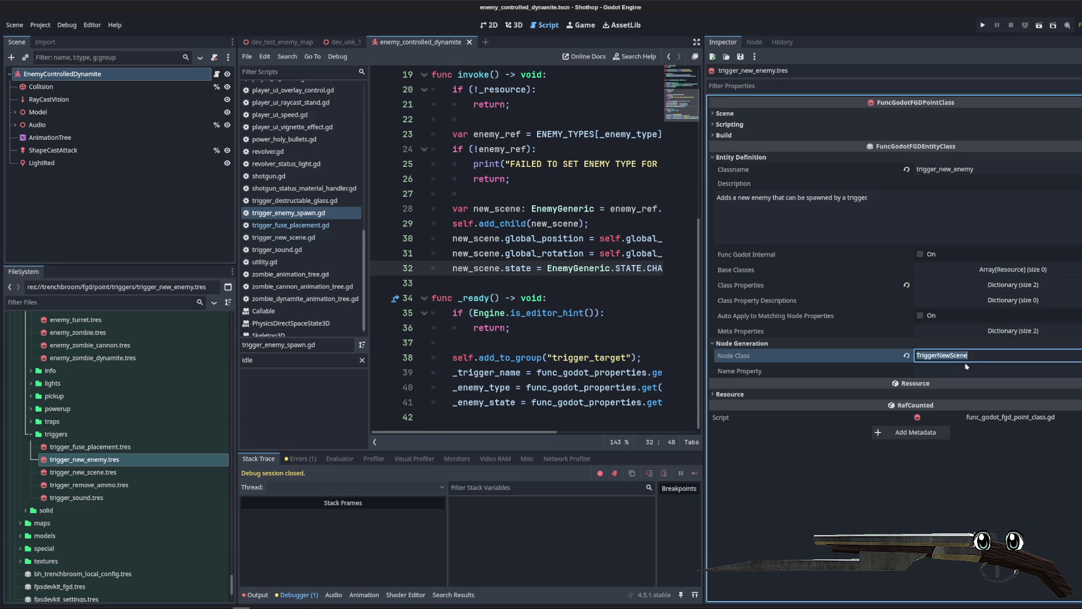
text(Trigg)
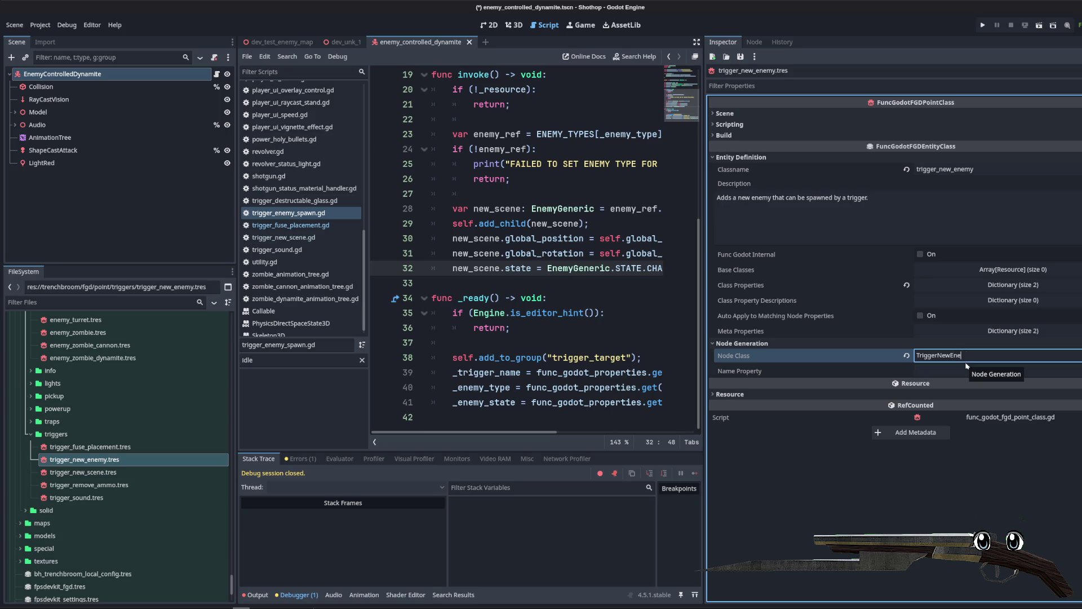
scroll(557, 168, up, 6)
drag(568, 74, 543, 75)
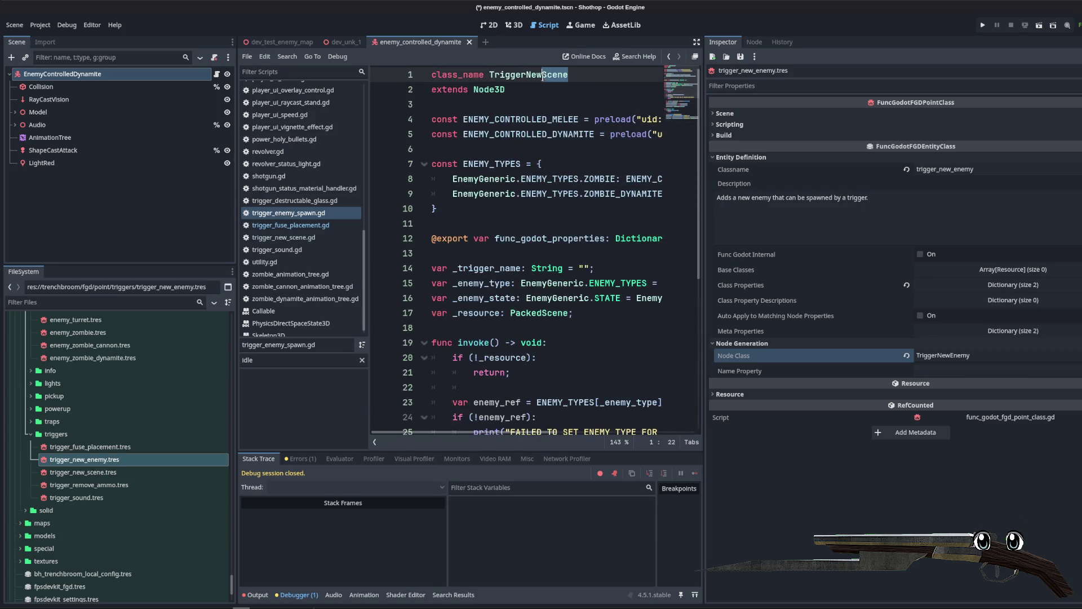
key(ctrl+s)
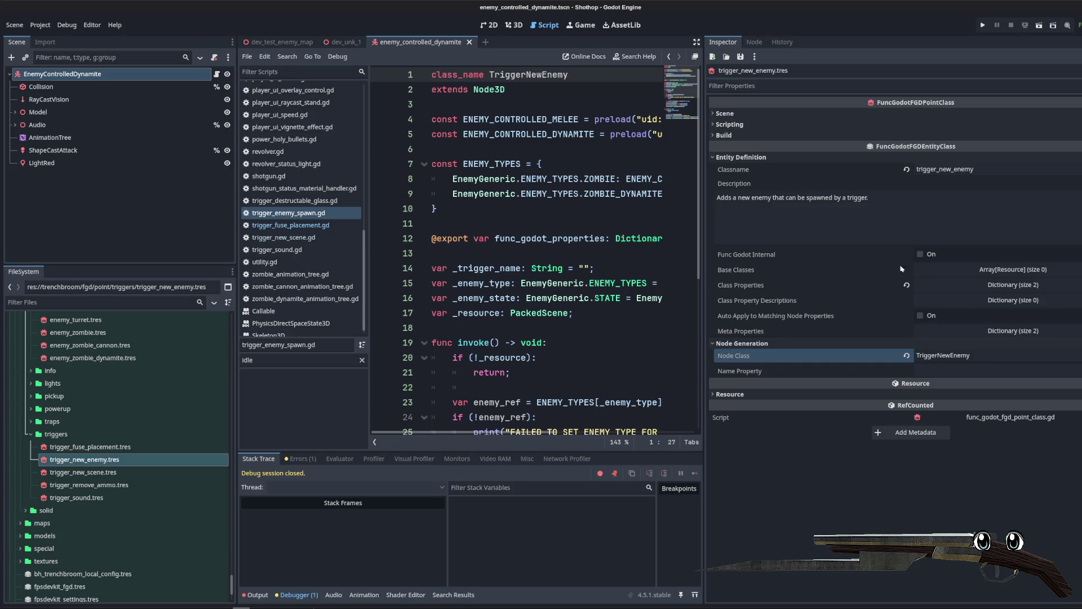
click(992, 285)
scroll(511, 275, down, 6)
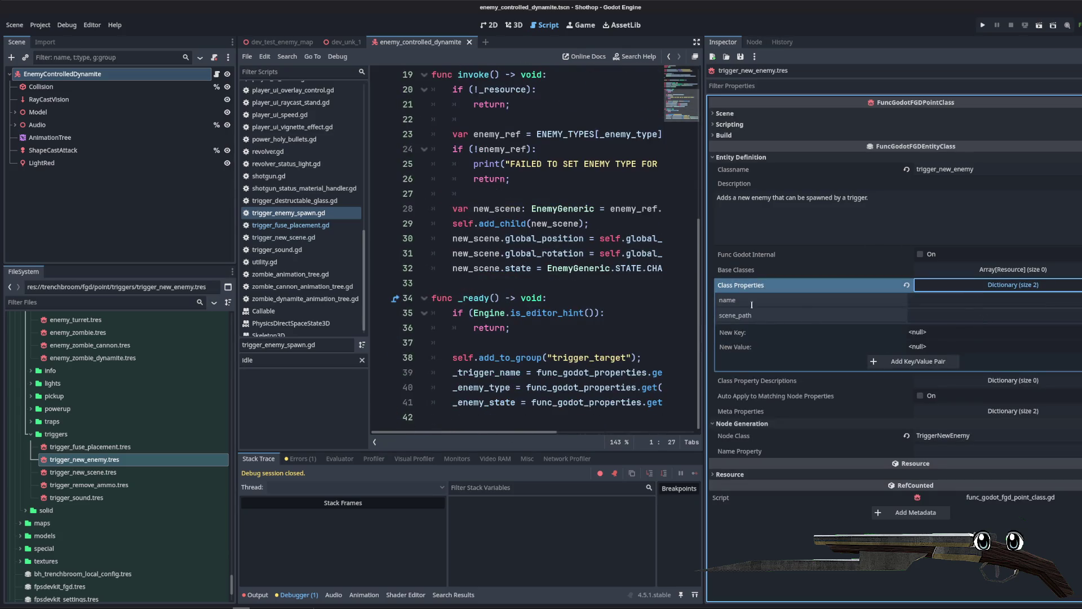
Step: Remove the scene_path entry from Class Properties
click(1075, 299)
click(1059, 154)
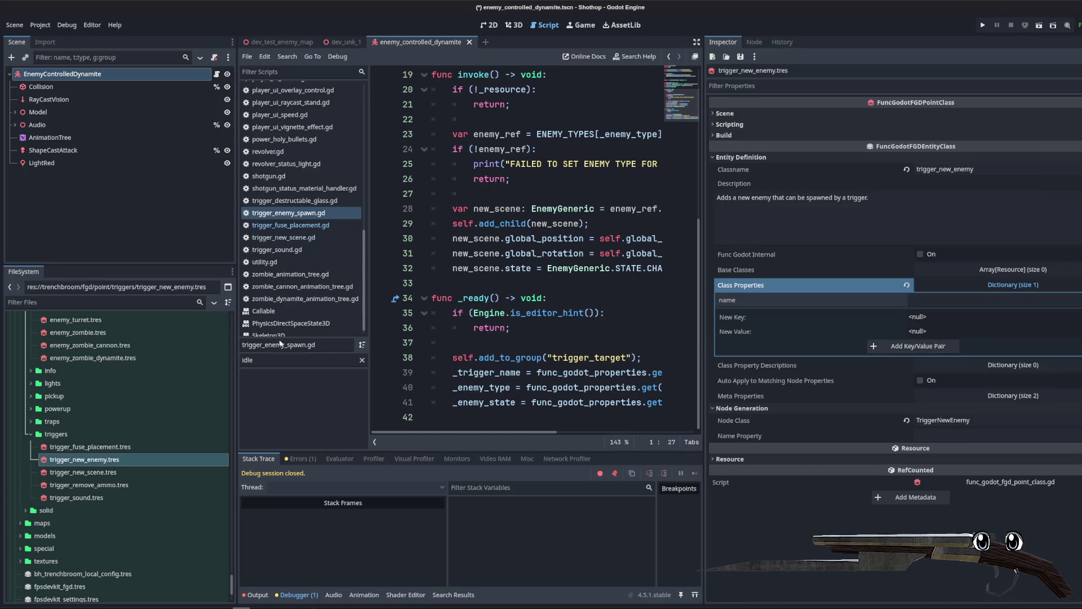
drag(238, 338, 149, 339)
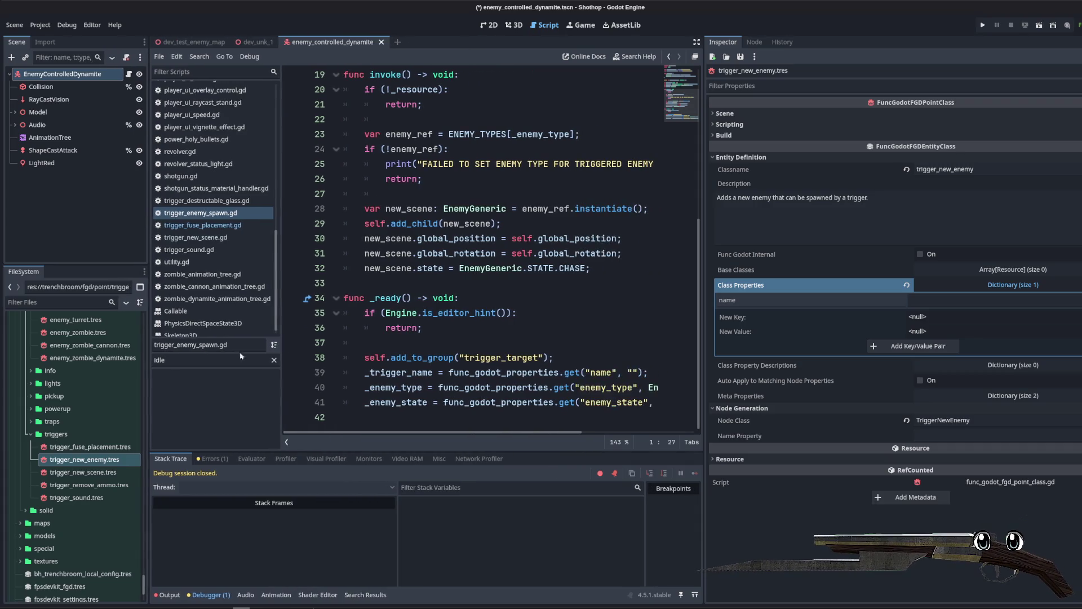
drag(705, 372, 820, 366)
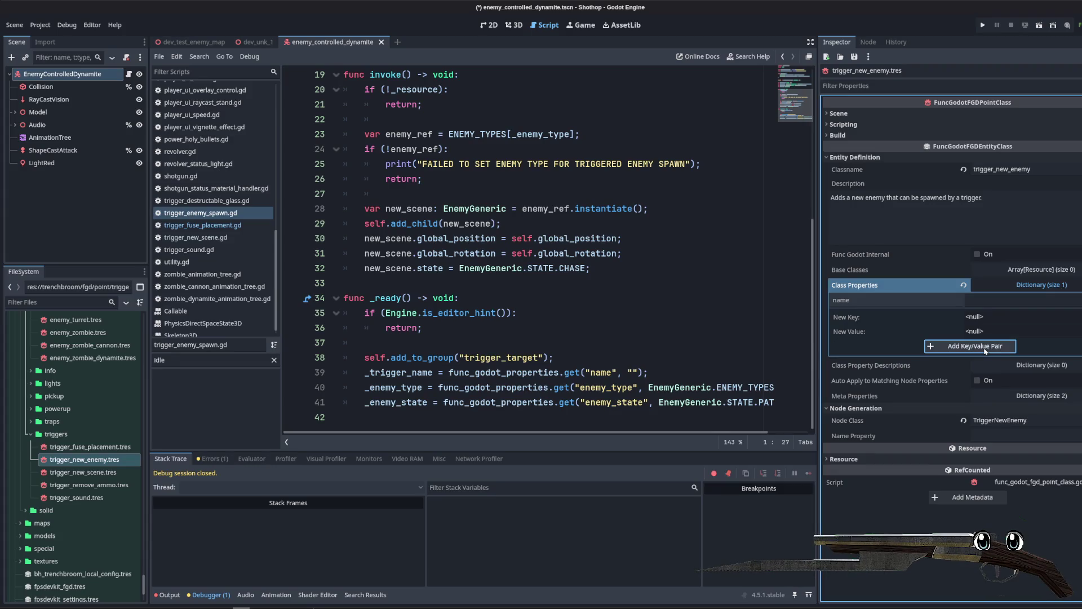
Step: Add a String key enemy_type with integer value 0 to Class Properties
click(1075, 316)
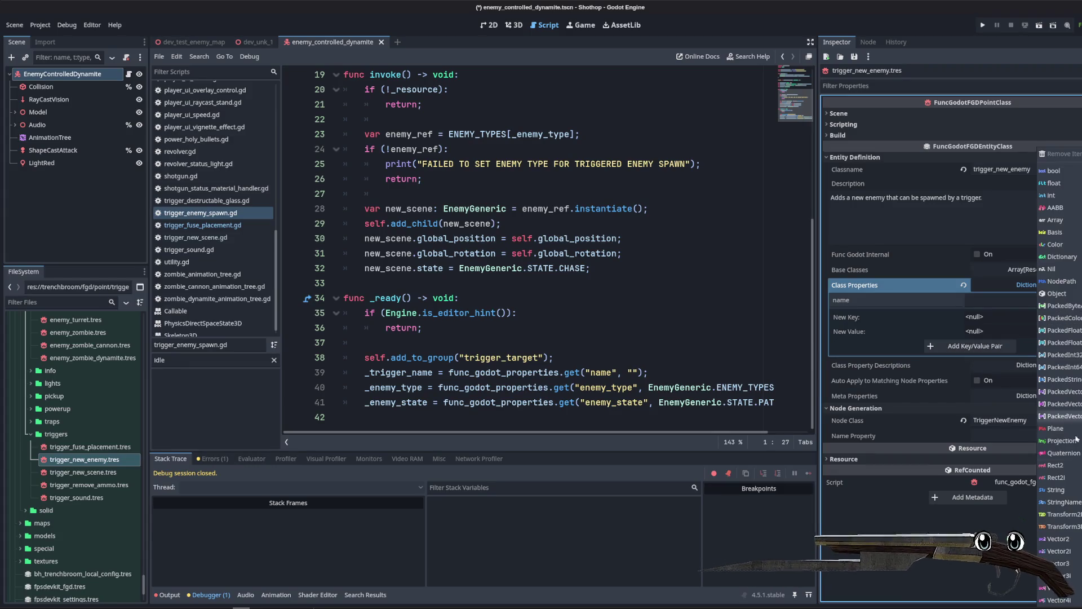
click(1055, 490)
text(enemy_type)
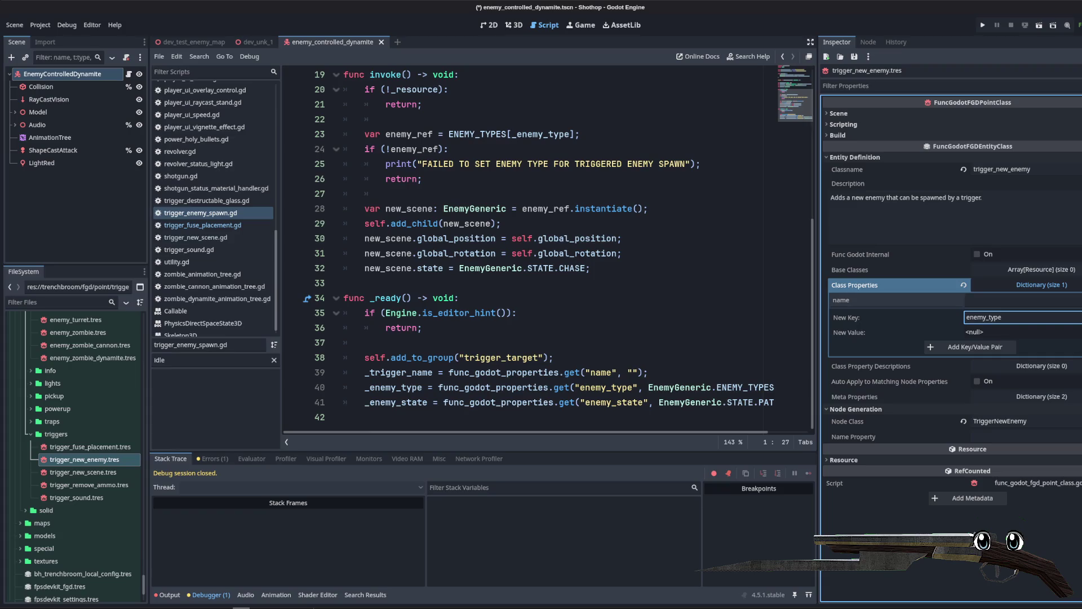
click(1075, 317)
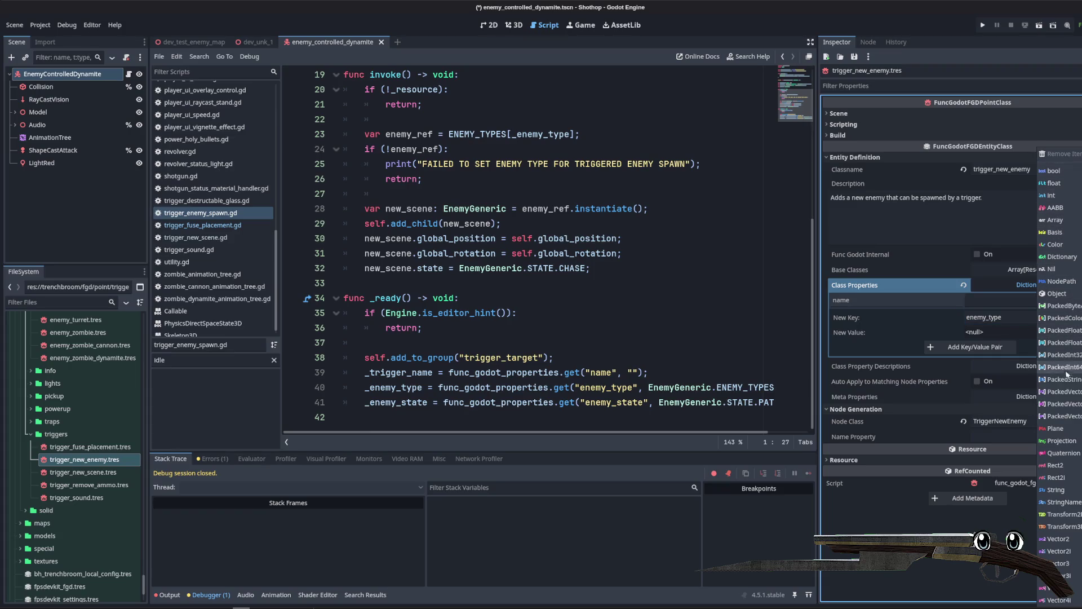
click(1062, 196)
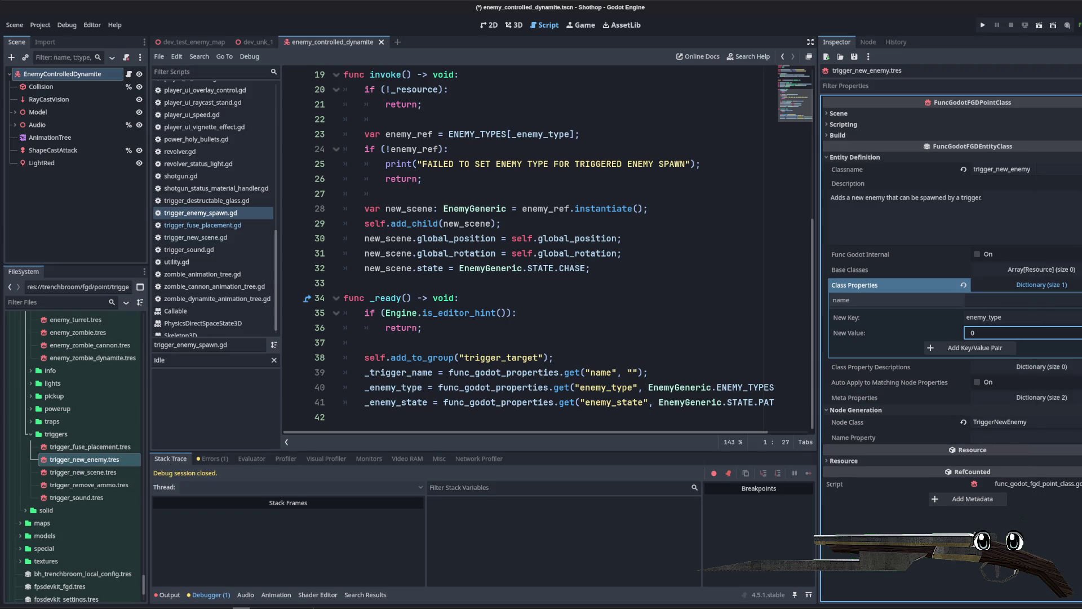
click(979, 351)
Step: Add an enemy_state key with value 0 and save the entity definition
click(1050, 333)
text(enemy_state)
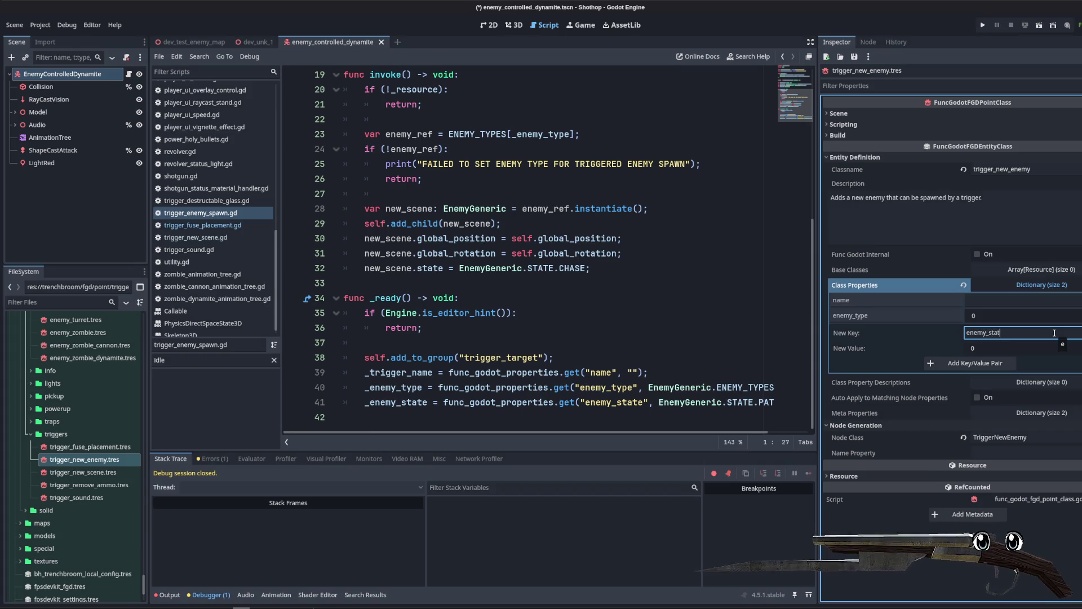
click(1011, 363)
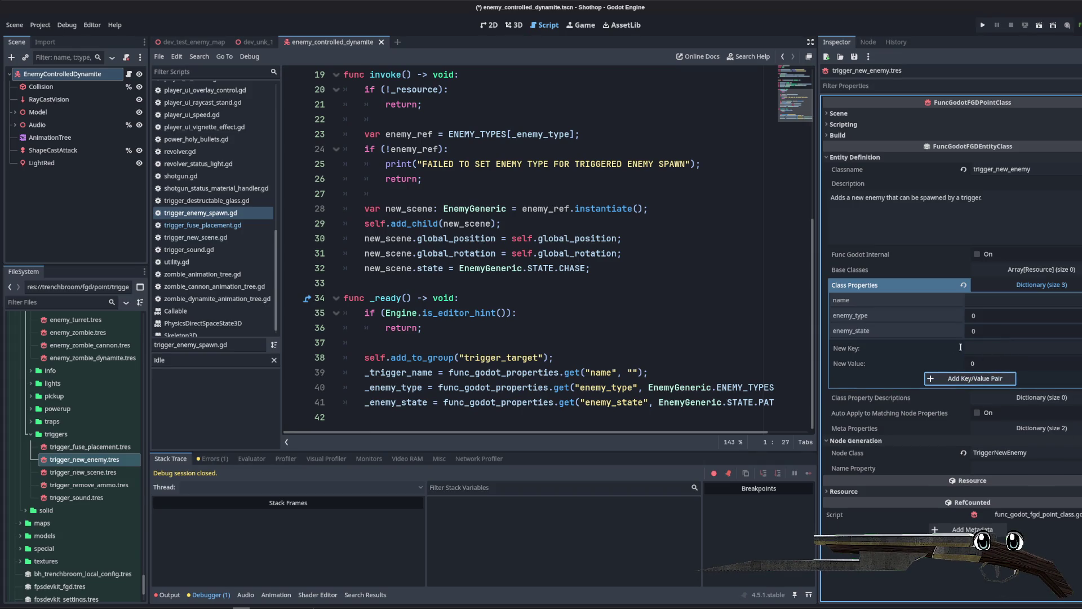
click(999, 290)
key(ctrl+s)
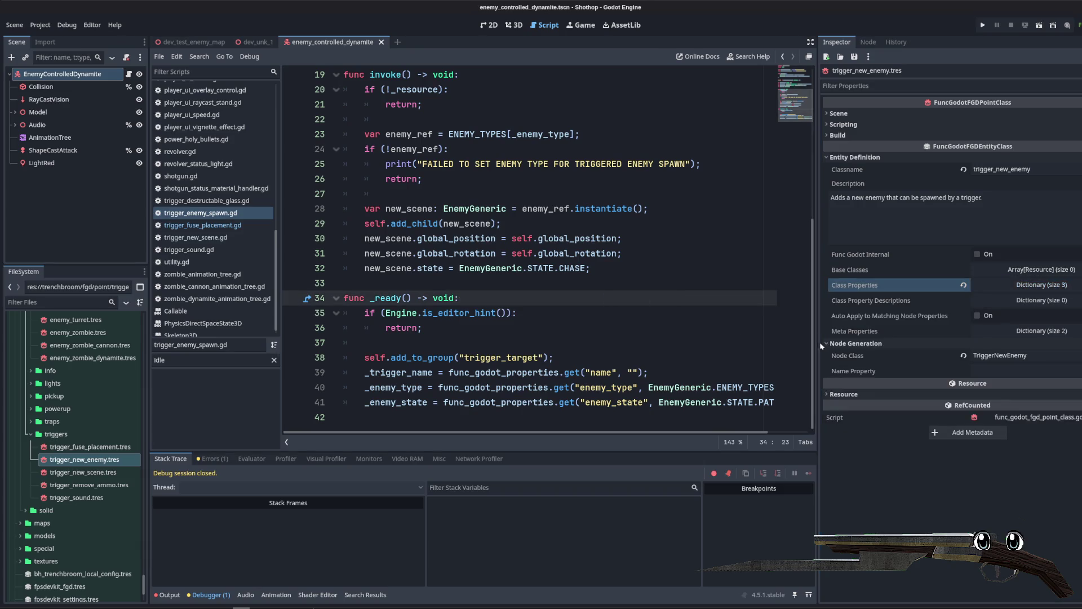
drag(818, 343, 879, 340)
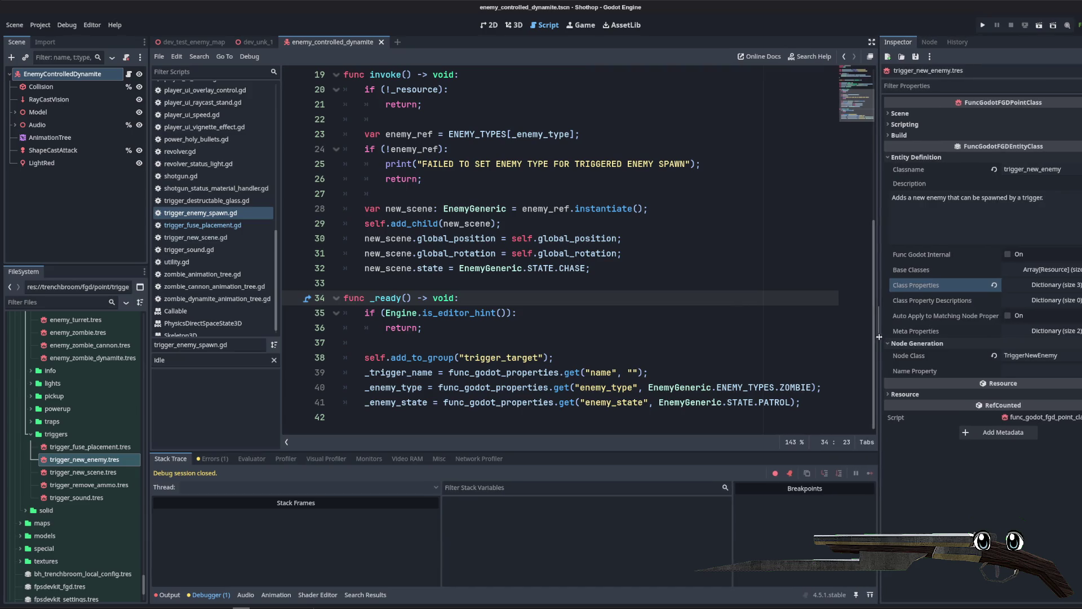
Step: Check the enemy_type default against EnemyGeneric's ENEMY_TYPES and STATE enums, including CHASE
click(764, 321)
click(665, 372)
scroll(631, 360, up, 6)
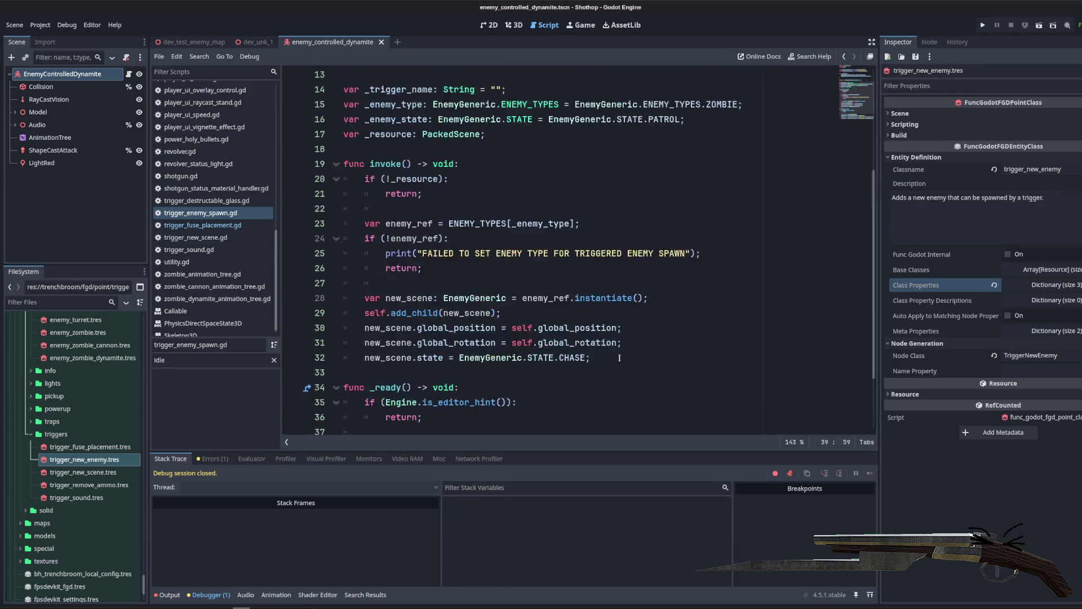
scroll(628, 378, down, 6)
scroll(665, 355, up, 6)
scroll(708, 328, down, 6)
click(708, 328)
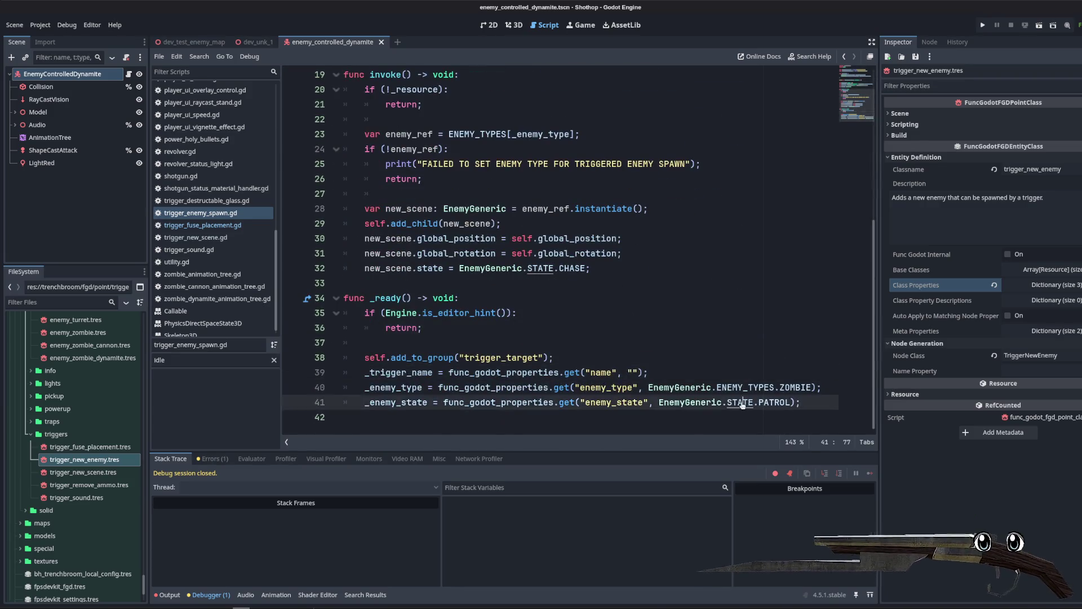
ctrl+click(739, 387)
drag(370, 179, 407, 179)
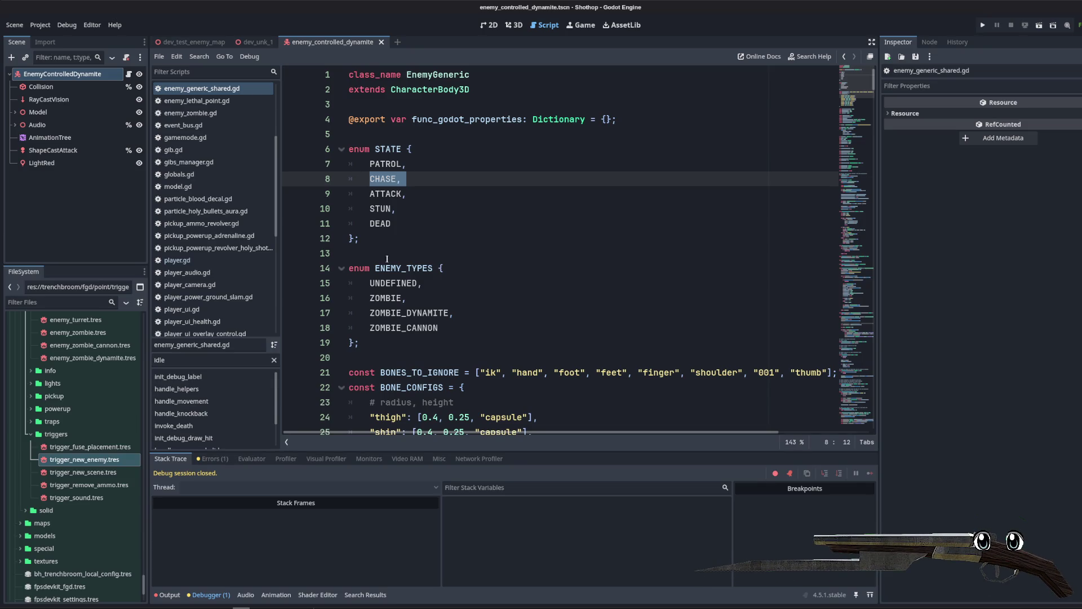
scroll(69, 482, down, 5)
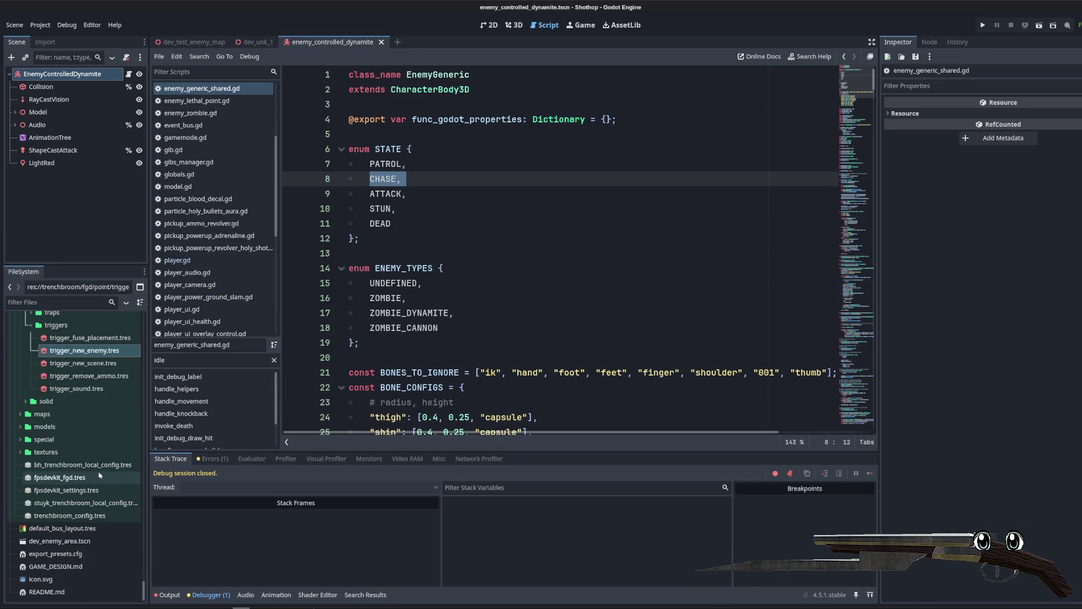
Step: Add trigger_new_enemy.tres to fpsdevkit_fgd.tres's Entity Definitions, export the FGD, and switch to TrenchBroom
click(91, 477)
drag(69, 355, 1037, 237)
click(985, 116)
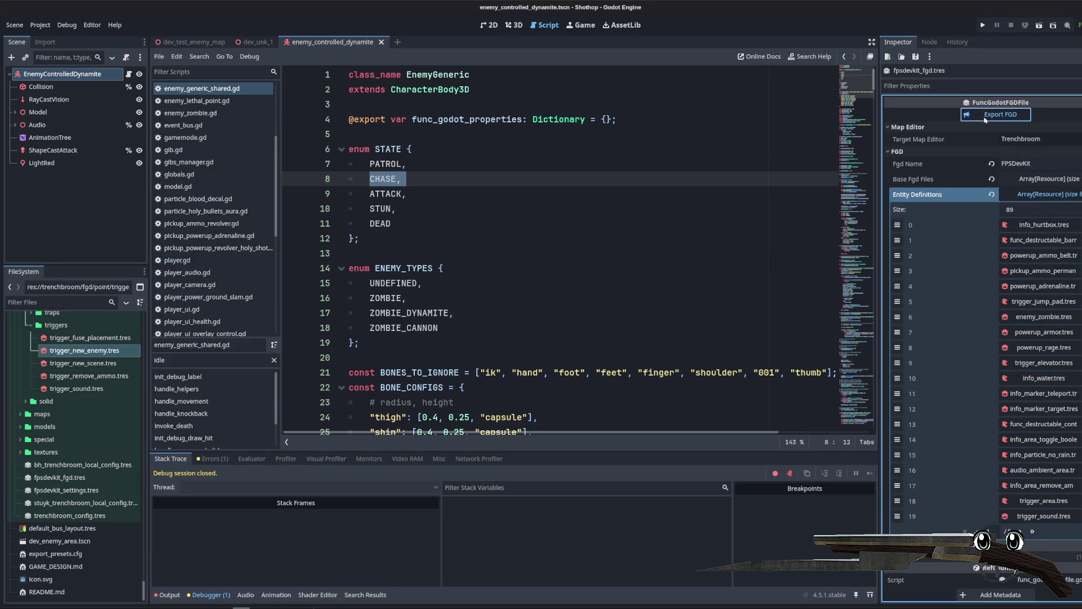
click(642, 132)
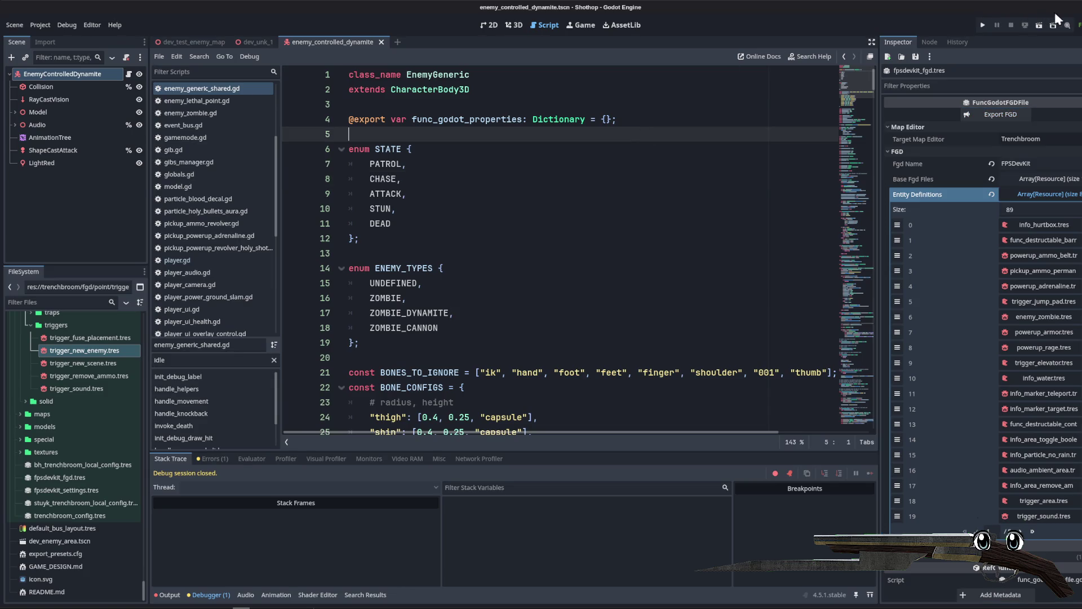
key(alt+Tab)
key(s)
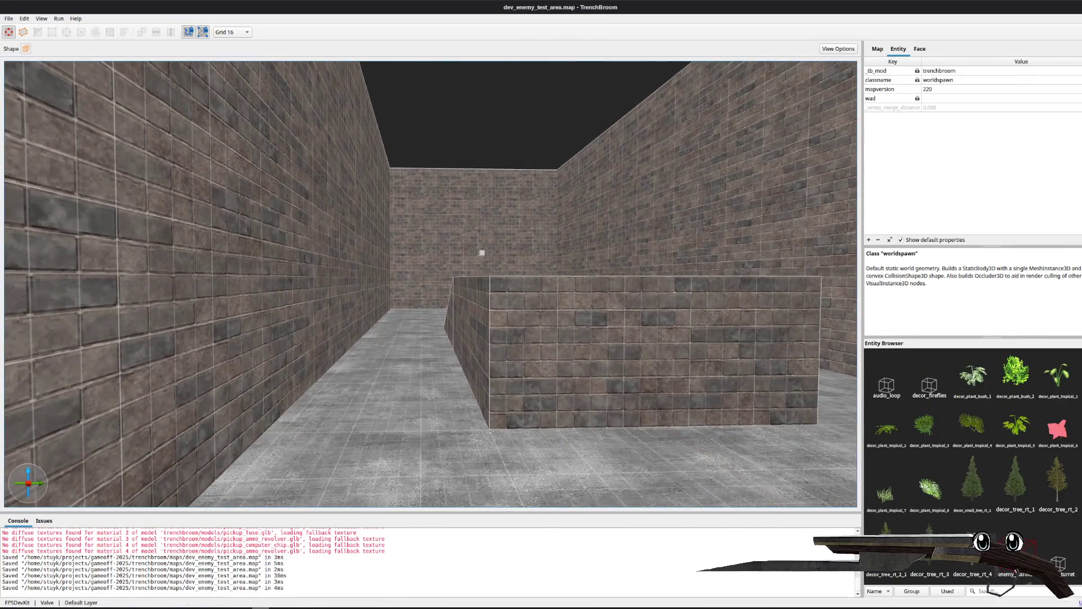
Step: In dev_unk_1.map, delete the dynamite zombie entity and save the map
key(alt+Tab)
key(w)
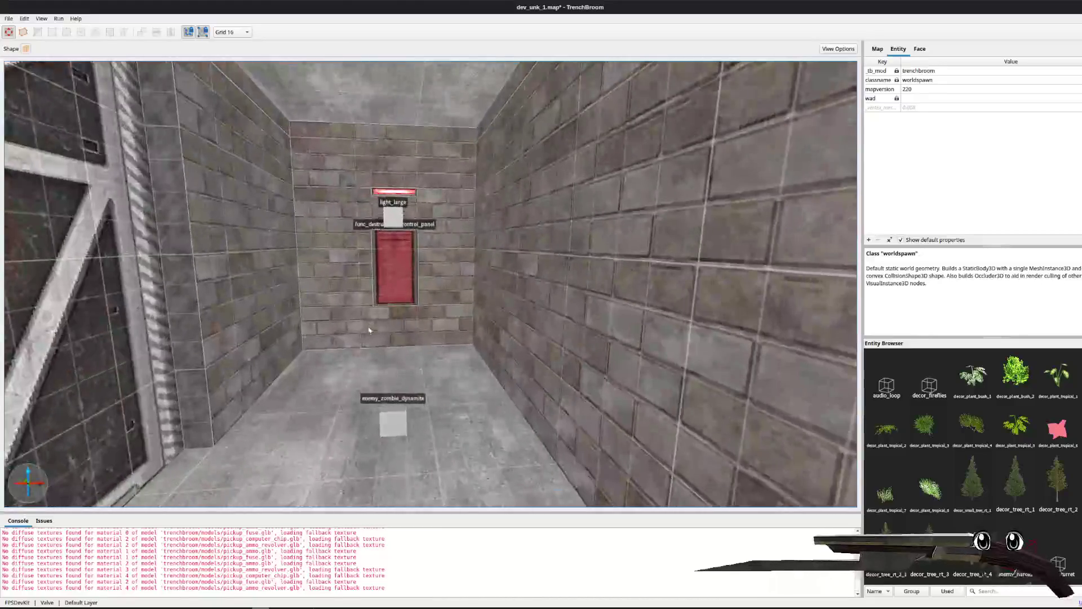
click(394, 417)
key(Delete)
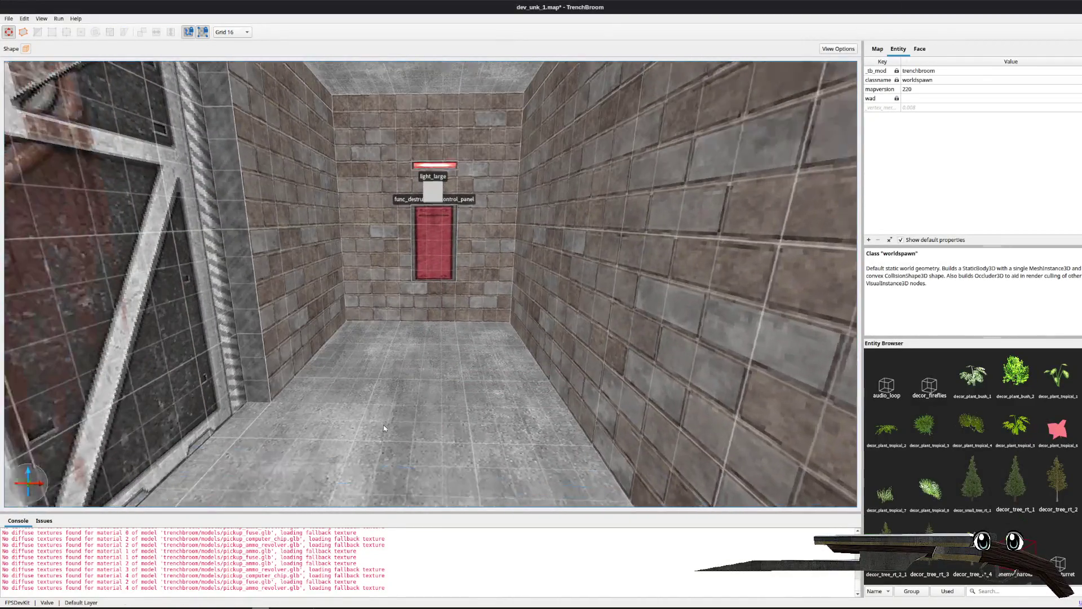
key(ctrl+s)
Step: Place a trigger_new_enemy entity on the floor with enemy_type 1 and enemy_state 1
right_click(440, 359)
mouse_move(505, 508)
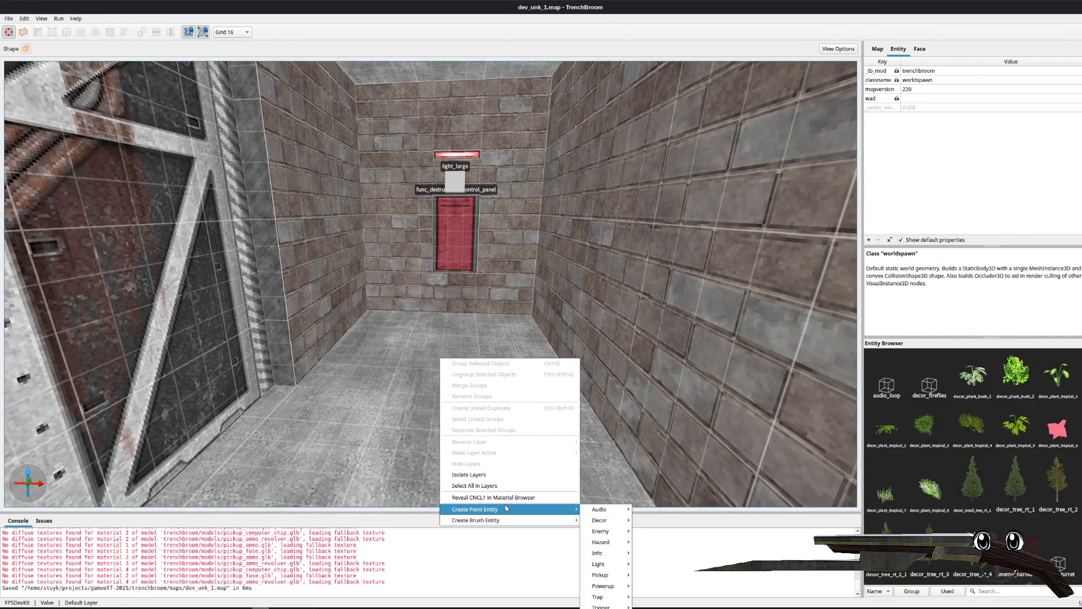
mouse_move(610, 530)
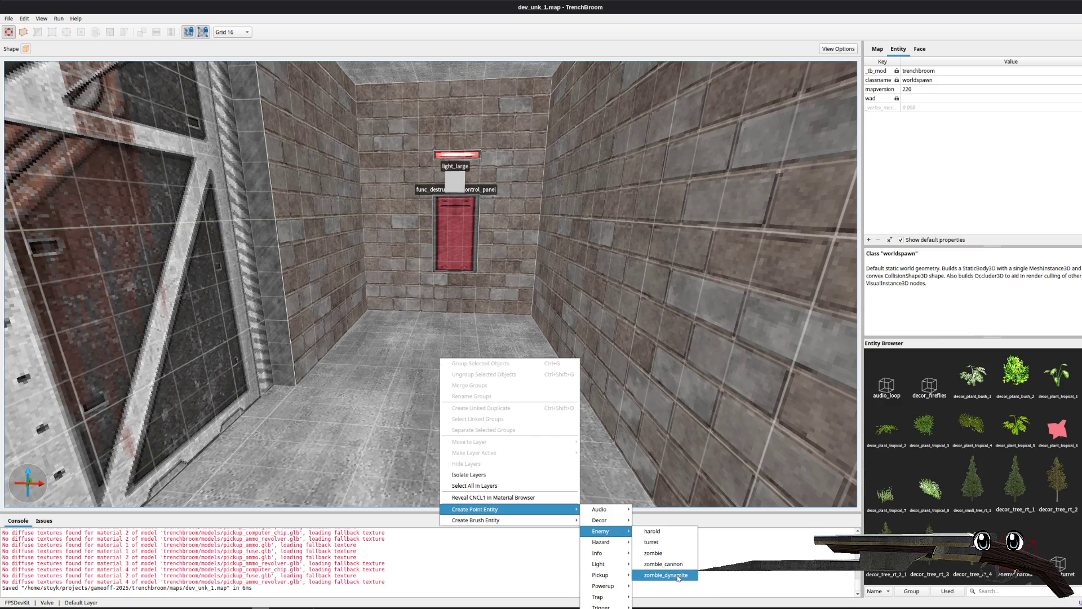
mouse_move(613, 606)
click(658, 592)
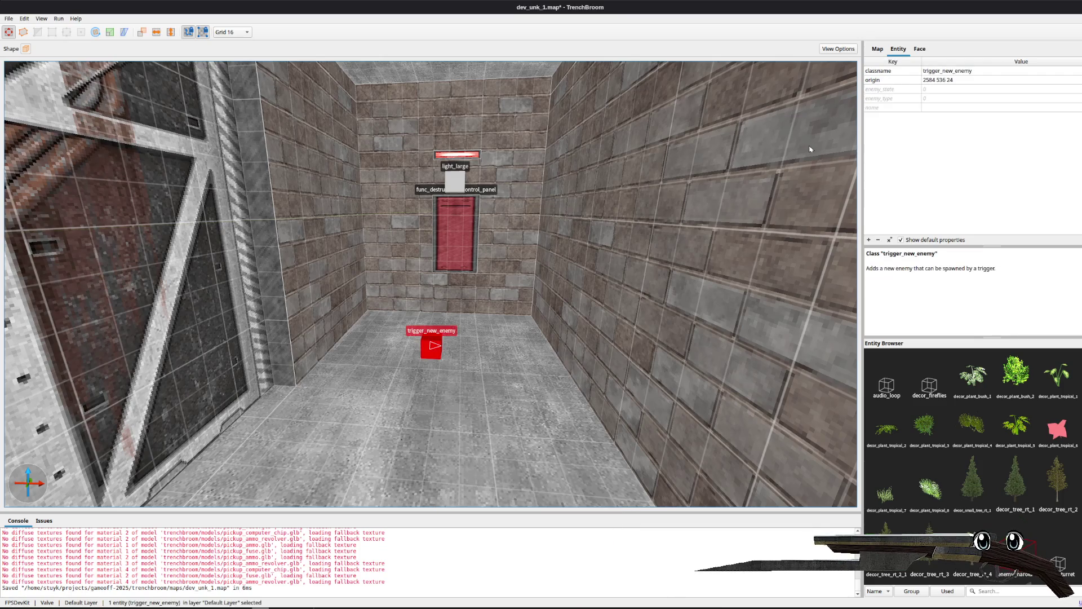
double_click(934, 98)
text(1)
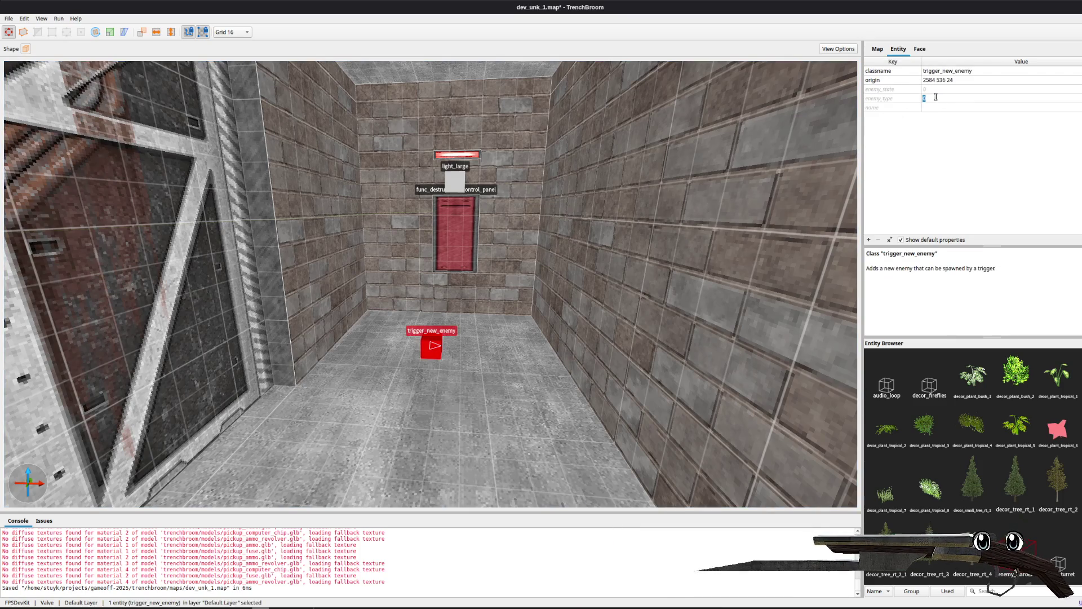
key(Return)
double_click(916, 99)
text(1)
key(Return)
Step: Nudge the trigger_area brush across to the right wall
click(933, 108)
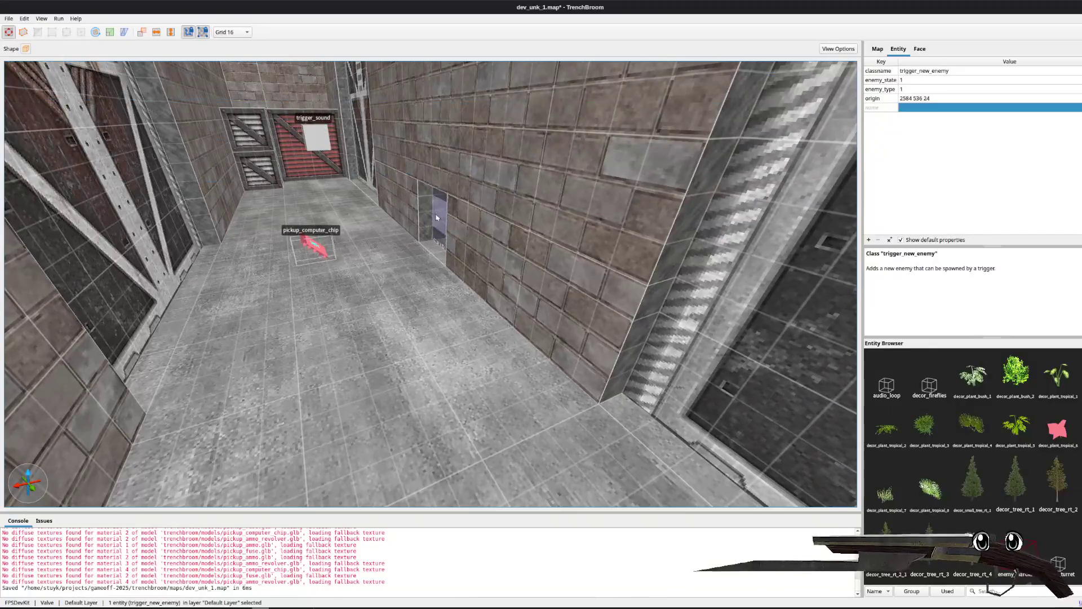
click(436, 218)
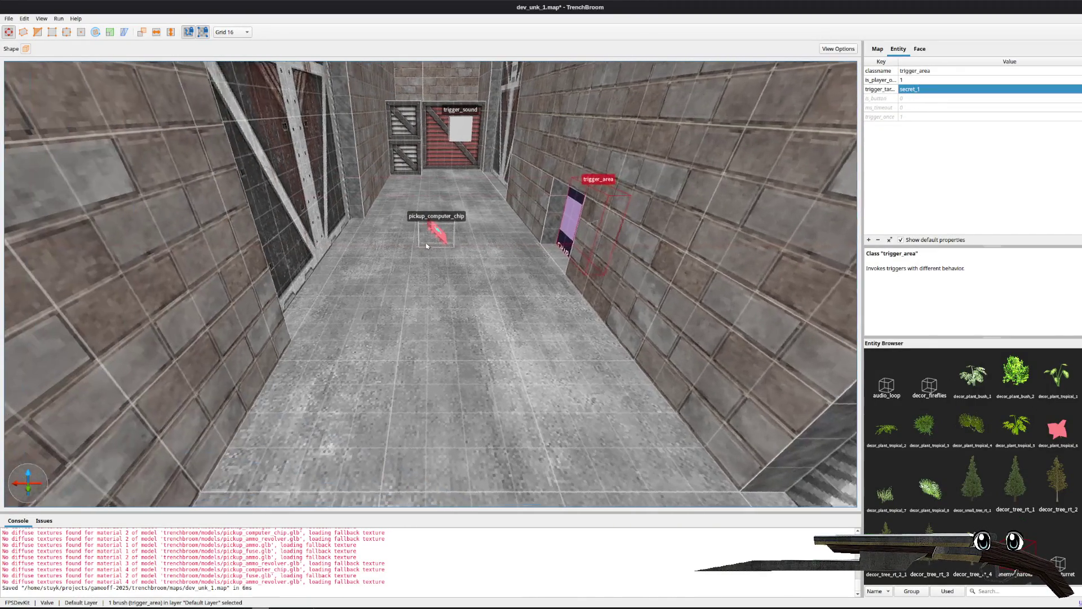
key(Left)
key(Left)
key(Left)
key(Left)
key(Left)
key(Left)
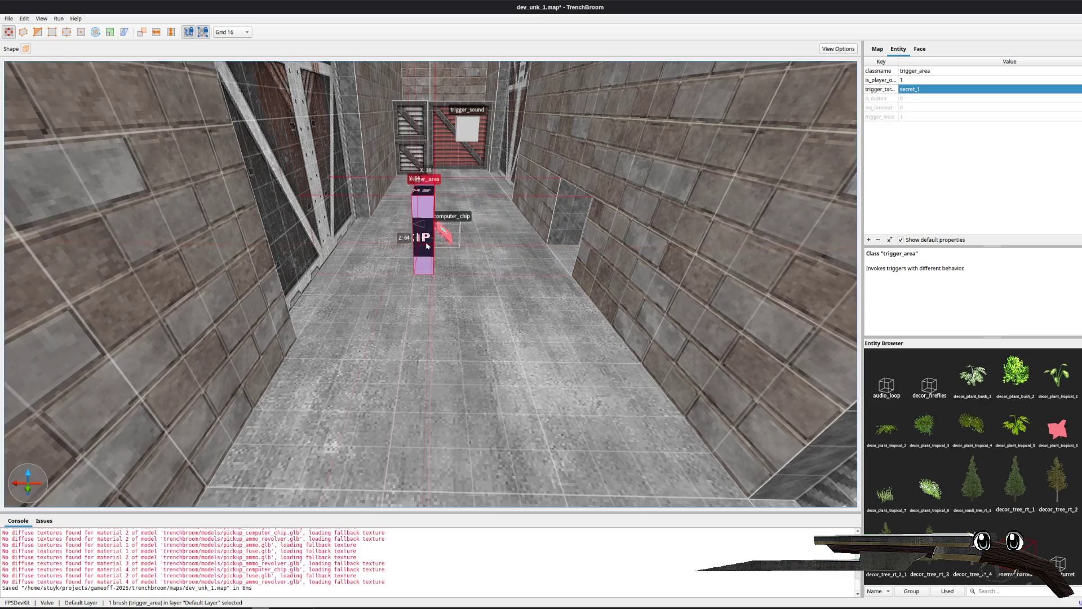
key(Right)
key(Right)
key(Right)
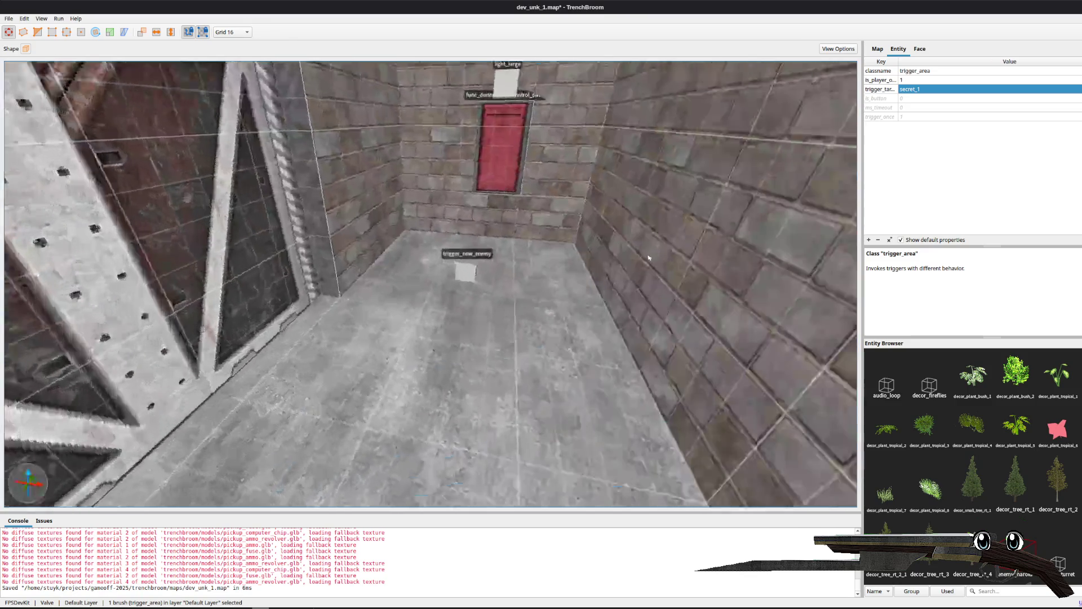
Step: Name the trigger_new_enemy secret_1, move it beside the trigger area, and save dev_unk_1.map
click(464, 267)
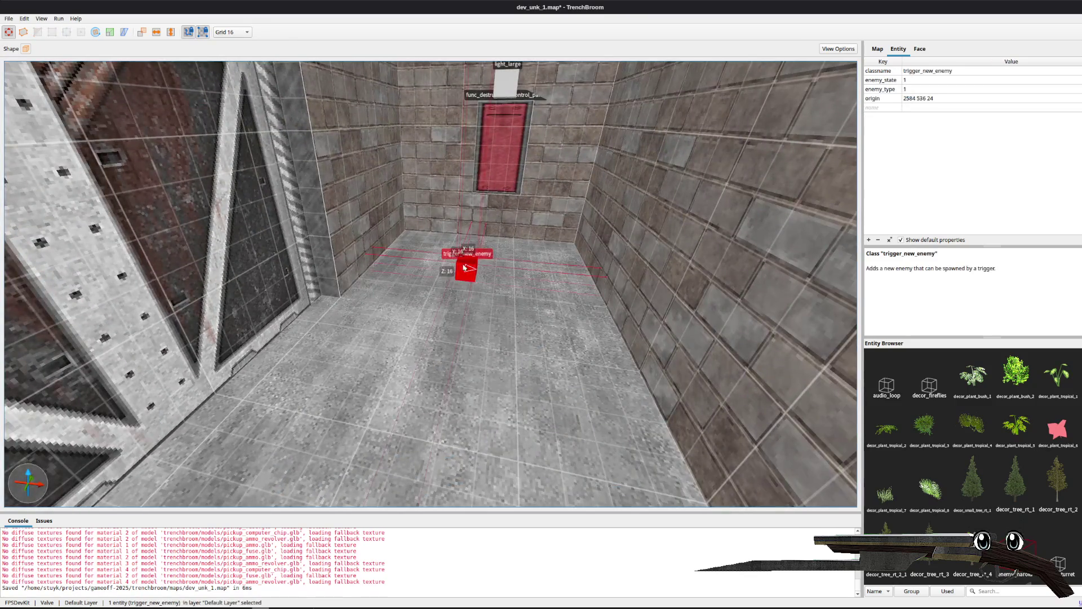
double_click(918, 107)
text(secret_1)
key(Return)
drag(518, 297, 450, 325)
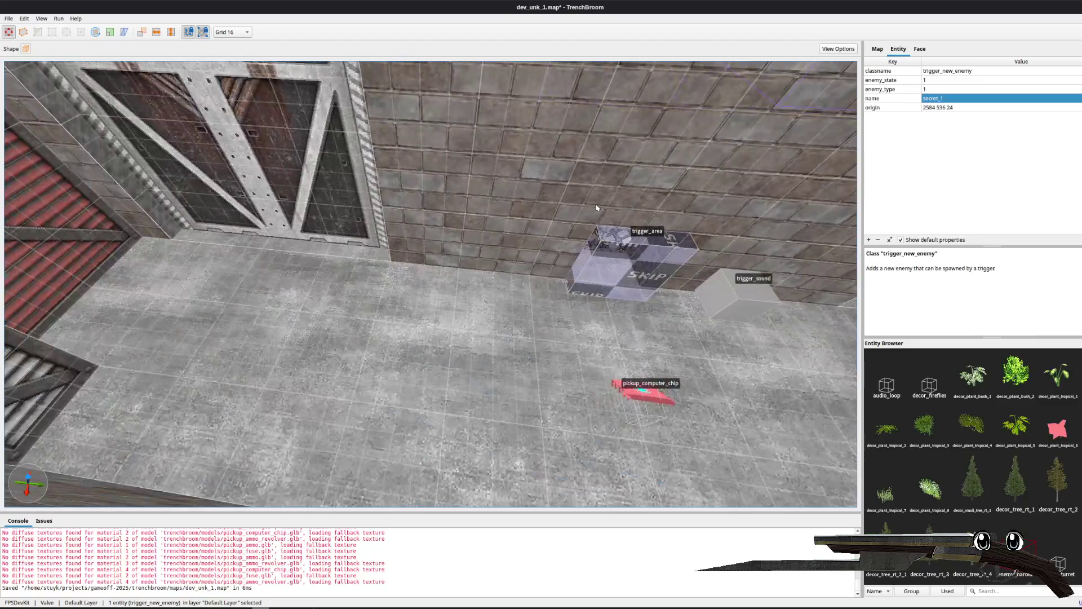
key(Left)
key(Left)
key(Left)
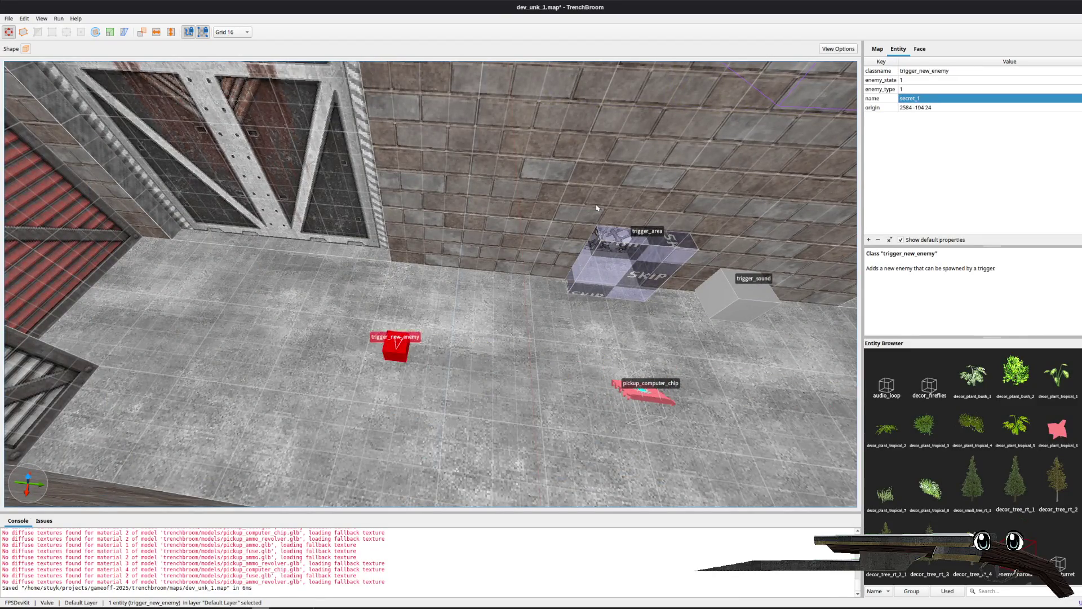
key(ctrl+s)
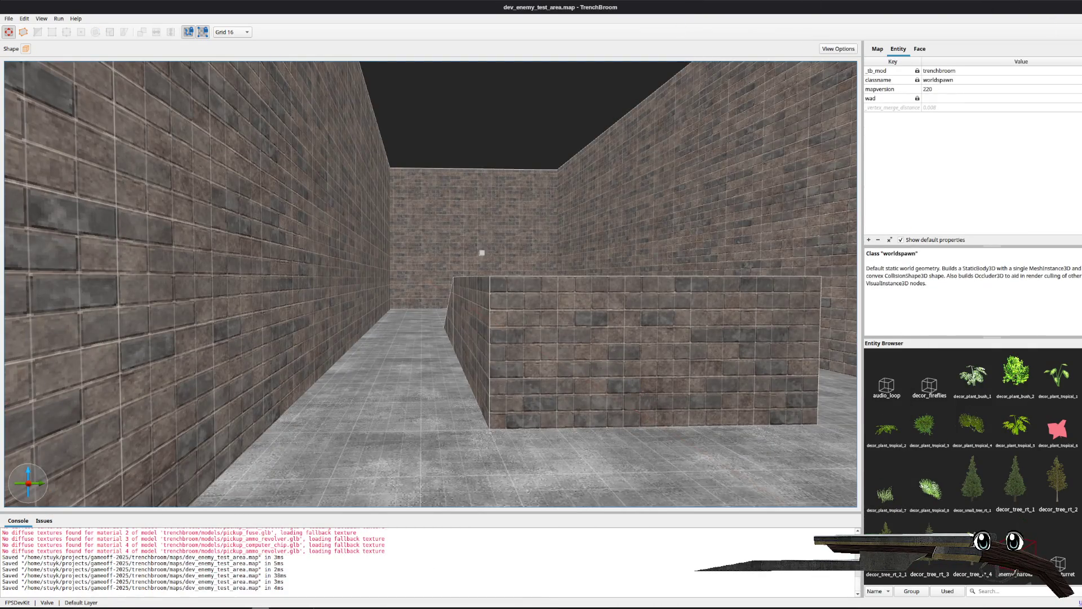
key(super+Down)
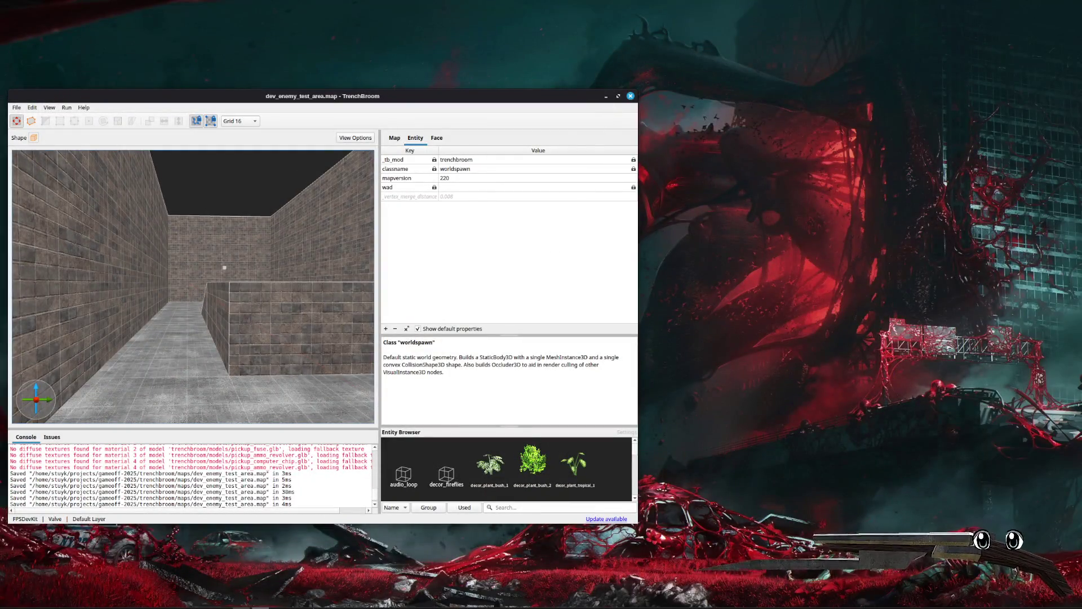
key(alt+Tab)
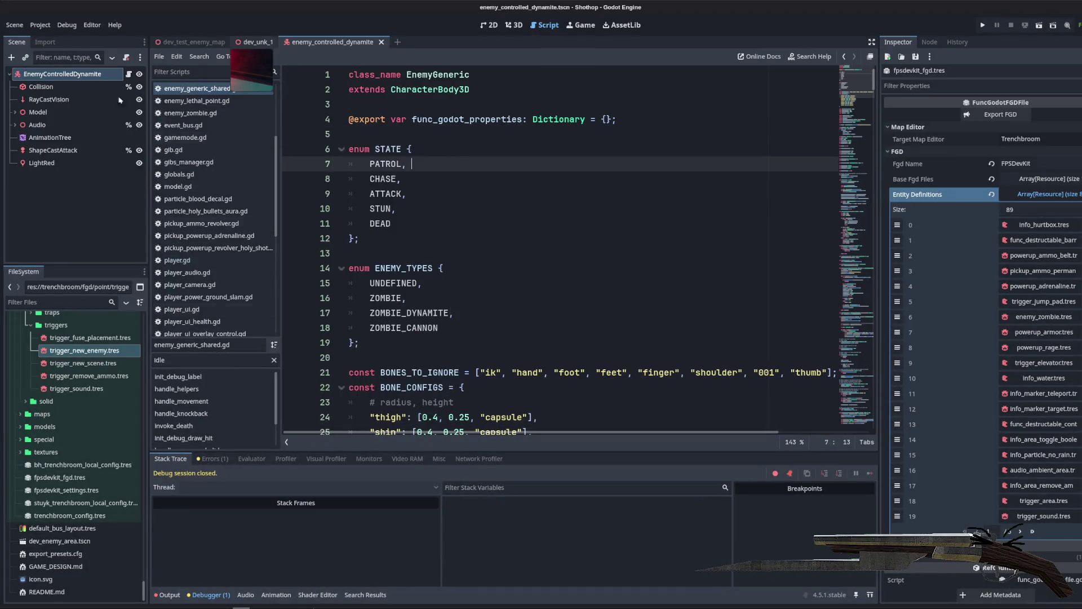
Step: Rebuild the dev_unk_1 level from its map and view it in 3D
click(255, 41)
click(999, 117)
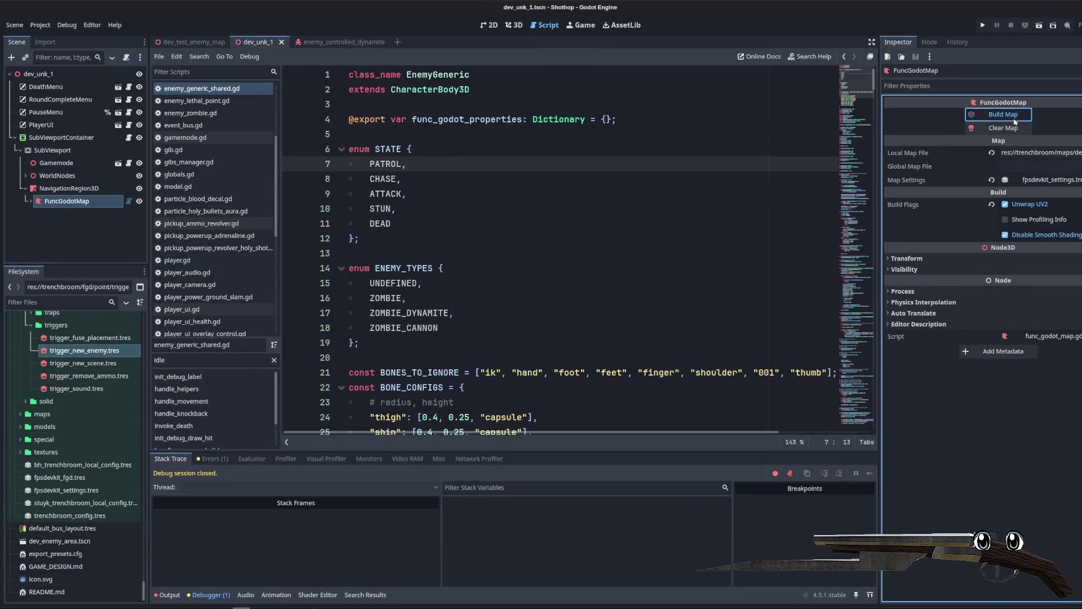
click(514, 27)
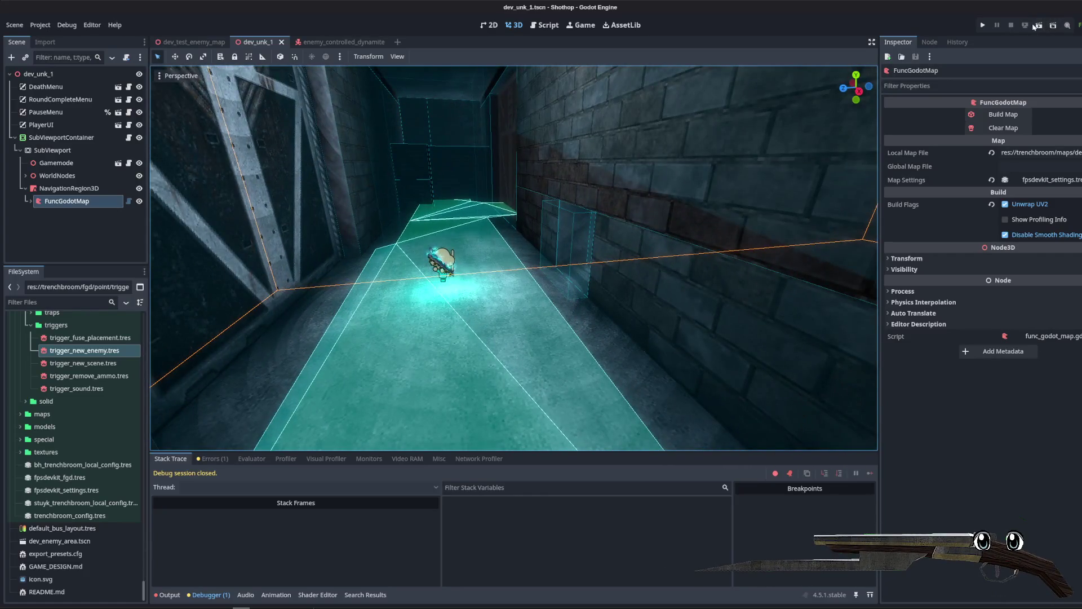
Step: Run dev_unk_1, play through the corridors and courtyard fighting zombies, then quit the game
click(1036, 26)
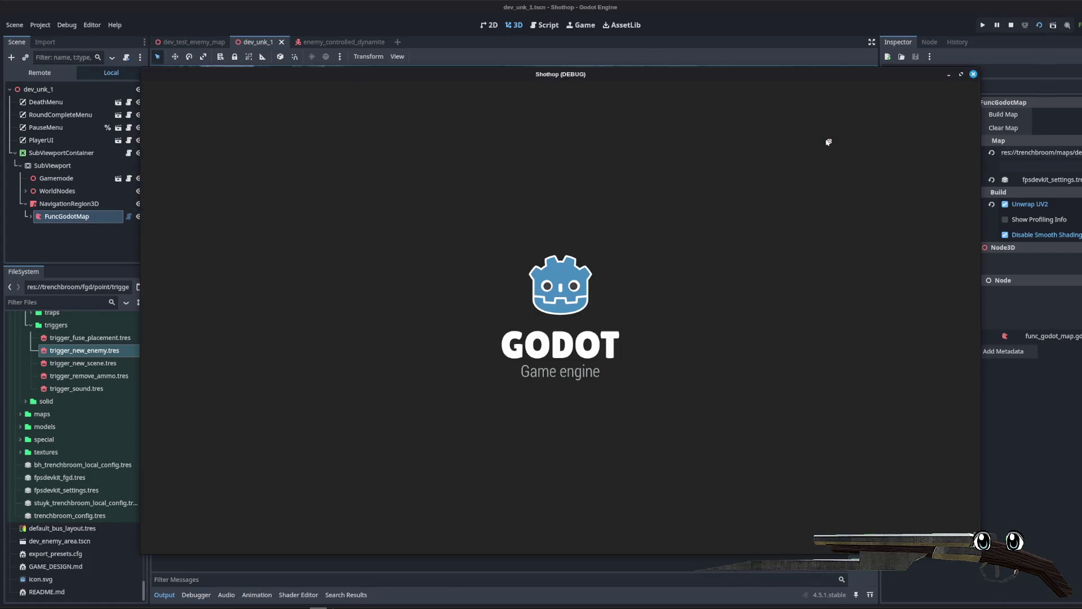
key(Escape)
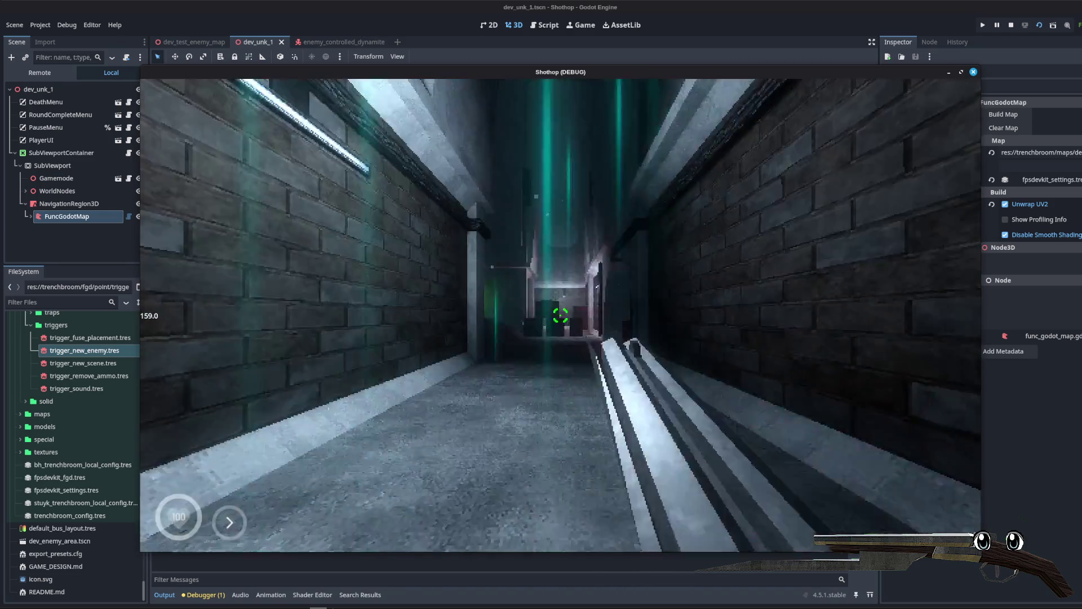
key(w)
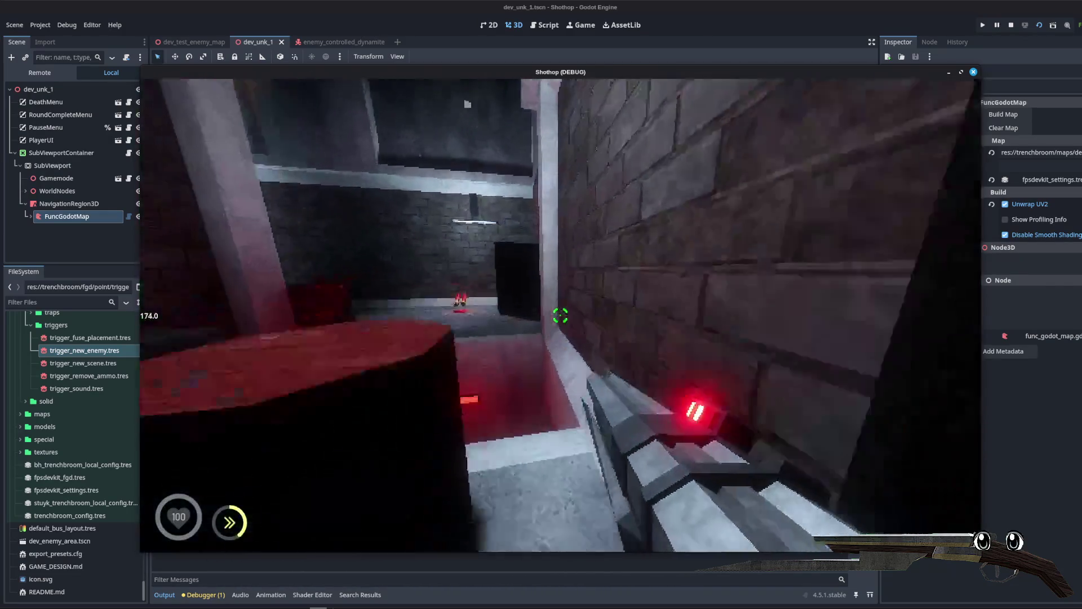
key(w)
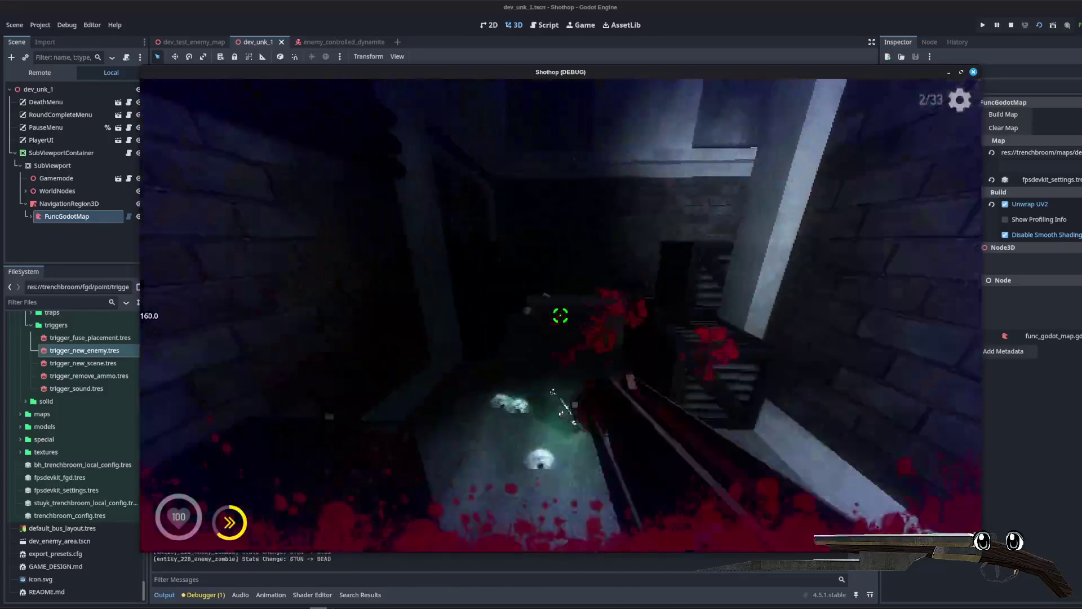
key(w)
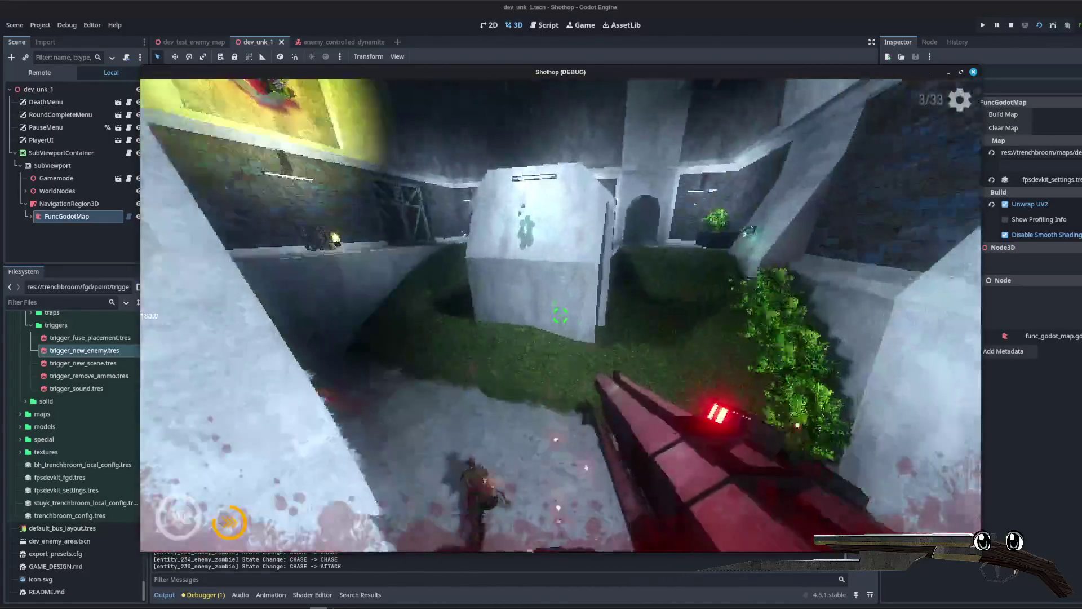
key(w)
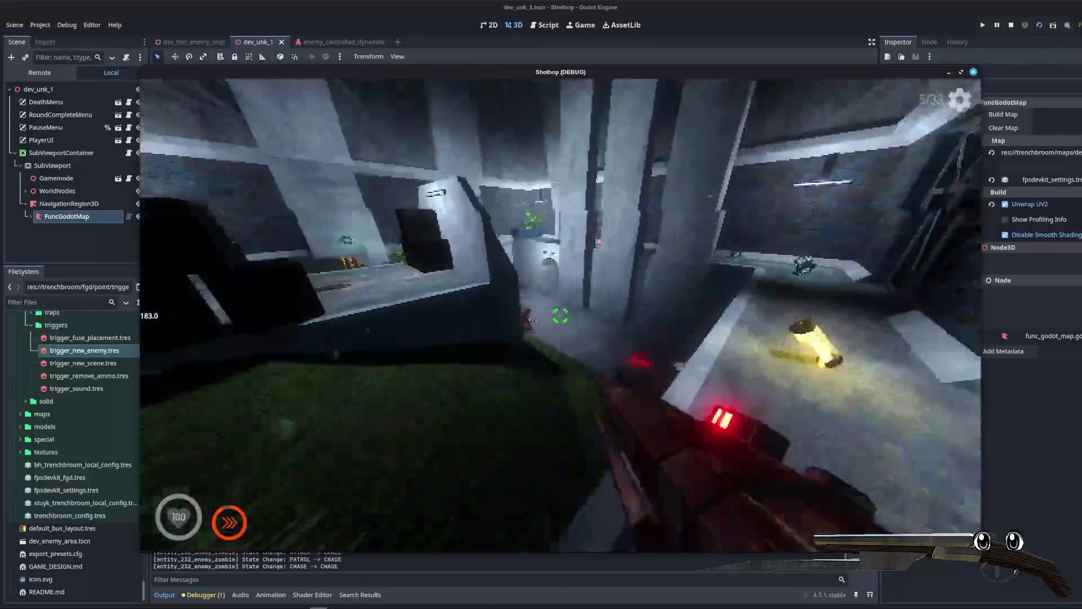
key(w)
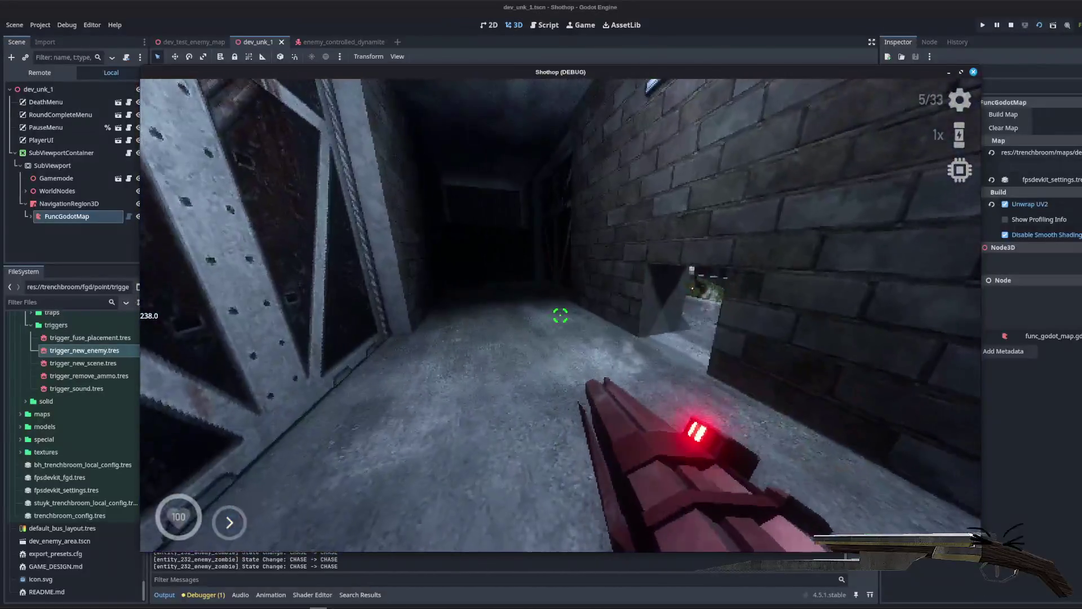
key(w)
key(F8)
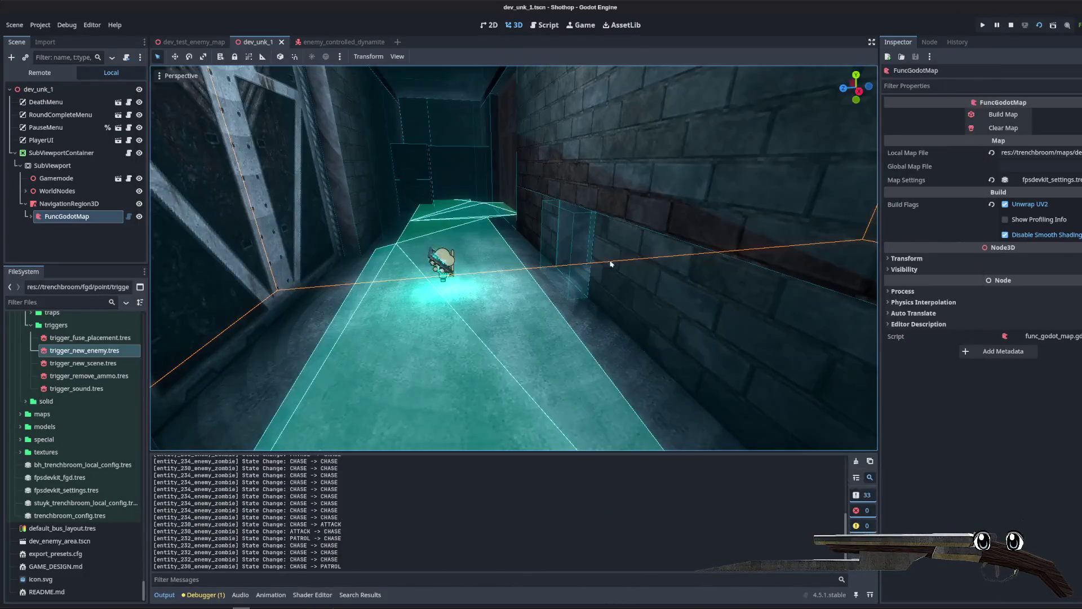
Step: In trigger_enemy_spawn.gd, add a line before the spawn code for print("spawning new ")
click(545, 25)
scroll(204, 183, down, 5)
click(219, 239)
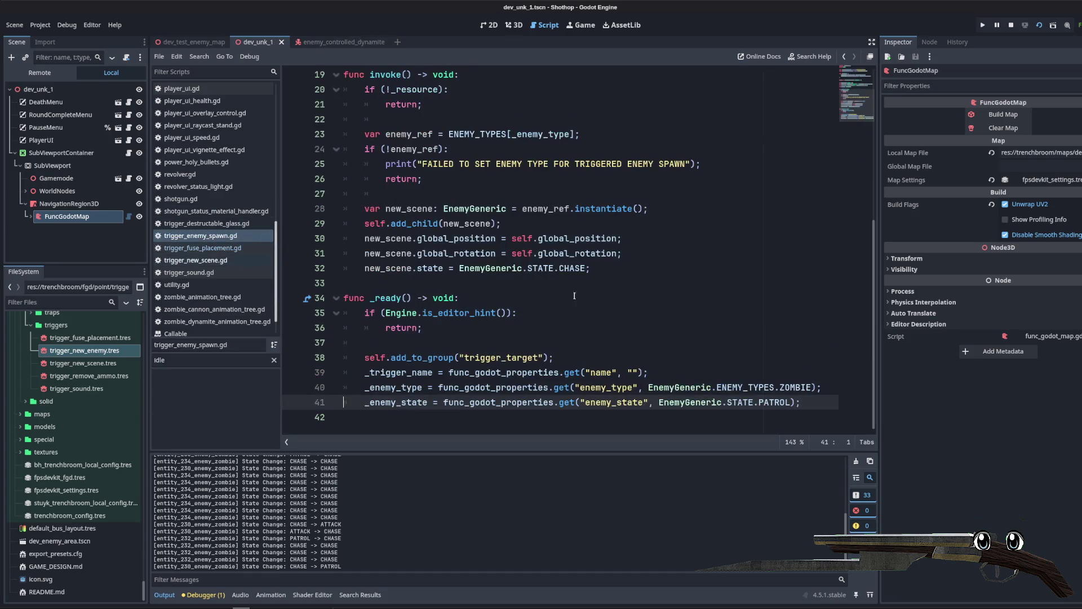
click(604, 295)
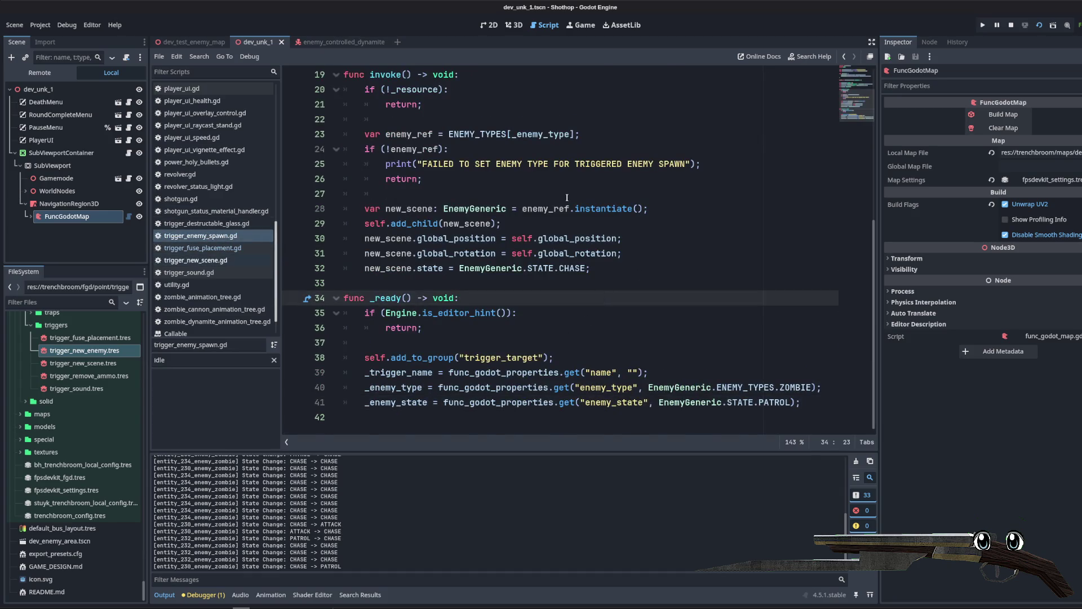
scroll(567, 198, up, 1)
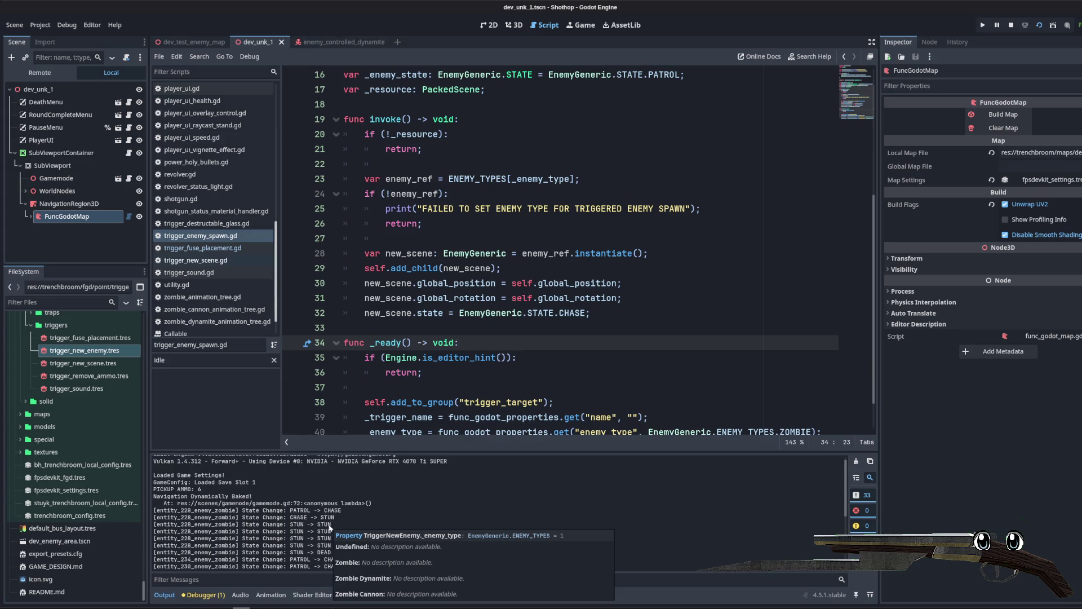
click(450, 235)
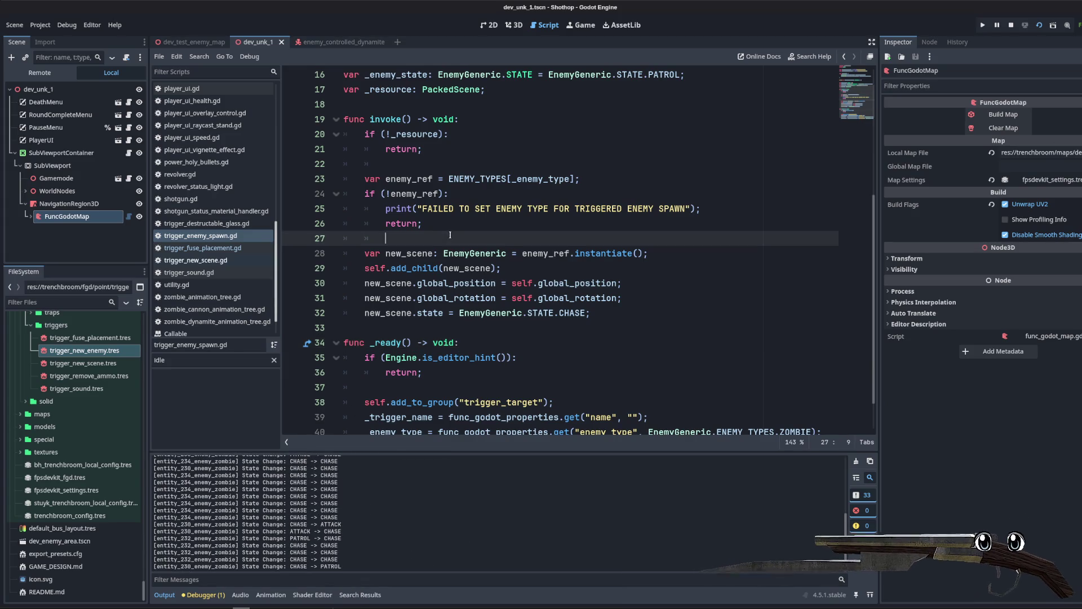
key(Return)
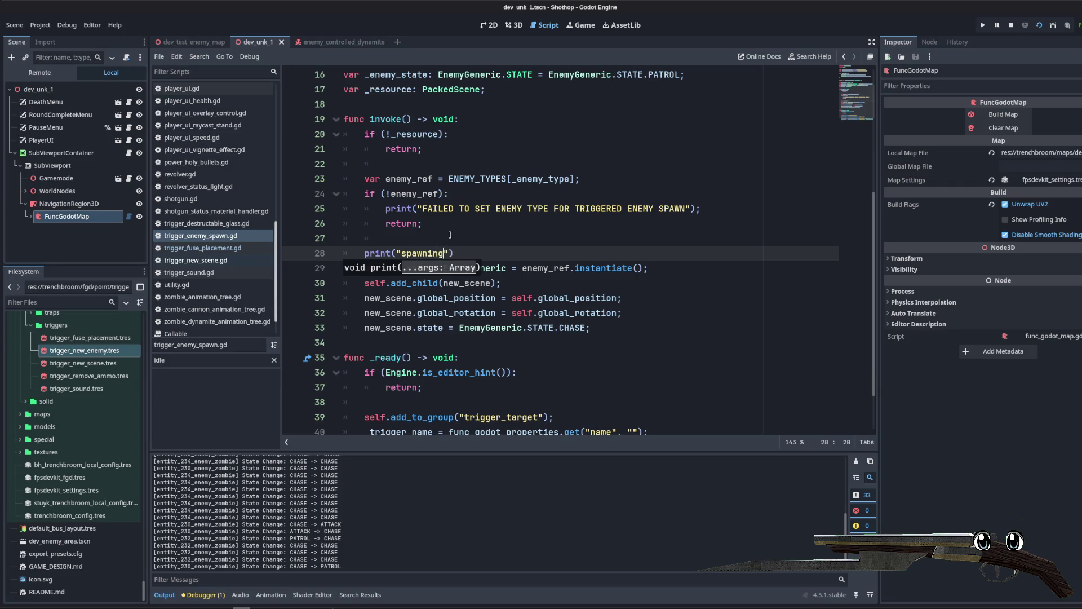
text(new)
scroll(451, 234, up, 3)
click(423, 251)
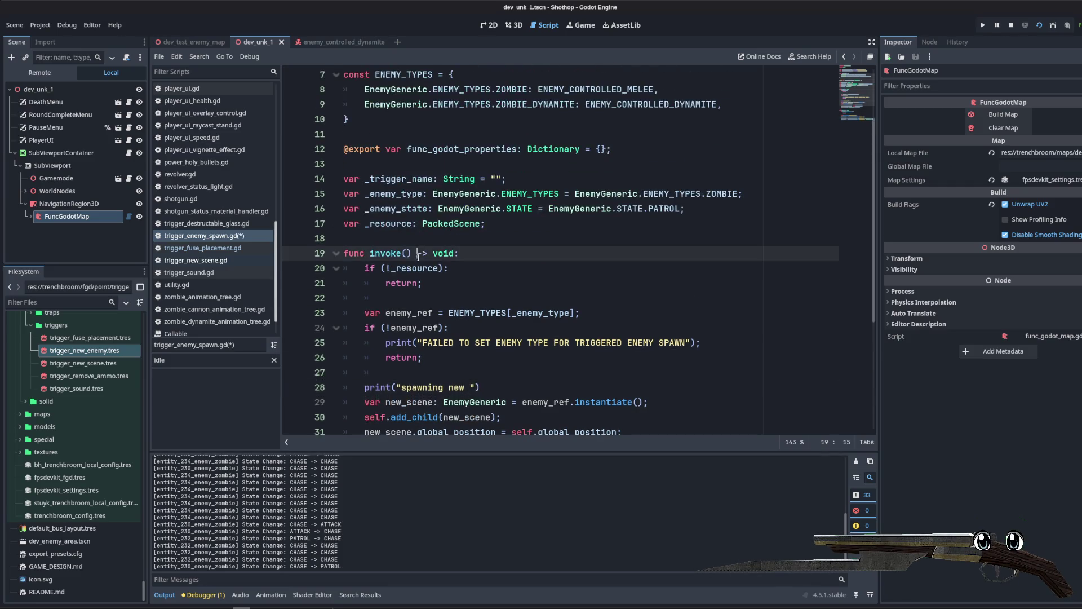
Step: Delete the _resource variable and its if (!_resource) check, then save the script
click(407, 229)
key(Delete)
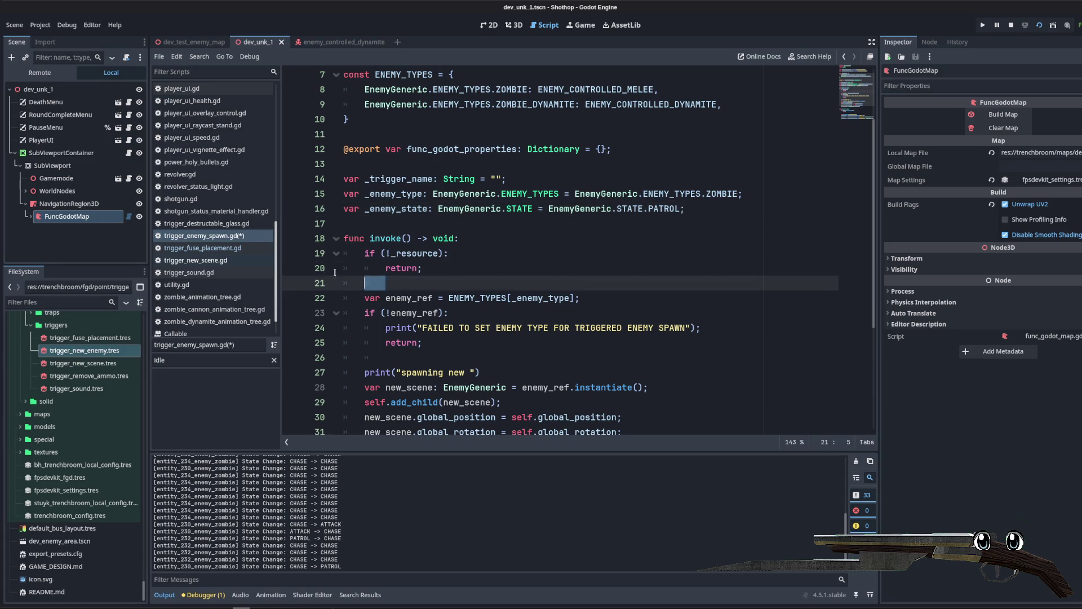
drag(345, 253, 345, 283)
key(Delete)
key(ctrl+shift+k)
click(524, 253)
key(ctrl+s)
Step: Run the project to test the spawn trigger
click(452, 301)
click(468, 333)
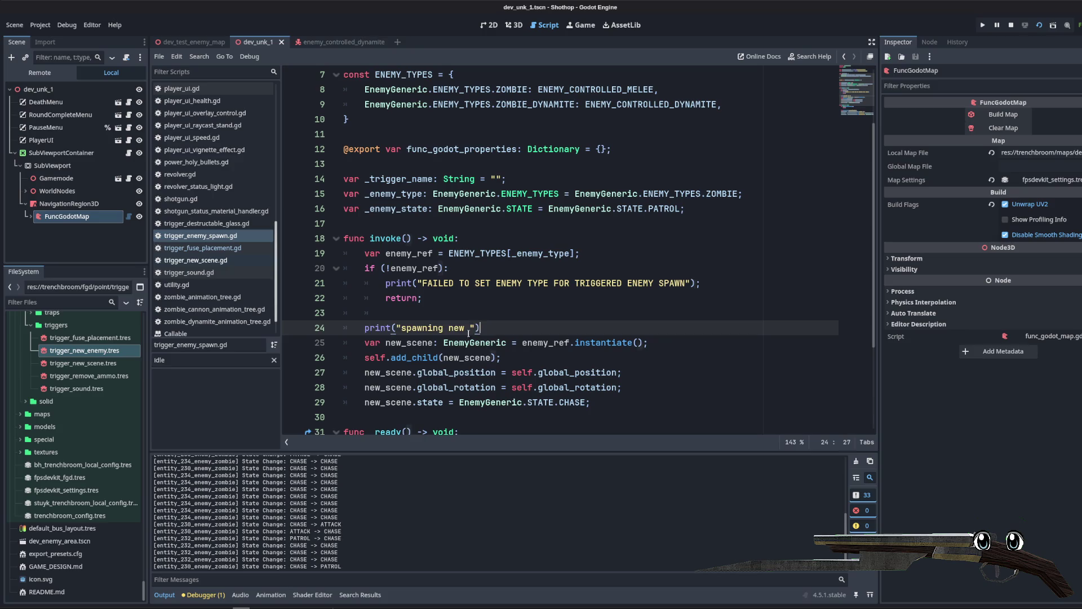
scroll(564, 253, up, 2)
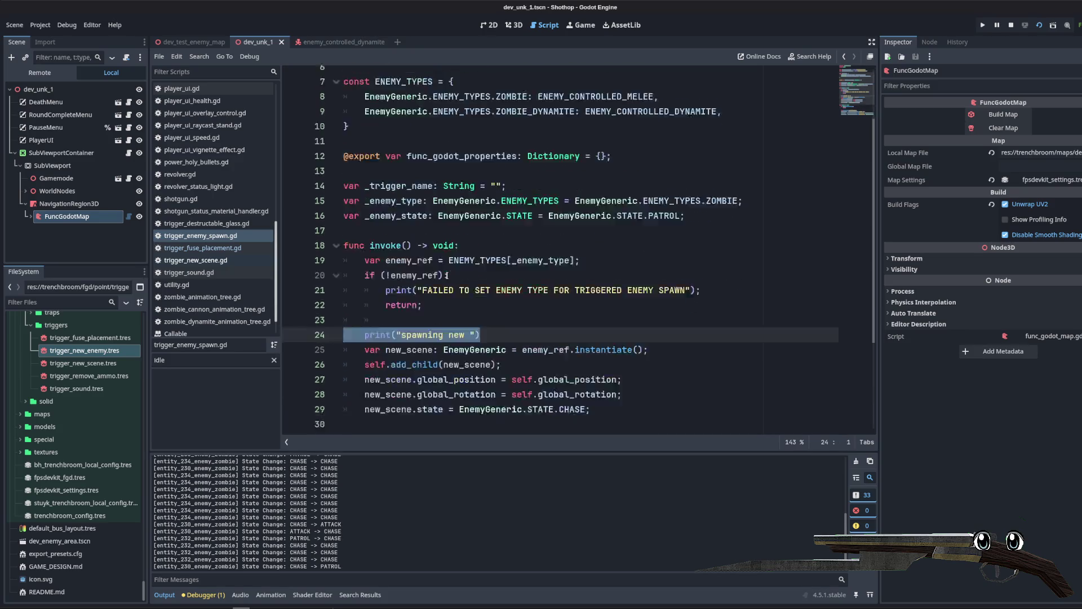
scroll(732, 197, down, 5)
click(1037, 26)
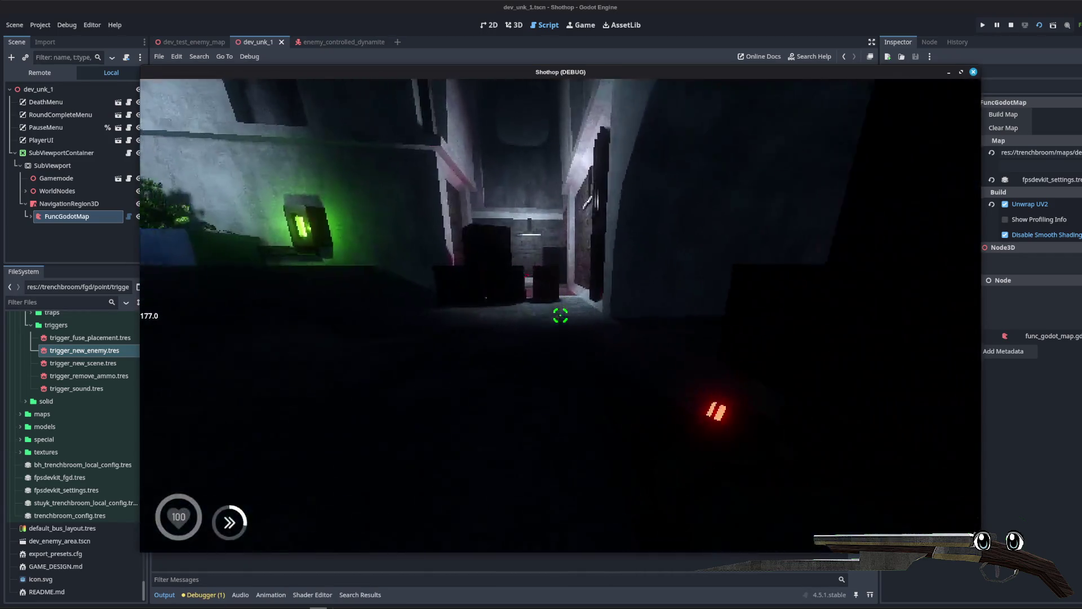
Step: Walk down the corridors collecting the gear and shooting, then return to the print line in the script
key(w)
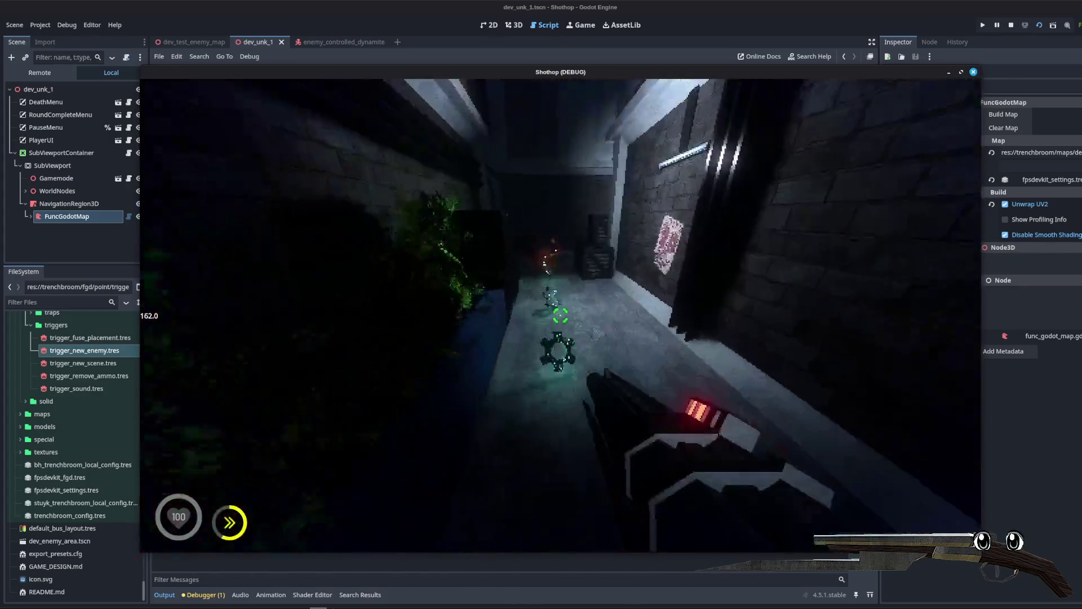
key(w)
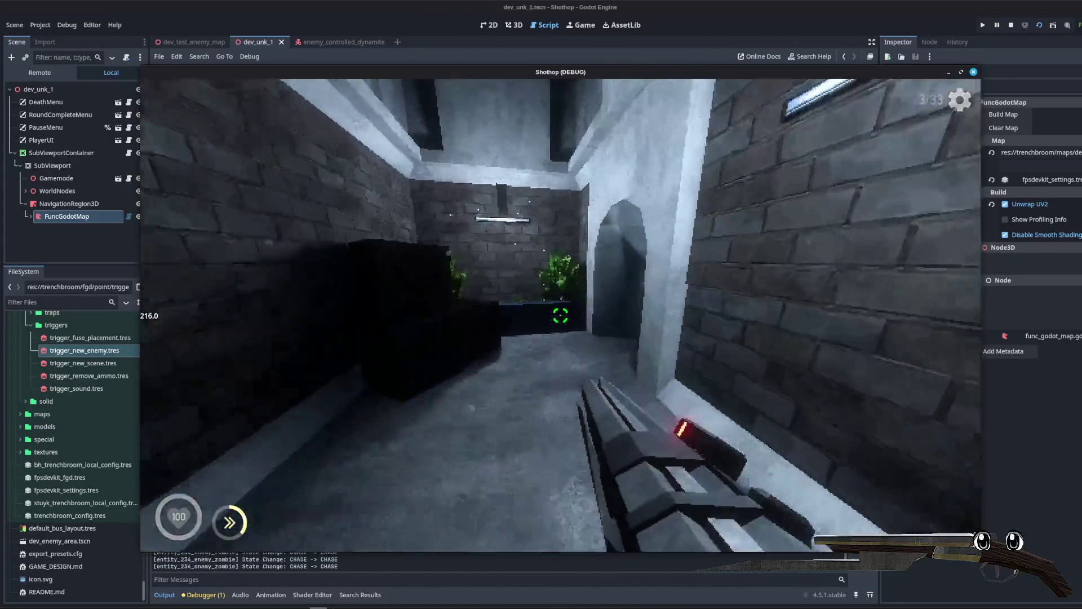
key(w)
key(w)
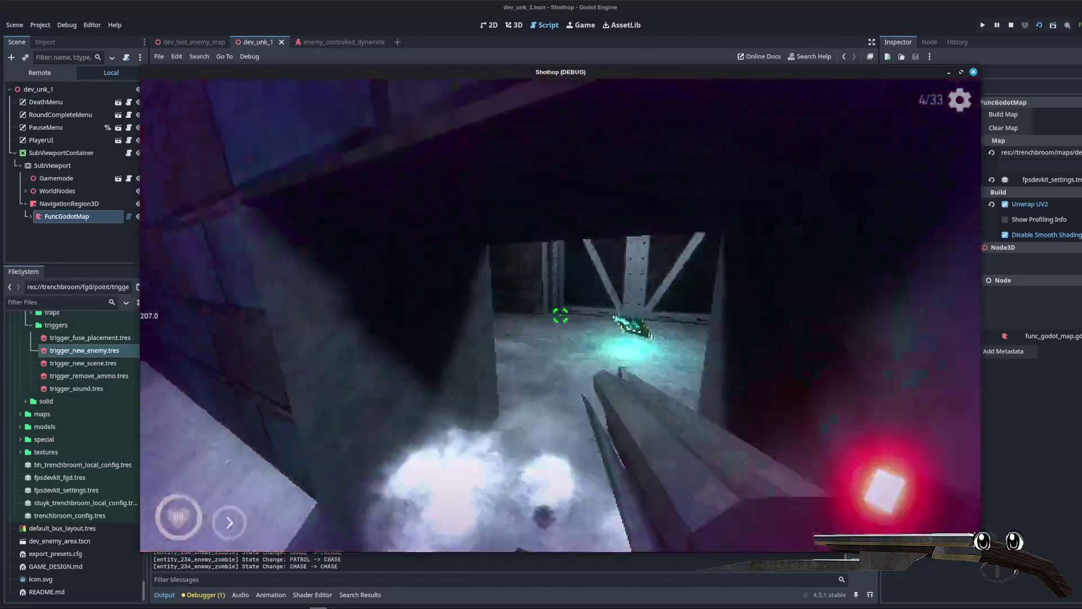
key(w)
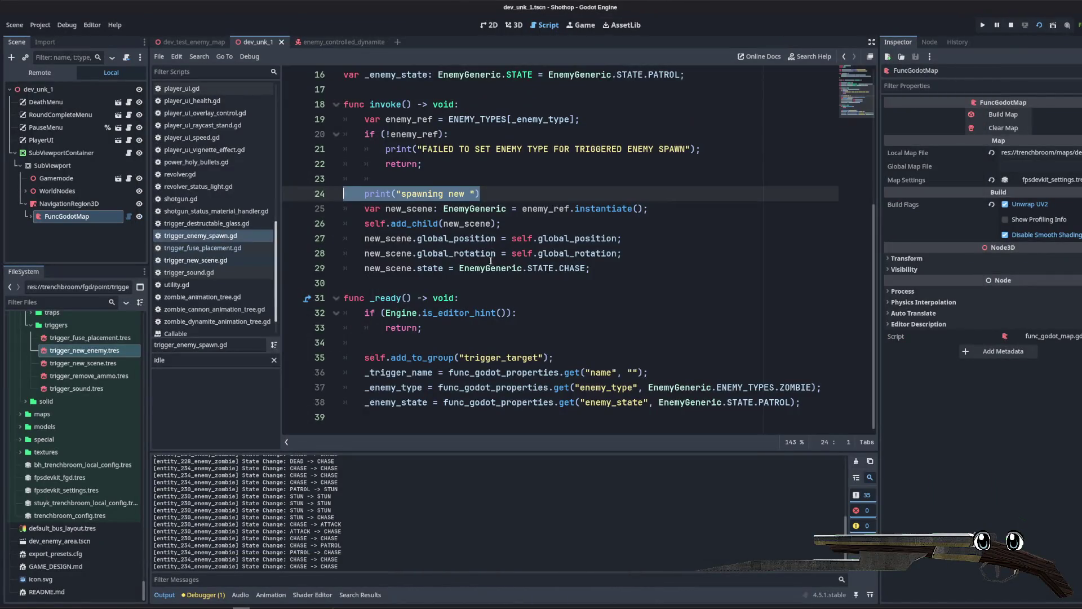
click(584, 185)
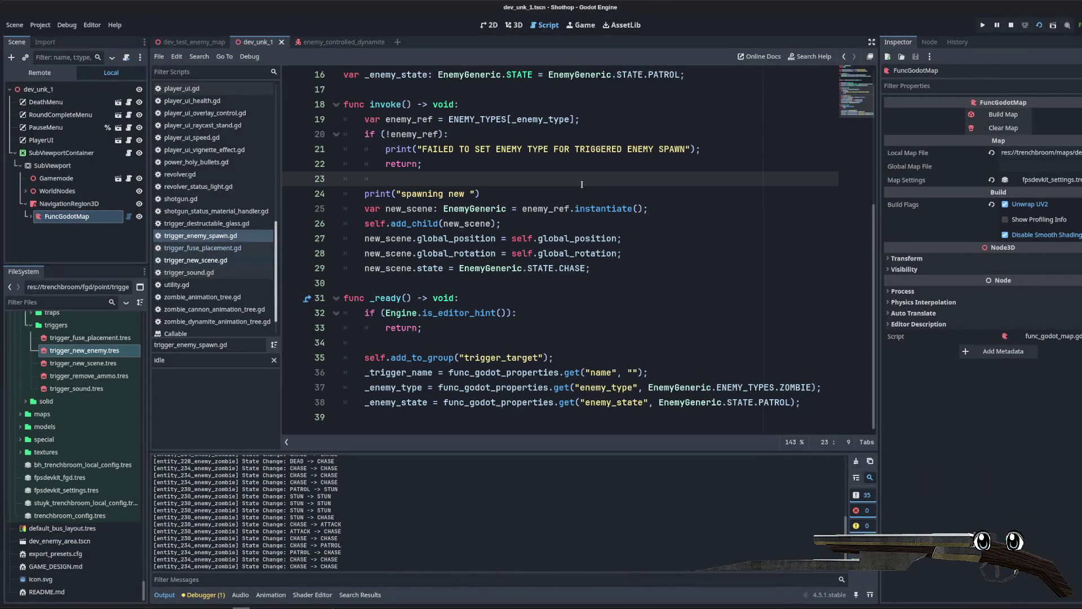
Step: Copy the self.name renaming statement from trigger_new_scene.gd's _ready
click(526, 193)
scroll(411, 540, up, 15)
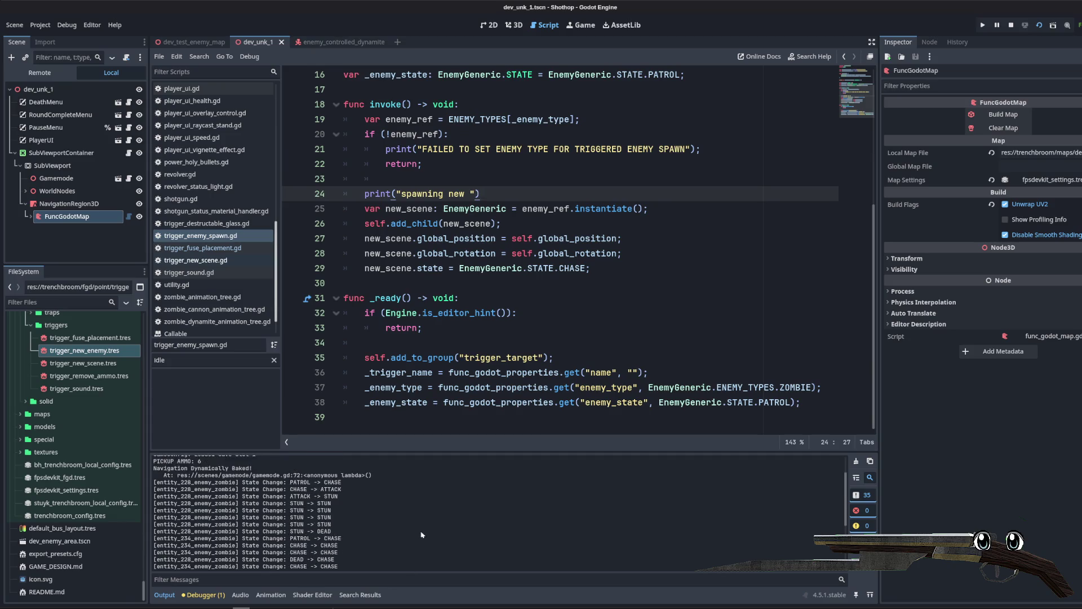
key(Down)
key(Down)
key(End)
click(461, 268)
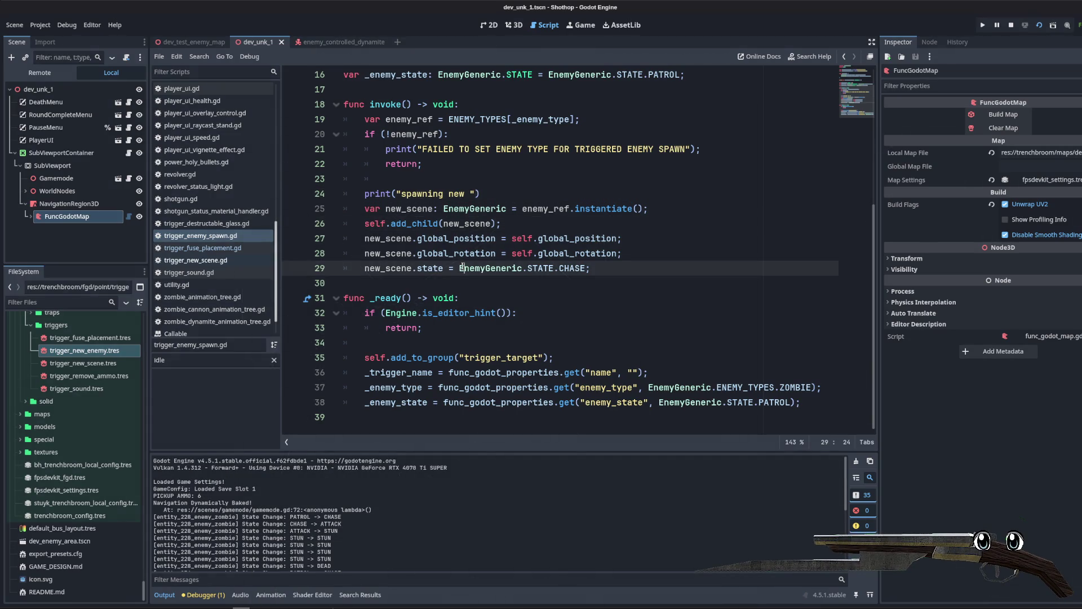
click(203, 248)
click(203, 236)
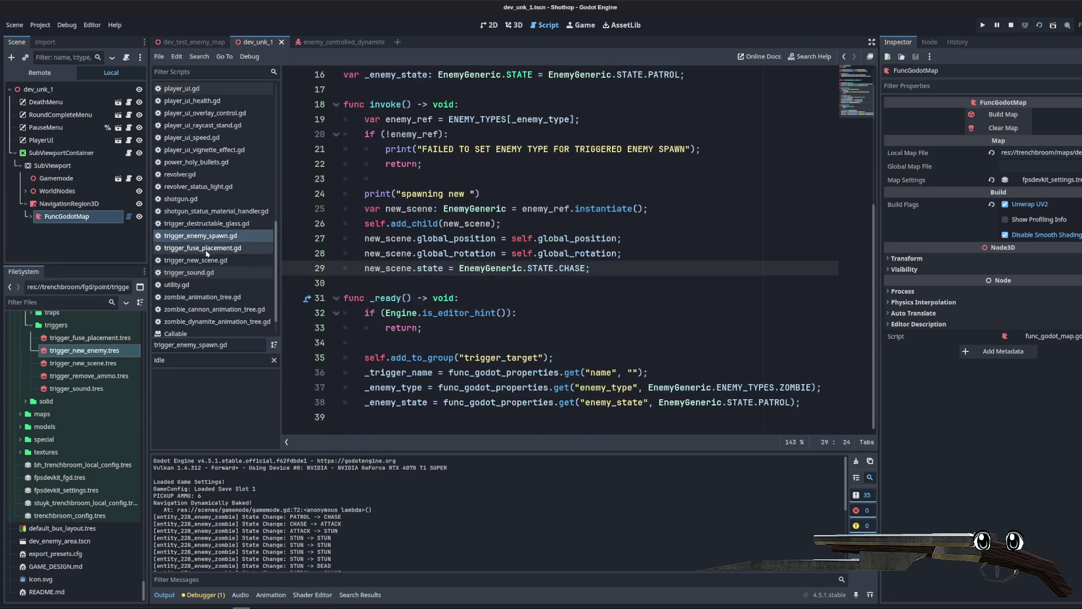
click(194, 260)
scroll(490, 317, down, 2)
click(496, 298)
scroll(501, 298, down, 2)
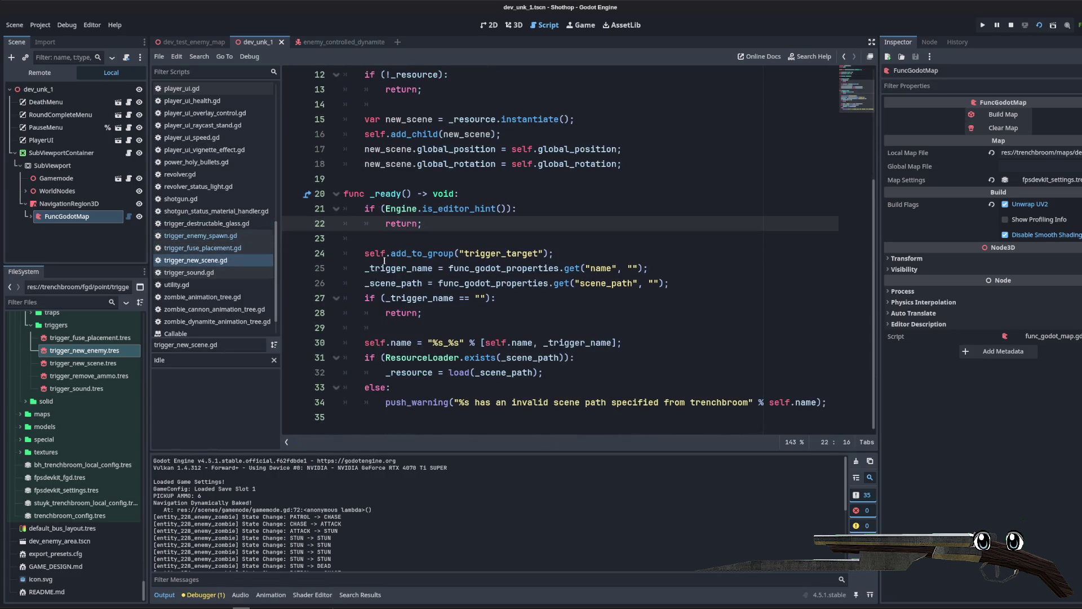
mouse_move(361, 347)
mouse_down()
mouse_move(592, 342)
mouse_move(459, 358)
mouse_move(433, 342)
mouse_up()
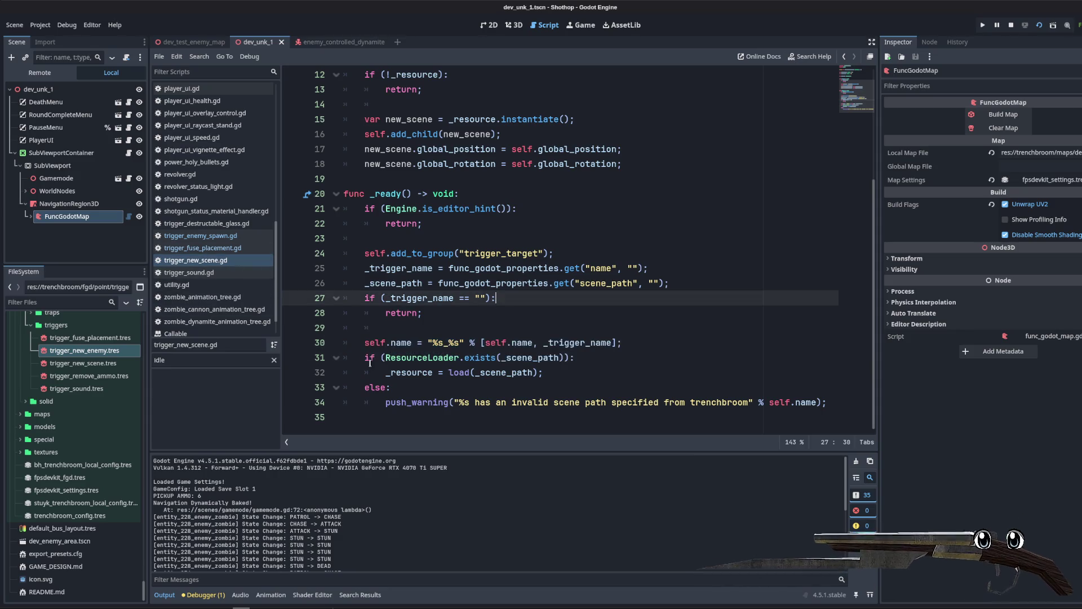
drag(521, 336, 639, 346)
key(ctrl+c)
Step: Paste it as line 39 at the end of _ready in trigger_enemy_spawn.gd and relaunch the game
click(200, 236)
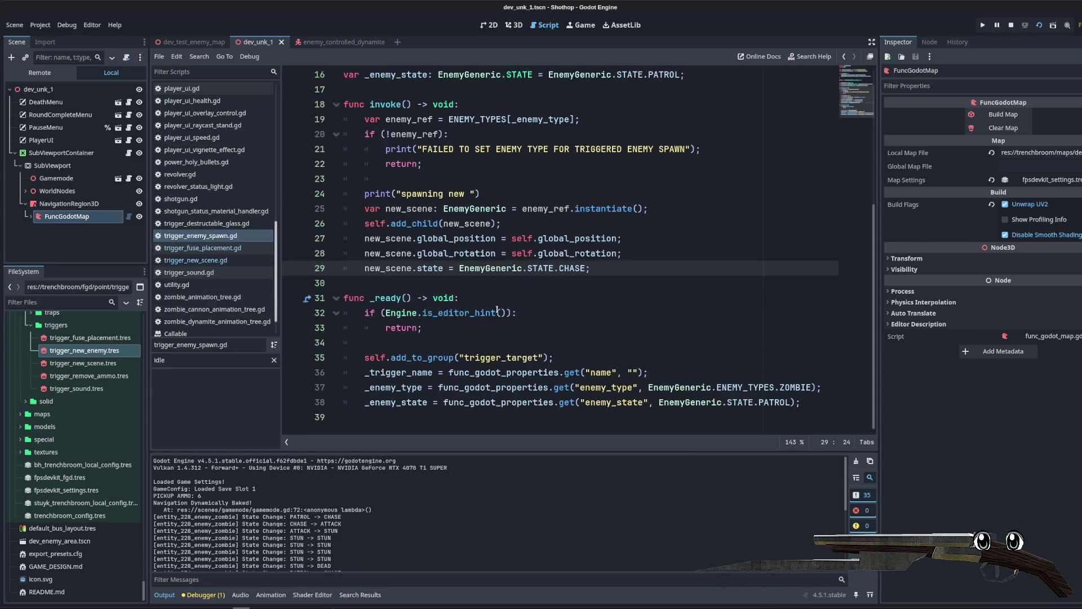
click(571, 352)
click(823, 404)
key(Return)
key(ctrl+v)
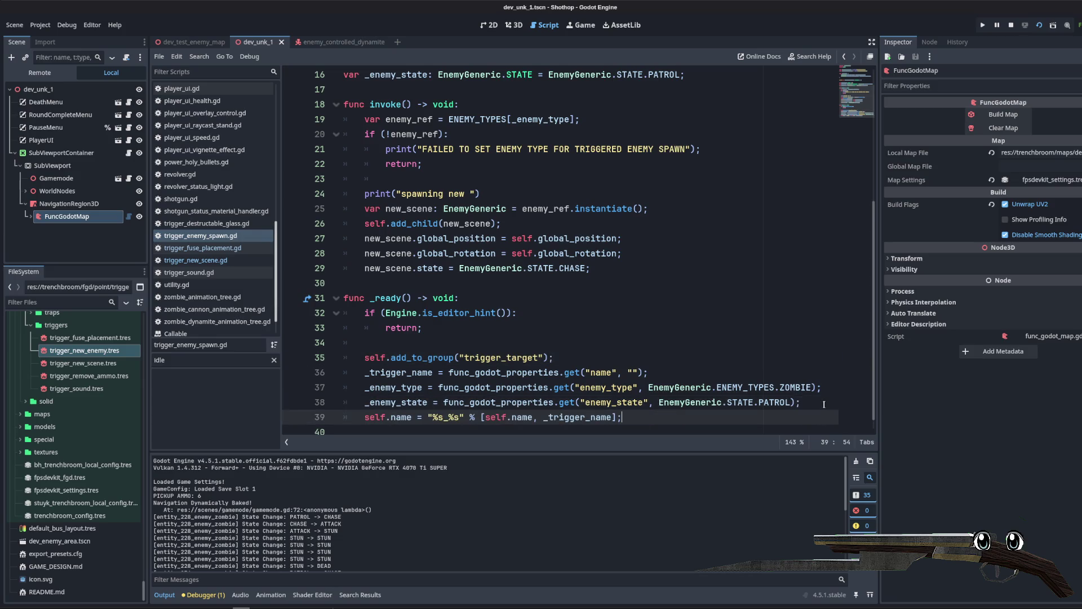
click(615, 337)
click(1016, 26)
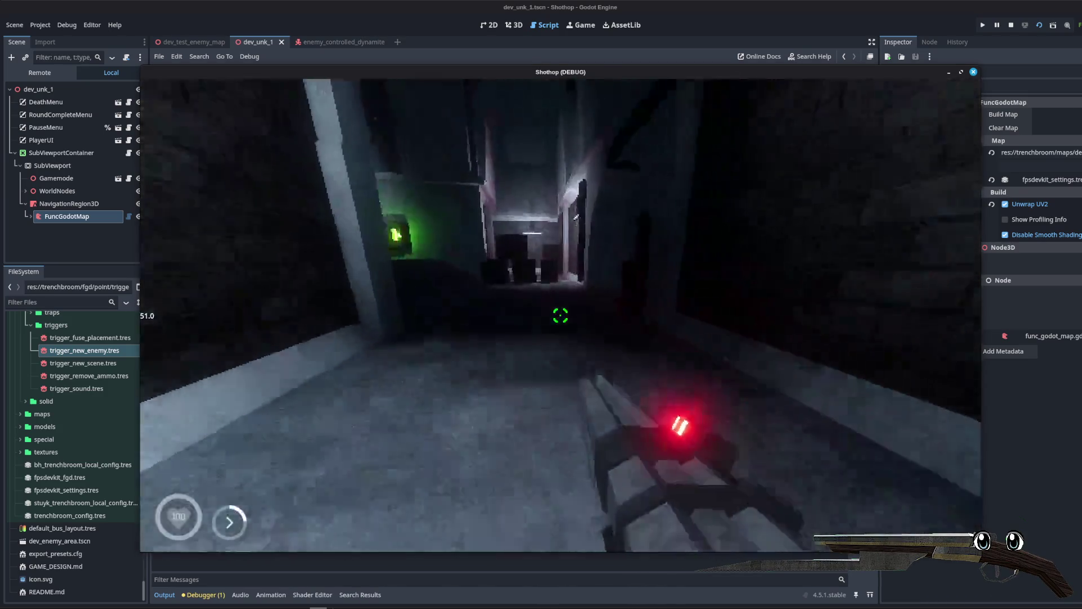
Step: Shoot the zombies, walk into the corridor trigger to spawn a chasing enemy, then quit
key(w)
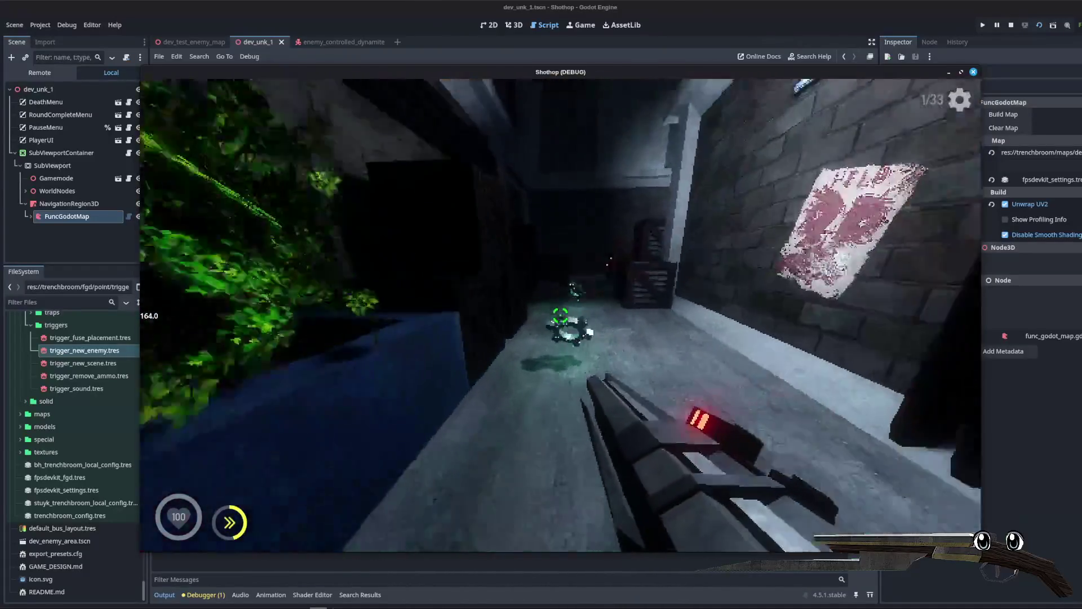
click(560, 316)
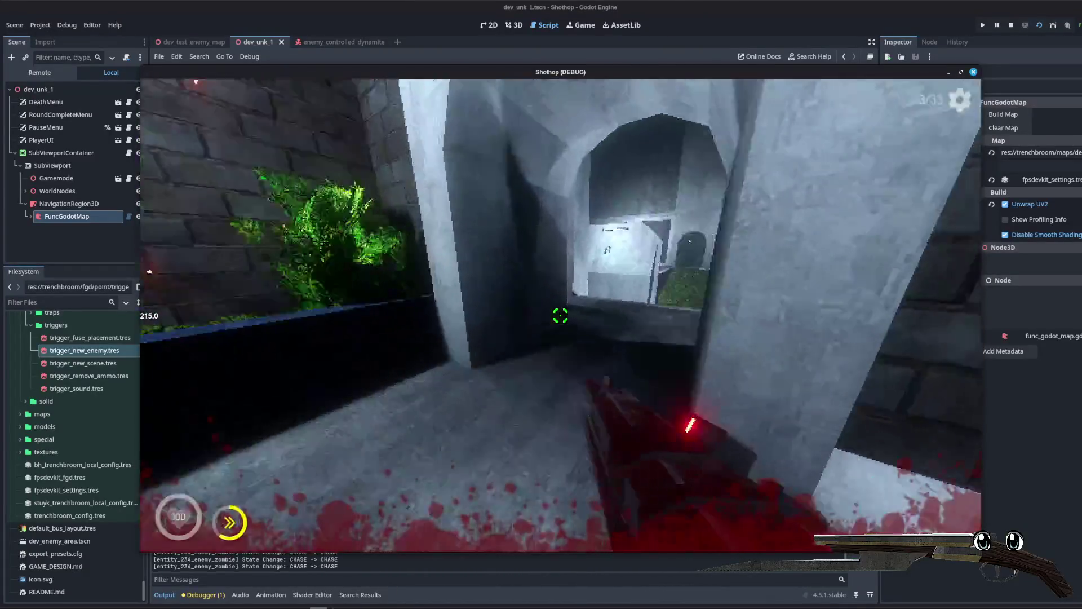
click(560, 315)
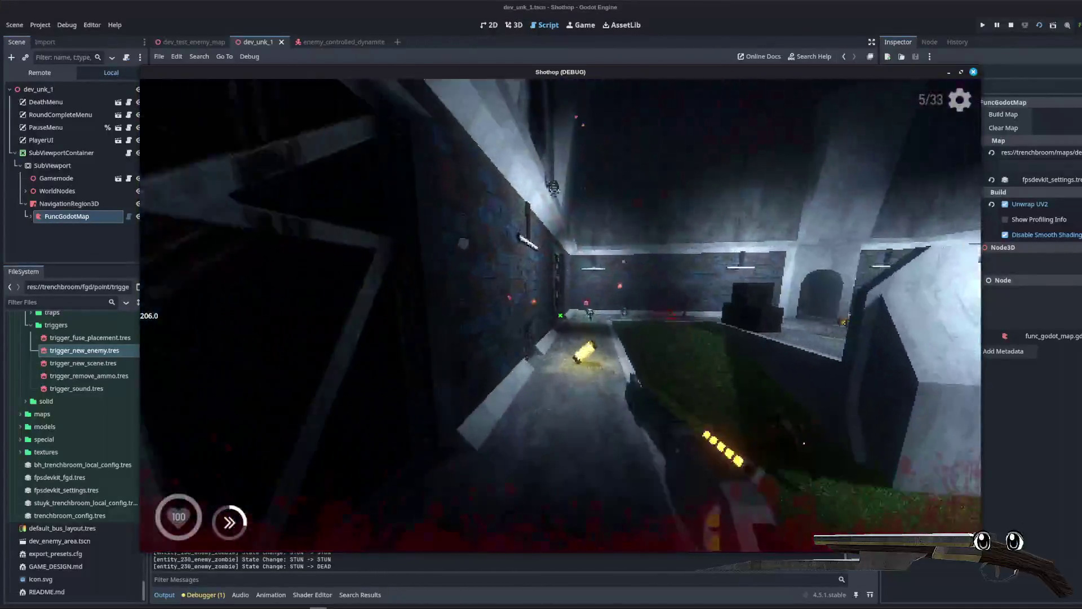
click(560, 316)
key(w)
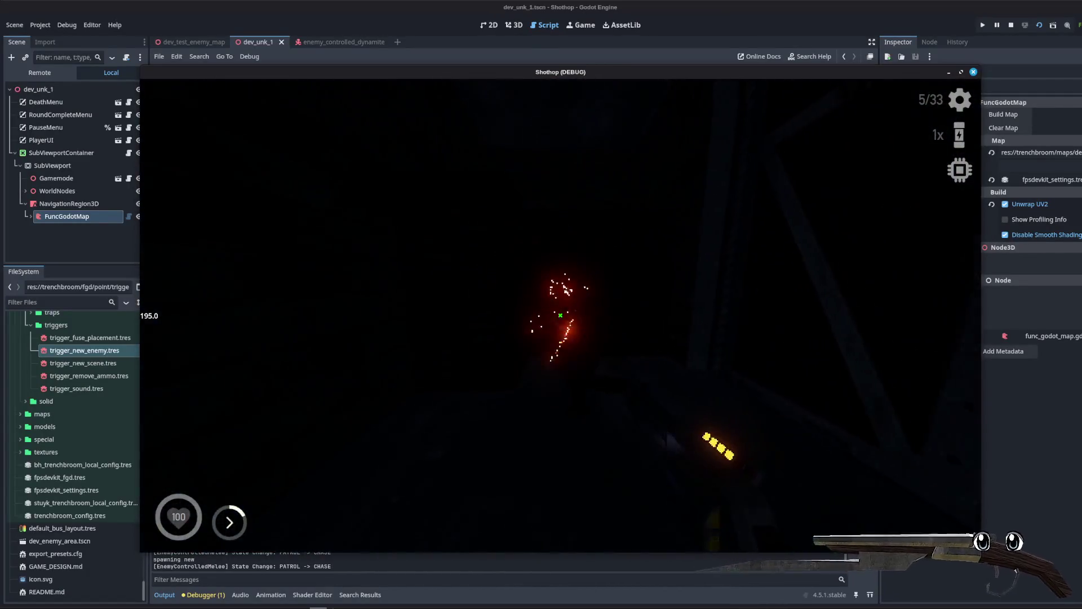
key(Escape)
click(257, 596)
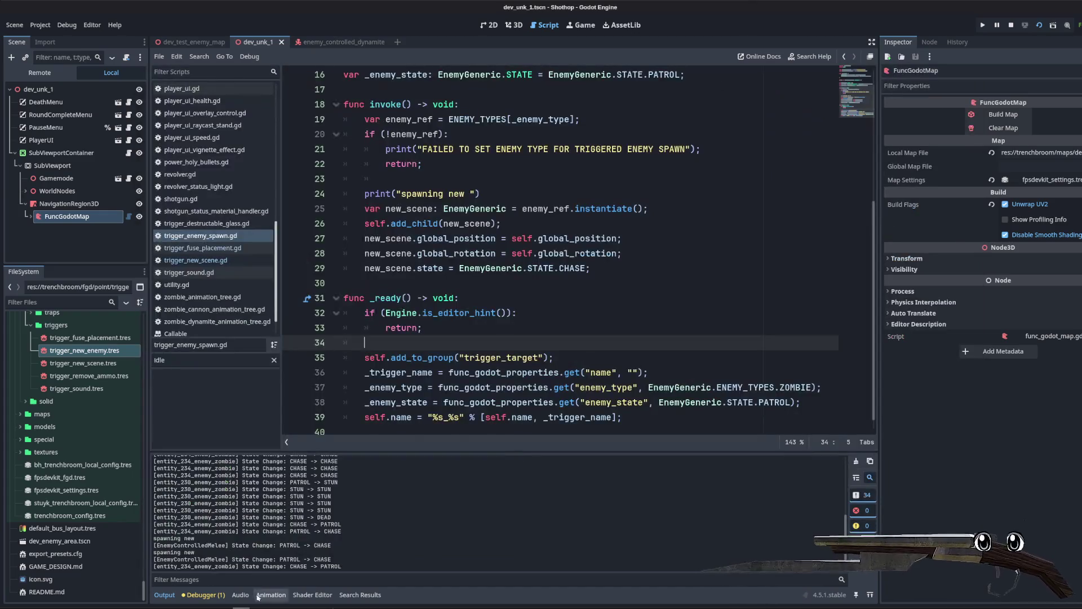
Step: Stop the game, open enemy_controlled_dynamite, select ZOMBIE_DYNAMITE in ENEMY_TYPES, then switch to TrenchBroom
click(1011, 25)
click(594, 221)
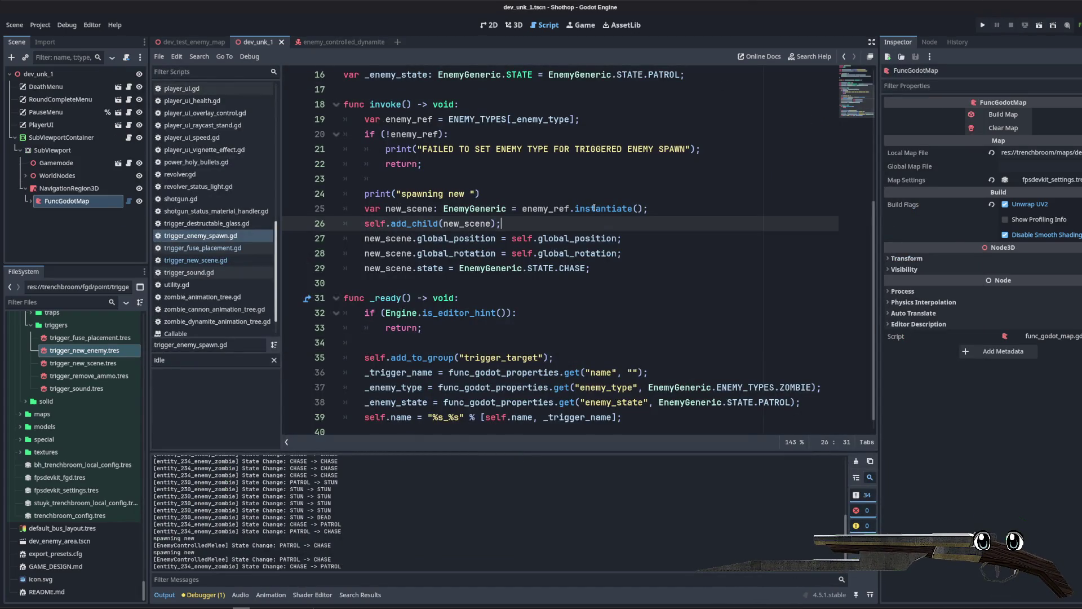
click(314, 46)
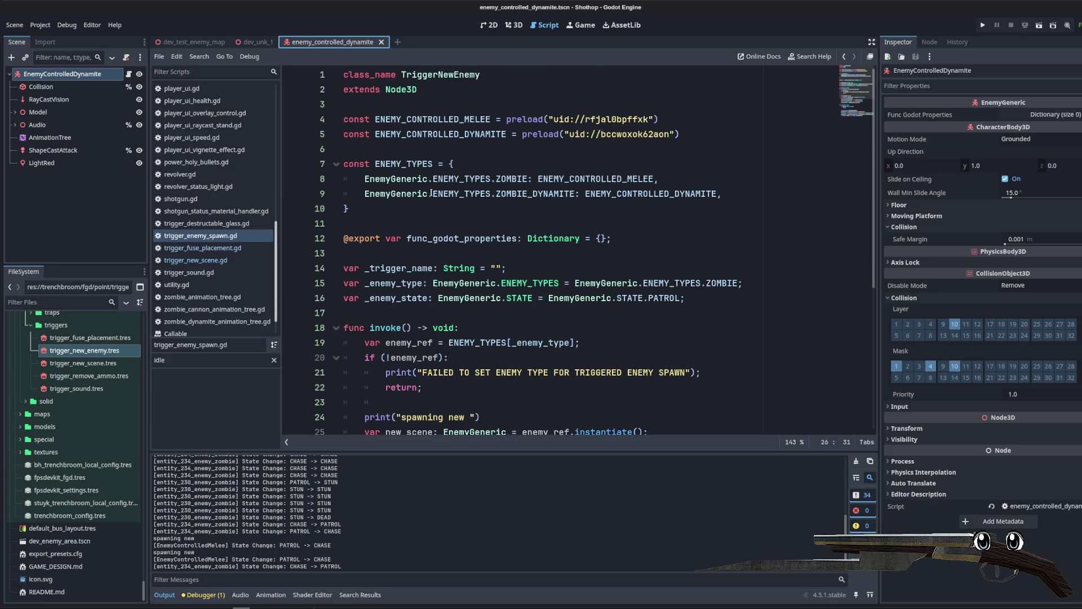
click(431, 194)
key(Up)
key(Up)
key(Up)
click(523, 160)
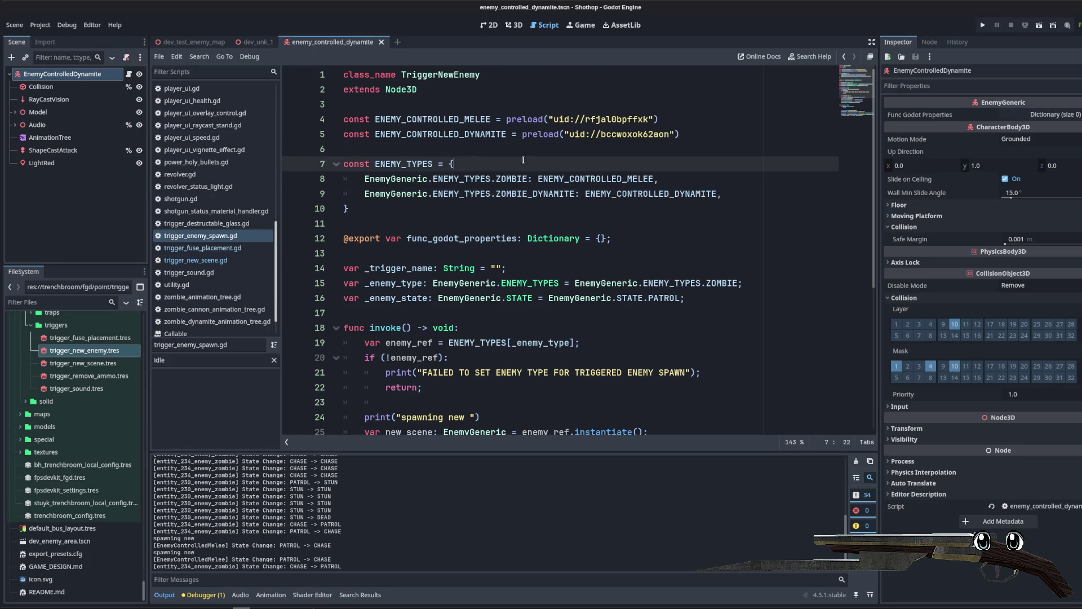
double_click(509, 193)
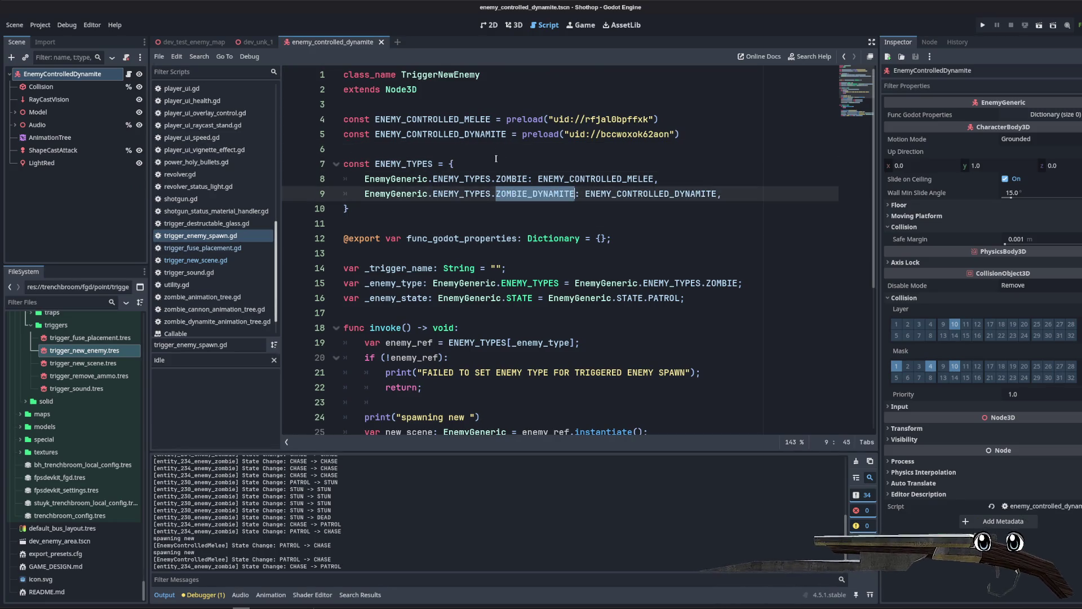
click(274, 605)
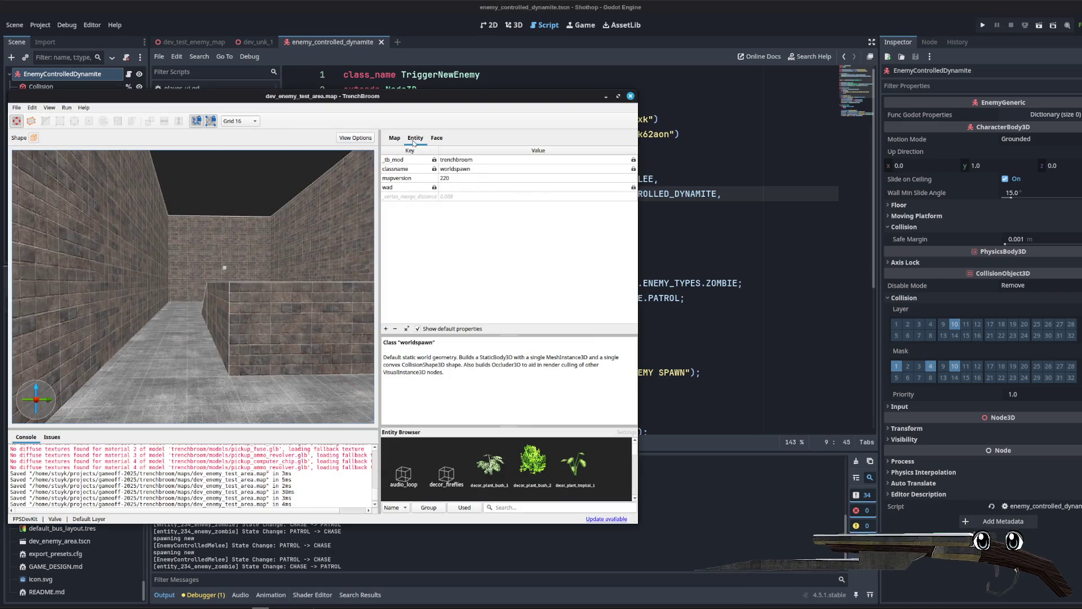
Step: Set trigger_new_enemy's enemy_type to 2 in dev_unk_1.map, save, and return to Godot
mouse_move(241, 595)
click(307, 569)
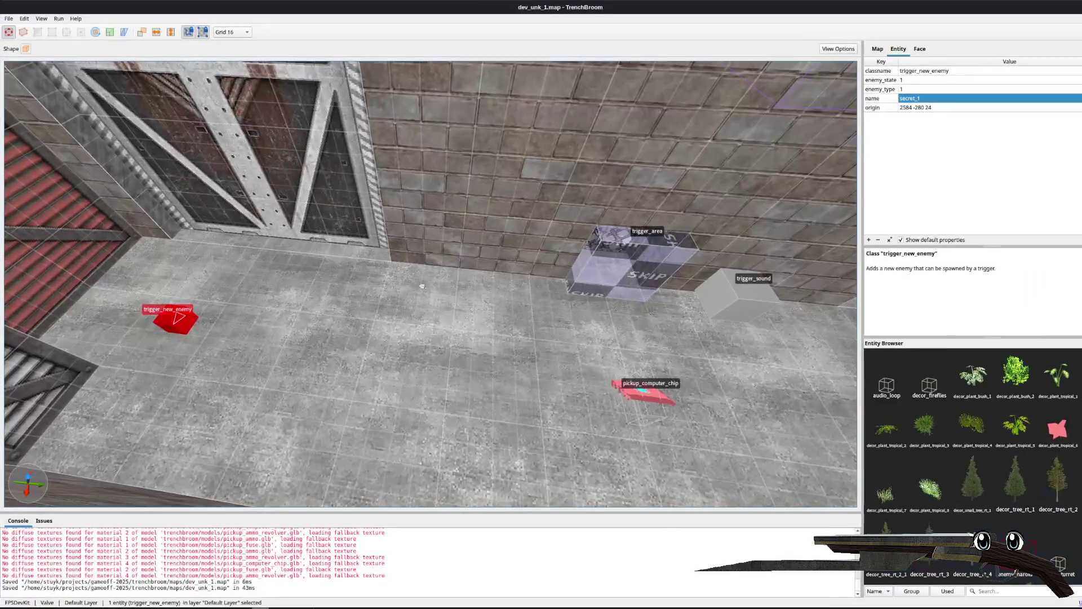
click(917, 89)
text(2)
key(Return)
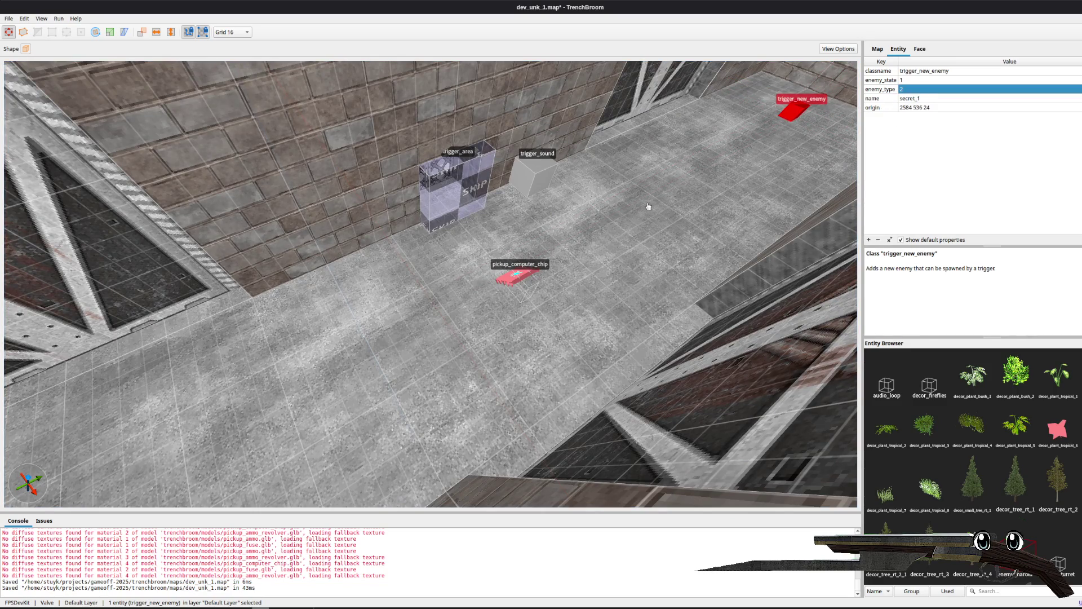
key(ctrl+s)
key(s)
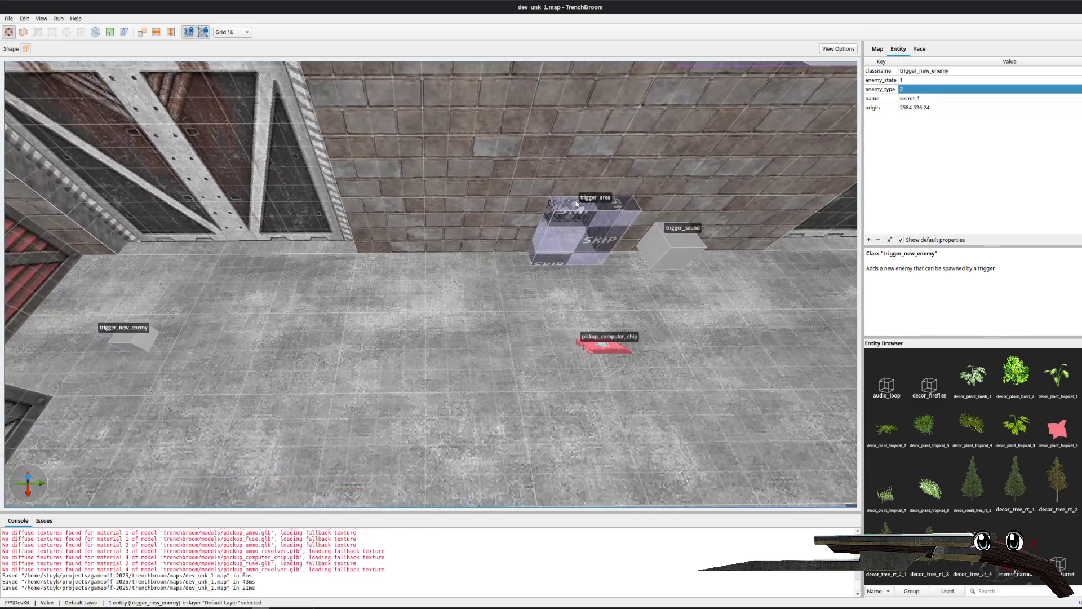
key(alt+Tab)
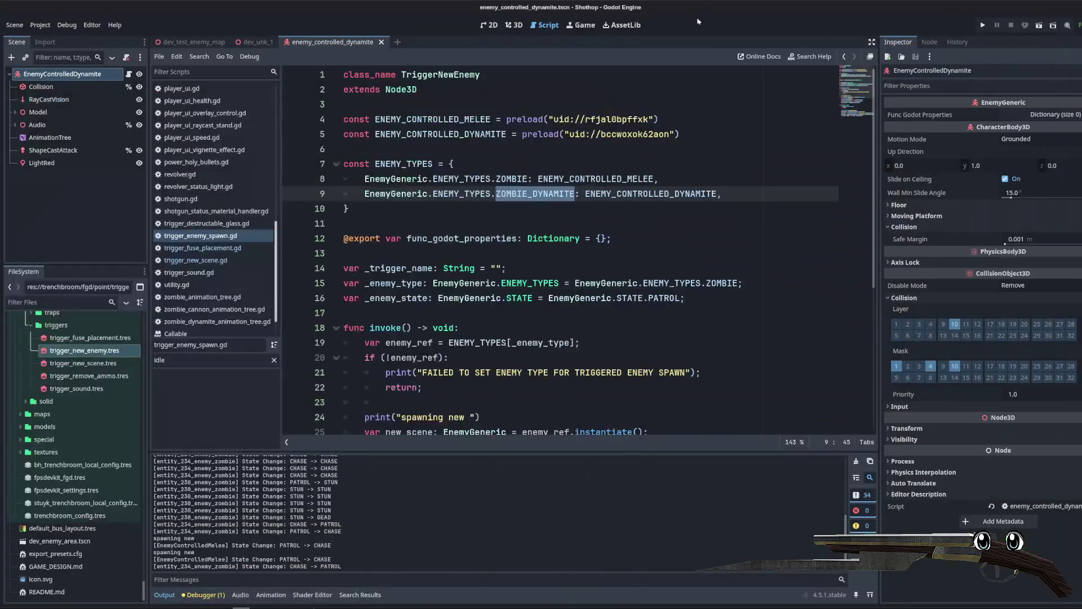
Step: Delete the "spawning new" debug print from trigger_enemy_spawn.gd
click(576, 248)
scroll(576, 248, down, 5)
click(737, 335)
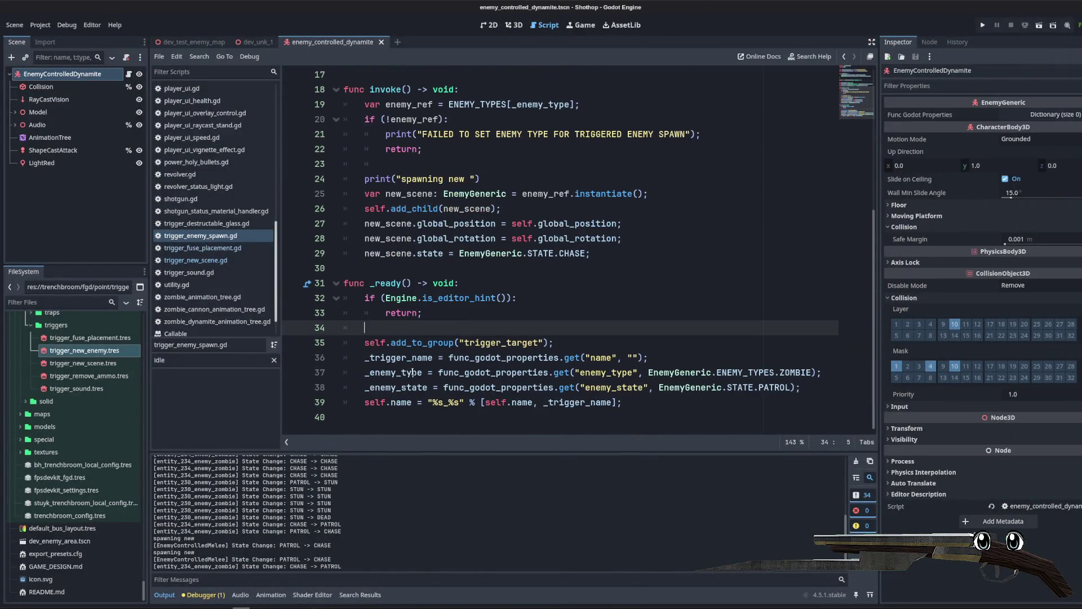
double_click(393, 372)
click(701, 327)
scroll(676, 324, up, 5)
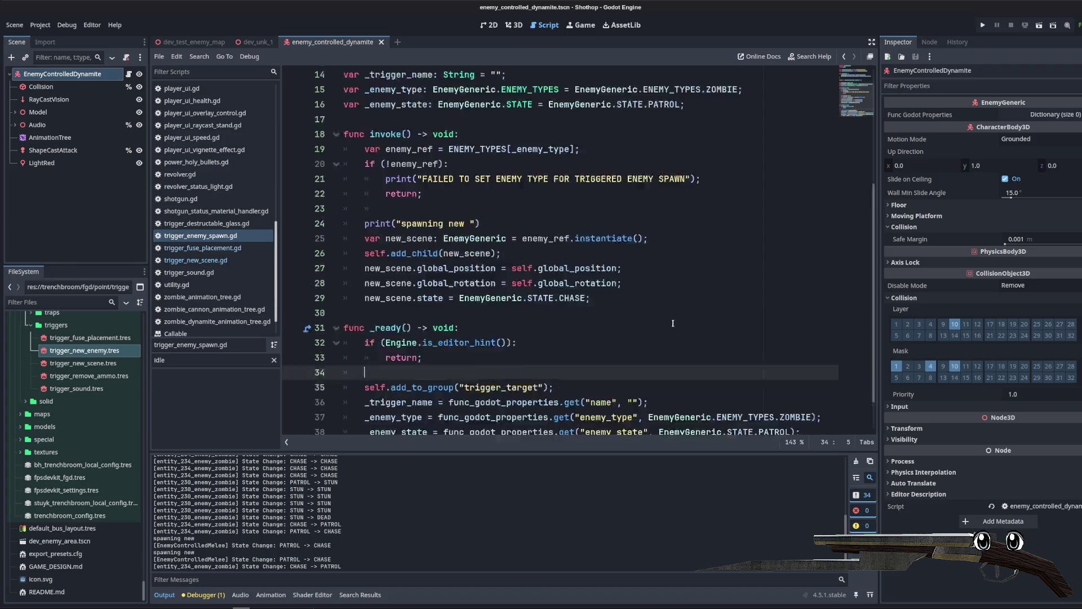
scroll(652, 321, down, 5)
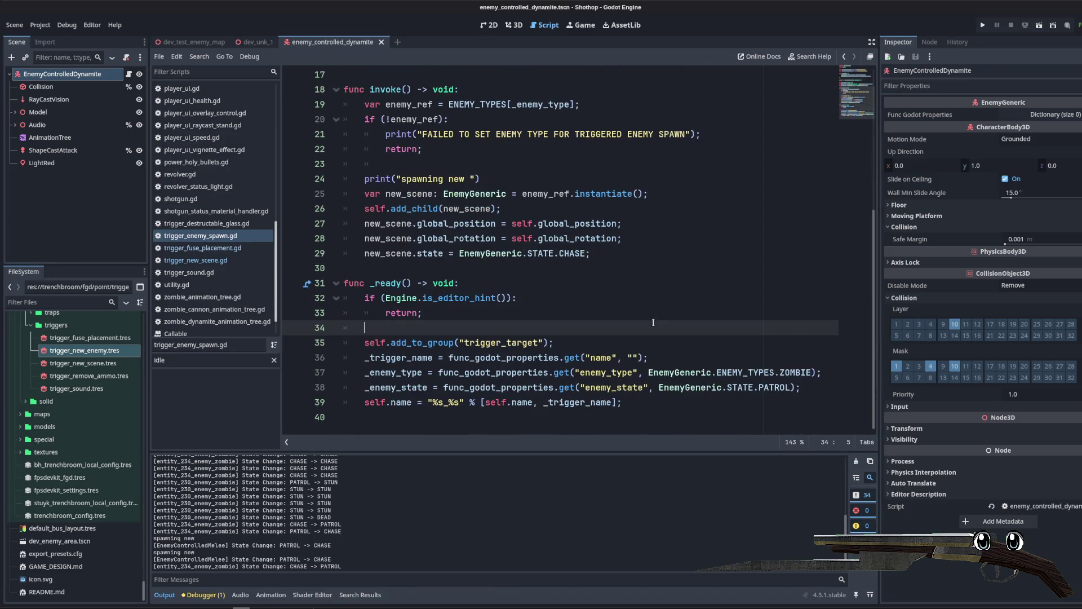
scroll(548, 295, up, 3)
drag(480, 313, 293, 314)
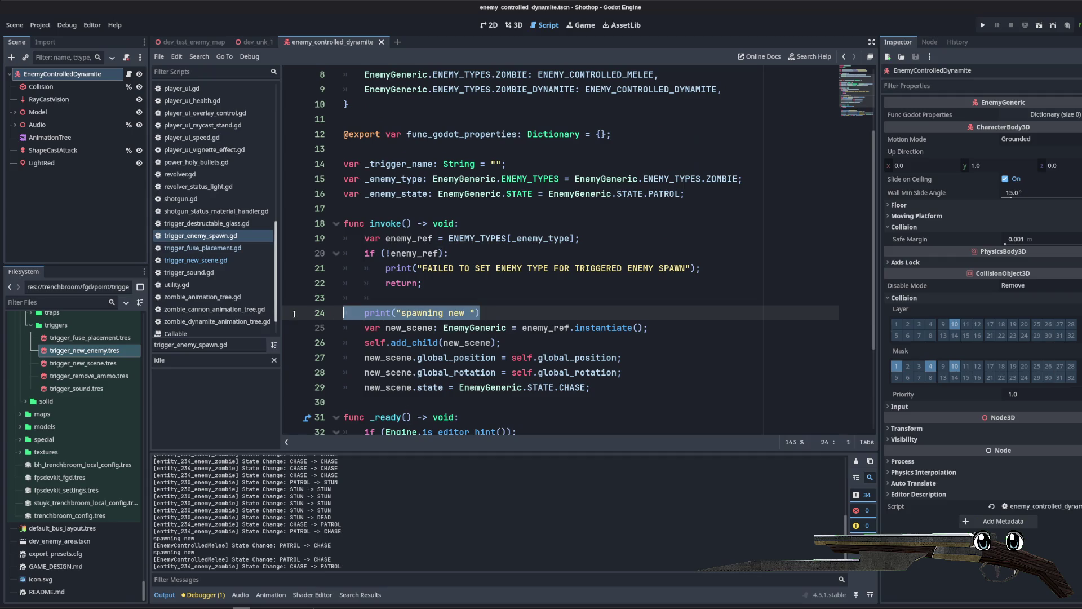
key(BackSpace)
Step: Insert two blank lines after invoke()'s early return, before the new_scene creation
click(653, 230)
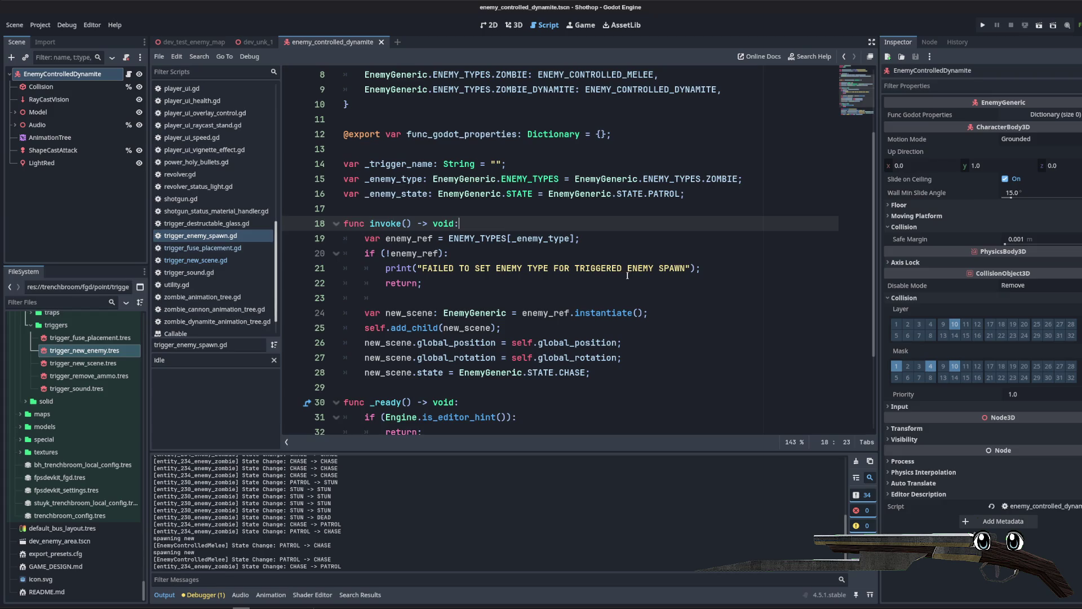
scroll(628, 275, up, 3)
scroll(612, 277, down, 5)
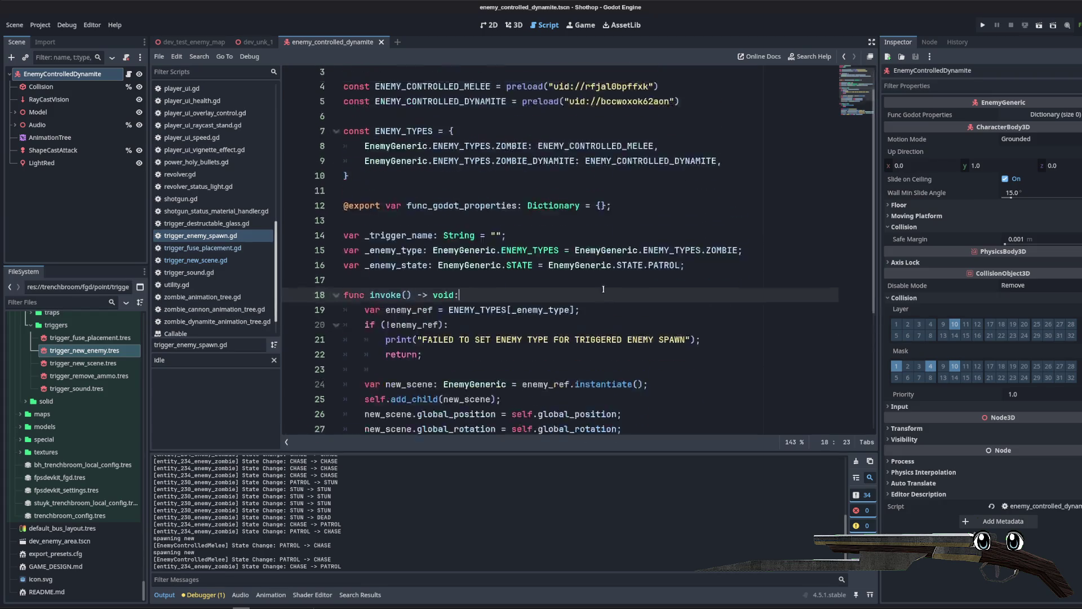
click(653, 240)
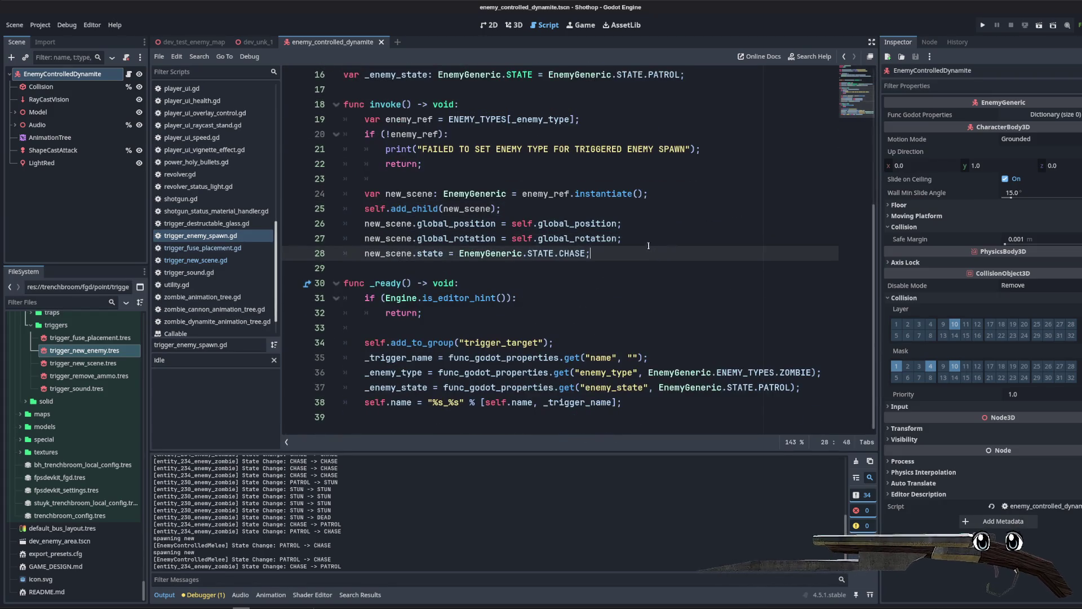
mouse_move(480, 169)
mouse_down()
mouse_move(496, 225)
mouse_move(480, 175)
mouse_up()
key(Return)
key(Return)
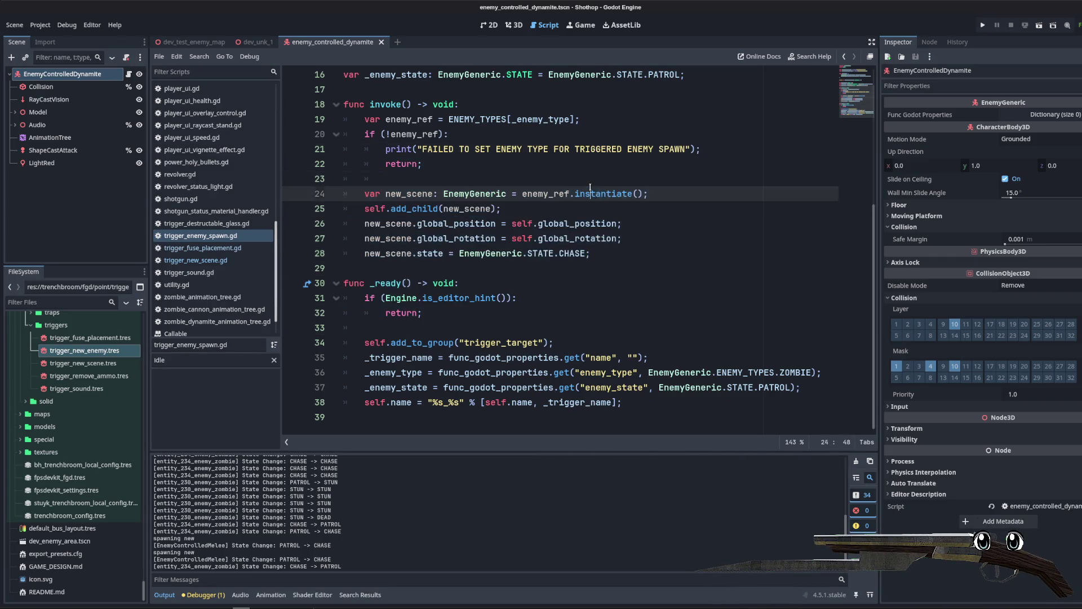
key(Return)
click(534, 193)
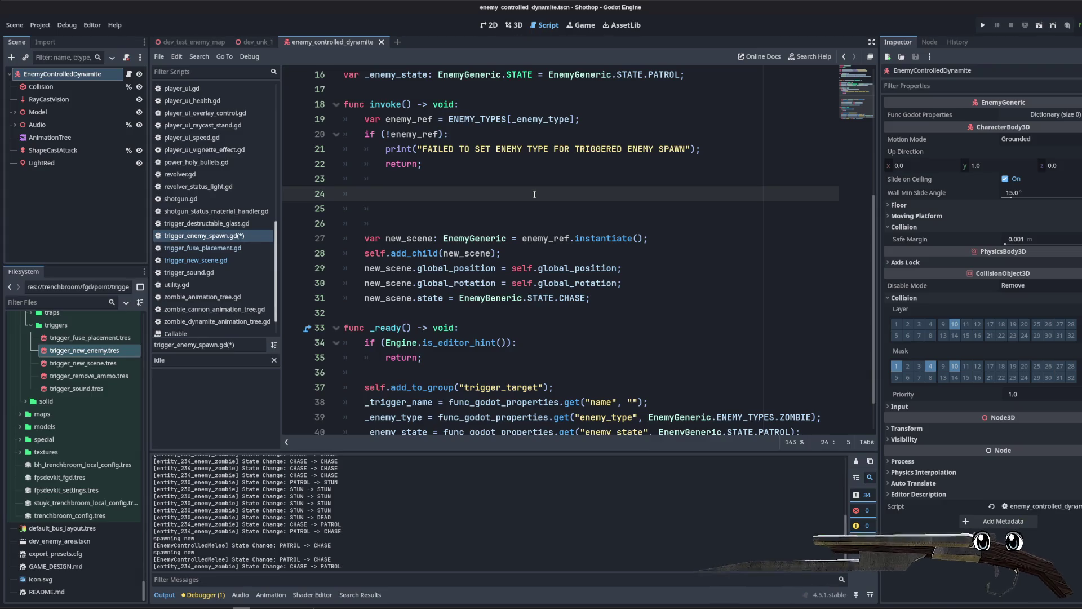
Step: Open utility.gd and select the body of find_closest_wall_collisions
scroll(207, 254, down, 2)
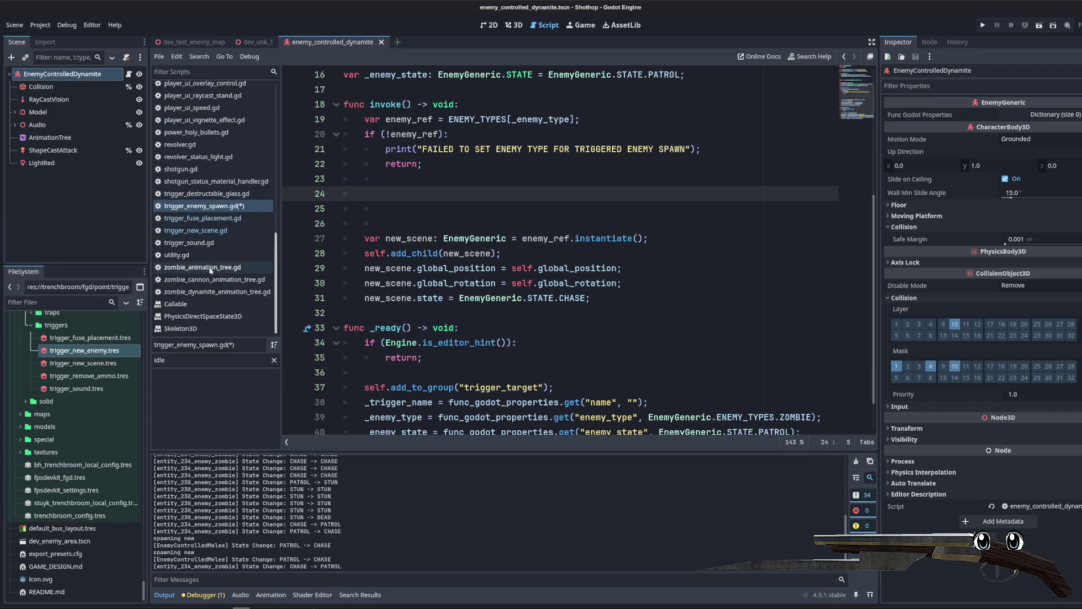
click(192, 254)
drag(469, 415, 469, 149)
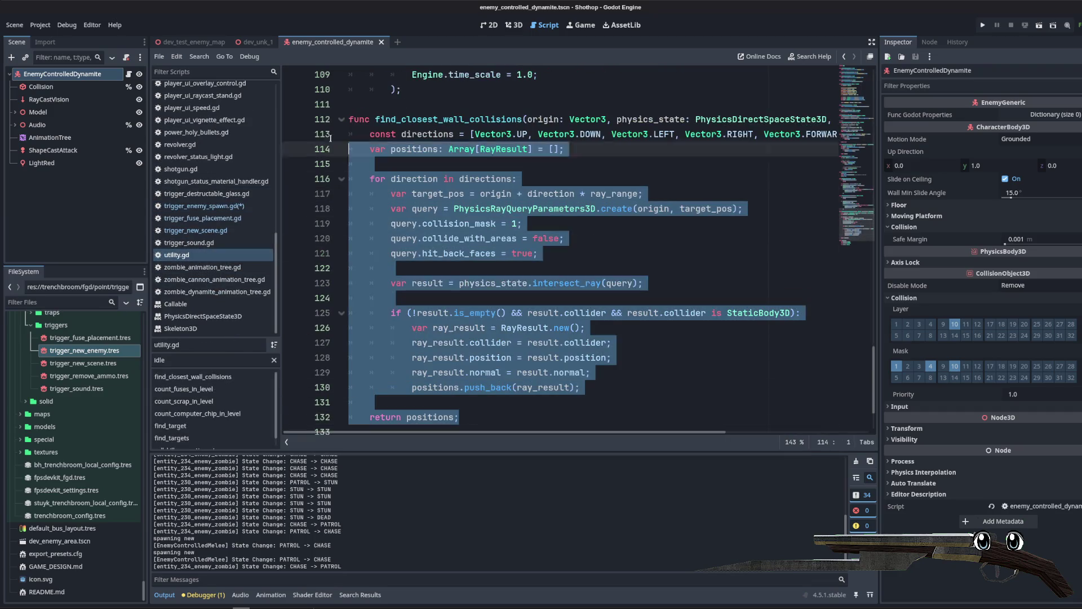
Step: Paste a copy of find_closest_wall_collisions below it and rename it find_ground_pos
scroll(474, 282, down, 2)
click(484, 331)
key(ctrl+v)
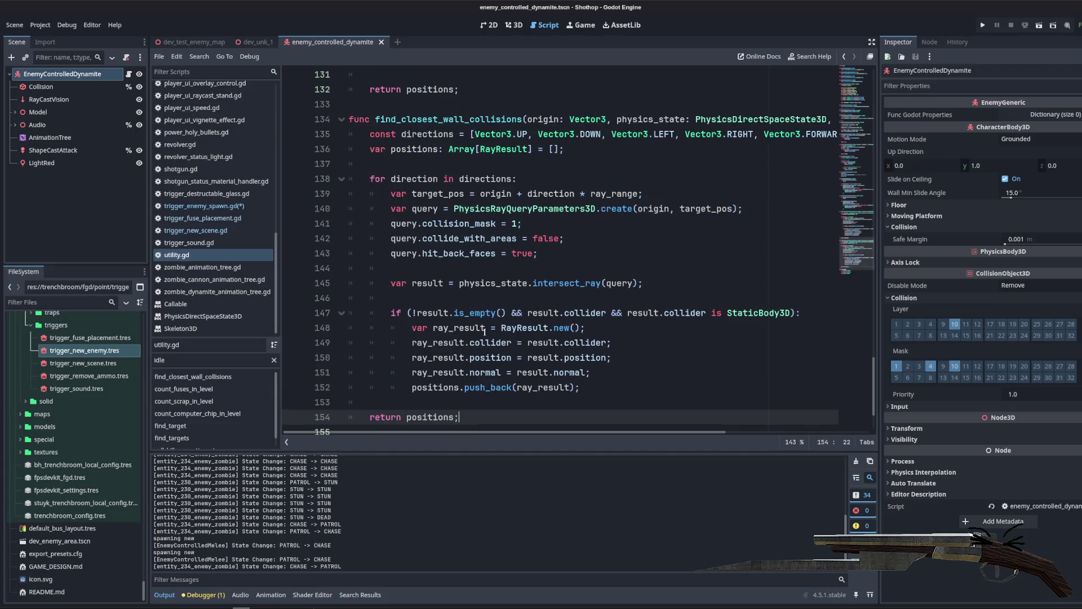
double_click(428, 119)
text(f)
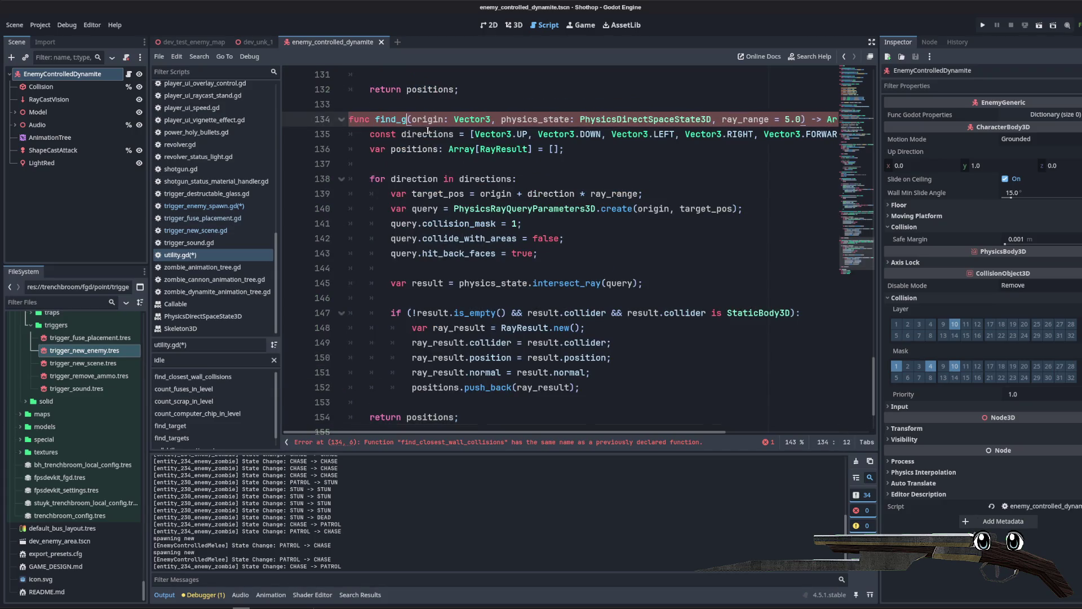
text(round)
click(459, 179)
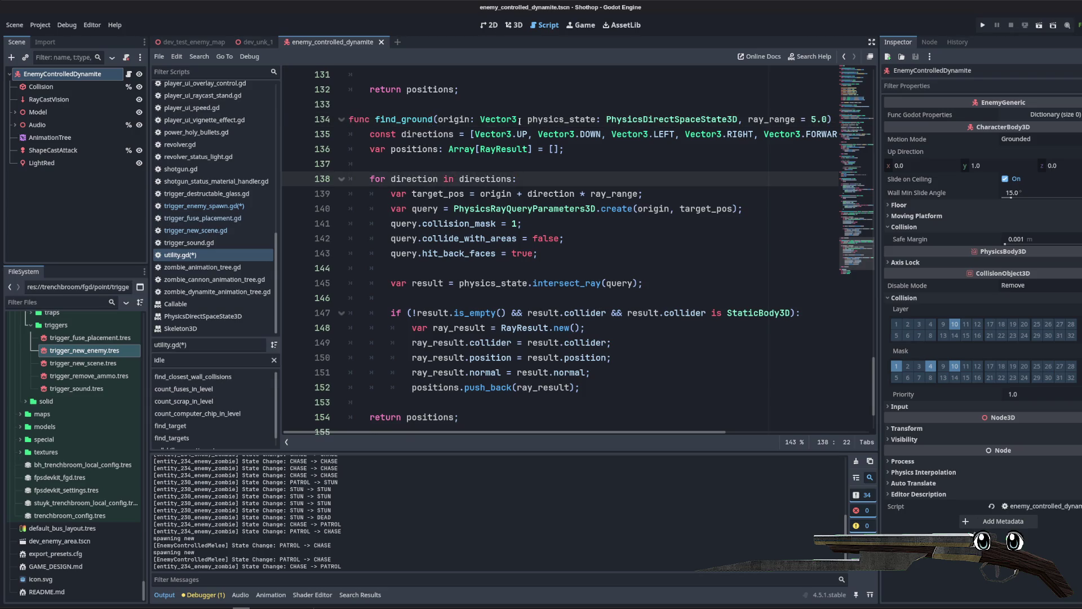
mouse_move(879, 270)
mouse_down()
mouse_move(1011, 287)
mouse_move(998, 289)
mouse_up()
click(432, 119)
text(_pos)
Step: Remove the direction for-loop, cast toward Vector3.DOWN, and unindent the former loop body
click(507, 178)
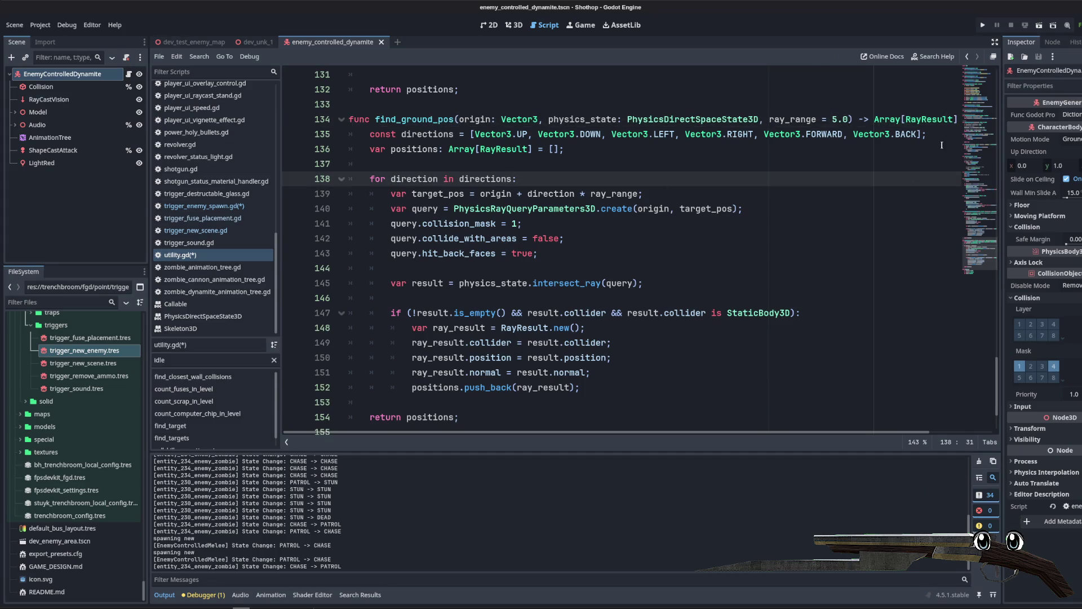
triple_click(524, 174)
key(BackSpace)
key(BackSpace)
click(602, 179)
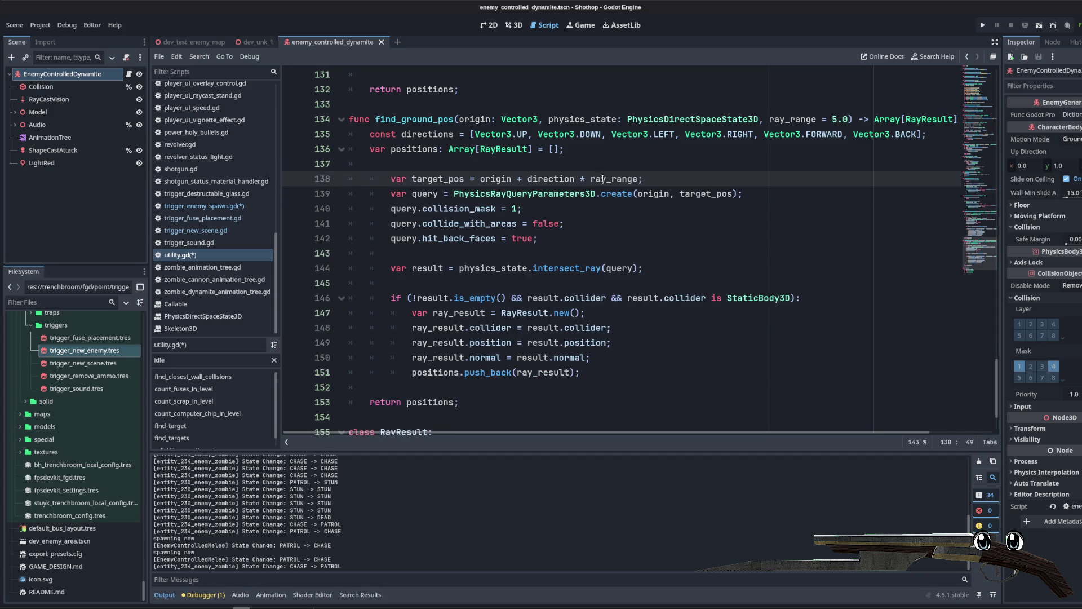
double_click(555, 179)
text(or3.DOWN)
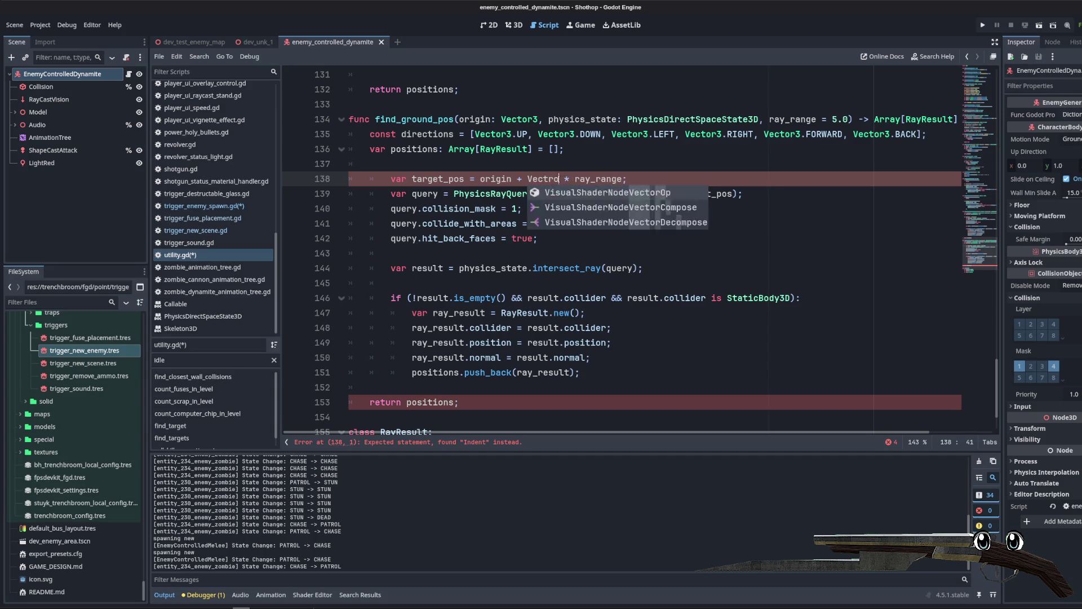
key(Escape)
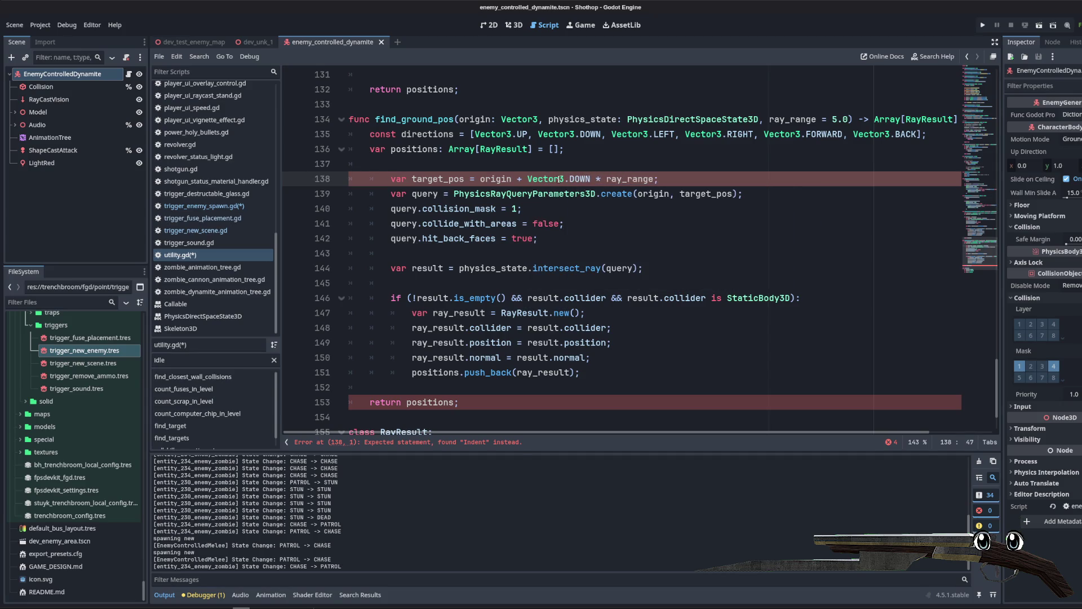
mouse_move(380, 174)
mouse_down()
mouse_move(558, 366)
mouse_move(580, 373)
mouse_up()
key(shift+Tab)
Step: Replace the positions and RayResult code with returning the hit position, falling back to Vector3.ZERO
drag(459, 402, 287, 383)
key(BackSpace)
key(BackSpace)
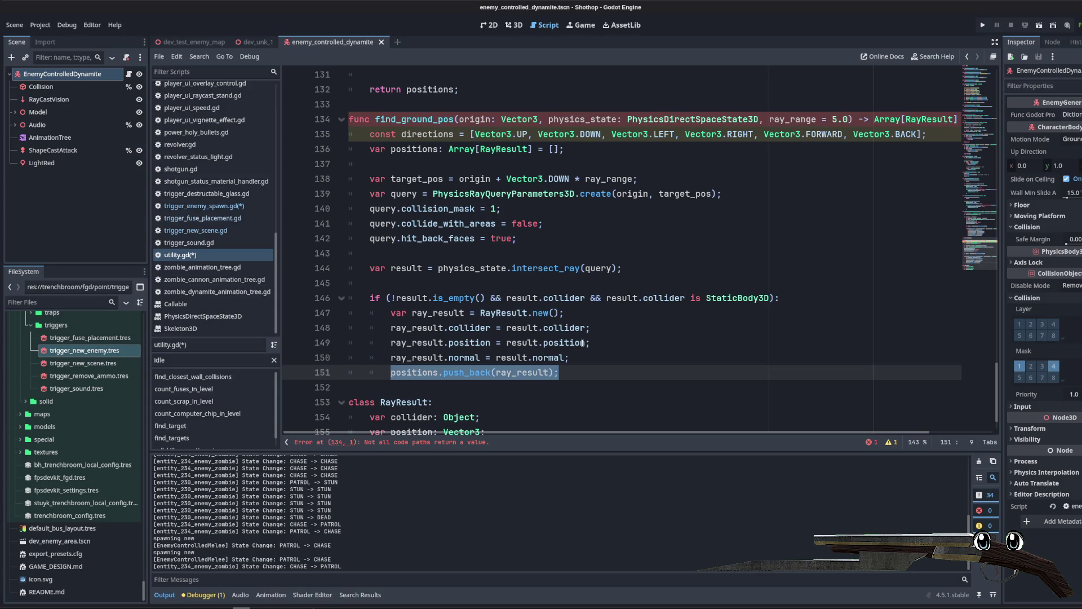
click(582, 343)
drag(559, 372, 401, 314)
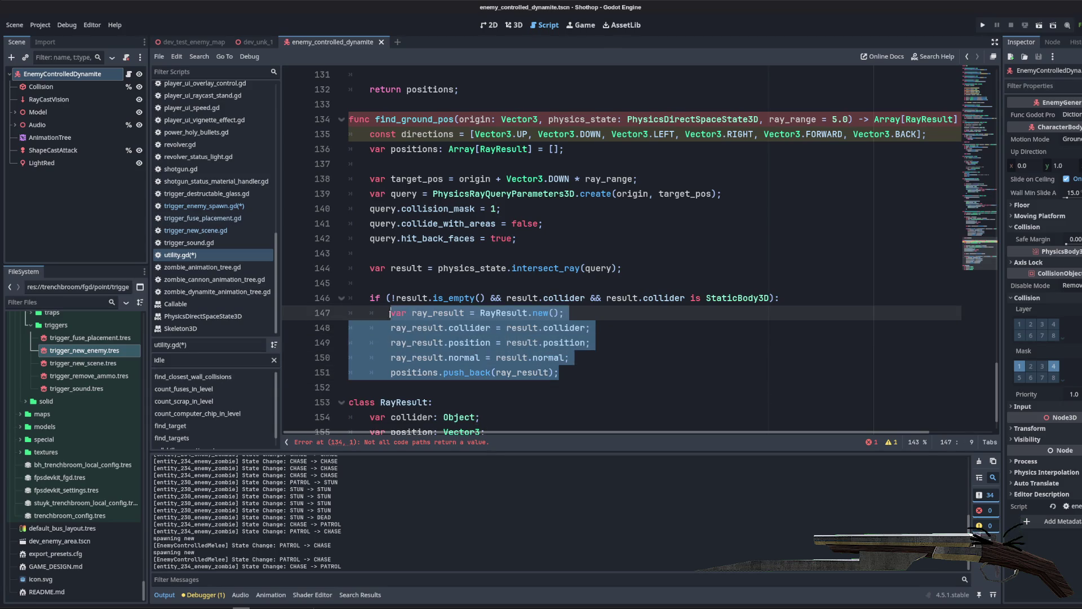
text(return result)
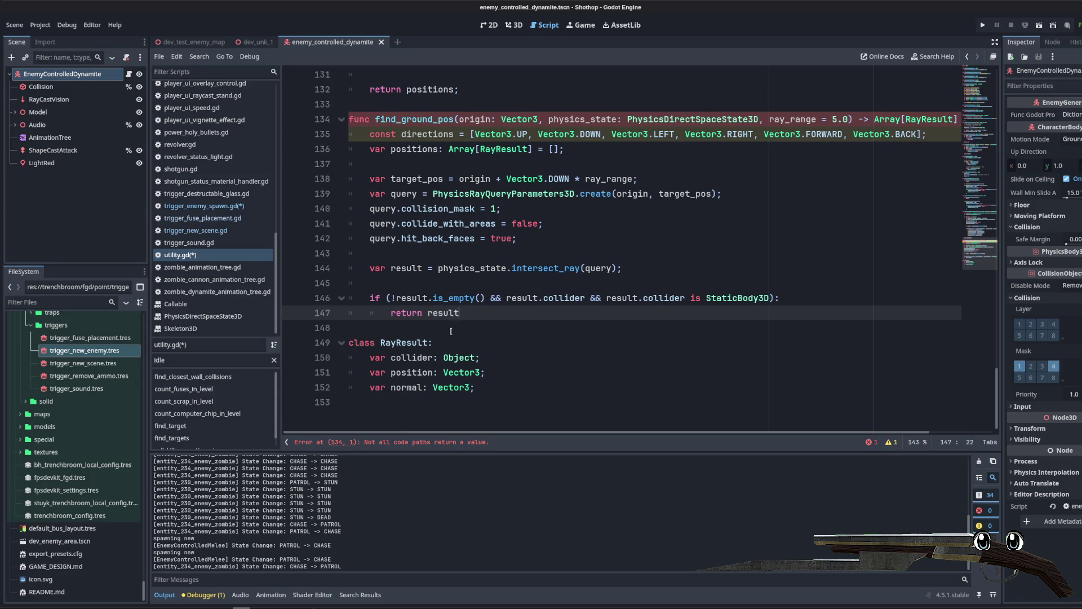
key(Return)
key(Return)
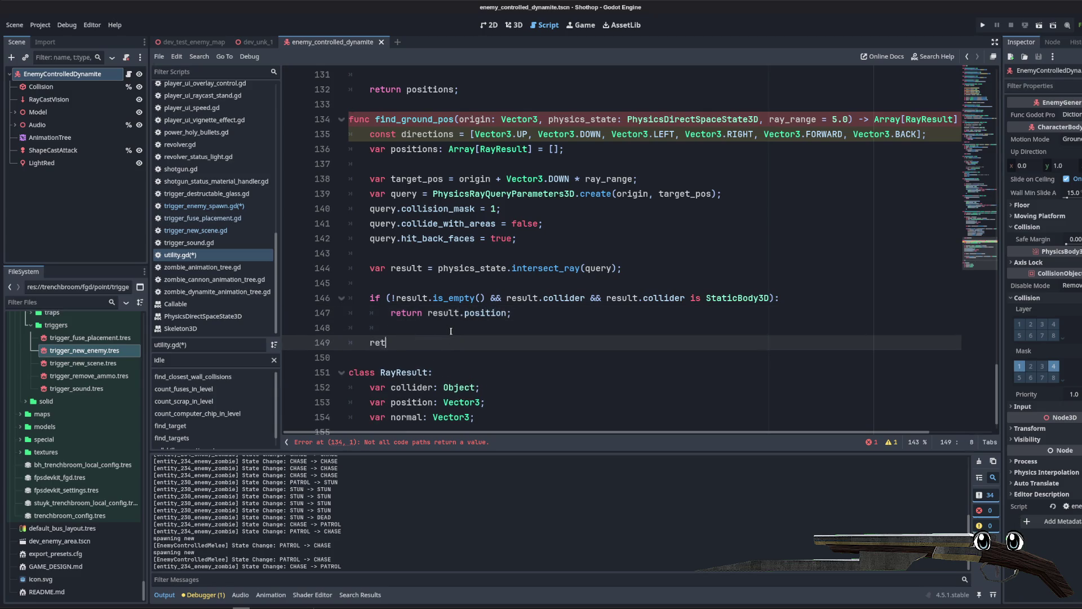
text(l)
text(Vect)
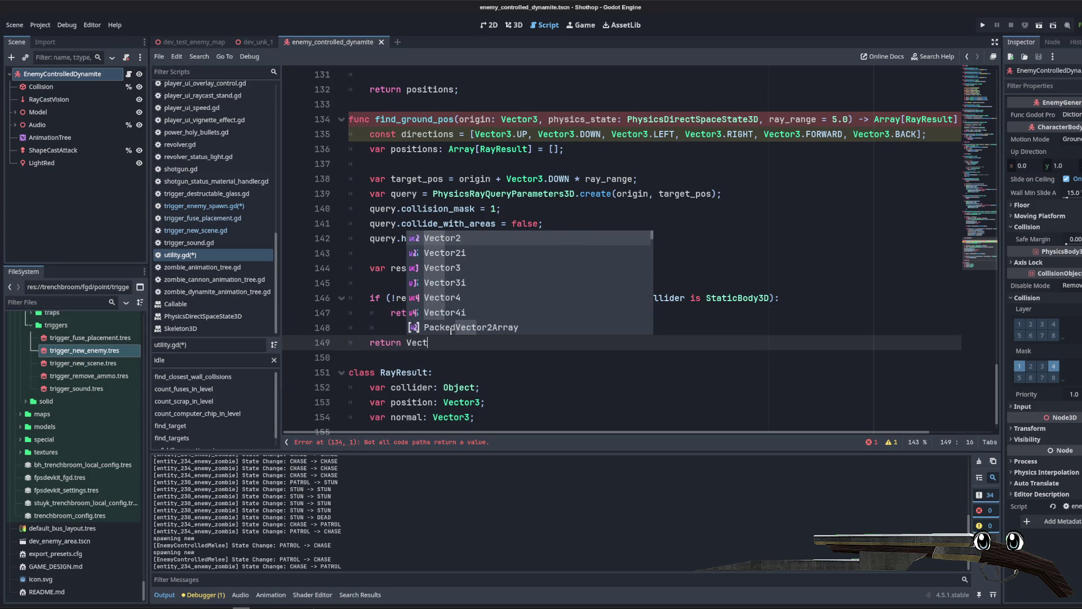
text(or3.ZERO;)
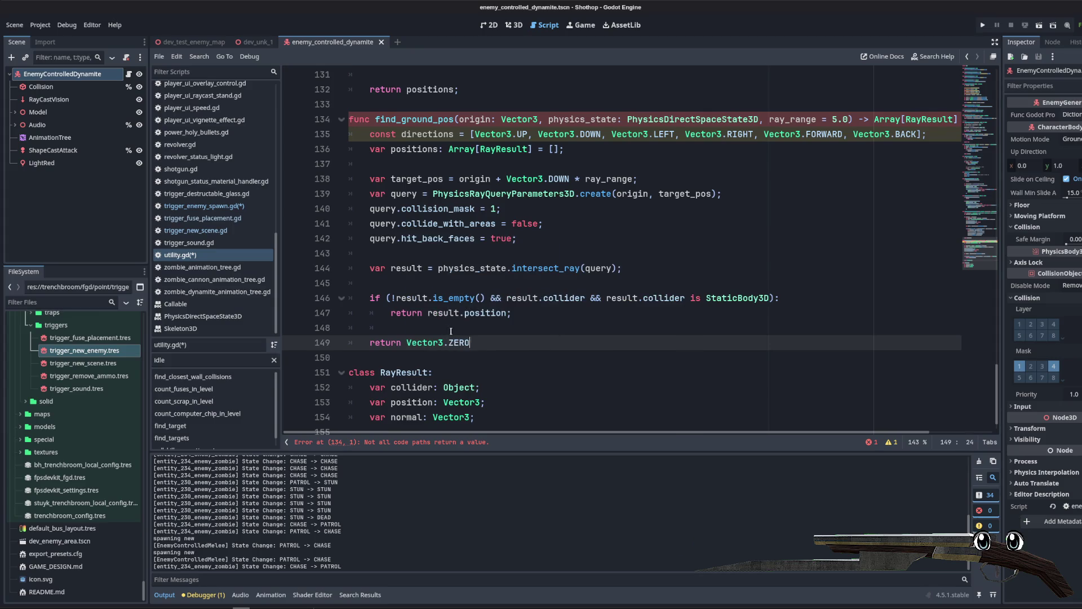
Step: Delete the unused positions array and directions constant, and change the return type to Vector3
click(662, 148)
key(ctrl+BackSpace)
key(ctrl+BackSpace)
key(ctrl+BackSpace)
key(BackSpace)
key(Delete)
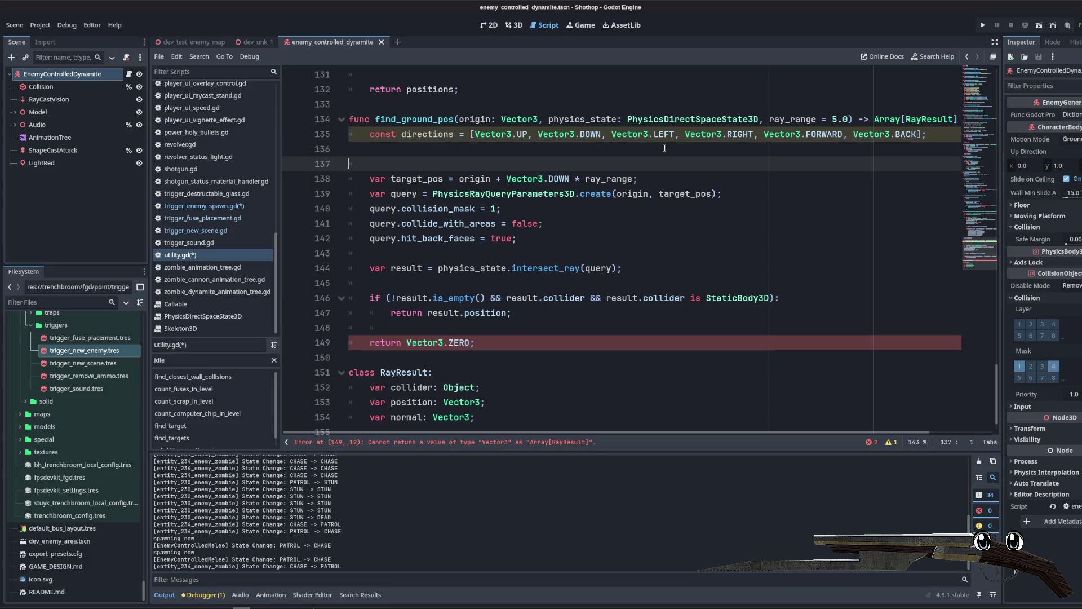
key(ctrl+BackSpace)
key(ctrl+BackSpace)
key(ctrl+BackSpace)
key(ctrl+BackSpace)
key(ctrl+BackSpace)
key(ctrl+BackSpace)
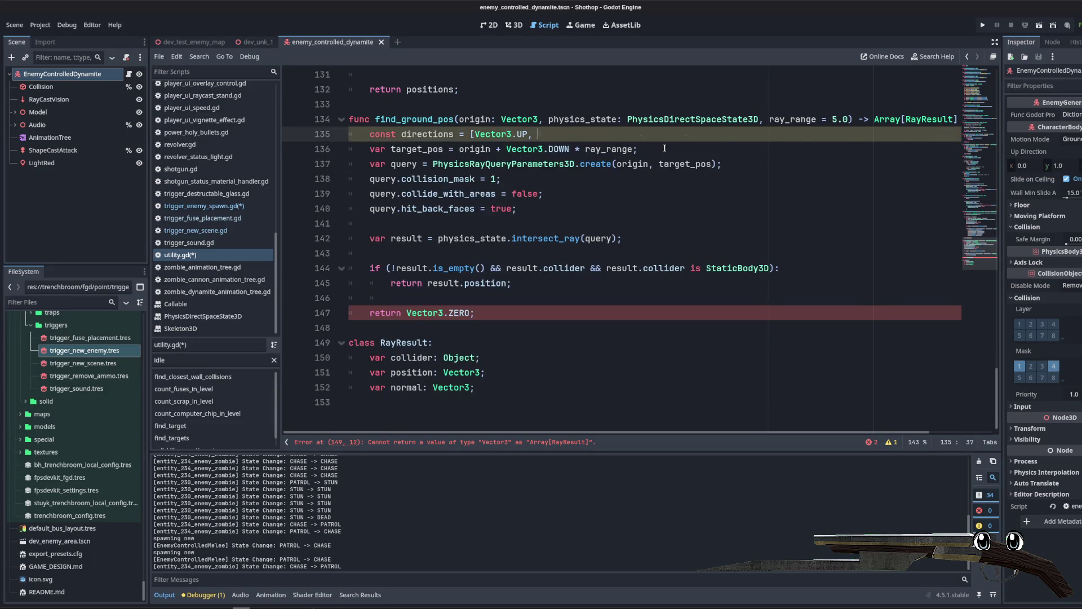
key(BackSpace)
drag(857, 136, 943, 136)
text(Vector3:)
click(655, 191)
scroll(554, 420, up, 1)
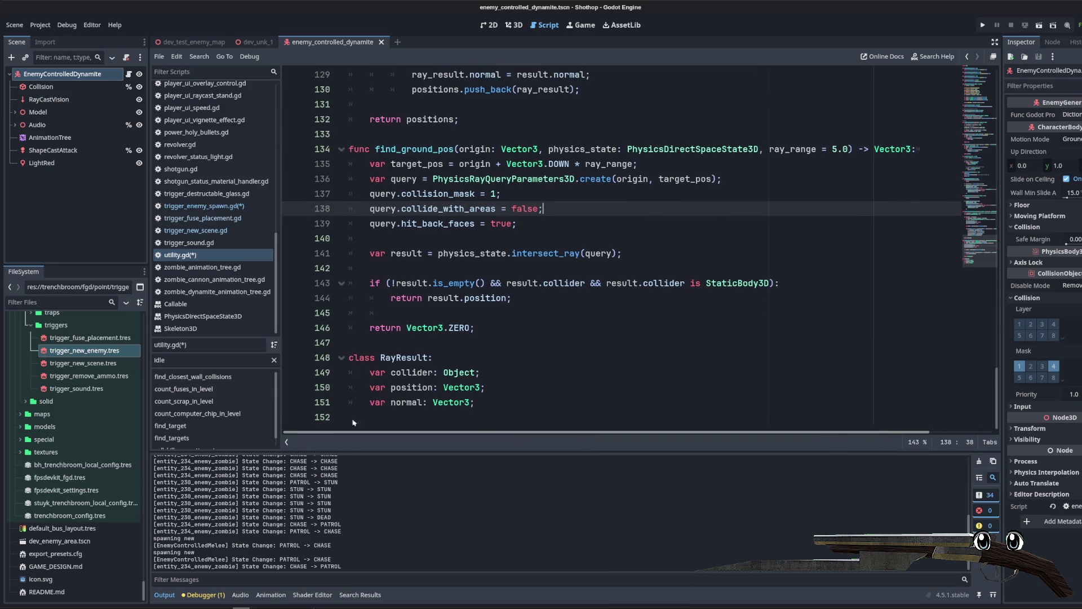
double_click(411, 149)
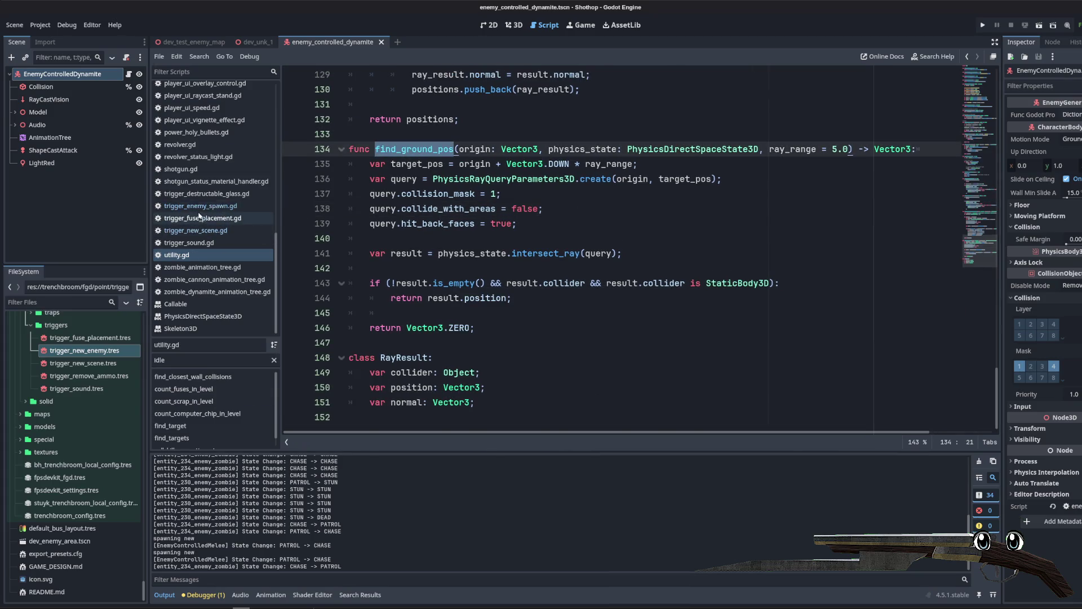
Step: In trigger_enemy_spawn.gd, add 'var ground_pos = Utility.find_ground_pos(self.global_position);'
click(214, 206)
text(va)
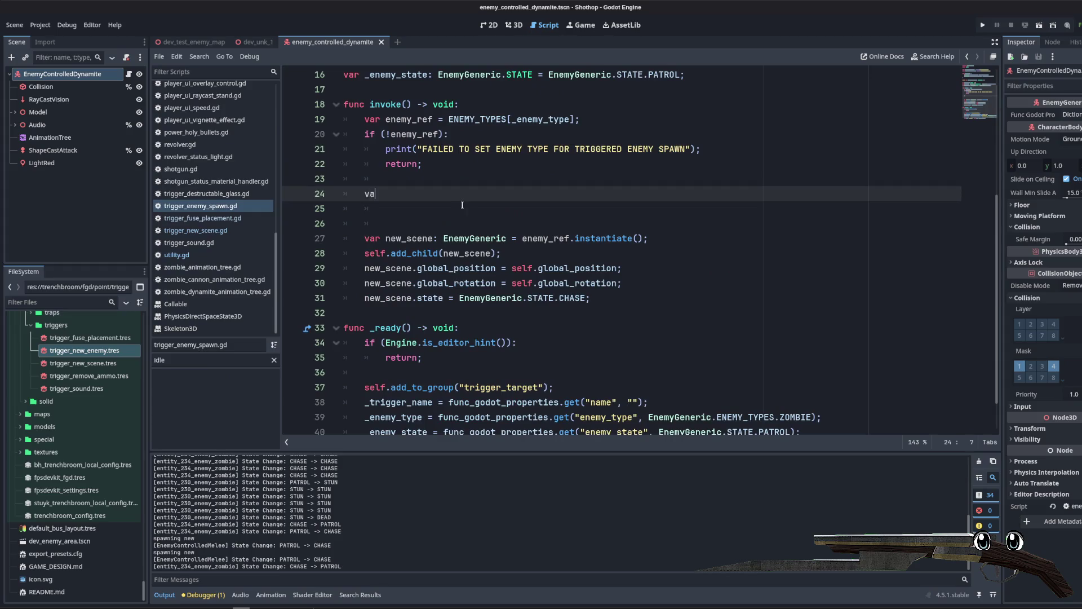
text(r ground_pos = Utility.find_g)
key(Return)
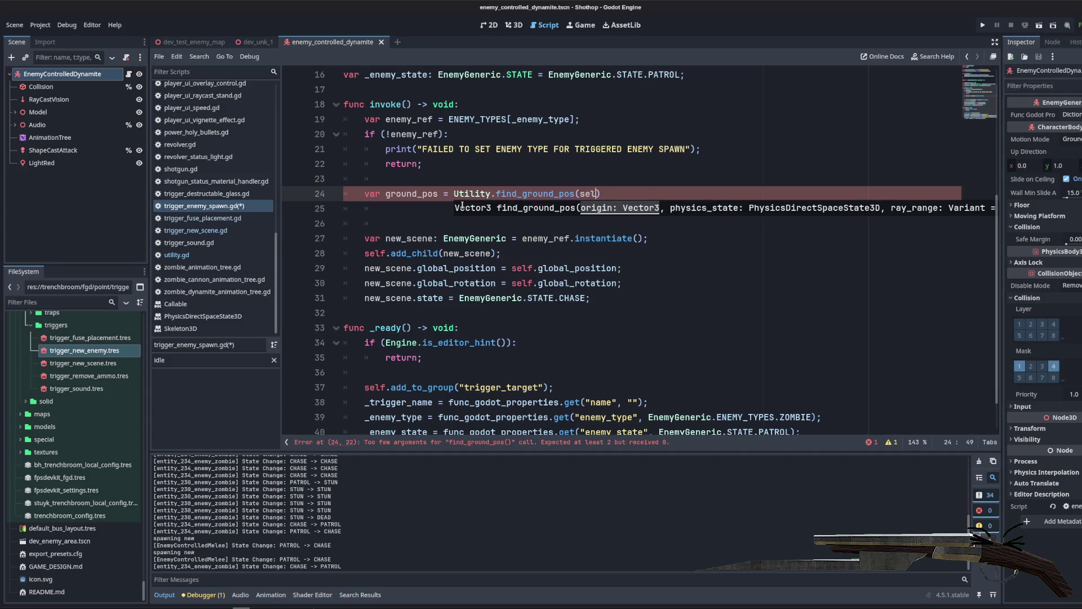
text(self.global)
text(_pos)
key(Return)
key(End)
text(;)
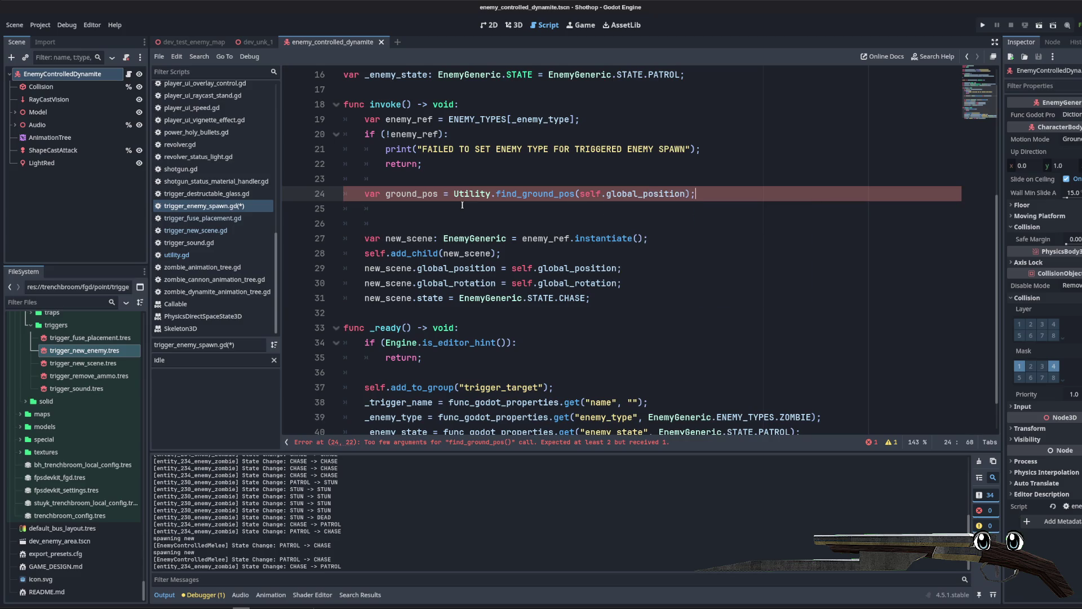
Step: Replace the spawn position value with ground_pos and delete the blank lines after the lookup
click(454, 209)
drag(511, 268, 617, 269)
text(ground_pos)
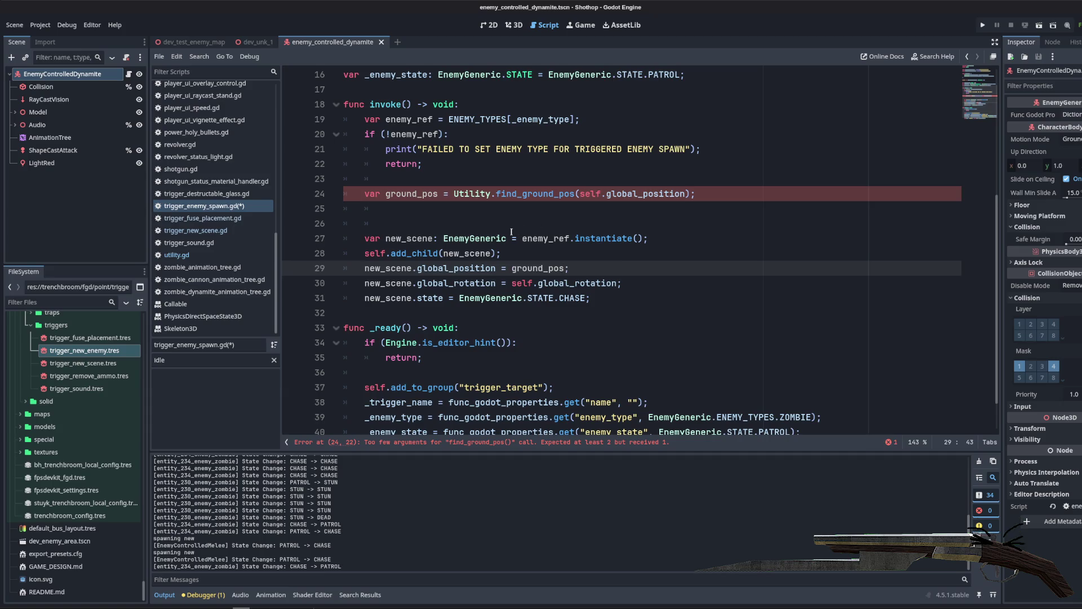
drag(761, 226, 762, 195)
key(BackSpace)
Step: Add a fallback: if ground_pos == Vector3.ZERO, set ground_pos from self.global_position and Vector3.DOWN / 2.0
click(714, 204)
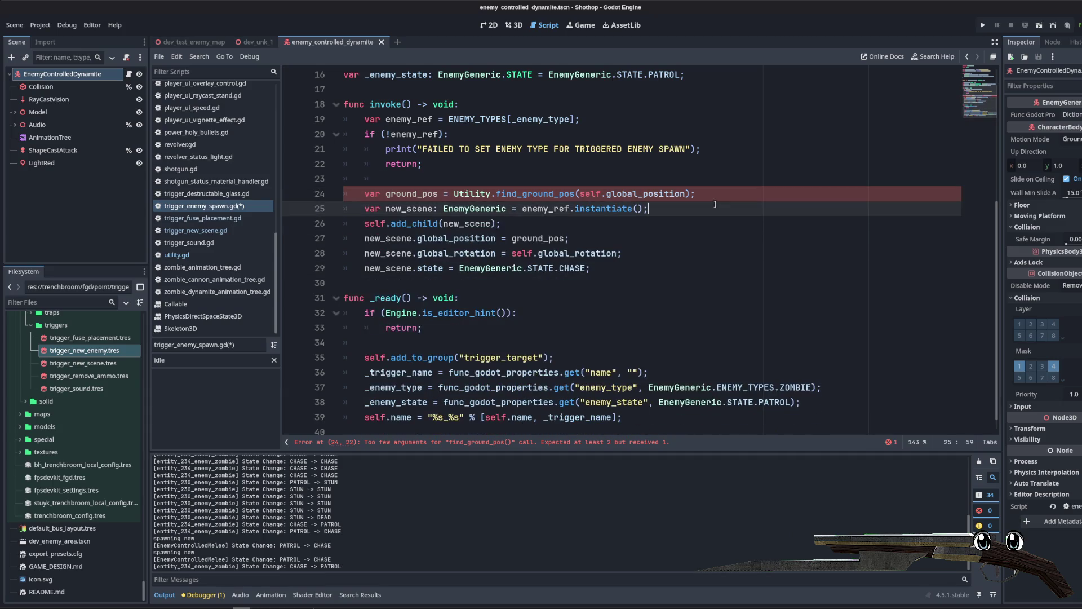
click(724, 195)
key(Return)
key(Return)
key(Up)
text(if (!)
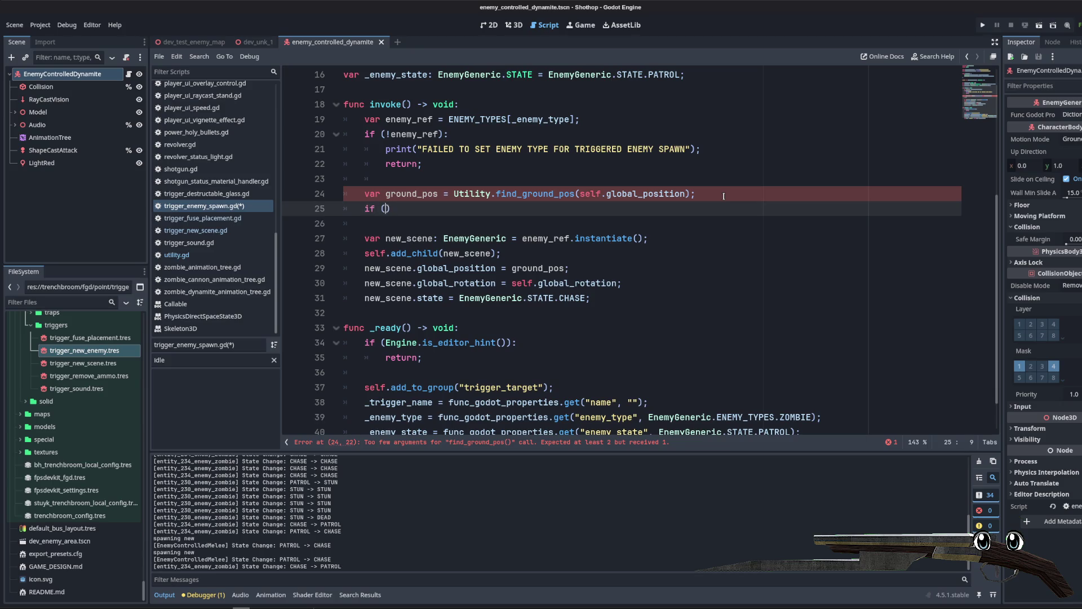
key(BackSpace)
text(ground_)
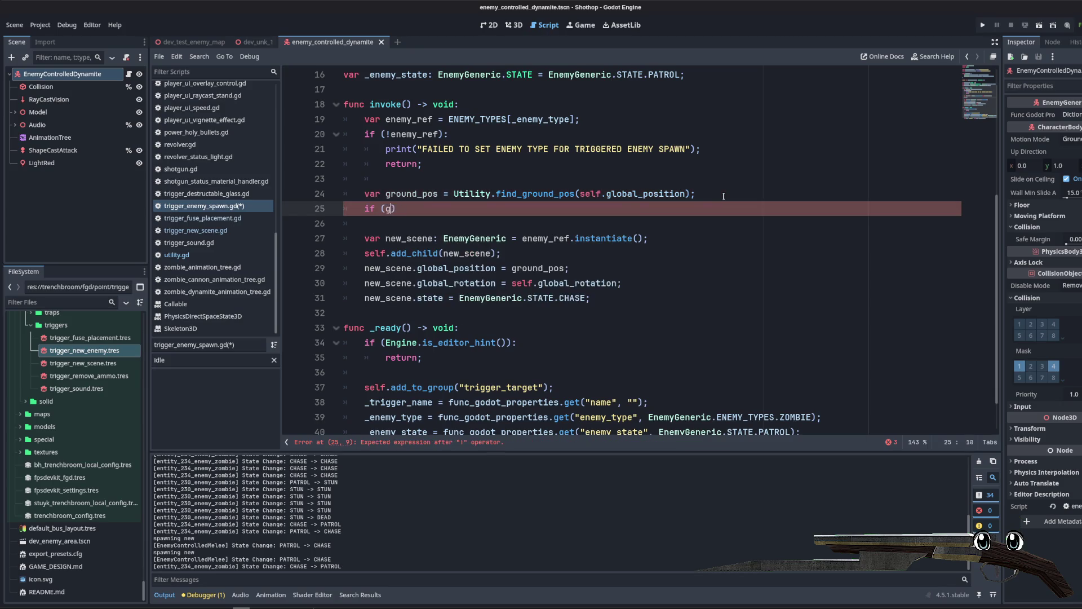
text(pos == V)
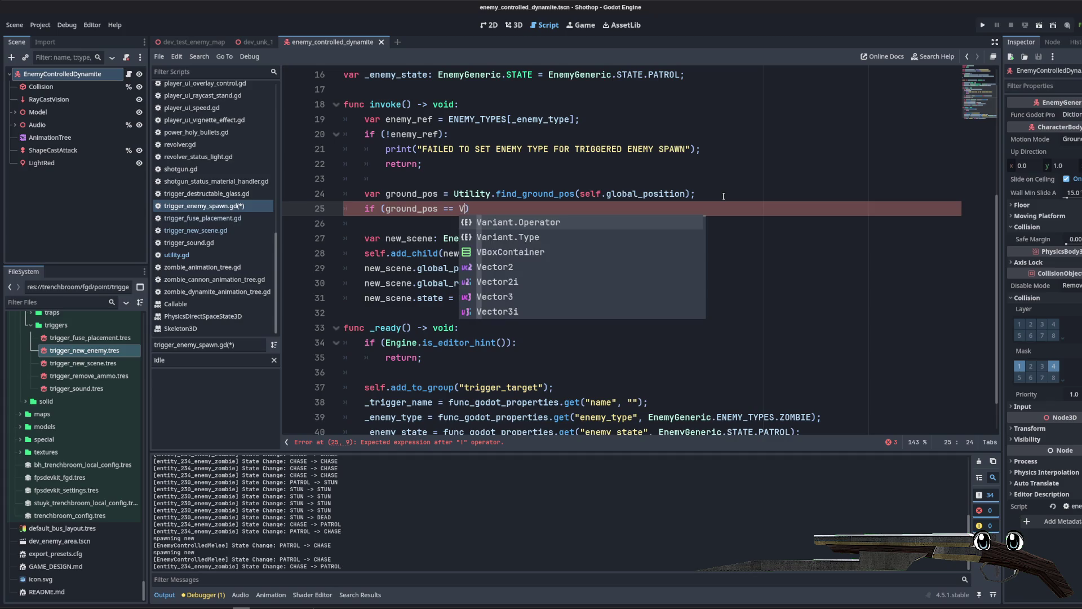
text(ector3.Z)
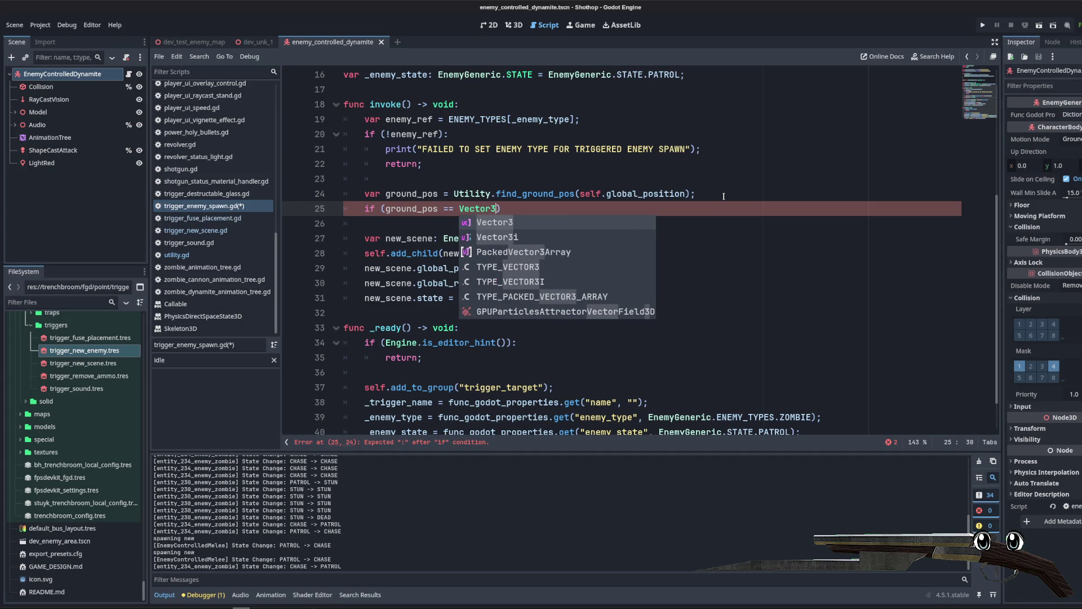
text(ER))
key(BackSpace)
text(O):)
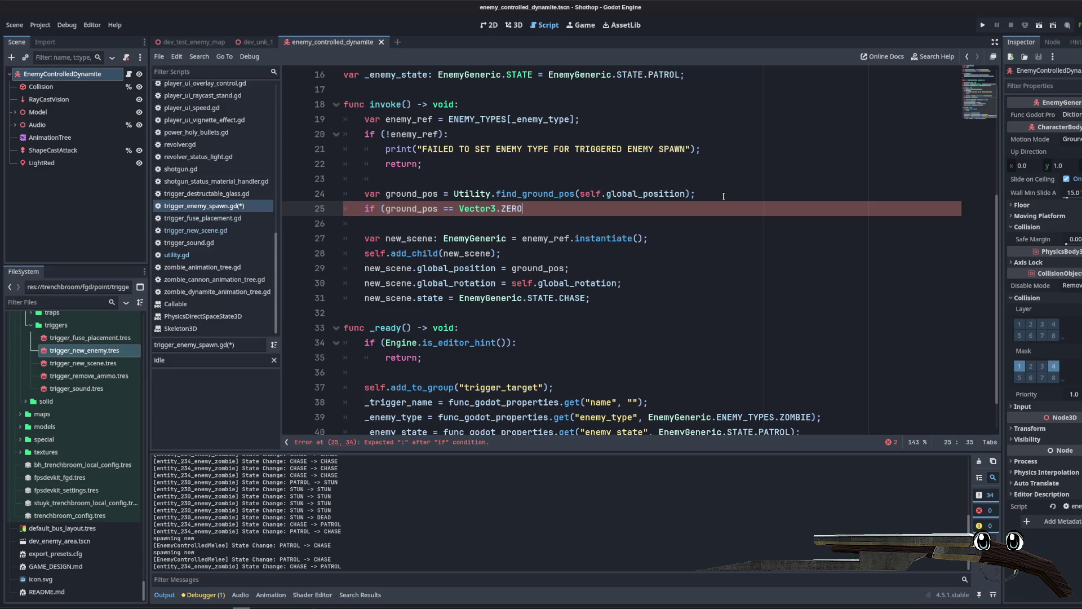
key(Return)
text(grou)
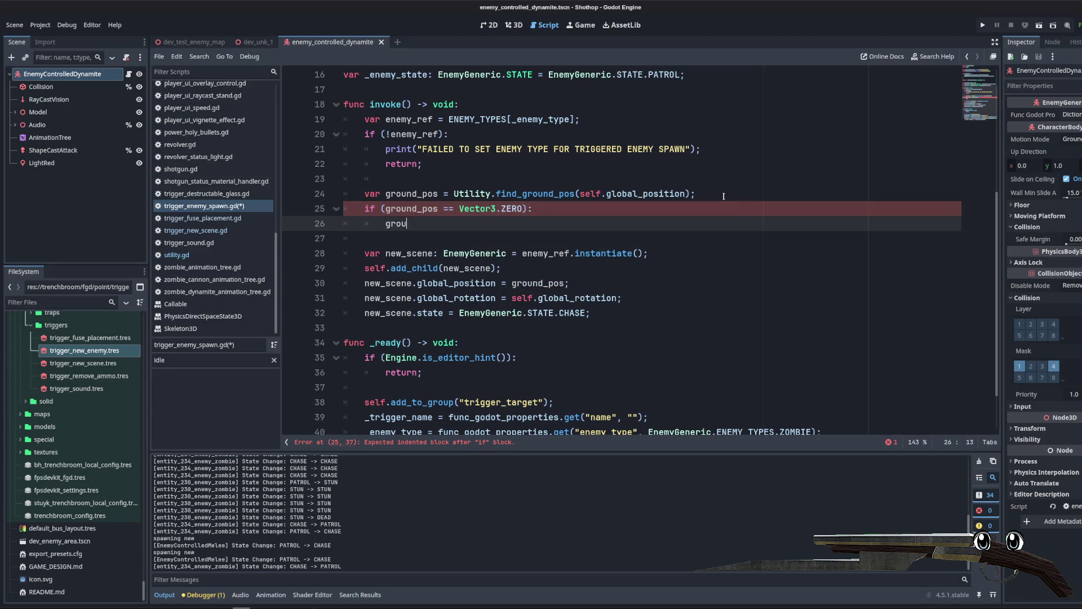
text(nd_pos = self.global_)
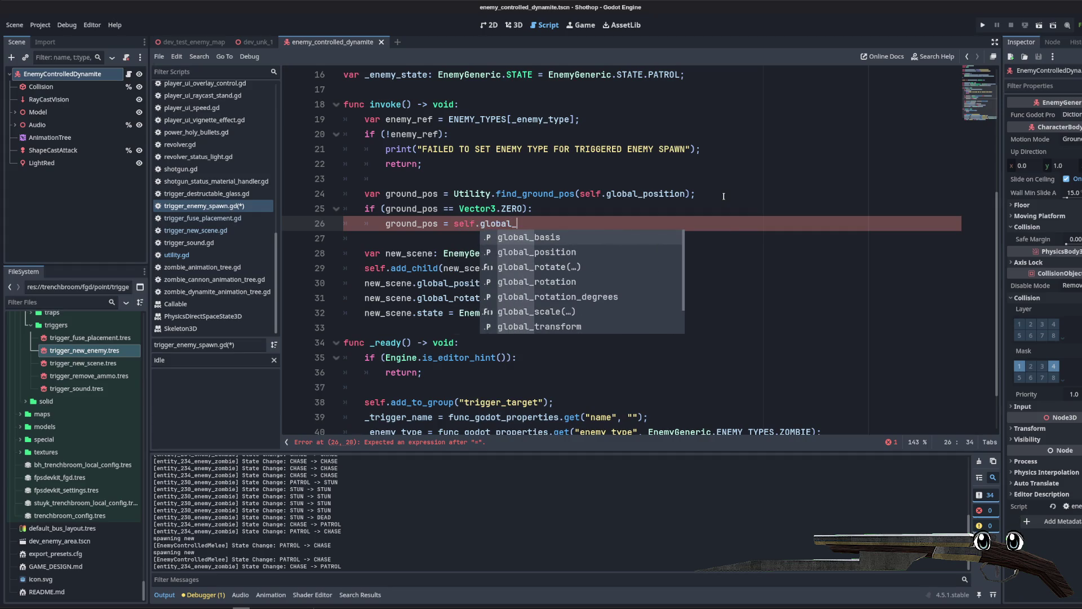
text(p)
key(Return)
text(Vector3)
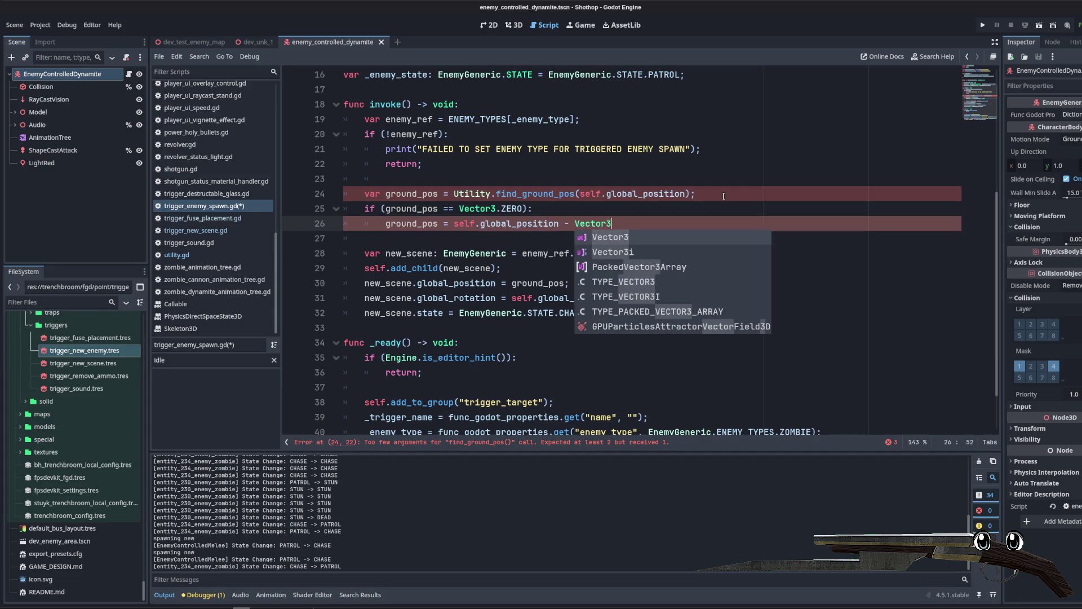
text(.DOWN)
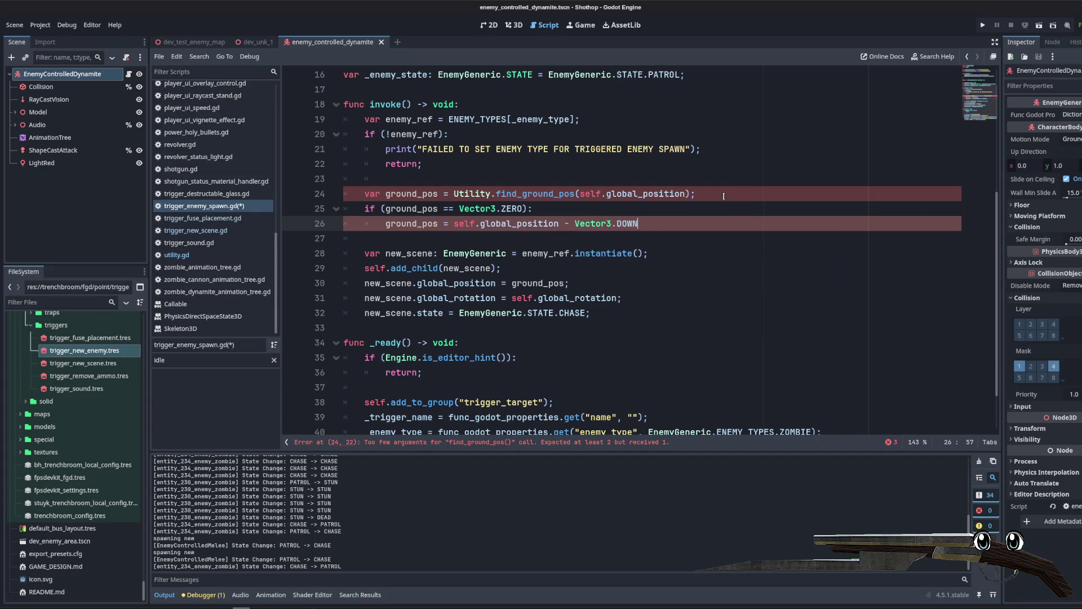
text( / 2.0)
Step: Wrap Vector3.DOWN / 2.0 in parentheses and pass get_world_3d().direct_space_state as find_ground_pos's second argument
click(577, 225)
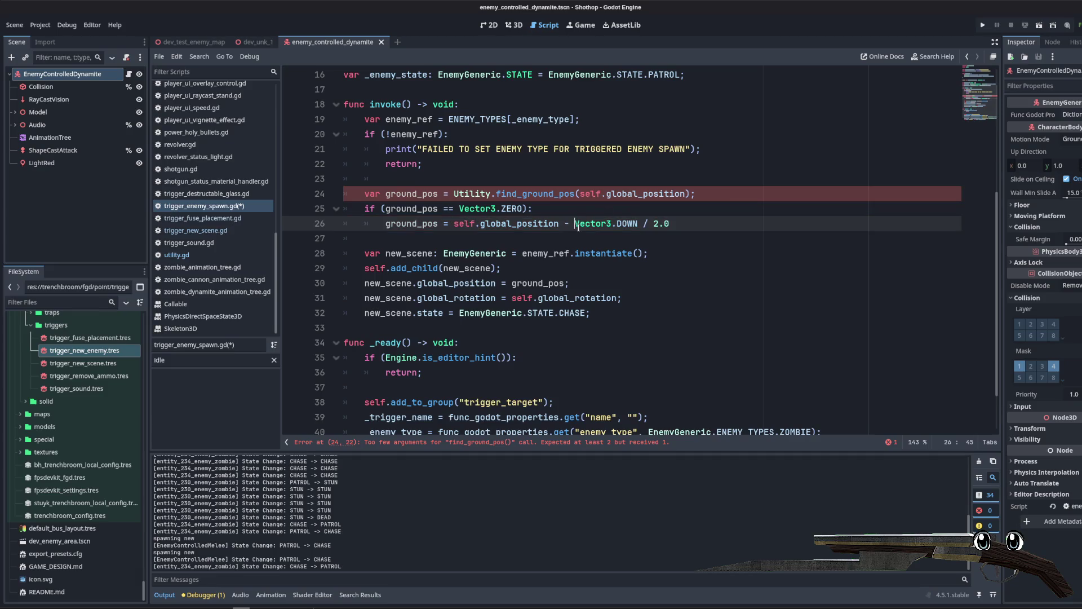
text(()
key(End)
text())
click(684, 183)
click(736, 215)
click(736, 220)
click(687, 195)
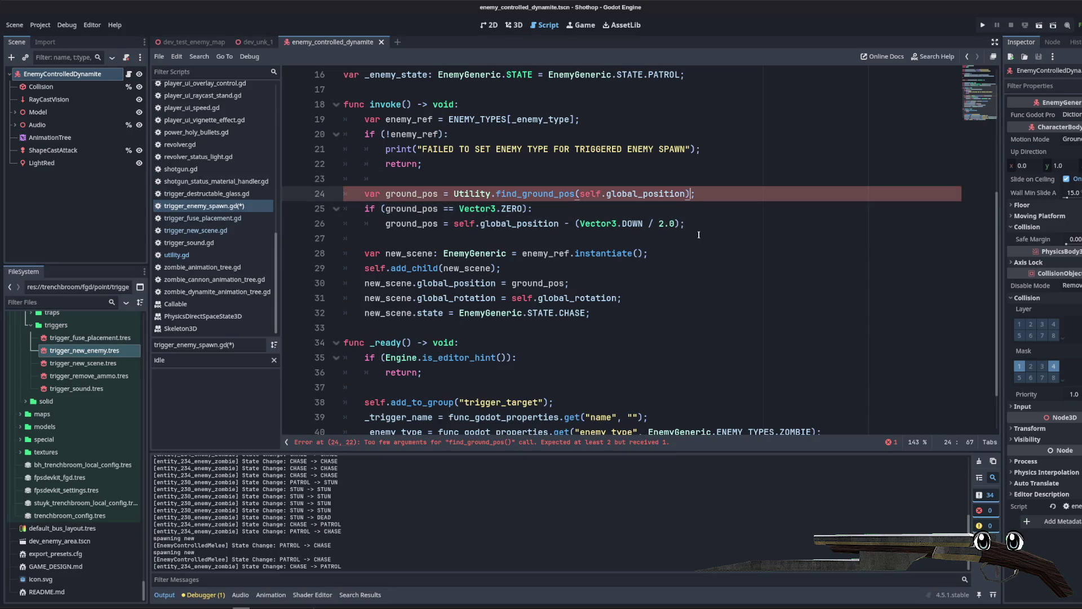
text(, get)
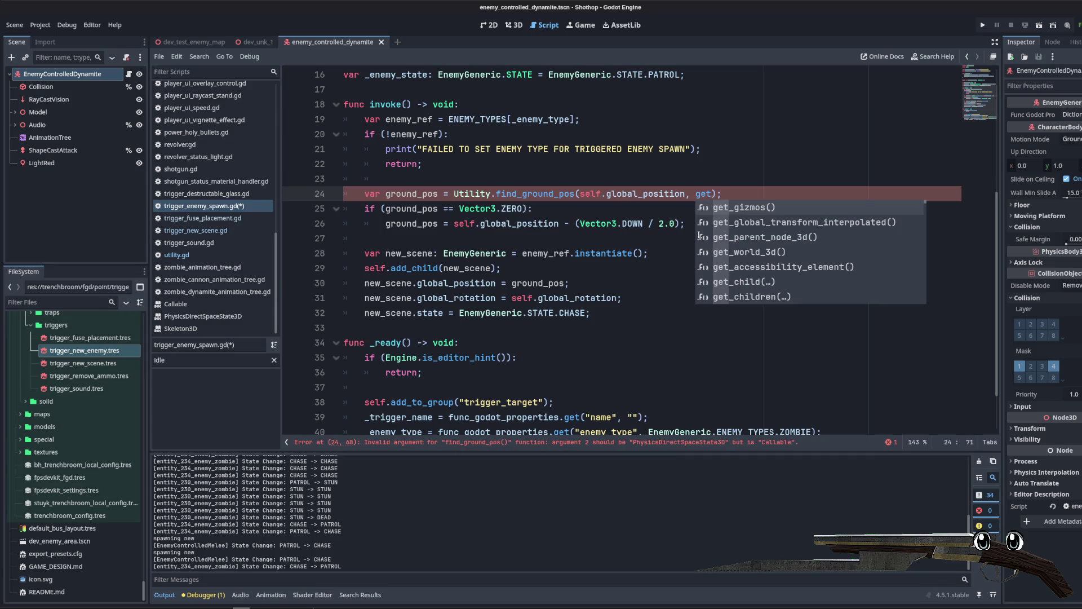
key(Down)
key(Down)
key(Down)
key(Return)
text(.space)
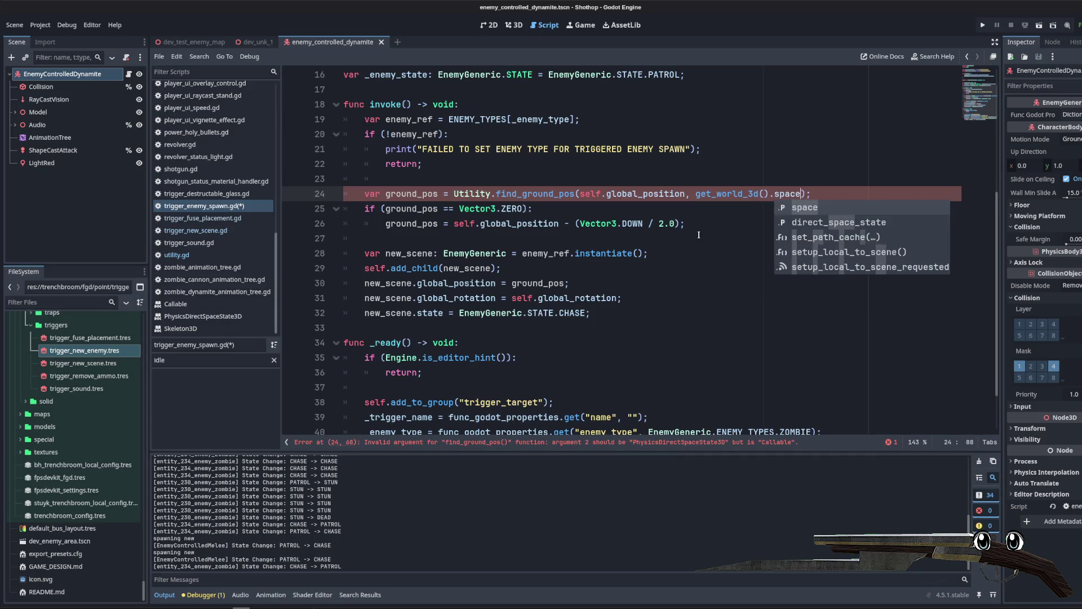
key(Return)
Step: Save trigger_enemy_spawn.gd and switch to the dev_unk_1 scene
key(ctrl+s)
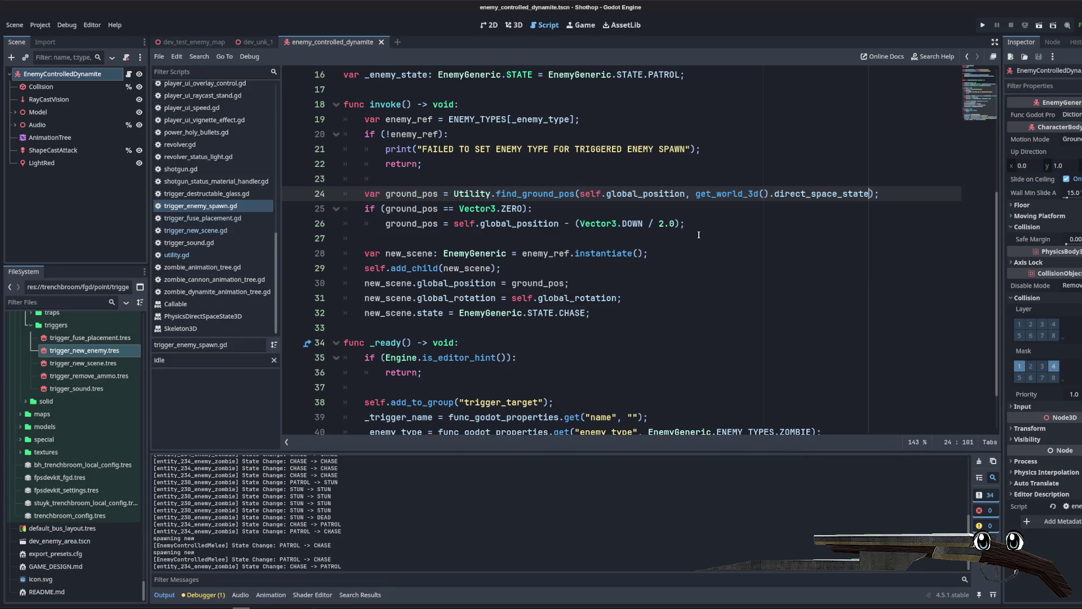
click(697, 167)
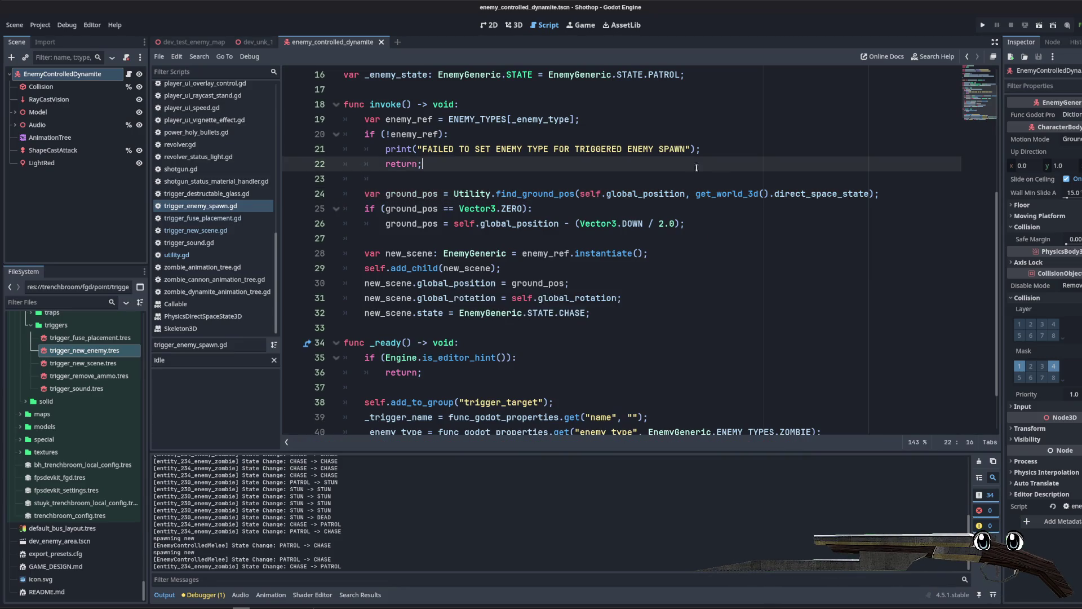
click(254, 42)
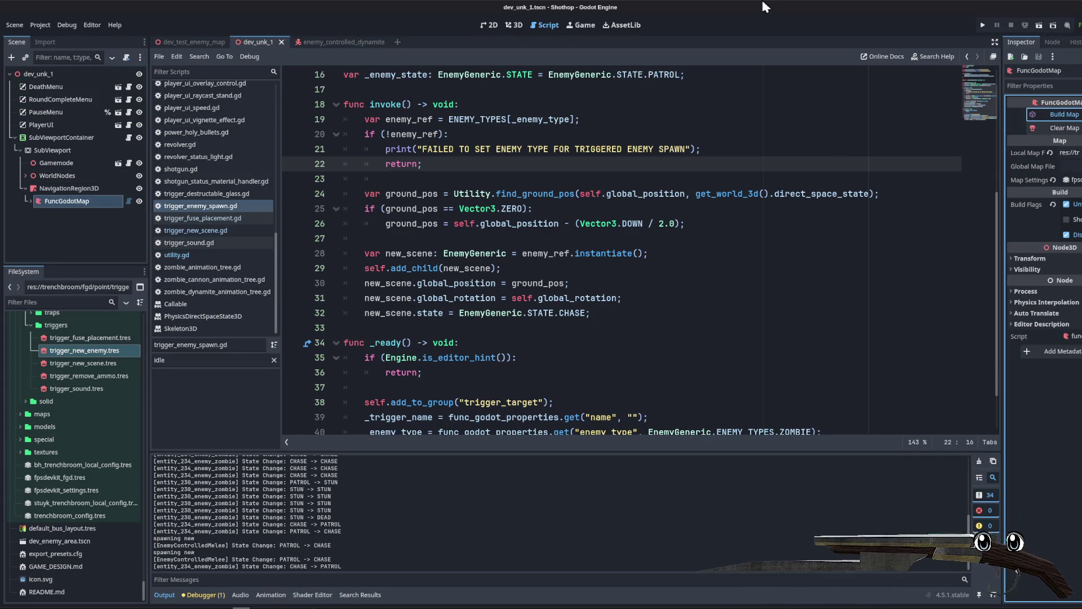
Step: Show dev_unk_1 in 3D, run the project, and walk the player through to the courtyard
click(514, 25)
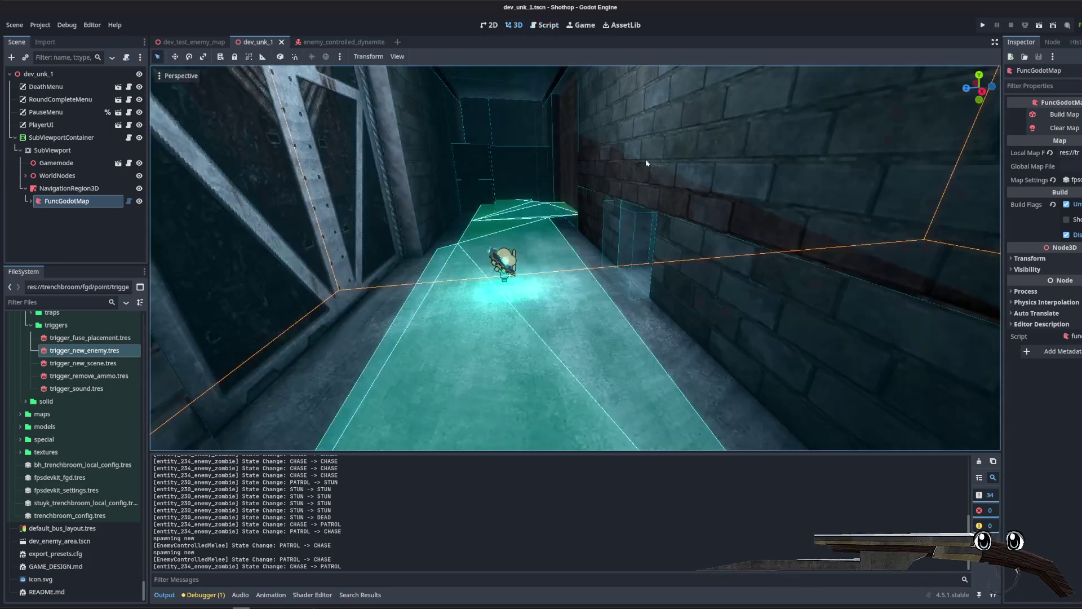
click(1036, 26)
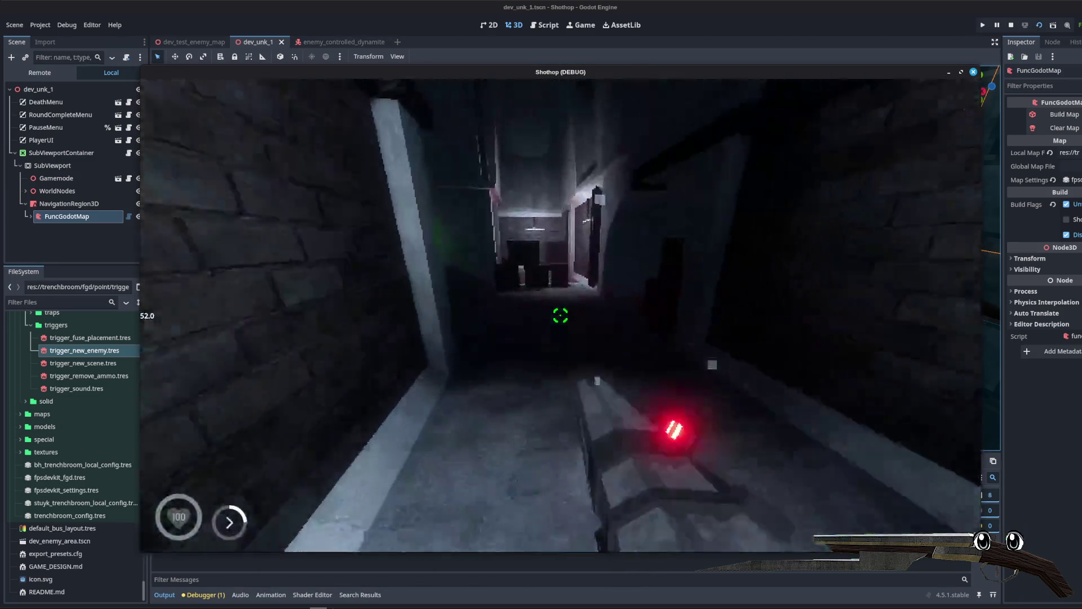
key(w)
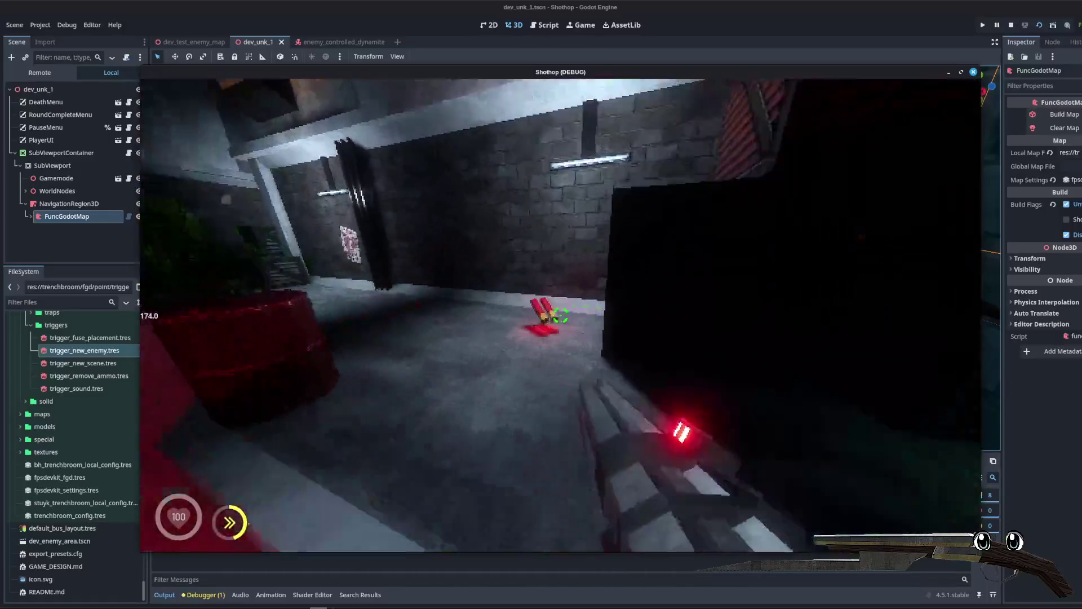
key(w)
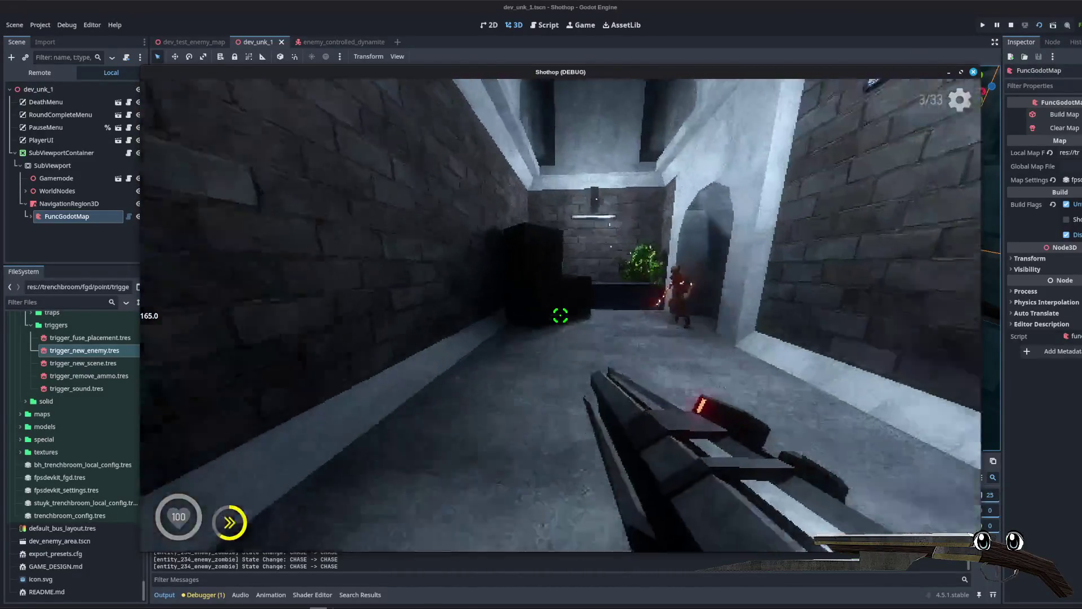
Step: Shoot the spawned enemies while moving down the corridor toward the red-lit area
click(561, 315)
key(w)
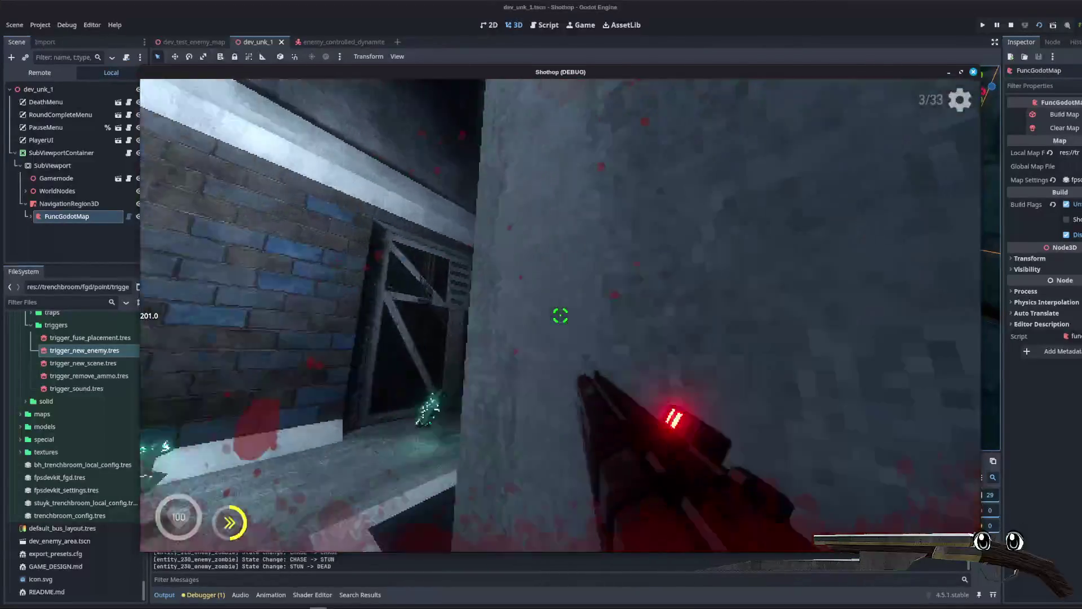
click(561, 315)
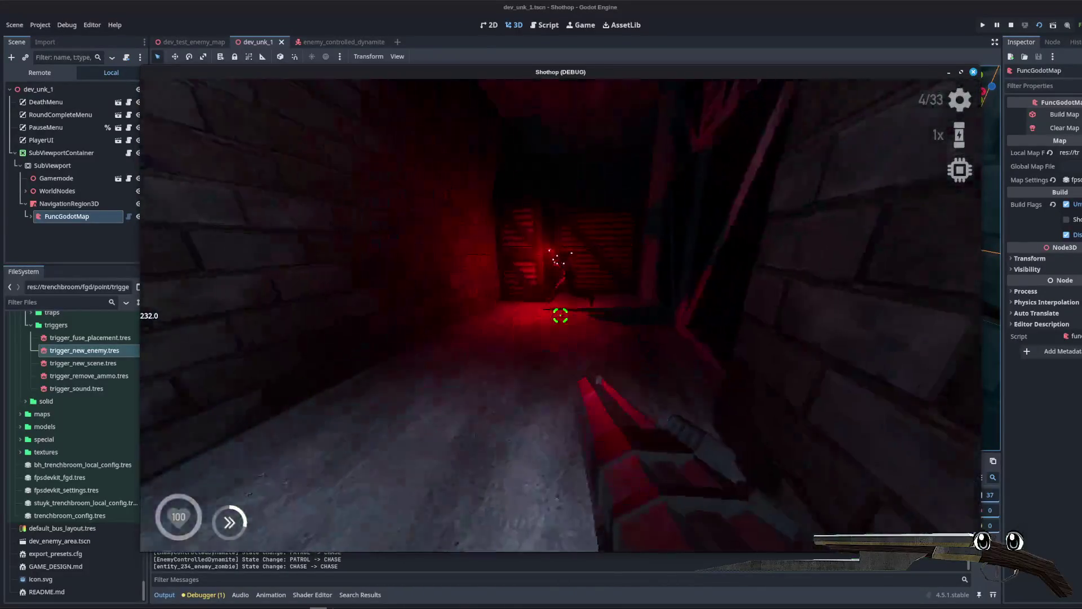
click(560, 315)
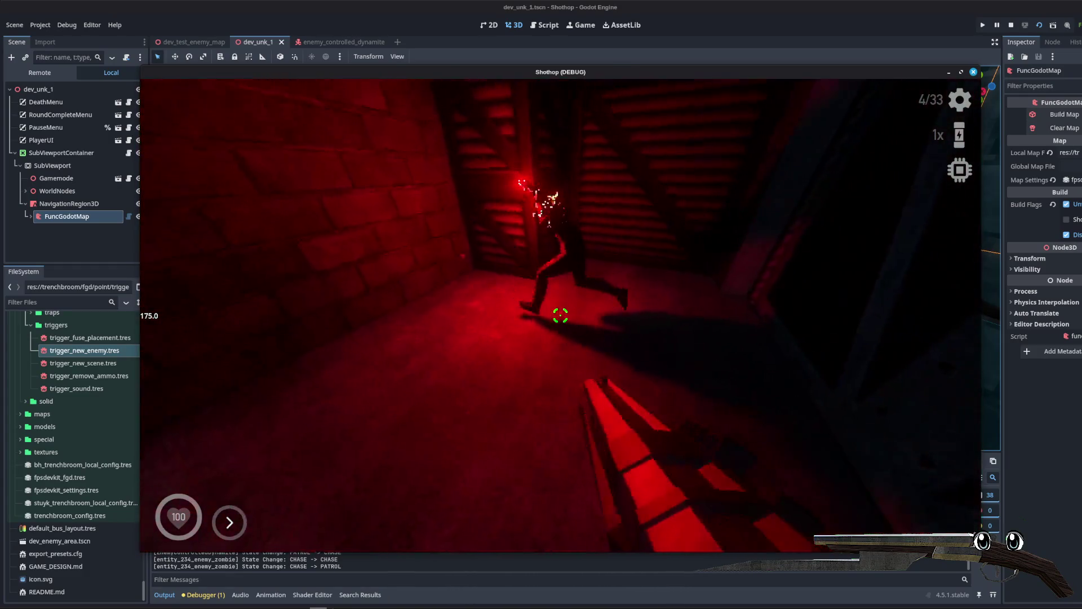
key(w)
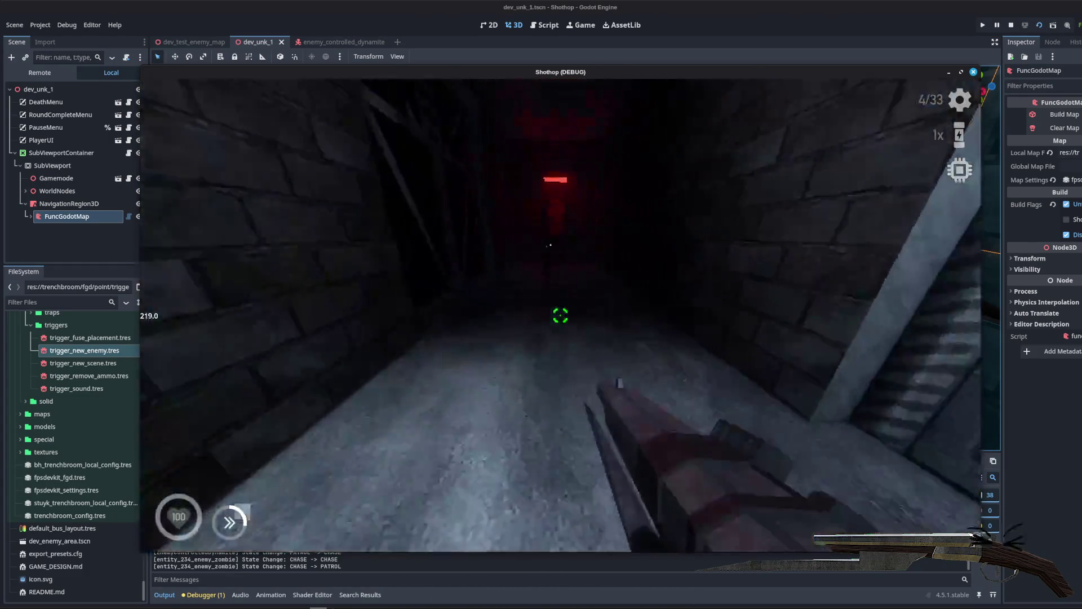
click(560, 315)
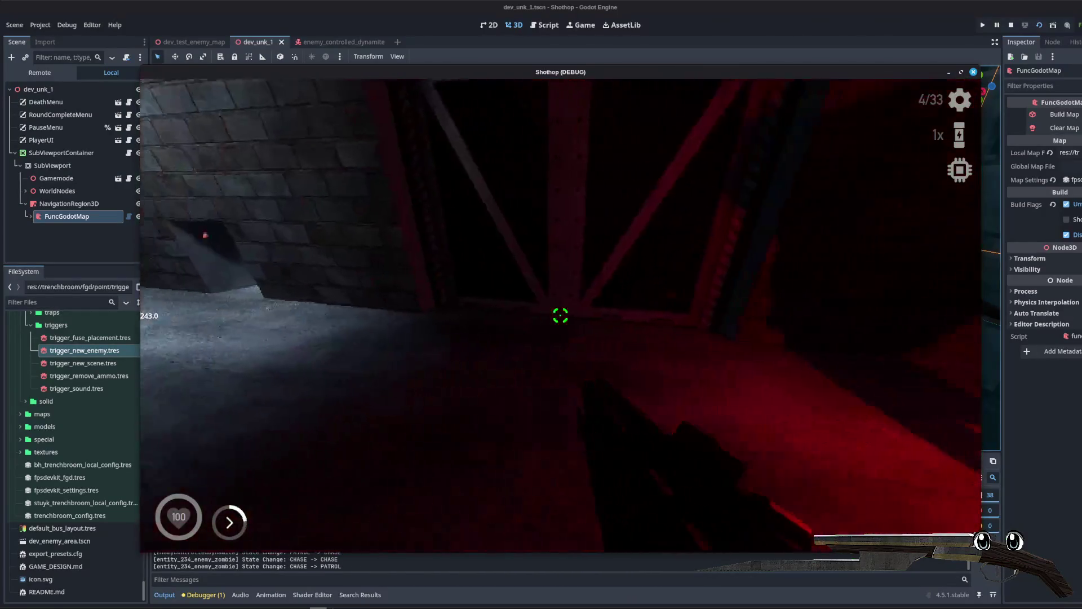
Step: Pause the game and stop it with F8 to return to the editor
key(Escape)
key(F8)
click(687, 231)
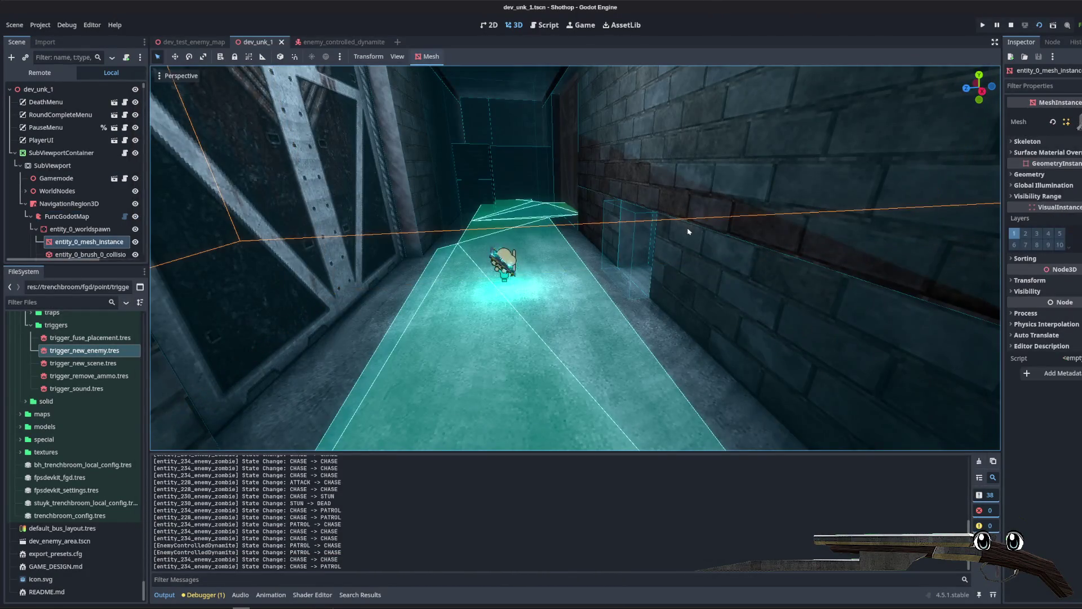
Step: In trigger_enemy_spawn.gd, note the PATROL -> CHASE log entry and add a breakpoint on line 30
click(551, 27)
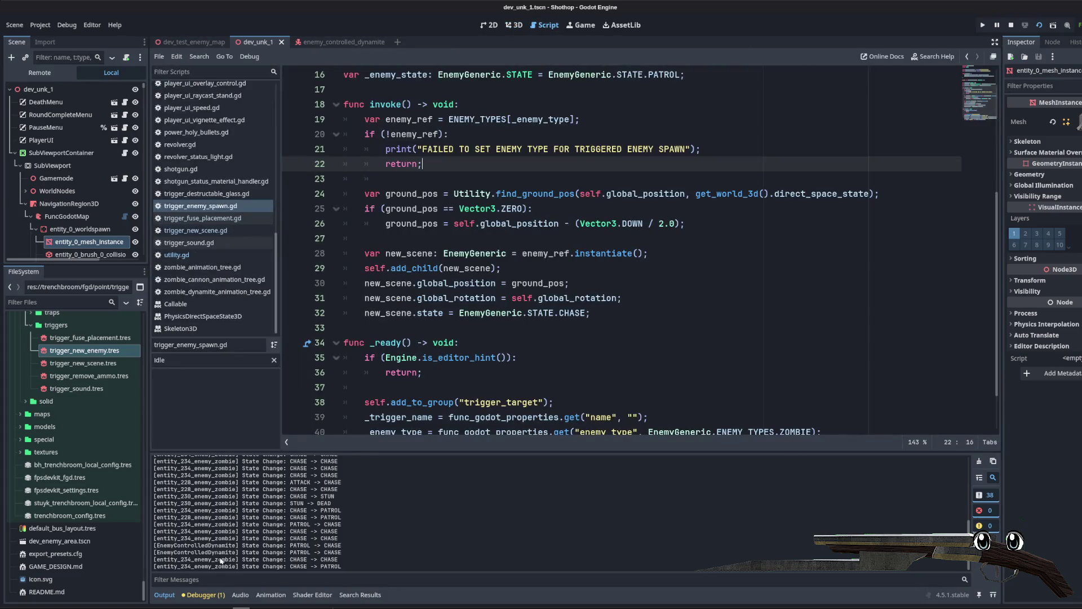
drag(288, 552, 340, 552)
scroll(401, 532, up, 5)
scroll(402, 532, up, 1)
scroll(400, 529, down, 6)
click(508, 387)
scroll(508, 375, down, 2)
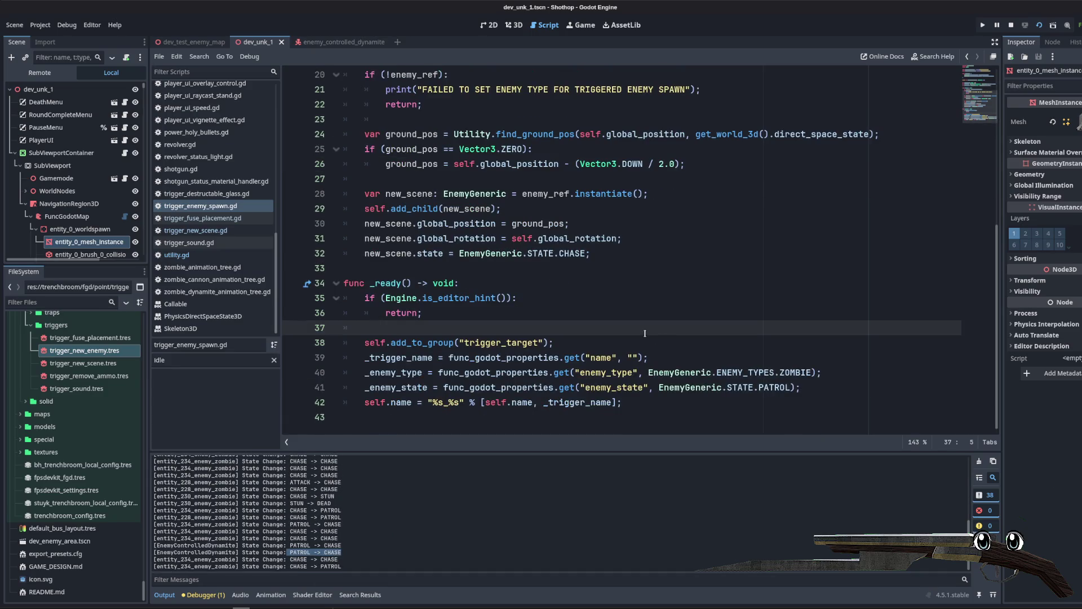
click(560, 267)
Step: Review enemy_controlled_melee.gd, enemy_controlled_dynamite.gd, enemy_generic_footsteps.gd and enemy_generic.gd, then return to trigger_enemy_spawn.gd
click(291, 223)
scroll(226, 232, up, 10)
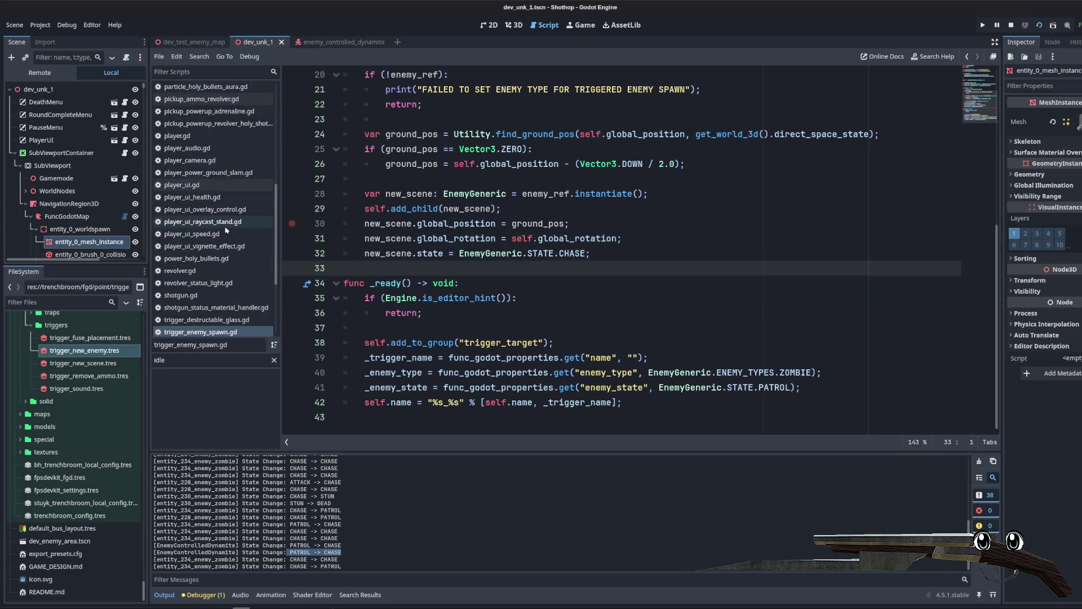
scroll(226, 233, up, 1)
click(199, 176)
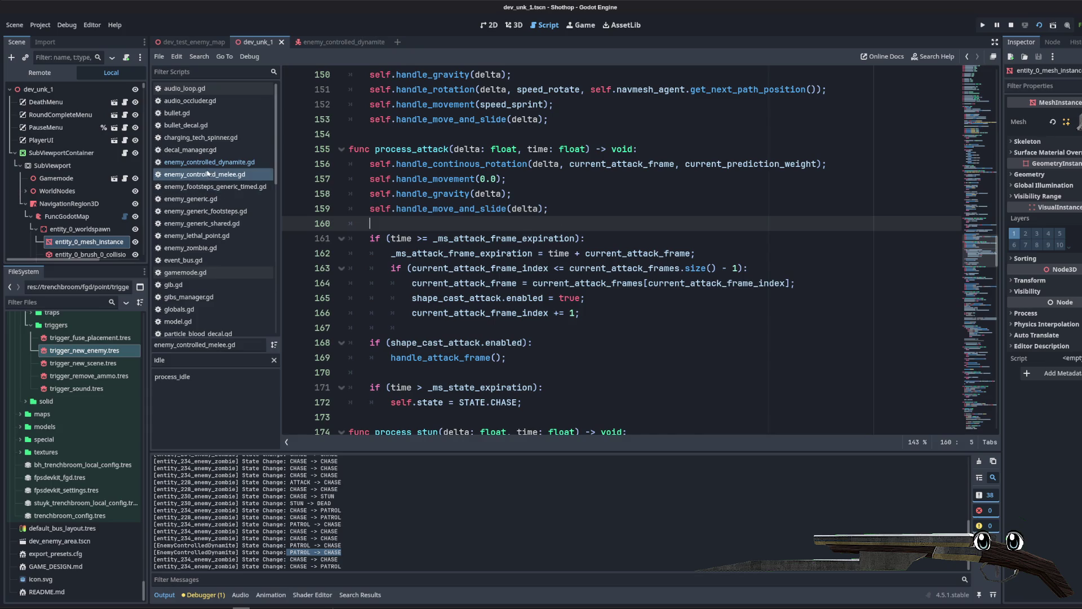
click(204, 165)
scroll(215, 170, down, 2)
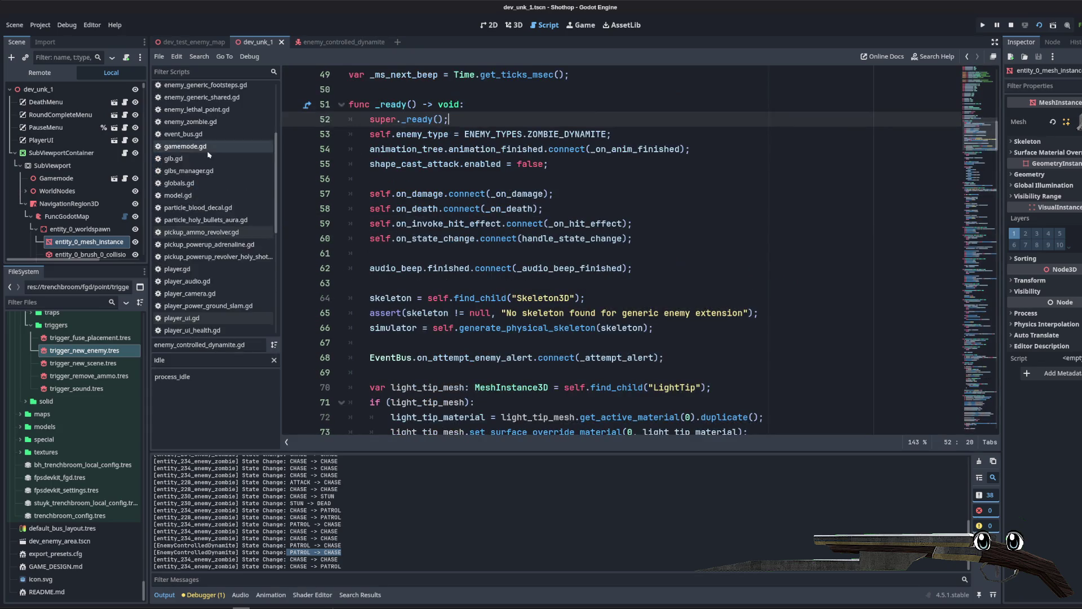
click(227, 179)
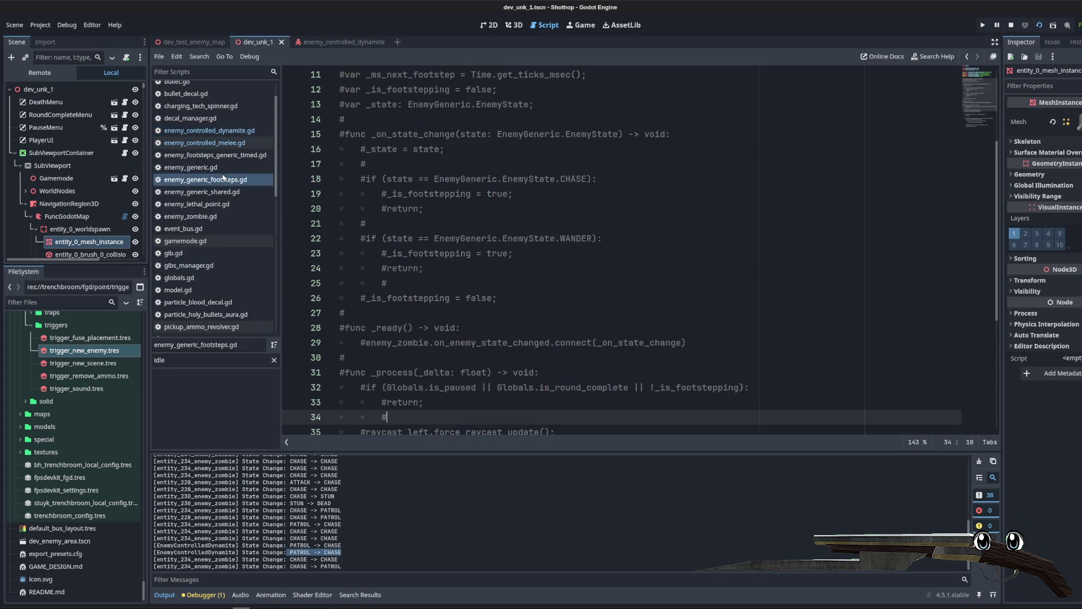
click(217, 168)
click(212, 147)
scroll(220, 164, down, 6)
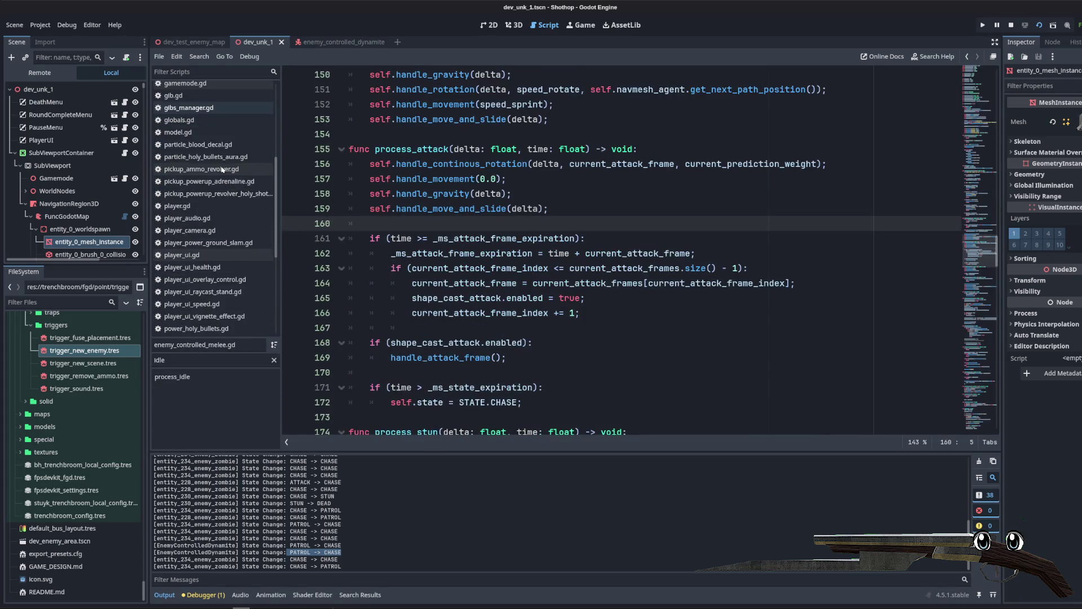
click(229, 206)
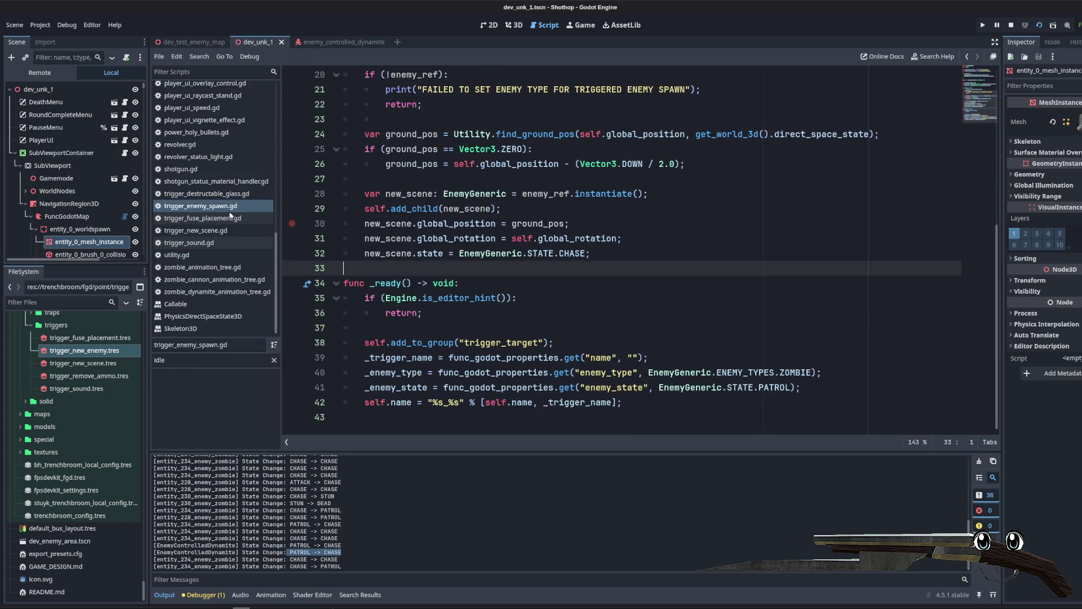
click(207, 193)
click(200, 206)
click(577, 298)
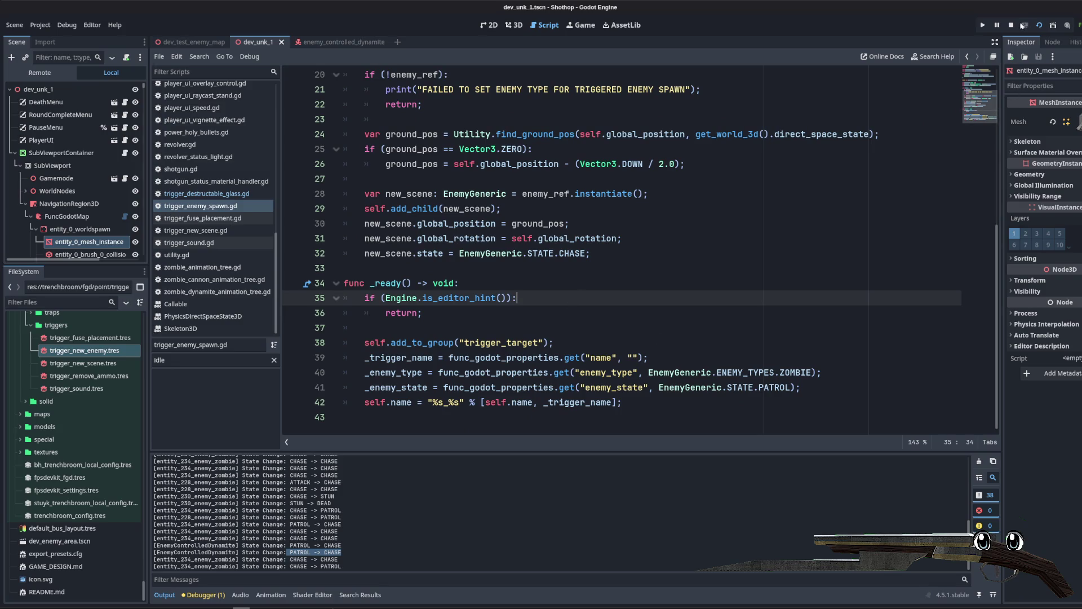
key(Up)
key(Up)
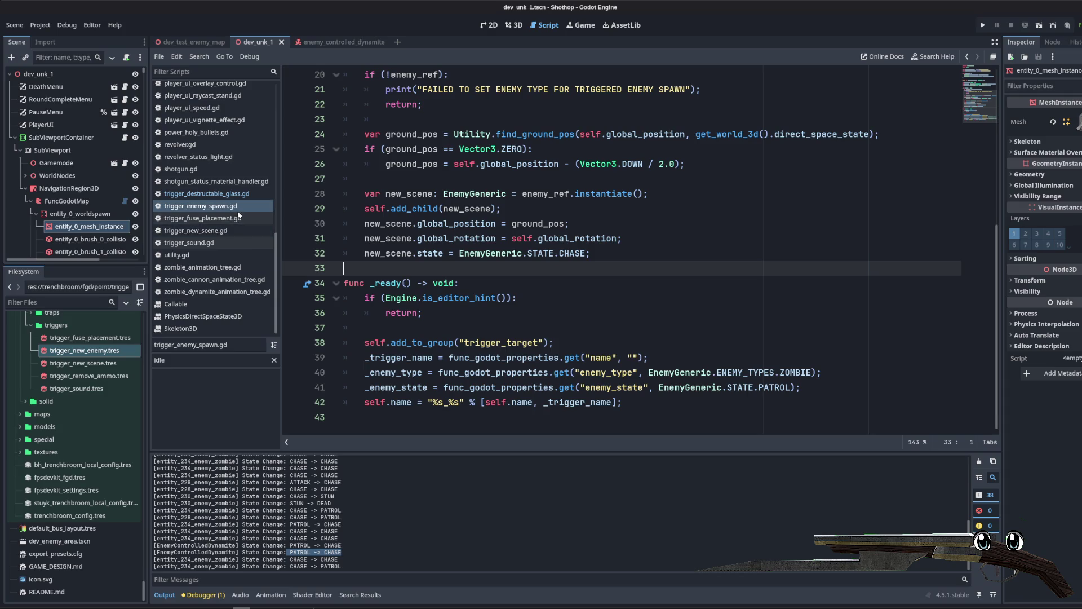
click(599, 289)
mouse_move(754, 224)
mouse_down()
mouse_move(677, 259)
mouse_move(754, 224)
mouse_up()
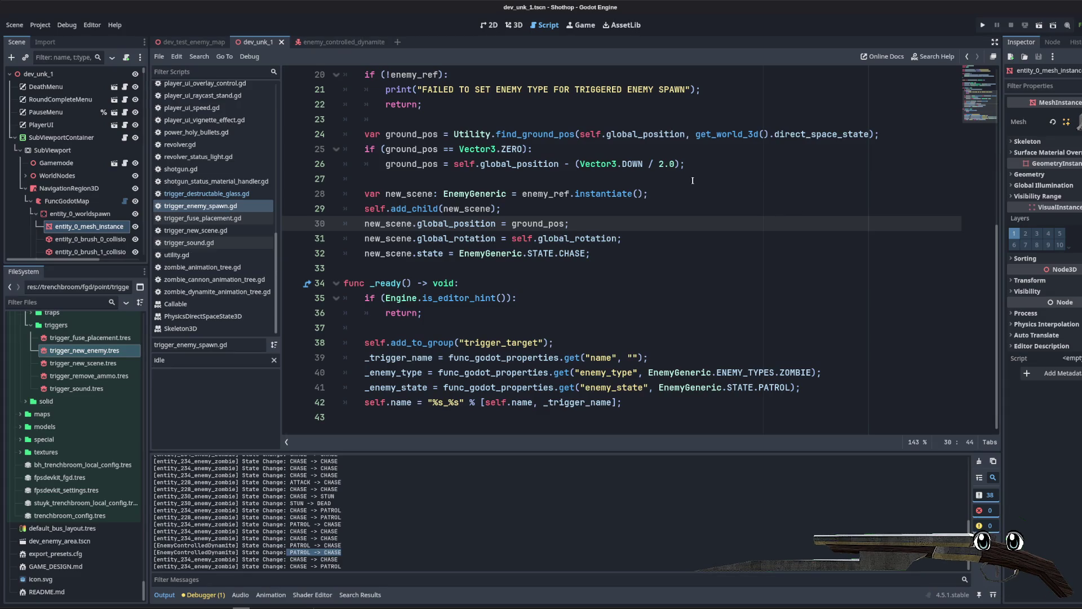
click(789, 193)
click(691, 211)
click(750, 241)
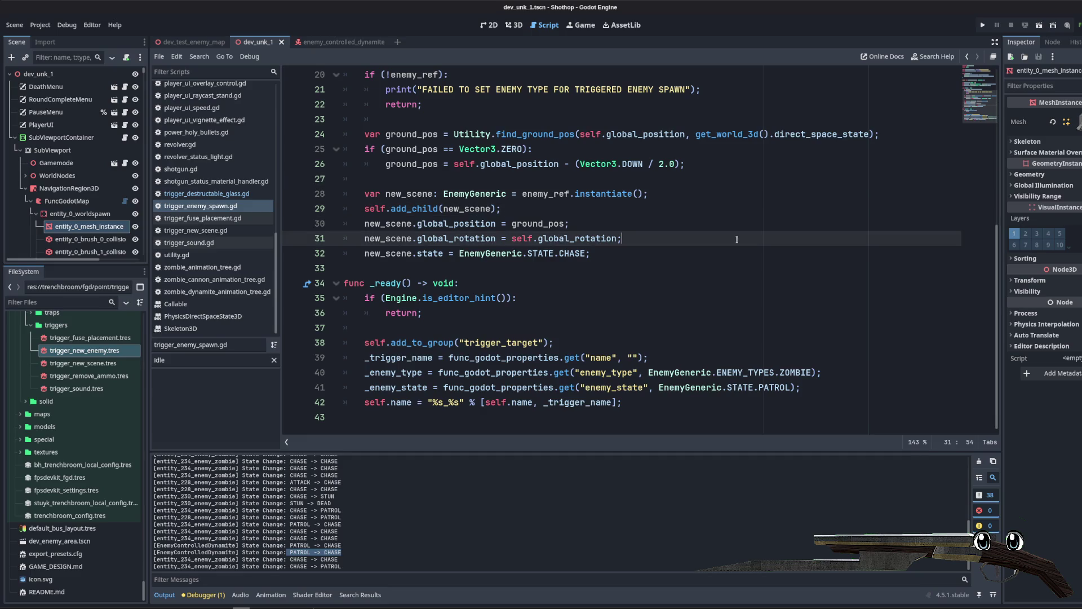
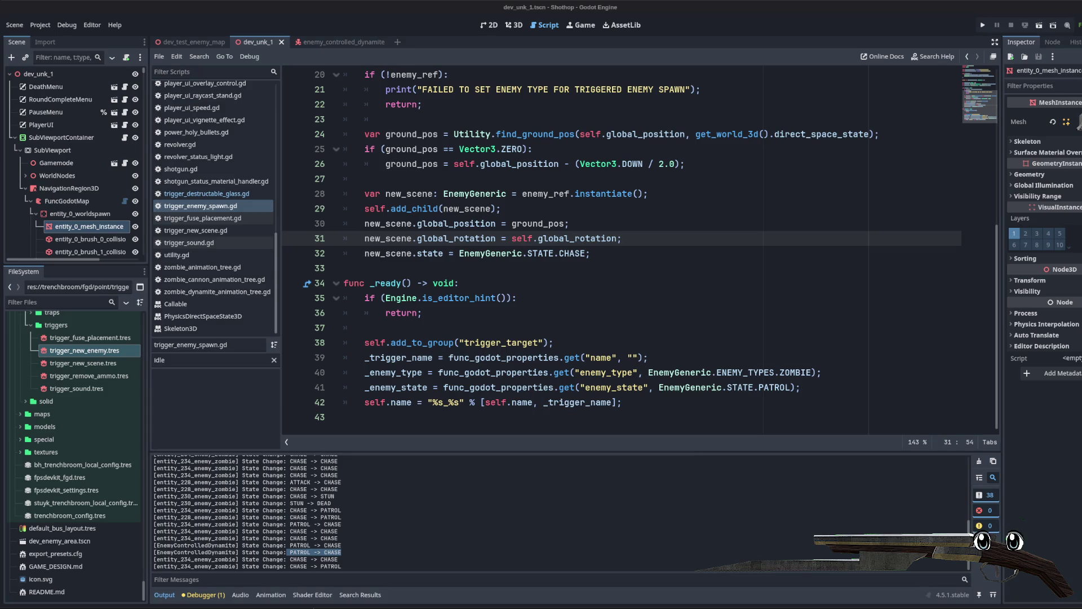
Step: Turn on Visible Navigation in the Debug menu
click(295, 545)
click(518, 253)
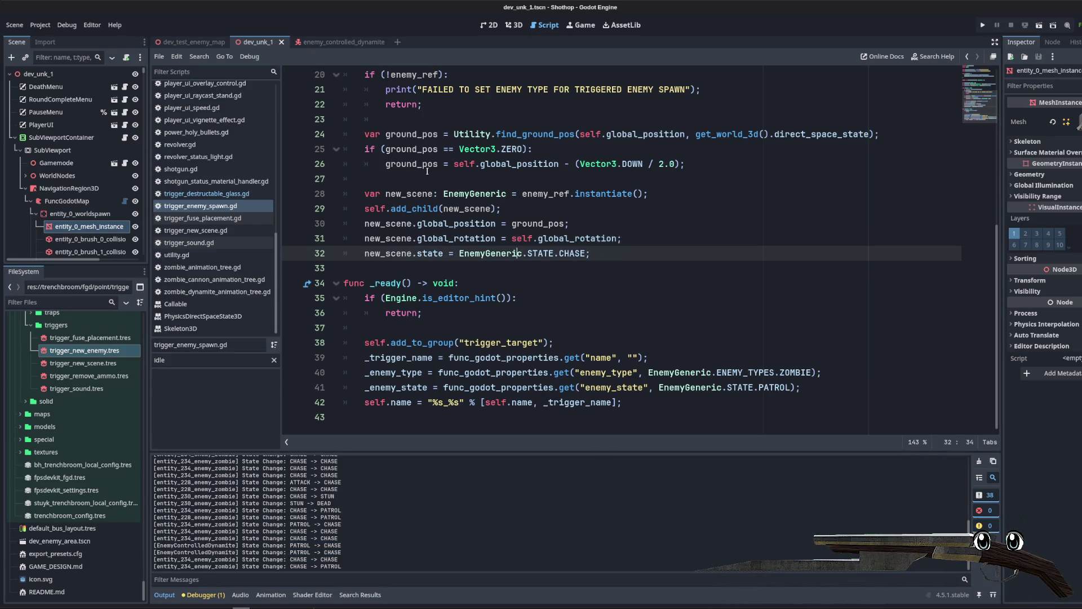
click(66, 24)
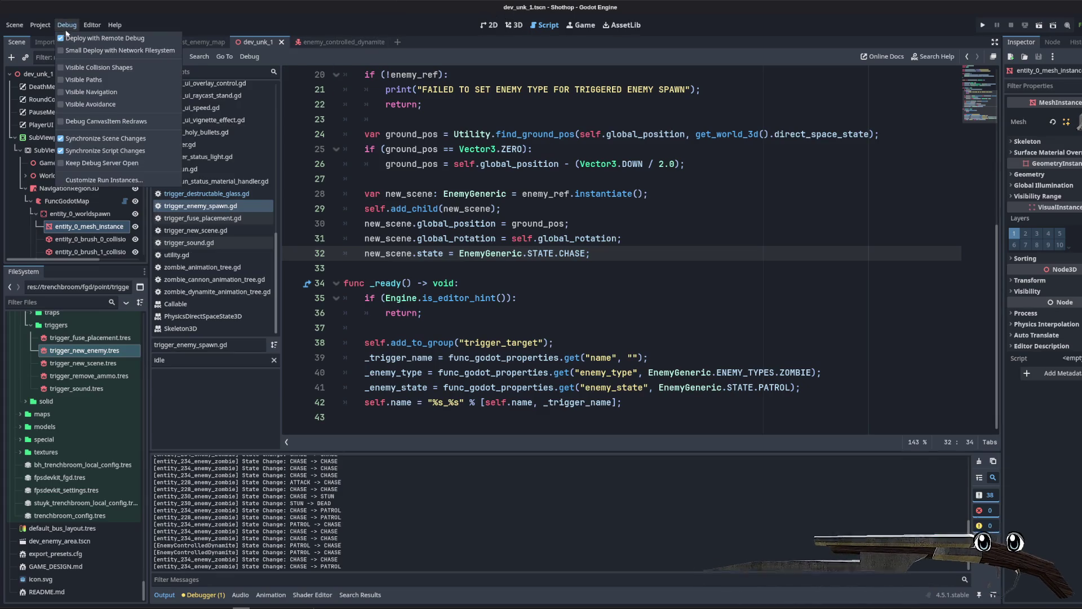
click(102, 92)
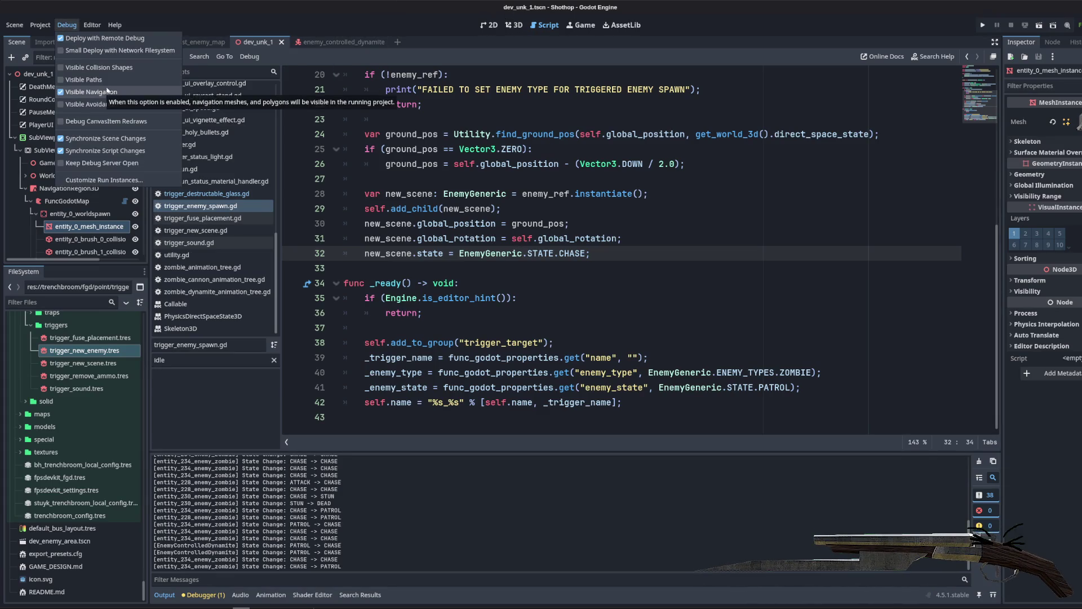
click(126, 69)
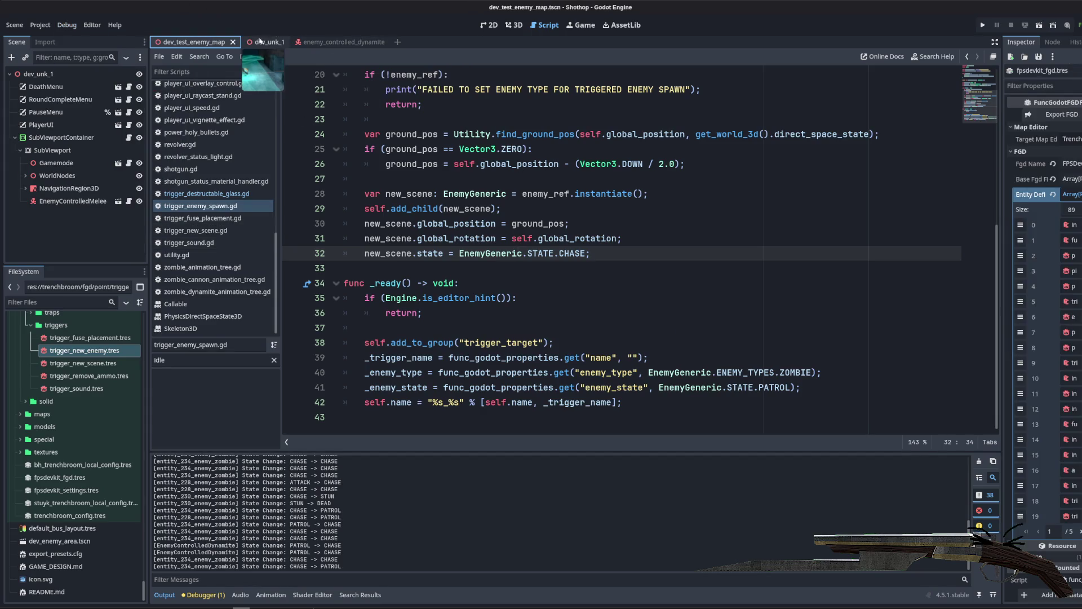
Step: View the enemy_controlled_dynamite scene in 3D, then return to the dev_unk_1 level's NavigationRegion3D
click(332, 41)
click(513, 25)
click(254, 41)
click(69, 188)
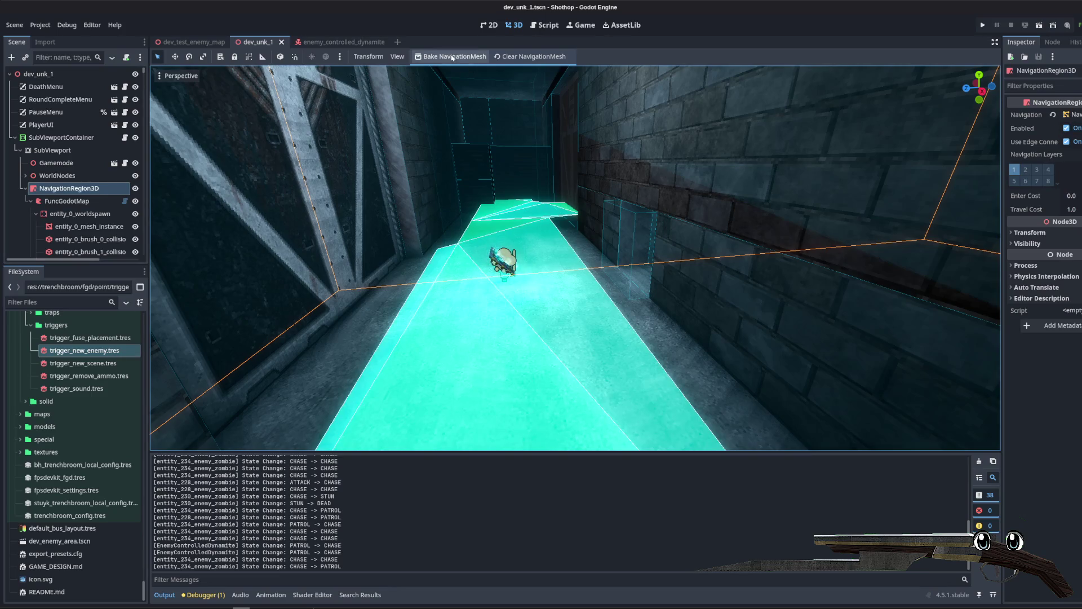
Step: Bake the NavigationRegion3D navigation mesh, fly through the level, and save dev_unk_1
click(454, 56)
key(f)
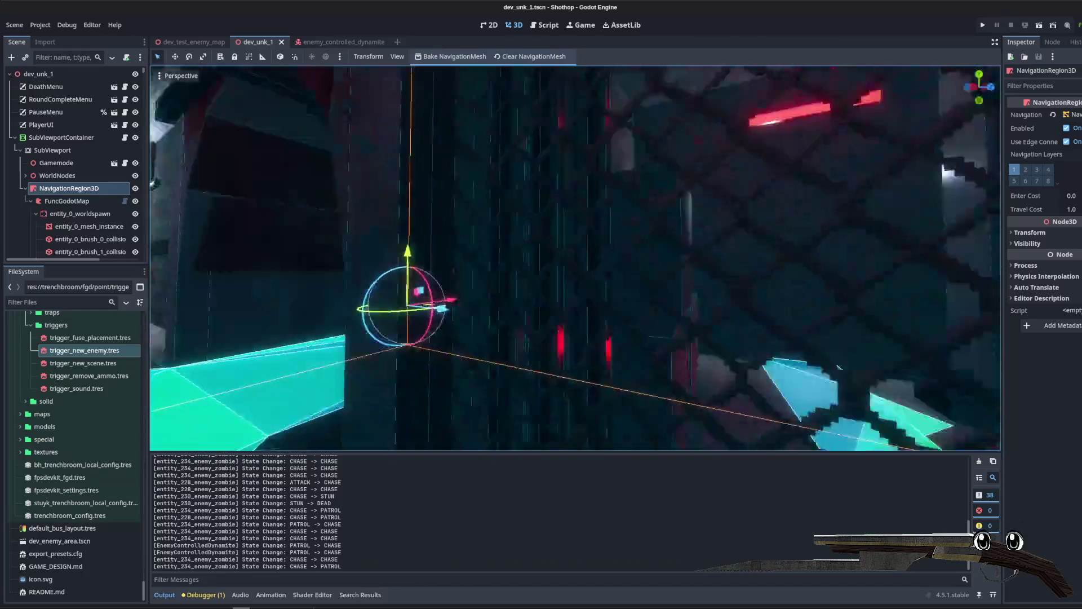
key(ctrl+s)
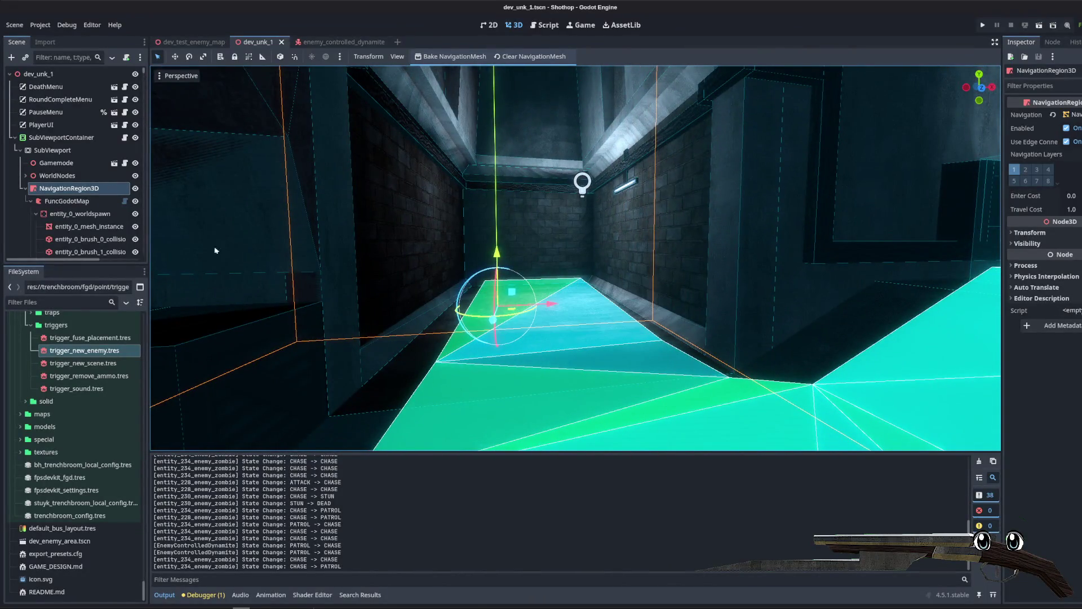
Step: Inspect the FuncGodotMap and NavigationRegion3D nodes, then bring up the Gamemode node's script
drag(148, 257, 238, 257)
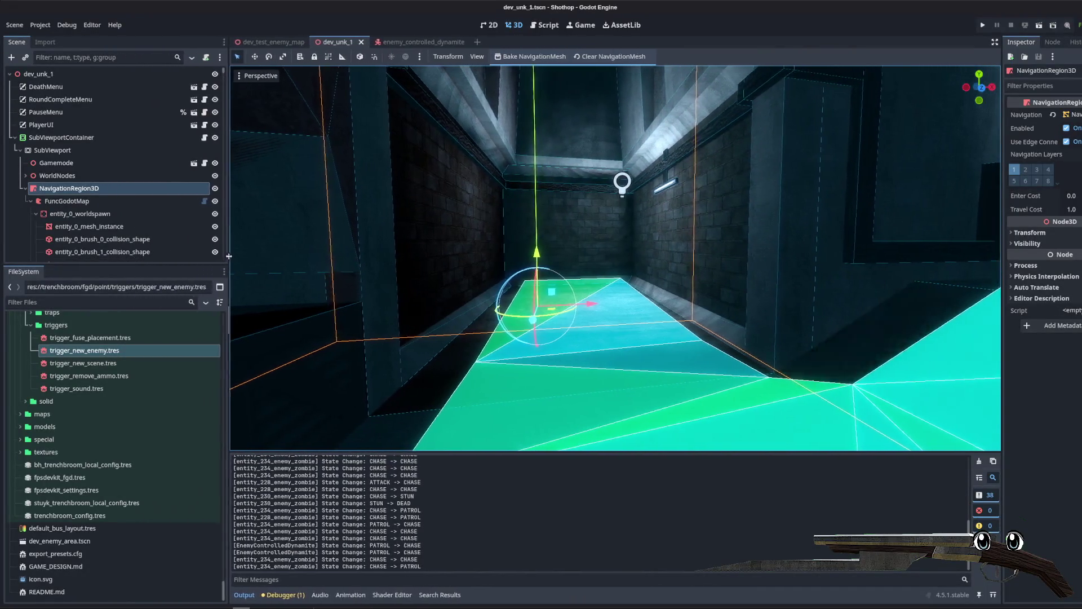
scroll(161, 197, down, 3)
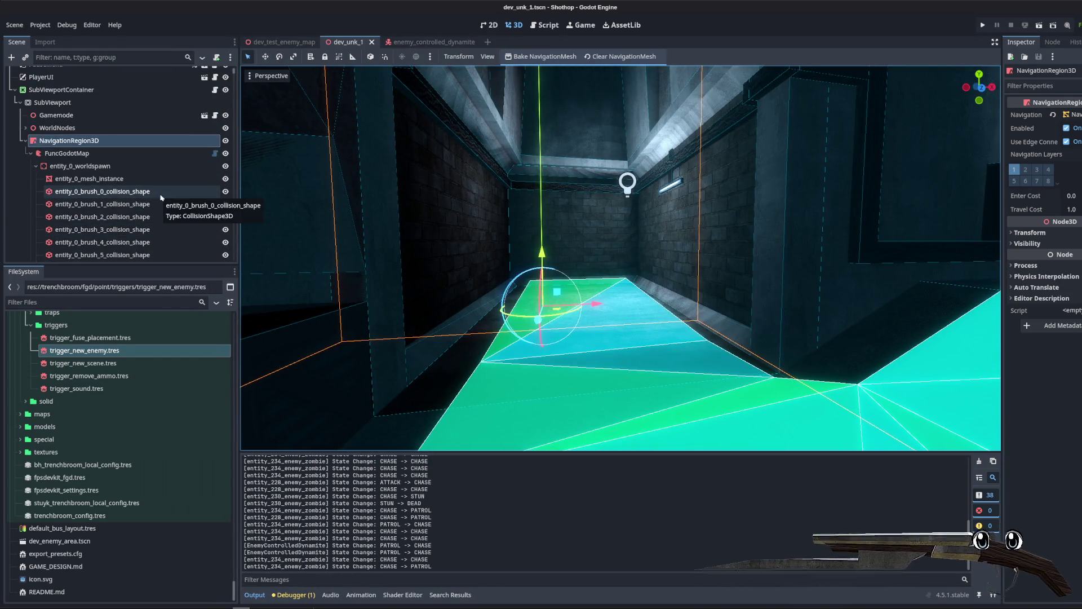
click(102, 165)
click(102, 152)
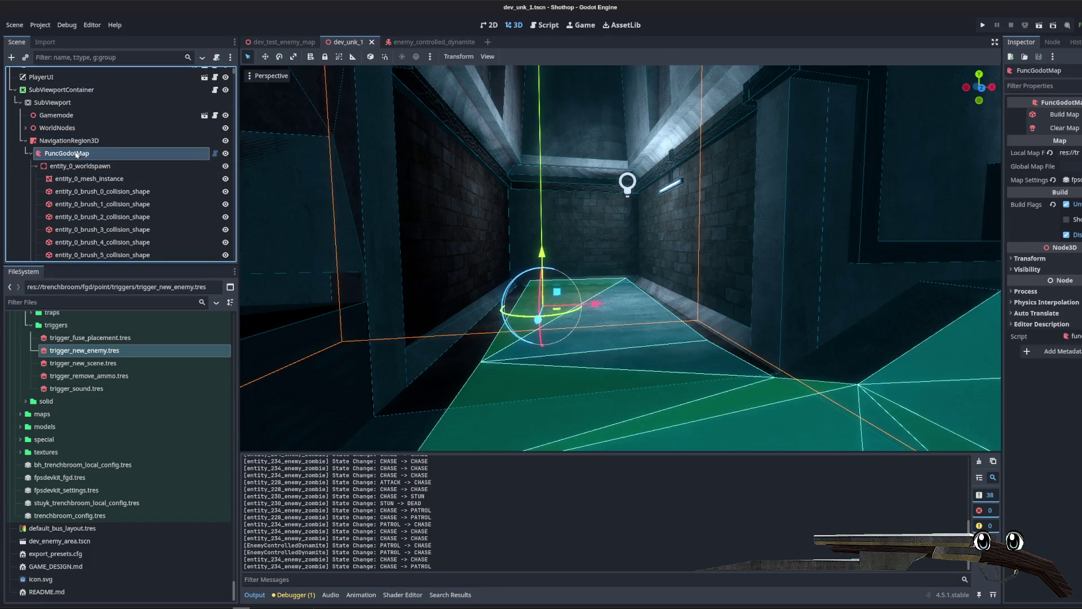
key(Up)
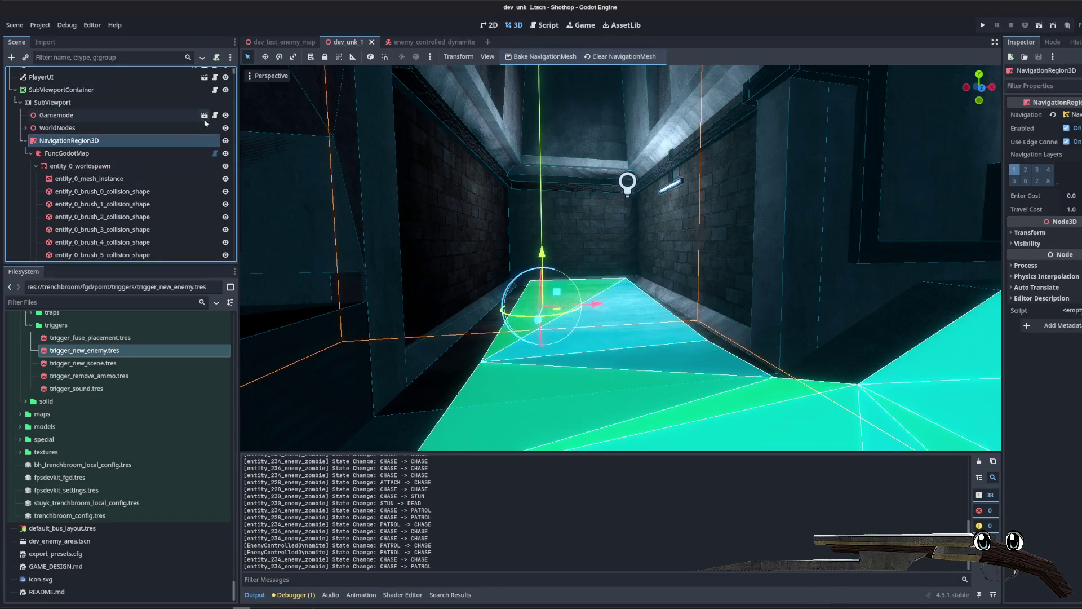
click(215, 116)
Step: Read the _prepare_navigation_bake function in gamemode.gd, around its nav_region lines
click(617, 239)
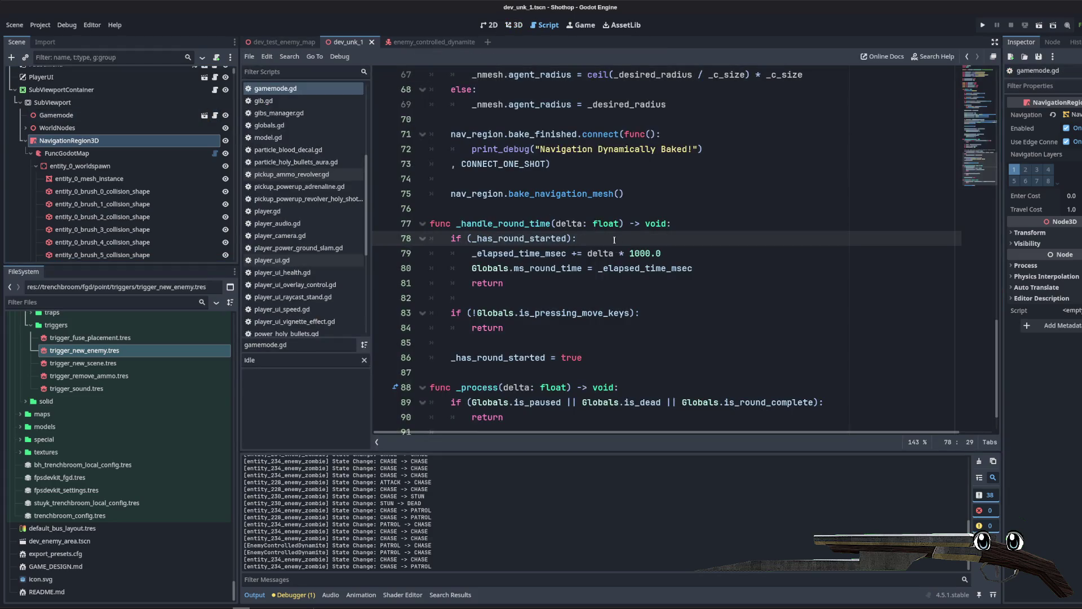
scroll(614, 240, down, 1)
scroll(576, 282, up, 5)
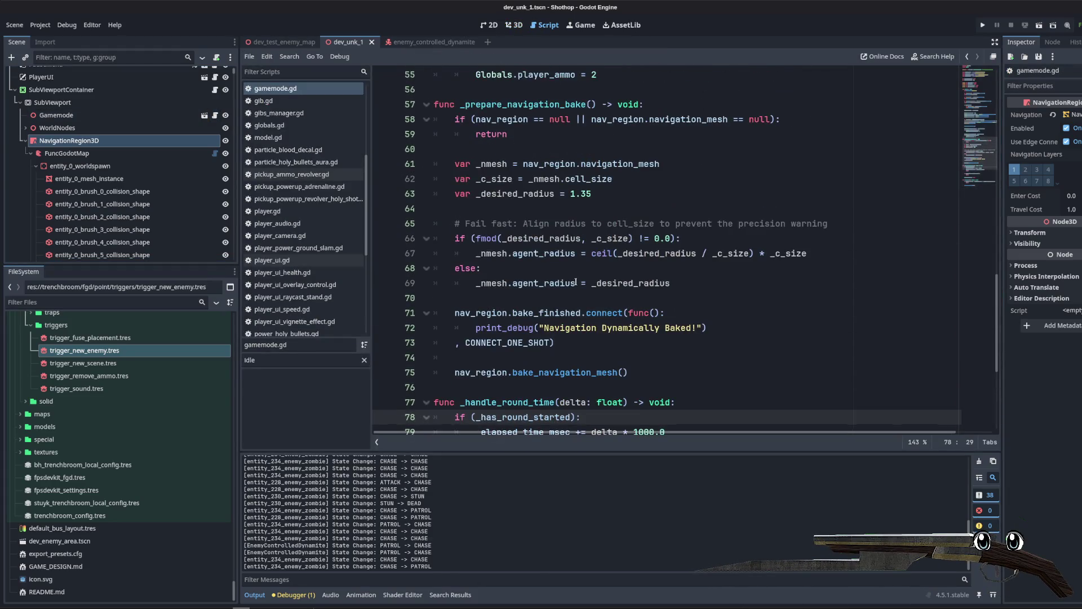
click(576, 281)
double_click(500, 313)
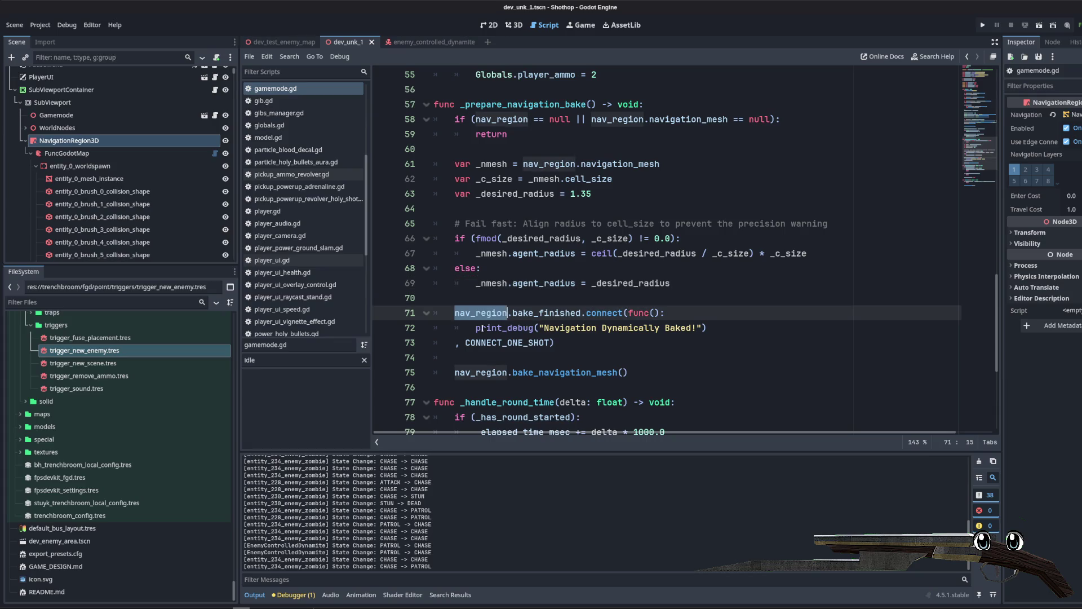
drag(476, 327, 708, 327)
key(ctrl+z)
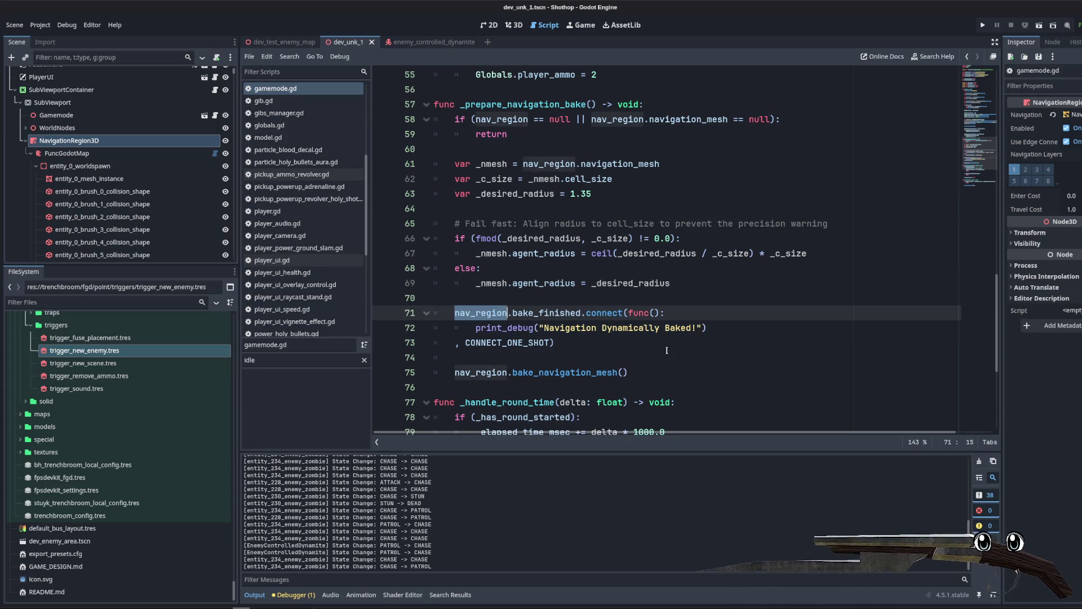
scroll(667, 350, down, 2)
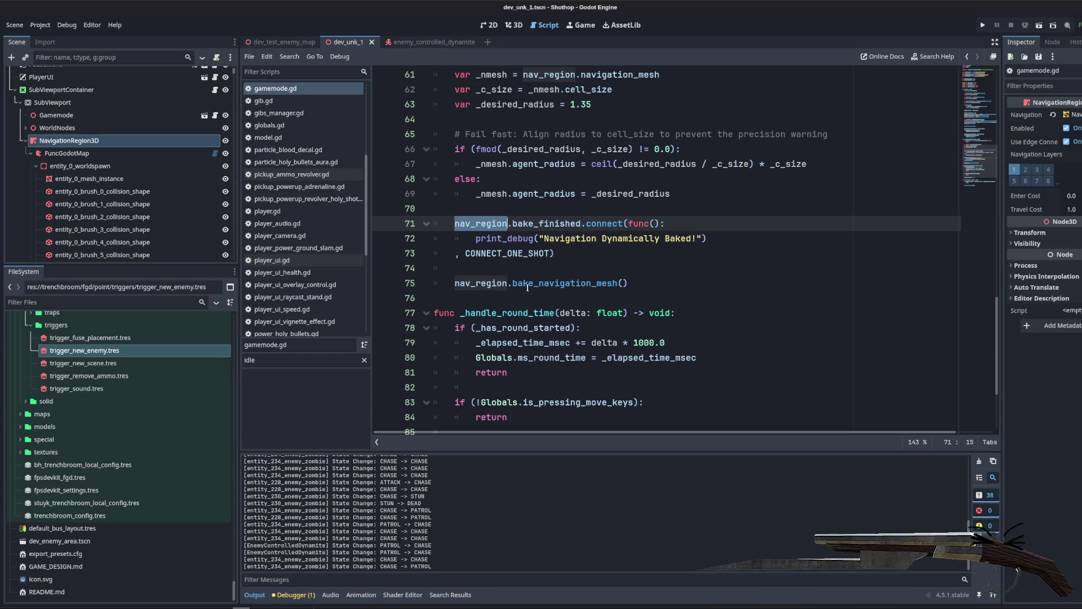
Step: Check the bake_navigation_mesh documentation, then go to the enemy_controlled_dynamite scene
mouse_move(528, 287)
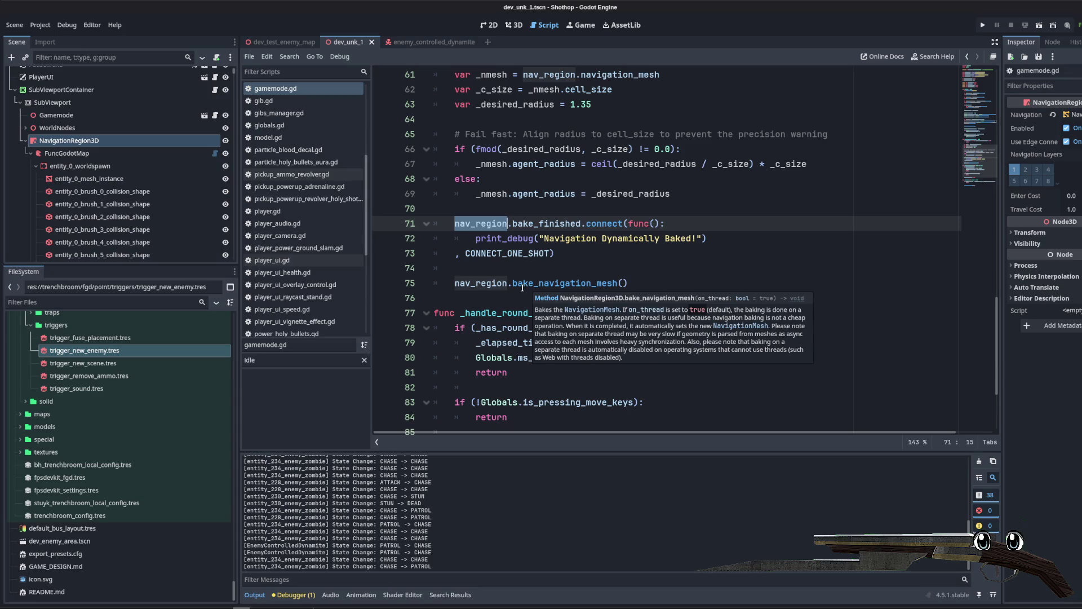
scroll(522, 287, up, 4)
click(563, 179)
scroll(560, 222, down, 3)
scroll(537, 205, down, 1)
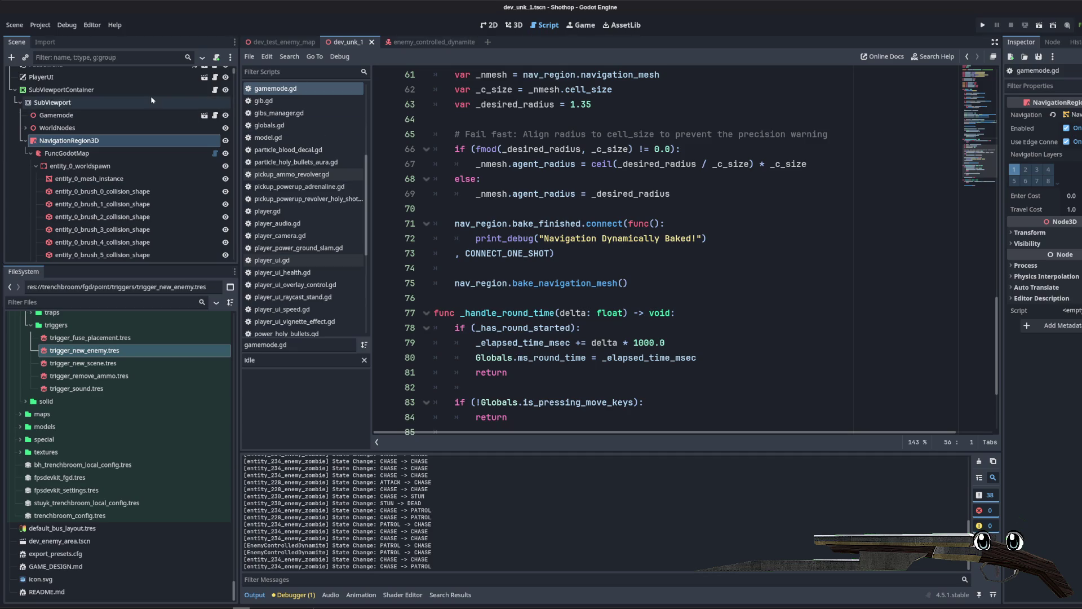
click(420, 43)
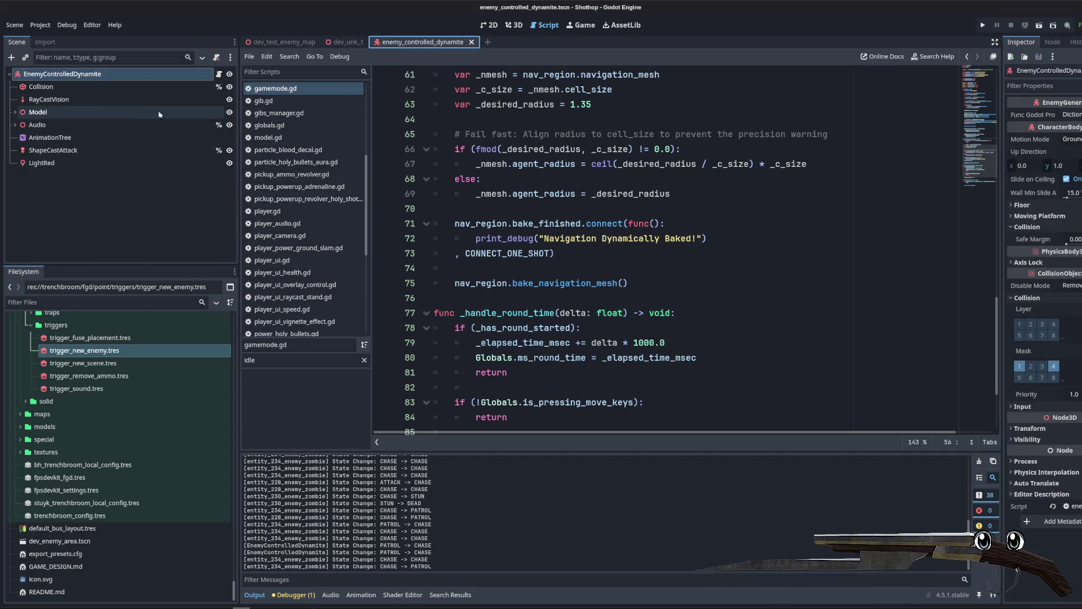
Step: Scroll up through the open script around line 60
scroll(589, 204, up, 3)
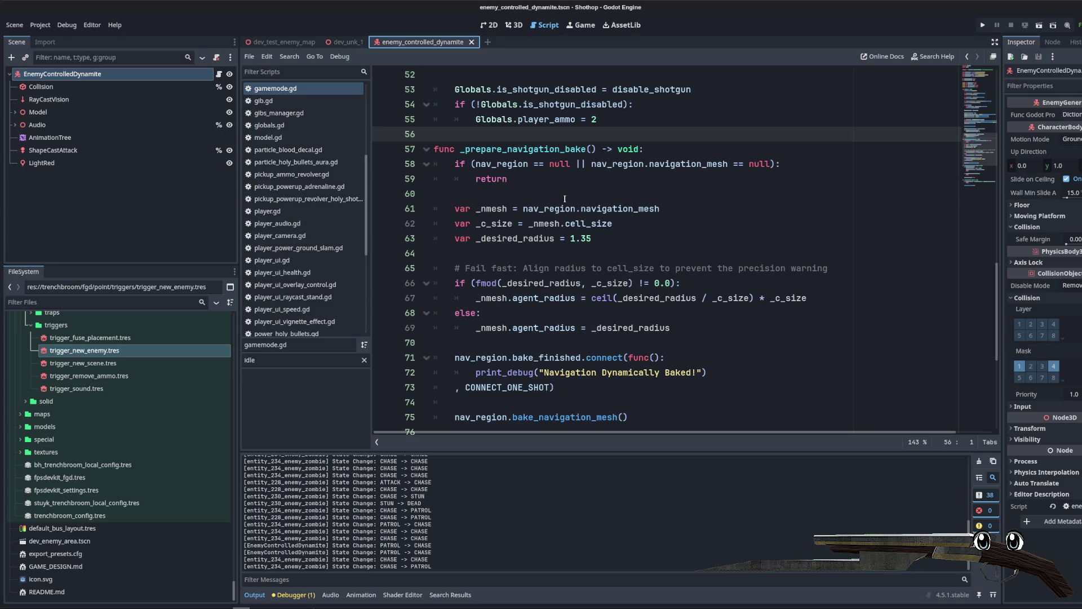
click(565, 199)
scroll(565, 198, up, 6)
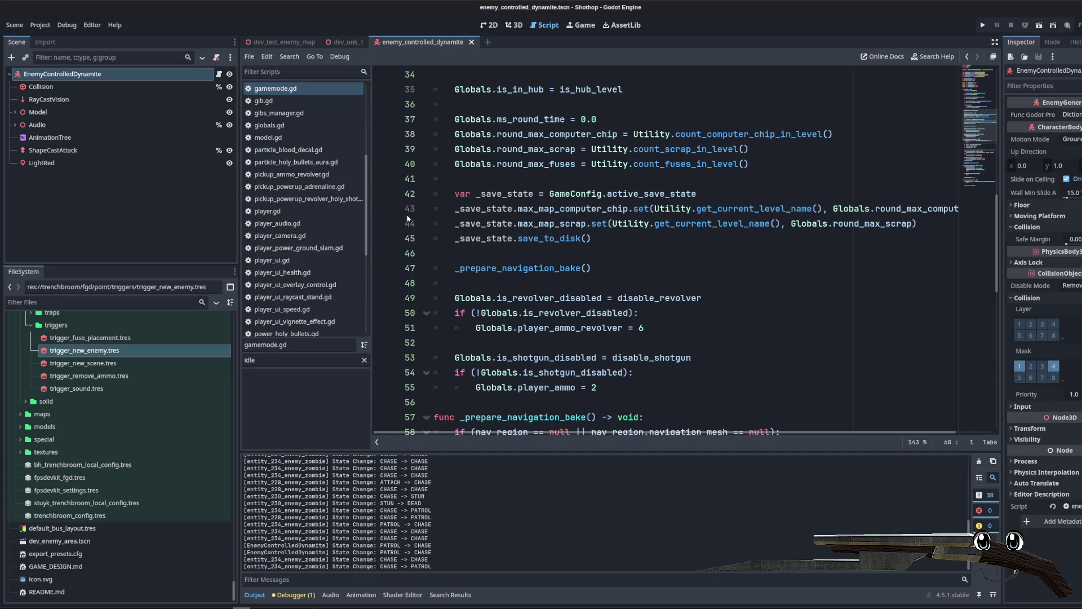
scroll(302, 192, up, 5)
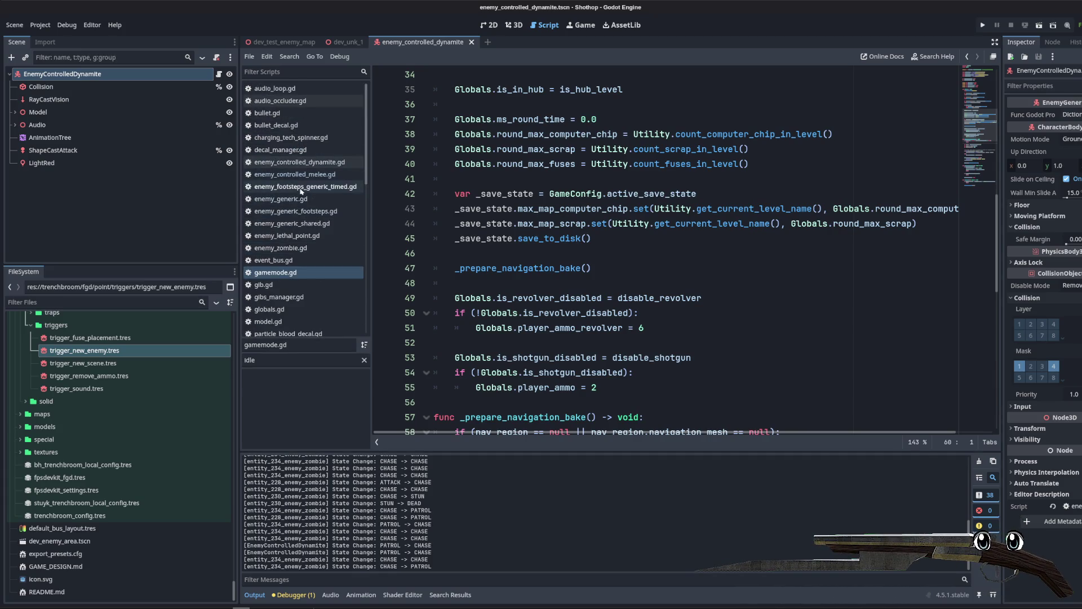
Step: Browse enemy_controlled_melee.gd, around lines 158 and 285
click(292, 180)
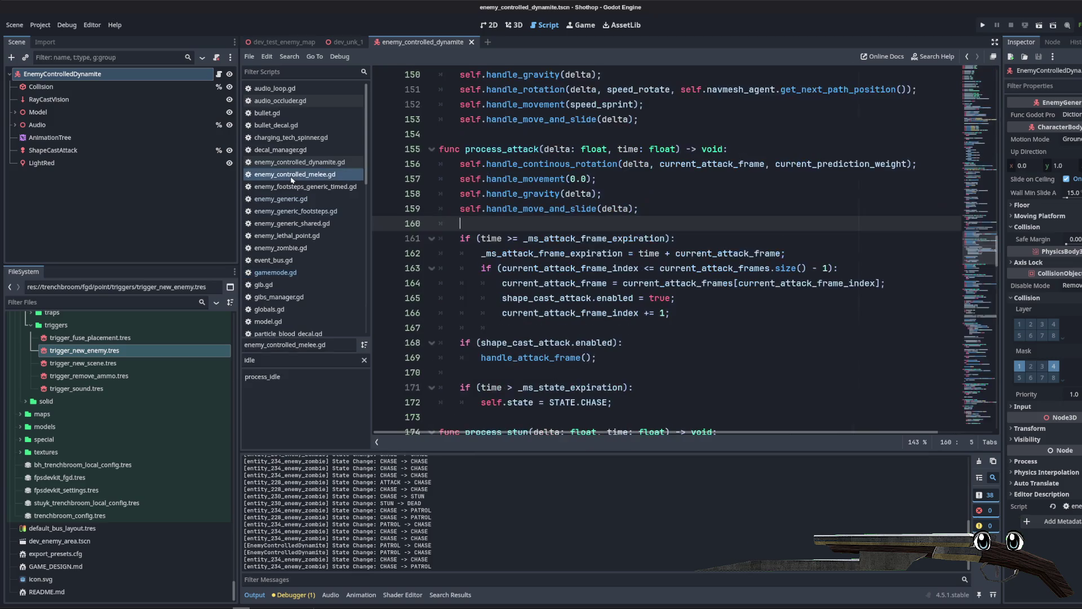
click(621, 198)
scroll(617, 225, up, 5)
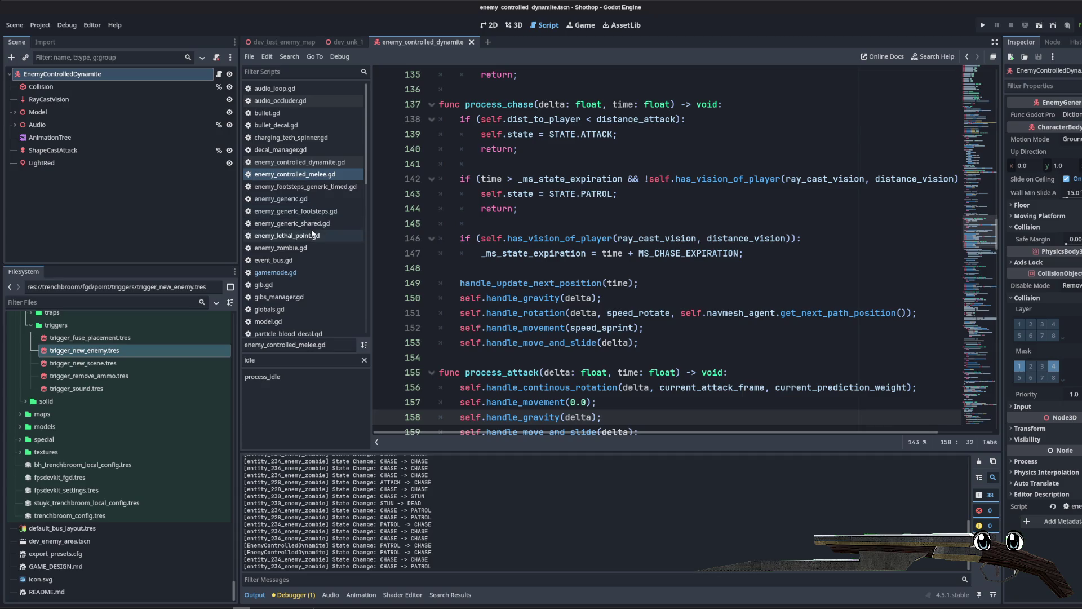
scroll(428, 236, up, 6)
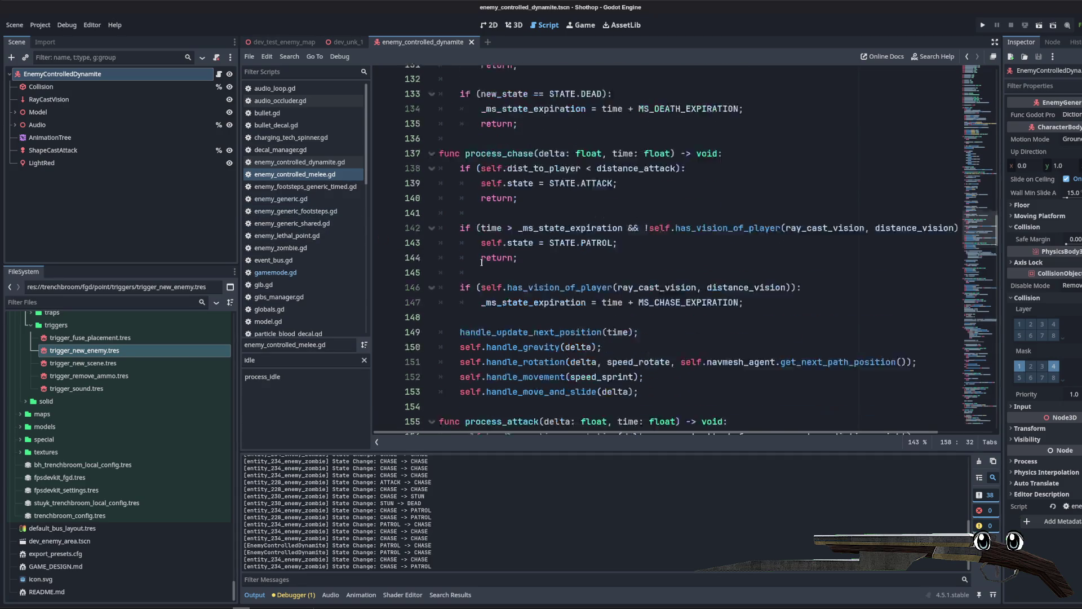
scroll(468, 291, down, 5)
scroll(469, 291, up, 5)
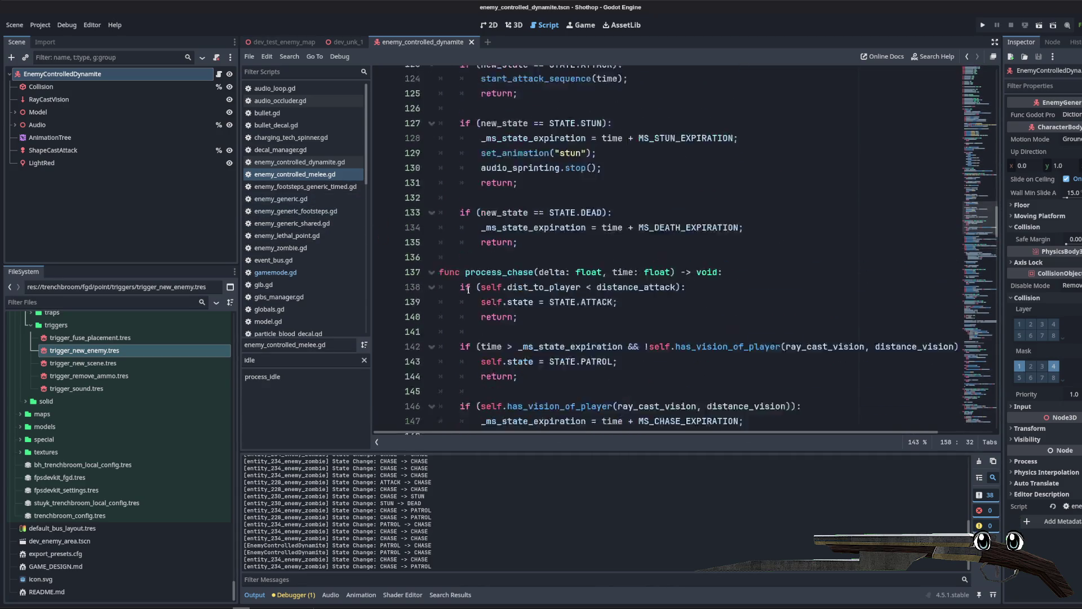
scroll(643, 278, down, 18)
scroll(643, 278, down, 20)
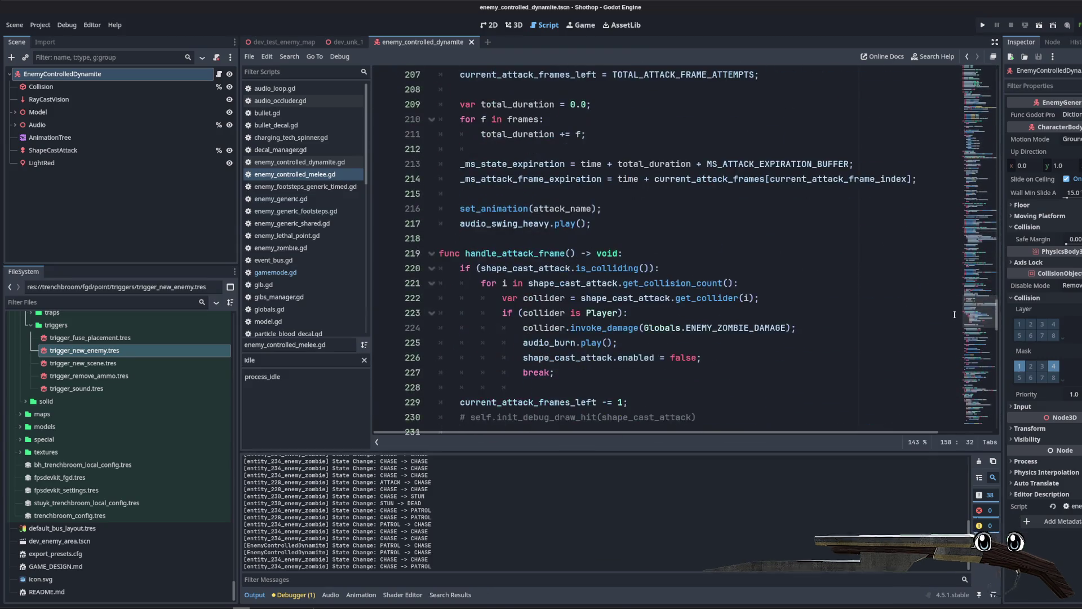
scroll(676, 292, up, 8)
scroll(676, 291, up, 2)
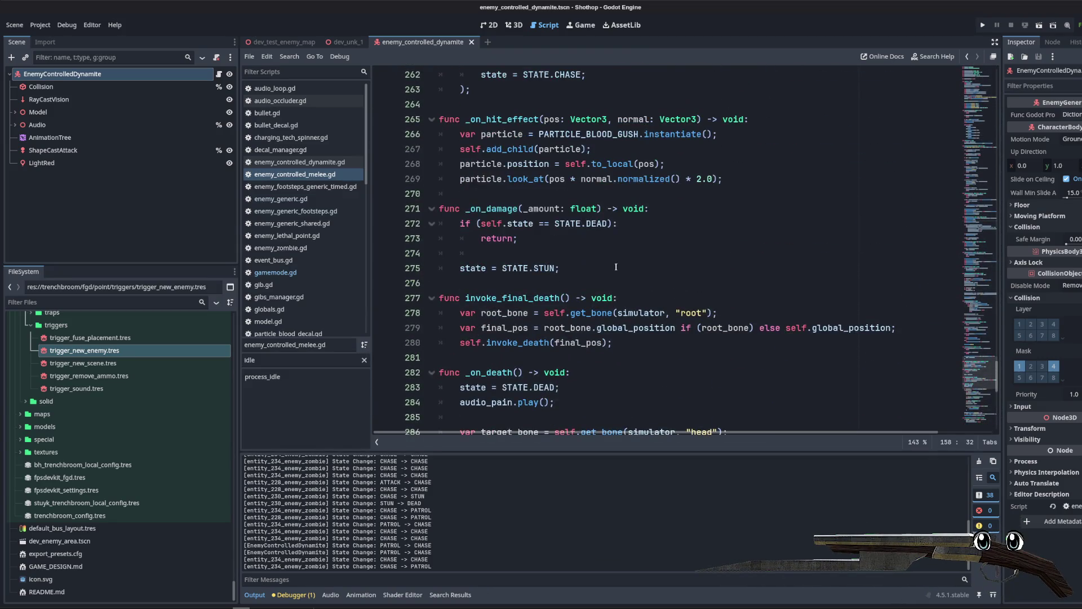
scroll(607, 257, down, 3)
click(580, 283)
scroll(649, 290, up, 4)
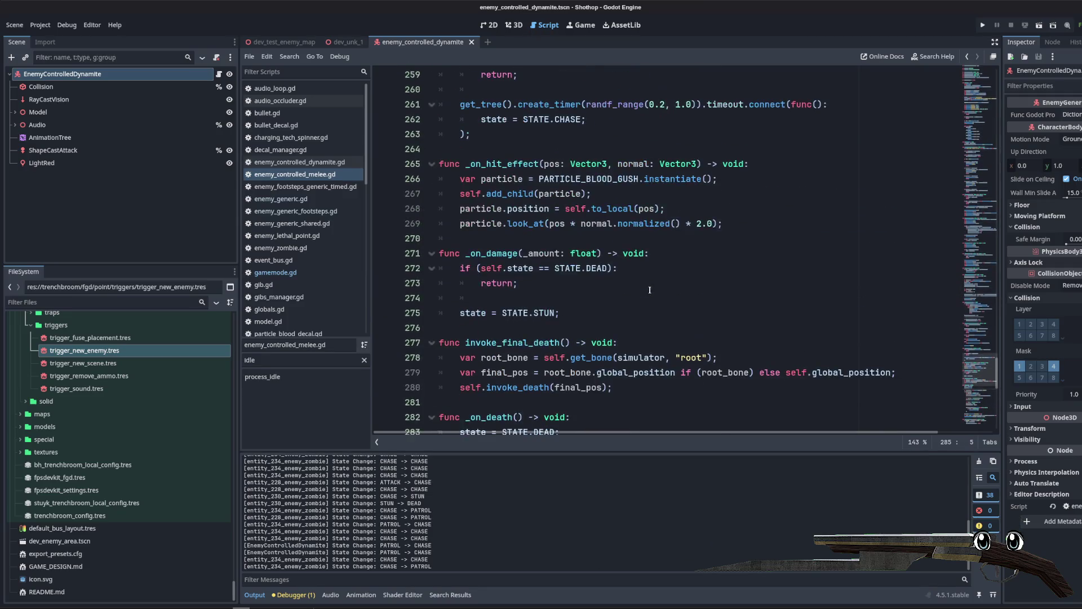
scroll(649, 290, up, 14)
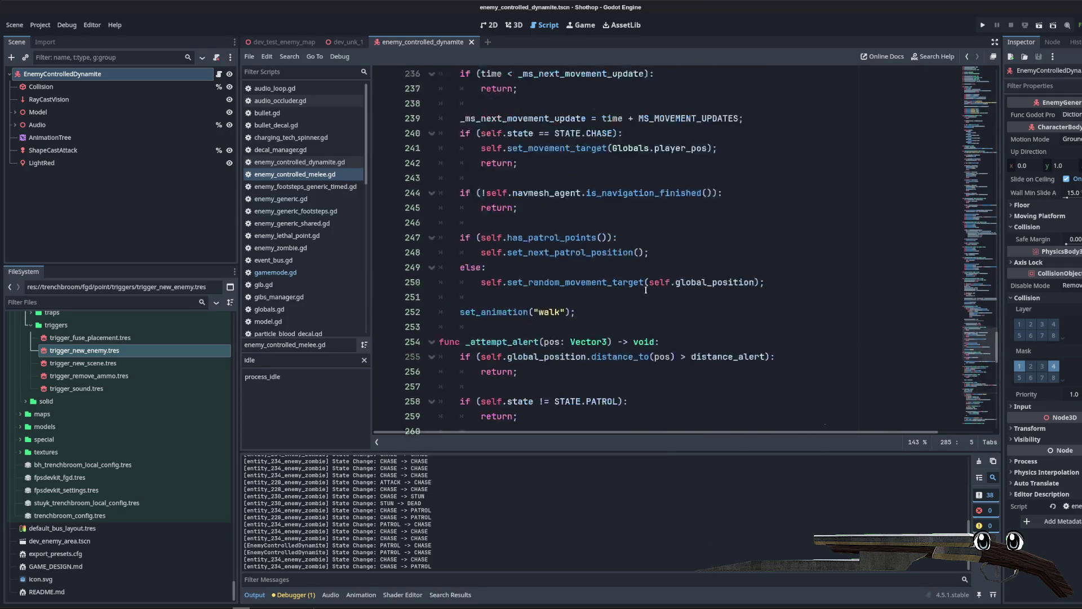
scroll(646, 291, up, 2)
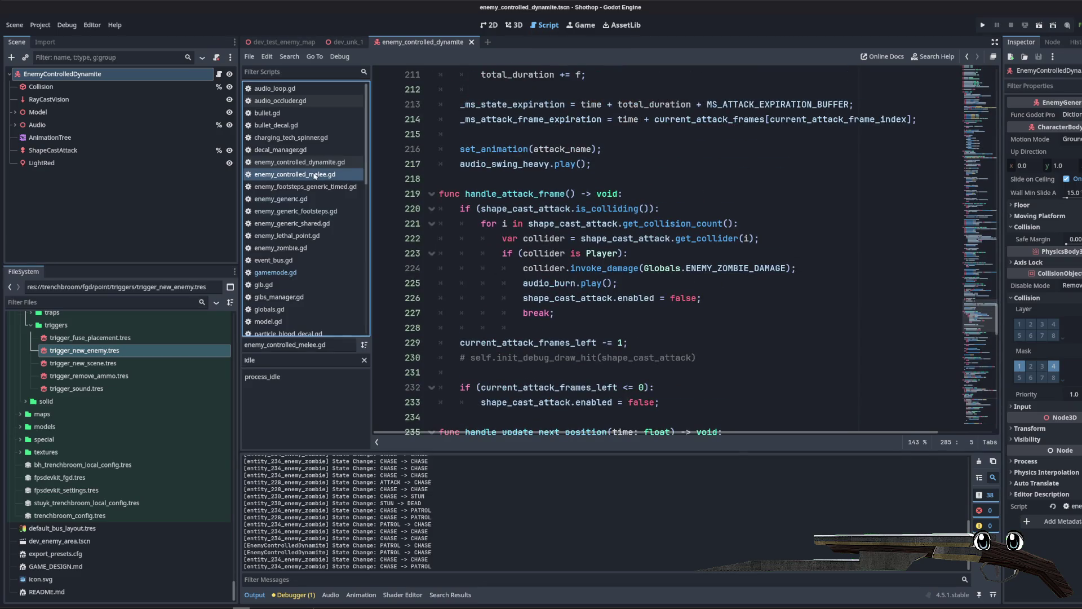
Step: Open enemy_controlled_dynamite.gd and scroll to its _physics_process function
click(299, 162)
scroll(738, 266, down, 5)
scroll(738, 266, down, 4)
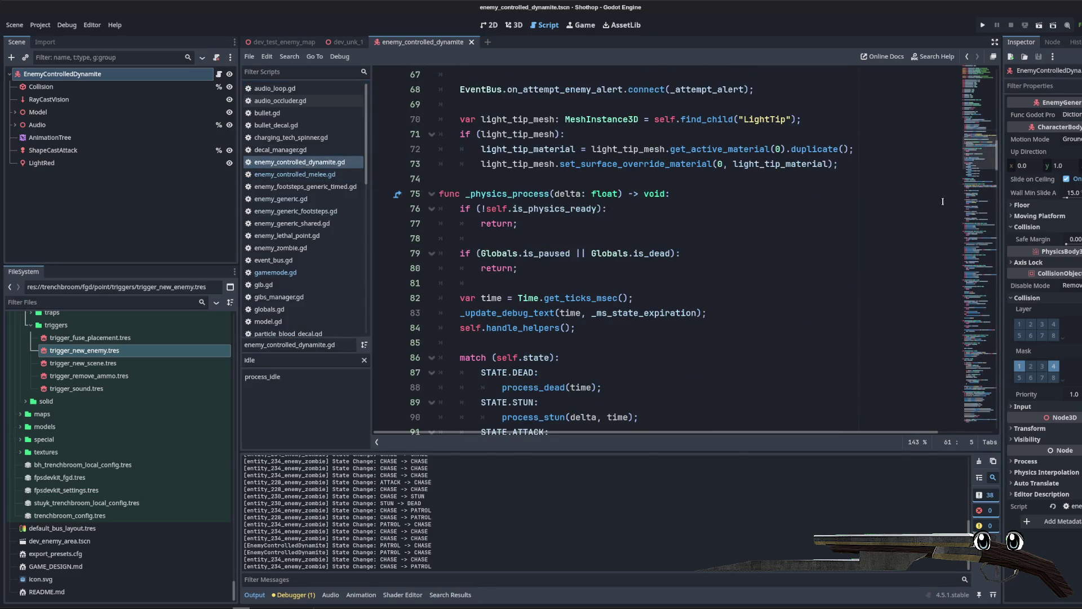
Step: Go over the dead, stun, attack and chase calls, then jump to process_chase
click(532, 274)
click(540, 304)
click(544, 333)
click(549, 364)
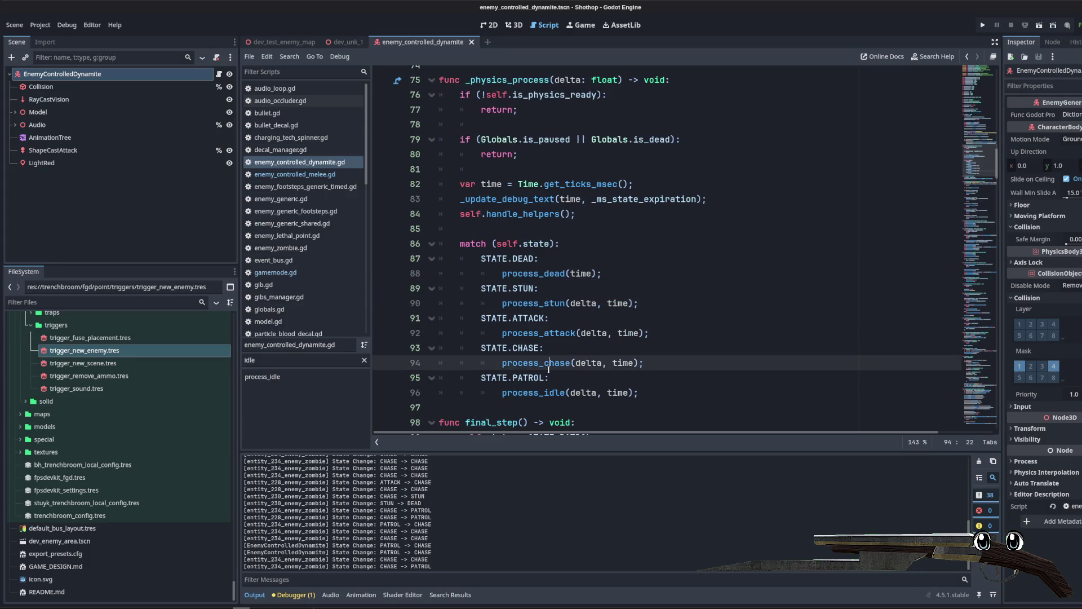
ctrl+click(546, 364)
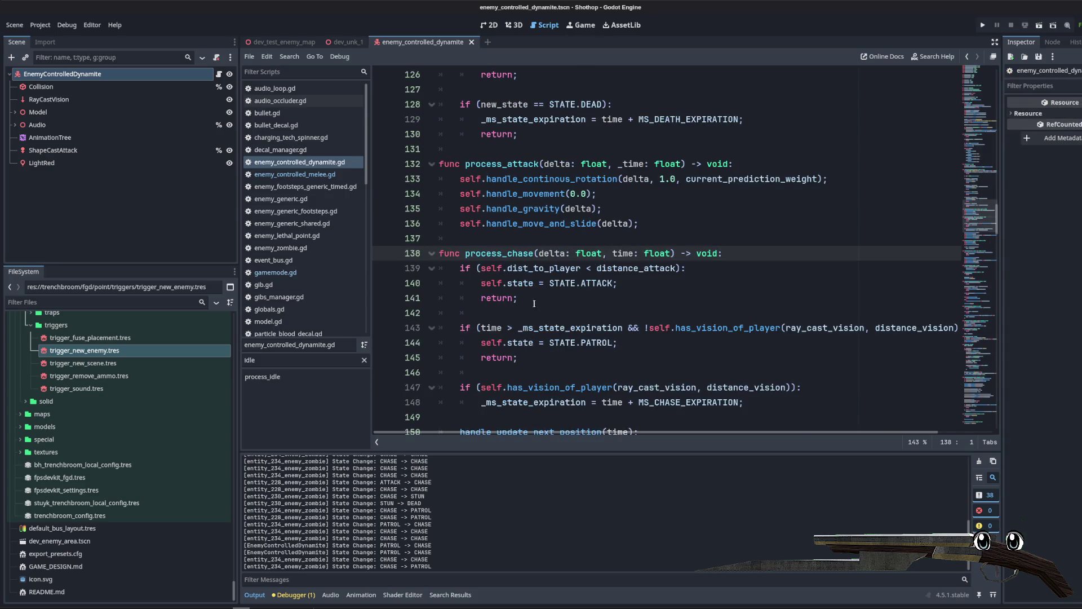
drag(460, 208, 602, 209)
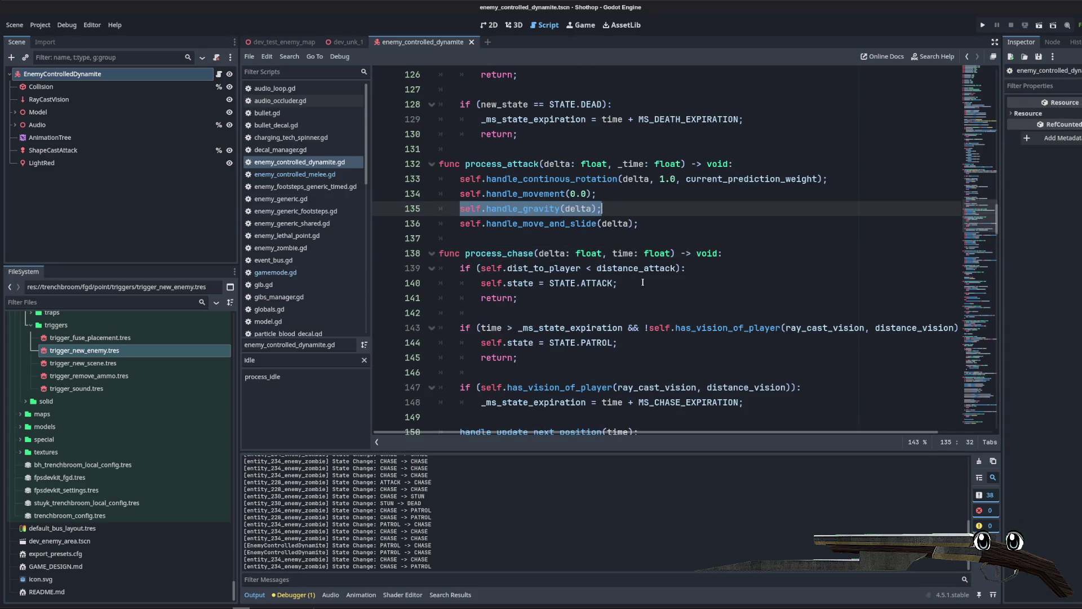
scroll(643, 282, down, 3)
scroll(643, 282, up, 1)
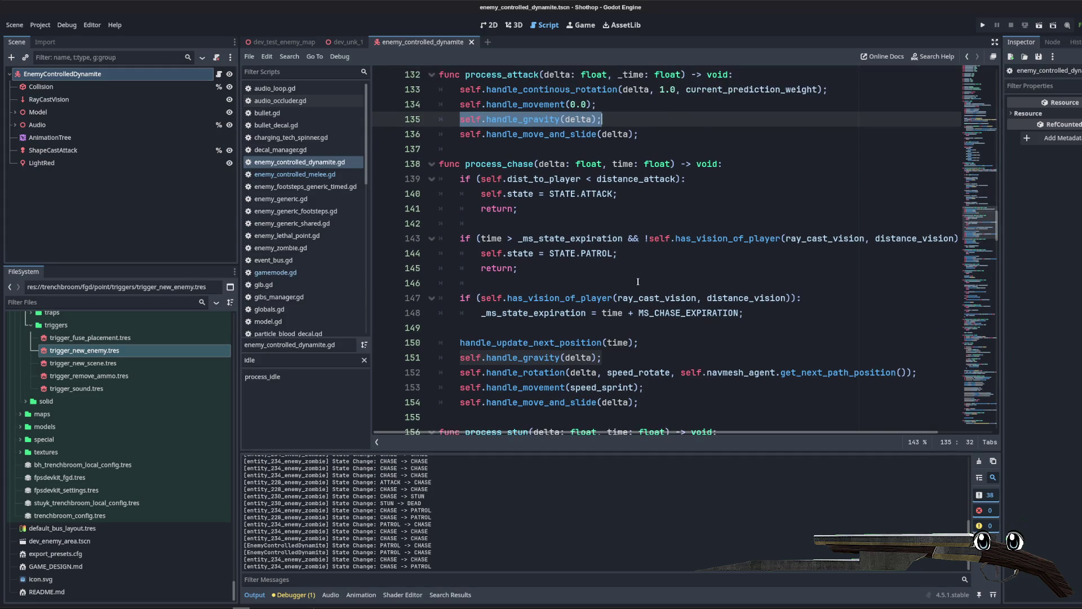
Step: Review process_chase's handle_update_next_position and handle_gravity calls
click(475, 341)
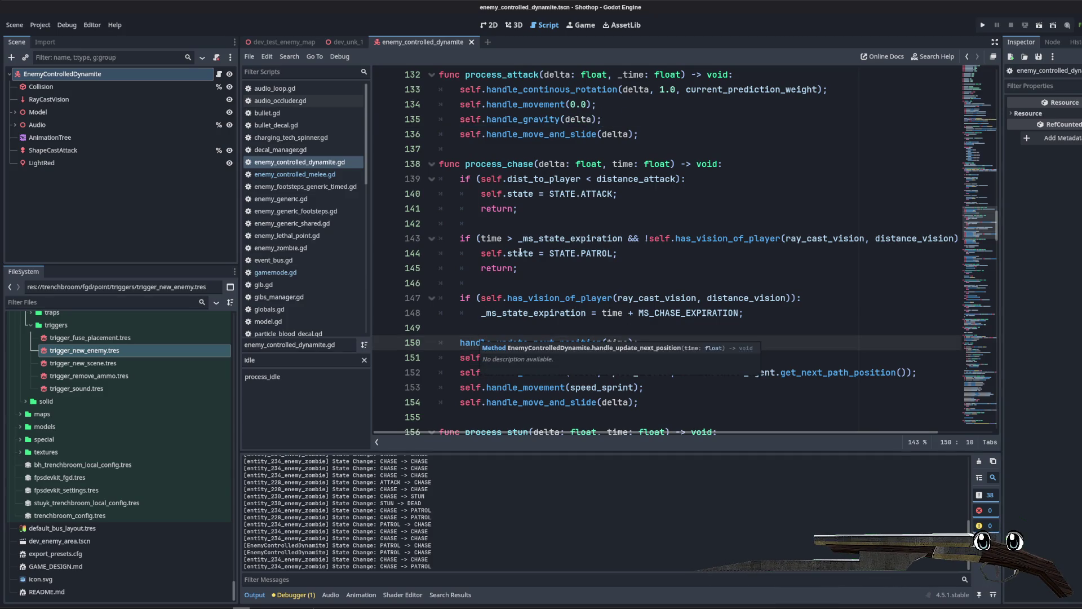
click(526, 284)
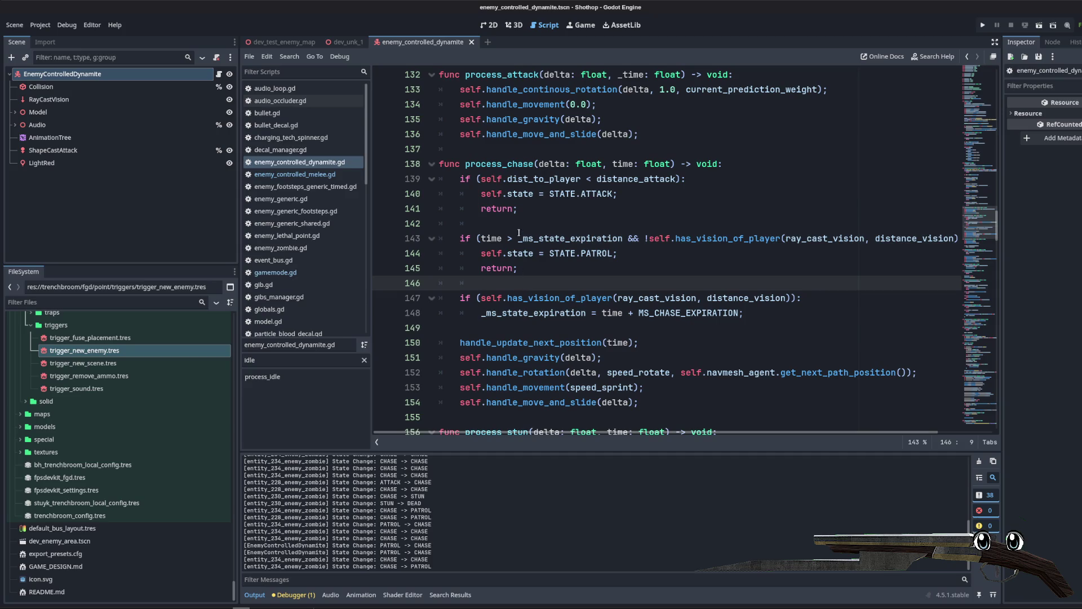
scroll(599, 275, down, 1)
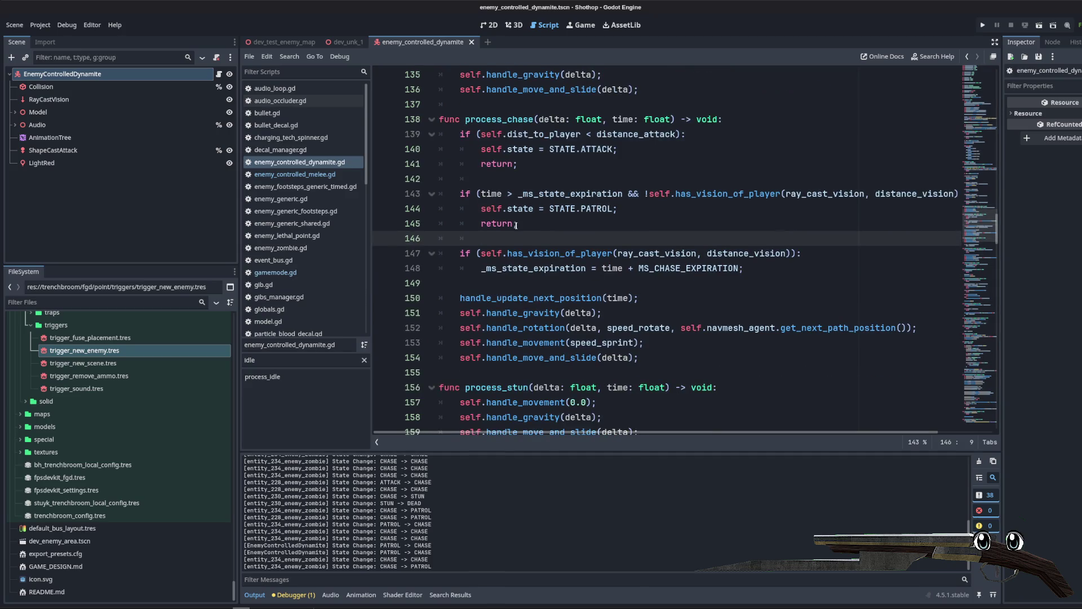
triple_click(586, 312)
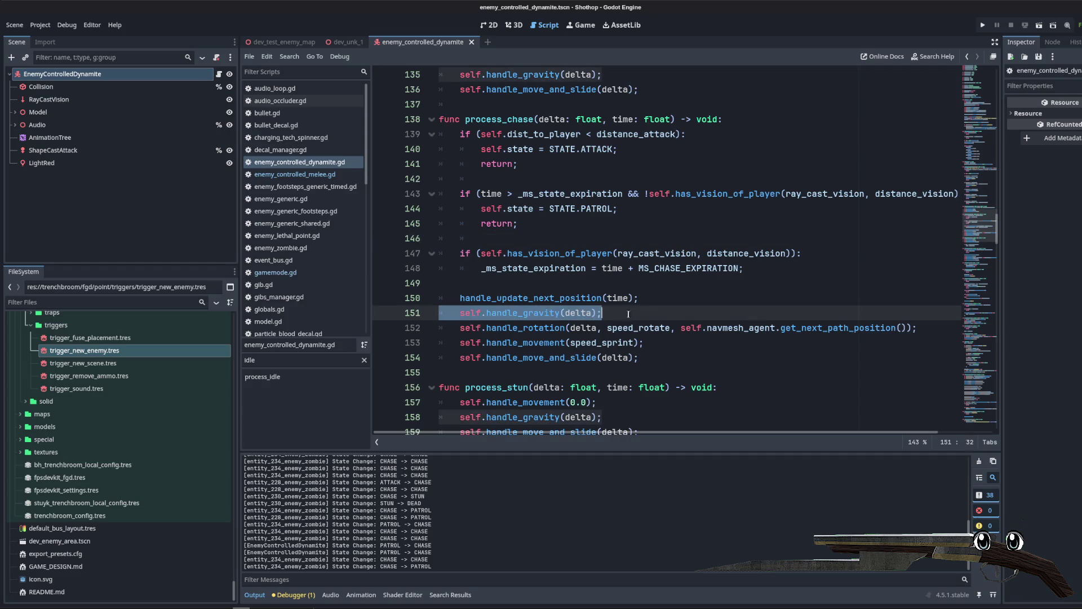
scroll(622, 377, down, 4)
scroll(622, 377, down, 2)
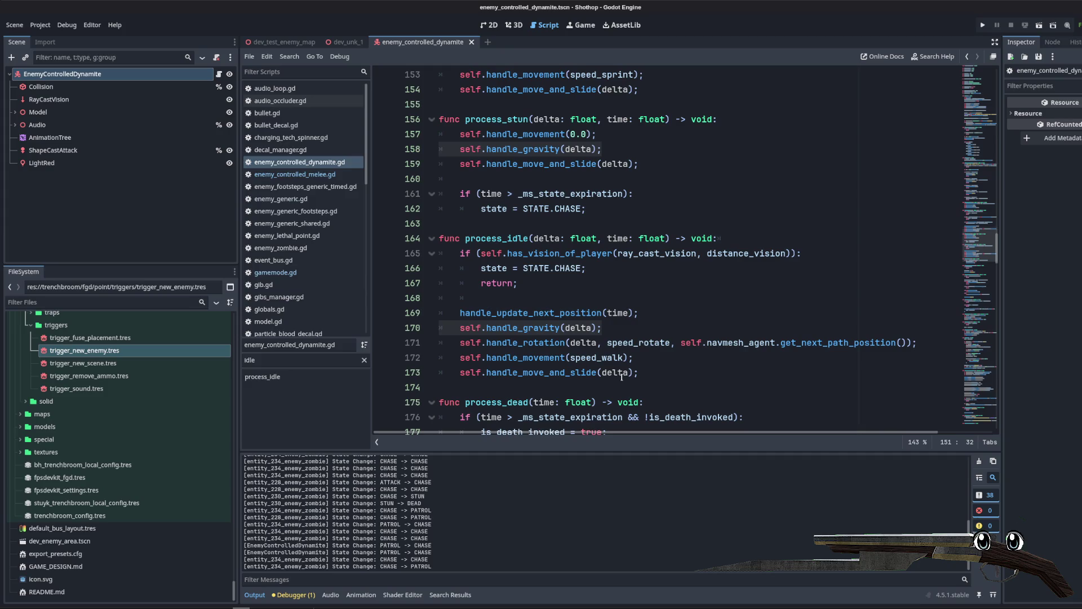
scroll(622, 377, down, 7)
scroll(622, 377, up, 5)
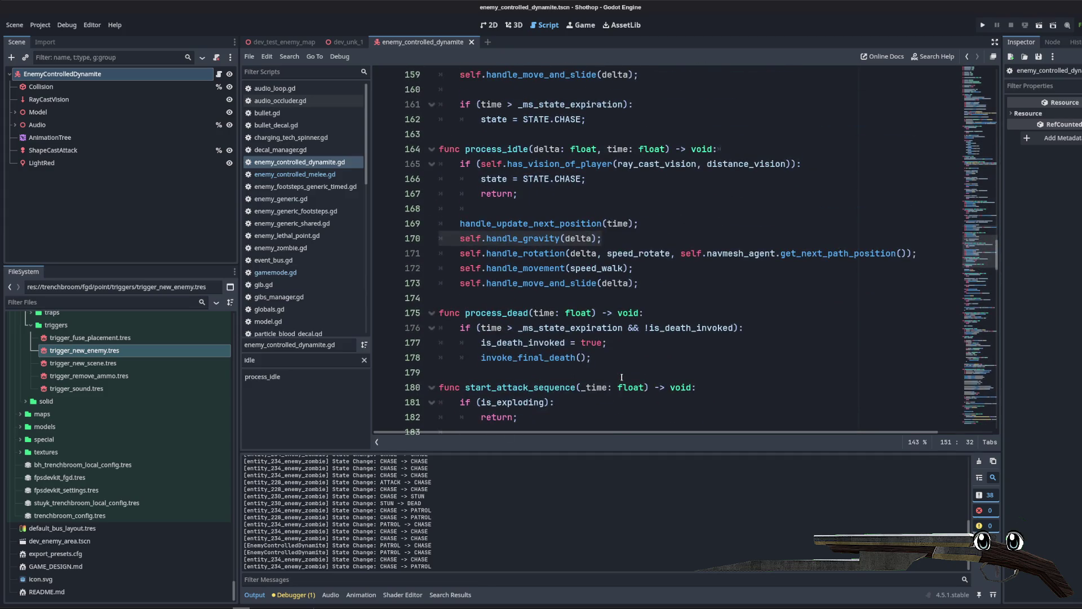
scroll(622, 377, up, 9)
scroll(622, 377, up, 11)
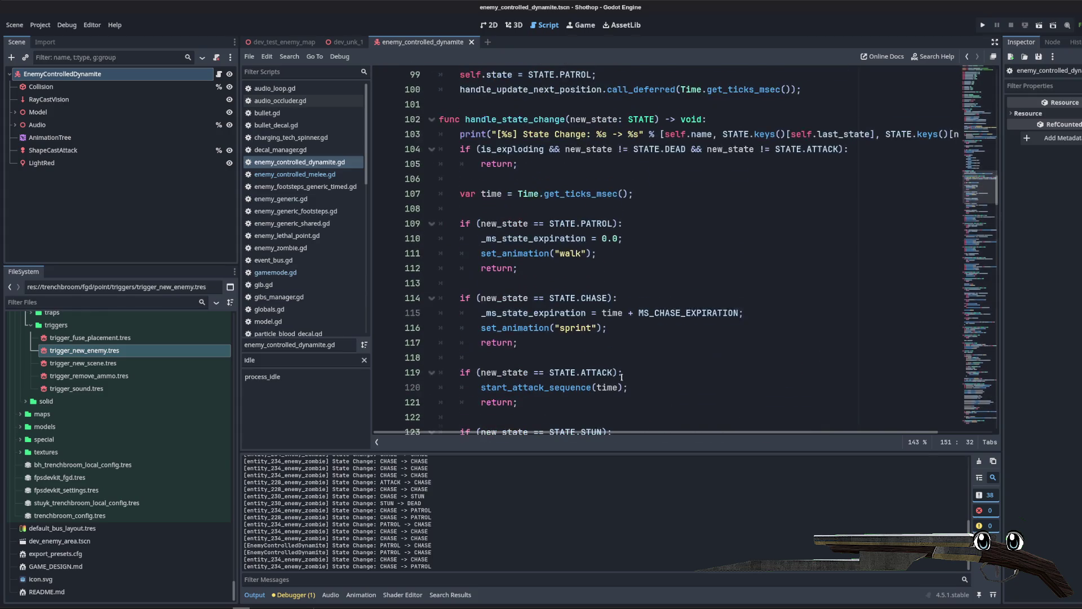
scroll(622, 377, up, 3)
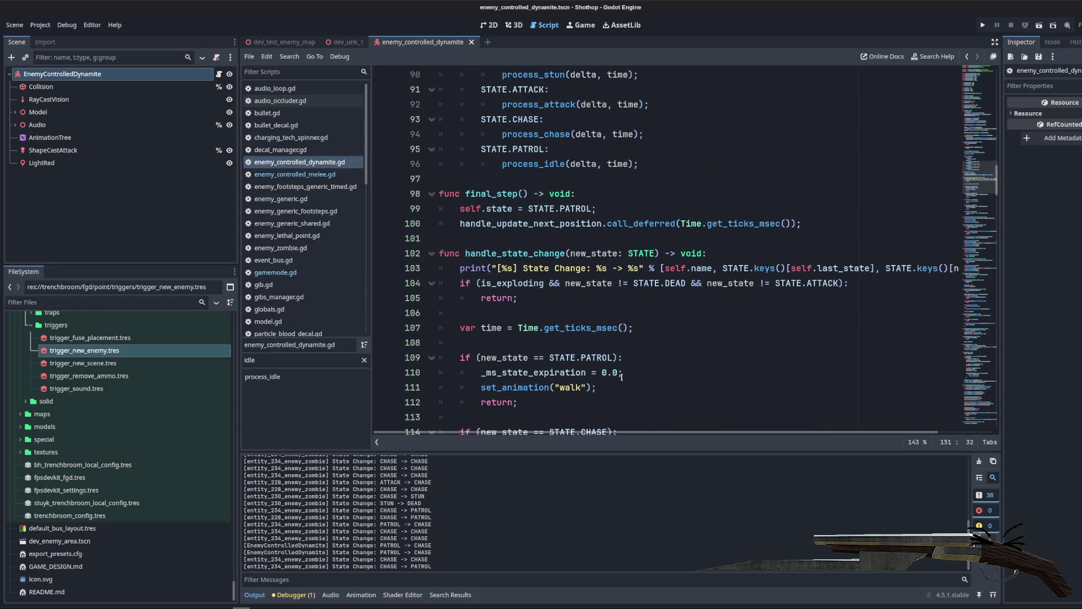
scroll(622, 377, down, 10)
scroll(621, 377, down, 9)
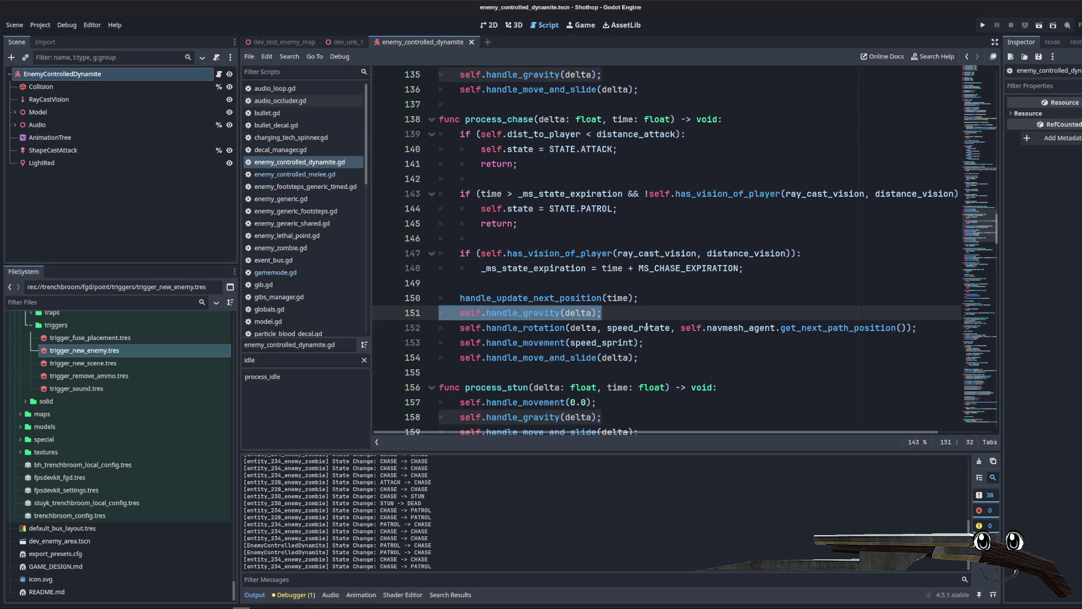
scroll(647, 326, down, 4)
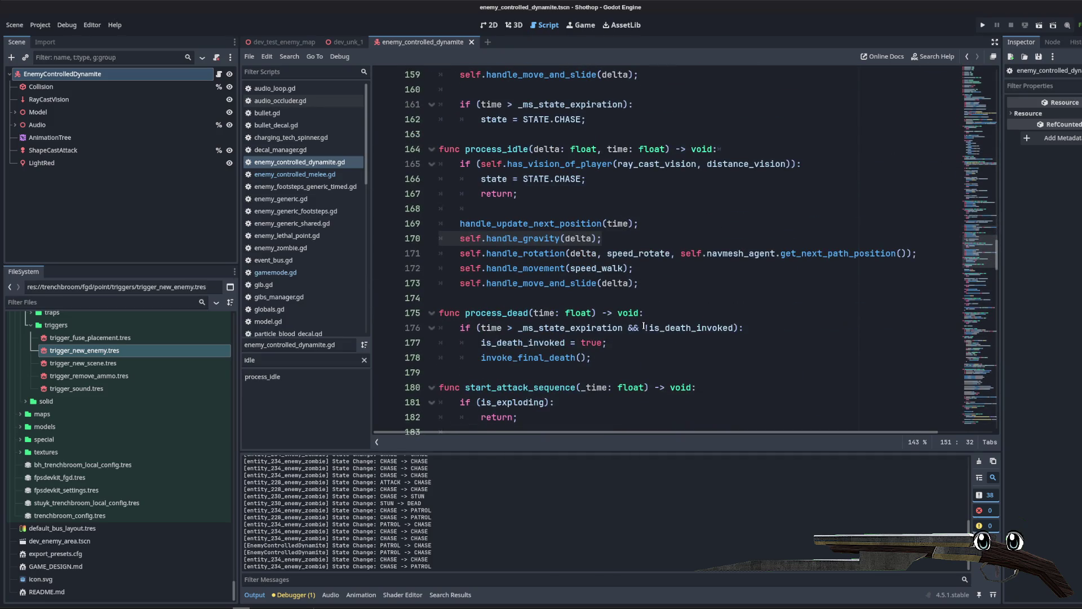
Step: Read the movement code past line 186, then show the dynamite enemy in 3D
click(630, 253)
scroll(630, 260, down, 4)
scroll(629, 261, down, 18)
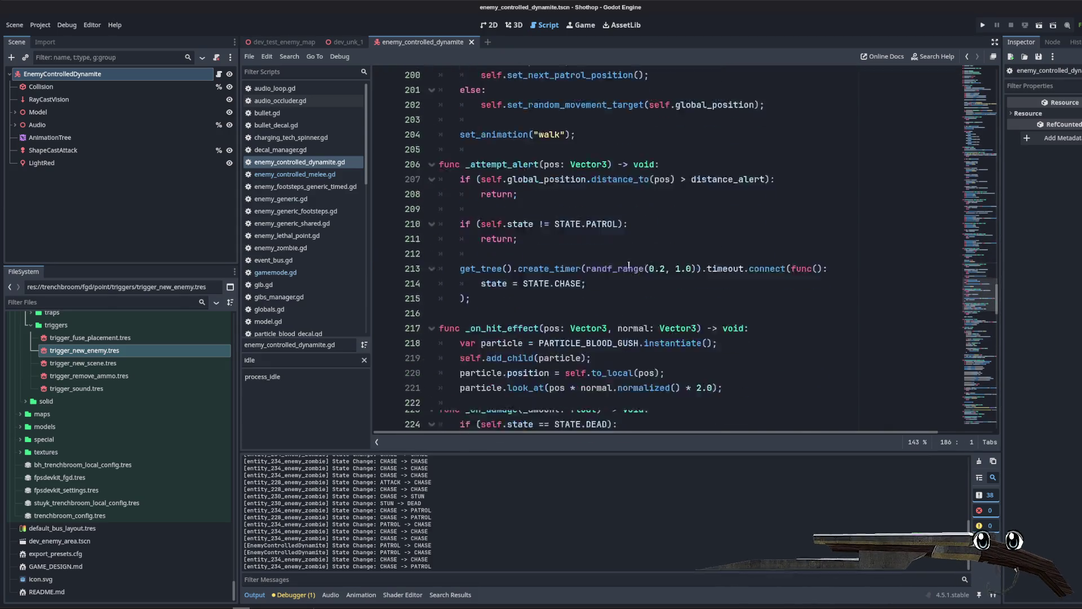
scroll(623, 270, down, 16)
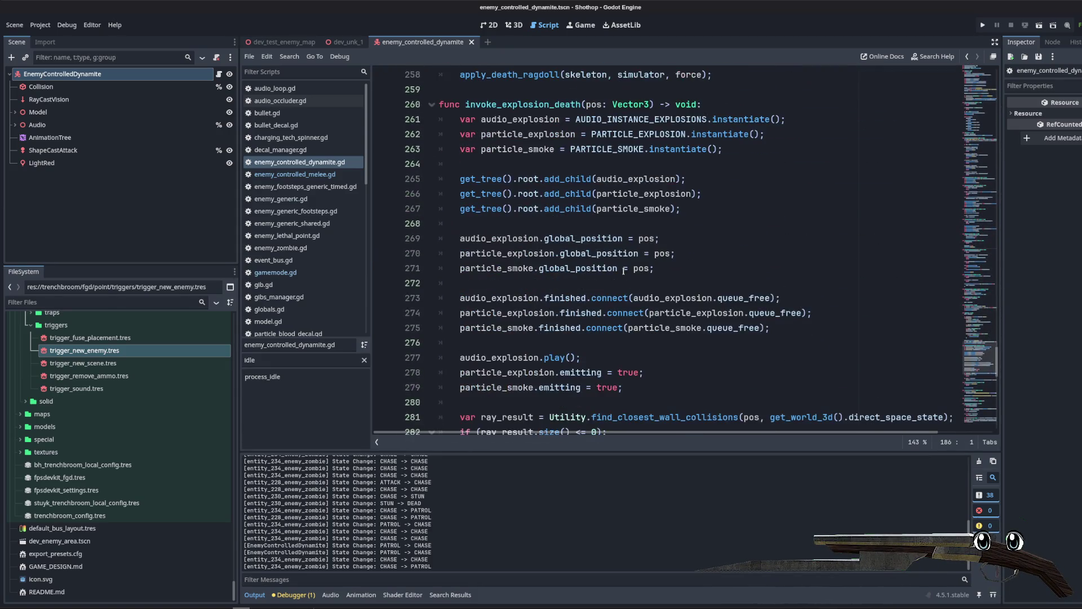
scroll(640, 295, down, 6)
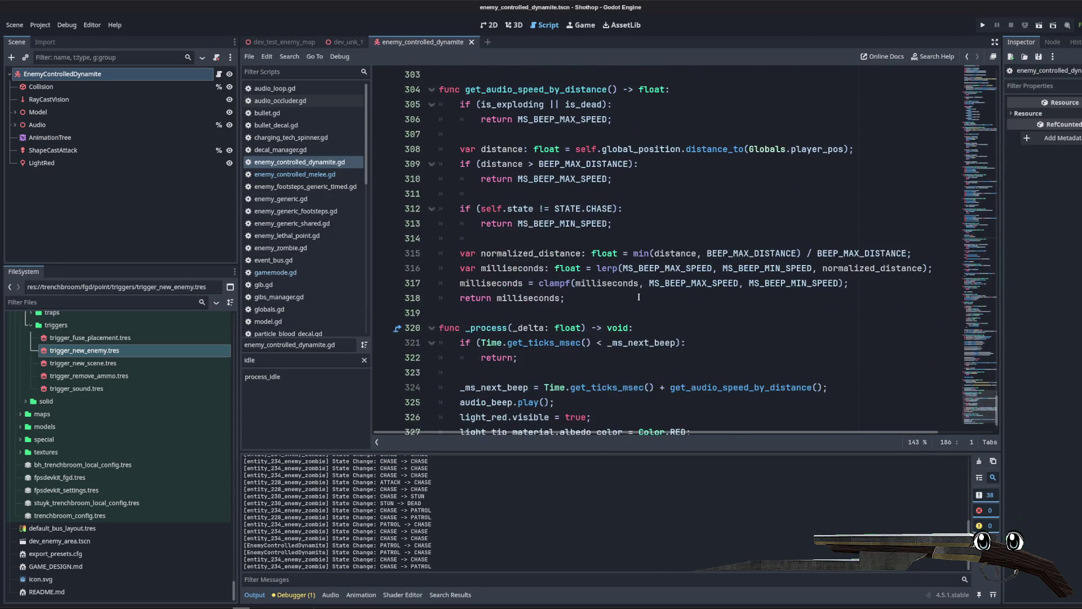
click(112, 192)
click(515, 25)
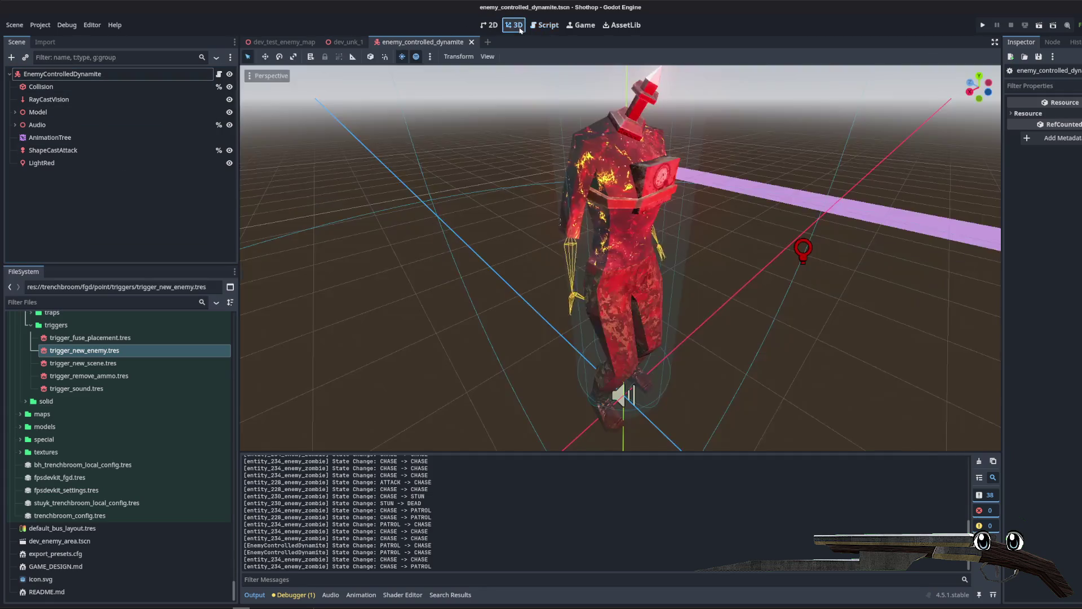
Step: Run dev_unk_1 to watch the dynamite enemies, then pause and stop the game
click(343, 42)
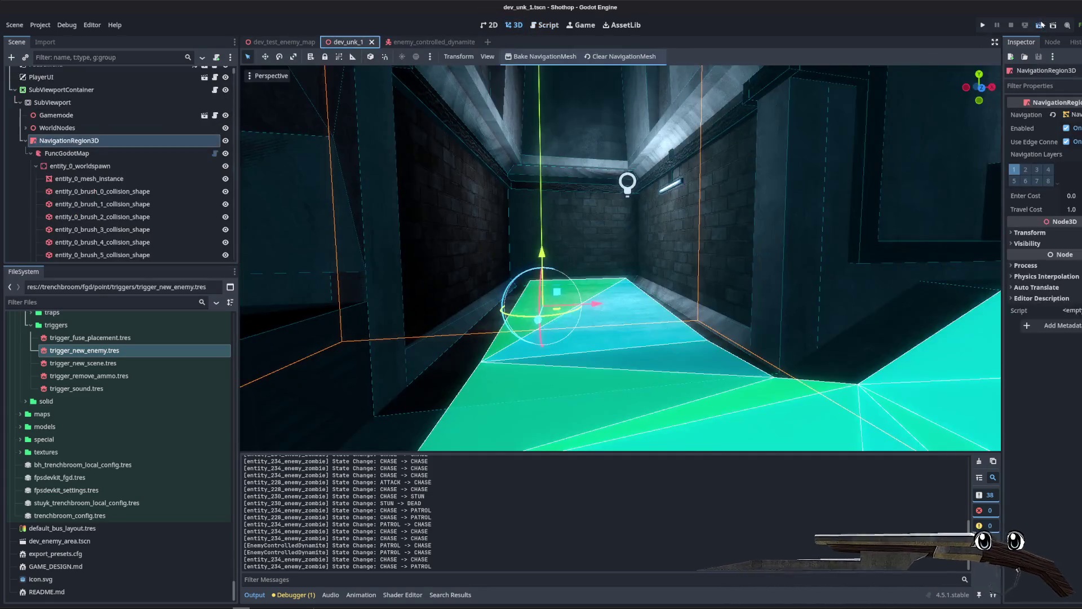
click(1038, 25)
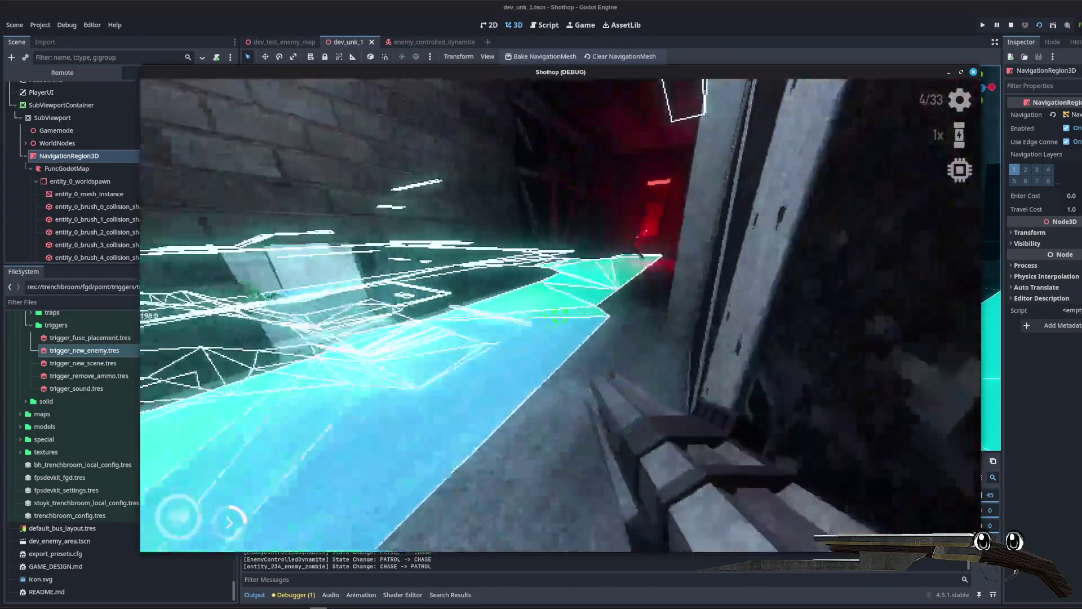
key(Escape)
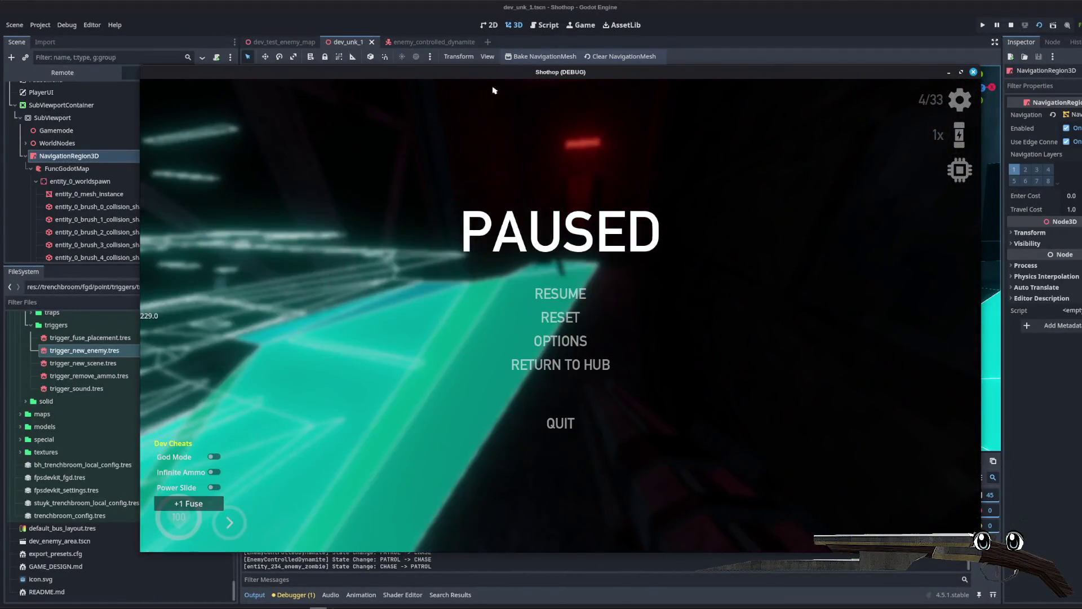
key(F8)
Step: Filter the remote tree for 'dynamite' and inspect the enemy's NavMesh Agent properties
click(88, 56)
text(dynamit)
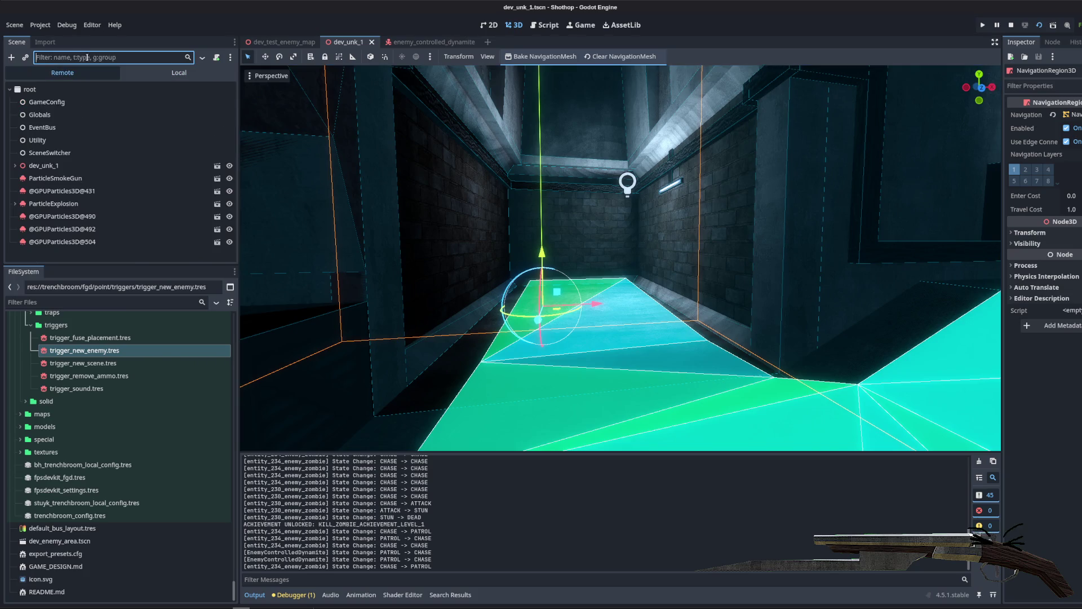
text(e)
click(62, 89)
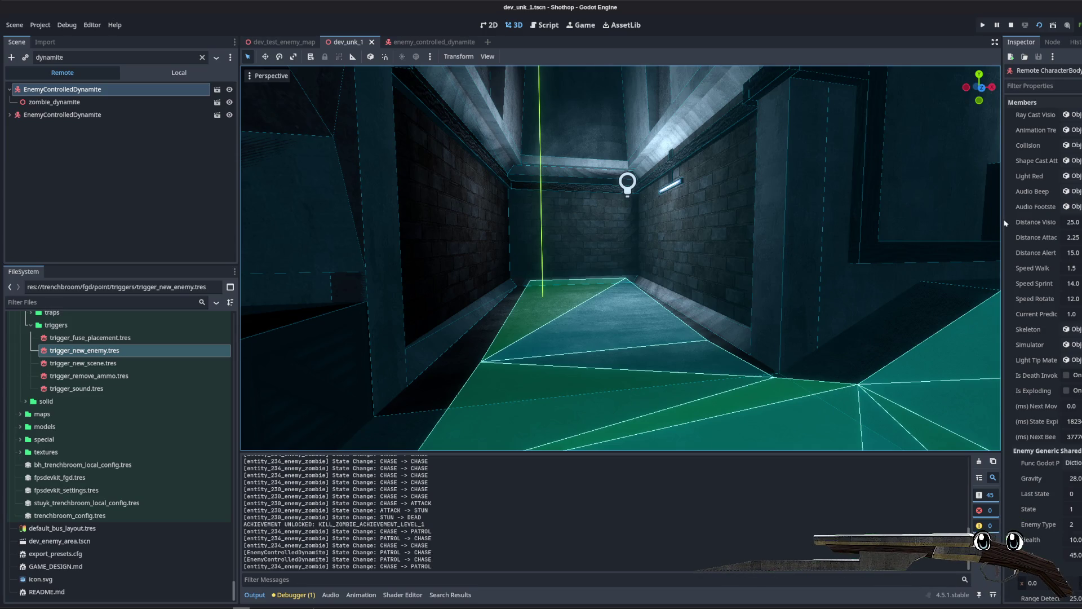
drag(1001, 221, 831, 220)
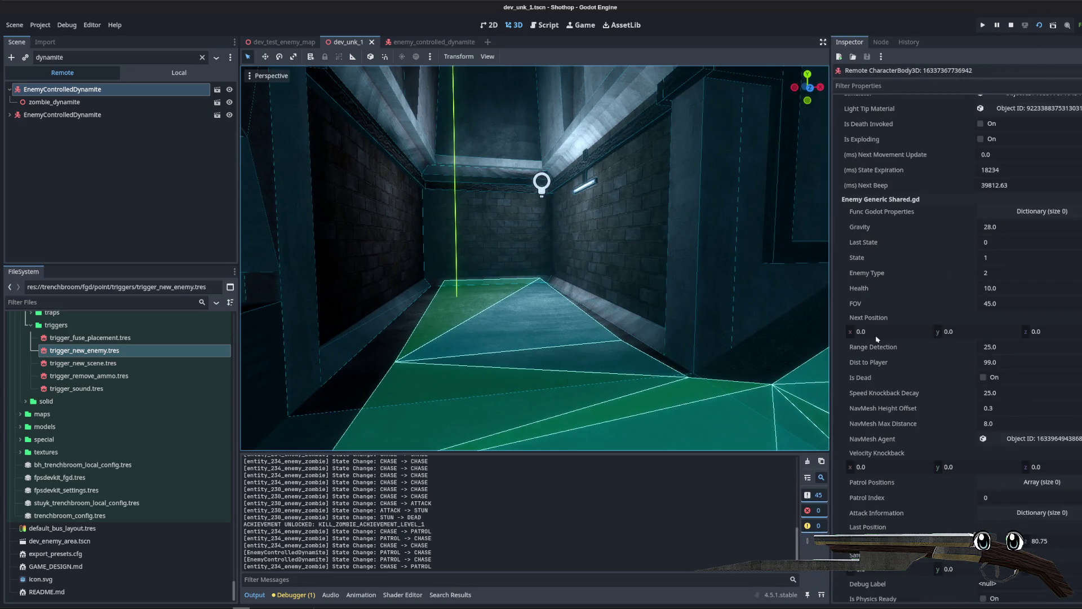
scroll(877, 284, down, 2)
scroll(888, 327, down, 2)
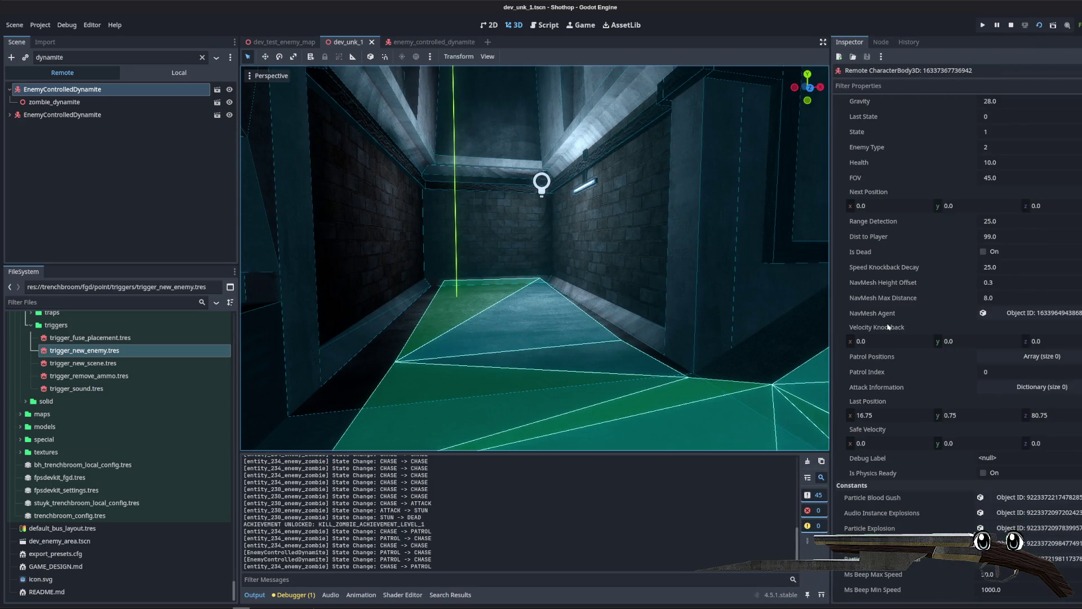
click(1048, 313)
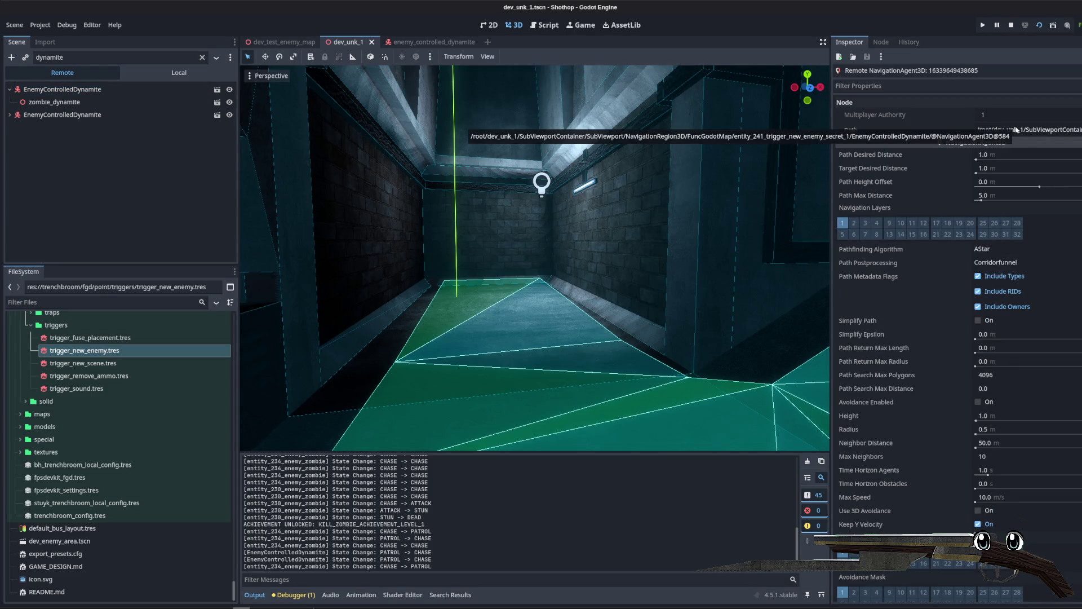
mouse_move(912, 277)
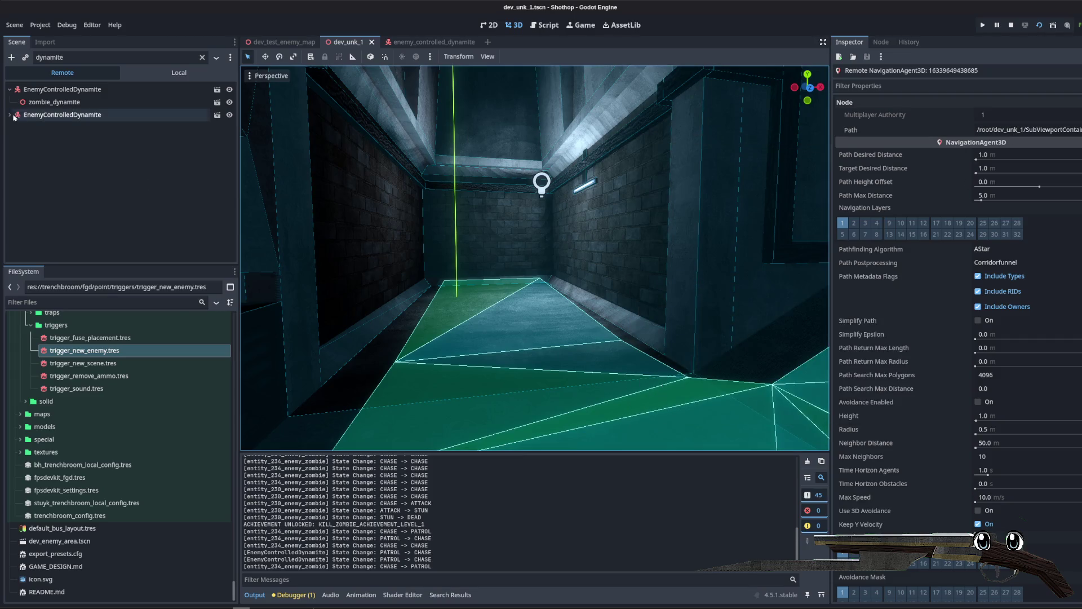
Step: Set the live enemy's position y to -0.5, then 0, then 5.0 m
click(62, 89)
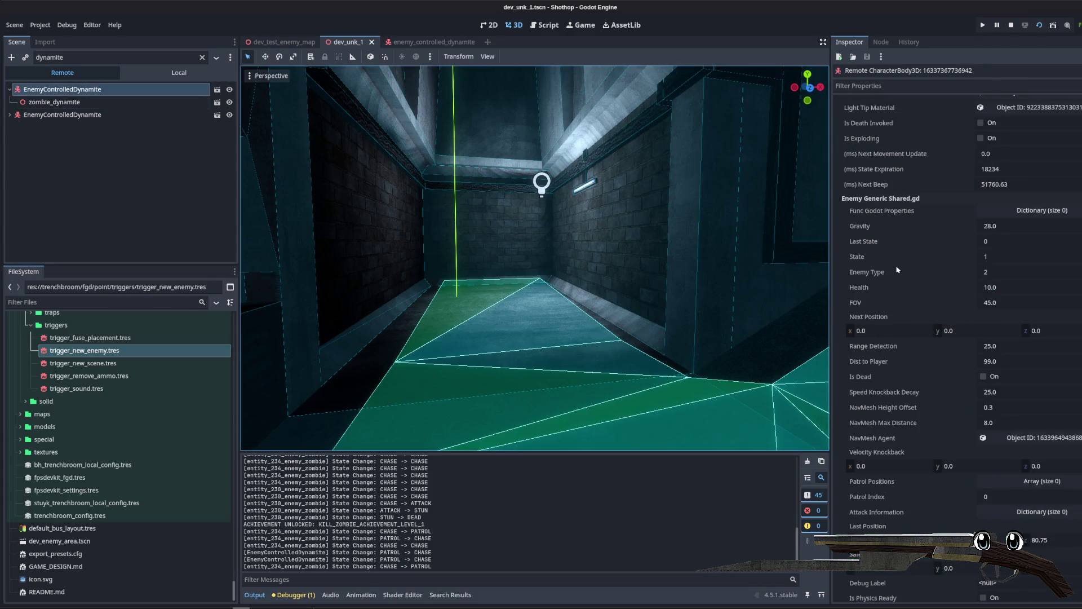
scroll(898, 270, down, 8)
scroll(898, 270, down, 10)
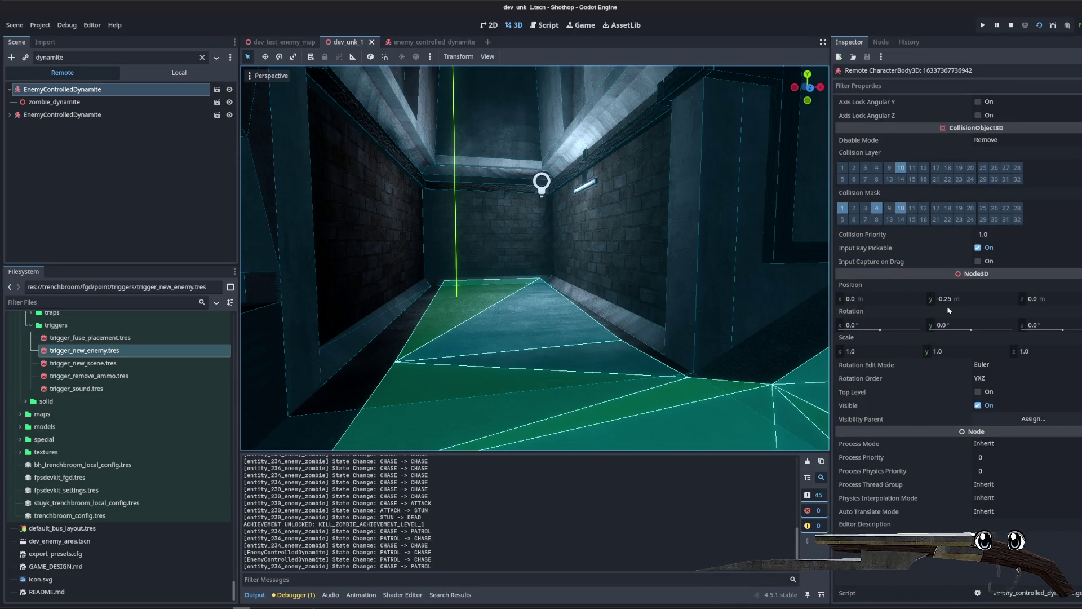
click(969, 299)
text(-0.5)
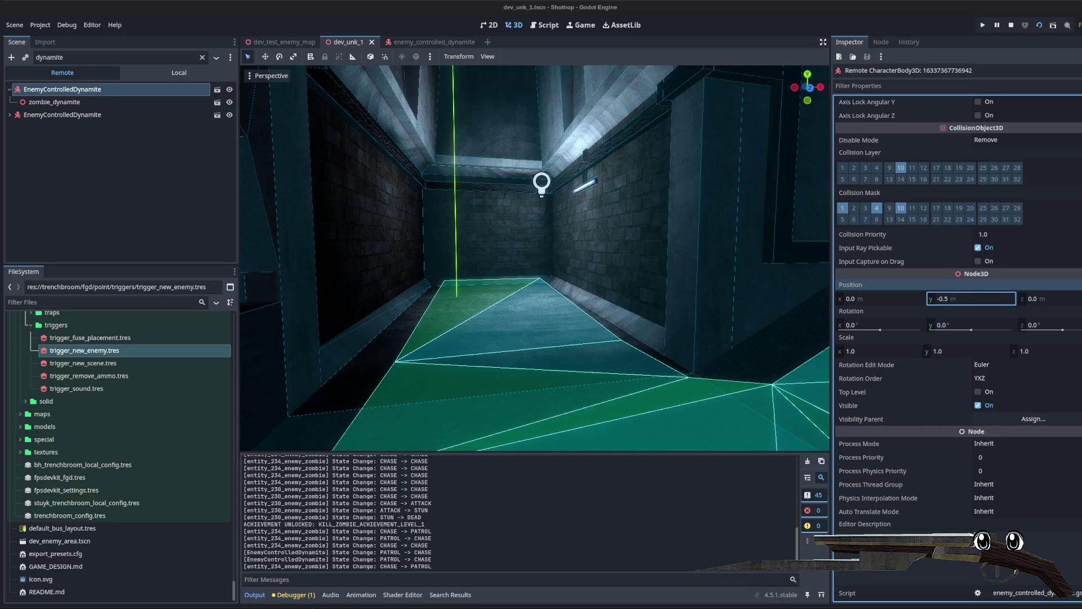
click(972, 300)
text(0)
click(972, 301)
text(5)
key(Return)
click(245, 160)
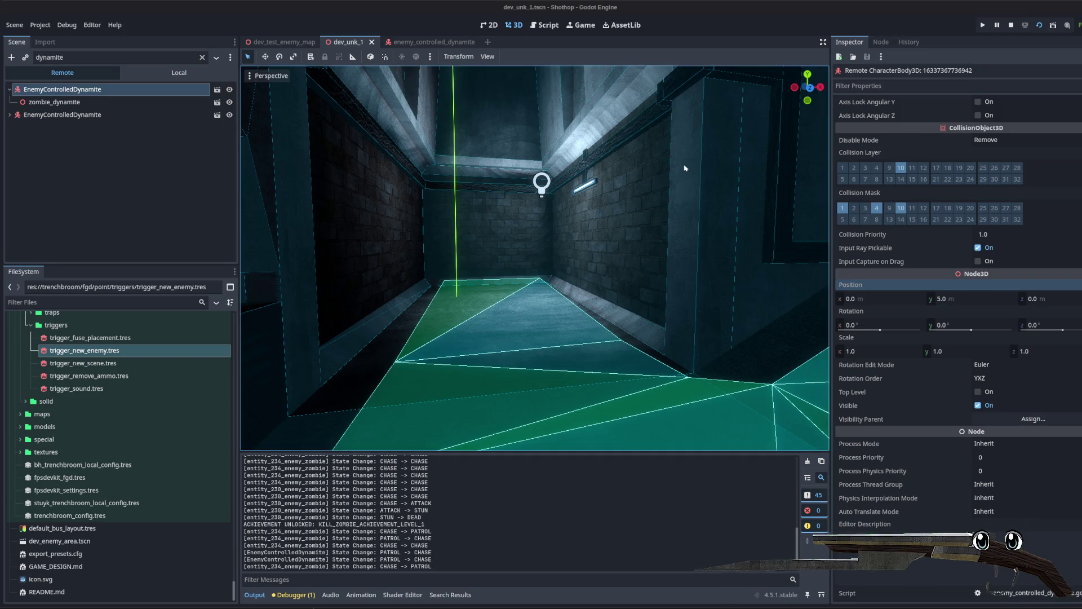
Step: Open enemy_generic_shared.gd from the dynamite enemy's scene
click(417, 42)
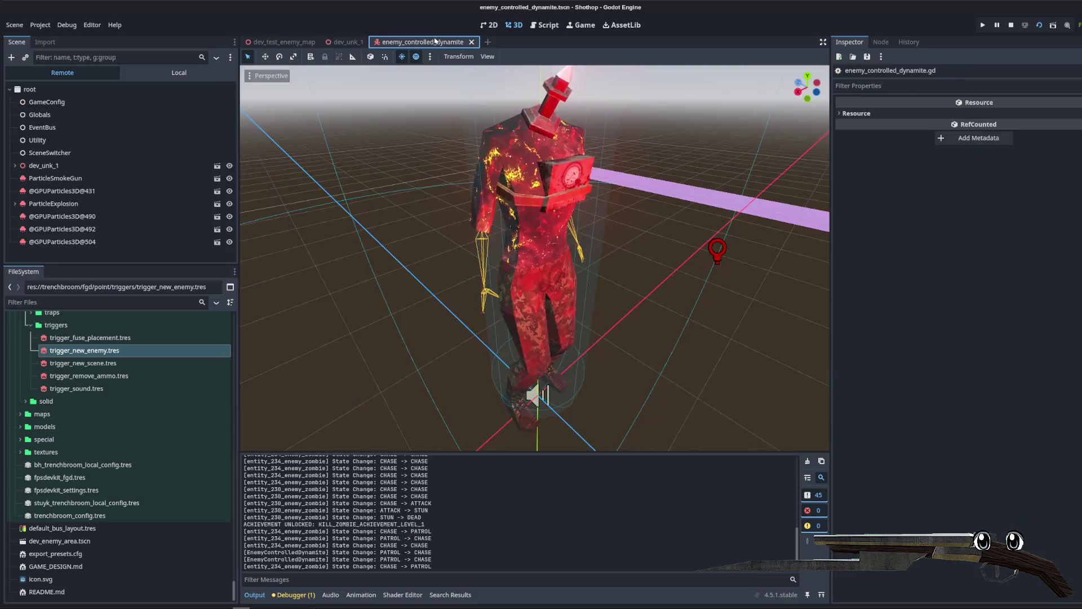
click(546, 25)
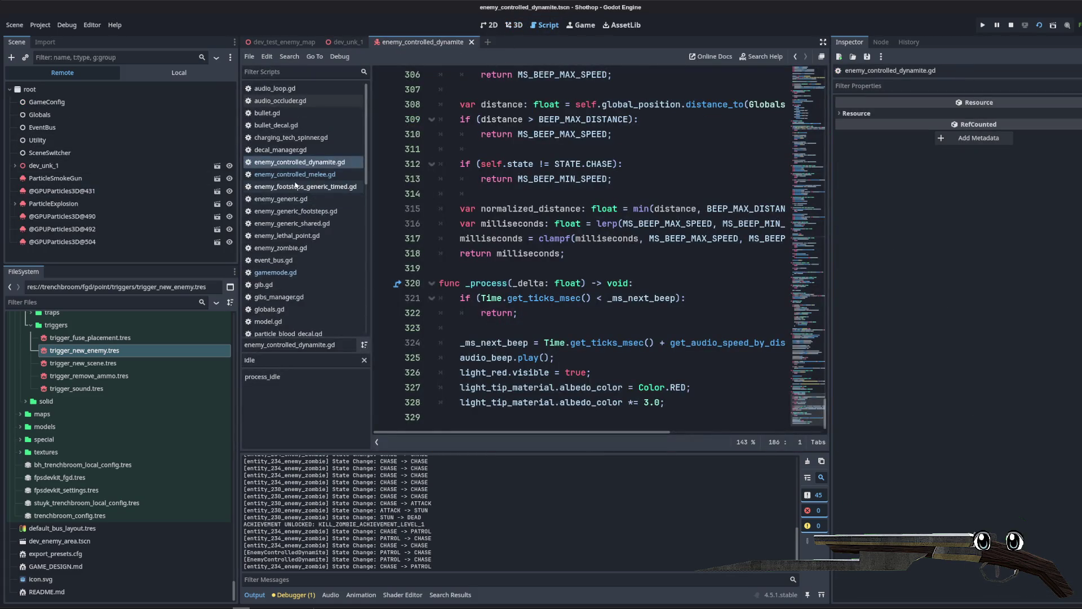
click(317, 212)
click(293, 224)
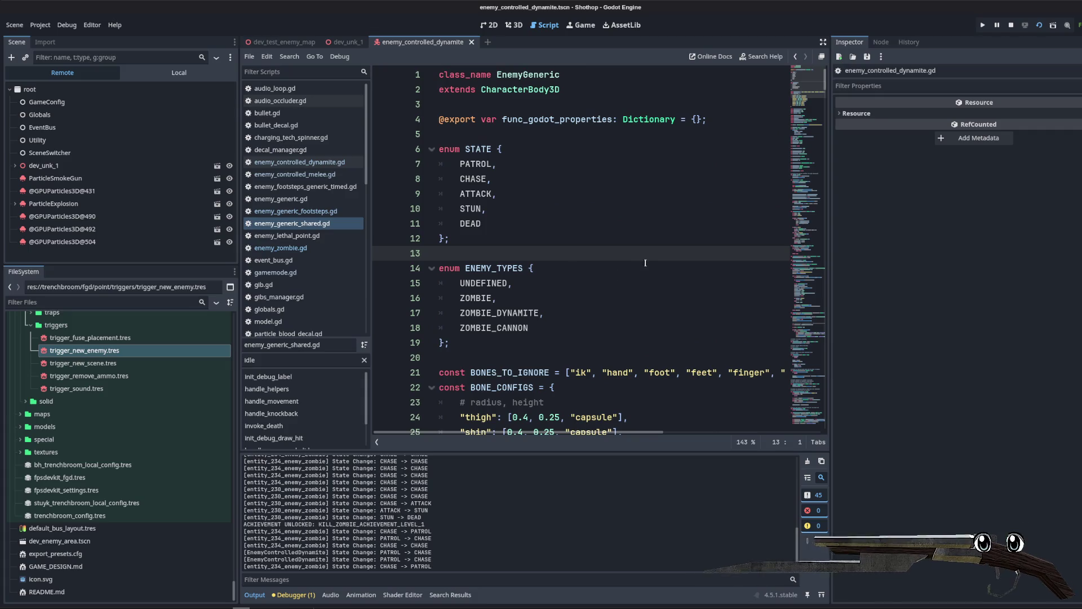
drag(831, 226, 905, 226)
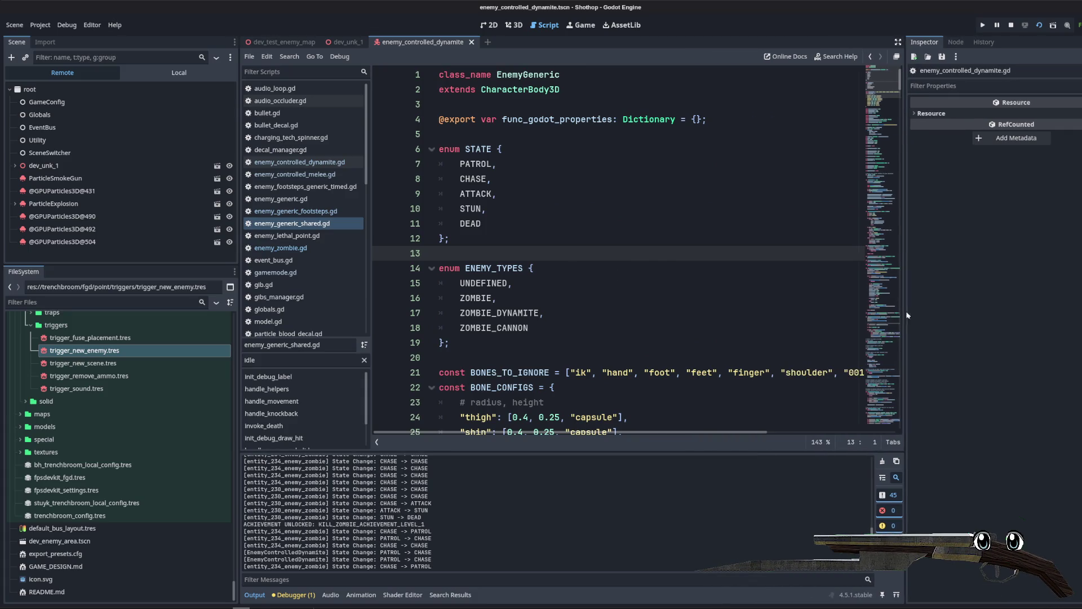
scroll(690, 265, down, 6)
Step: Review the variable declarations and the _setup_agent function in enemy_generic_shared.gd
click(690, 265)
scroll(689, 265, down, 8)
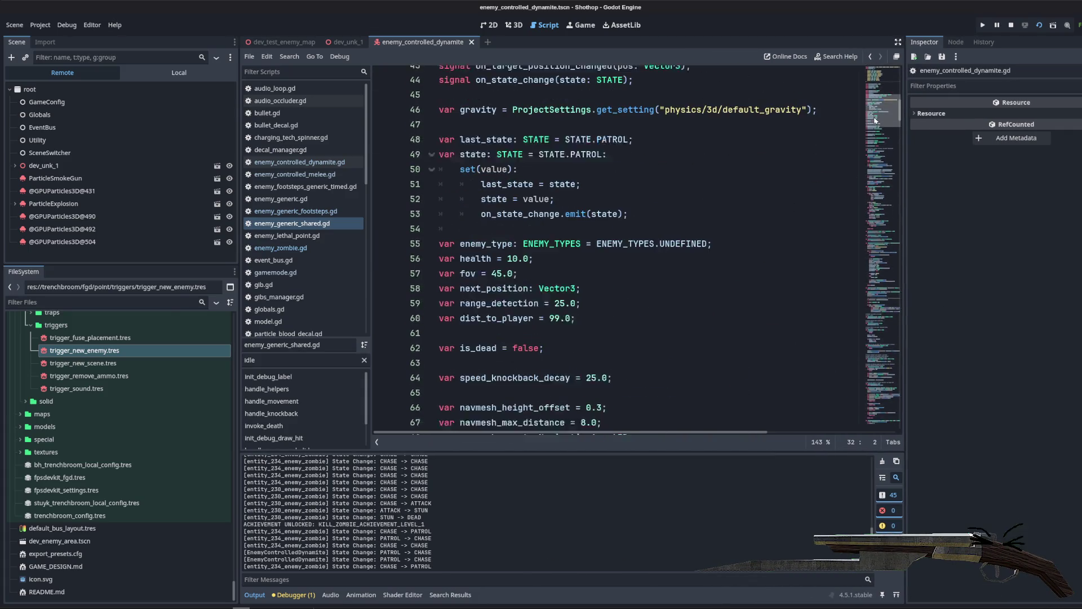
mouse_move(874, 120)
mouse_down()
mouse_move(870, 157)
mouse_move(869, 145)
mouse_up()
scroll(507, 169, up, 2)
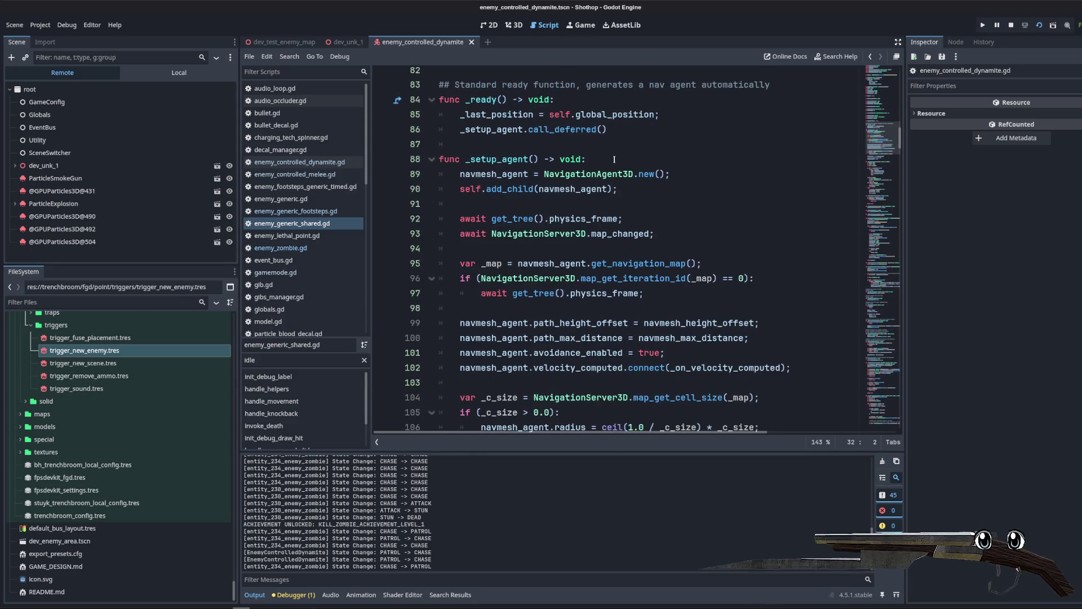
click(482, 159)
double_click(482, 158)
scroll(672, 229, down, 5)
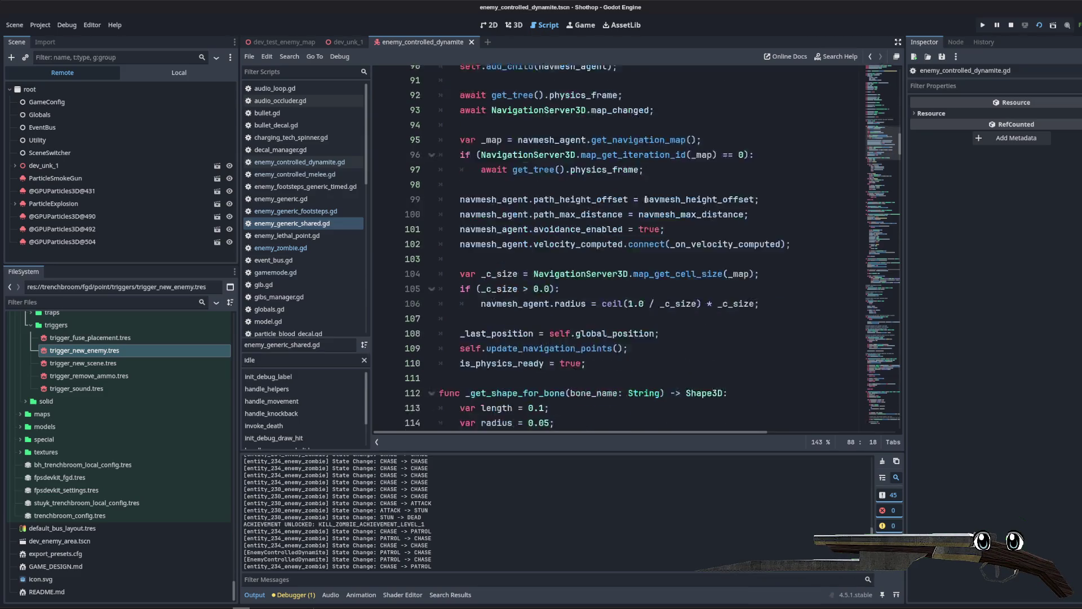
scroll(620, 200, up, 4)
scroll(617, 197, down, 3)
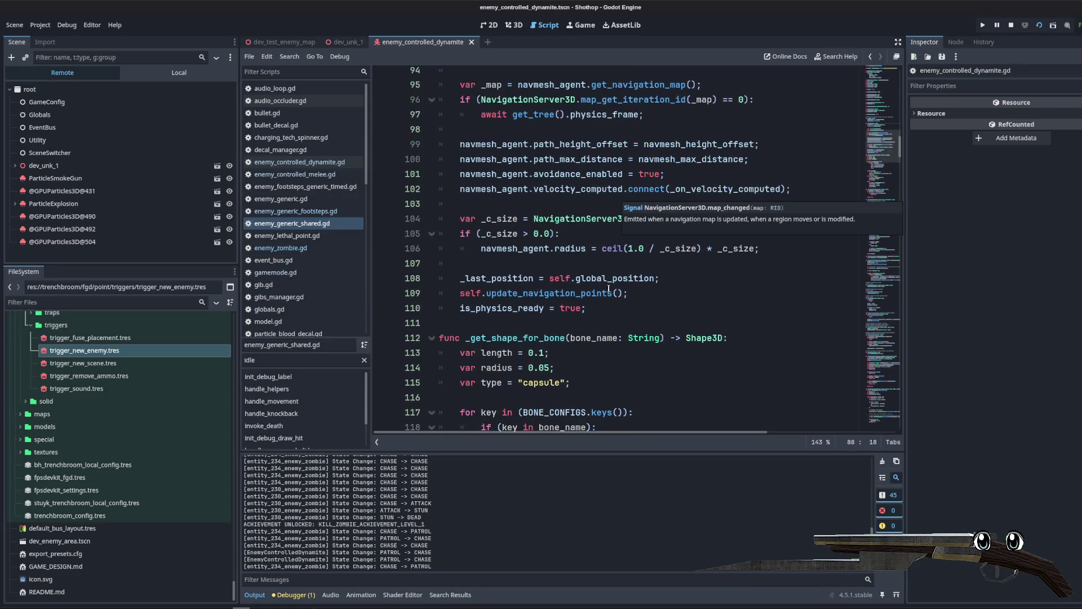
click(595, 307)
scroll(602, 319, down, 5)
scroll(597, 320, up, 9)
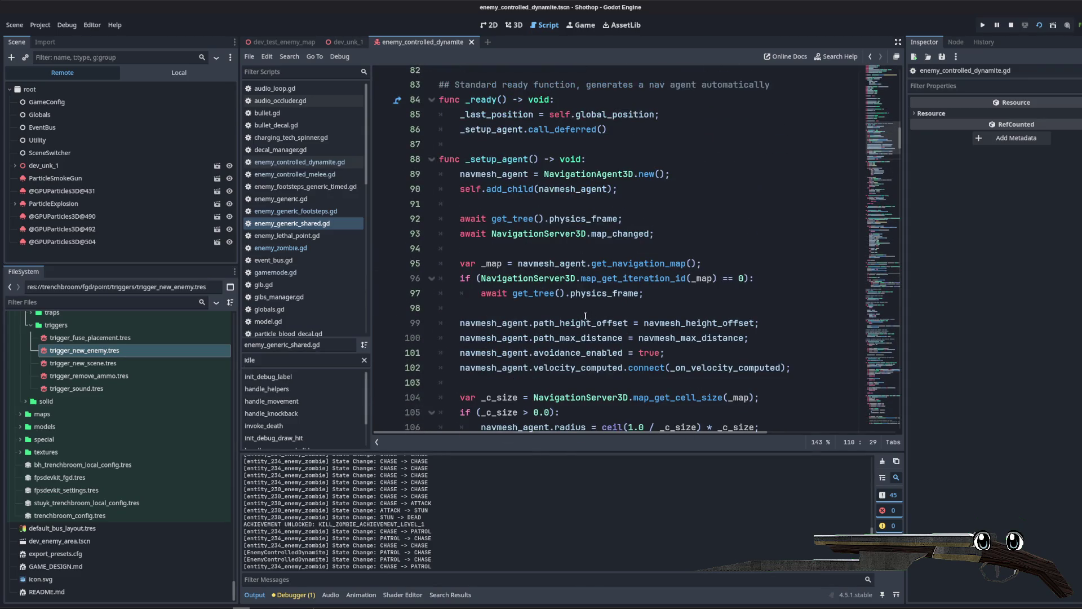
click(585, 315)
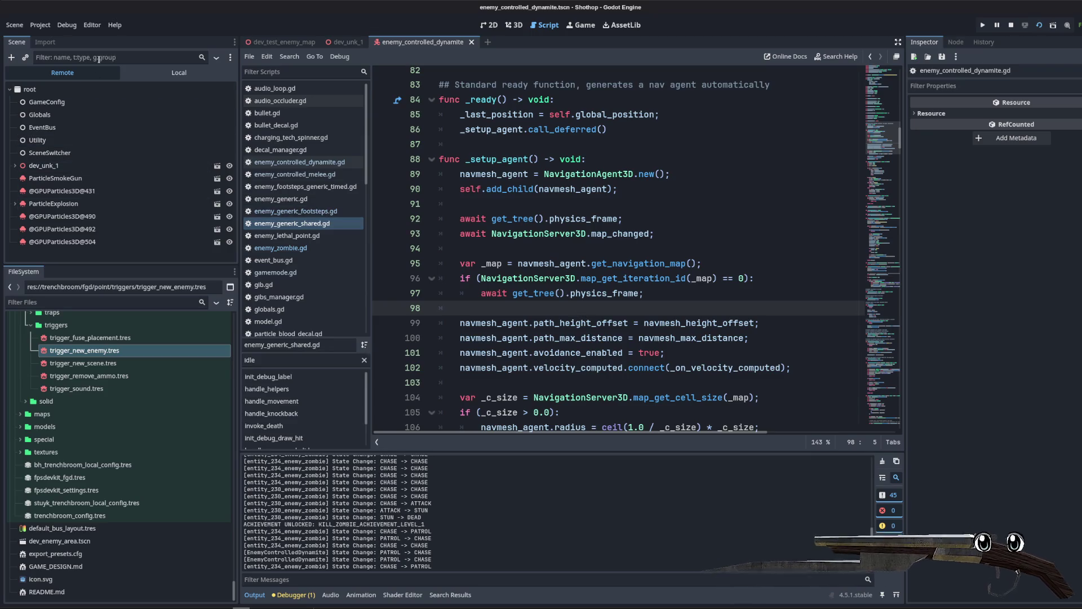
Step: Filter the remote scene tree for 'zombieamite' and inspect EnemyControlledDynamite's live properties
click(59, 63)
text(zombie)
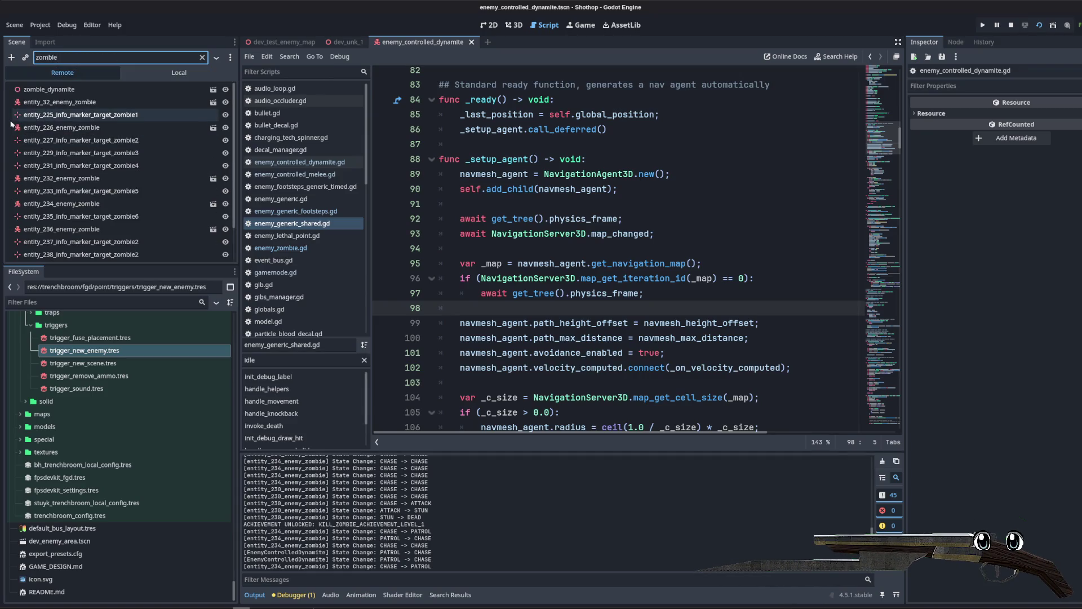
text(amite)
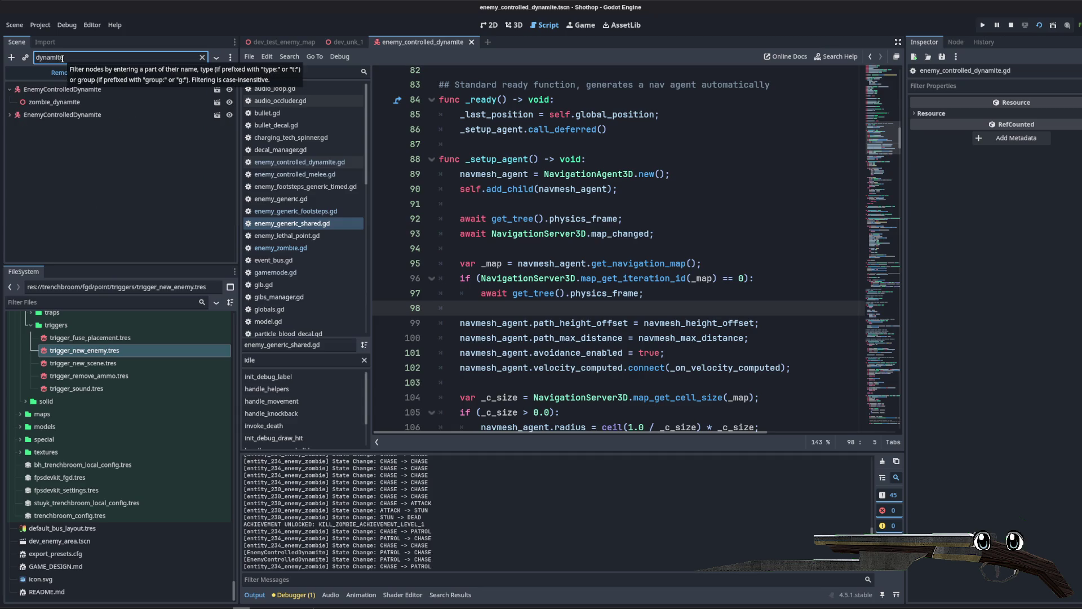
click(27, 101)
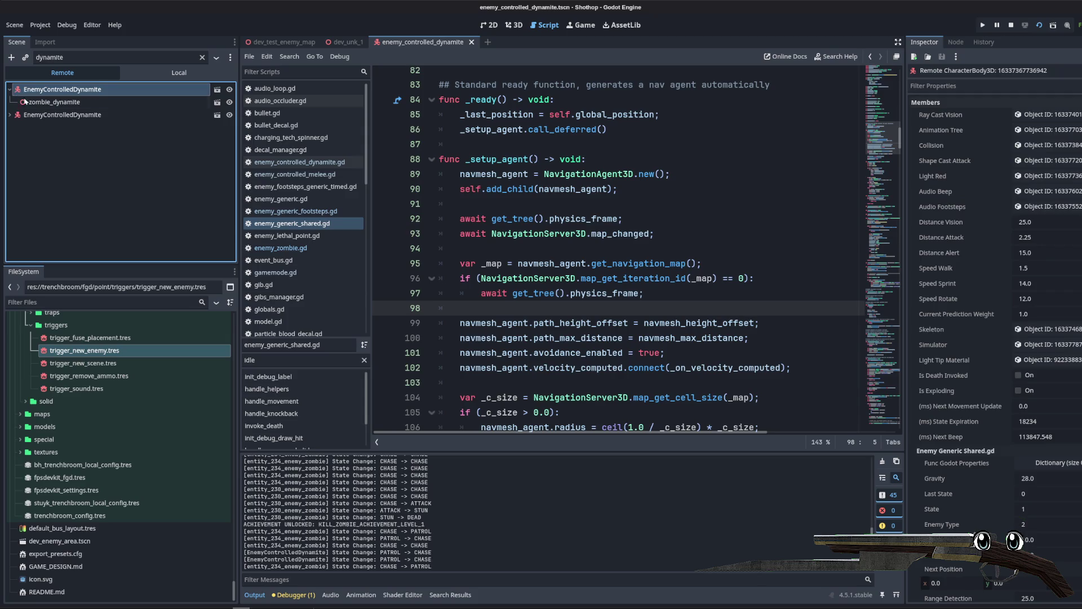
click(56, 91)
scroll(970, 289, down, 5)
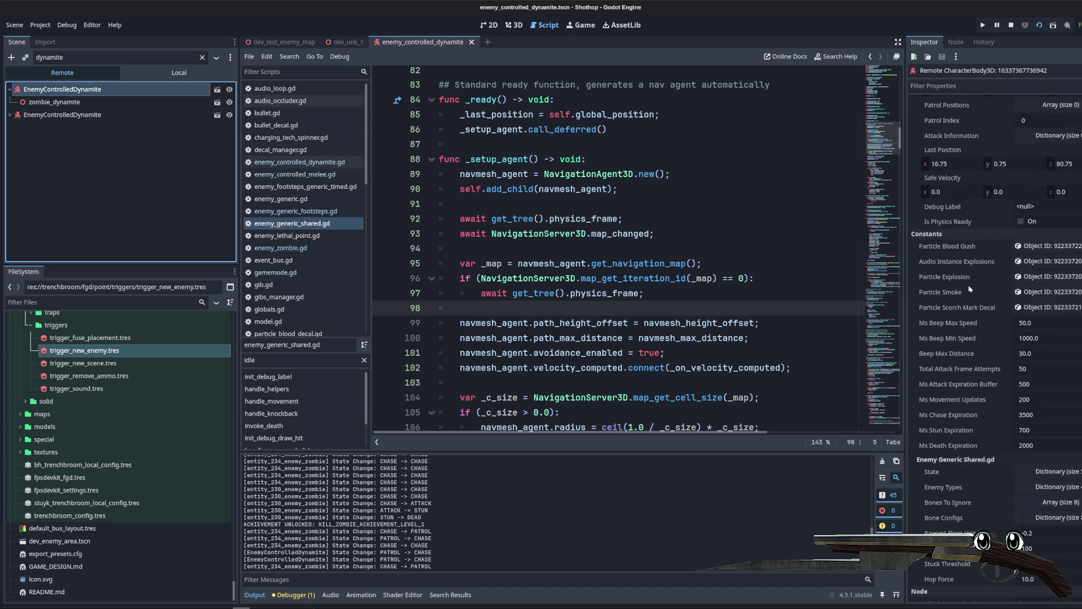
Step: Add print("called ready fro..... %s" % self.name) after _setup_agent.call_deferred(), save, and return to dev_unk_1
click(664, 253)
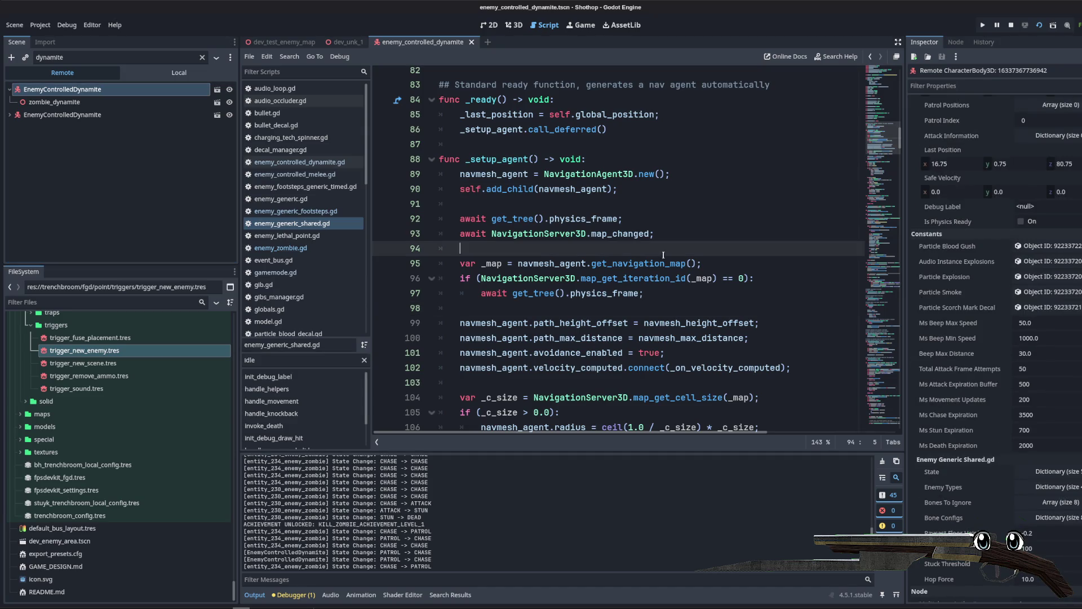
double_click(504, 161)
scroll(504, 160, up, 2)
click(661, 220)
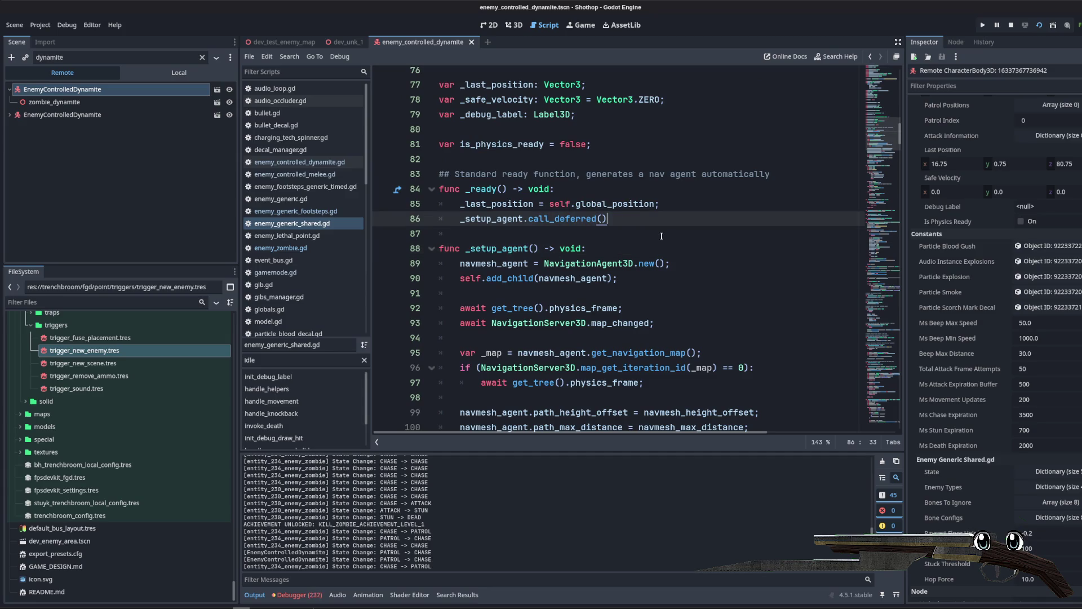
text(;)
key(Return)
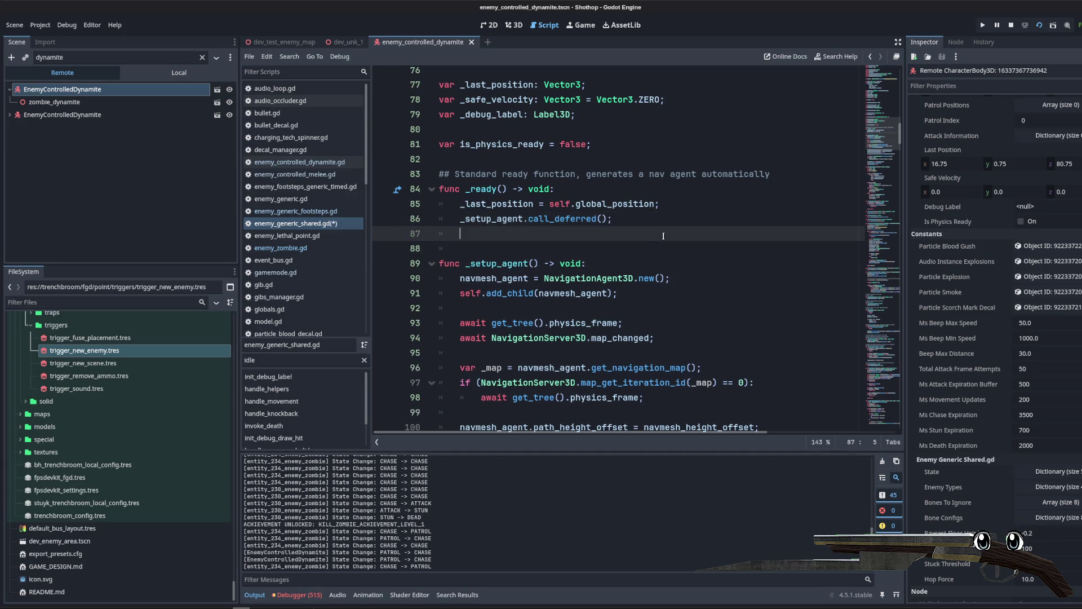
text(print("called ready fro....)
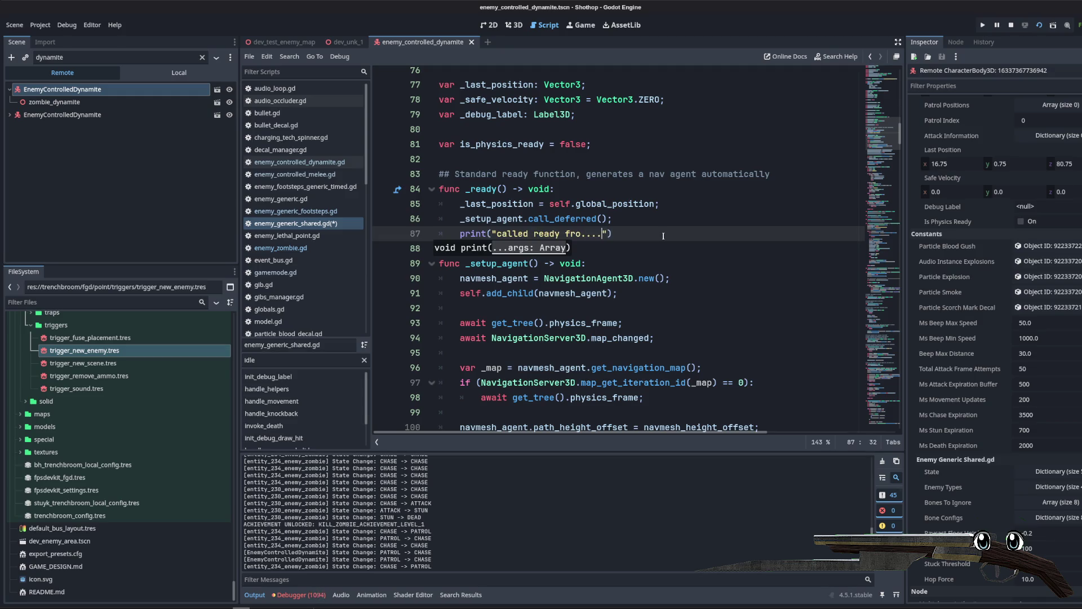
text(")
text(na)
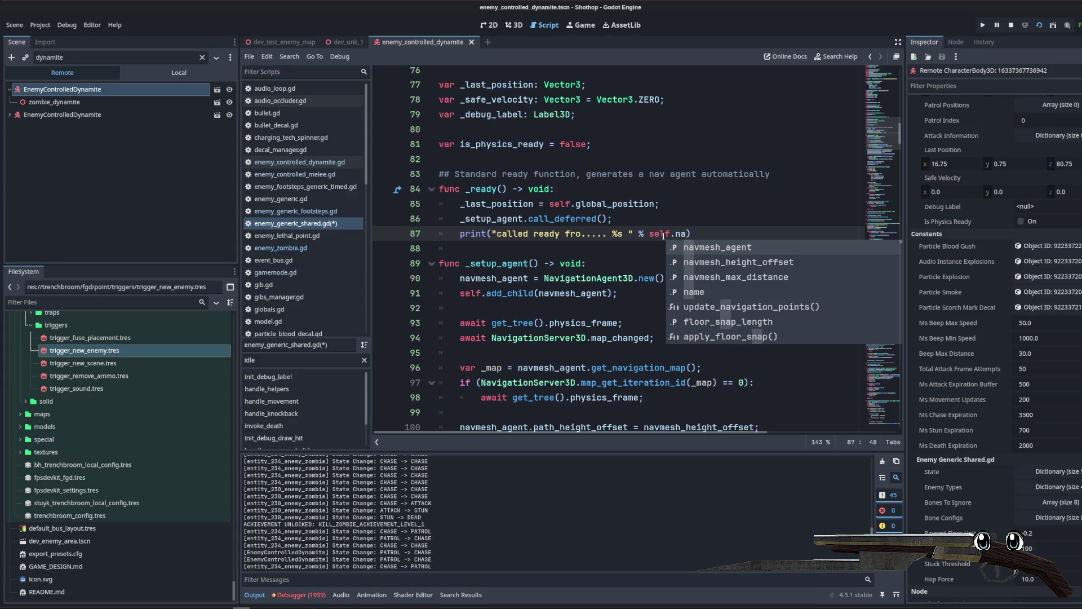
text(ame)
key(BackSpace)
key(BackSpace)
key(BackSpace)
text(me)
click(620, 203)
key(ctrl+s)
click(563, 189)
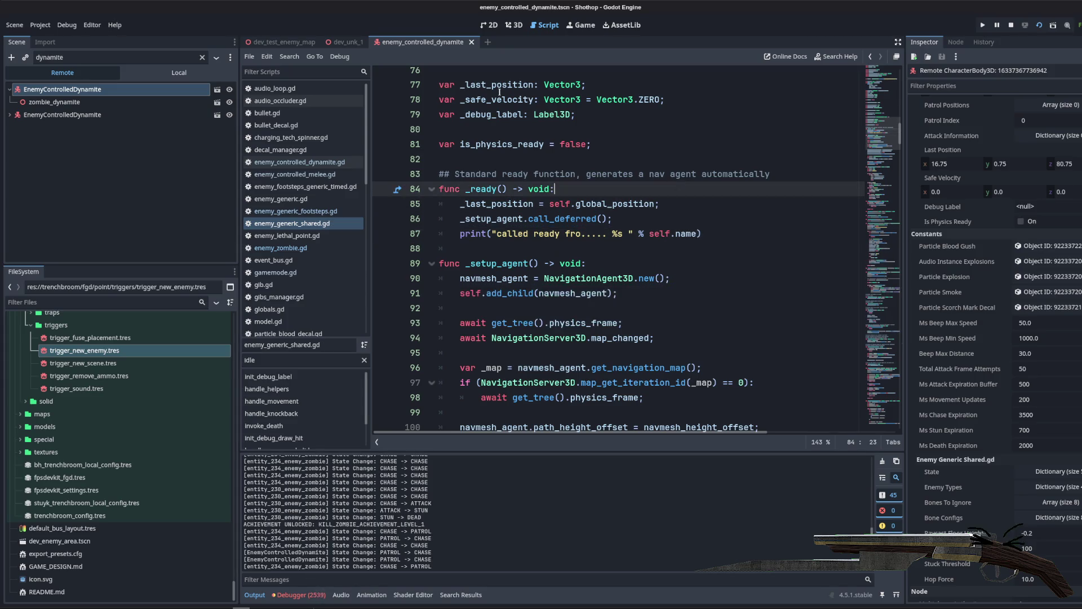
click(349, 223)
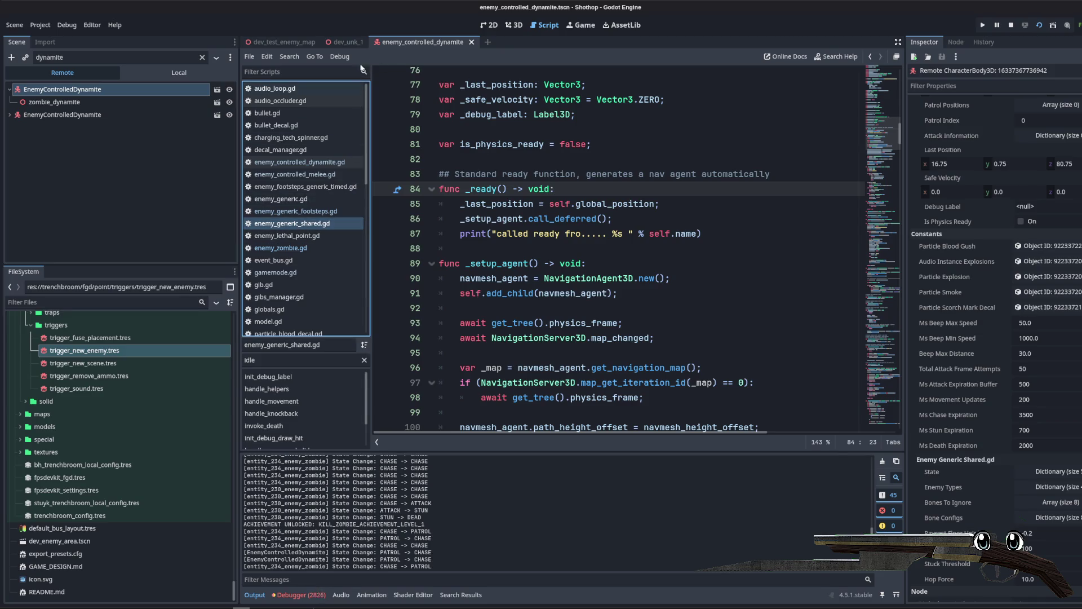
click(367, 42)
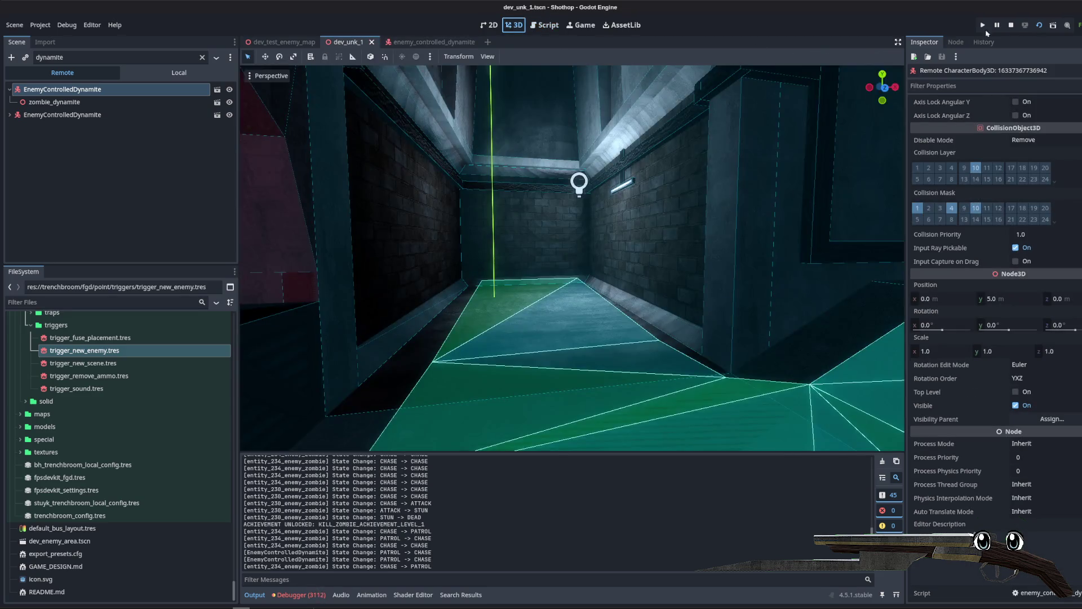
Step: Restart the game, pause it, and close the window to log 'called ready fro..... EnemyControlledDynamite'
click(997, 26)
click(983, 25)
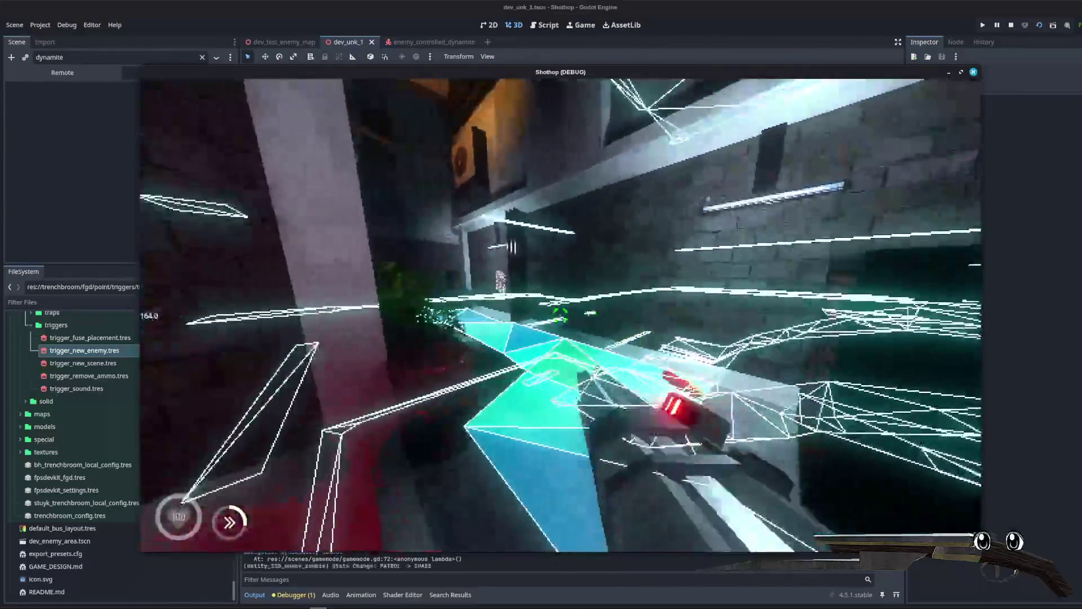
key(Escape)
key(F8)
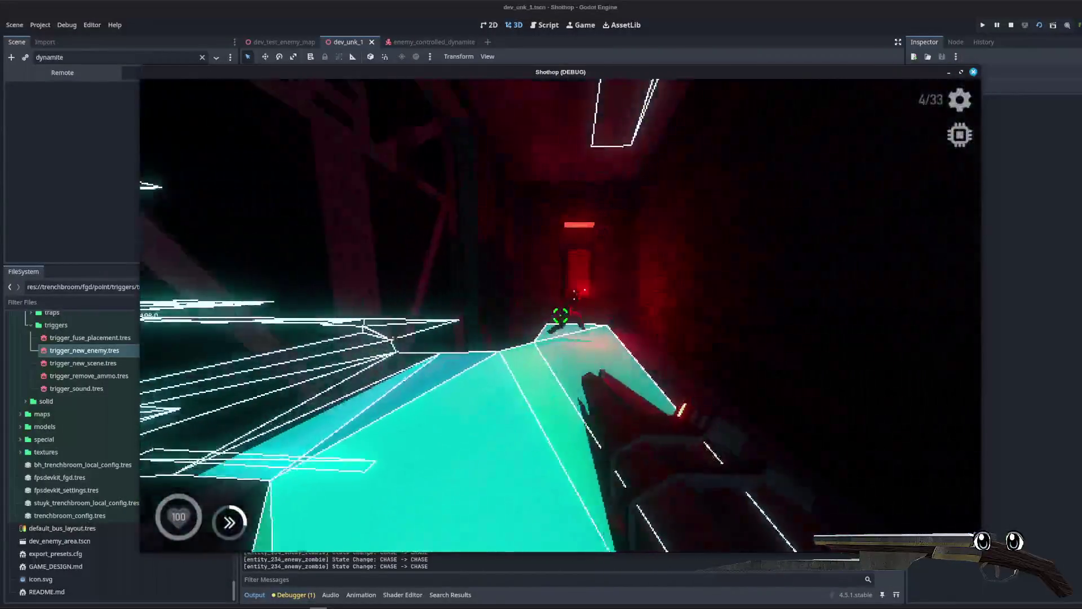
key(Escape)
click(561, 423)
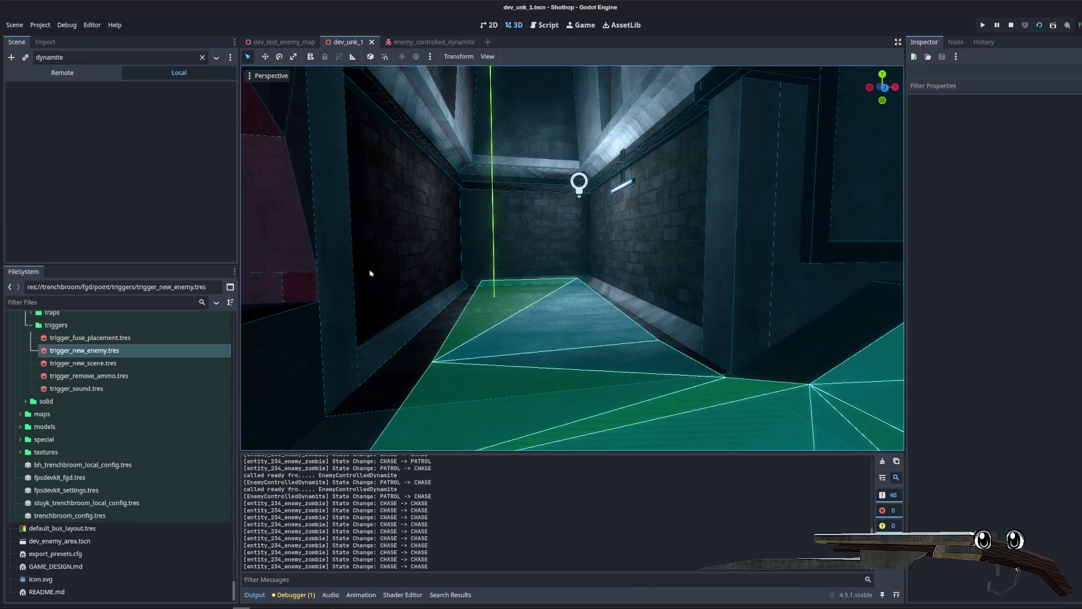
click(544, 25)
Step: Locate the is_physics_ready line and the map_get_iteration_id call in _setup_agent
click(590, 238)
scroll(598, 288, down, 7)
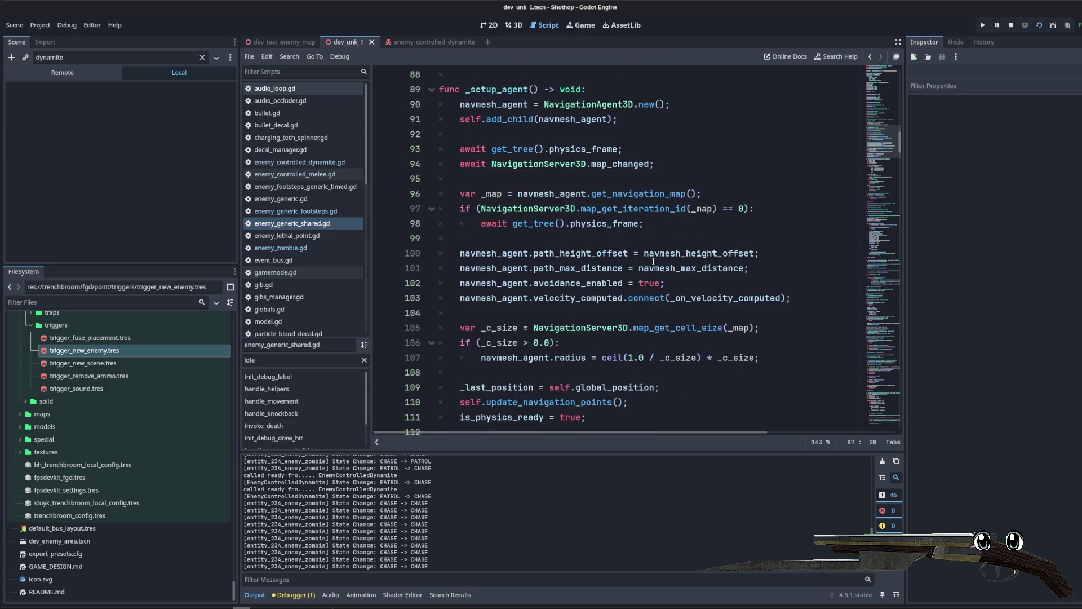
click(597, 288)
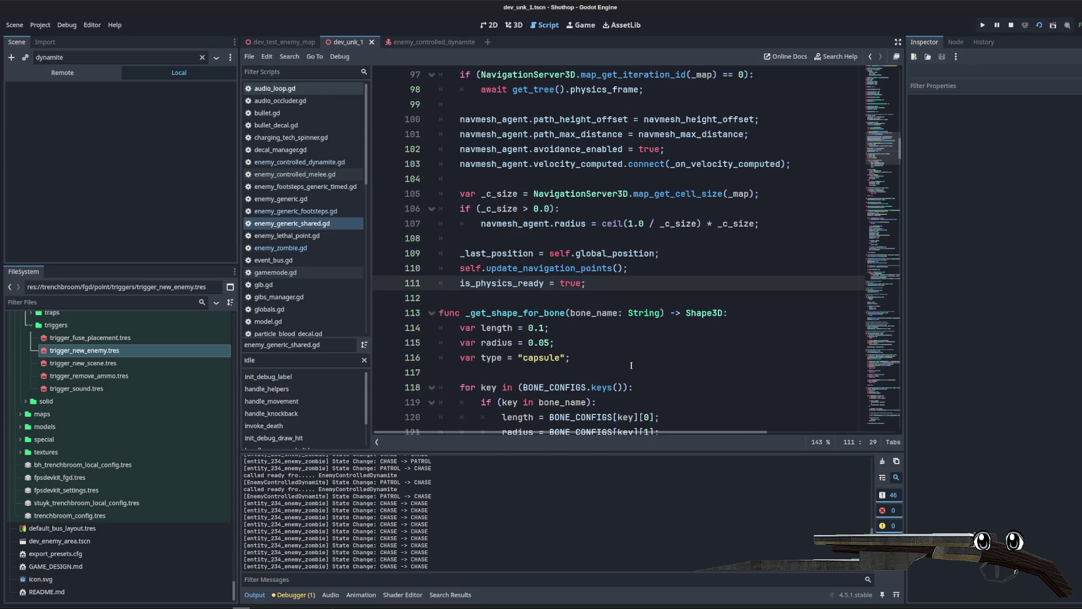
scroll(610, 337, down, 3)
scroll(537, 249, up, 4)
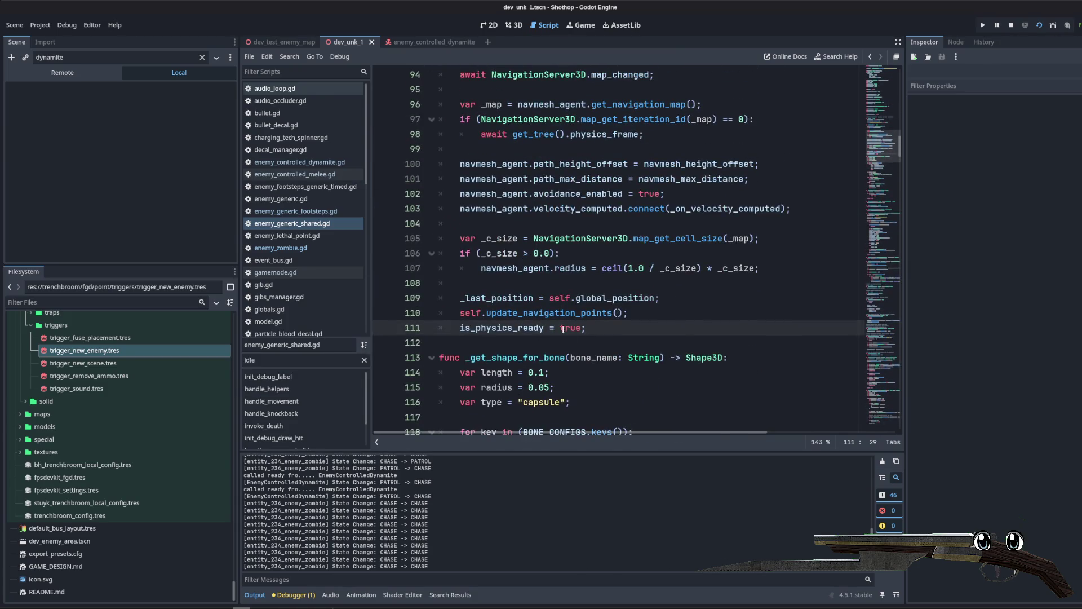
key(Home)
key(ctrl+shift+Right)
scroll(658, 353, up, 2)
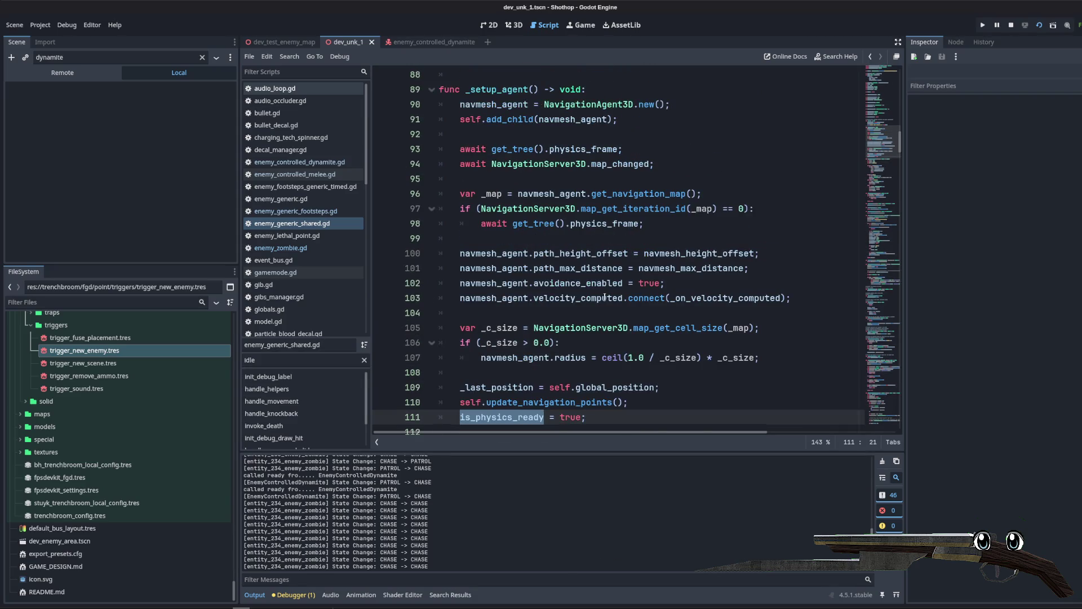
scroll(595, 291, up, 1)
double_click(631, 253)
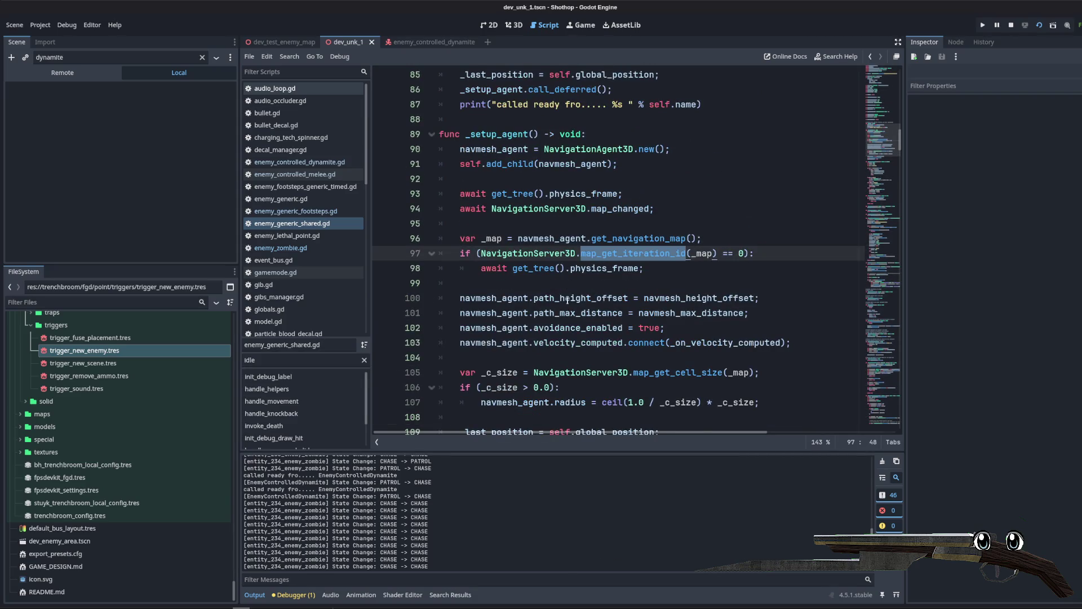
Step: Insert print markers around the physics-frame and map_changed awaits, ending with print("d") after the iteration check
click(703, 211)
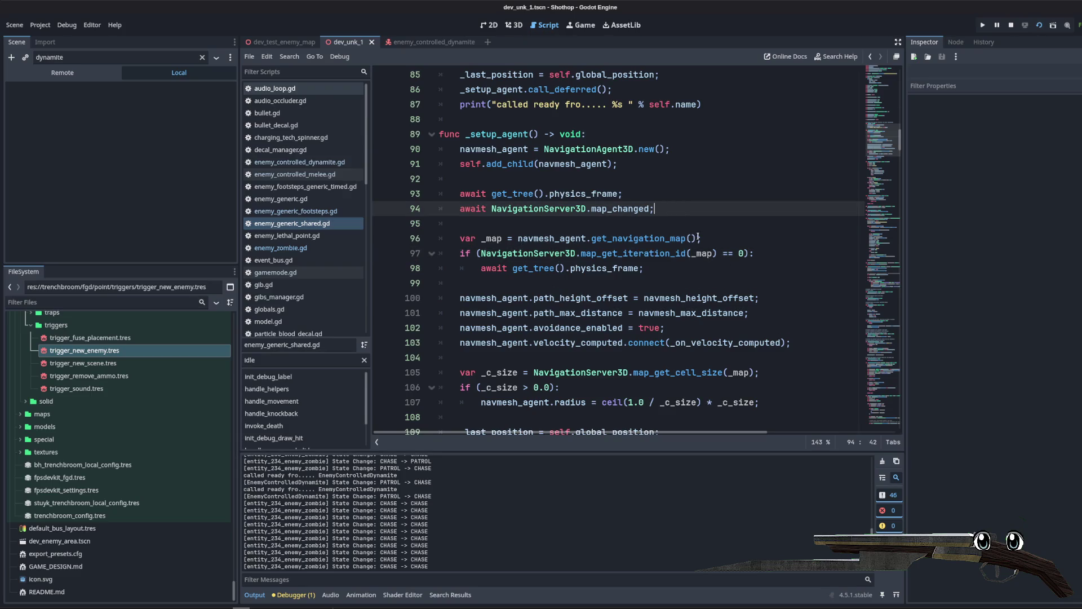
click(657, 180)
key(Return)
key(Return)
key(Up)
text(p)
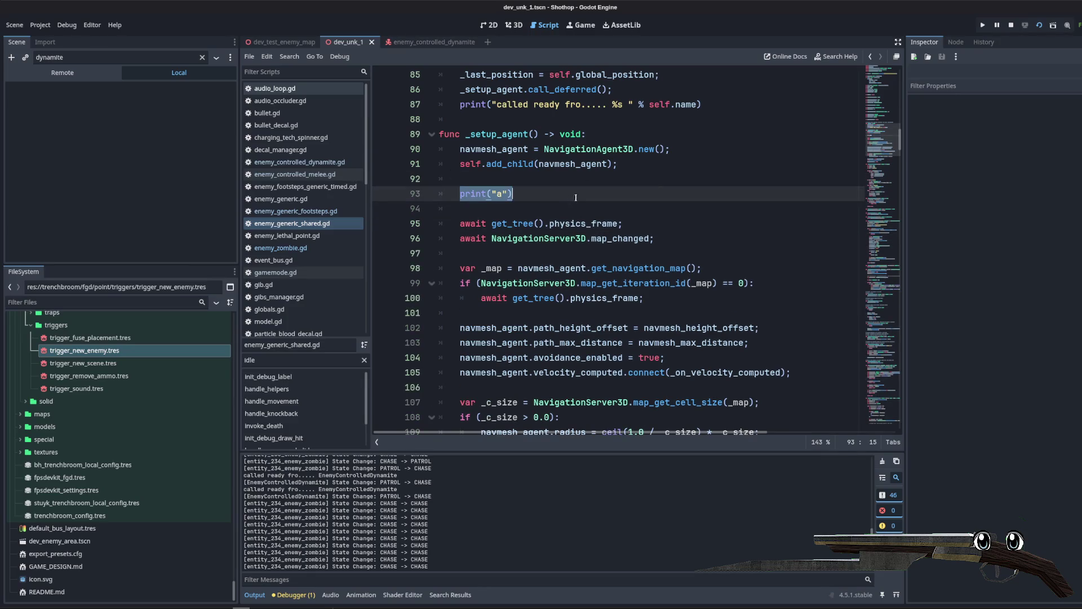
click(665, 228)
key(Return)
key(Return)
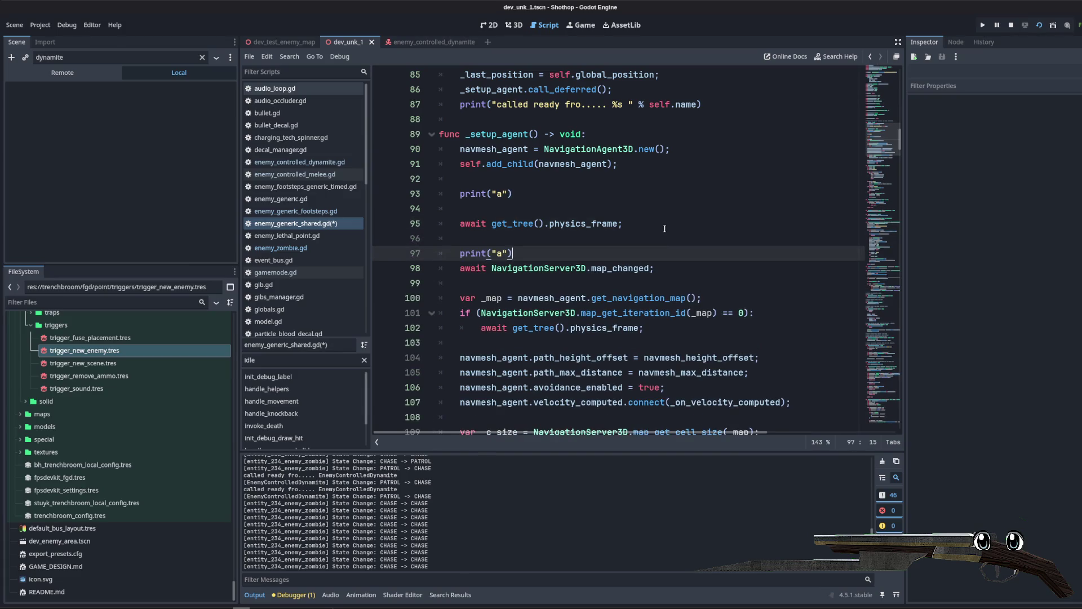
click(673, 267)
key(Return)
key(Return)
text(print("a"))
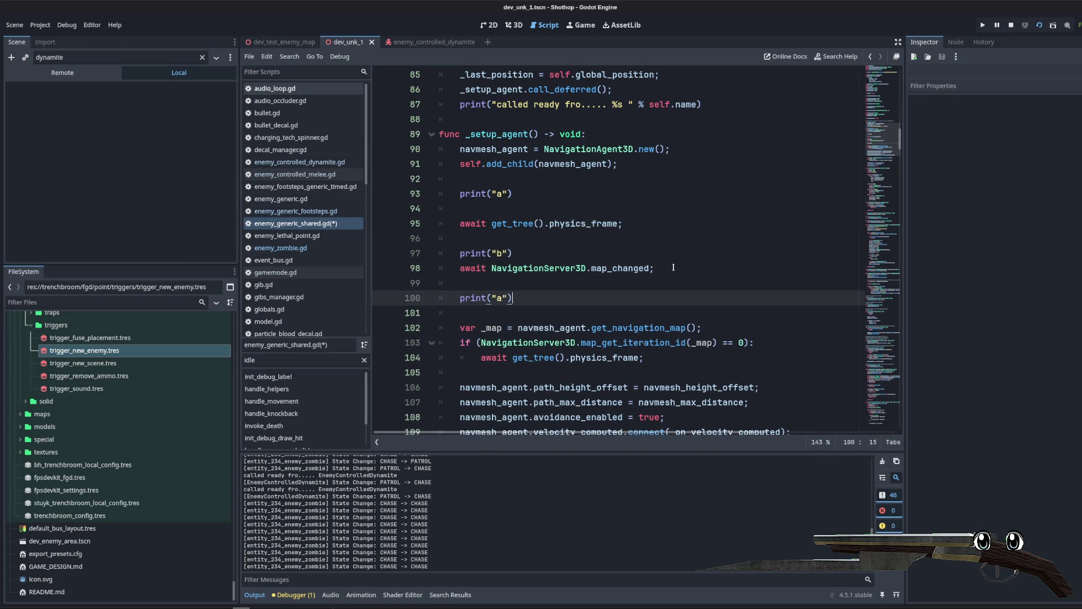
scroll(643, 251, down, 1)
click(688, 226)
key(Down)
key(Return)
key(Return)
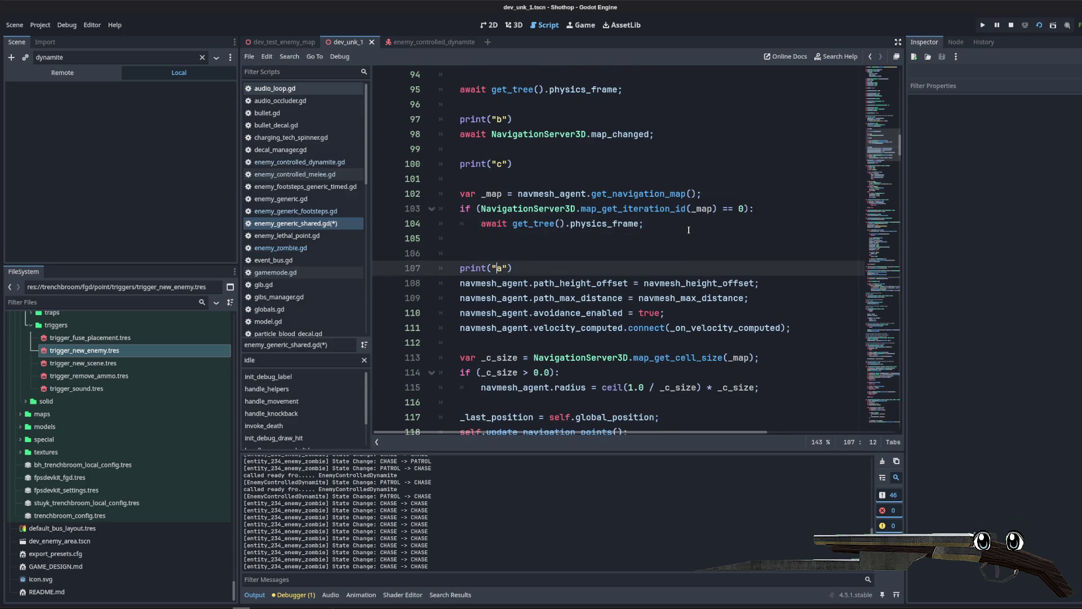
text(d)
scroll(688, 229, down, 3)
click(643, 270)
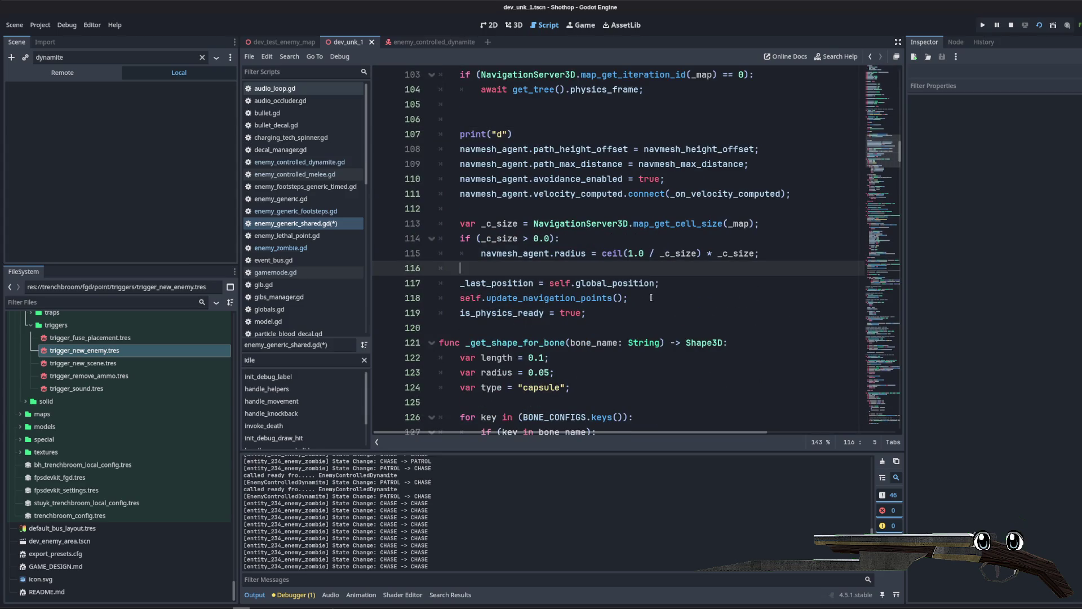
key(Down)
key(Down)
key(Down)
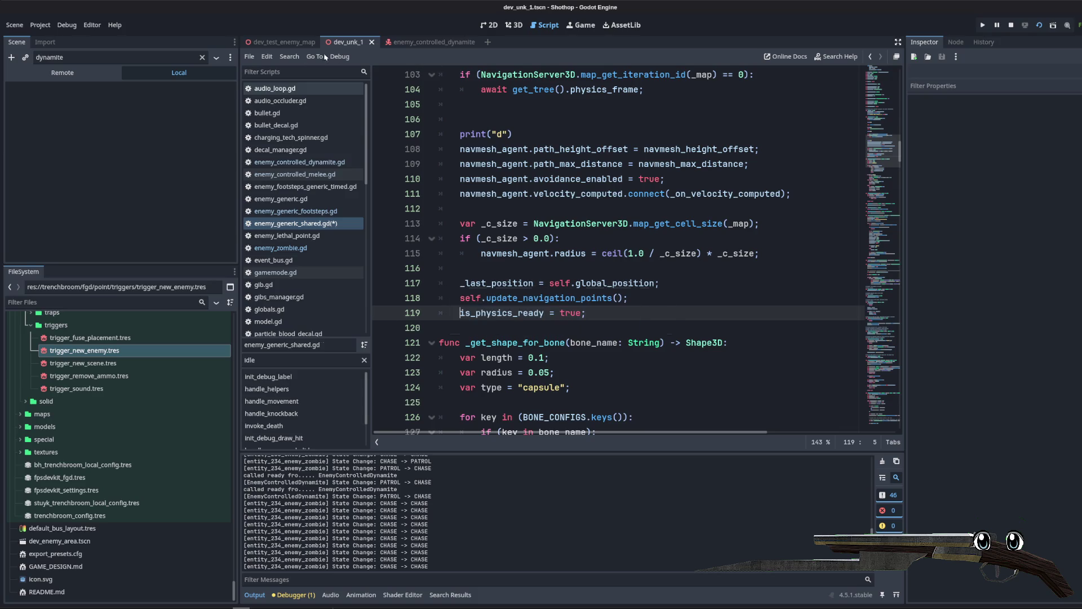
Step: Turn off Visible Navigation in the Debug menu
click(40, 25)
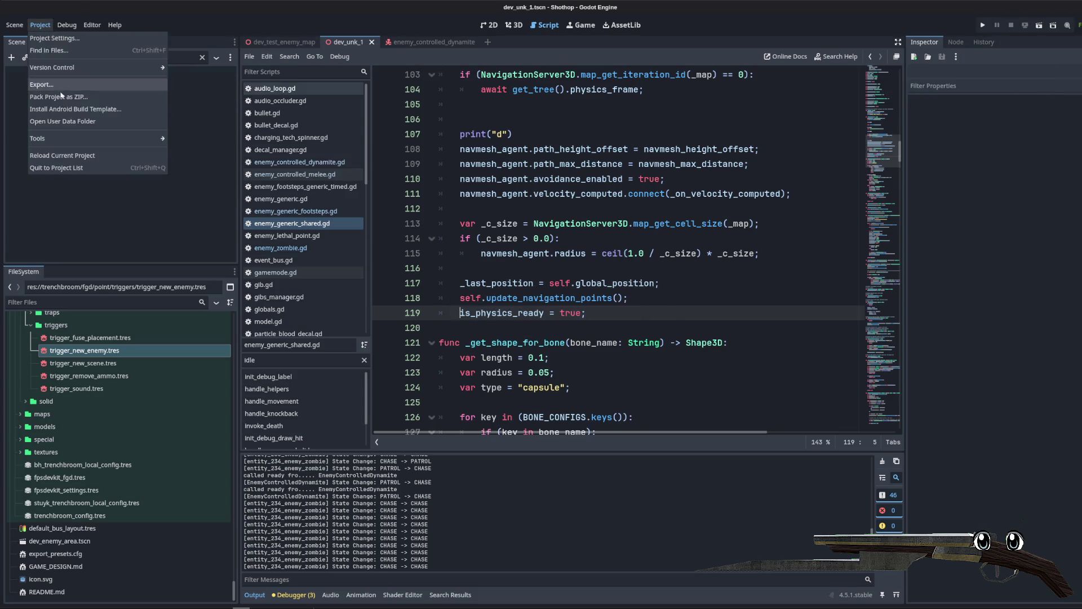
mouse_move(65, 23)
click(85, 92)
Step: Run the Shothop game, move toward enemies and fire three shots, then pause and stop it
click(68, 26)
click(68, 25)
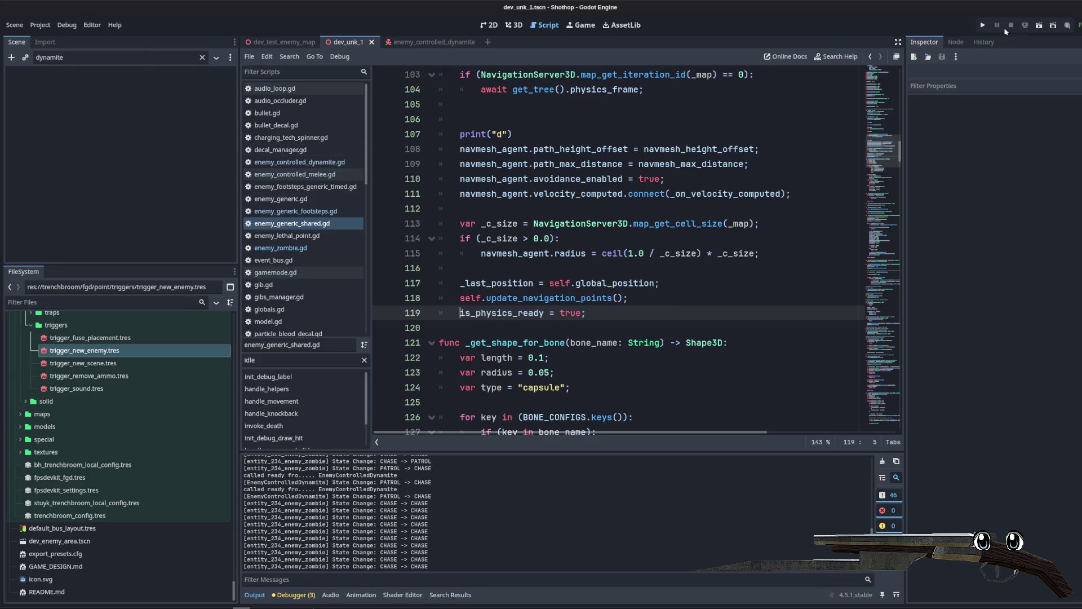
click(1038, 26)
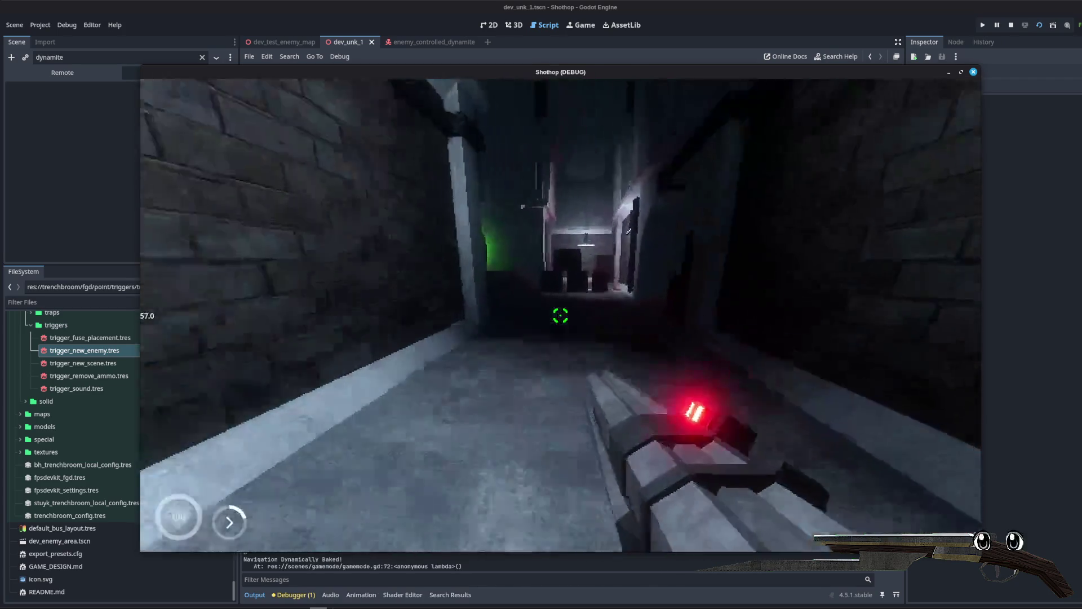
key(w)
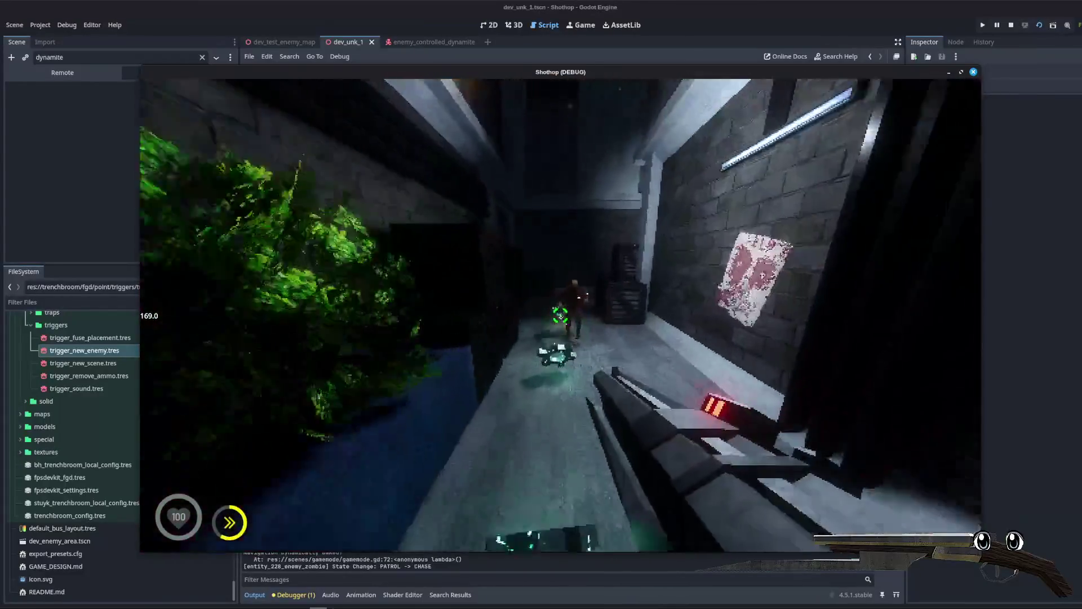
click(560, 316)
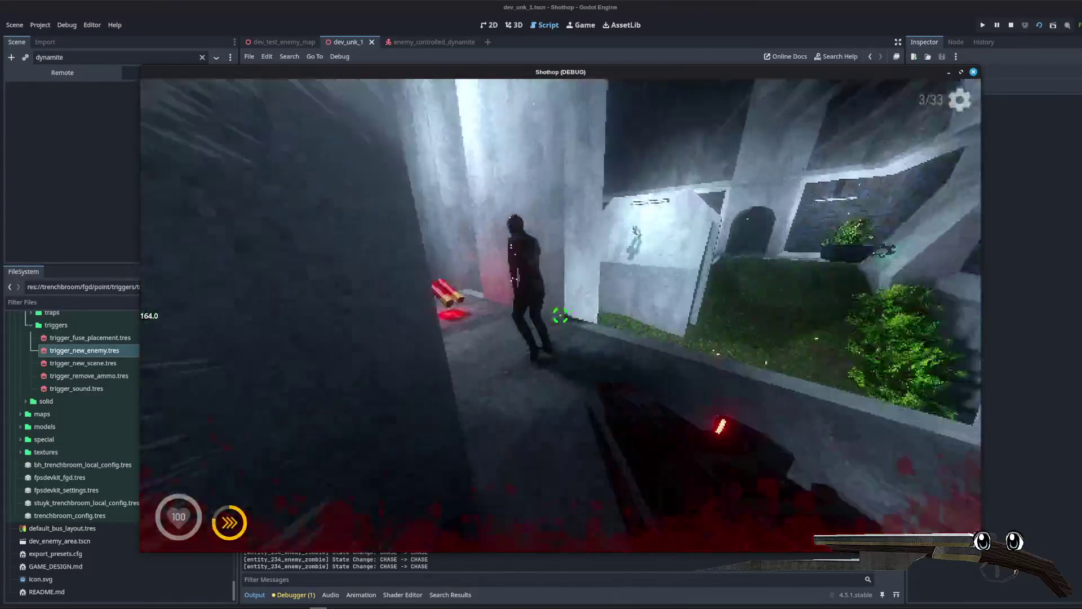
click(560, 315)
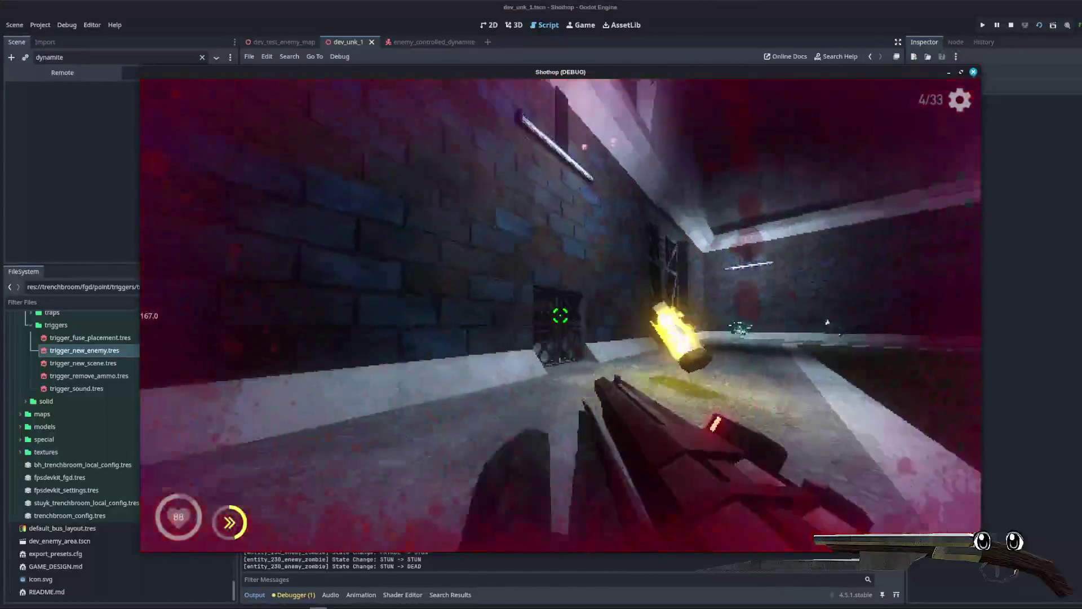
click(560, 315)
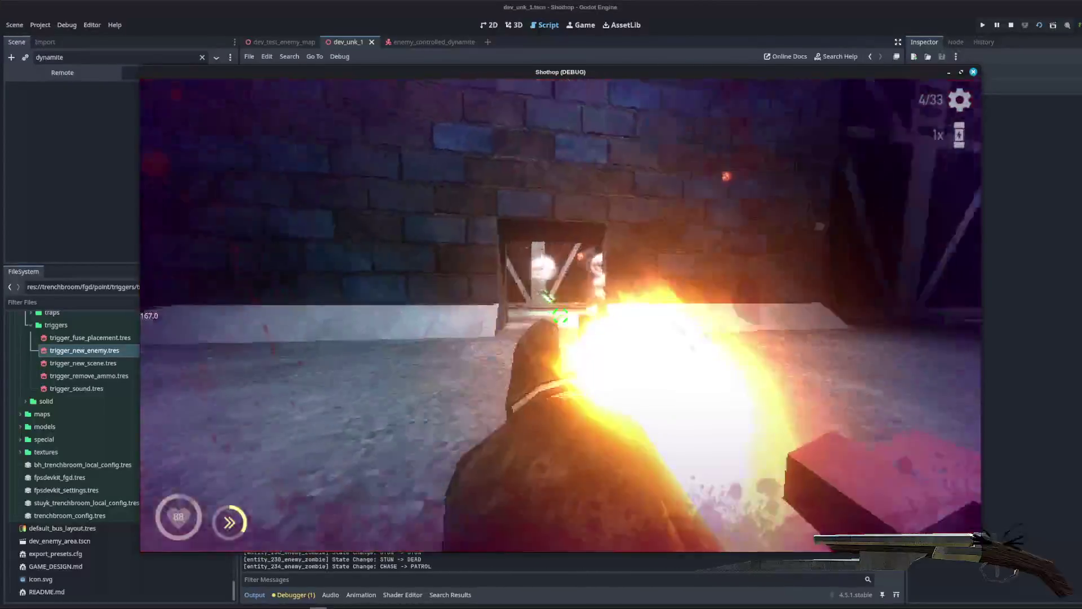
key(Escape)
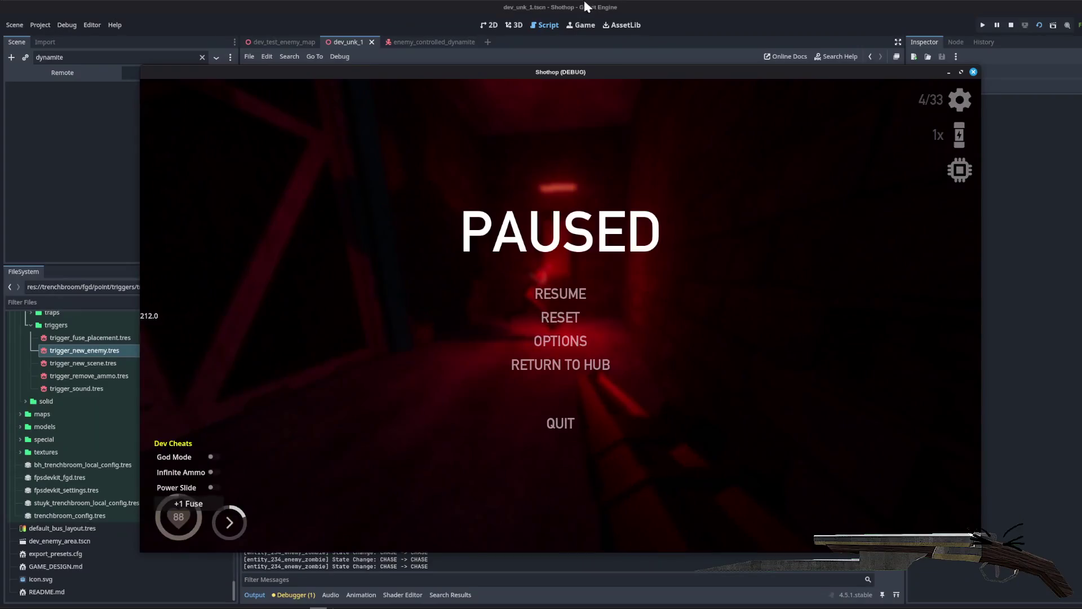
click(560, 423)
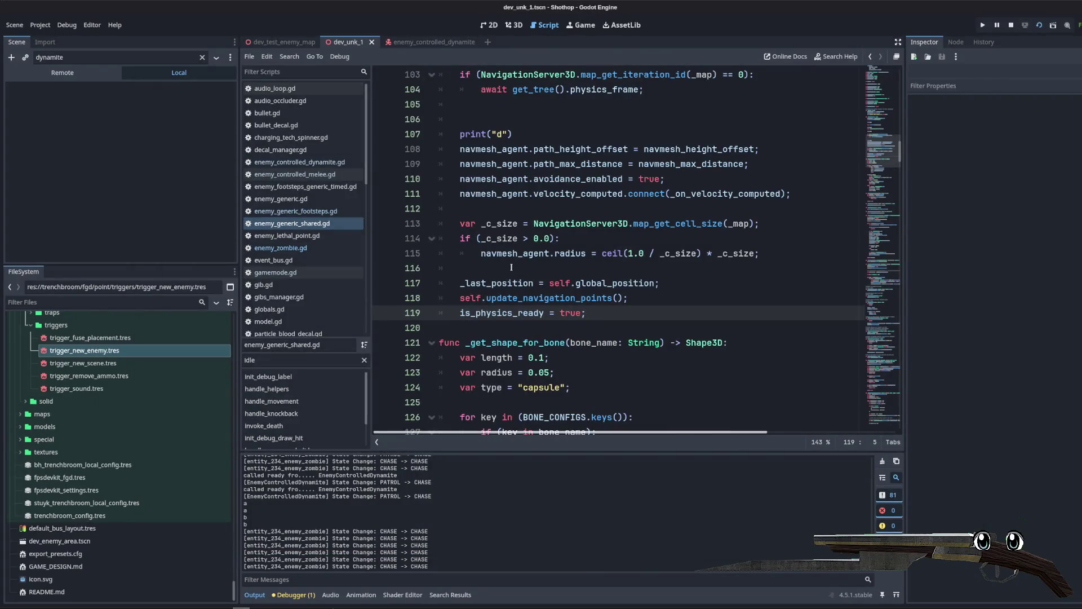
Step: Inspect the map_changed await line below print("b") in _setup_agent
scroll(511, 268, up, 5)
drag(654, 223, 450, 228)
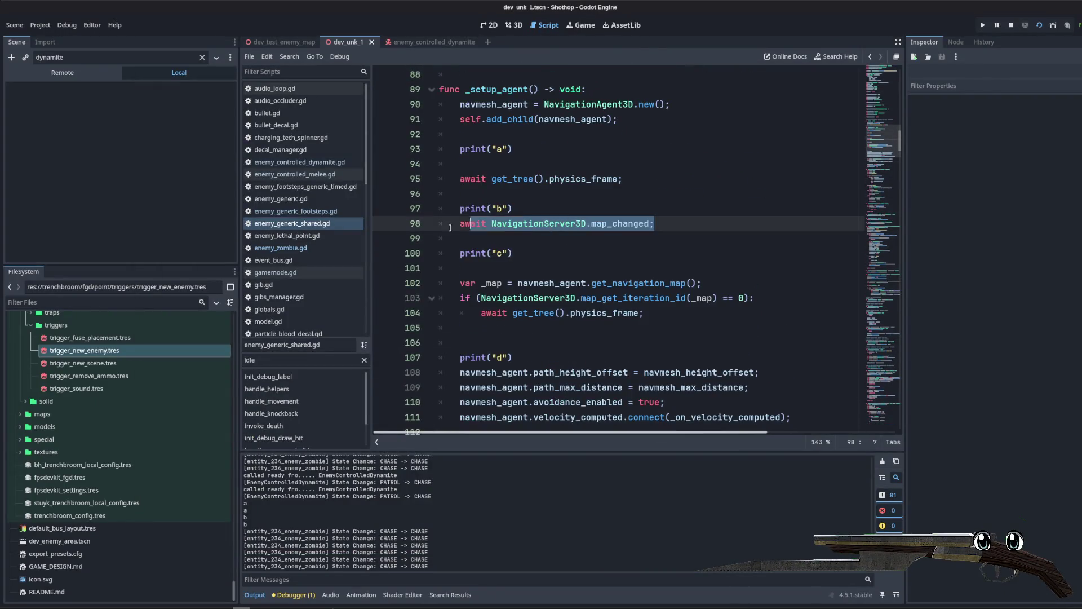
key(Down)
key(Down)
key(Down)
mouse_move(613, 224)
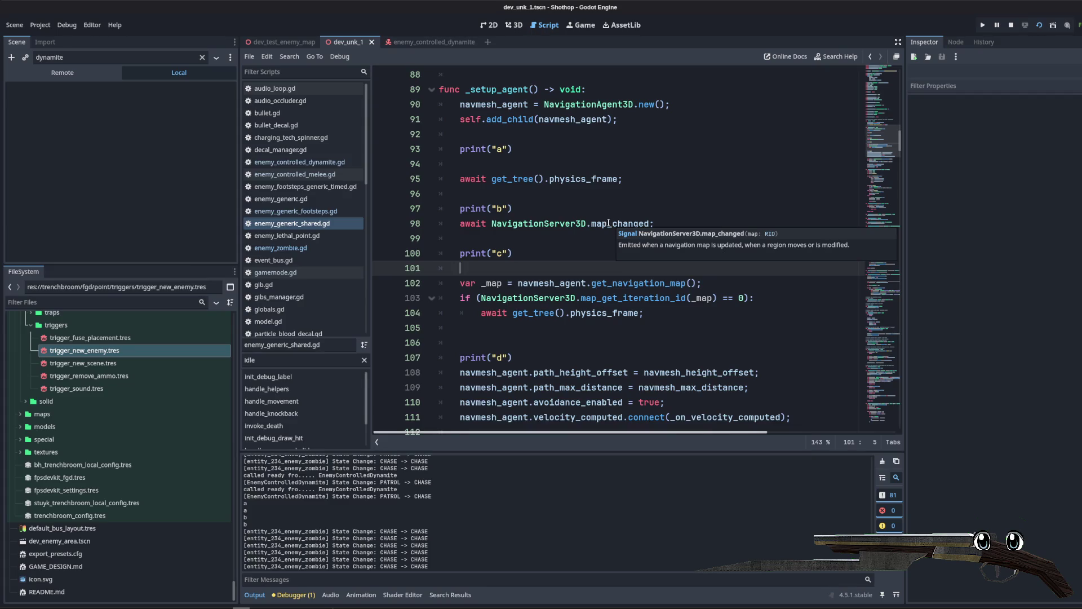
click(613, 213)
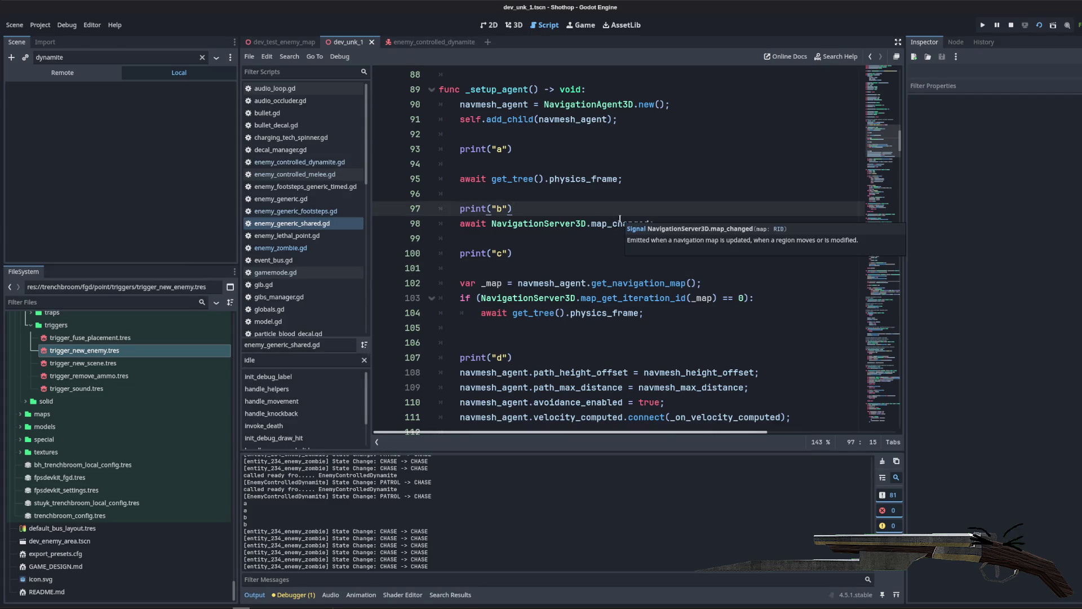
click(550, 244)
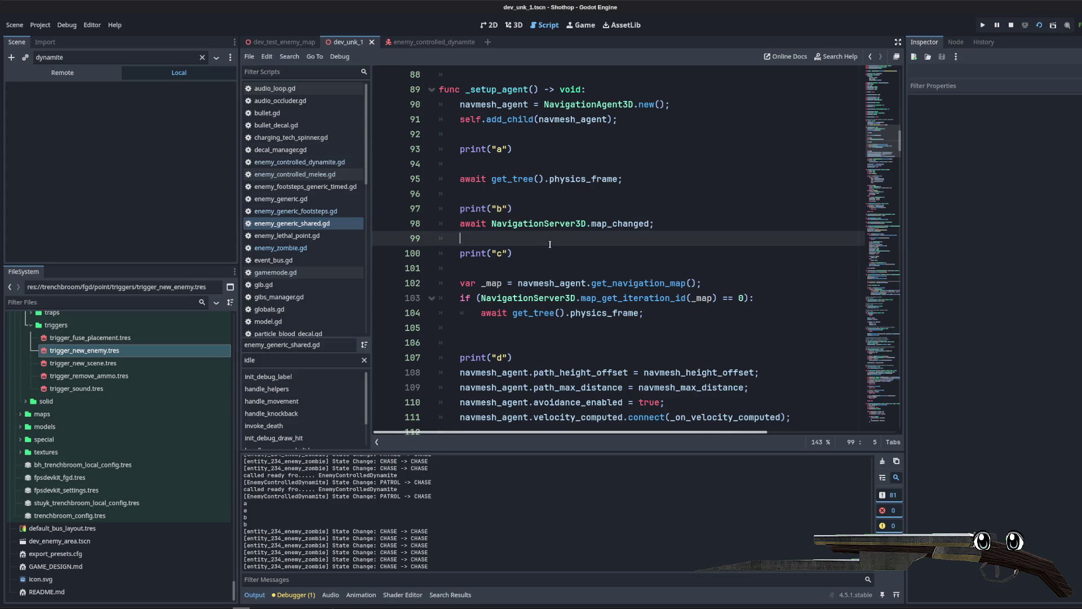
Step: Cut the map_changed await out of _setup_agent, leaving only the physics-frame await under the iteration check
drag(460, 223, 655, 223)
key(ctrl+x)
click(793, 297)
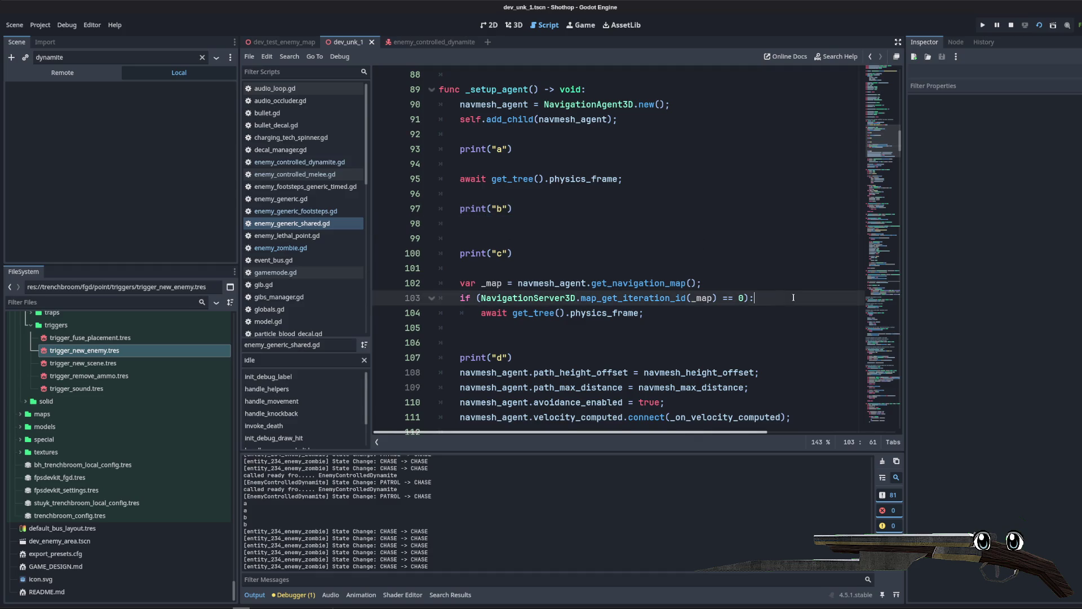
key(Return)
key(ctrl+v)
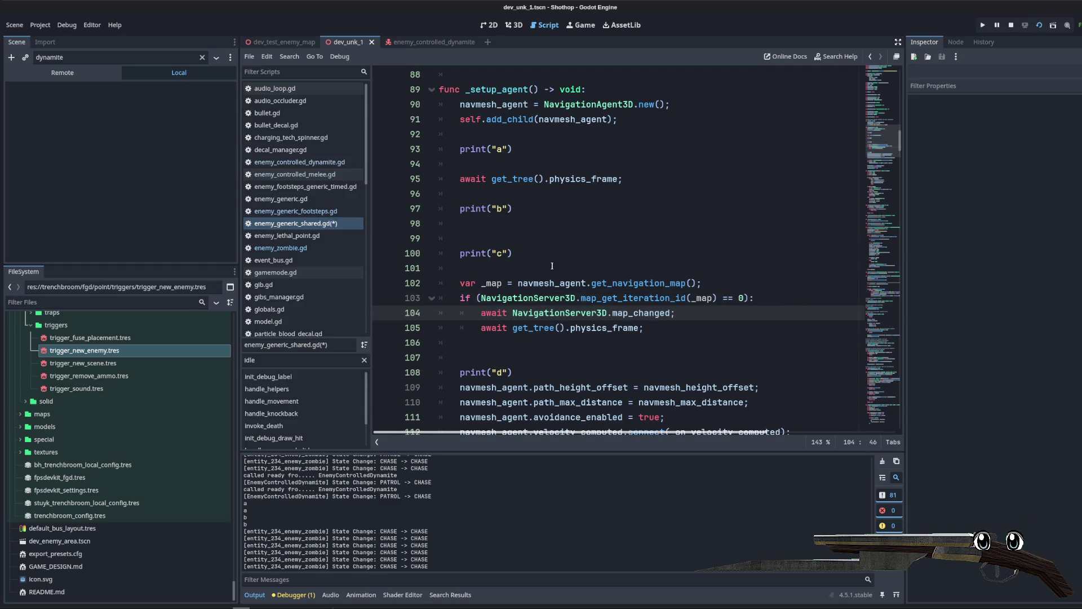
key(ctrl+z)
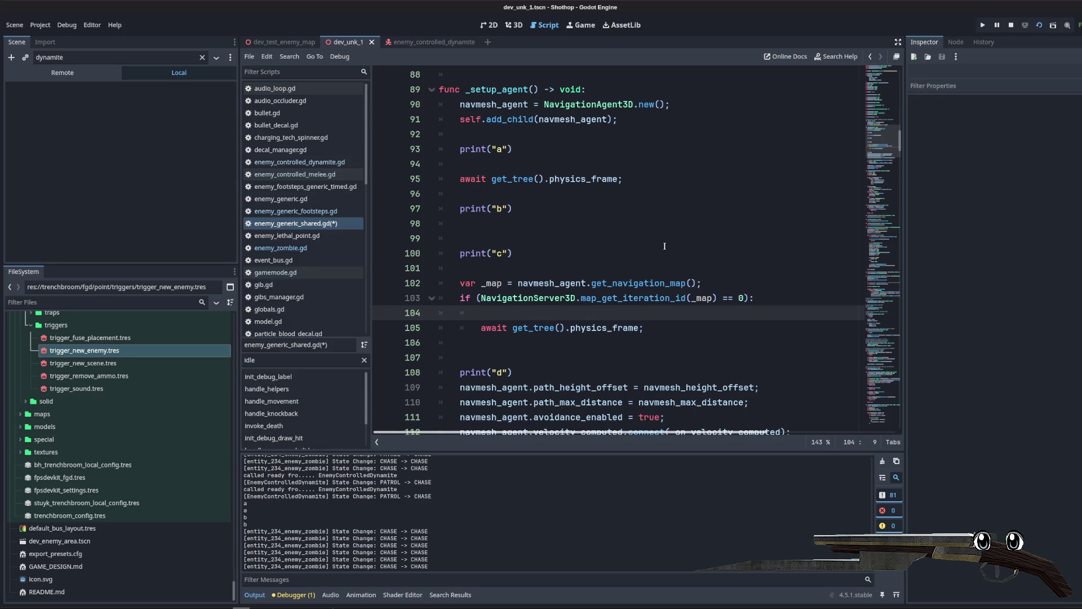
drag(480, 298, 703, 297)
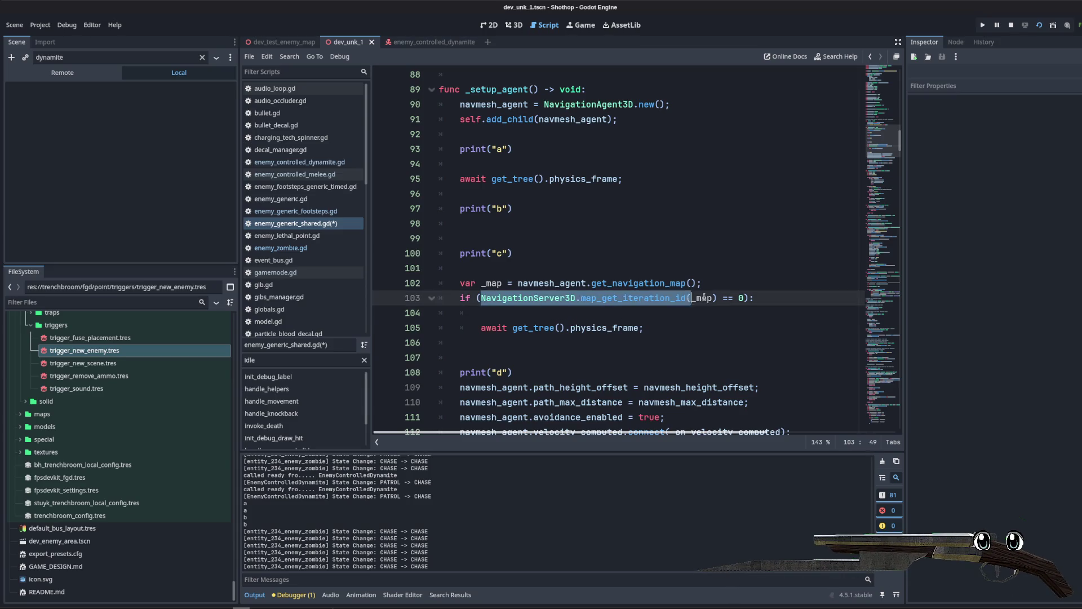